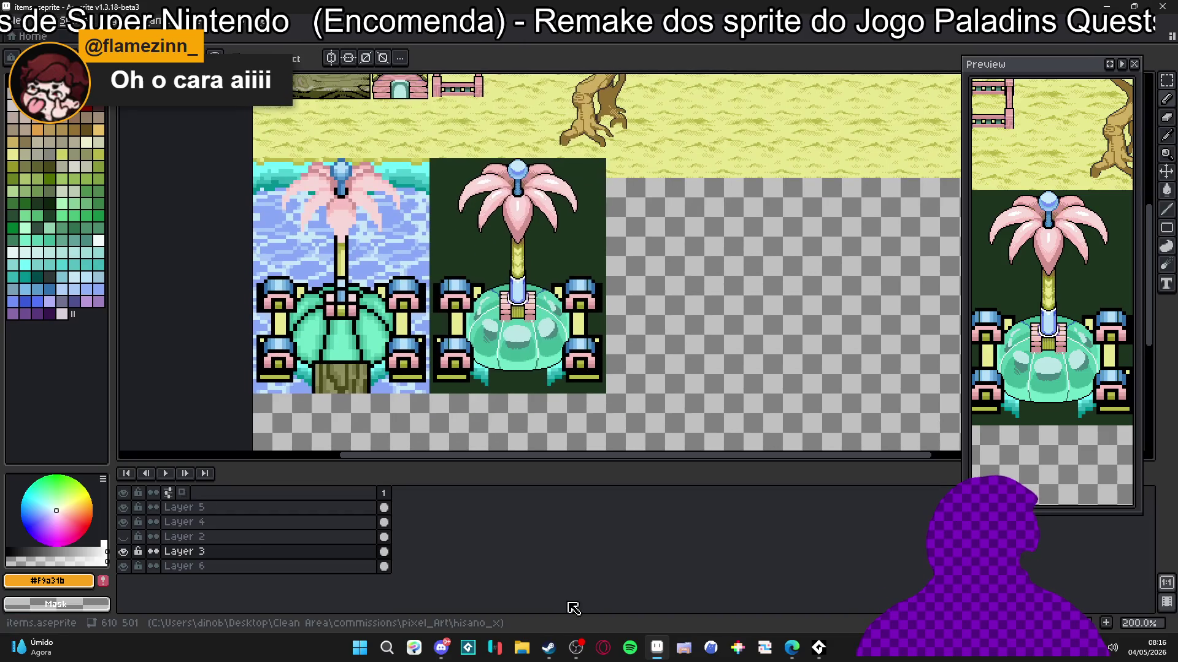
Step: Minimize the Steam library window and bring up File Explorer on the Home folders
left_click(551, 651)
left_click(550, 650)
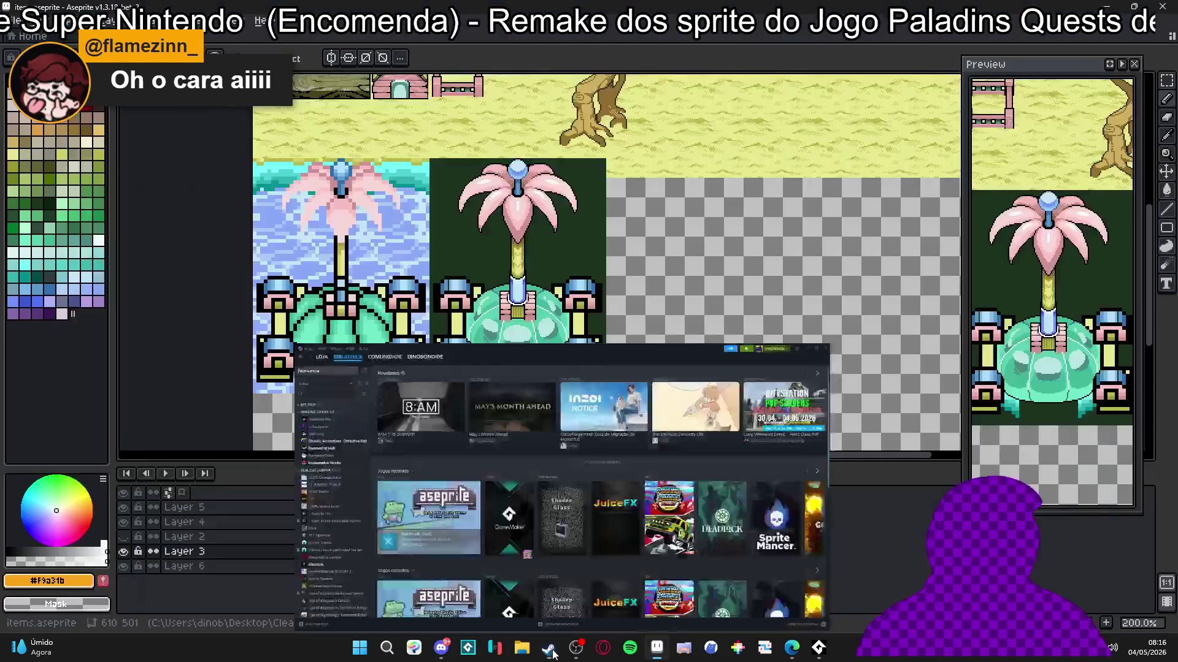
left_click(522, 648)
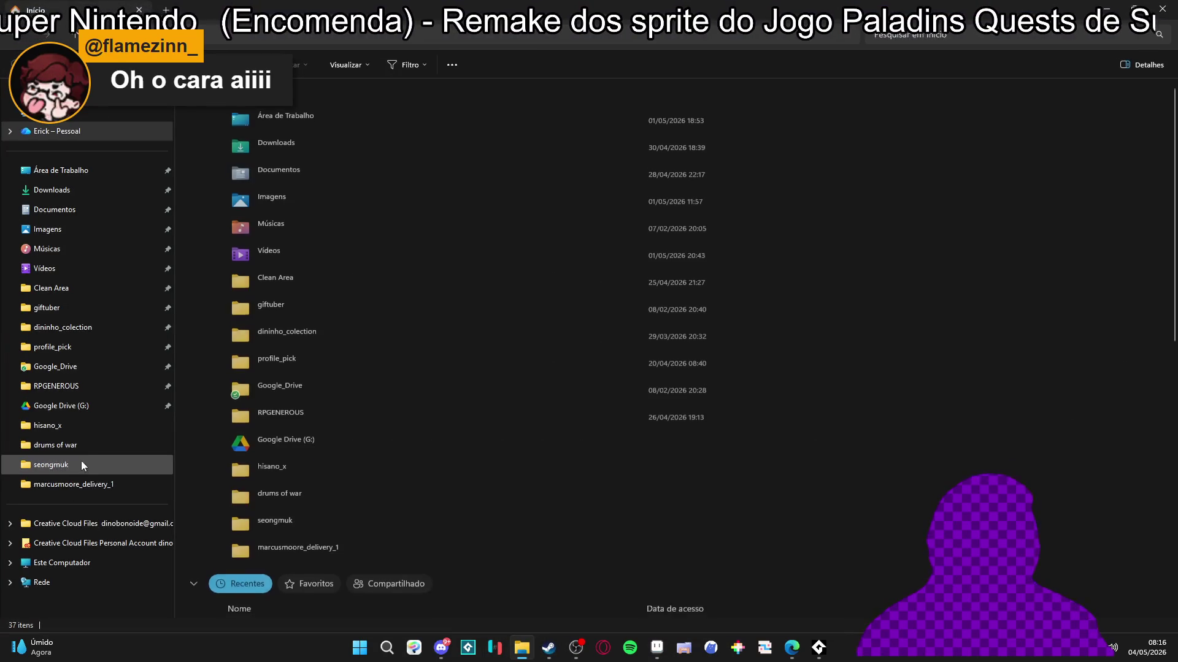
Step: Open Minimap_A.png from the hisano_x folder in Aseprite alongside items.aseprite
left_click(50, 425)
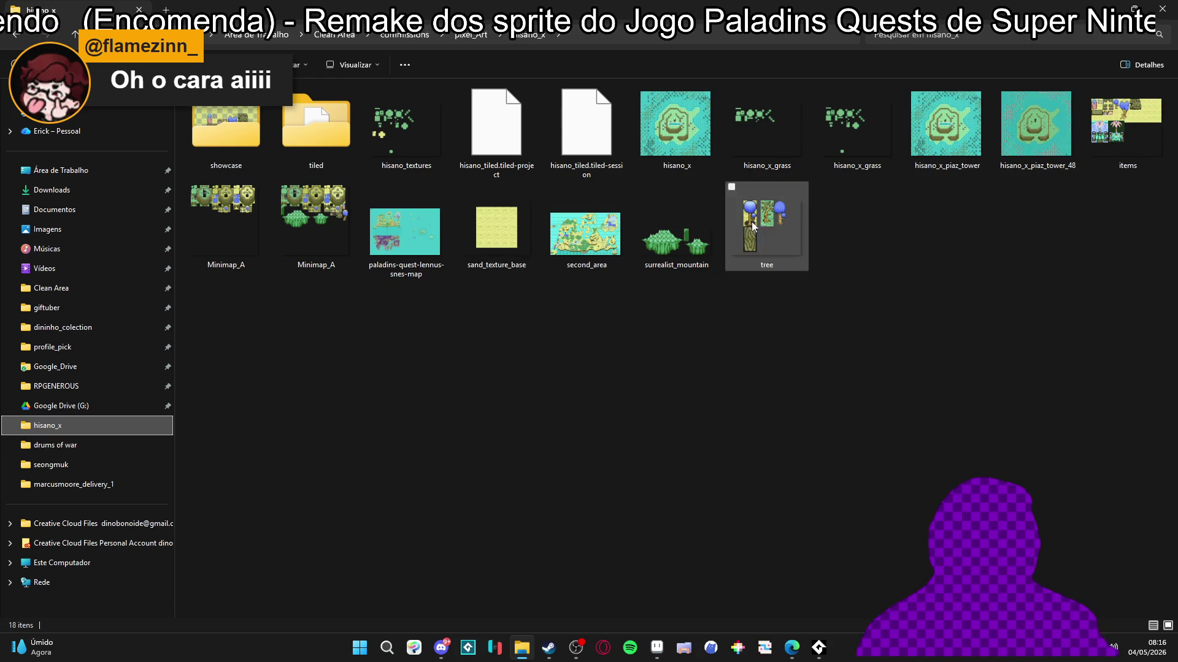
left_click(285, 214)
mouse_move(310, 237)
left_mouse_down()
mouse_move(615, 491)
mouse_move(656, 652)
mouse_move(561, 322)
left_mouse_up()
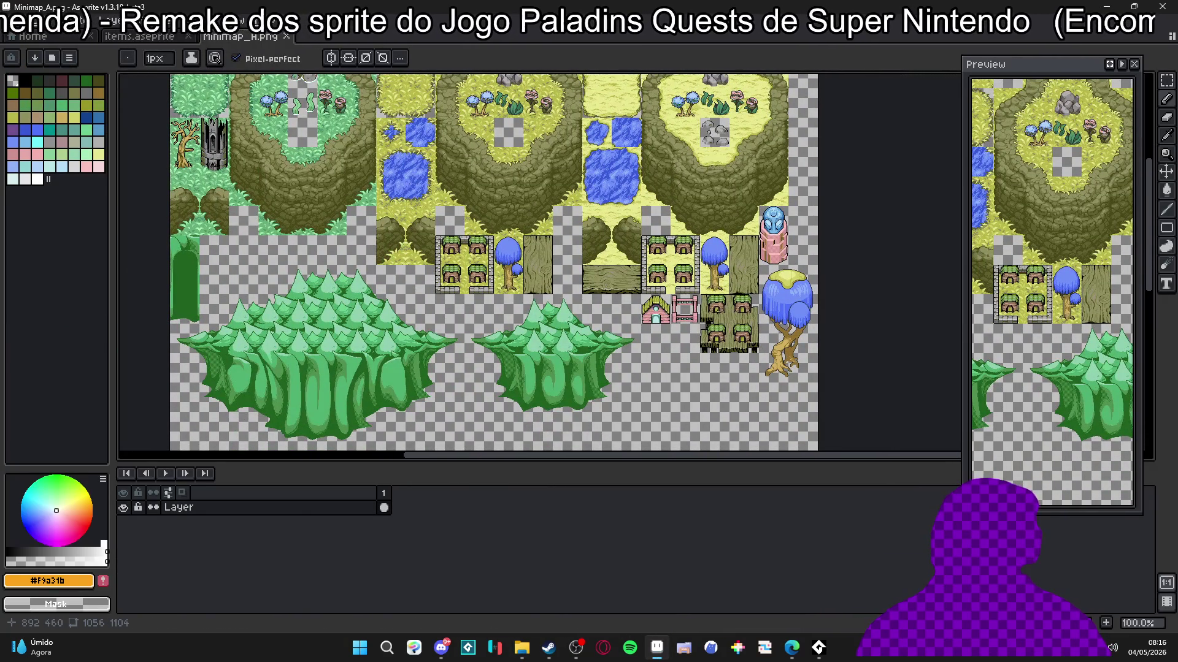
Step: Return to items.aseprite, sample the pale pink, and center the symmetry axis on the pillar
left_click(182, 45)
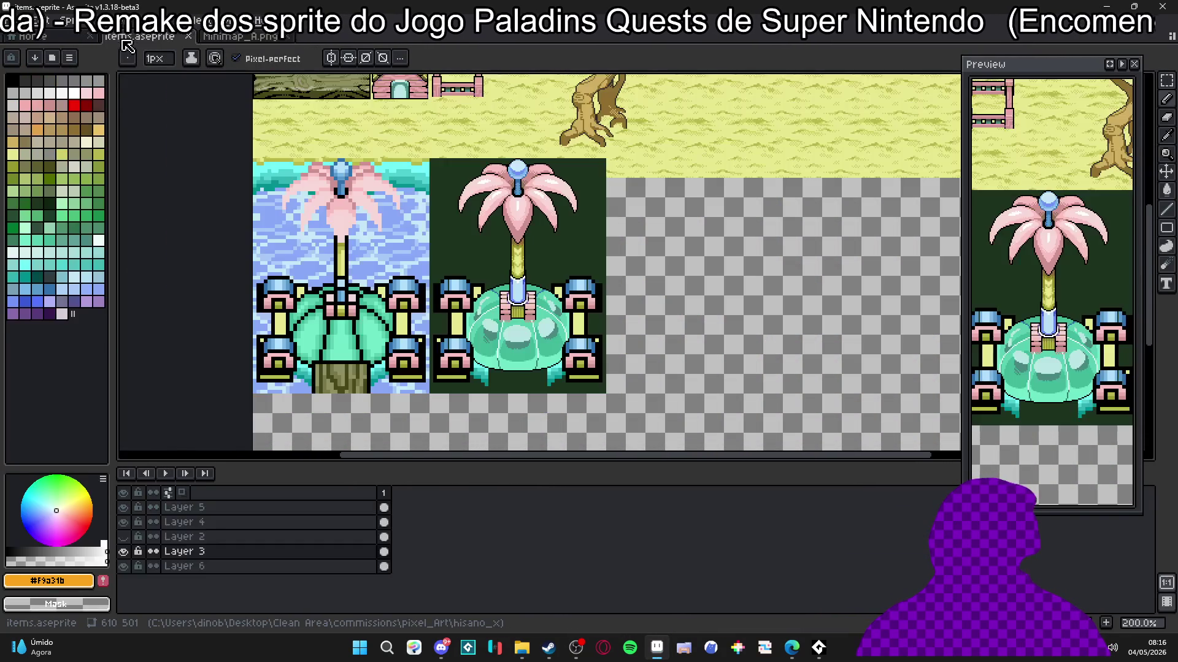
scroll(427, 295, "up", 4)
scroll(428, 295, "up", 4)
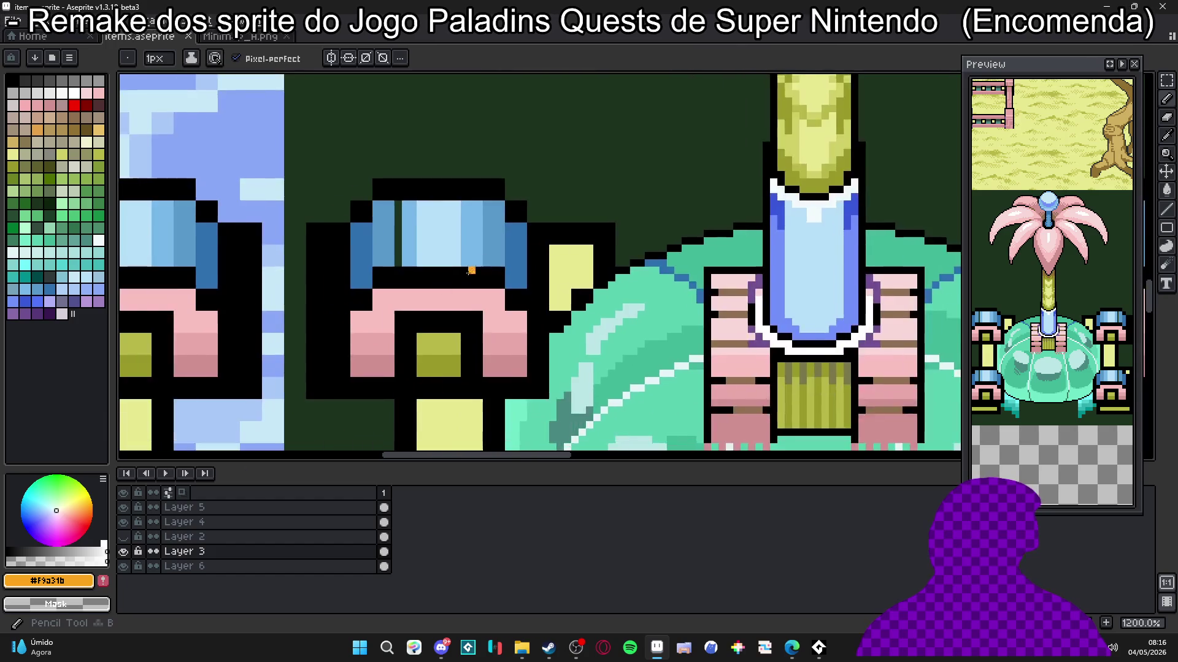
left_click(390, 303, "alt")
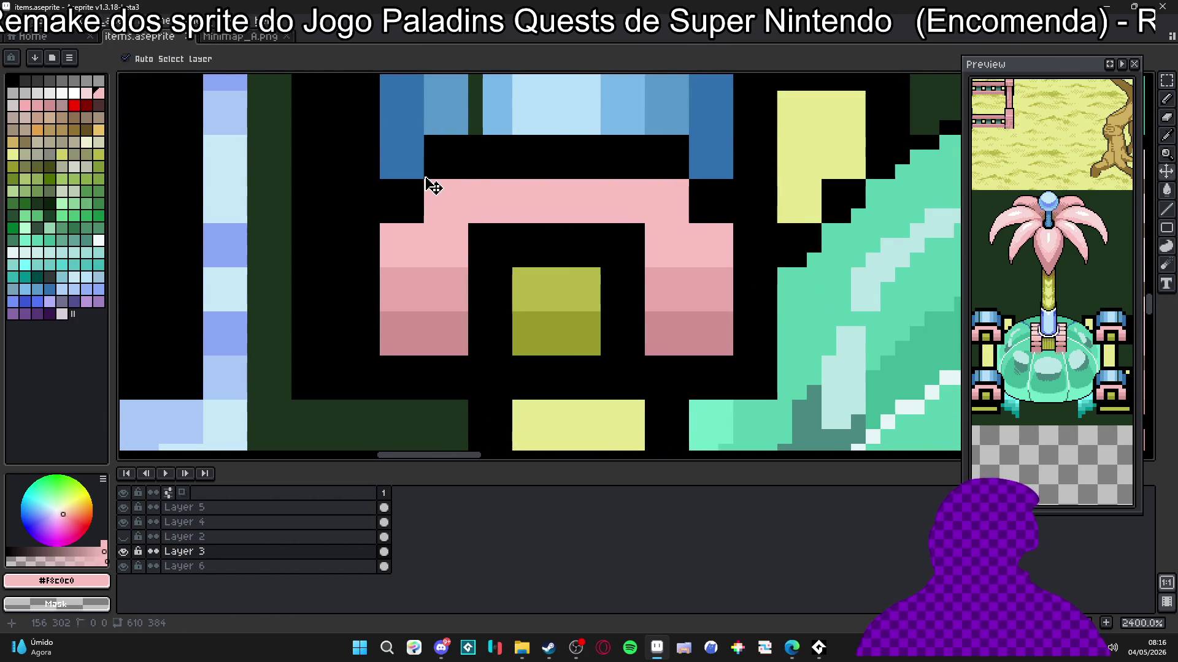
scroll(454, 179, "up", 3)
scroll(436, 168, "down", 2)
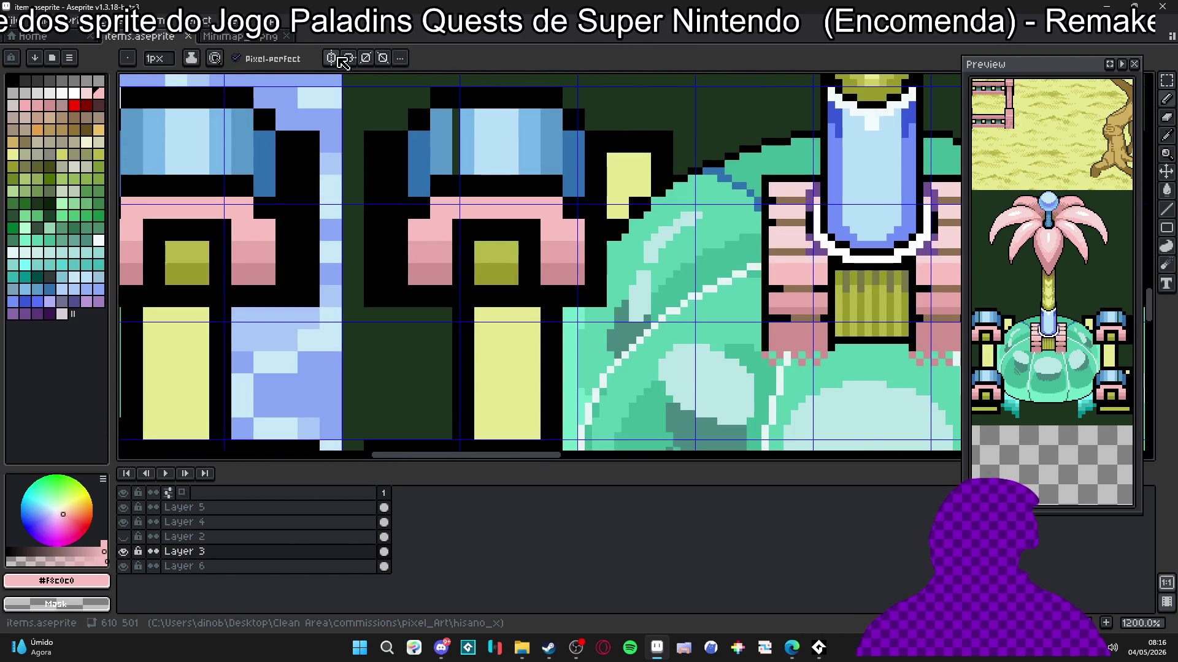
scroll(602, 176, "down", 5)
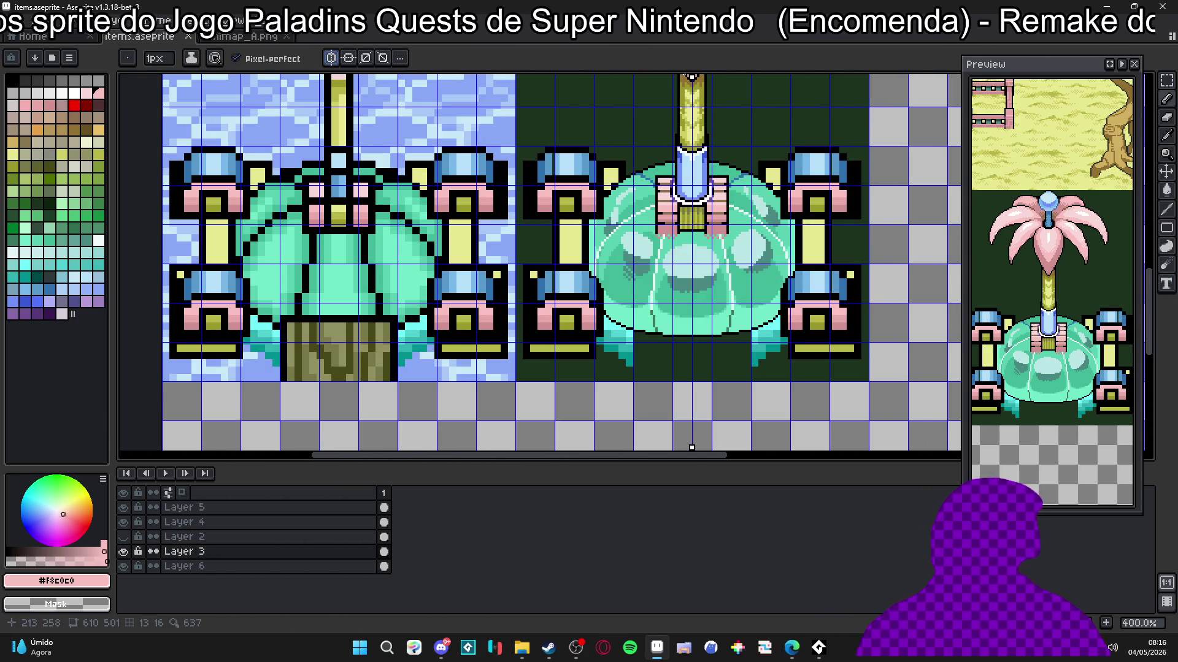
left_click_drag(692, 76, 567, 103)
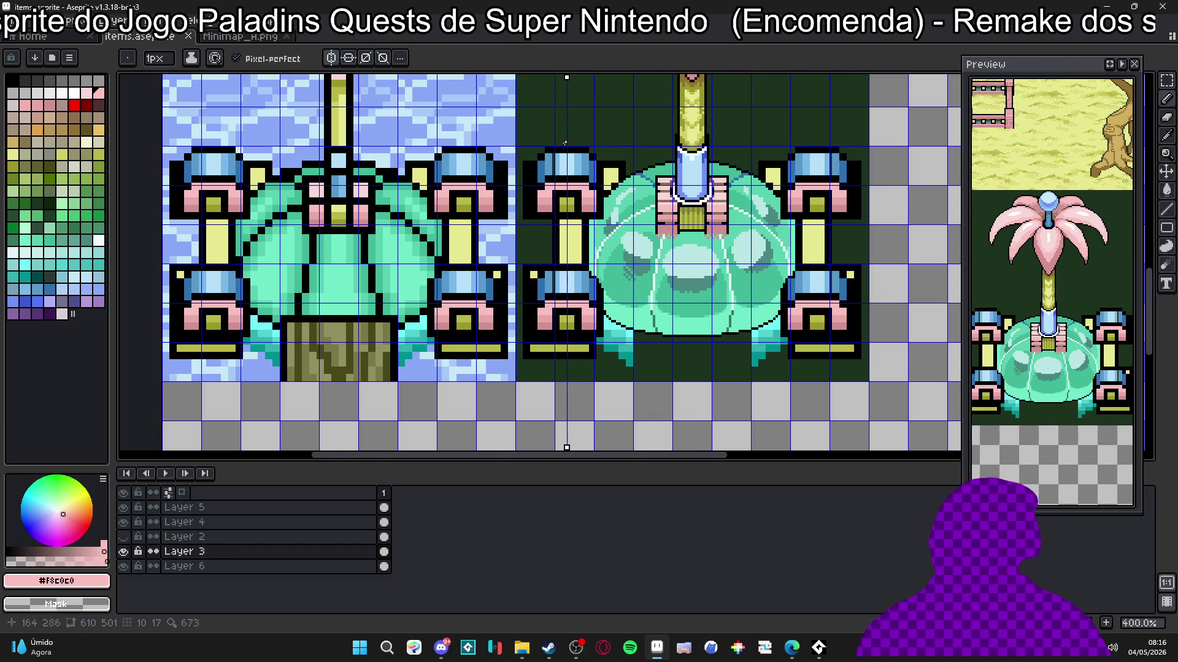
Step: Round the capital's top with mirrored pink and blue rows and black edge pixels
scroll(565, 143, "up", 8)
left_click(504, 212)
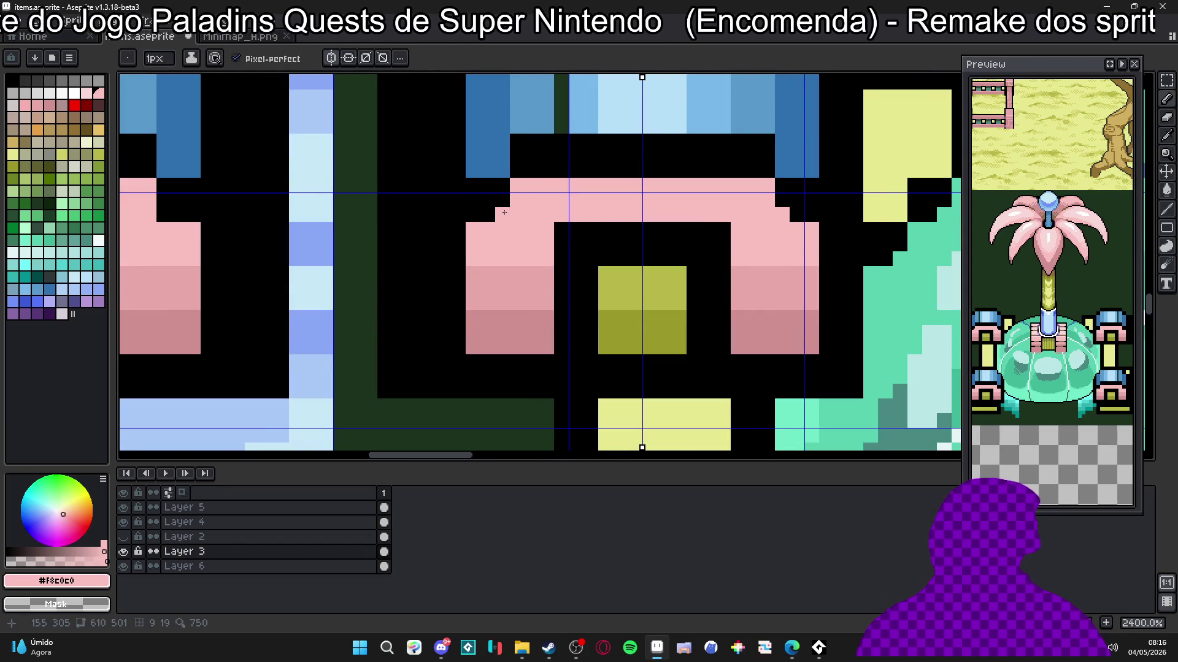
left_click(490, 186, "alt")
left_click(503, 171)
left_click(495, 149, "alt")
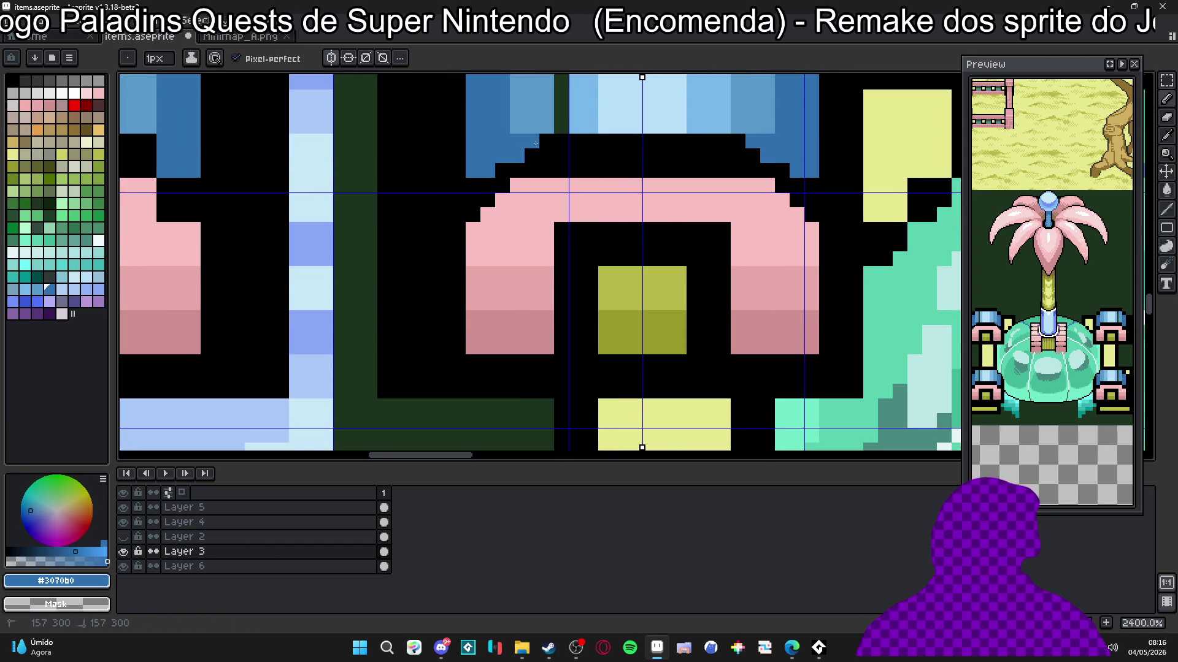
left_click_drag(545, 137, 677, 135)
left_click(539, 184, "alt")
left_click_drag(540, 170, 696, 163)
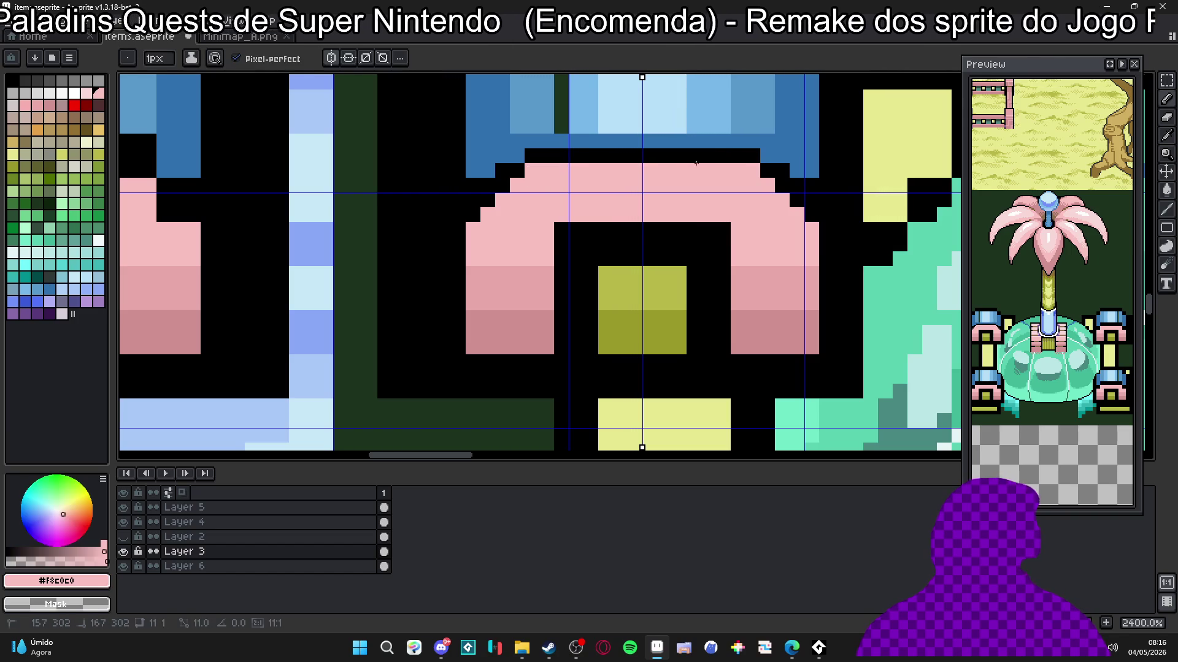
left_click(500, 150, "alt")
left_click(473, 186)
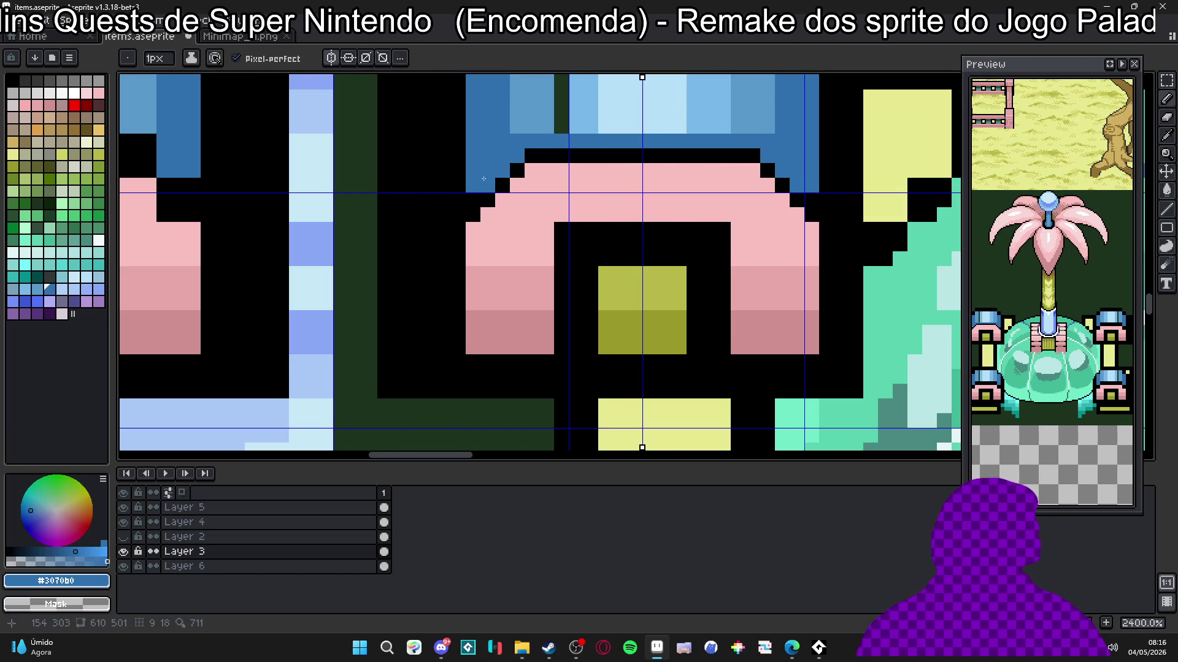
scroll(475, 199, "down", 4)
Step: Paint the pillar cap solid darker blue, covering its light-blue stripes and black row
scroll(473, 225, "up", 3)
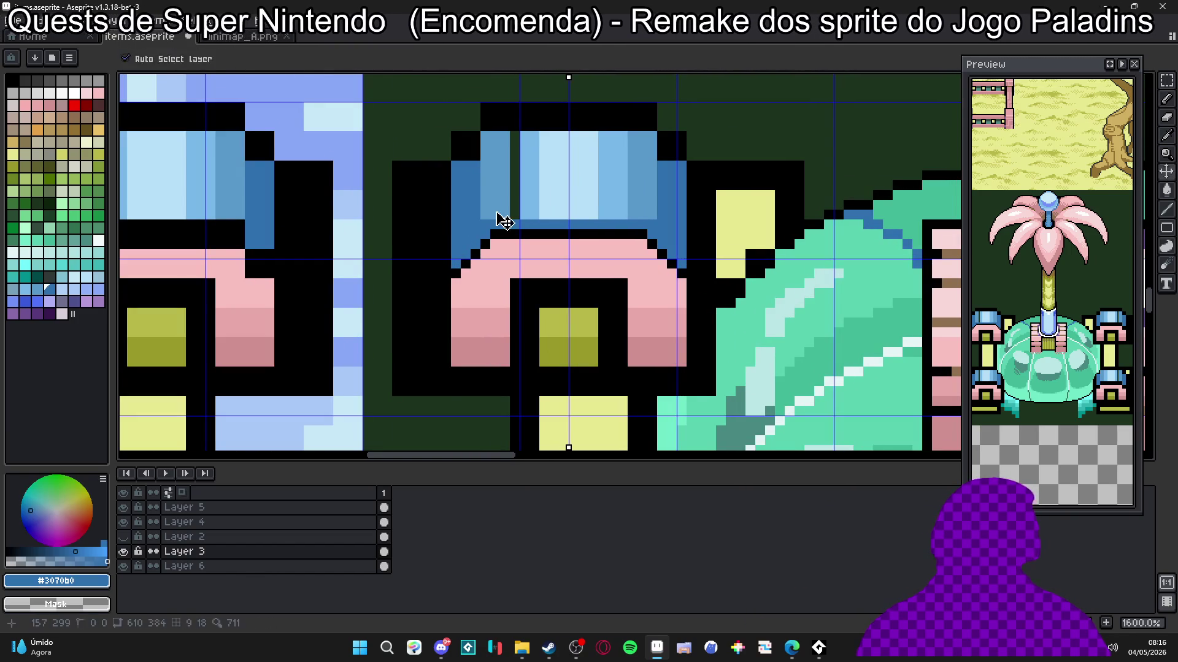
left_click_drag(498, 212, 624, 213)
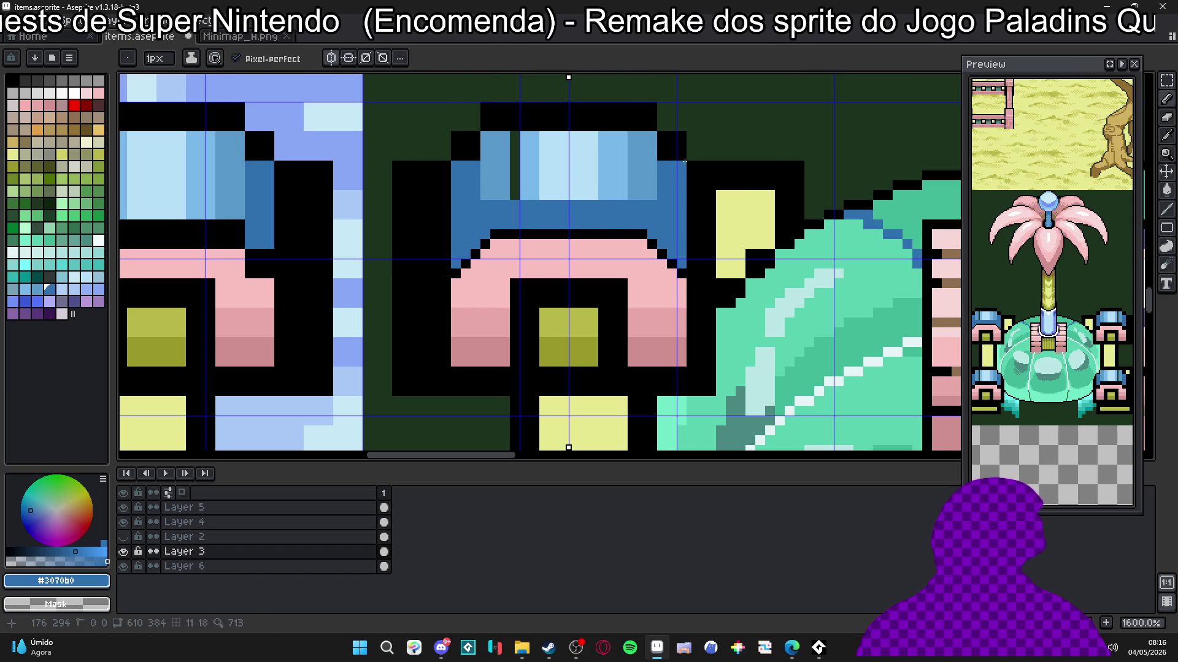
key("ctrl+apostrophe")
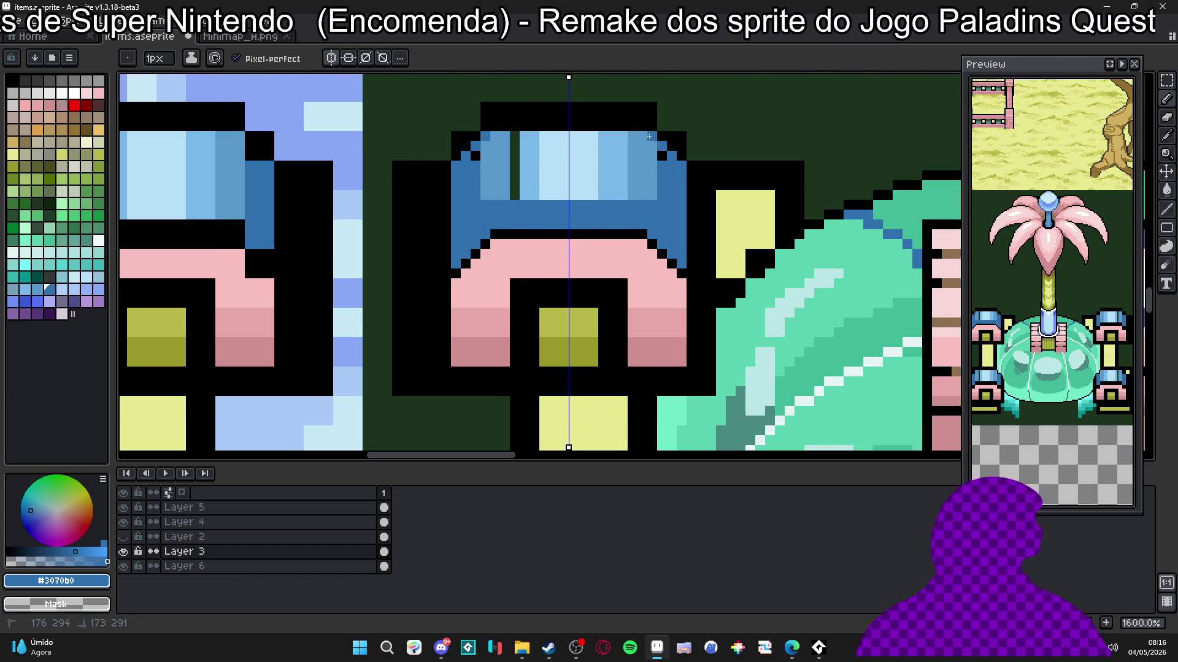
scroll(605, 216, "up", 2)
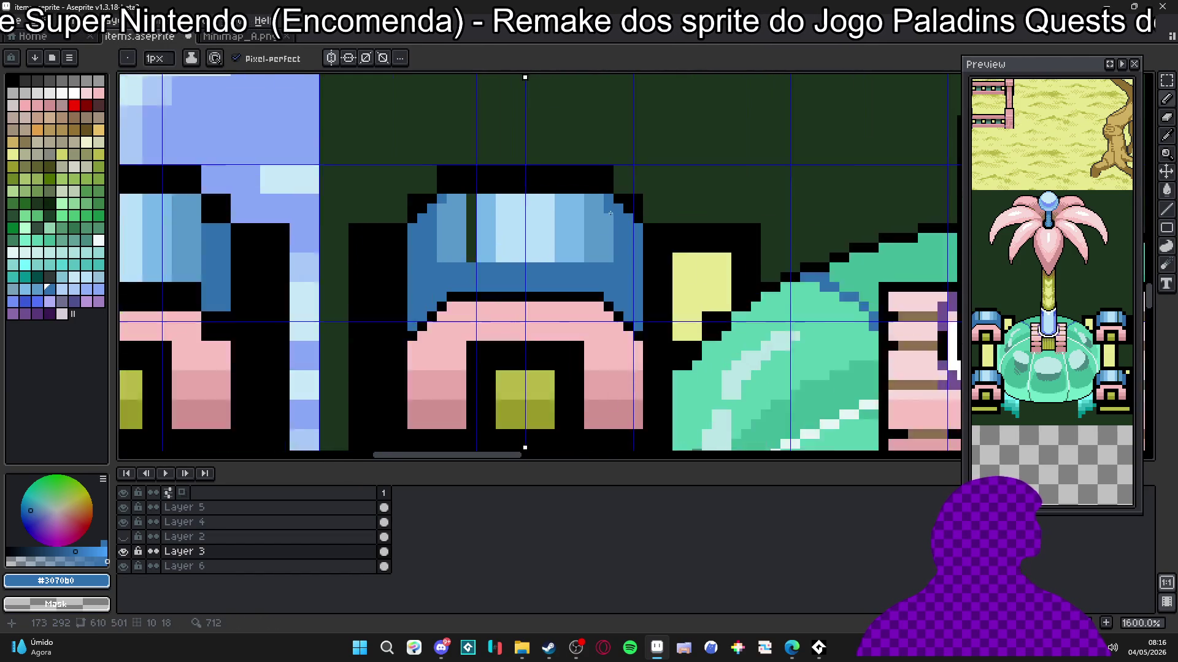
key("ctrl+apostrophe")
key("b")
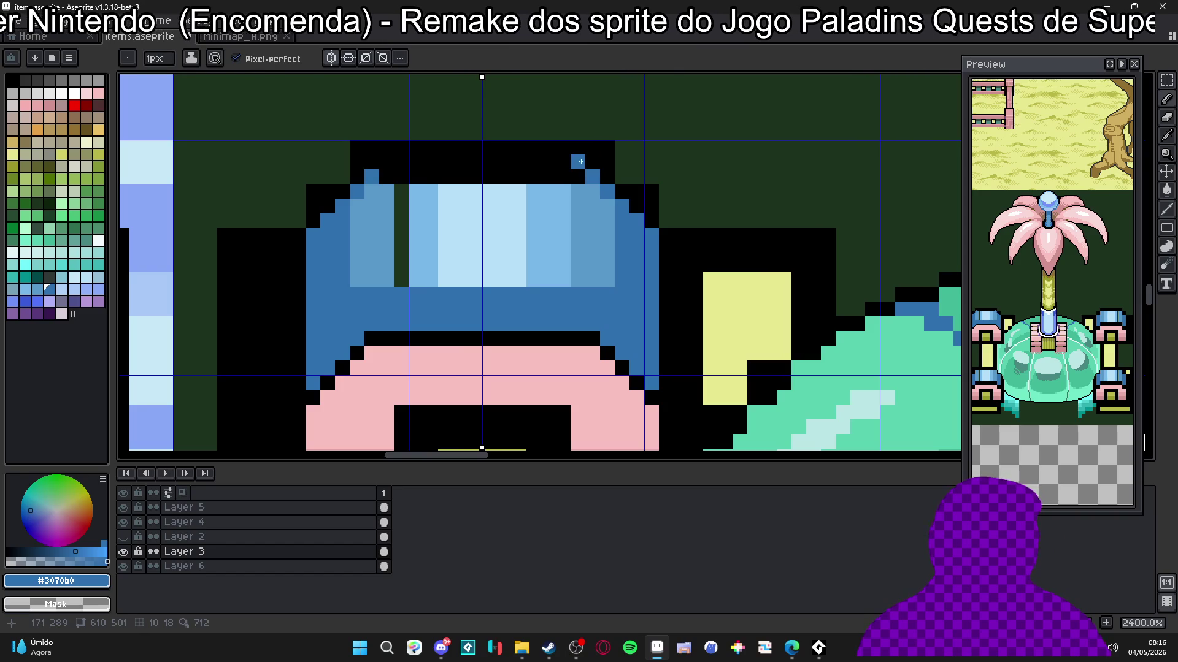
left_click_drag(564, 160, 411, 159)
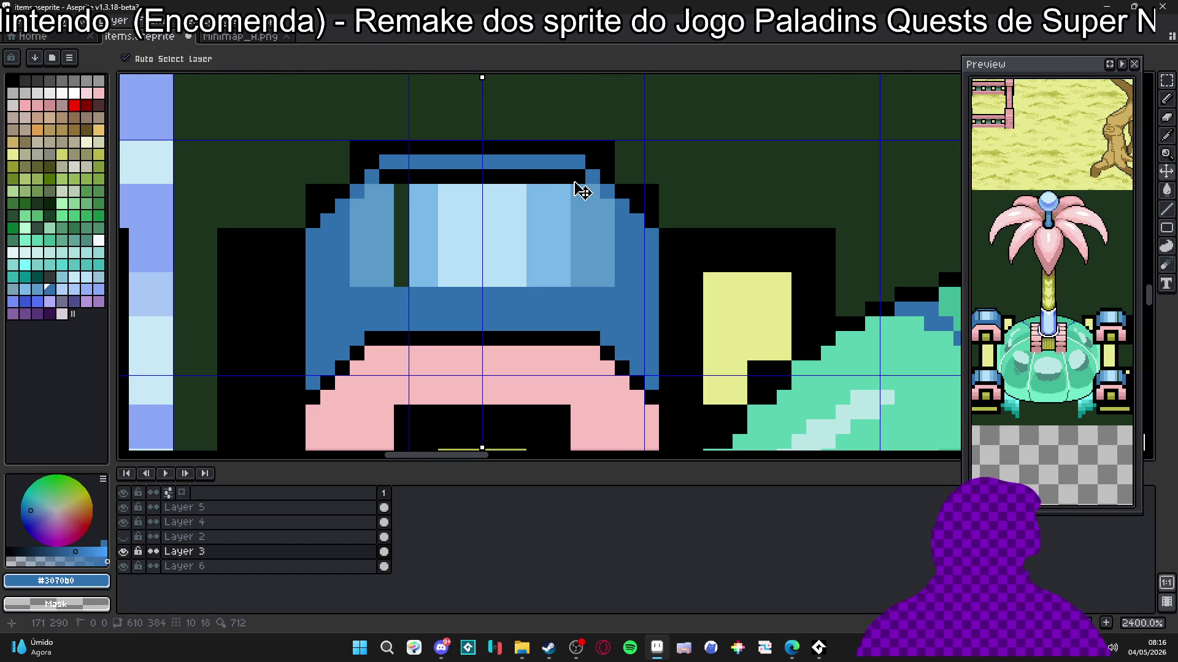
mouse_move(564, 182)
left_mouse_down()
mouse_move(417, 178)
mouse_move(565, 196)
mouse_move(484, 213)
left_mouse_up()
mouse_move(368, 280)
left_mouse_down()
mouse_move(383, 228)
mouse_move(445, 257)
mouse_move(519, 235)
left_mouse_up()
Step: Erase the black pixels at the cap's top-left edge and beside it, mirrored
key("e")
left_click(371, 162)
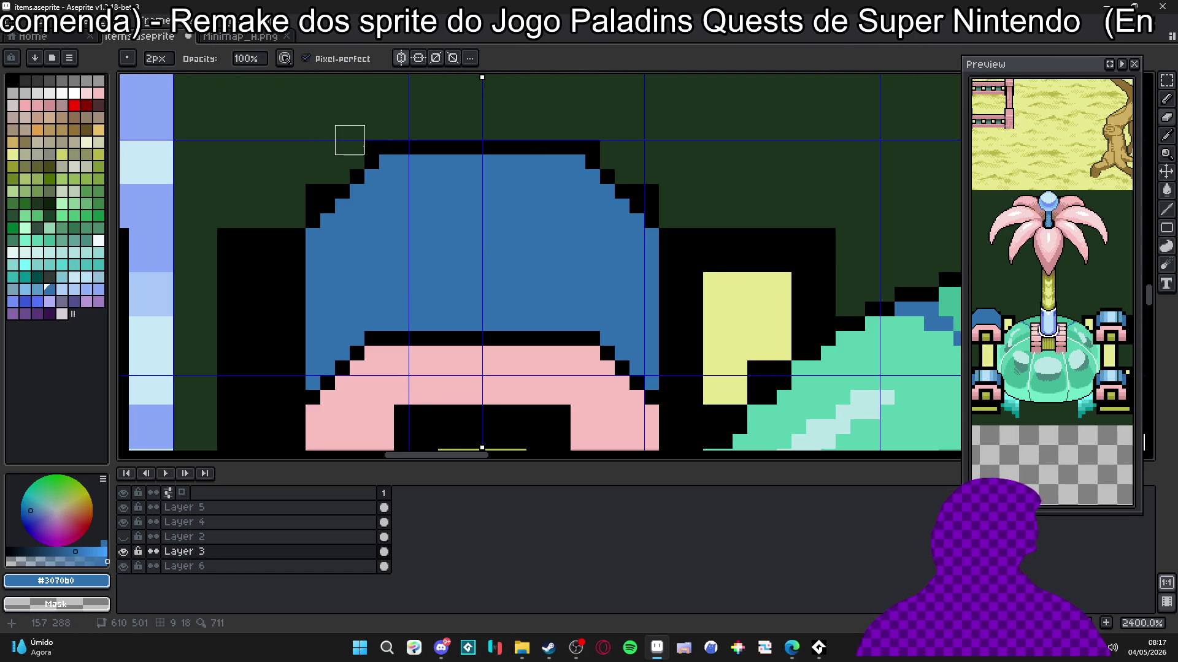
left_click(276, 235)
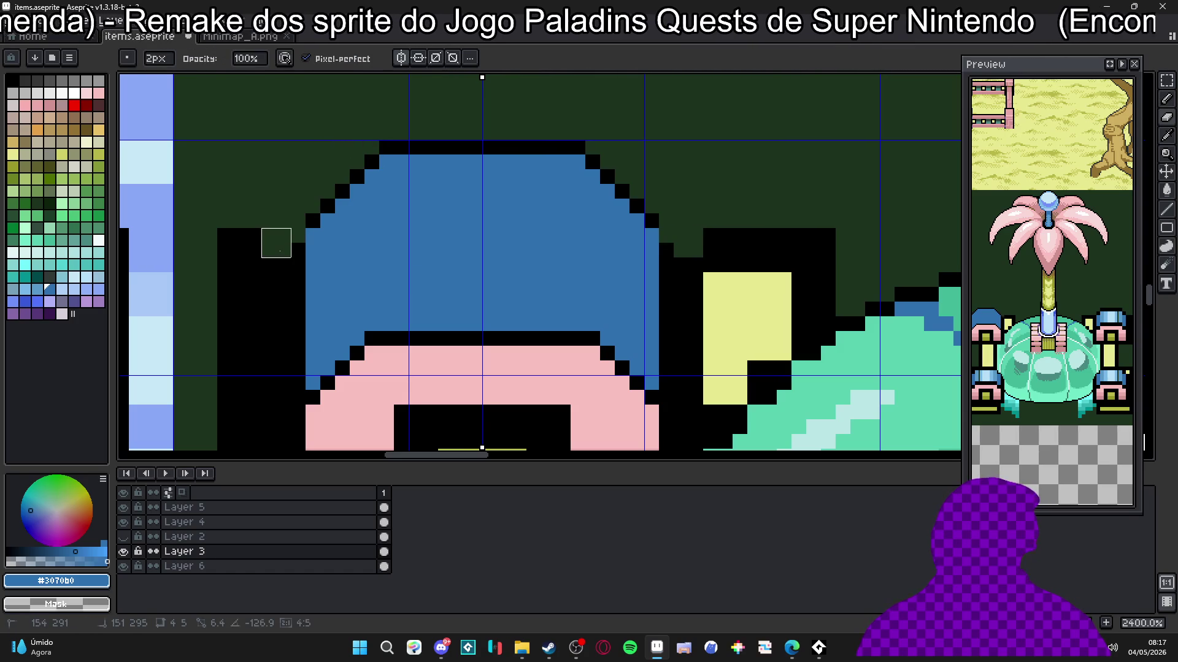
left_click_drag(279, 263, 316, 140)
scroll(315, 140, "down", 4)
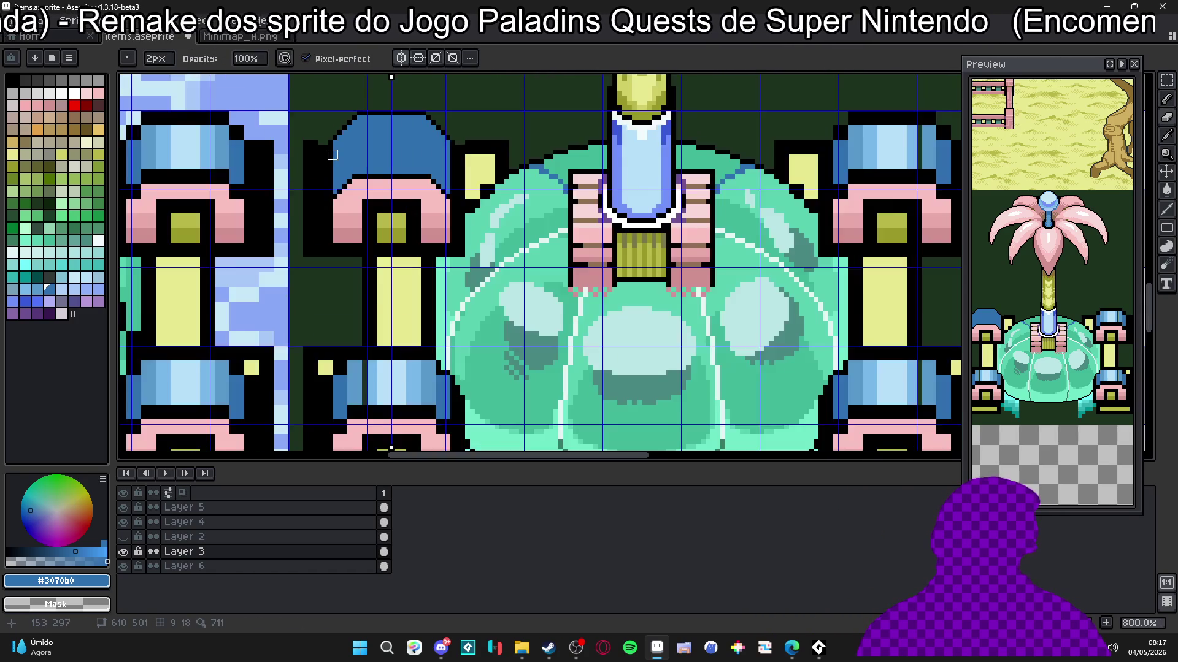
Step: Add a blue cap pixel and clear a mirrored black column beside the pillar
scroll(323, 144, "up", 2)
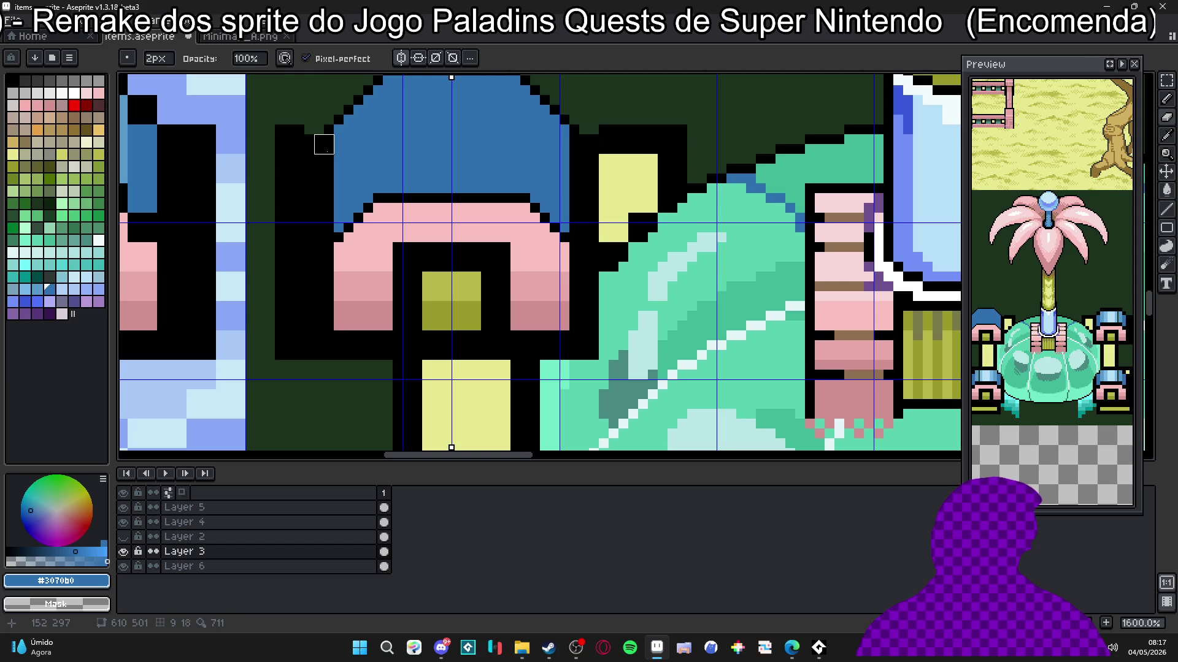
key("b")
left_click(320, 140)
mouse_move(304, 135)
left_mouse_down()
mouse_move(303, 334)
mouse_move(363, 351)
left_mouse_up()
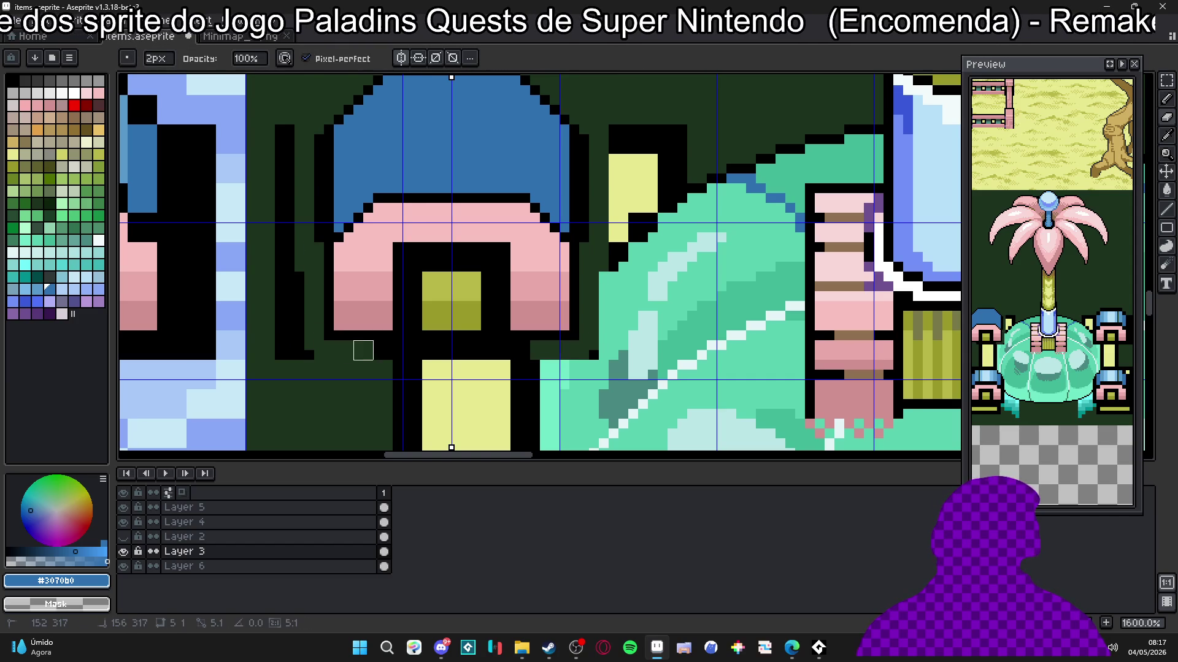
Step: Try widening the olive door panel with notches, then undo those edits
left_click(383, 321, "alt")
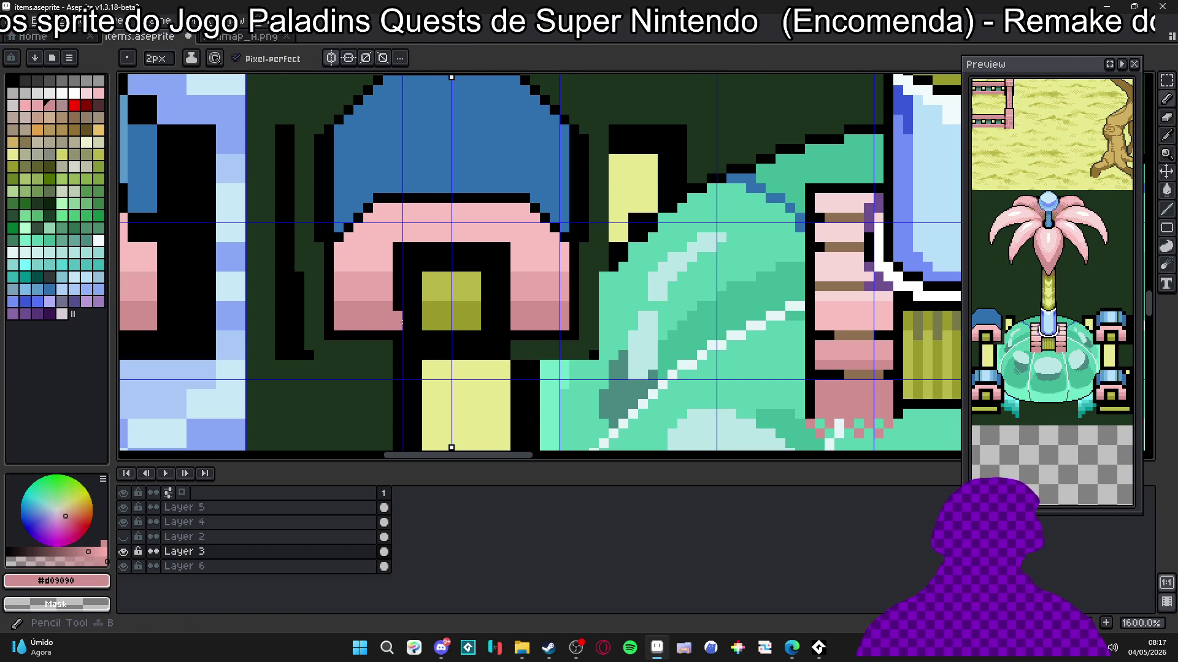
key("ctrl+z")
left_click(420, 326, "alt")
left_click_drag(420, 325, 412, 290)
left_click(447, 281, "alt")
key("ctrl+z")
key("ctrl+z")
key("ctrl+z")
left_click(417, 268, "alt")
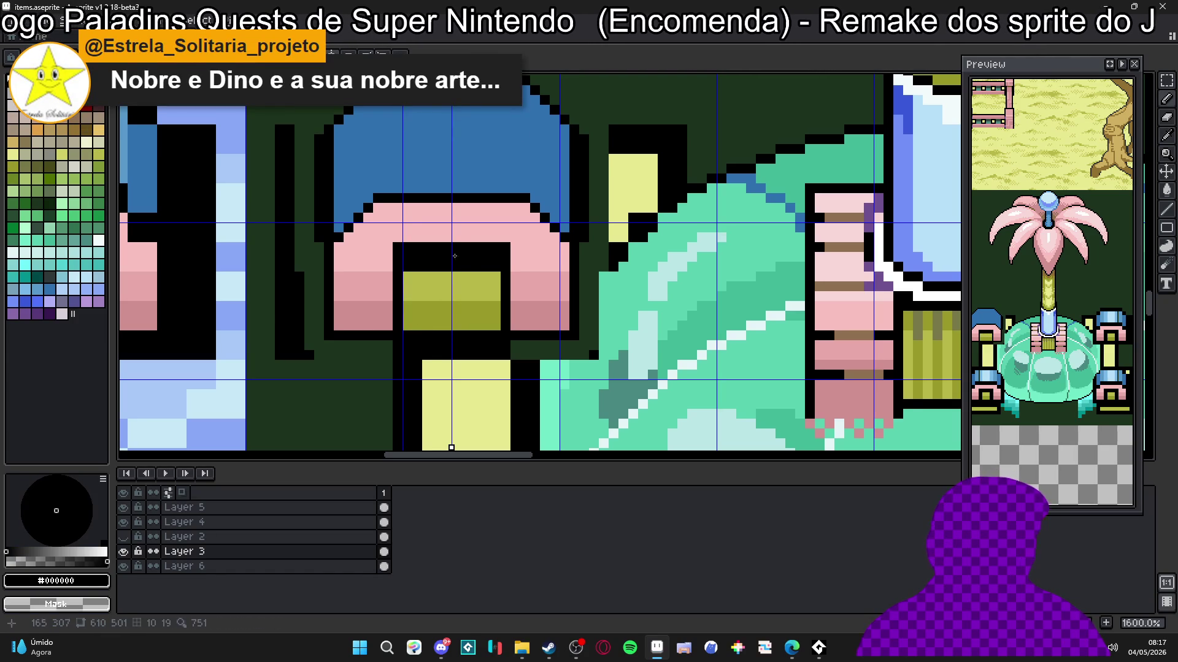
Step: Fill the door panel's black notch with olive and outline the cap's sides in blue
left_click(415, 275, "alt")
left_click(411, 258)
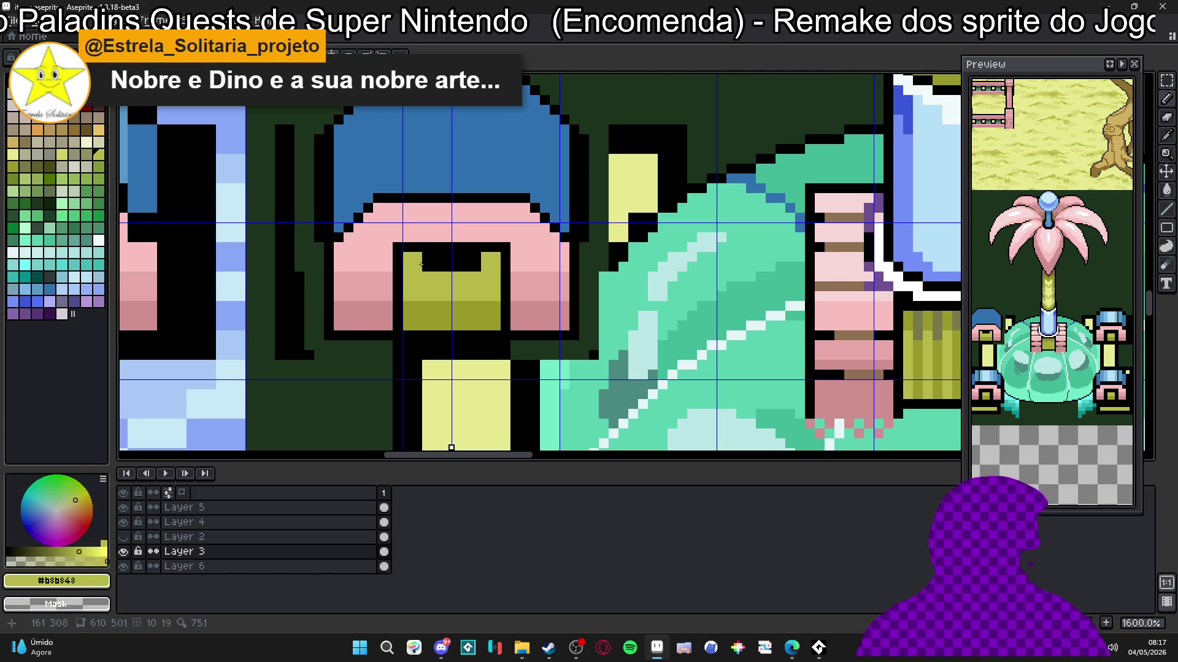
left_click_drag(421, 264, 441, 256)
left_click(382, 244, "alt")
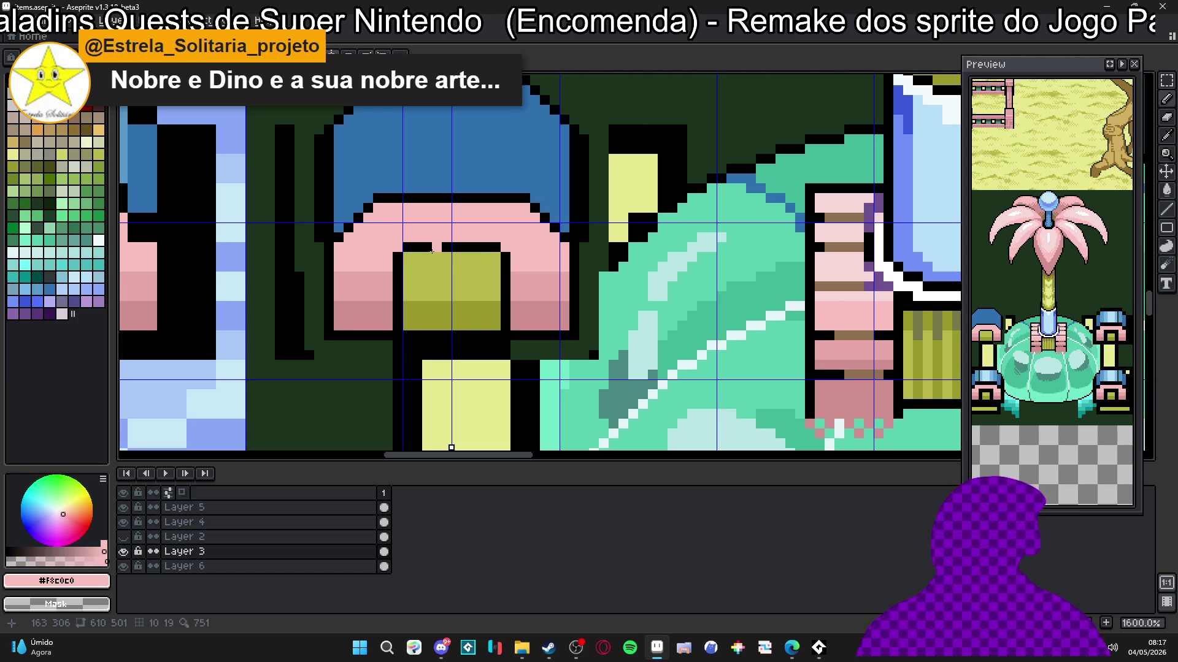
scroll(432, 251, "down", 1)
left_click(387, 193, "alt")
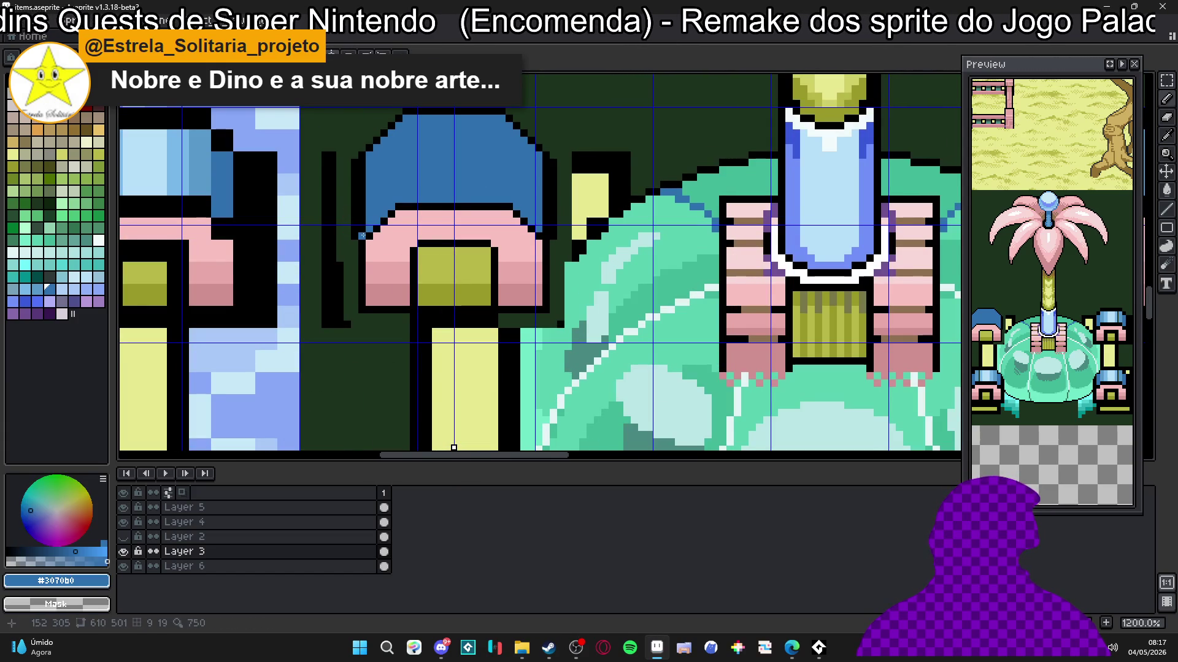
left_click_drag(363, 231, 362, 170)
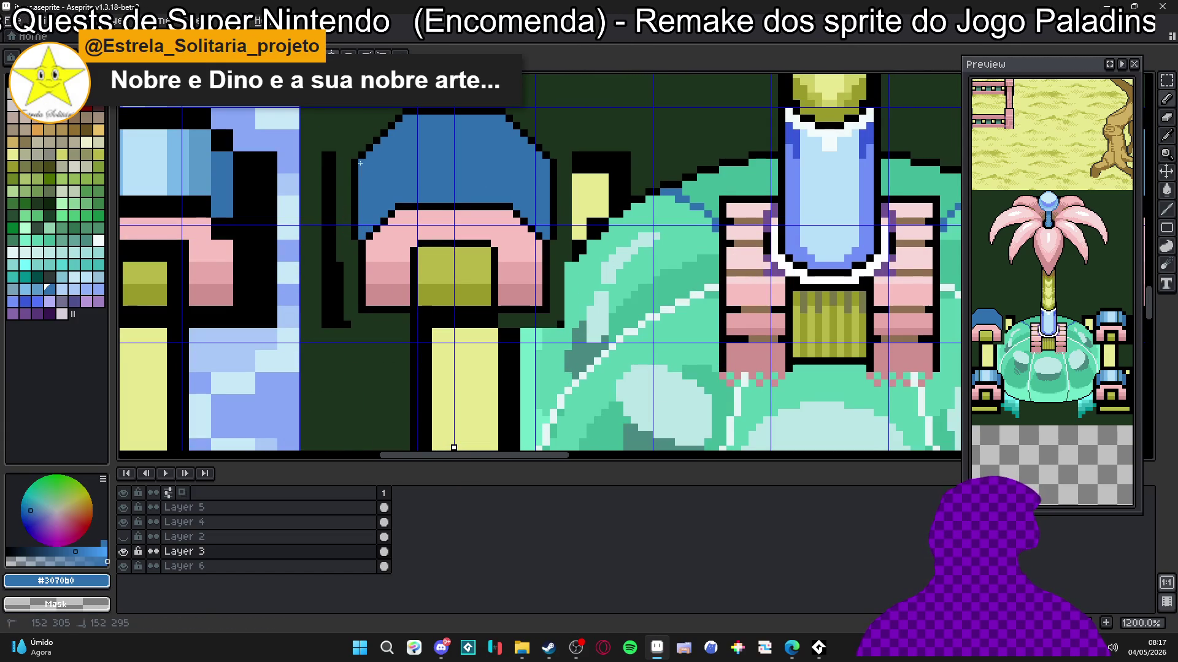
Step: Undo the green outline strokes and recent doorway edits, then zoom into the left pillar's doorway
left_click(358, 234, "alt")
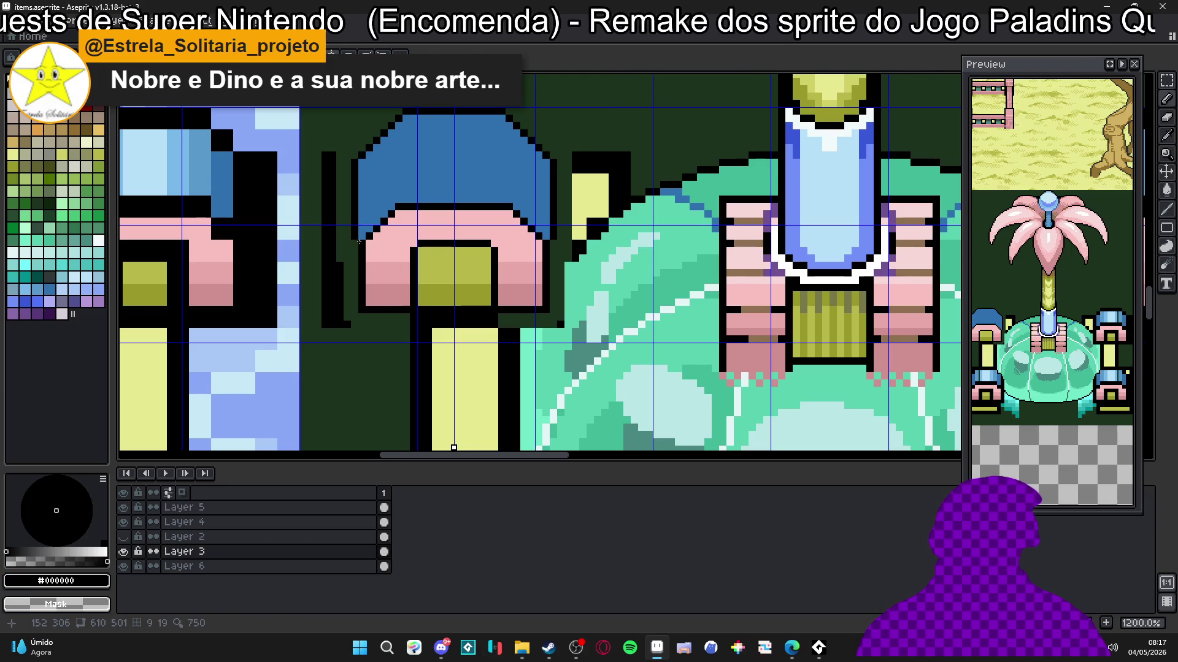
left_click(349, 262, "alt")
left_click_drag(342, 321, 337, 247)
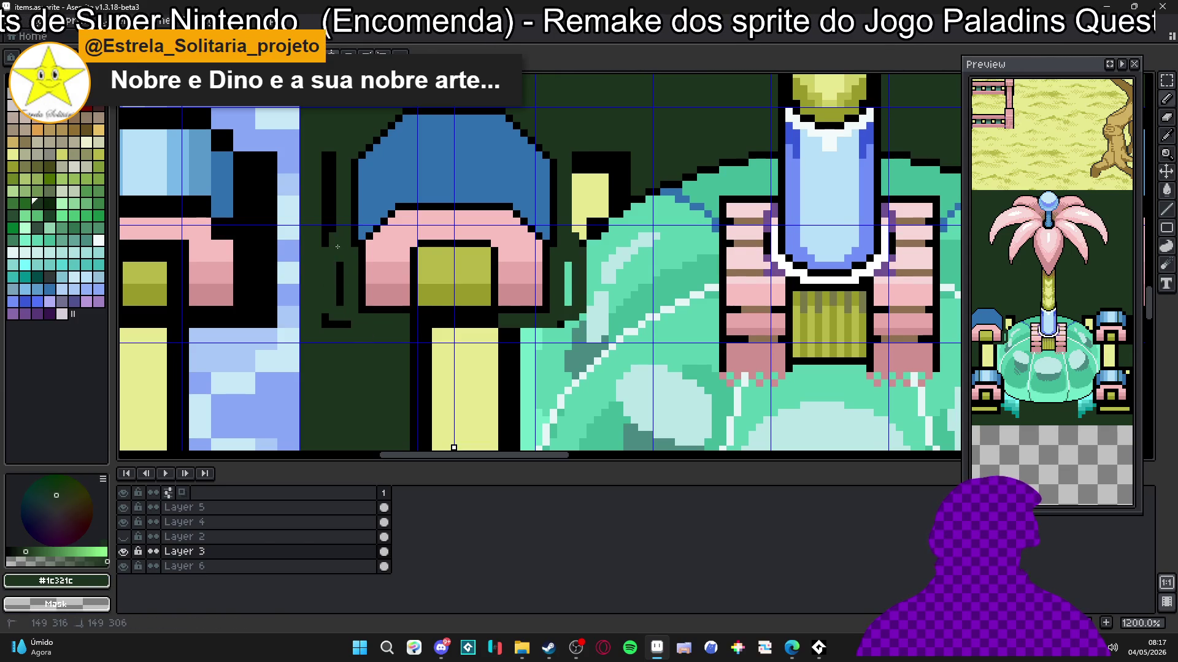
key("ctrl+z")
key("ctrl+z")
key("ctrl+z")
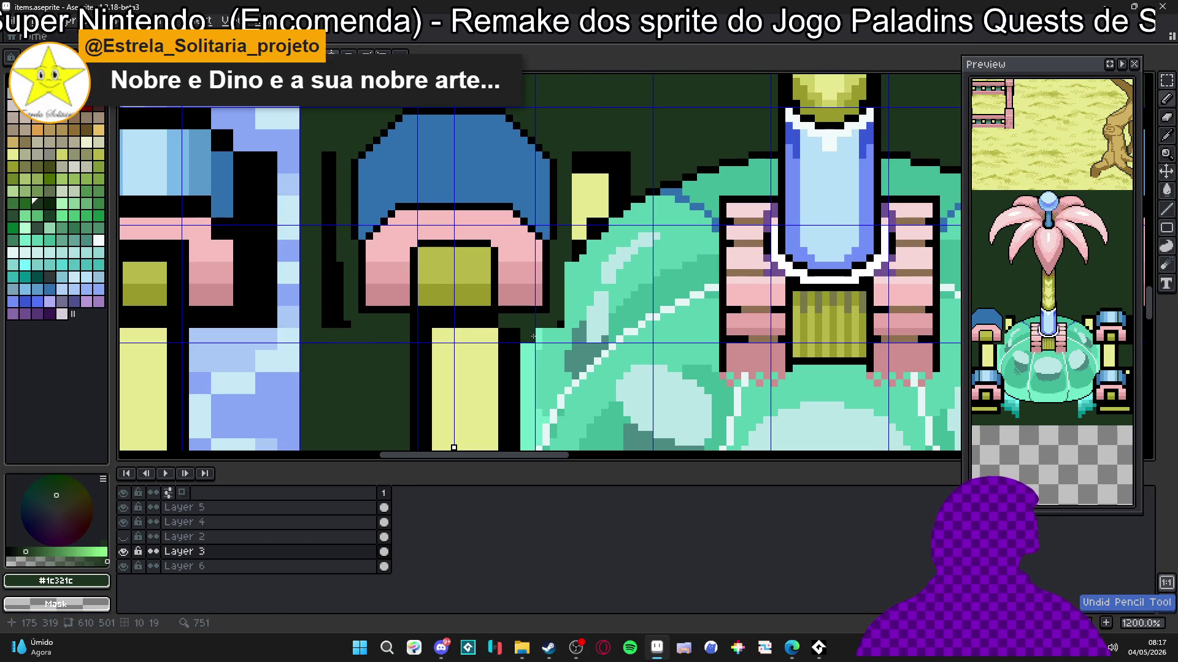
key("e")
key("ctrl+z")
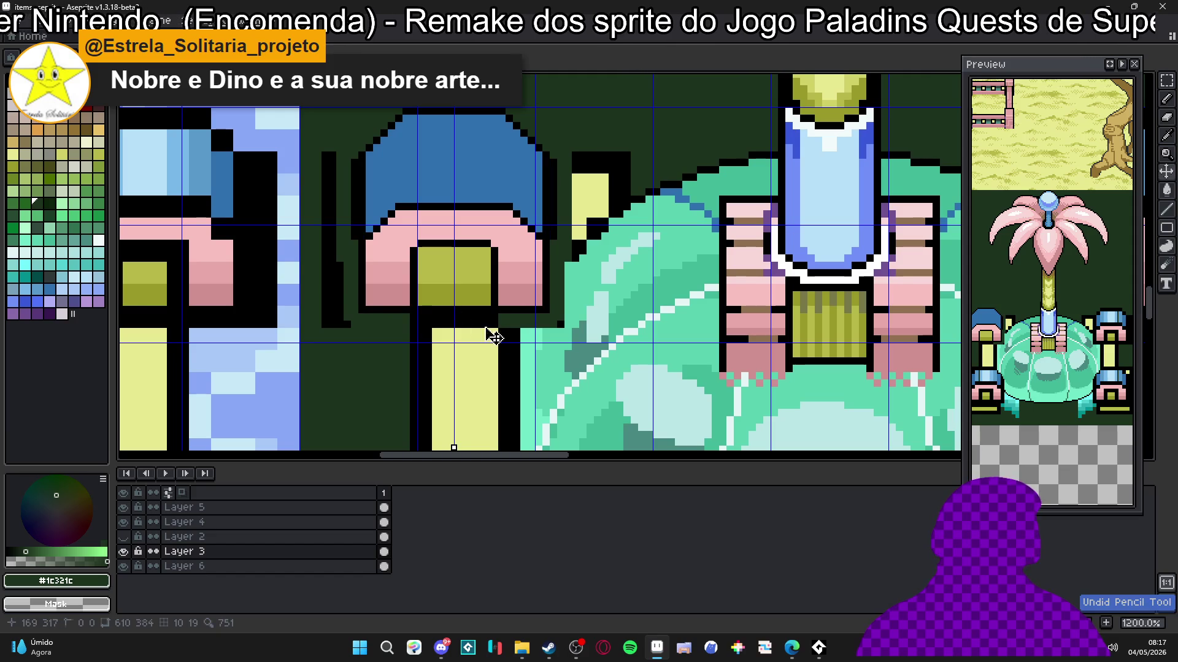
key("ctrl+z")
key("ctrl+z")
key("ctrl+z")
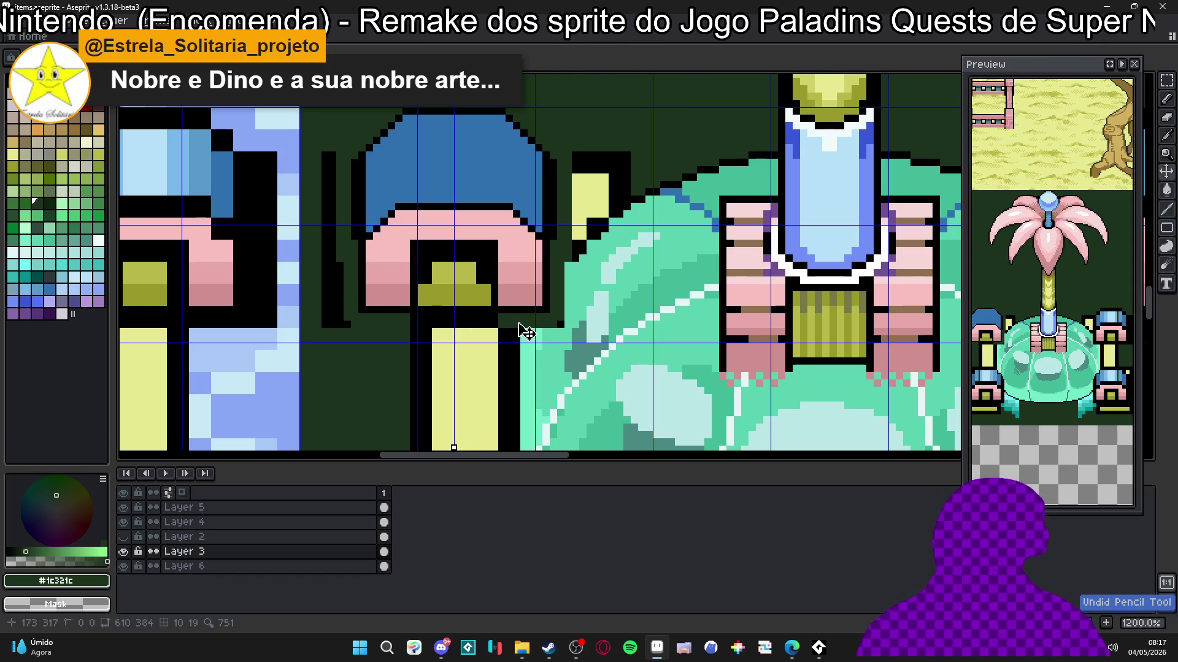
scroll(509, 276, "down", 3)
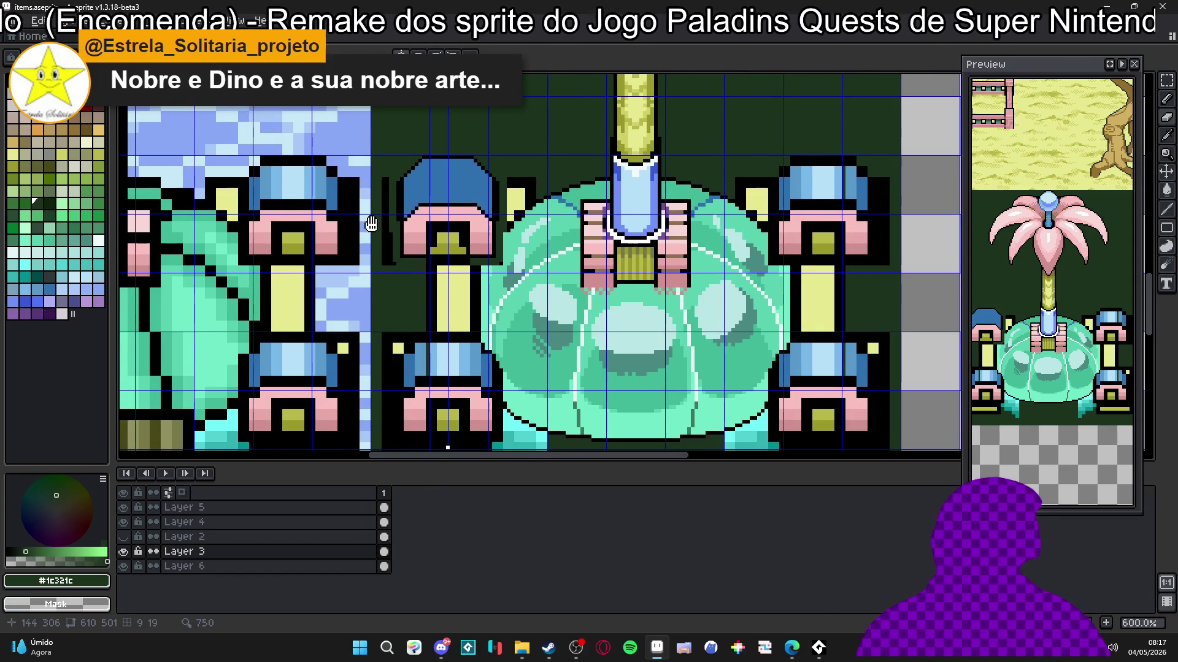
left_click_drag(371, 224, 391, 231)
scroll(473, 247, "up", 5)
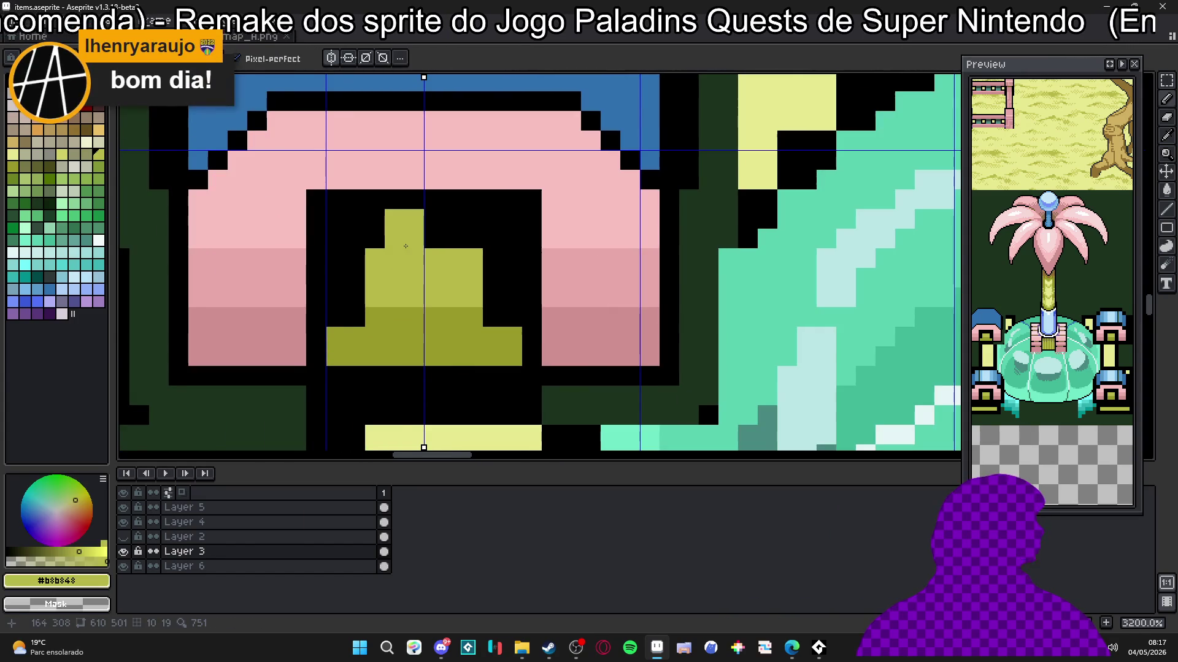
Step: Reshape the doorway into a flat light-olive rectangle, replacing the darker olive block
scroll(408, 247, "down", 3)
key("ctrl+z")
scroll(425, 261, "up", 3)
mouse_move(425, 261)
left_mouse_down()
mouse_move(540, 264)
mouse_move(430, 264)
mouse_move(537, 357)
left_mouse_up()
key("ctrl+z")
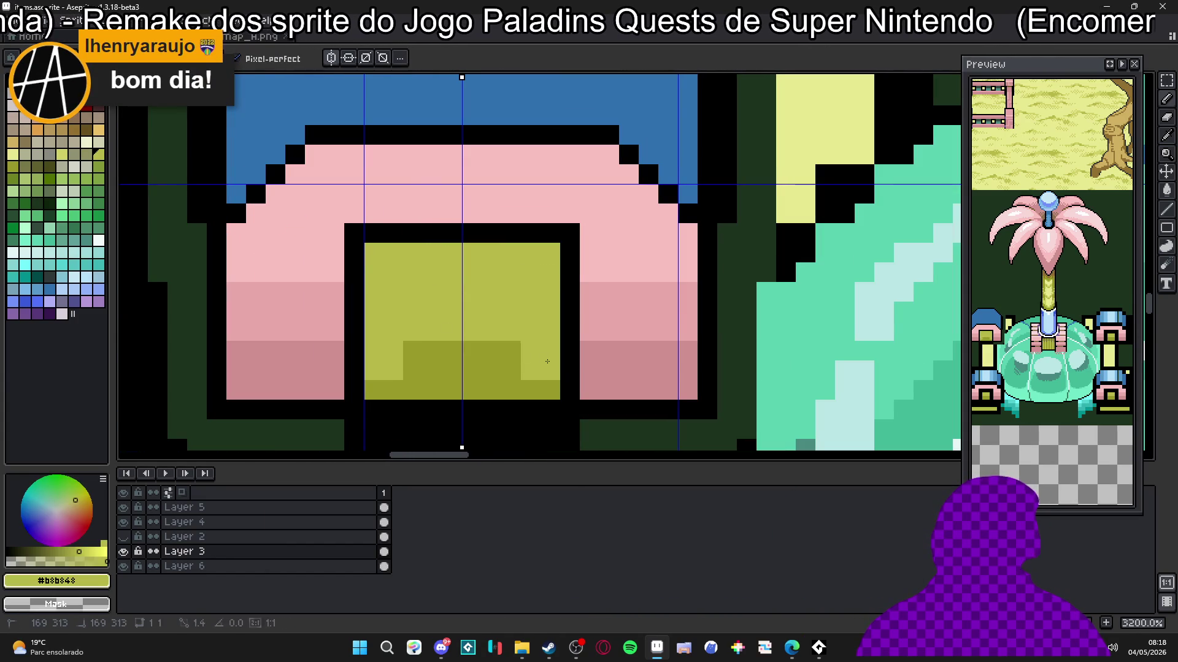
left_click(329, 229, "alt")
left_click(347, 226)
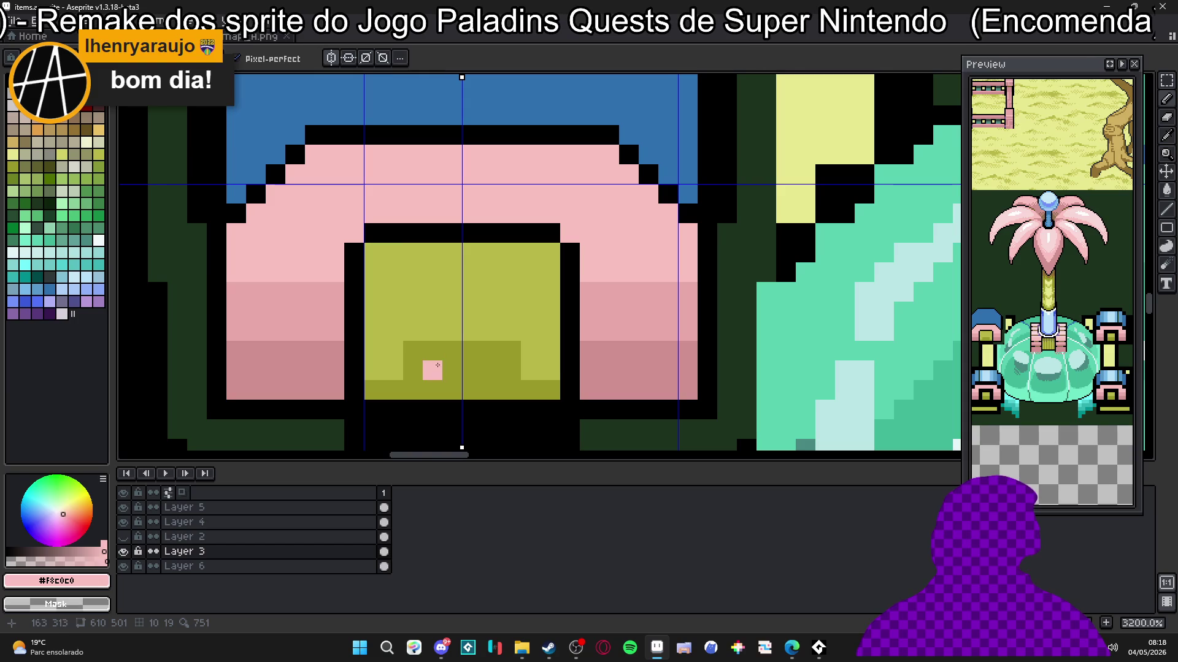
left_click(413, 307, "alt")
left_click(394, 396)
mouse_move(394, 396)
left_mouse_down()
mouse_move(423, 380)
mouse_move(411, 349)
left_mouse_up()
scroll(405, 315, "down", 5)
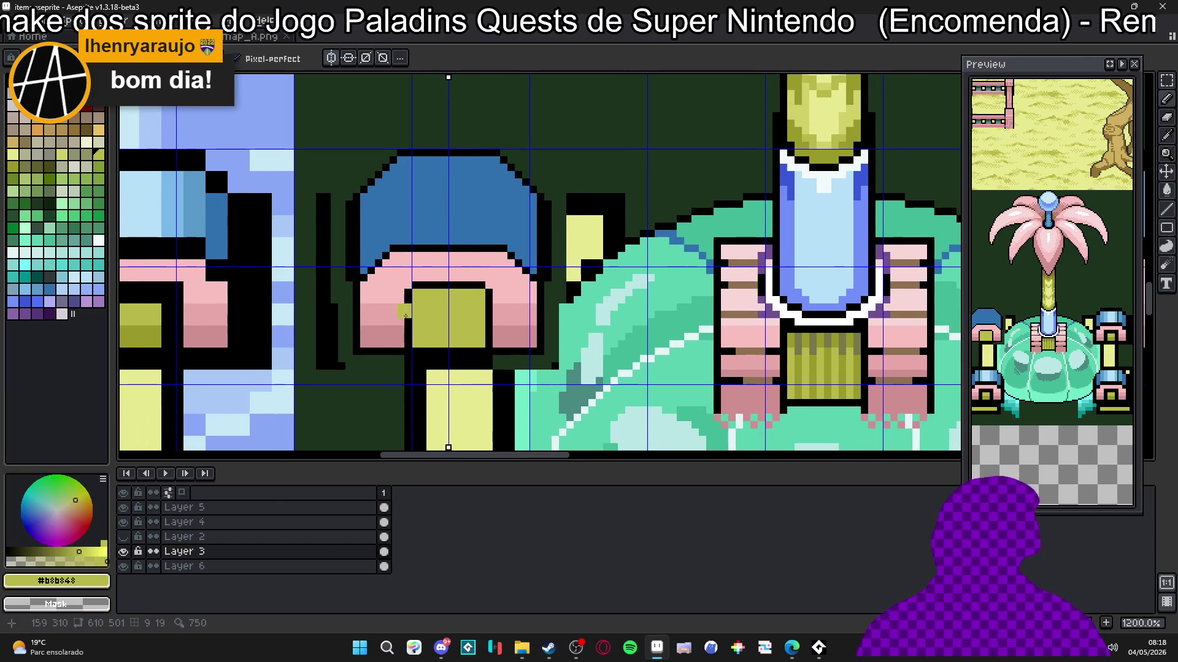
scroll(359, 252, "up", 3)
Step: Paint the outline beside the cap blue, restoring one black outline pixel
left_click(337, 311, "alt")
left_click_drag(338, 304, 339, 162)
scroll(337, 173, "up", 1)
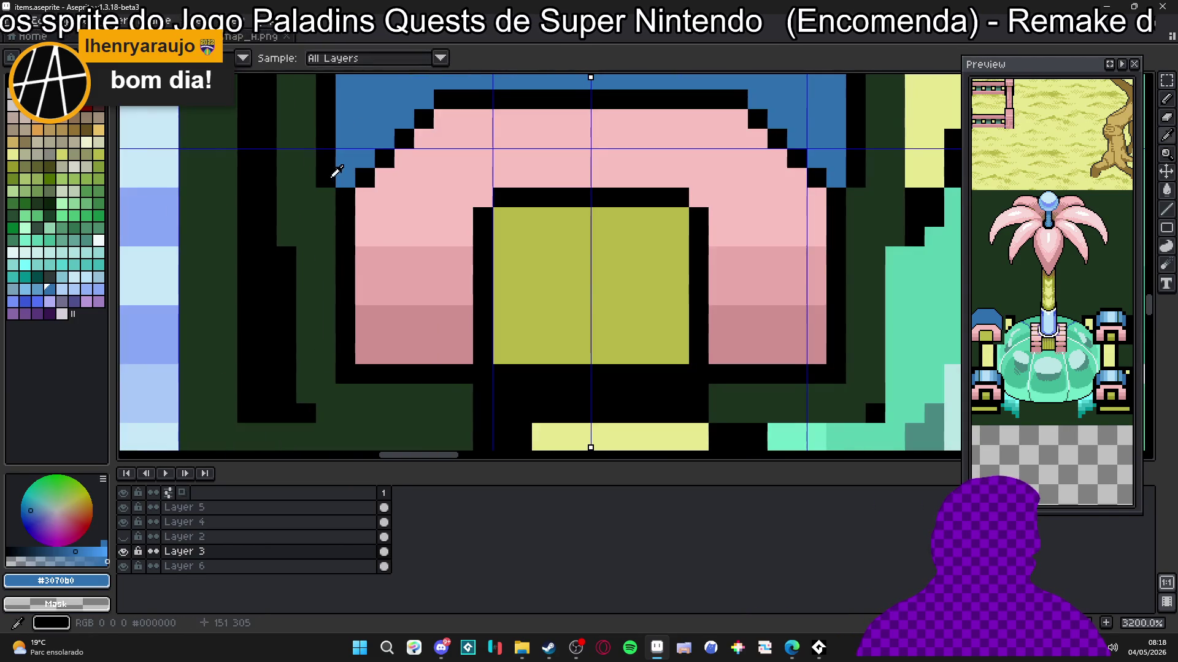
left_click(334, 172, "alt")
left_click(325, 198)
scroll(325, 198, "down", 4)
scroll(335, 319, "up", 2)
Step: Turn off symmetry and sample the cap's blue, then the tower cap's light blue
key("e")
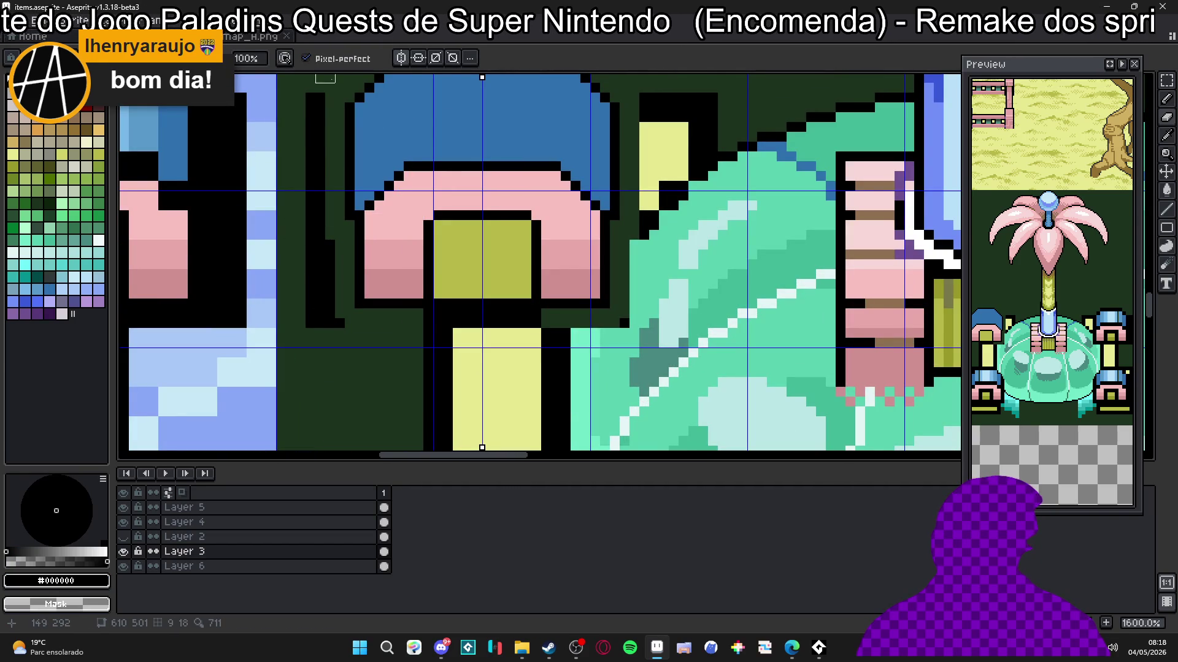
key("alt+m")
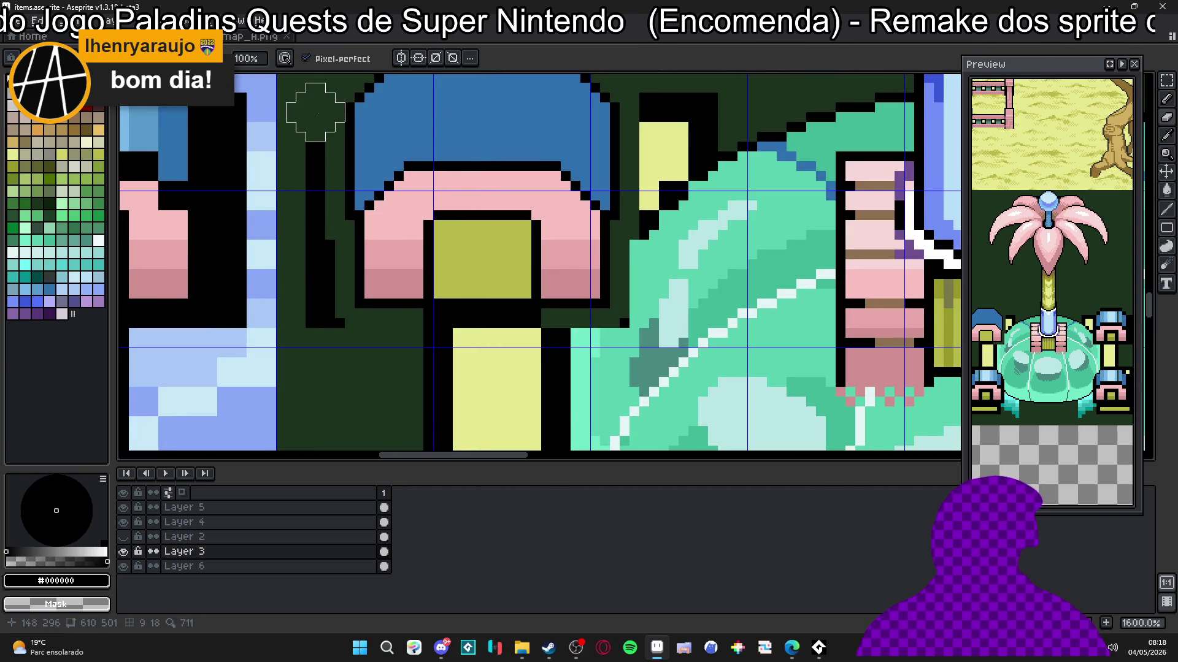
scroll(363, 300, "down", 3)
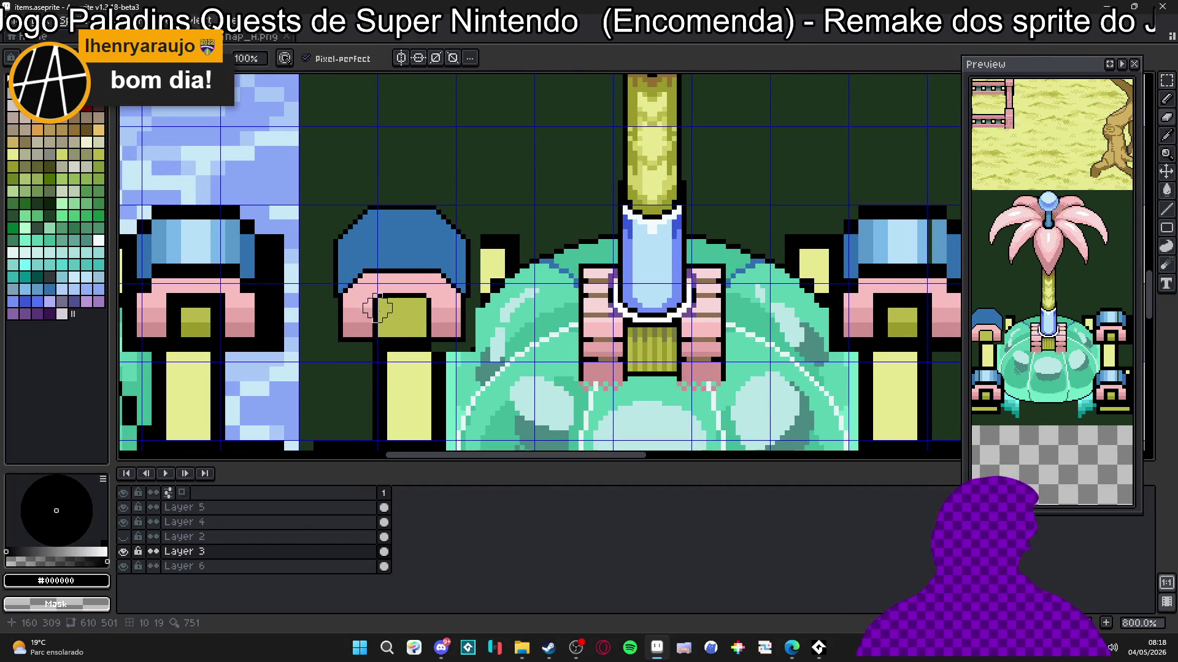
scroll(368, 237, "up", 3)
left_click(368, 232, "alt")
scroll(363, 264, "down", 5)
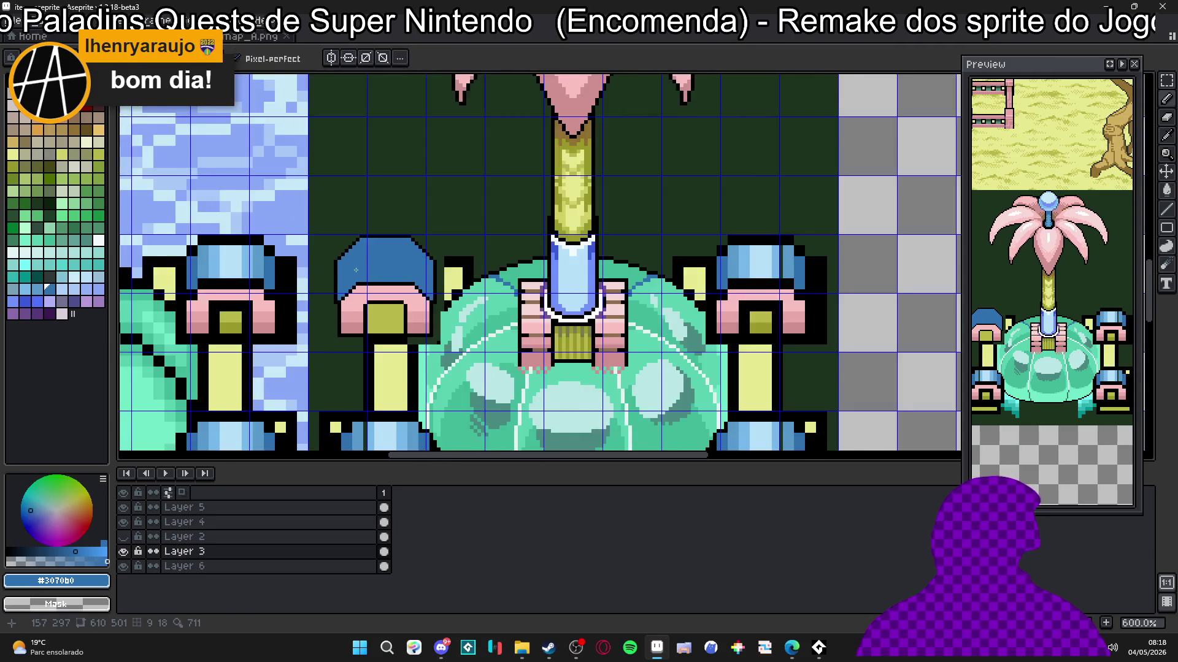
scroll(658, 248, "up", 2)
left_click(658, 248, "alt")
scroll(552, 239, "left", 5)
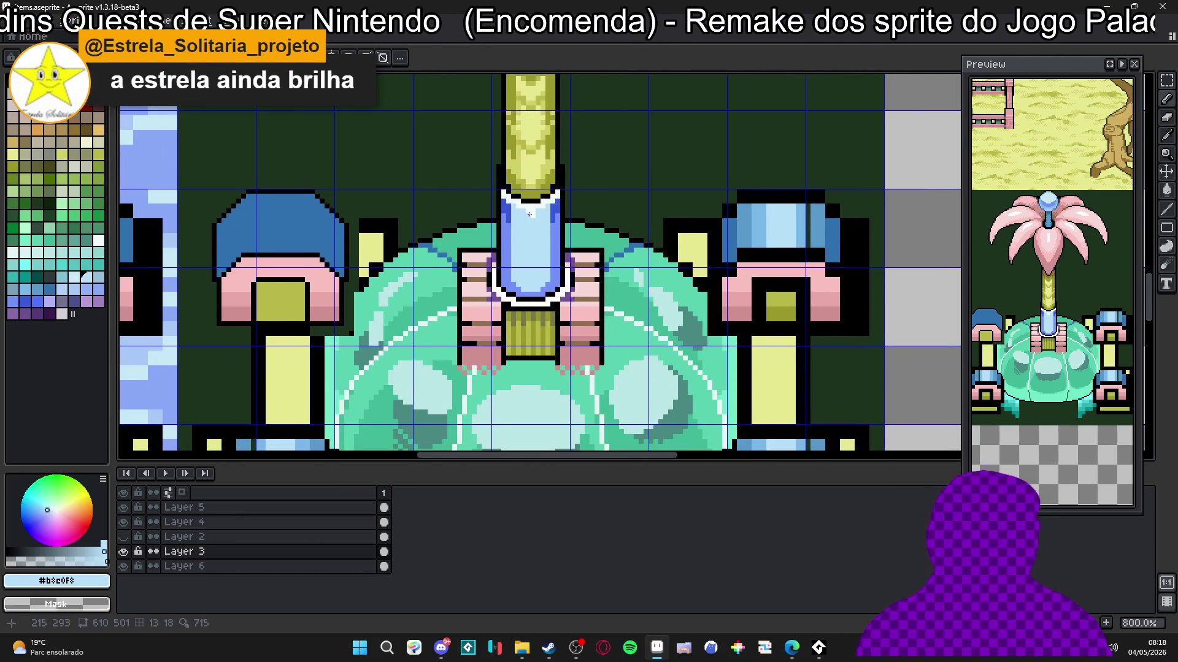
Step: Try mirrored vertical black lines inside the doorway, then undo them
scroll(301, 294, "down", 1)
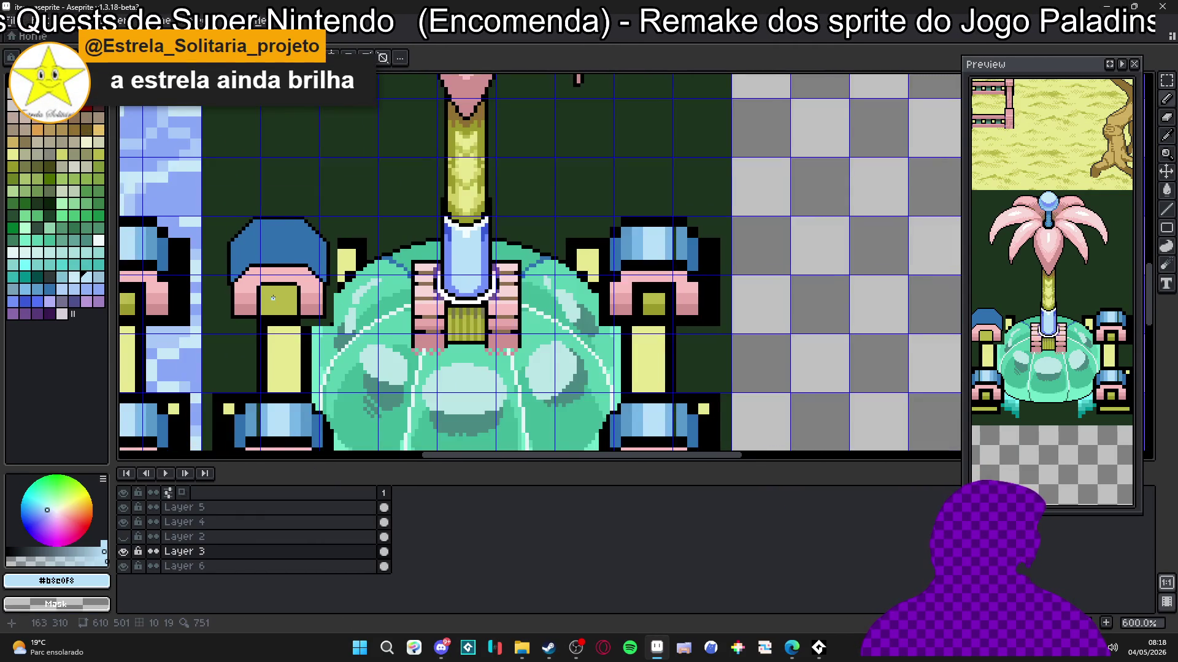
scroll(300, 294, "left", 1)
scroll(301, 294, "up", 2)
scroll(365, 297, "down", 2)
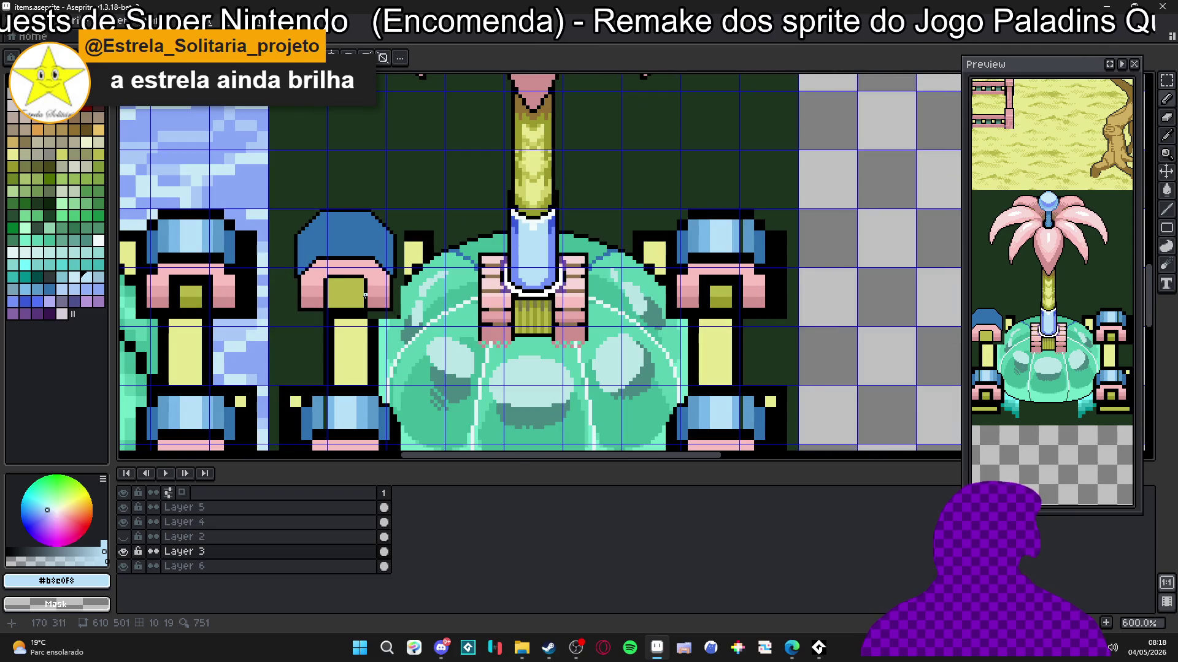
scroll(334, 297, "up", 4)
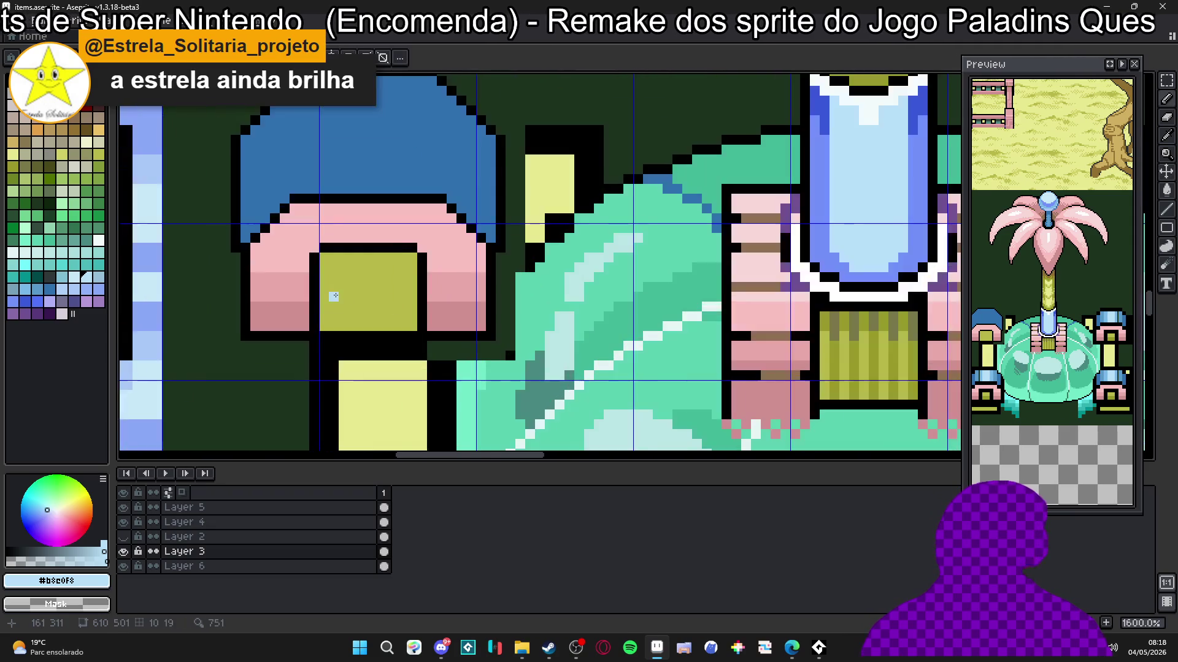
scroll(334, 297, "up", 2)
key("x")
left_click(399, 334)
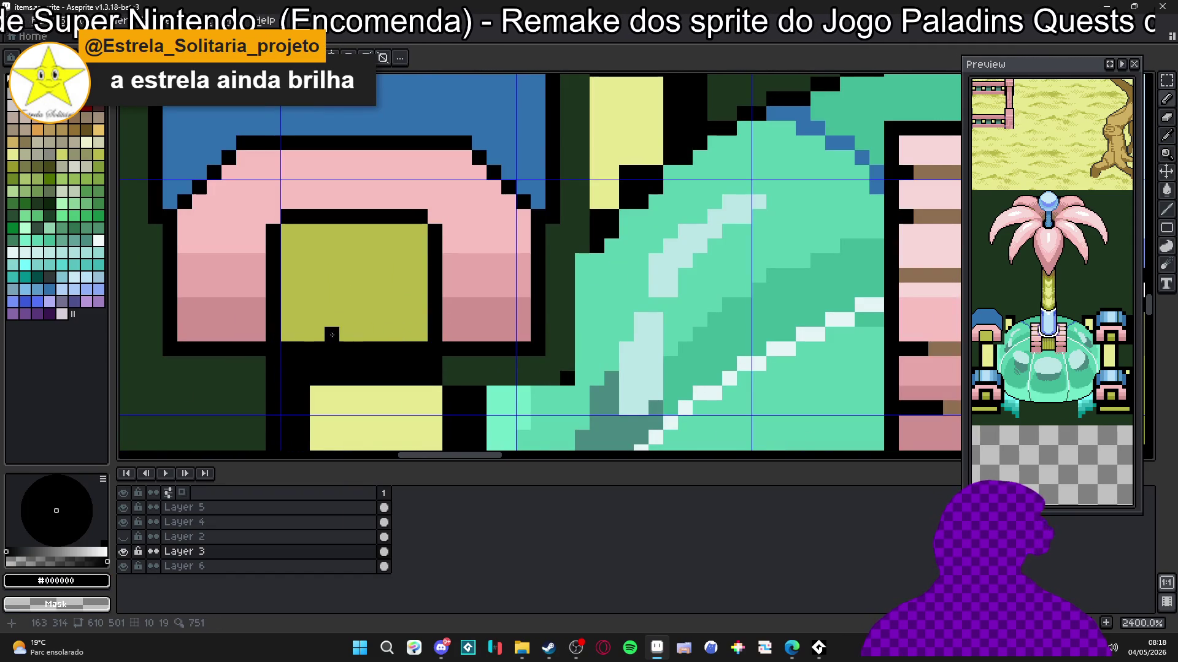
key("ctrl+z")
left_click(369, 258)
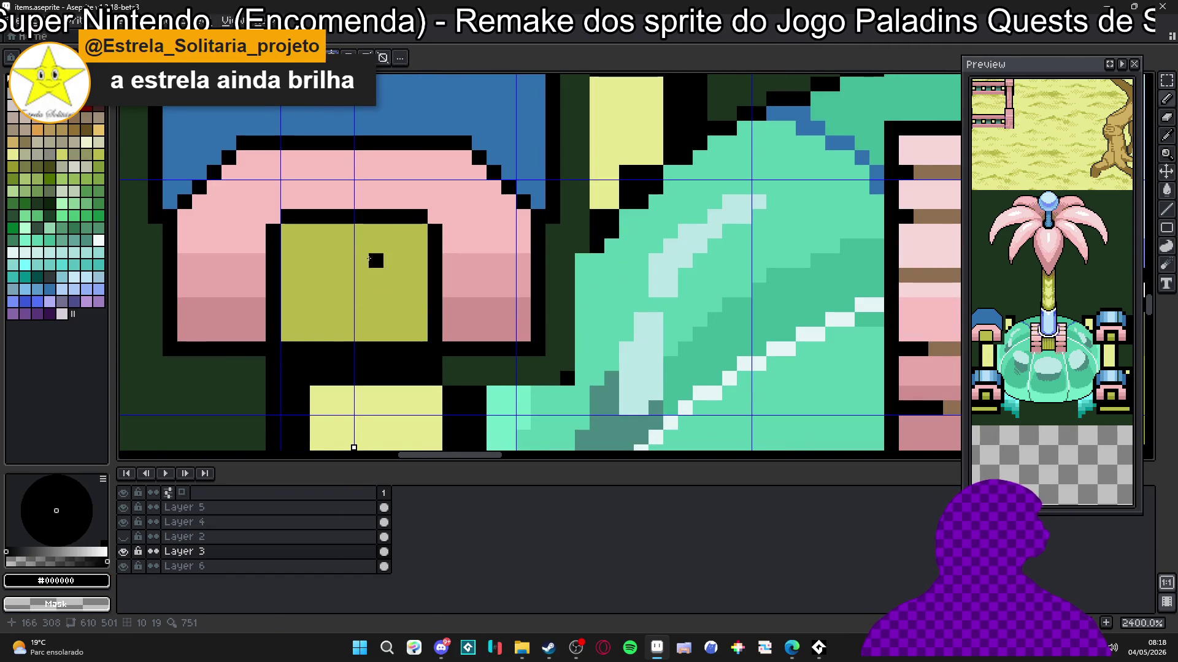
mouse_move(314, 332)
left_mouse_down()
mouse_move(317, 228)
mouse_move(319, 243)
left_mouse_up()
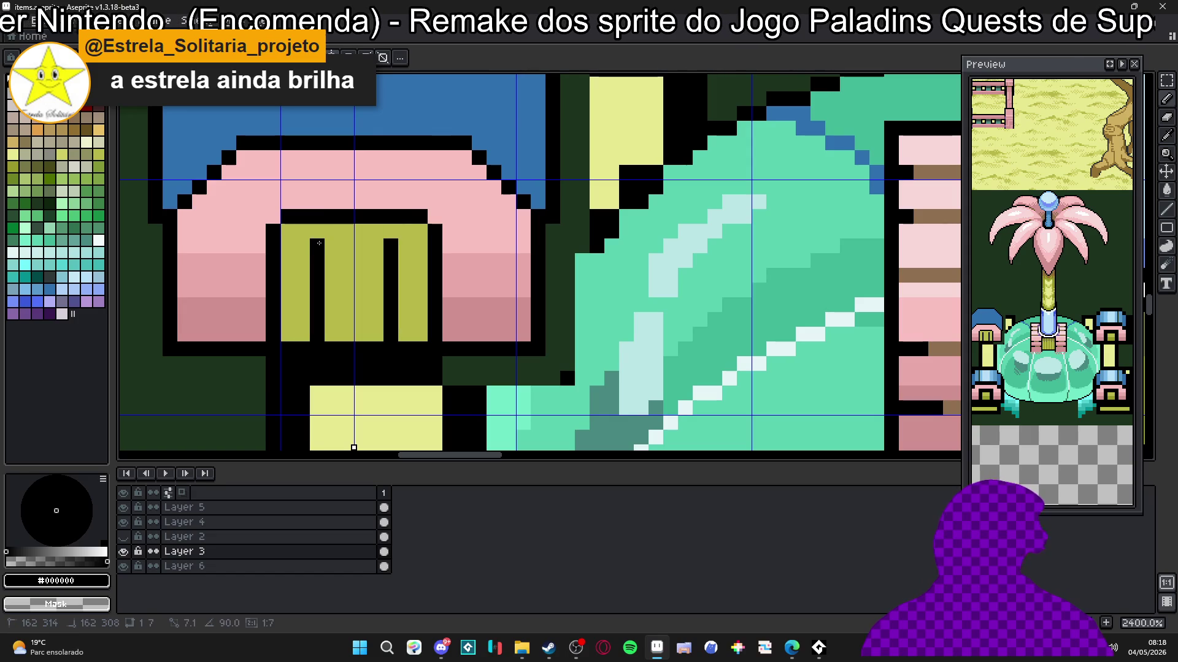
scroll(344, 234, "down", 5)
key("ctrl+z")
key("ctrl+z")
scroll(386, 273, "up", 4)
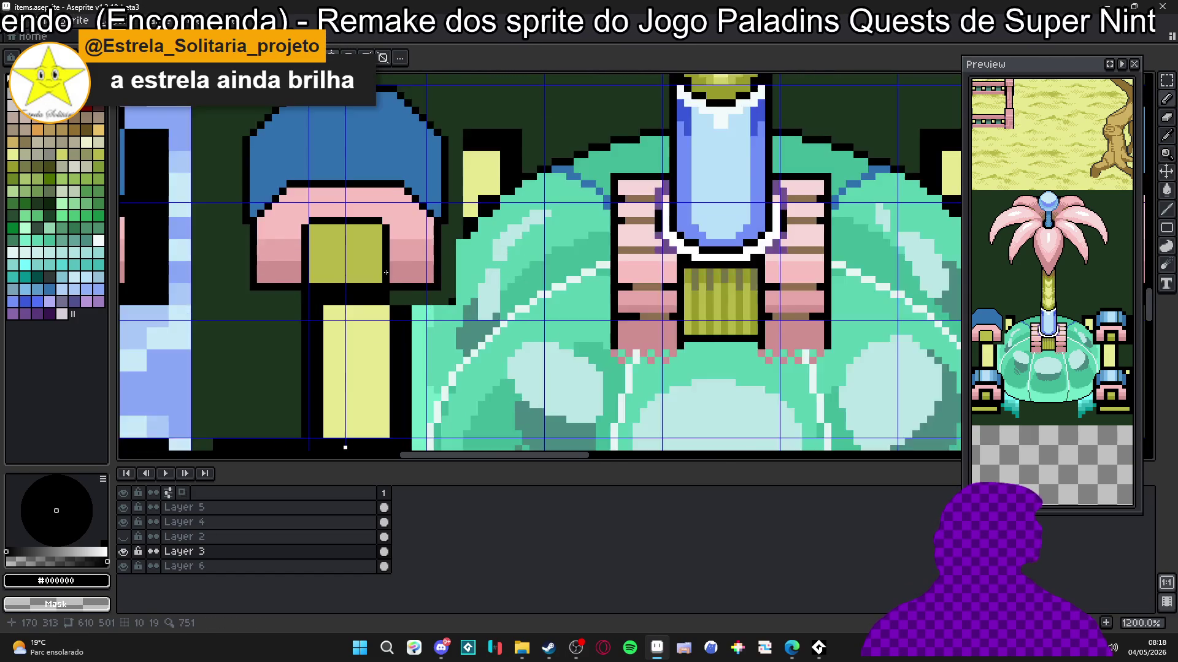
Step: Arch the window's top by painting its upper corners and outer columns pink and darker pink
left_click(384, 281, "alt")
key("x")
left_click(365, 286)
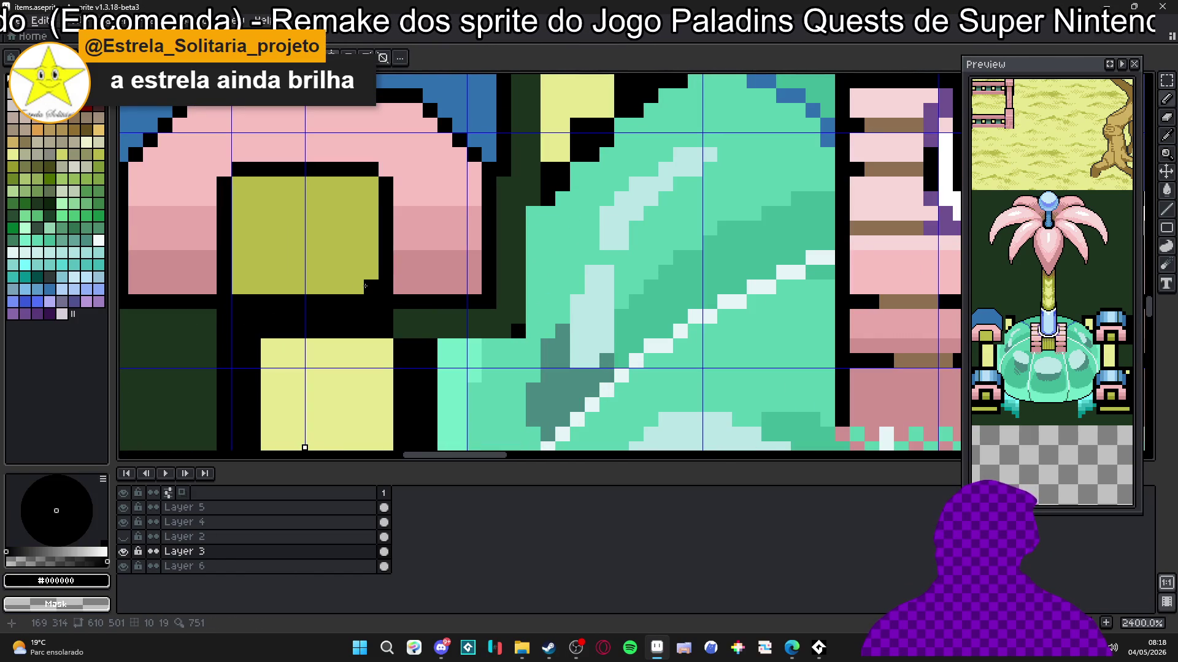
left_click(362, 183, "shift")
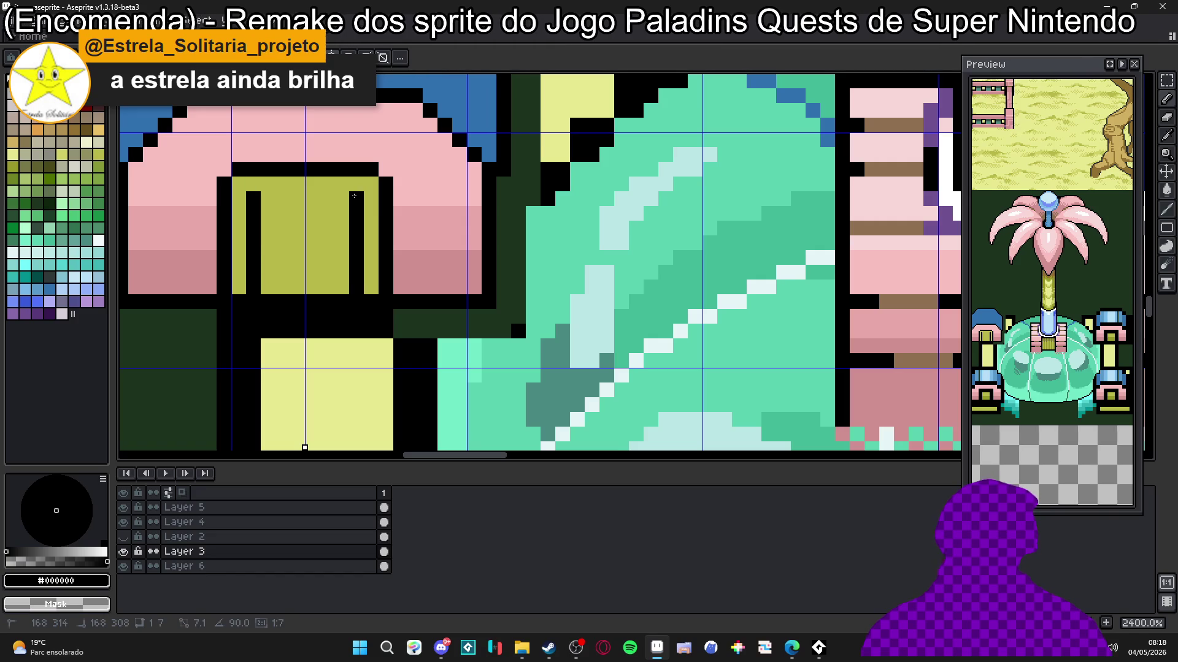
left_click(366, 151, "alt")
left_click(351, 168)
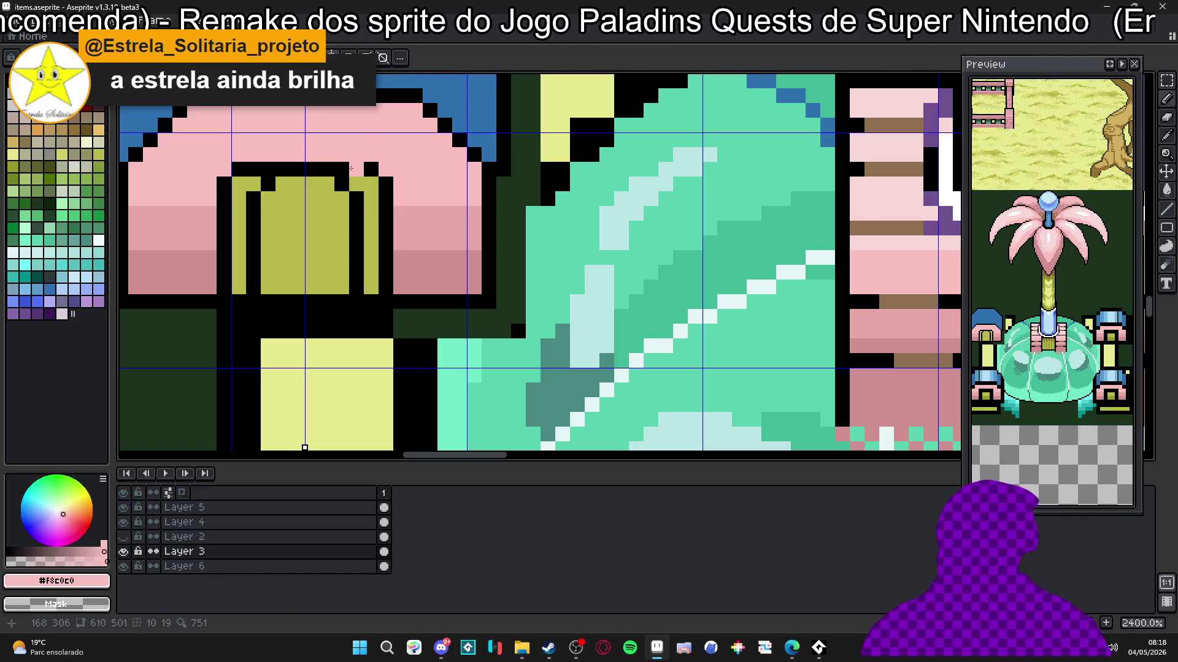
mouse_move(372, 197)
left_mouse_down()
mouse_move(372, 287)
mouse_move(387, 264)
mouse_move(373, 171)
left_mouse_up()
left_click(386, 287, "alt")
left_click(372, 287)
left_click(383, 243, "alt")
left_click(387, 184, "alt")
Step: Outline the window's lower corners and bottom row in black
scroll(381, 197, "down", 9)
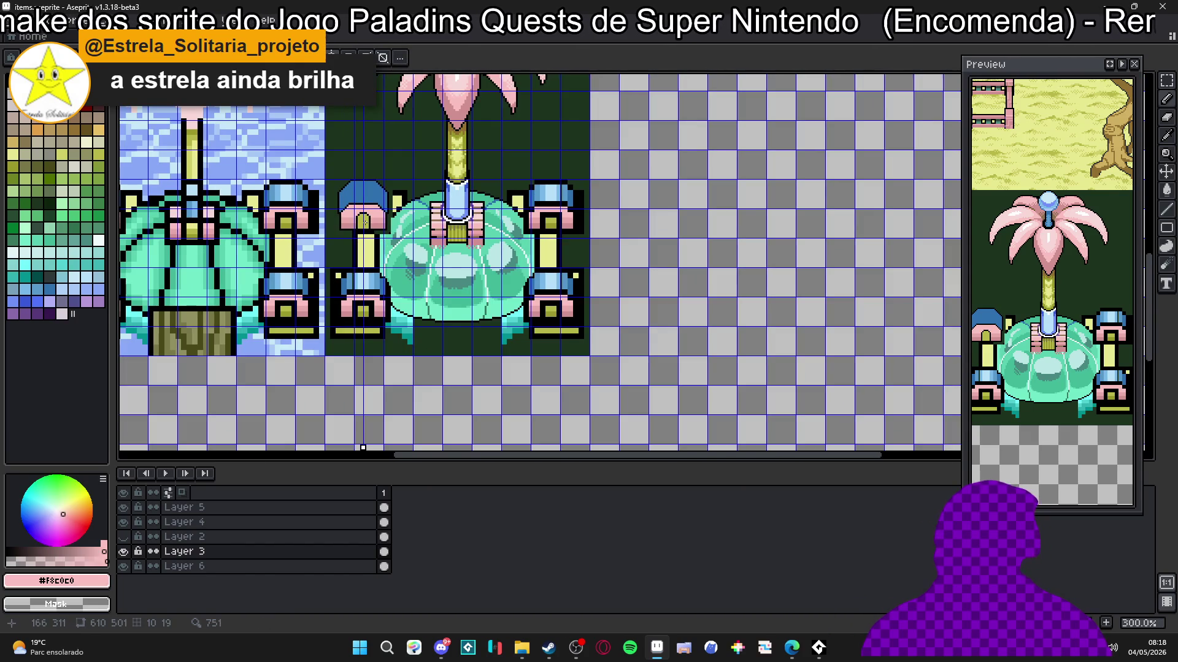
scroll(365, 222, "up", 9)
left_click(329, 255, "alt")
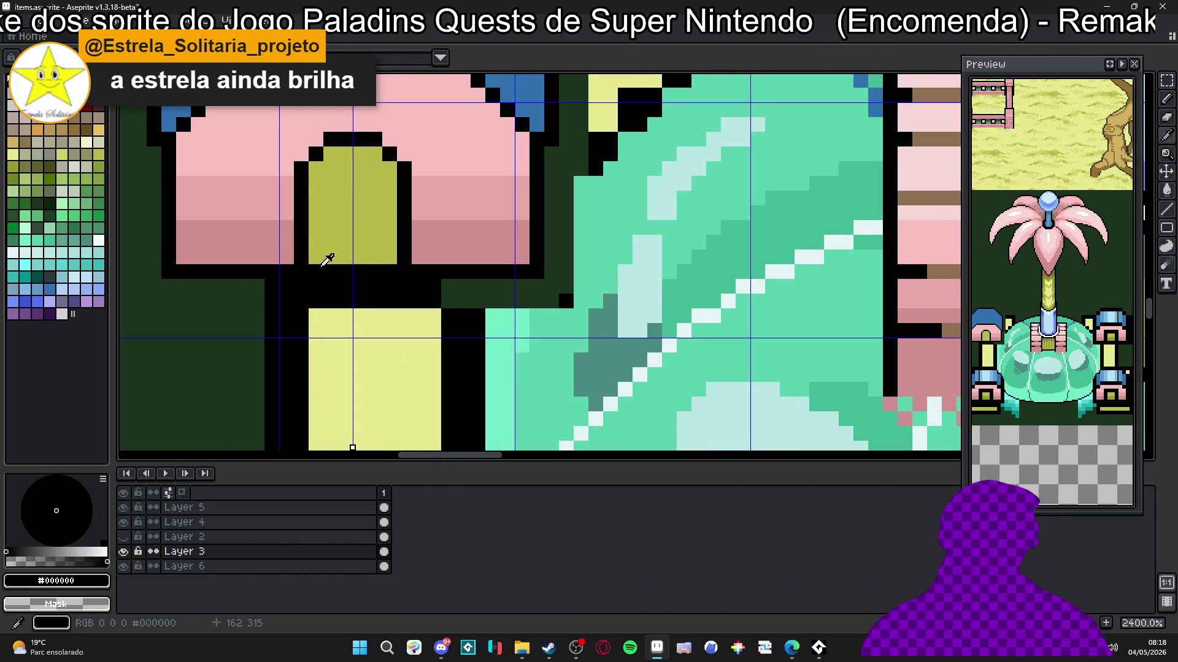
left_click(318, 261)
left_click_drag(318, 261, 376, 257)
scroll(377, 255, "down", 7)
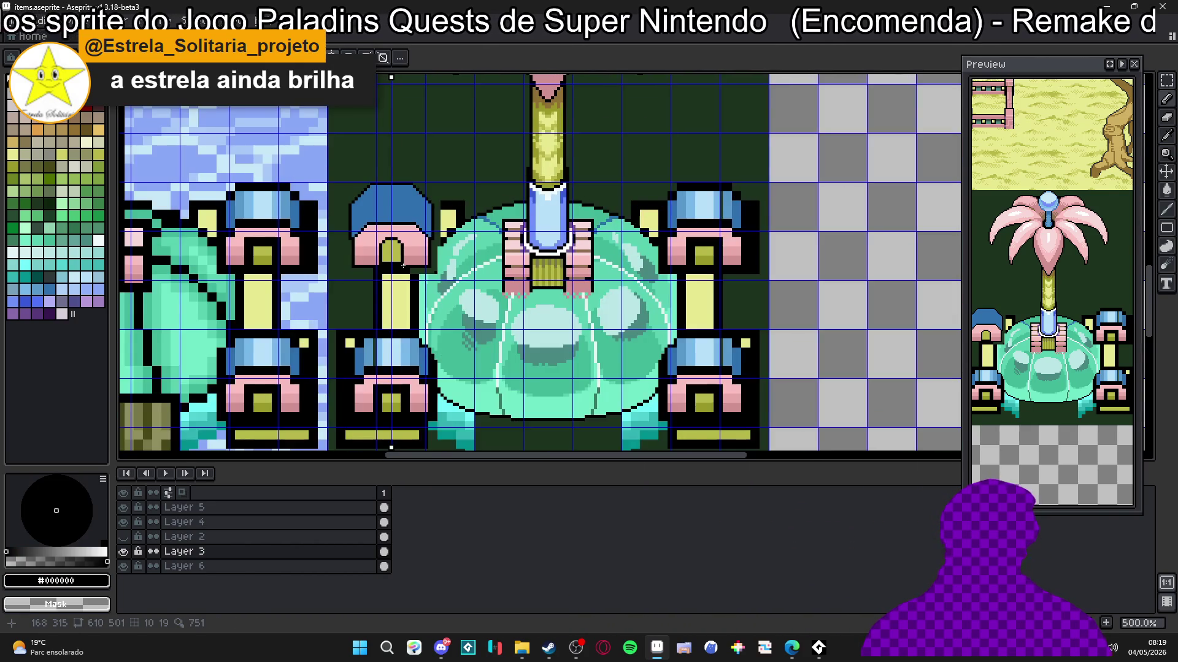
scroll(376, 254, "up", 8)
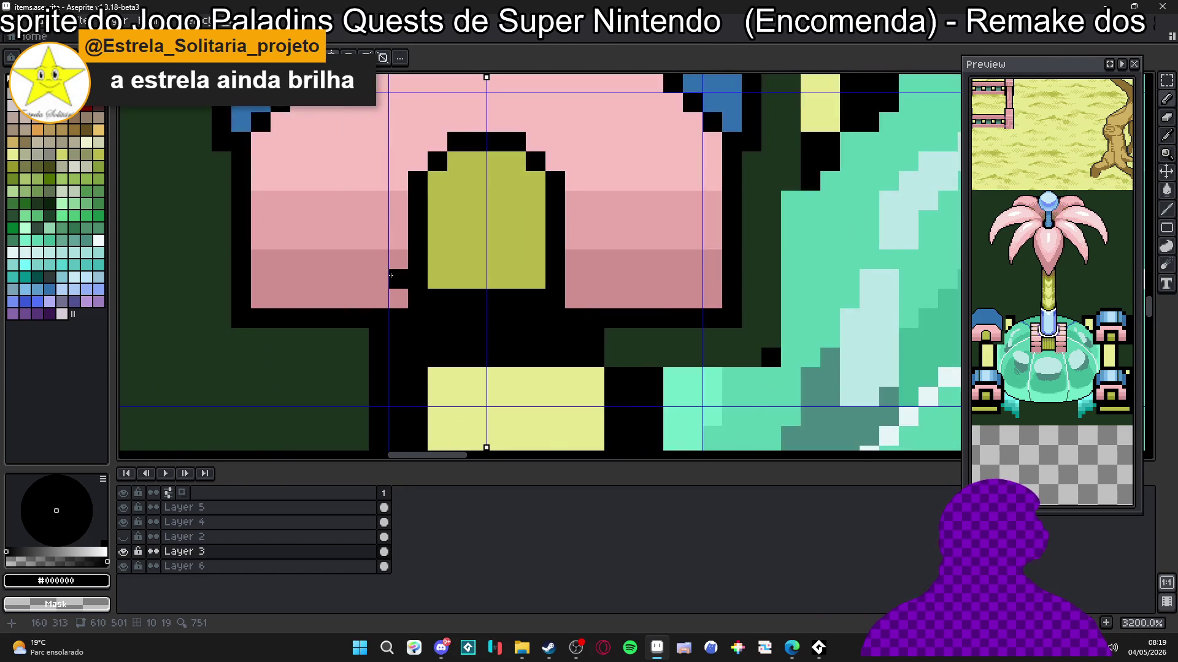
scroll(393, 276, "down", 6)
scroll(663, 257, "up", 1)
scroll(519, 262, "down", 1)
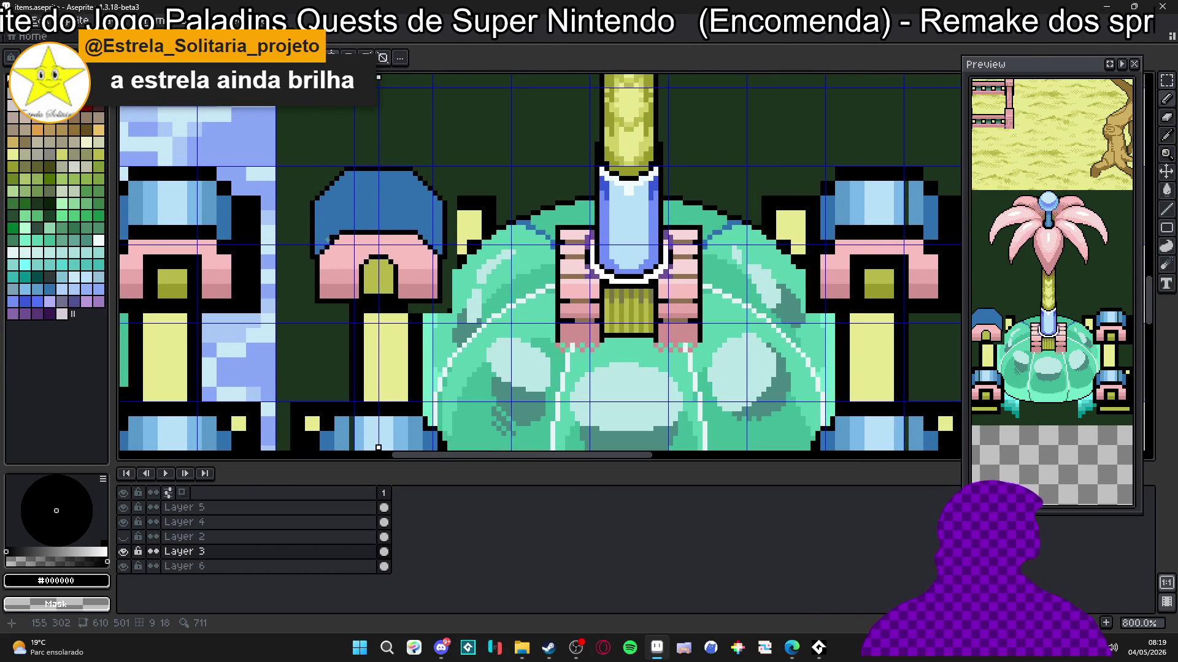
scroll(326, 247, "up", 1)
scroll(343, 245, "down", 1)
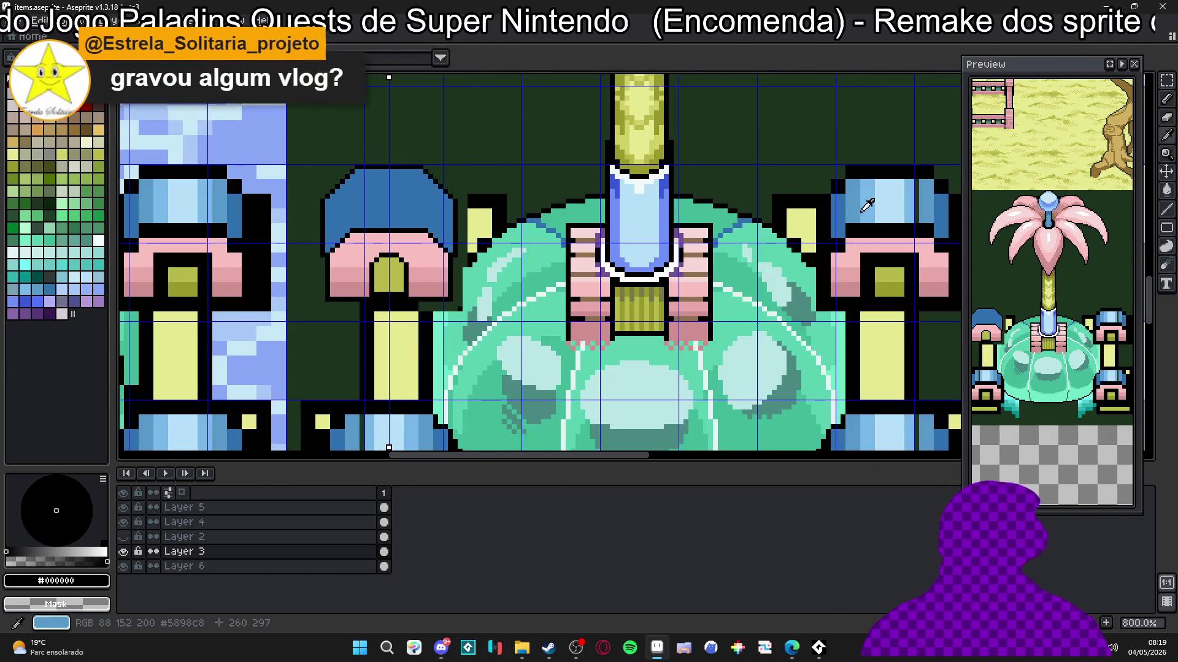
Step: Paint a light-blue #78b8c8 band and mirrored edge pixels on the small dome, filling its top
left_click(828, 226, "alt")
left_click(837, 221, "alt")
scroll(871, 209, "up", 2)
scroll(903, 196, "down", 2)
left_click(270, 261, "alt")
scroll(270, 260, "up", 3)
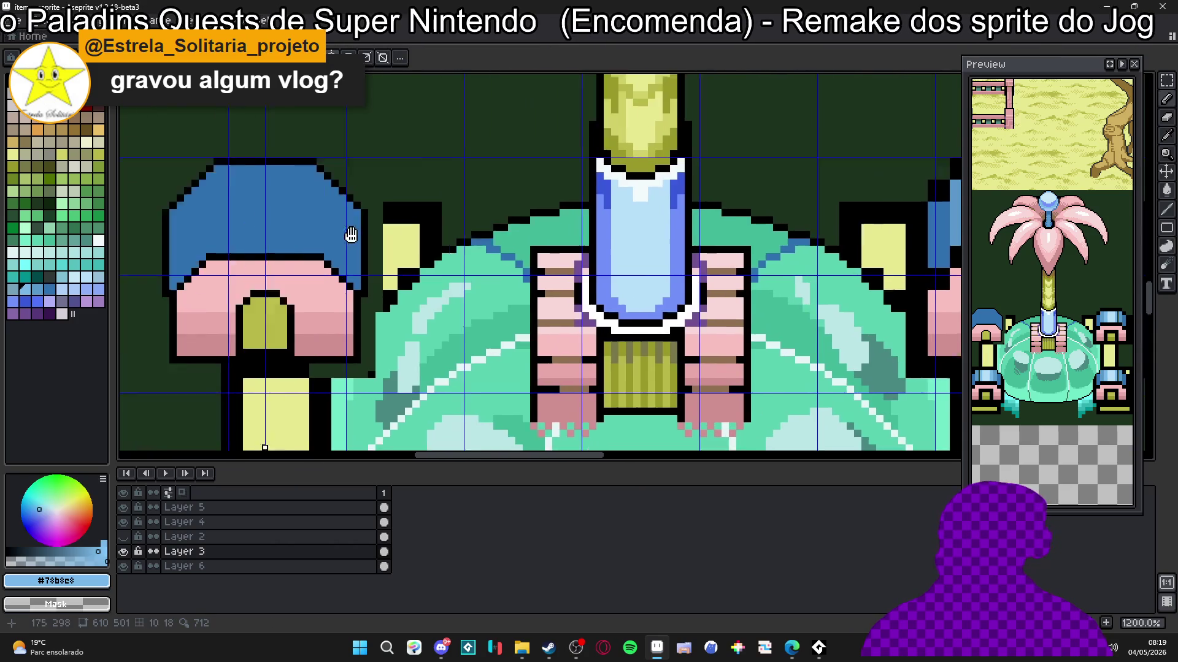
mouse_move(254, 253)
left_mouse_down()
mouse_move(405, 253)
mouse_move(381, 254)
left_mouse_up()
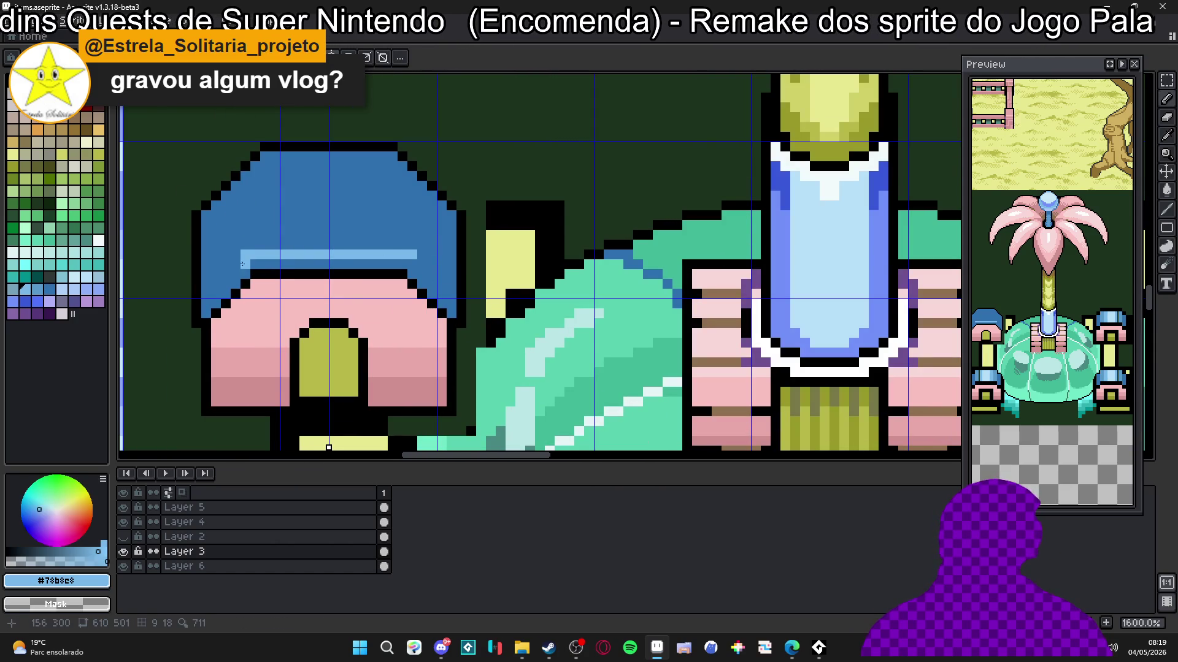
left_click_drag(237, 264, 201, 305)
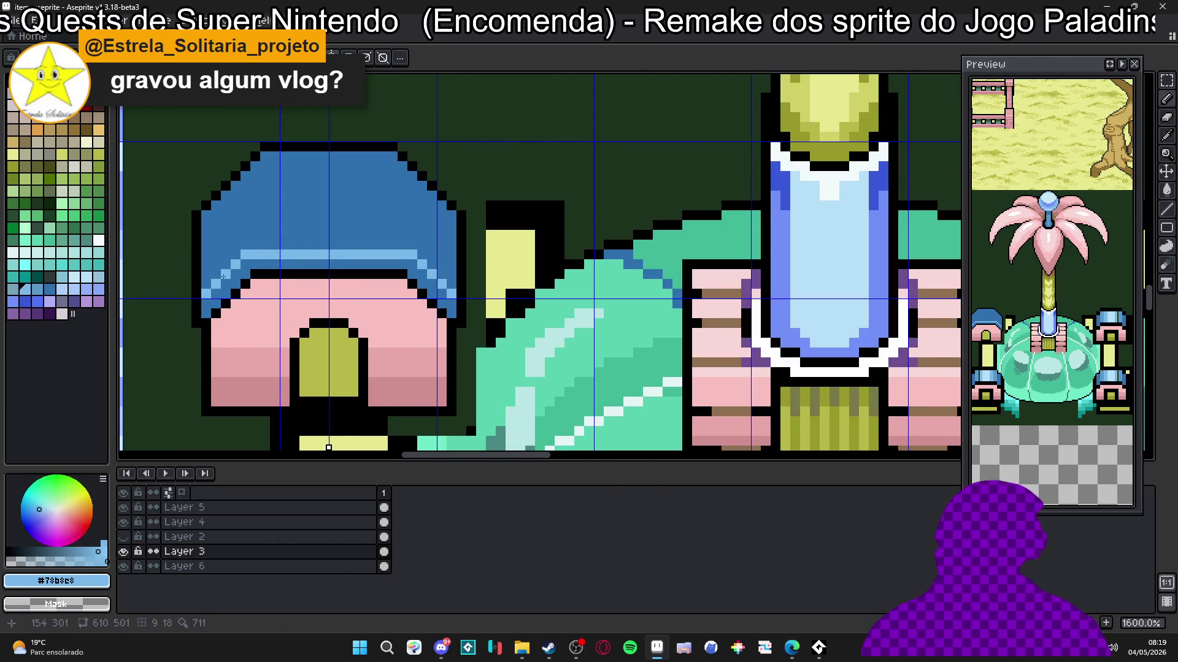
key("g")
left_click(327, 242)
Step: Darken the small dome's outer sides with dark blue #3070b0
scroll(327, 242, "down", 4)
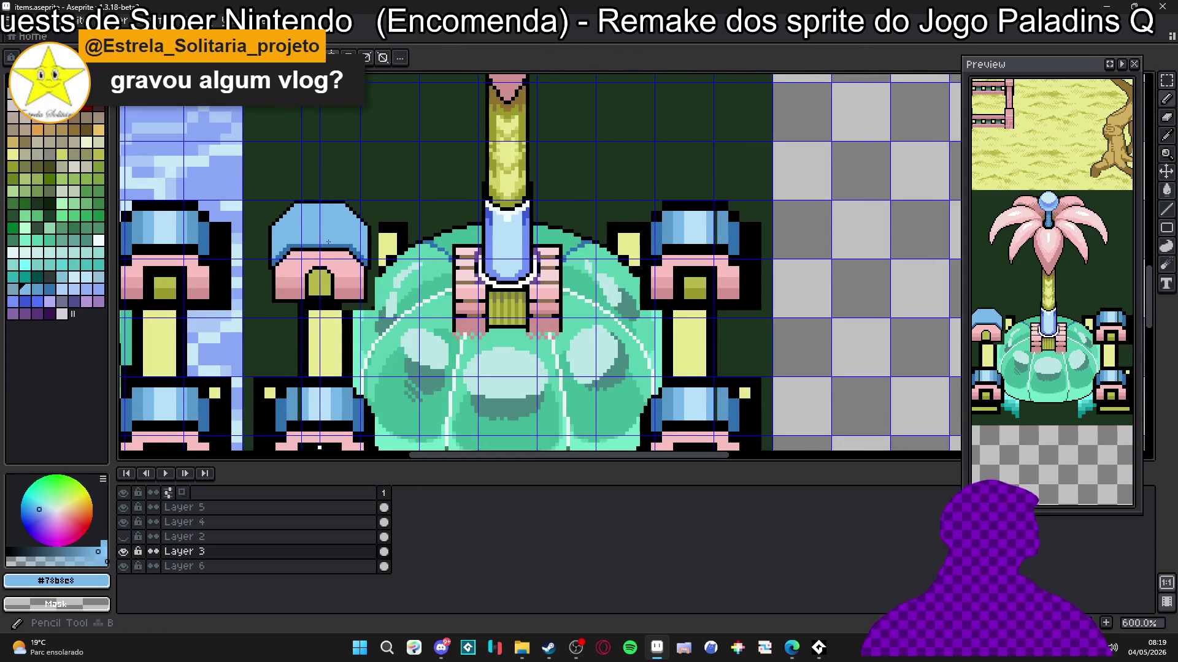
left_click_drag(328, 241, 335, 262)
key("ctrl+apostrophe")
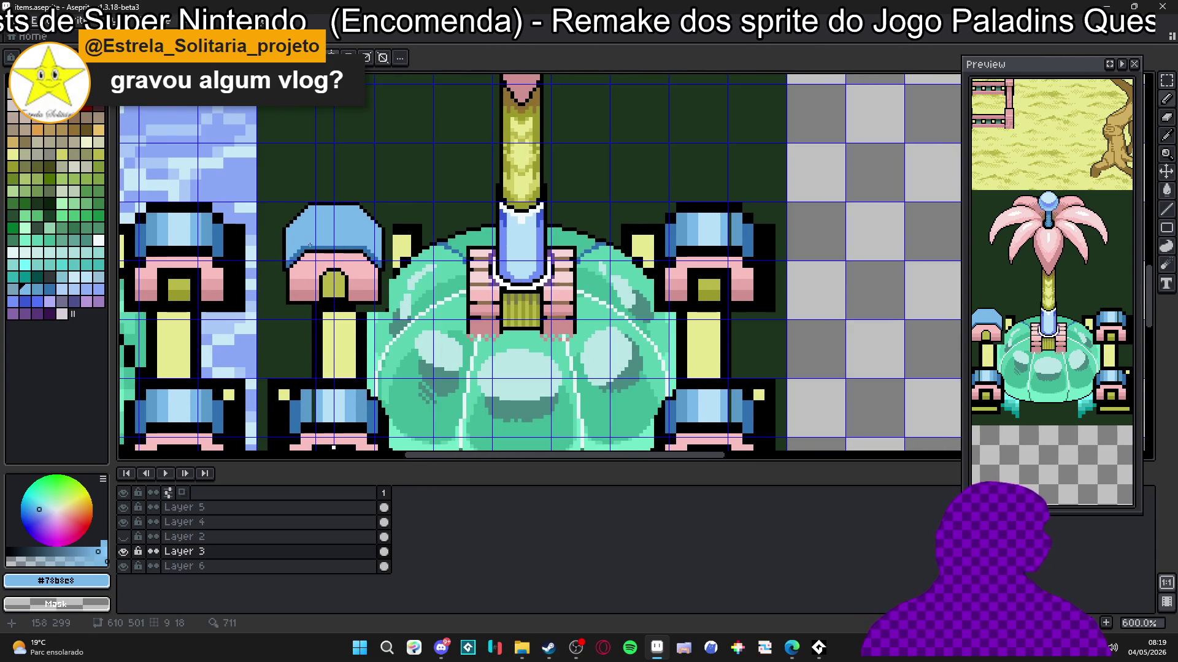
scroll(333, 262, "up", 4)
left_click(288, 236, "alt")
mouse_move(288, 237)
left_mouse_down()
mouse_move(291, 163)
mouse_move(270, 193)
mouse_move(297, 210)
left_mouse_up()
scroll(297, 210, "down", 5)
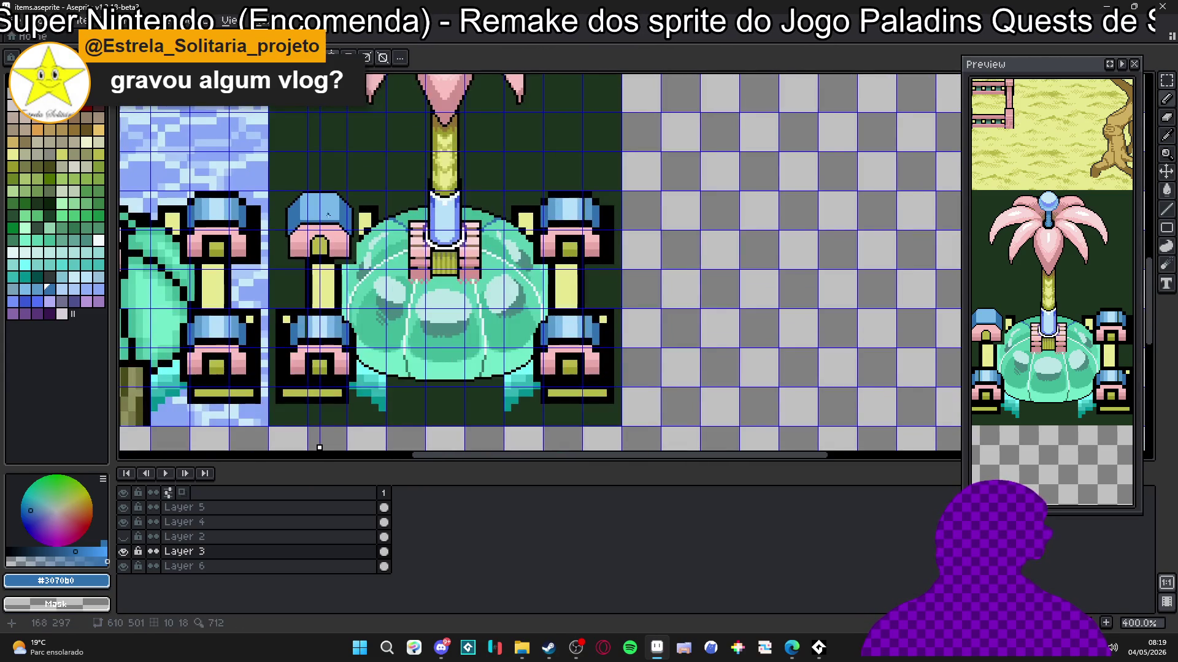
scroll(535, 218, "up", 2)
Step: Repaint the dome's lowest row pale blue #b8c0f8 and its lower diagonal edge light blue, mirrored
left_click_drag(368, 220, 496, 215)
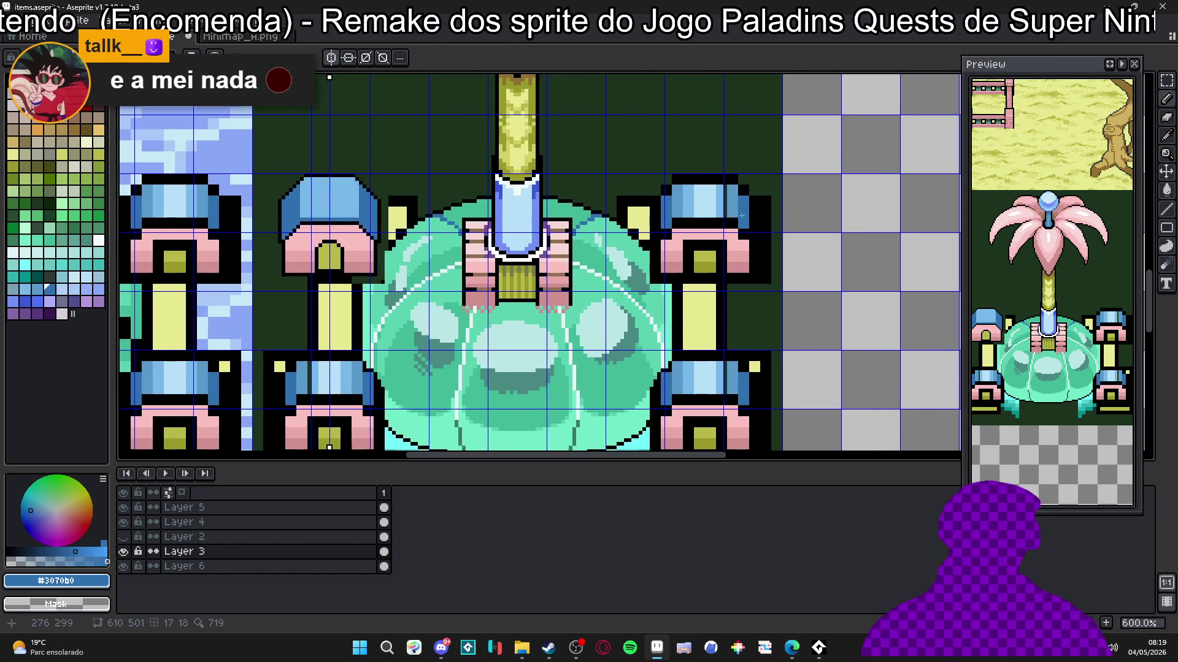
scroll(742, 216, "up", 1)
left_click(704, 212, "alt")
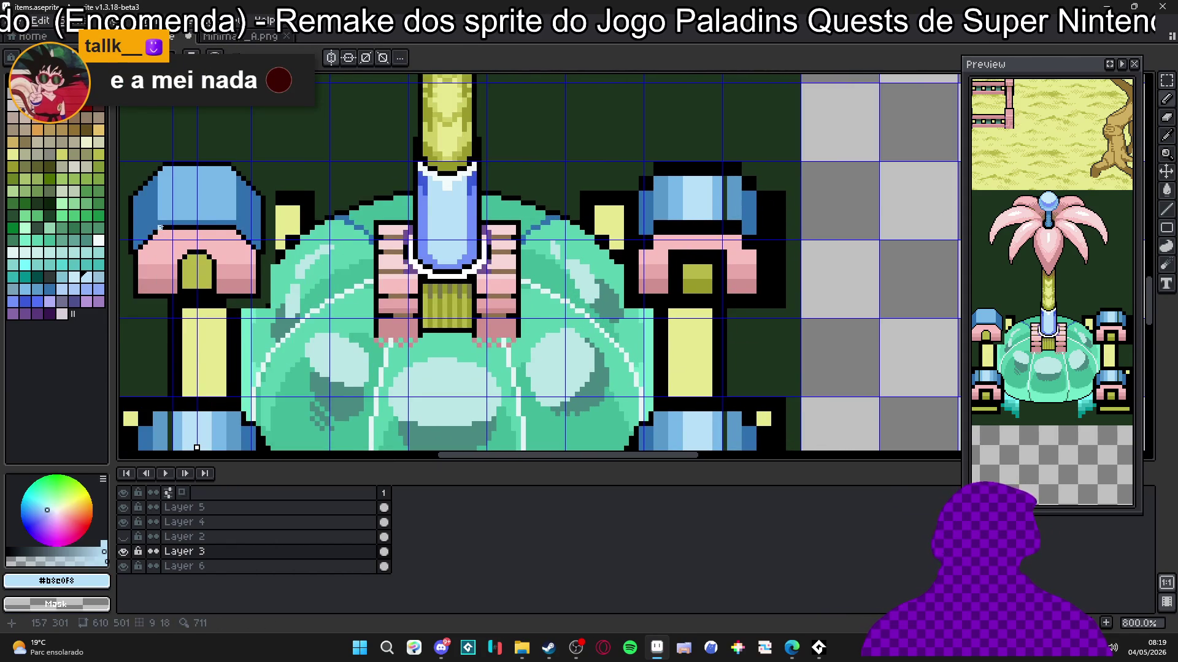
scroll(159, 227, "up", 1)
left_click_drag(161, 223, 267, 222)
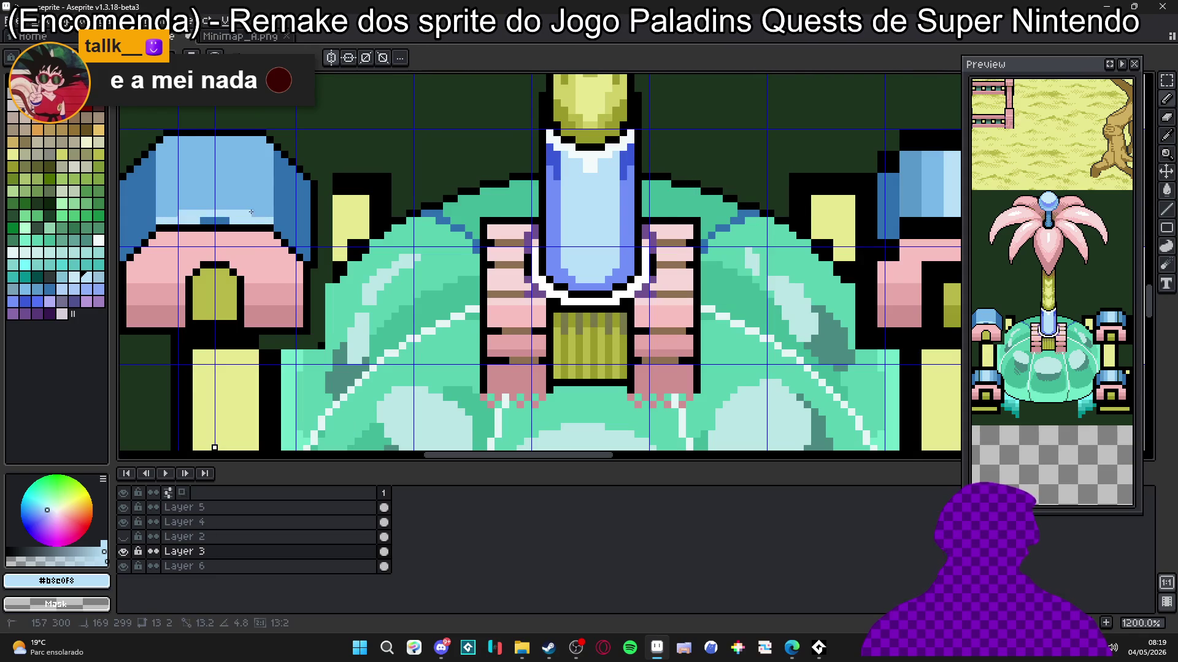
left_click(167, 205, "alt")
mouse_move(166, 205)
left_mouse_down()
mouse_move(273, 184)
mouse_move(257, 210)
left_mouse_up()
left_click(293, 176)
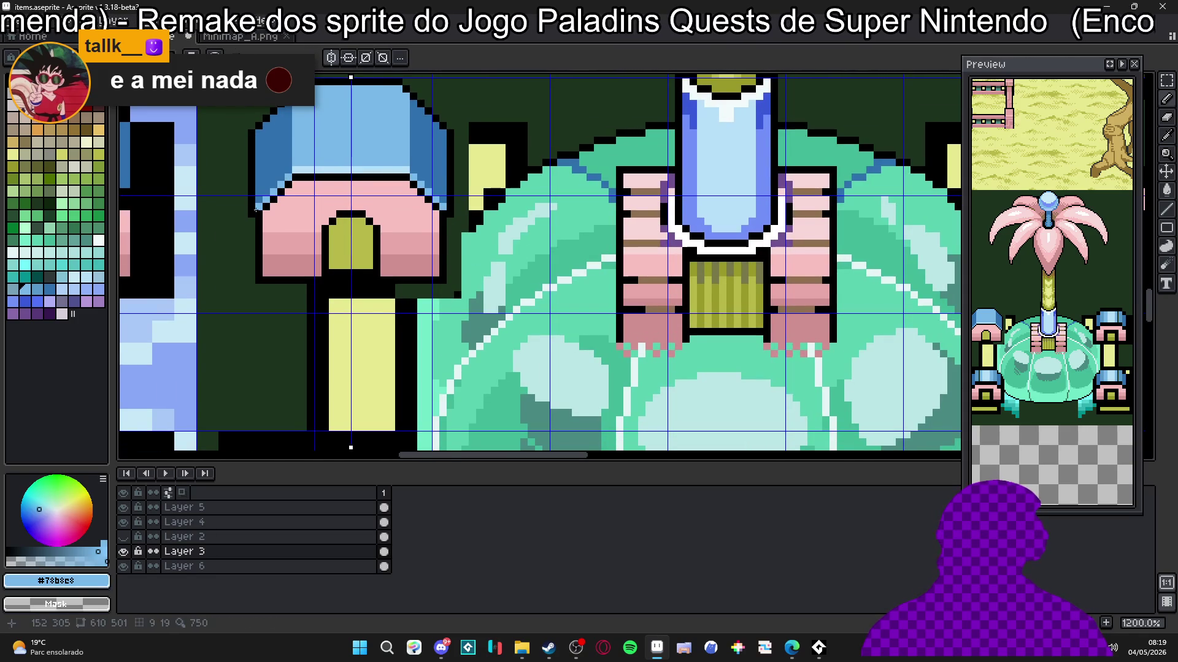
scroll(256, 209, "down", 4)
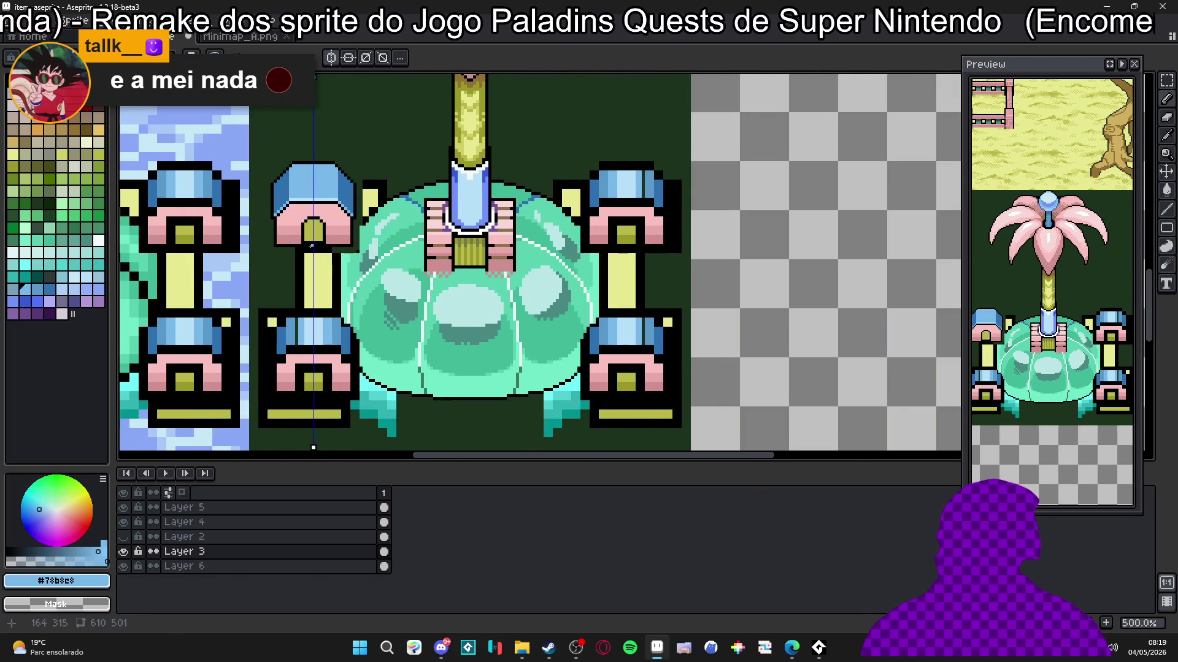
left_click_drag(275, 187, 306, 204)
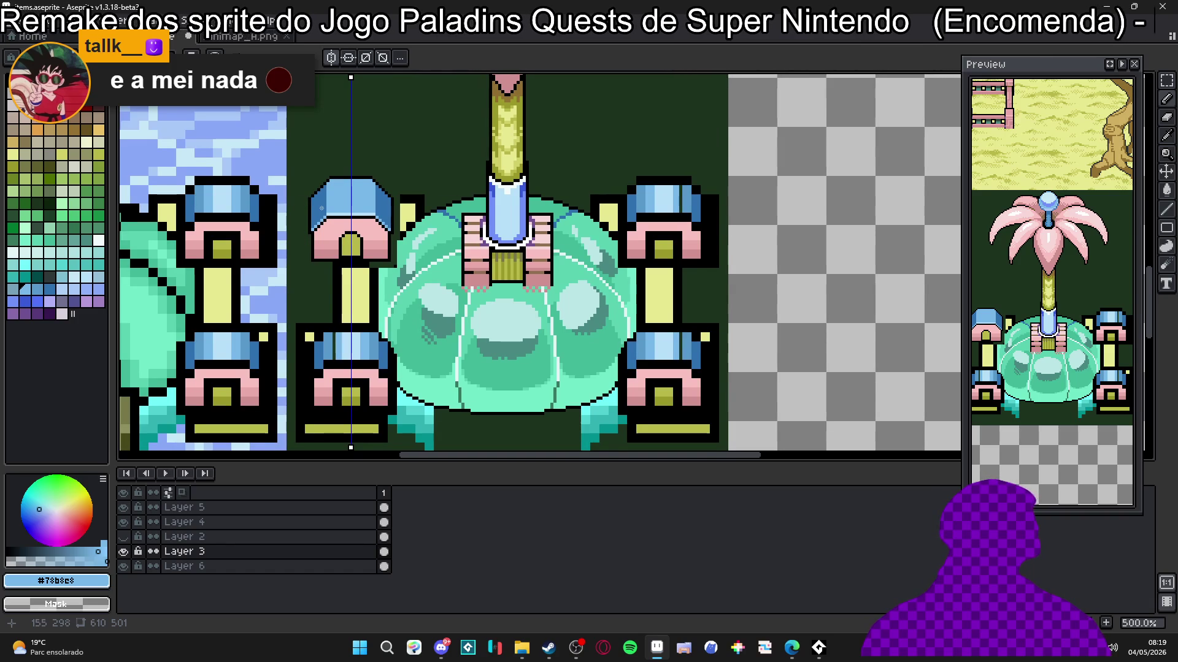
scroll(348, 193, "down", 1)
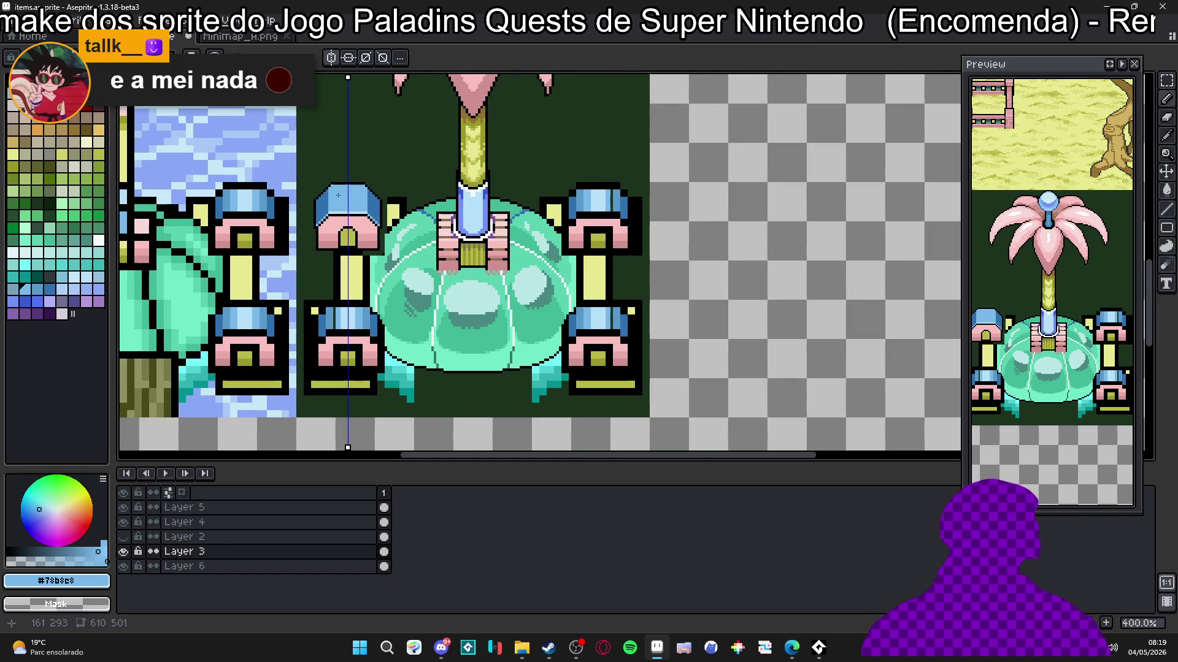
scroll(330, 199, "down", 1)
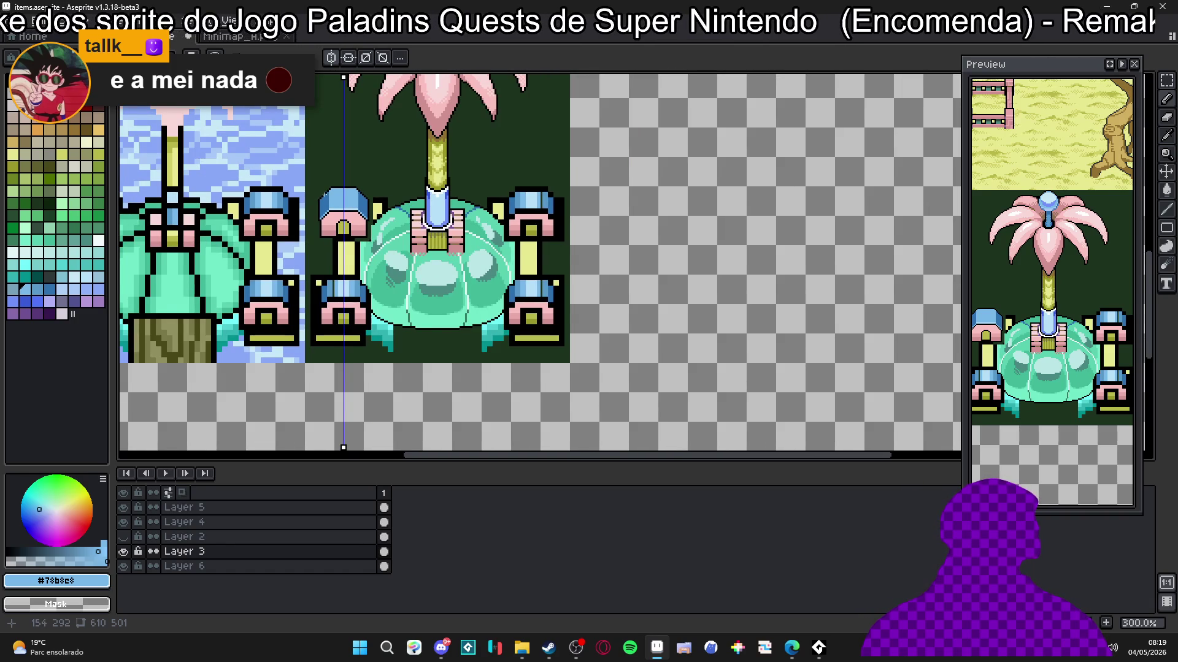
scroll(324, 196, "up", 9)
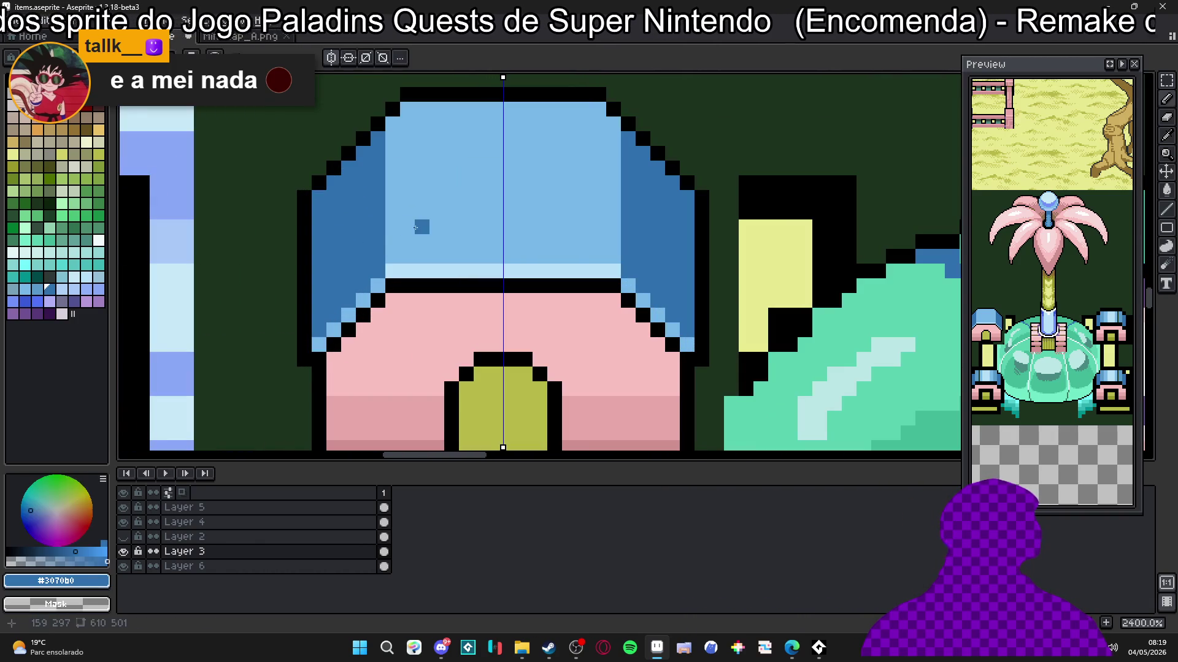
Step: Paint dark-blue stripes across the dome, moving one stripe lower by covering it in light blue
mouse_move(392, 213)
left_mouse_down()
mouse_move(613, 212)
mouse_move(417, 213)
mouse_move(500, 209)
left_mouse_up()
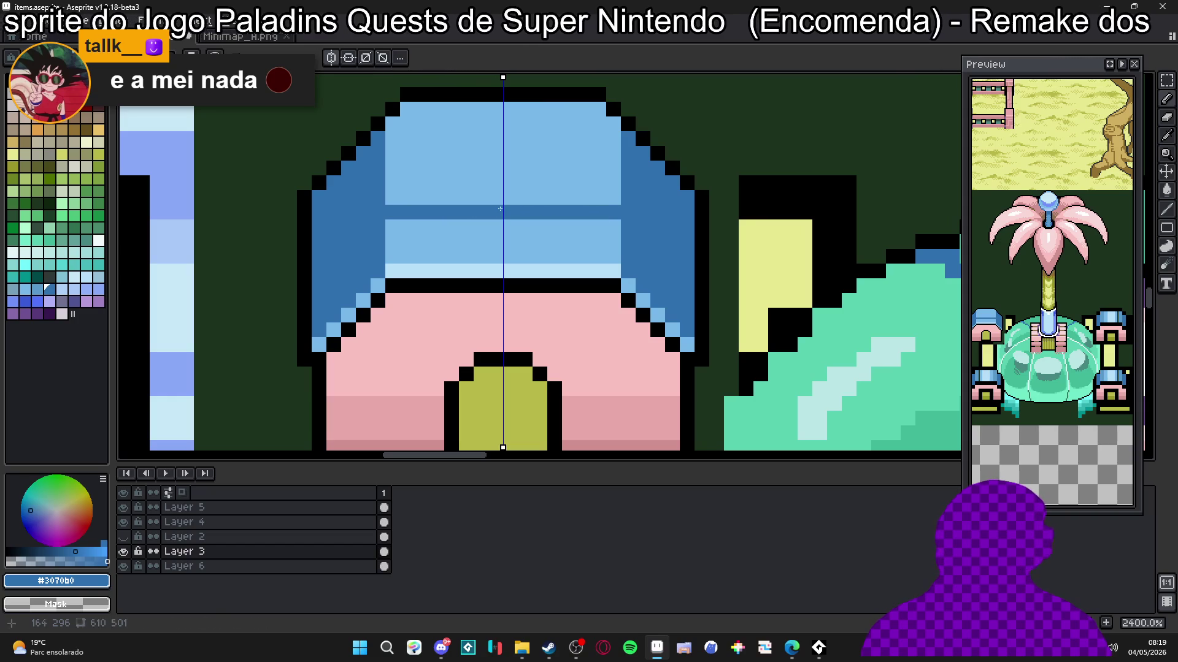
left_click_drag(394, 154, 496, 154)
left_click(408, 109)
scroll(552, 178, "down", 2)
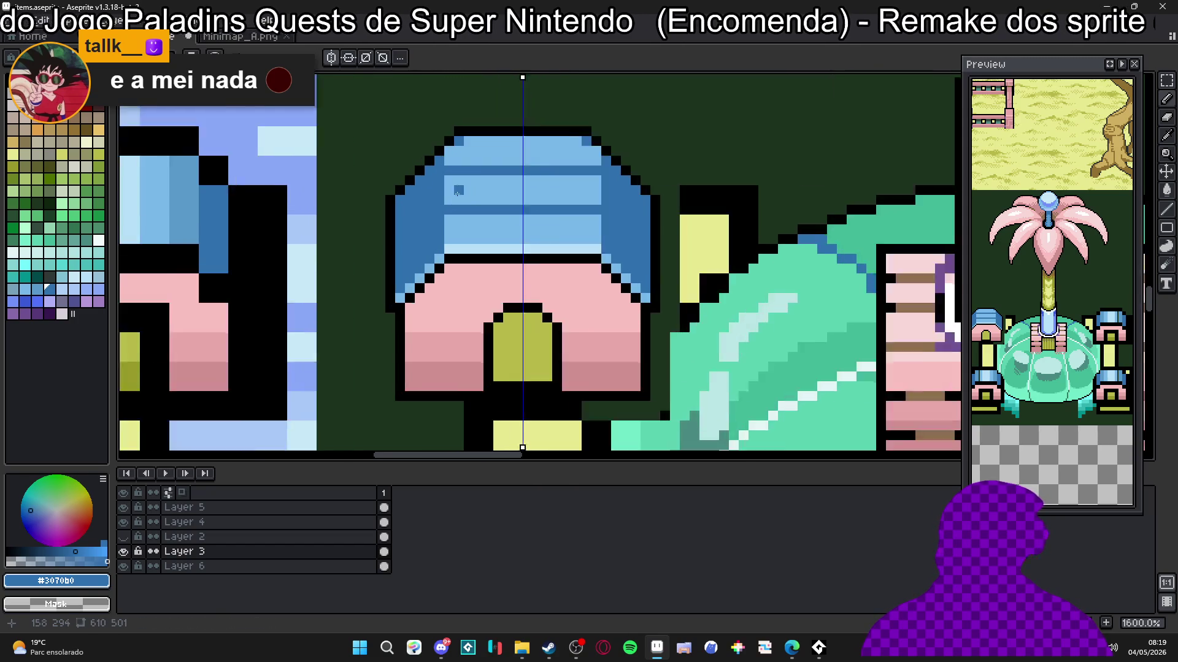
scroll(442, 168, "up", 2)
left_click(442, 168, "alt")
left_click_drag(447, 161, 555, 161)
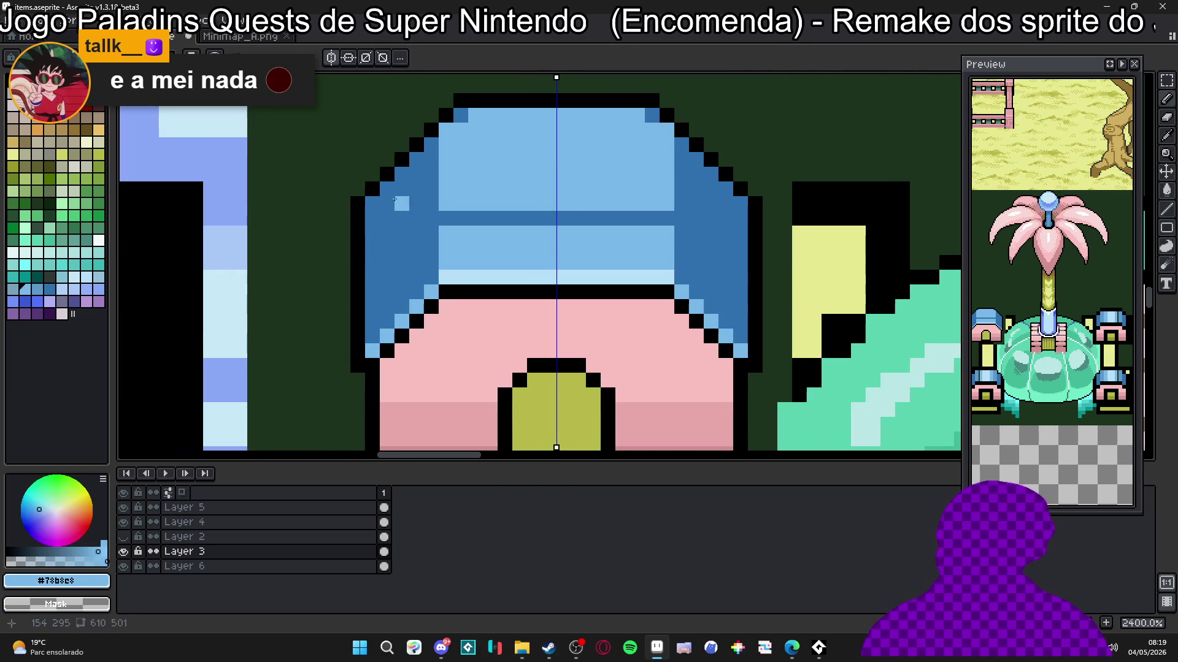
left_click(445, 188, "alt")
left_click_drag(446, 159, 638, 160)
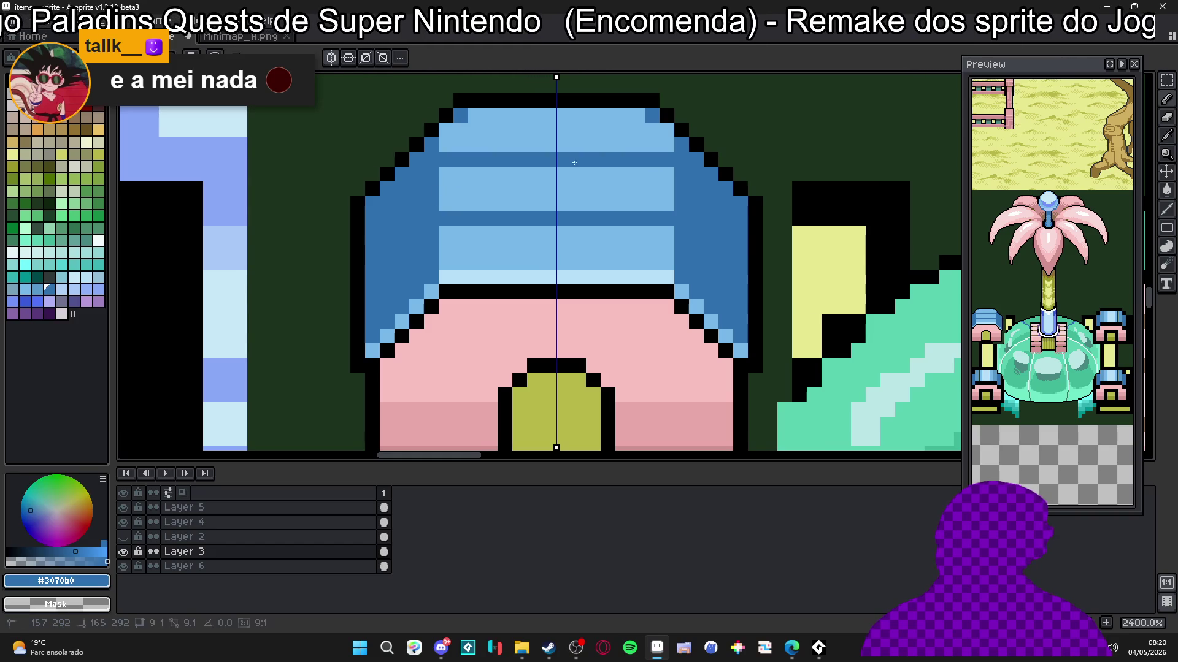
scroll(662, 137, "down", 5)
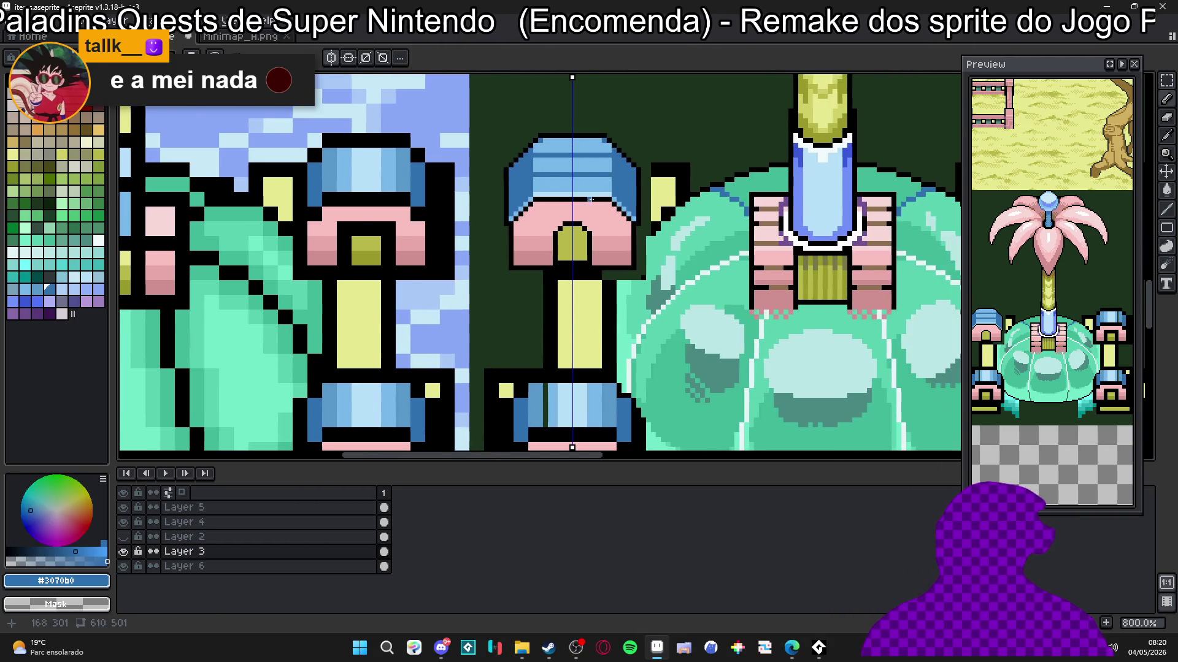
scroll(851, 235, "up", 3)
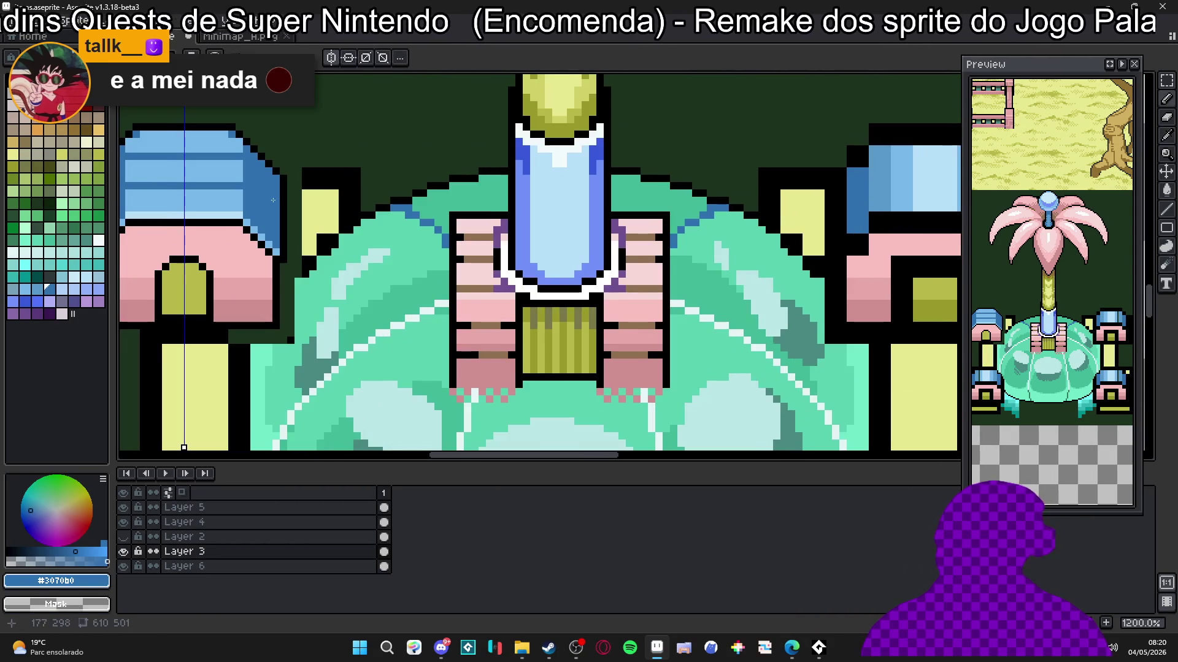
Step: Draw mirrored purple diagonal pixels down the dome's sides, undoing a trial purple fill first
scroll(471, 209, "left", 3)
scroll(465, 210, "down", 2)
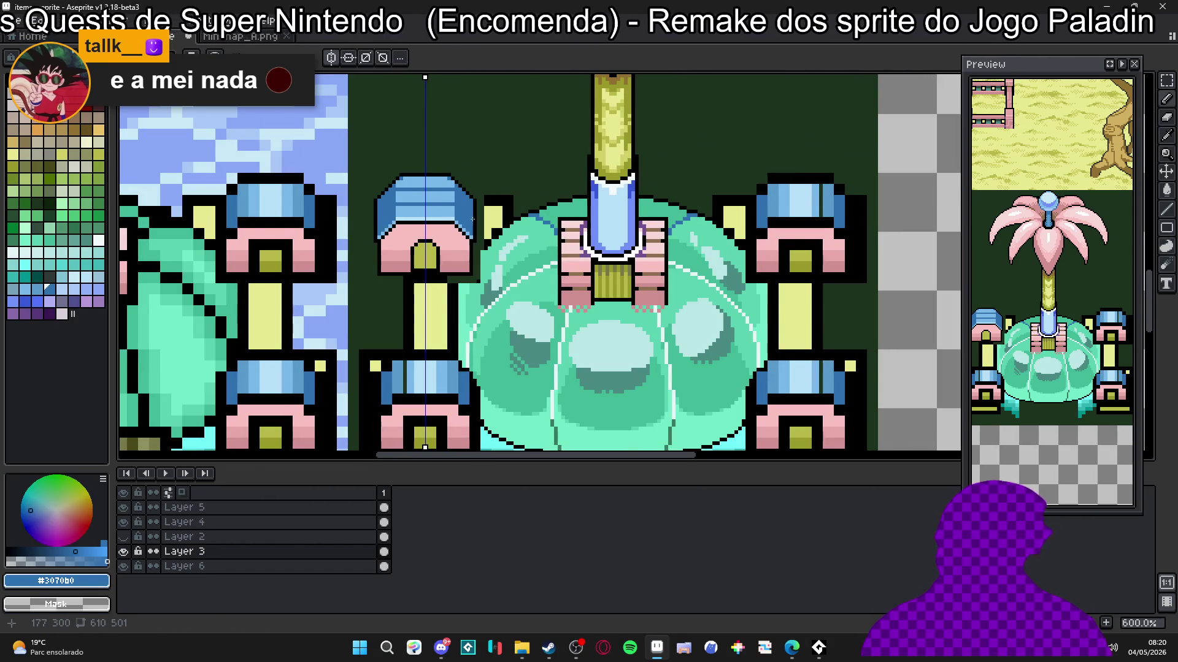
scroll(777, 198, "up", 1)
scroll(273, 201, "up", 3)
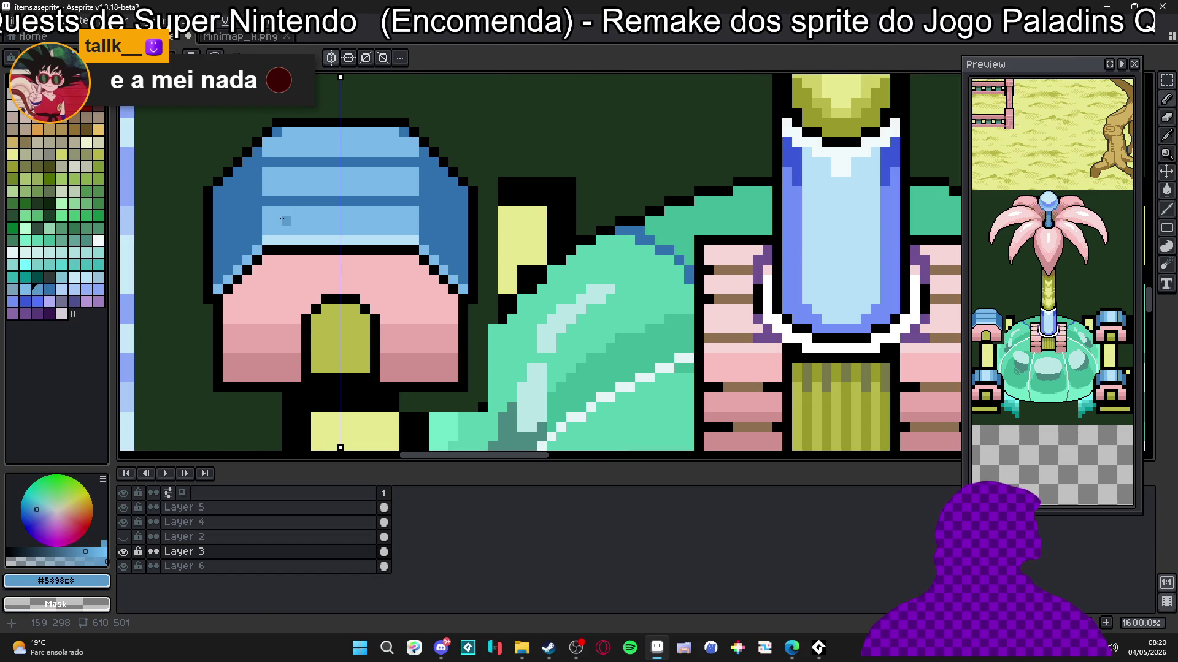
scroll(307, 214, "down", 1)
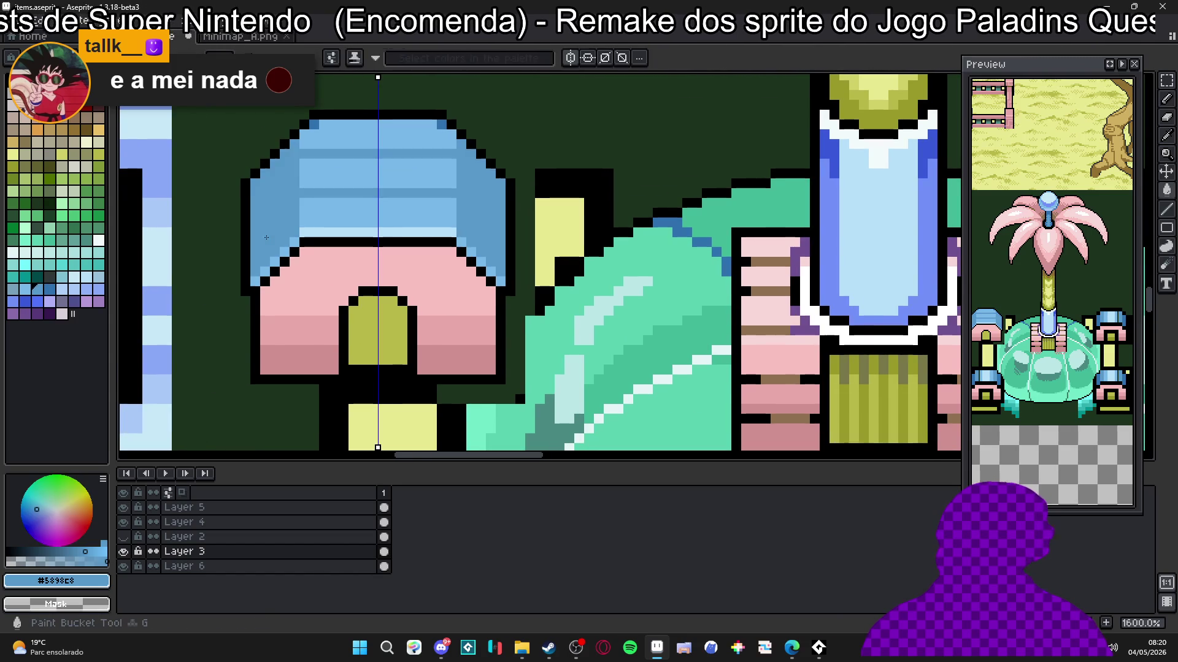
scroll(347, 207, "down", 2)
scroll(347, 207, "up", 1)
left_click(48, 289)
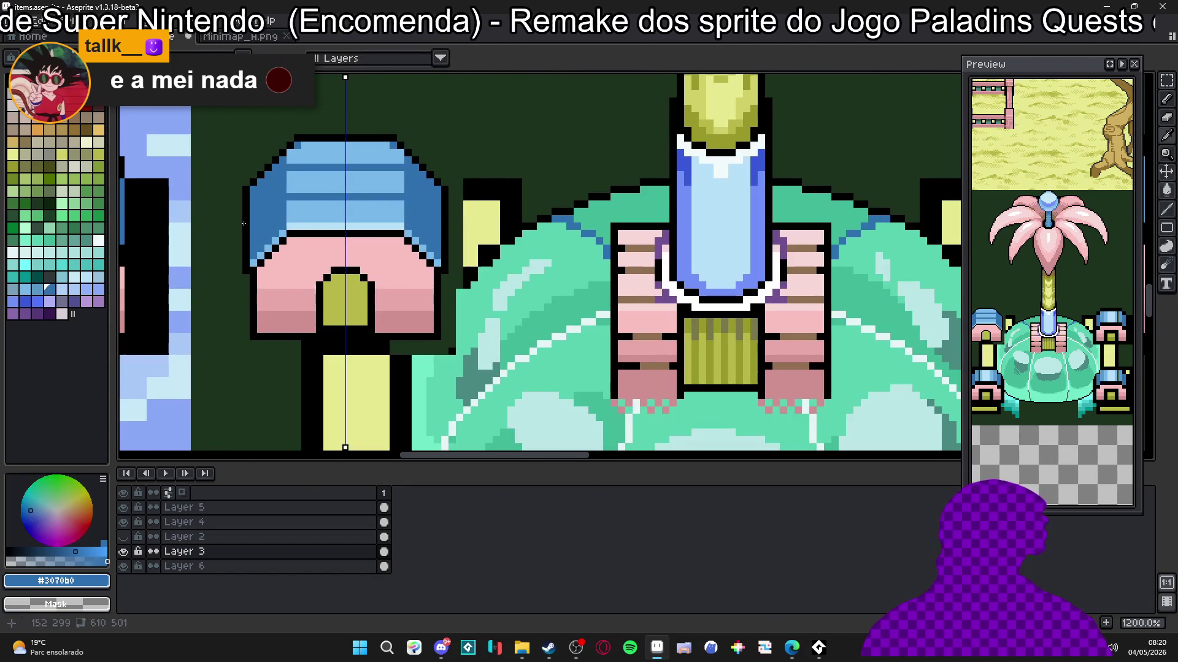
left_click(73, 301)
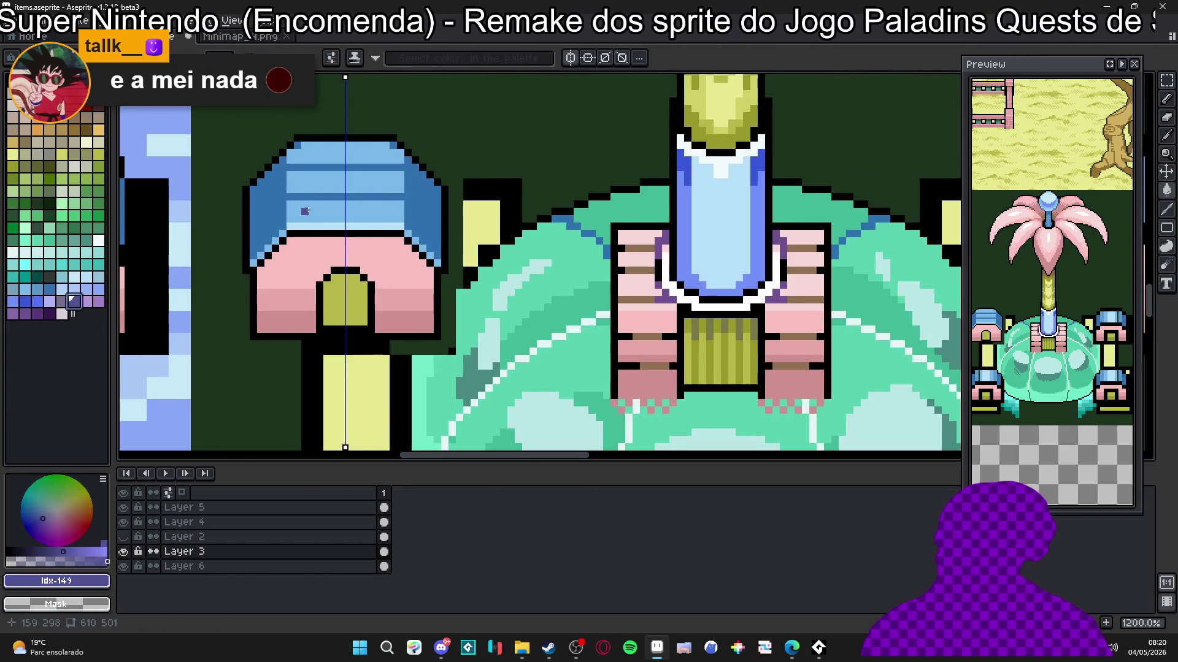
scroll(279, 201, "up", 1)
left_click(267, 202)
key("ctrl+z")
key("b")
left_click_drag(279, 196, 241, 237)
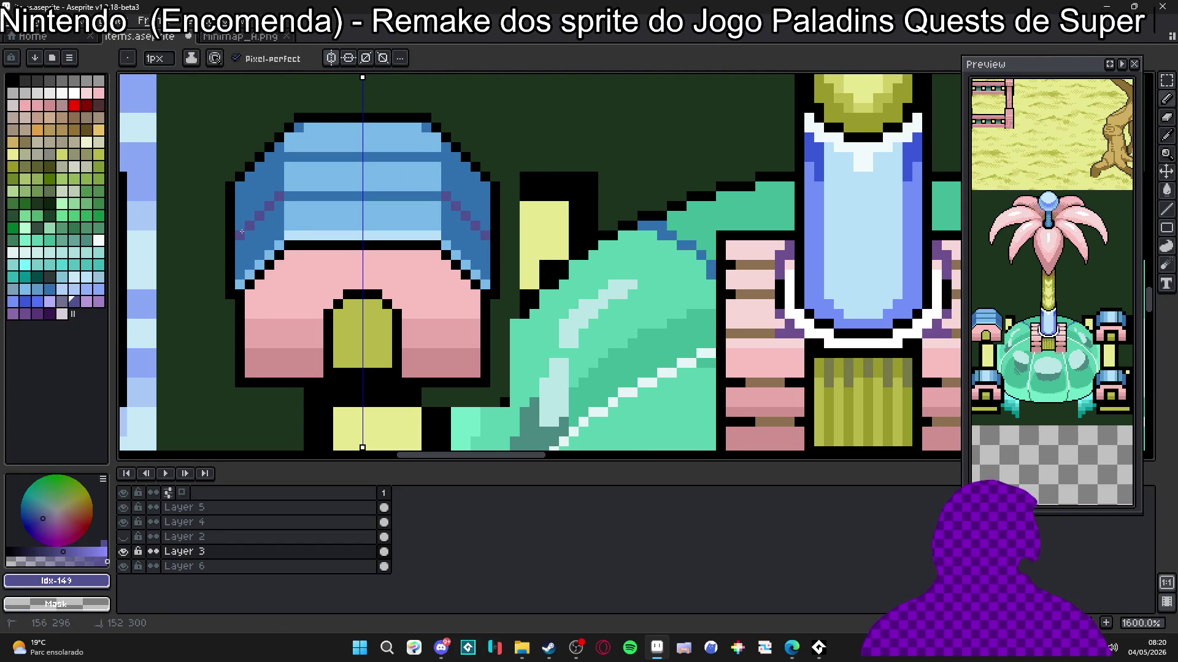
left_click_drag(280, 160, 248, 195)
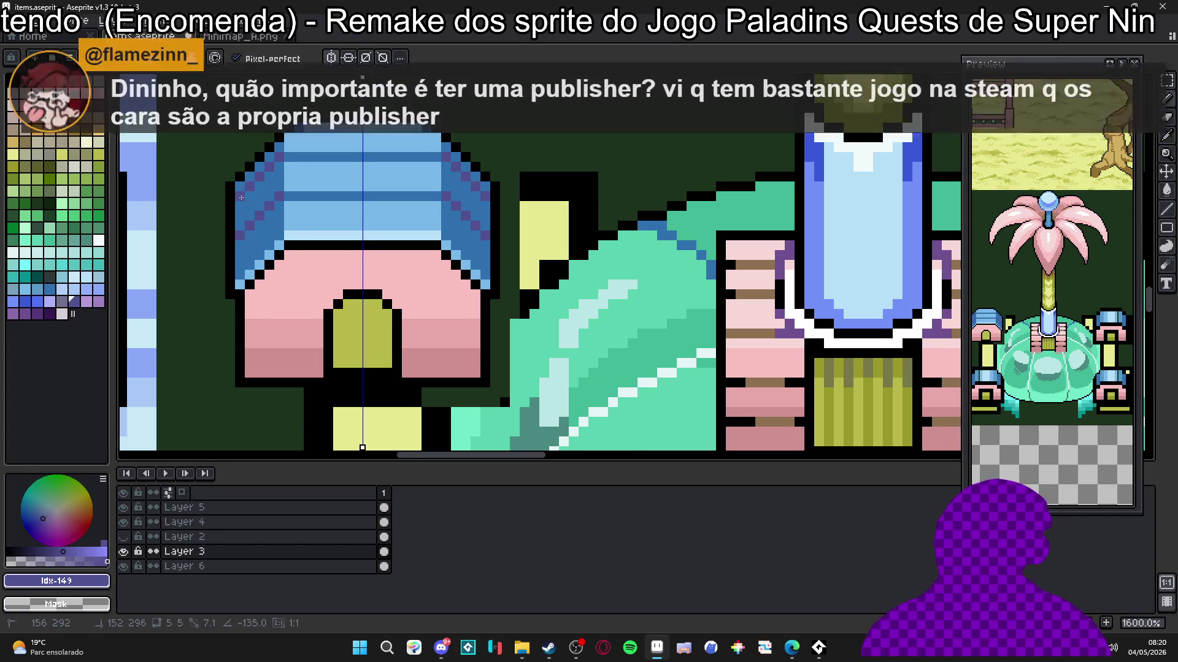
left_click(240, 190)
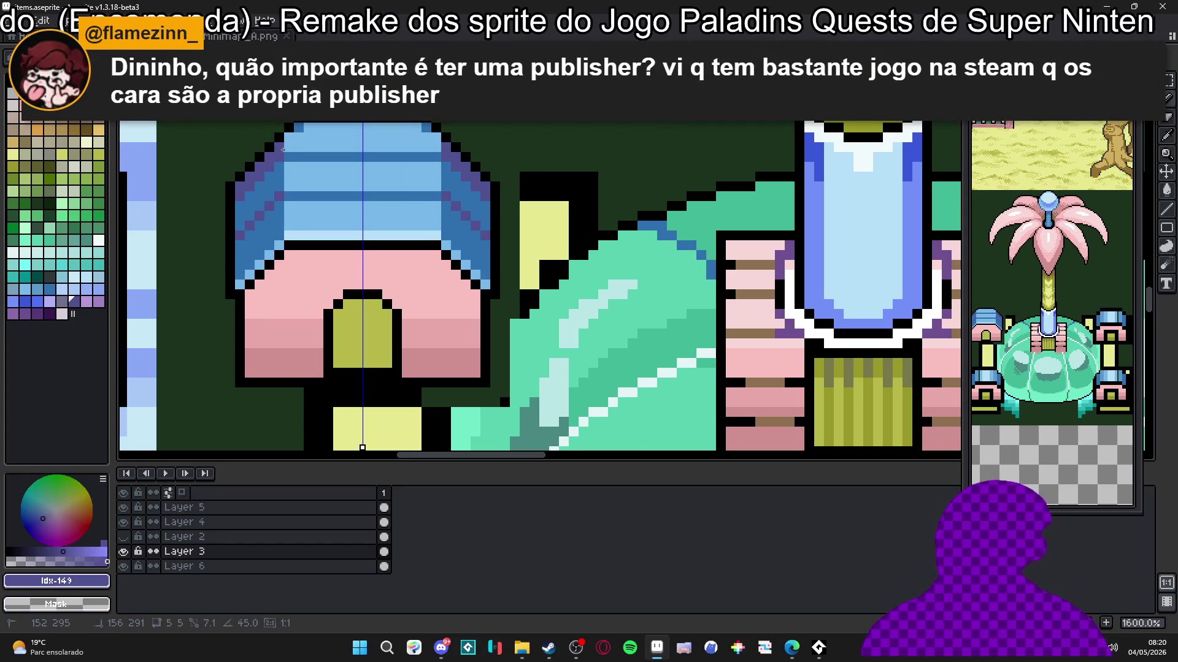
Step: Place mirrored black outline pixels along the blue roof's edges
scroll(287, 150, "down", 1)
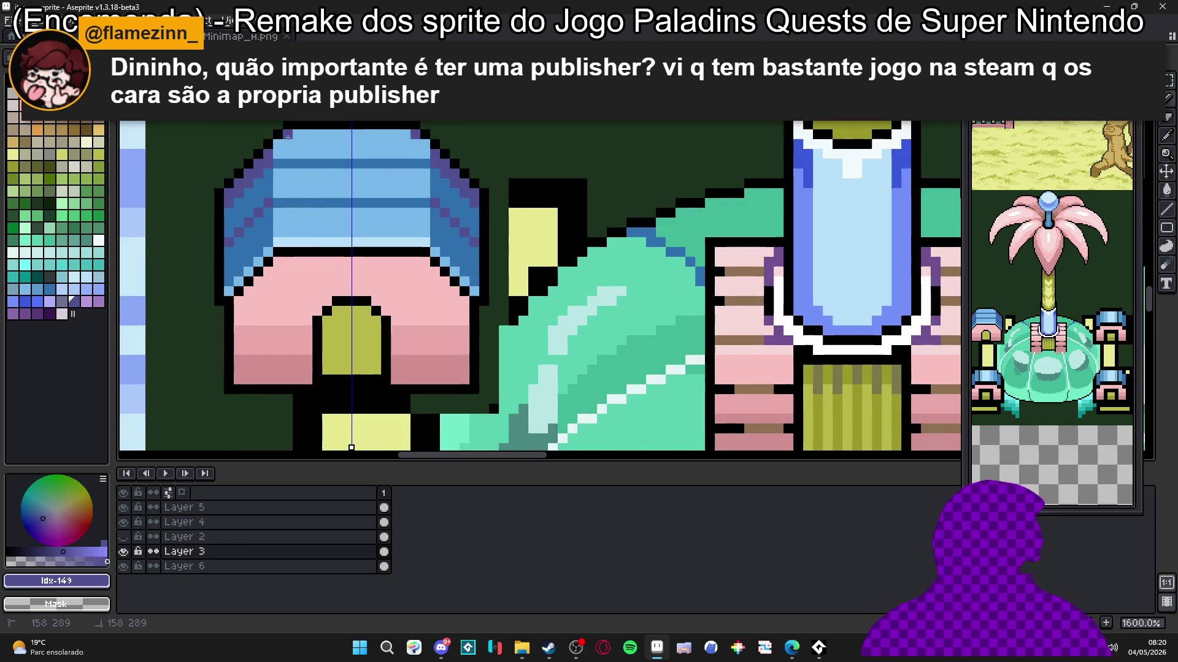
scroll(297, 181, "up", 1)
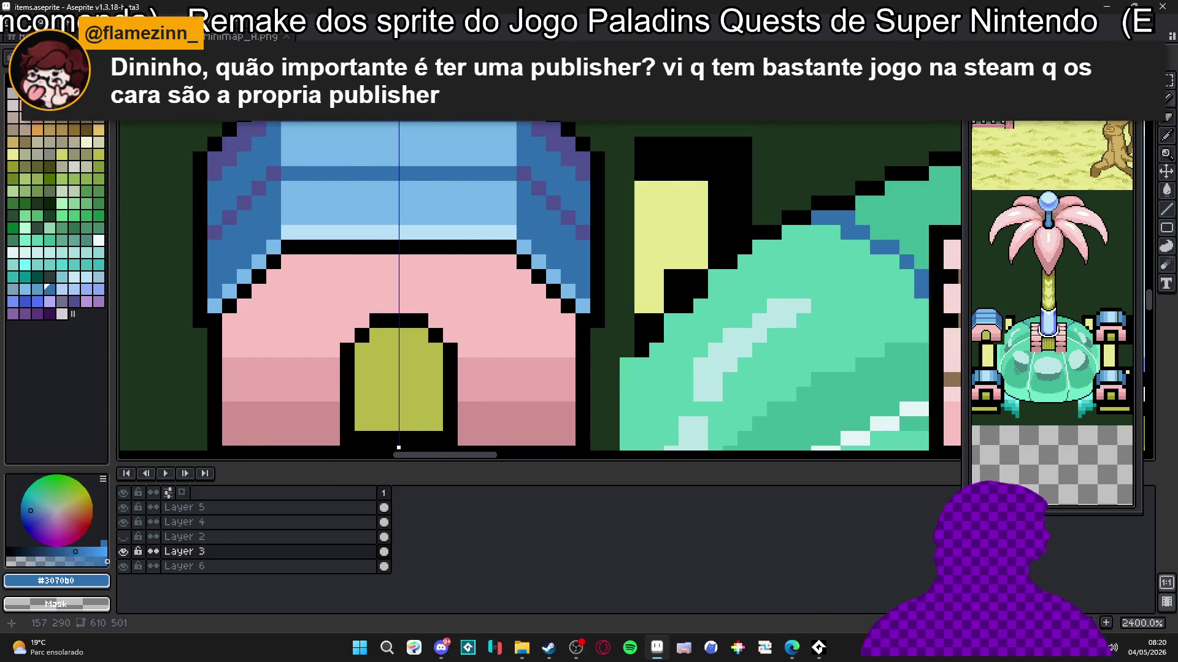
scroll(300, 147, "down", 4)
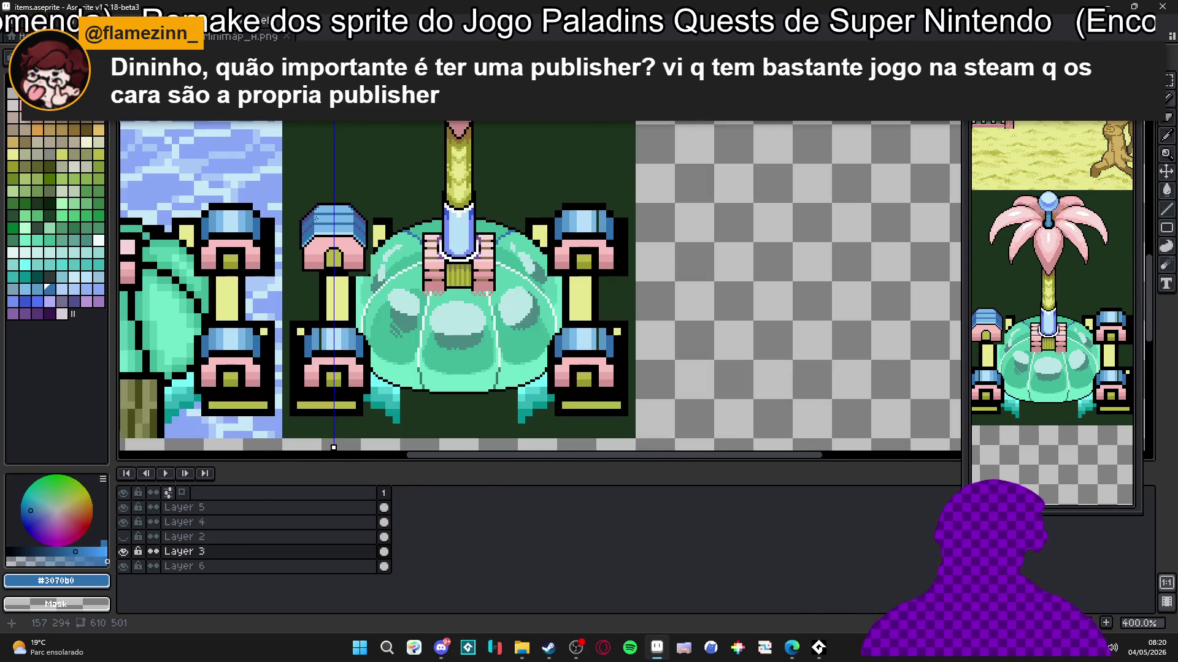
scroll(302, 221, "up", 2)
scroll(301, 221, "down", 2)
scroll(340, 181, "up", 3)
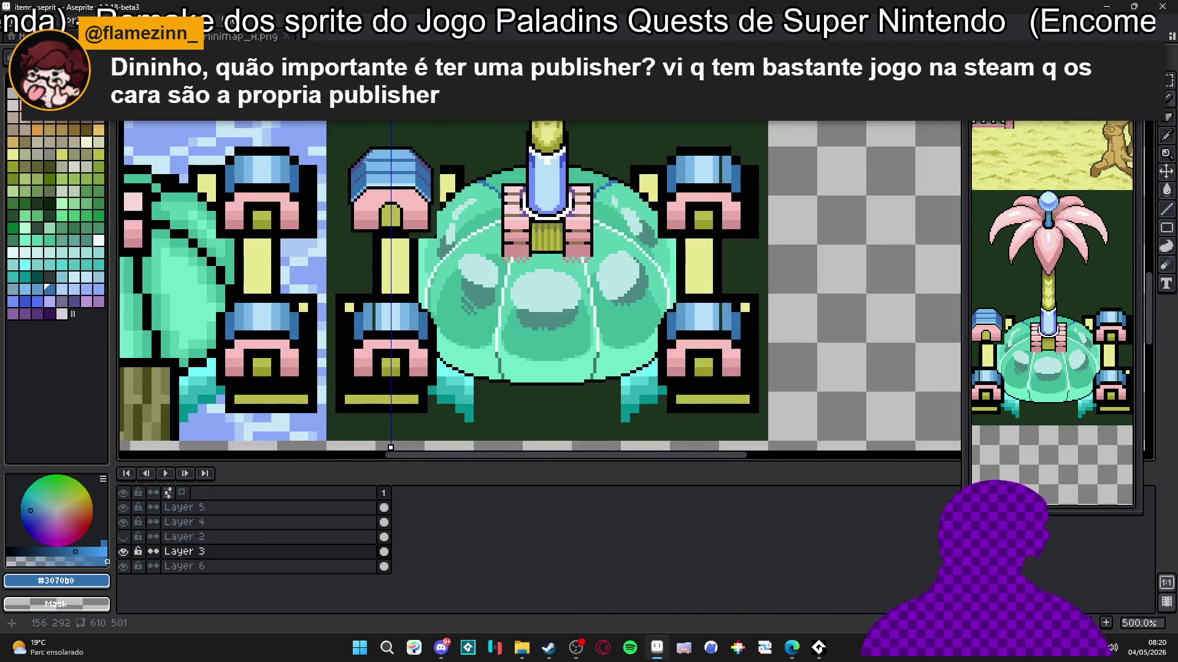
scroll(340, 181, "up", 1)
left_click(300, 184, "alt")
left_click(341, 249)
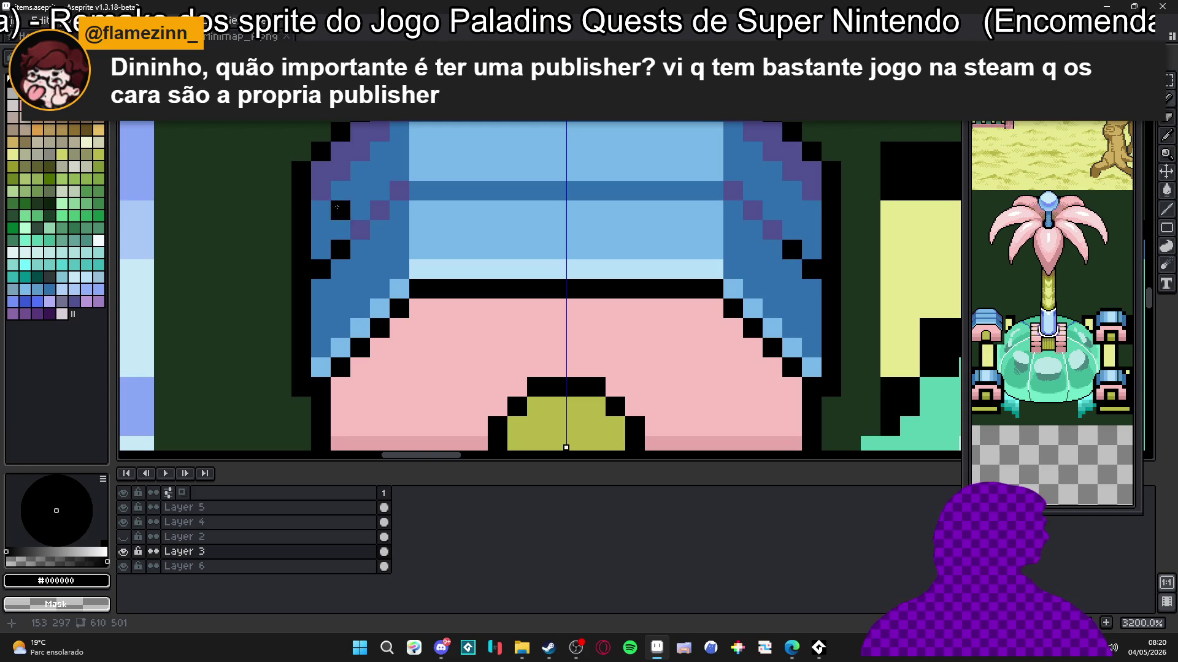
left_click(341, 171)
scroll(378, 232, "down", 5)
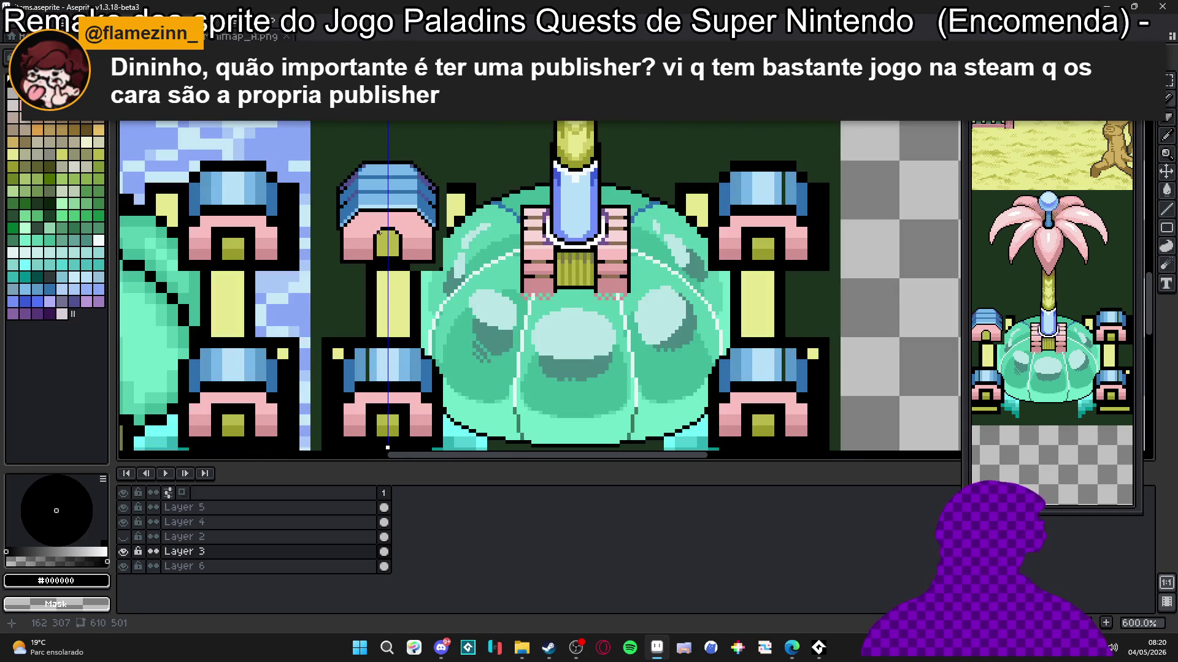
scroll(379, 233, "down", 1)
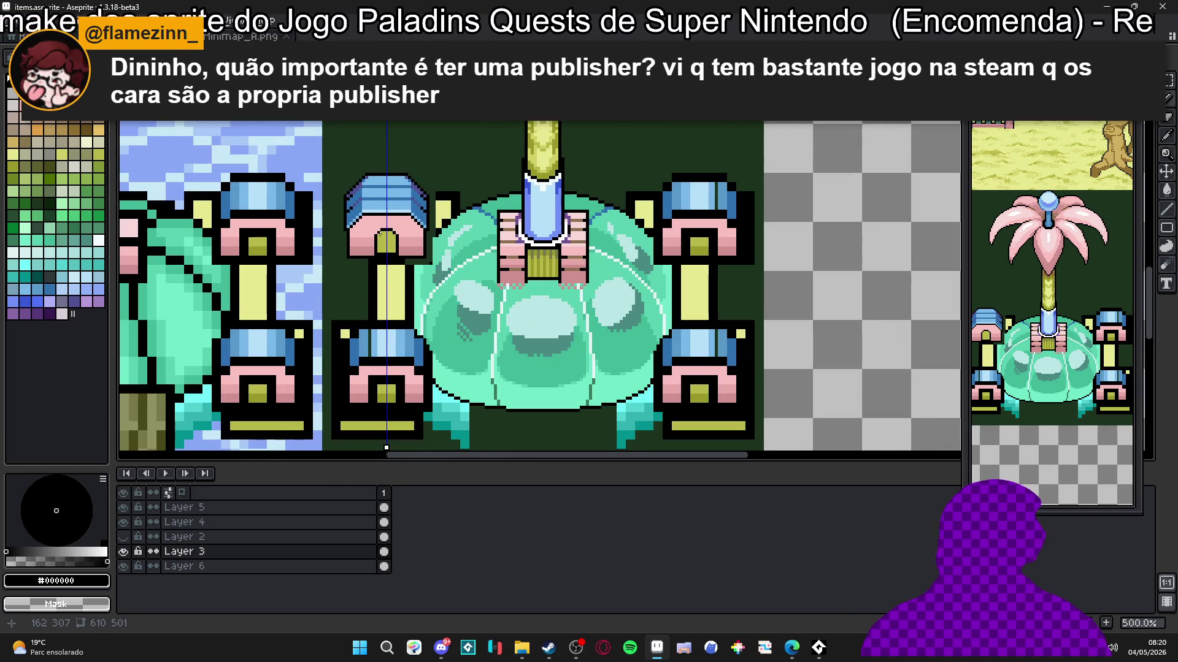
scroll(379, 233, "down", 2)
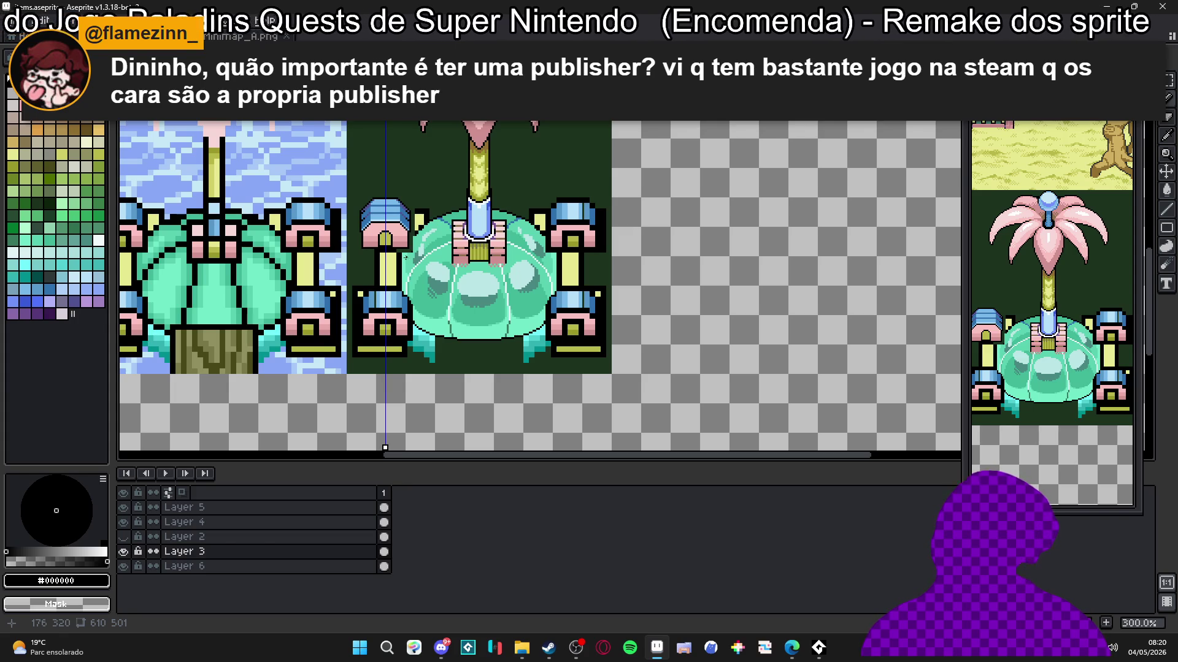
scroll(384, 232, "up", 6)
Step: Try filling the house's dark lower band light pink, undo it, and pick dark pink #D09090
left_click(360, 258, "alt")
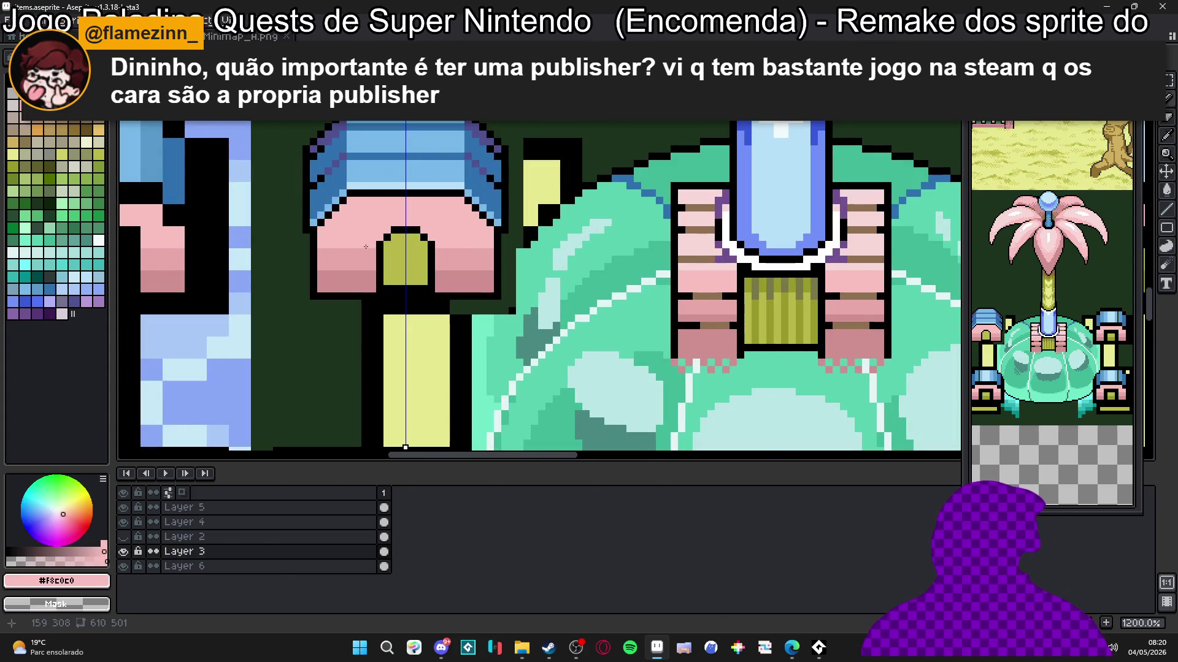
left_click(361, 281)
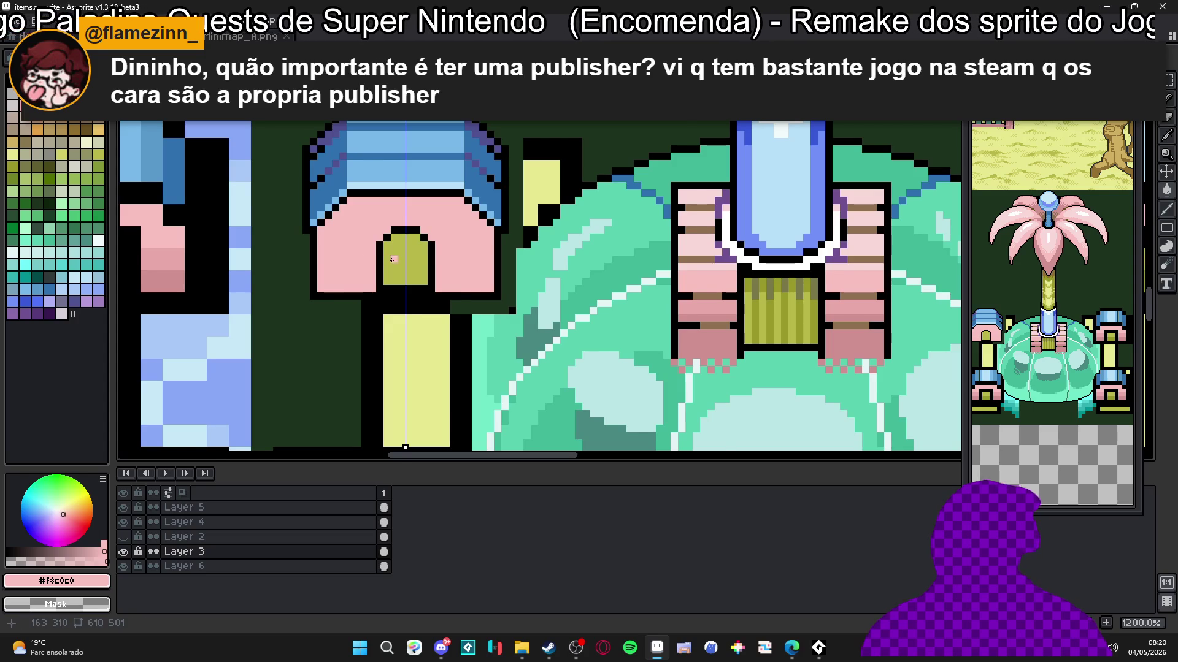
scroll(393, 260, "down", 5)
key("ctrl+z")
left_click(362, 276, "alt")
scroll(343, 236, "up", 8)
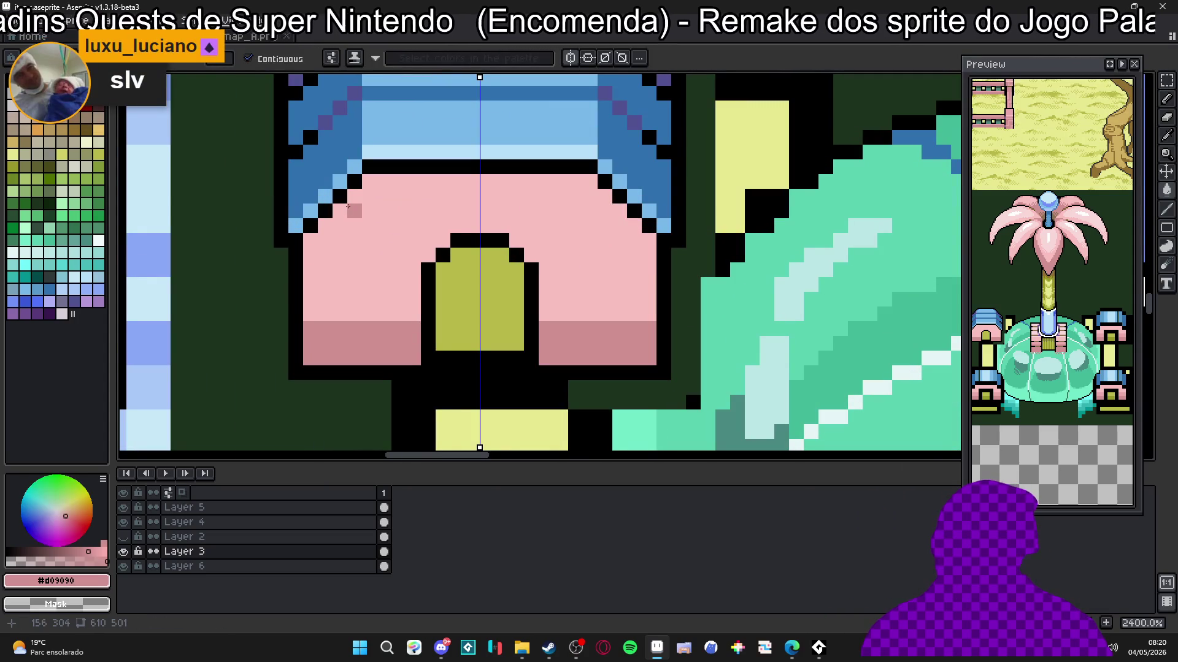
Step: Shade the pink wall's top two rows and diagonal edges in mirrored dark pink #D09090
left_click(315, 257)
key("ctrl+z")
key("b")
left_click(310, 255)
left_click(370, 197, "shift")
left_click_drag(370, 196, 478, 196)
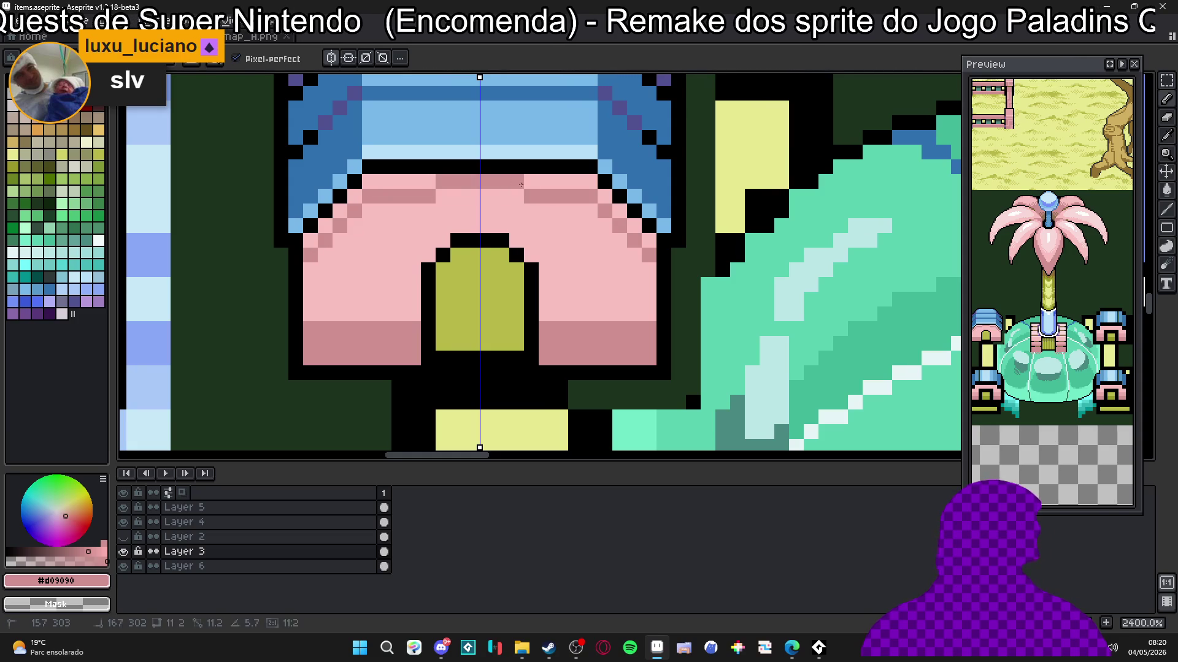
key("g")
left_click(380, 181)
key("b")
left_click(351, 200)
left_click(321, 228, "shift")
left_click(310, 243)
Step: Repaint the wall's dark bottom row in light pink #F8C0C0
scroll(312, 242, "down", 5)
scroll(319, 240, "up", 3)
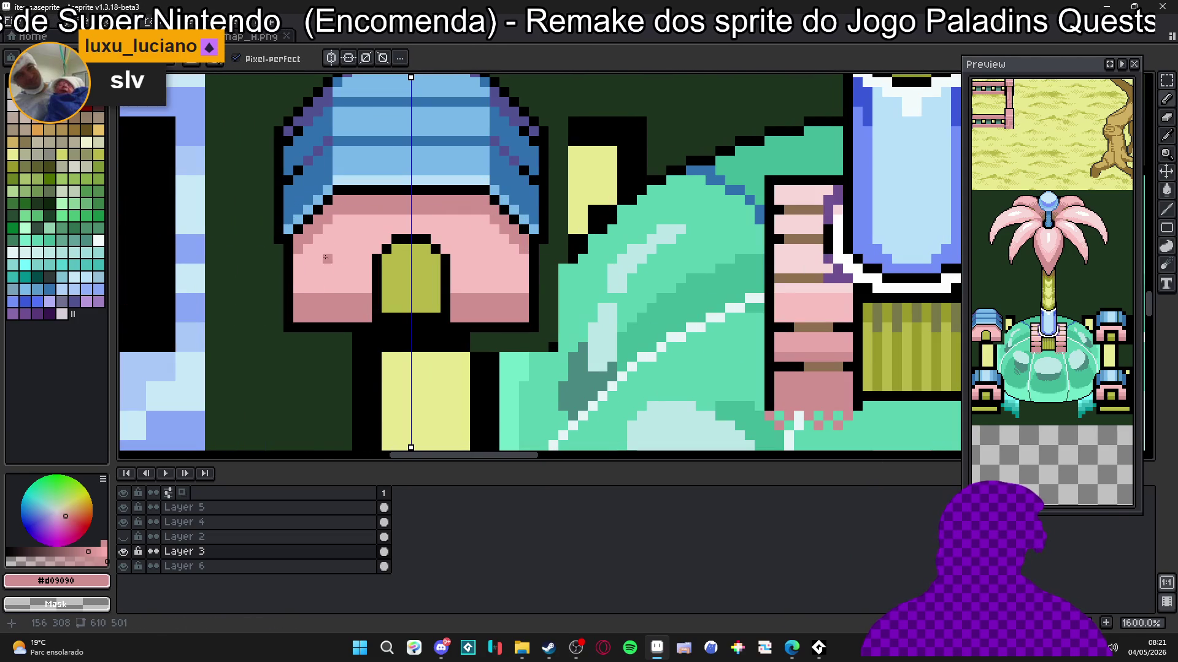
left_click(319, 288, "alt")
mouse_move(347, 298)
left_mouse_down()
mouse_move(360, 310)
mouse_move(307, 303)
mouse_move(299, 318)
mouse_move(368, 318)
left_mouse_up()
key("ctrl+z")
left_click(343, 313)
left_click(313, 308, "shift")
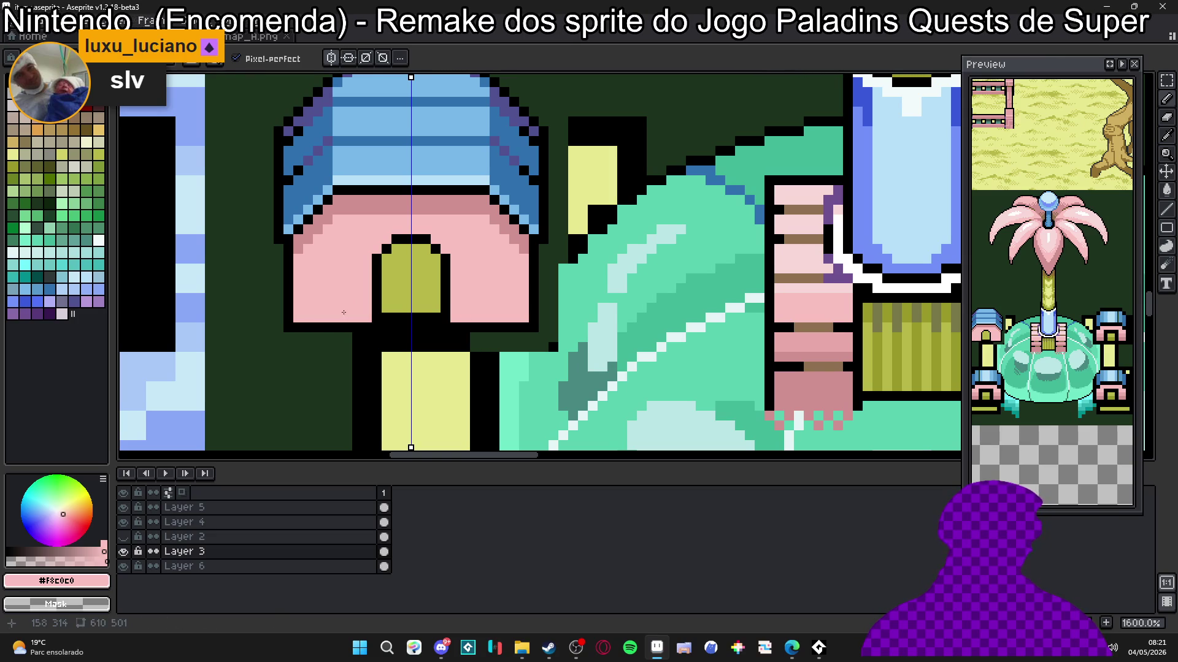
left_click(305, 241, "alt")
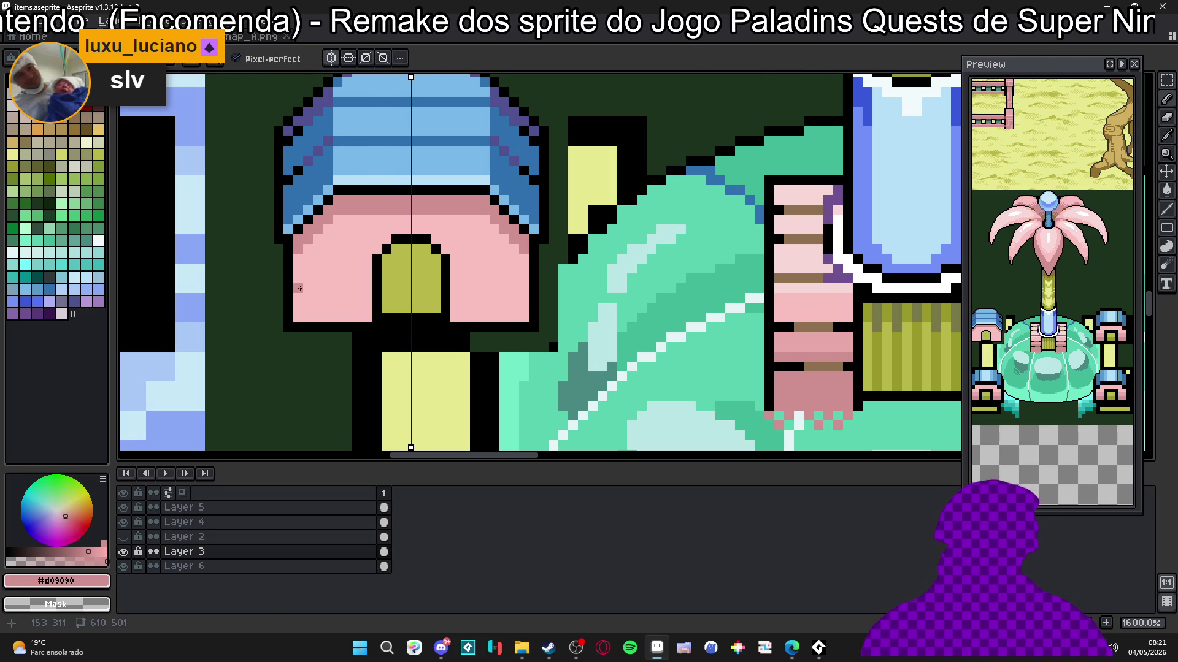
Step: Draw dark-pink rows across the wall, then undo the last row
left_click_drag(300, 287, 363, 288)
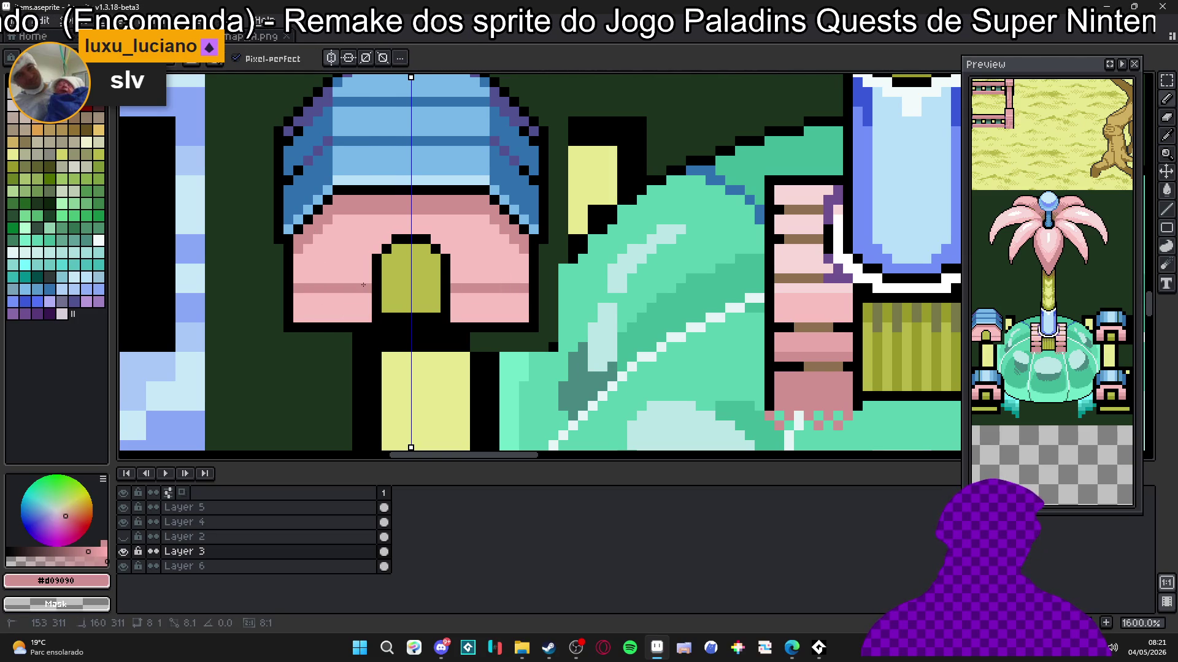
left_click_drag(297, 251, 374, 246)
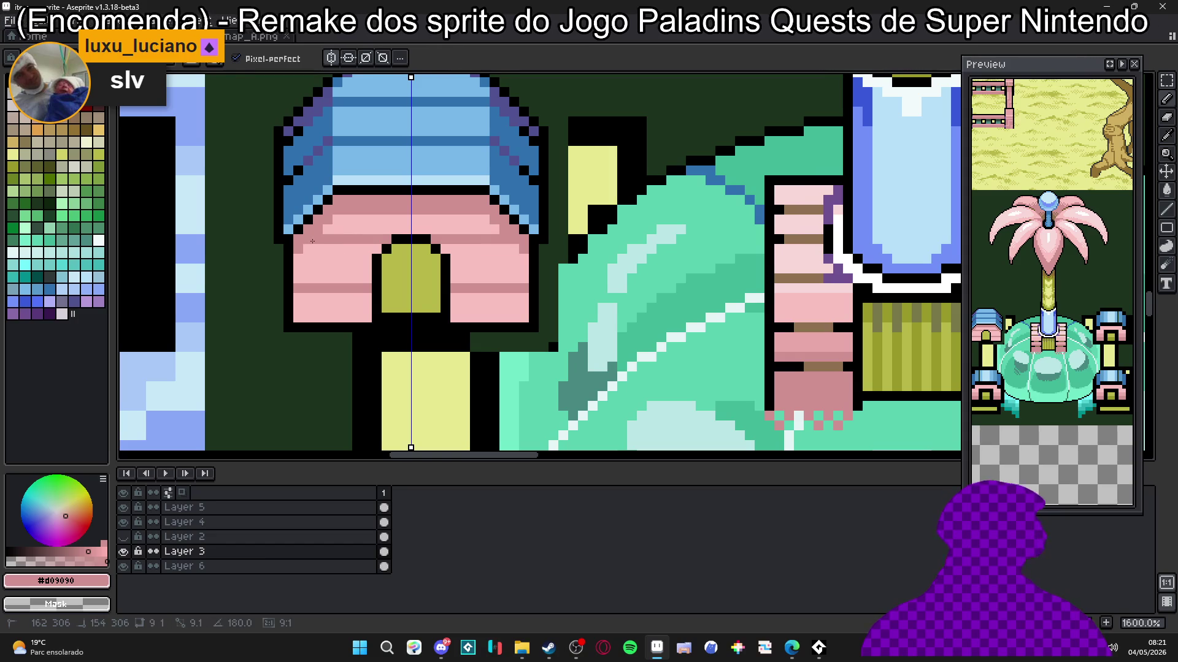
scroll(363, 271, "down", 4)
key("ctrl+z")
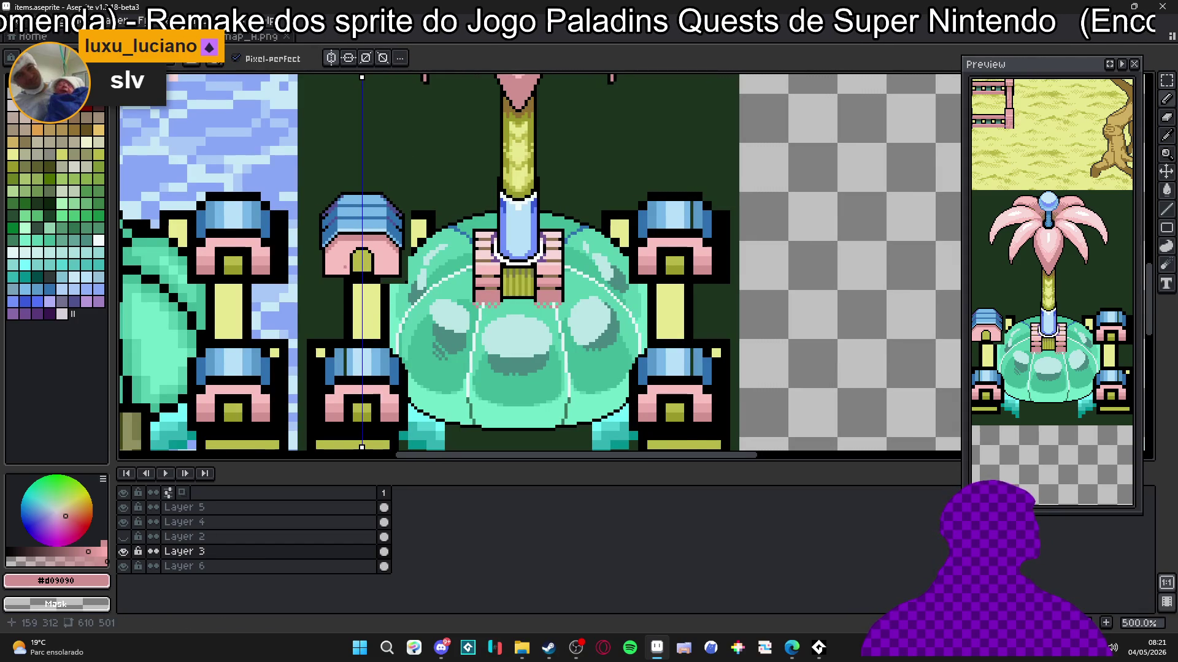
Step: Redraw a #D09090 row across the wall and add black pixels beside the olive door
scroll(354, 273, "up", 5)
left_click_drag(348, 274, 290, 276)
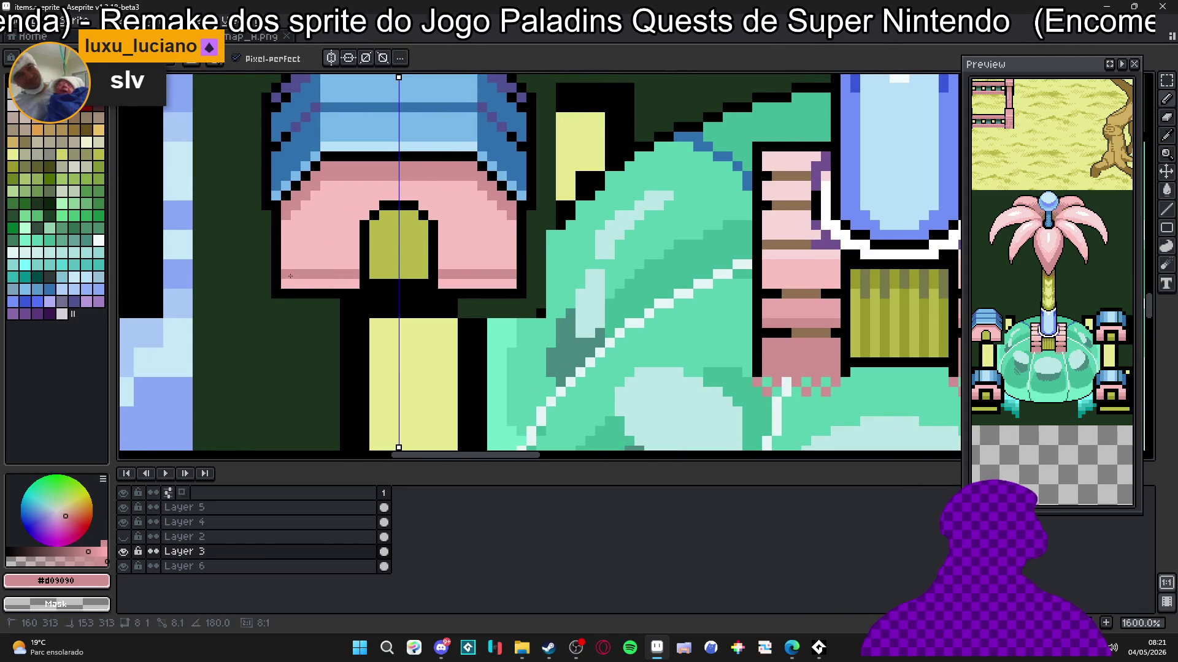
scroll(290, 275, "down", 3)
scroll(290, 275, "up", 5)
key("x")
left_click(378, 274)
scroll(341, 289, "down", 6)
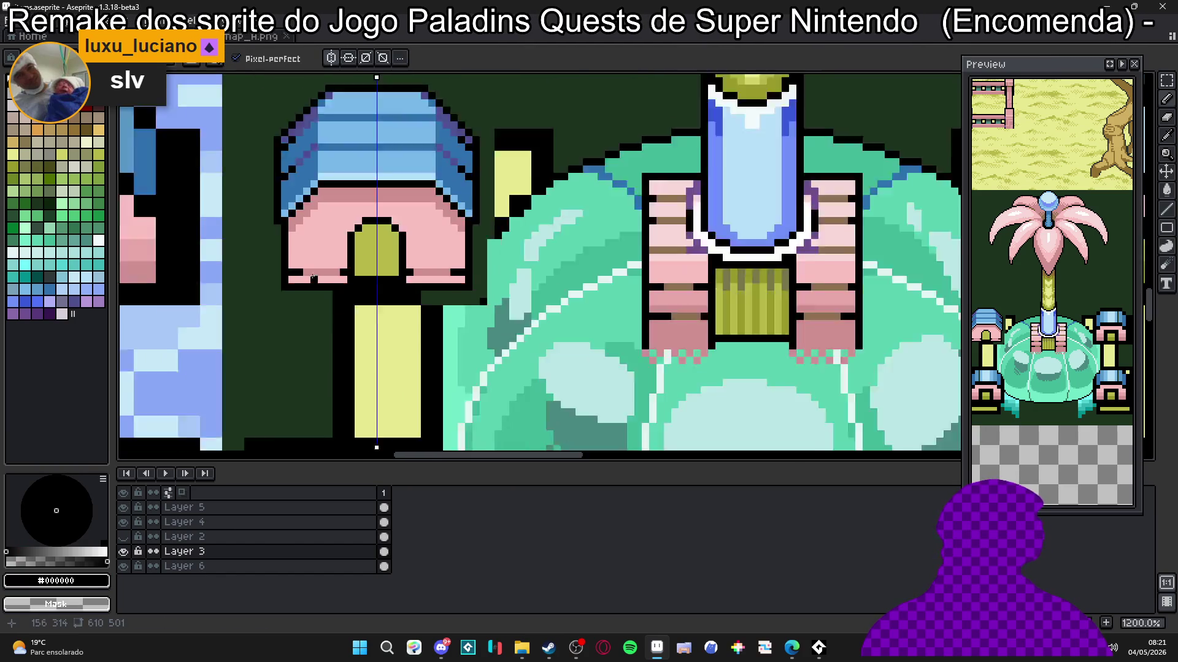
scroll(341, 289, "up", 2)
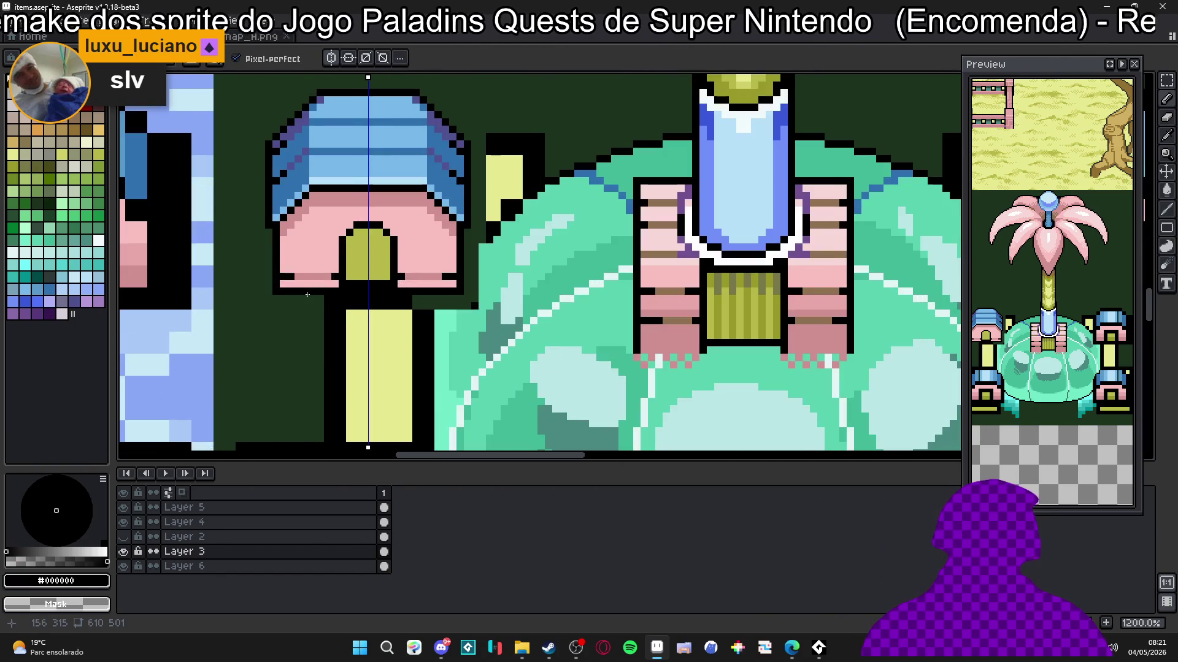
scroll(318, 273, "down", 2)
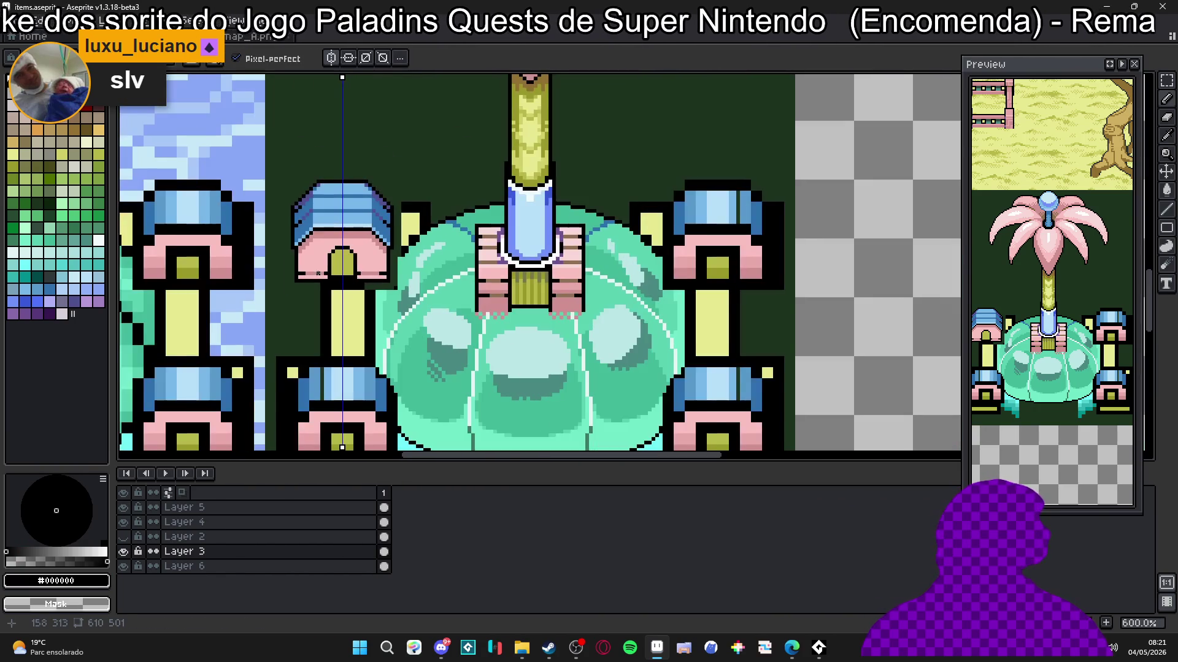
scroll(335, 282, "up", 2)
scroll(328, 267, "up", 2)
scroll(331, 264, "down", 2)
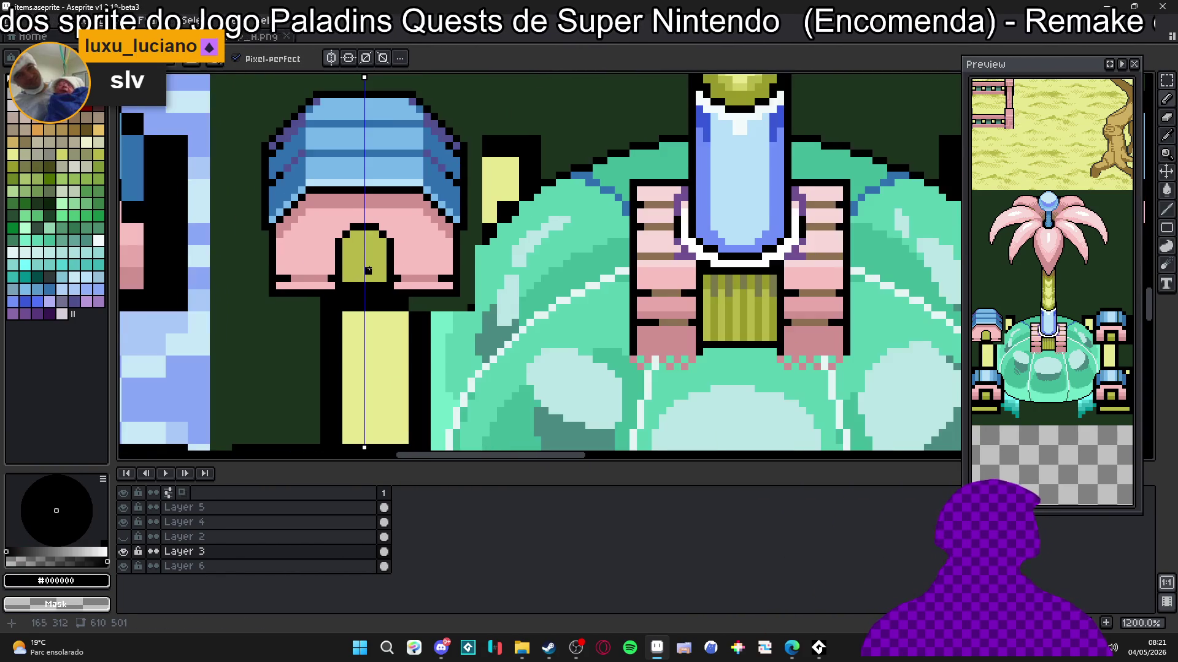
scroll(368, 269, "up", 1)
Step: Outline the olive door's sides and arched top in brown #907050, mirrored
left_click(675, 293, "alt")
left_click_drag(227, 266, 227, 252)
scroll(229, 262, "up", 2)
left_click_drag(328, 269, 328, 239)
left_click(226, 239)
mouse_move(232, 231)
left_mouse_down()
mouse_move(226, 210)
mouse_move(255, 180)
mouse_move(290, 182)
left_mouse_up()
scroll(290, 183, "down", 5)
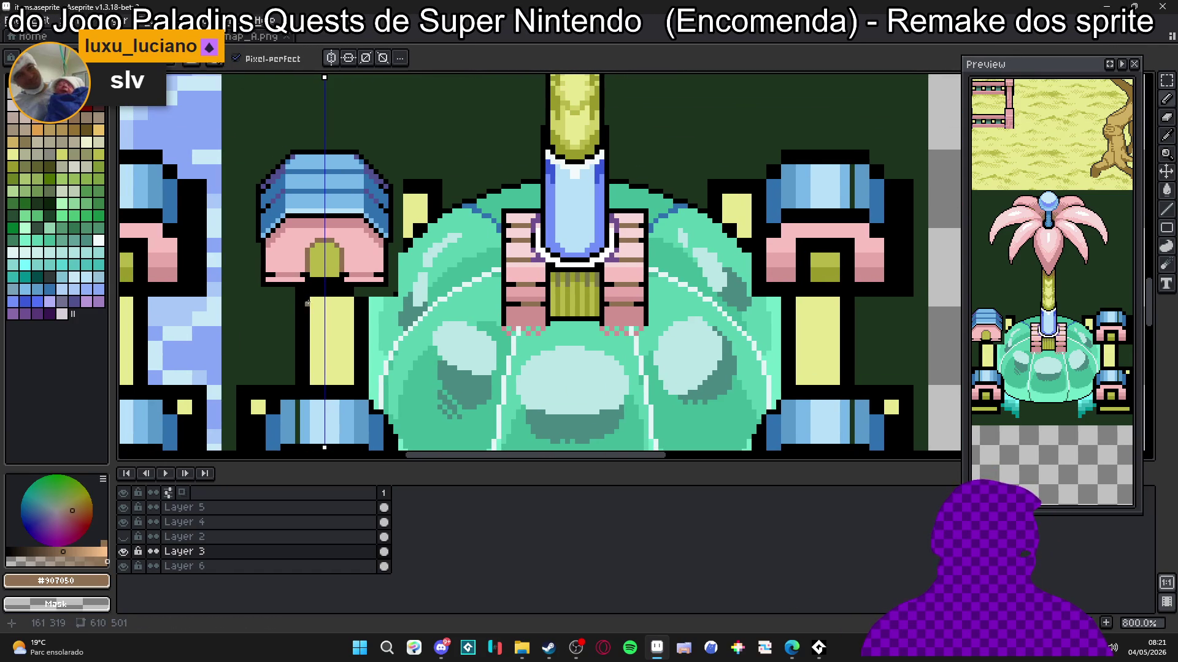
scroll(306, 273, "down", 2)
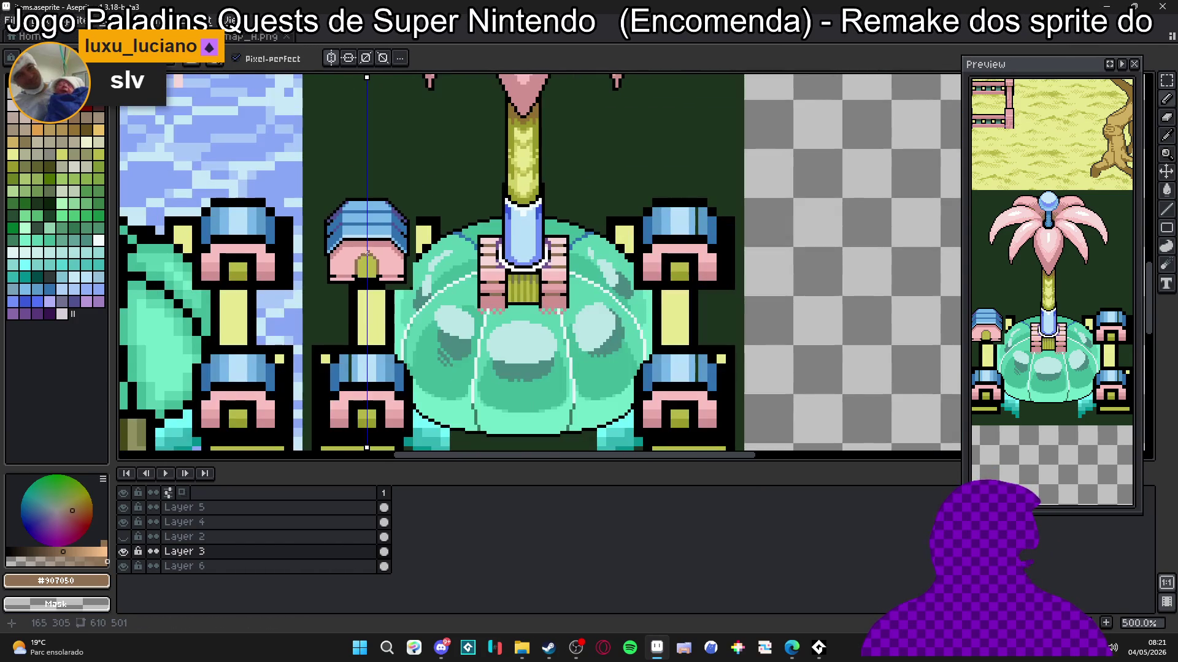
scroll(354, 248, "up", 1)
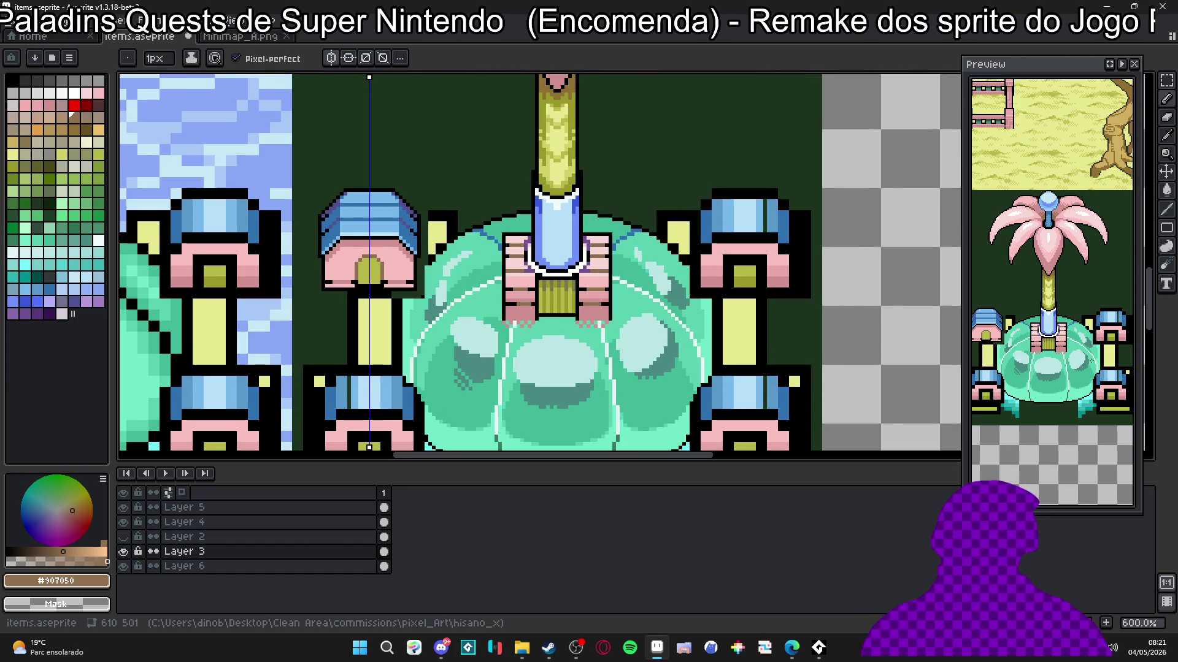
left_click_drag(992, 319, 1014, 324)
scroll(319, 241, "up", 3)
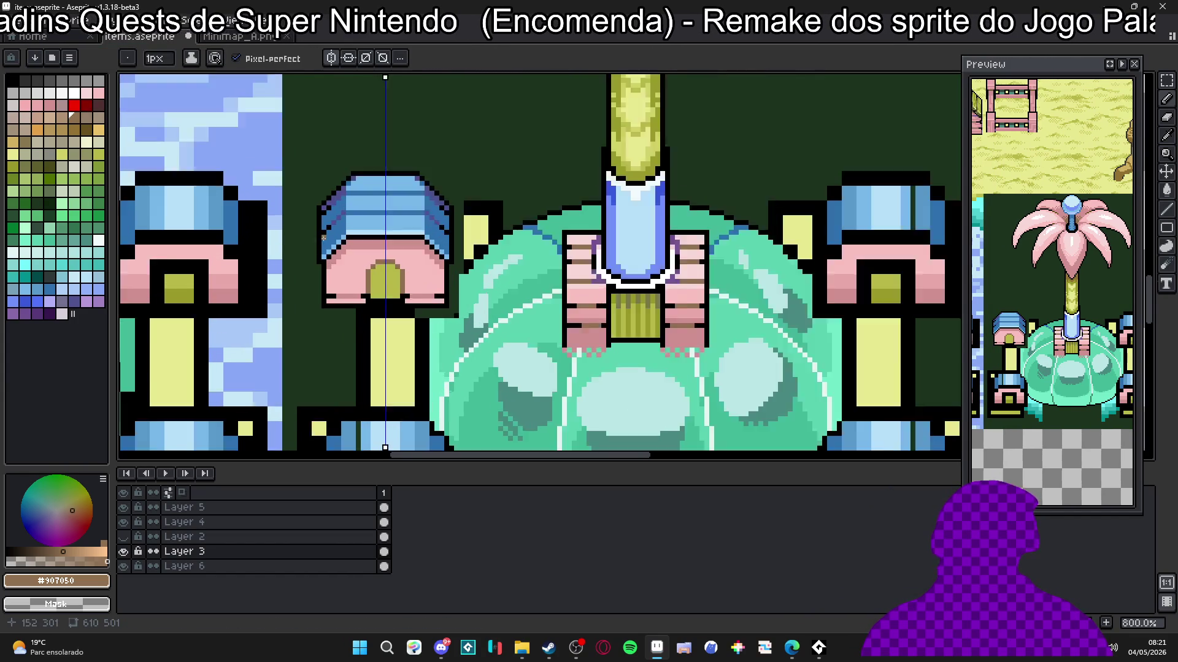
scroll(481, 243, "down", 2)
scroll(481, 243, "up", 3)
scroll(481, 244, "up", 1)
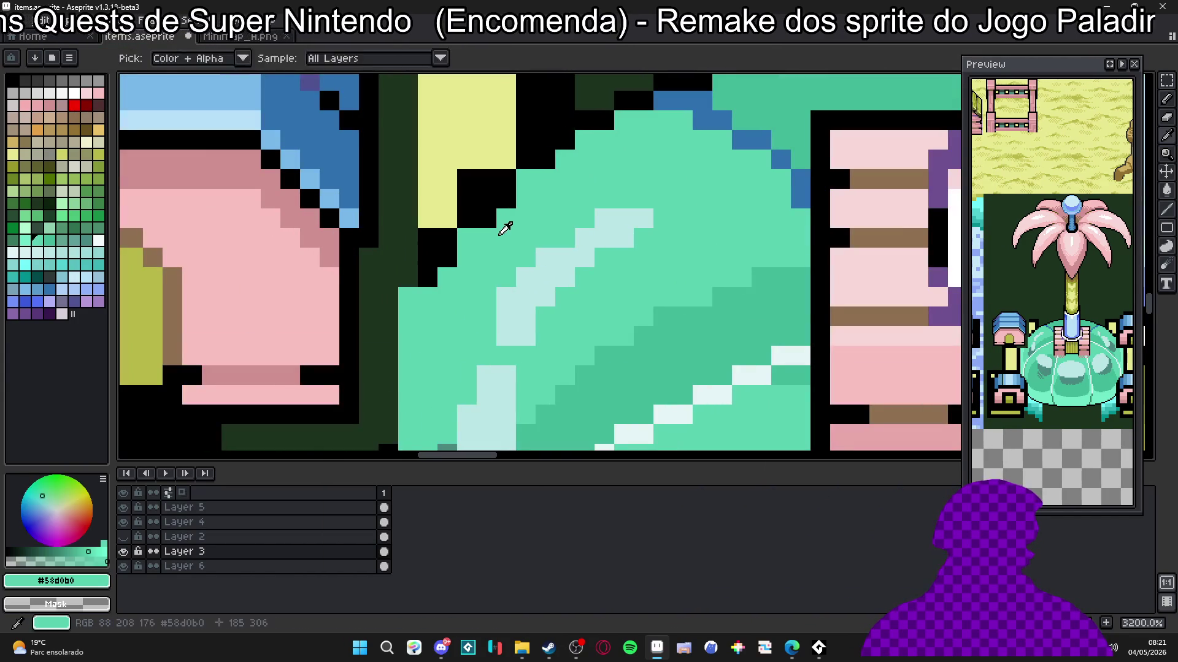
Step: Extend the diagonal black outline down-left by a few pixels
left_click(465, 237, "alt")
left_click(408, 297)
left_click(389, 317)
left_click_drag(372, 345, 370, 355)
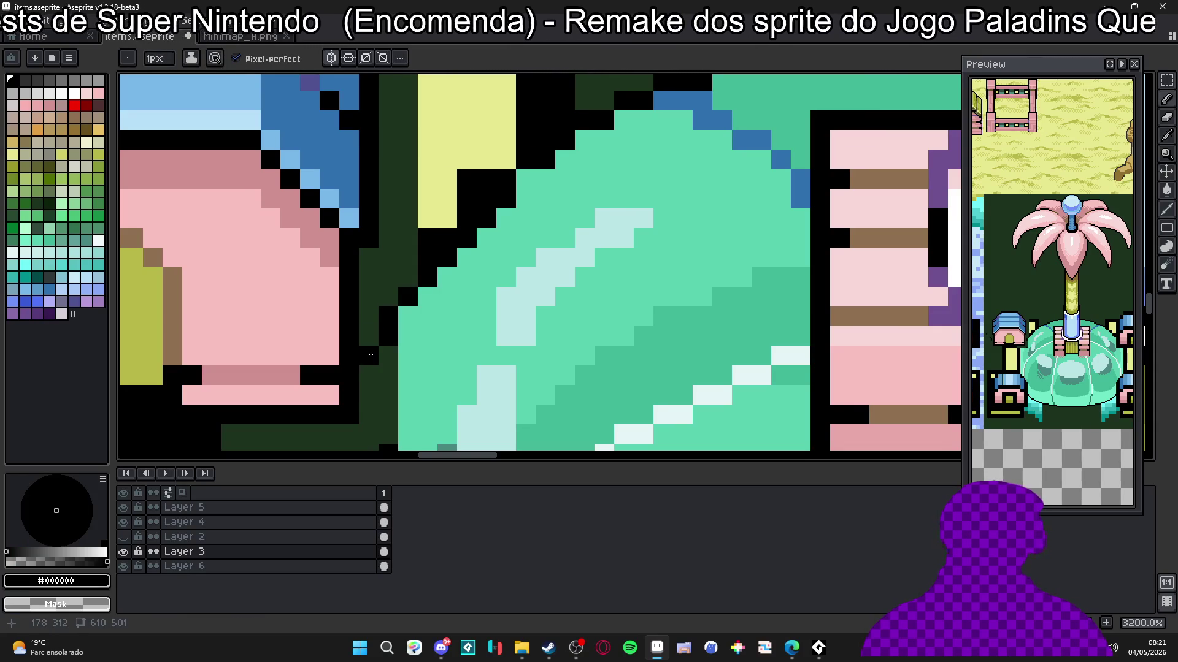
scroll(373, 377, "down", 2)
scroll(368, 368, "up", 1)
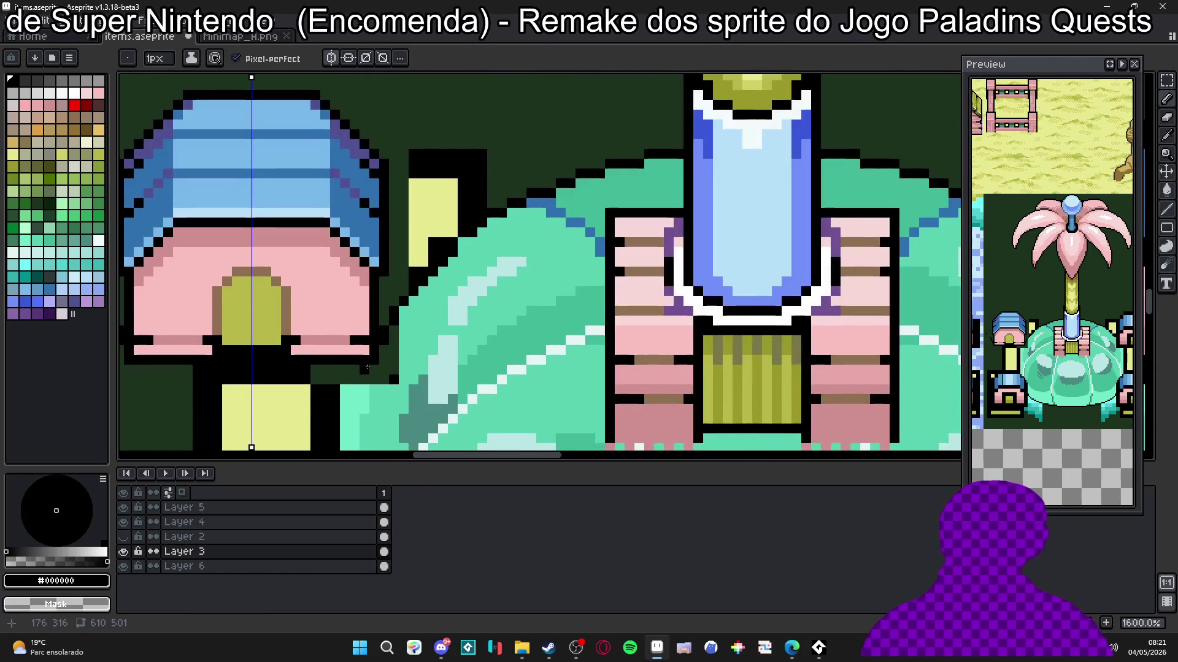
Step: Repaint the dark-green pixels and the lone black pixel beside the dome in teal
left_click(414, 313, "alt")
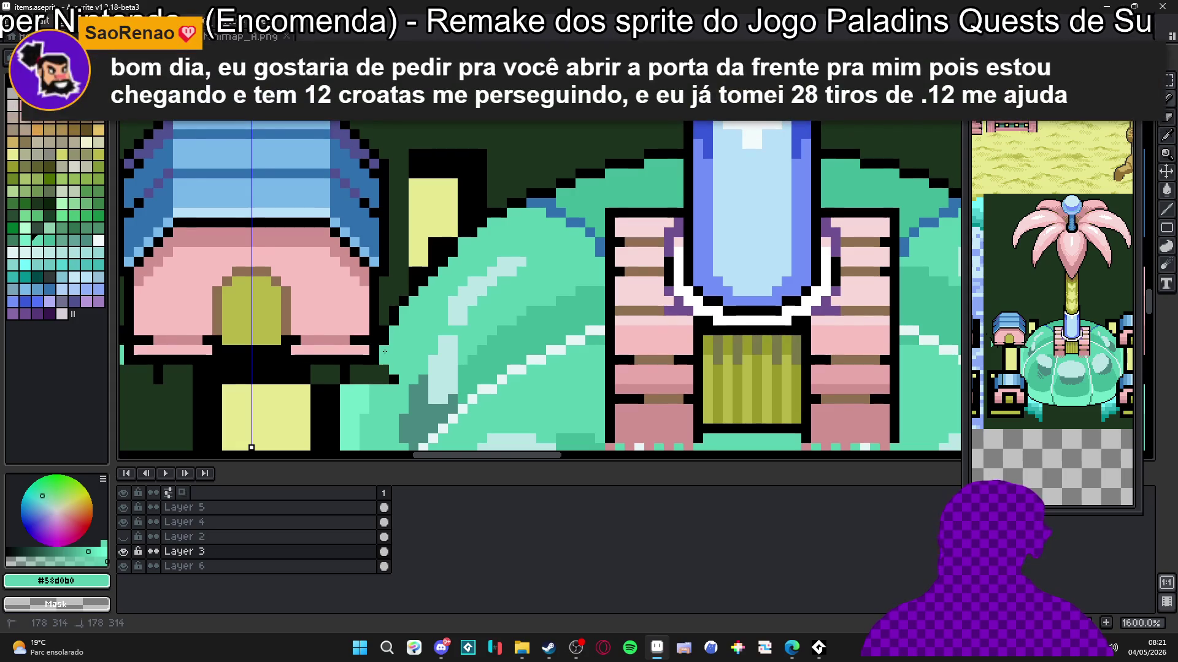
mouse_move(388, 368)
left_mouse_down()
mouse_move(378, 380)
mouse_move(386, 376)
mouse_move(374, 357)
left_mouse_up()
scroll(387, 376, "up", 2)
left_click(373, 369)
left_click(322, 341, "alt")
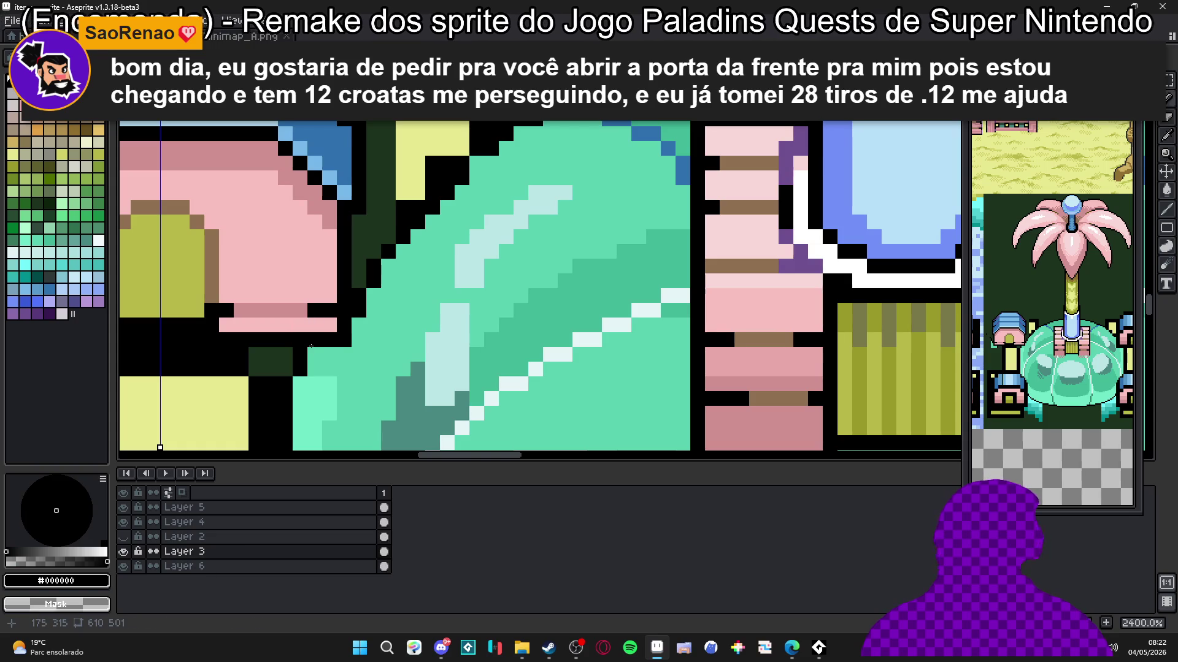
scroll(311, 349, "down", 3)
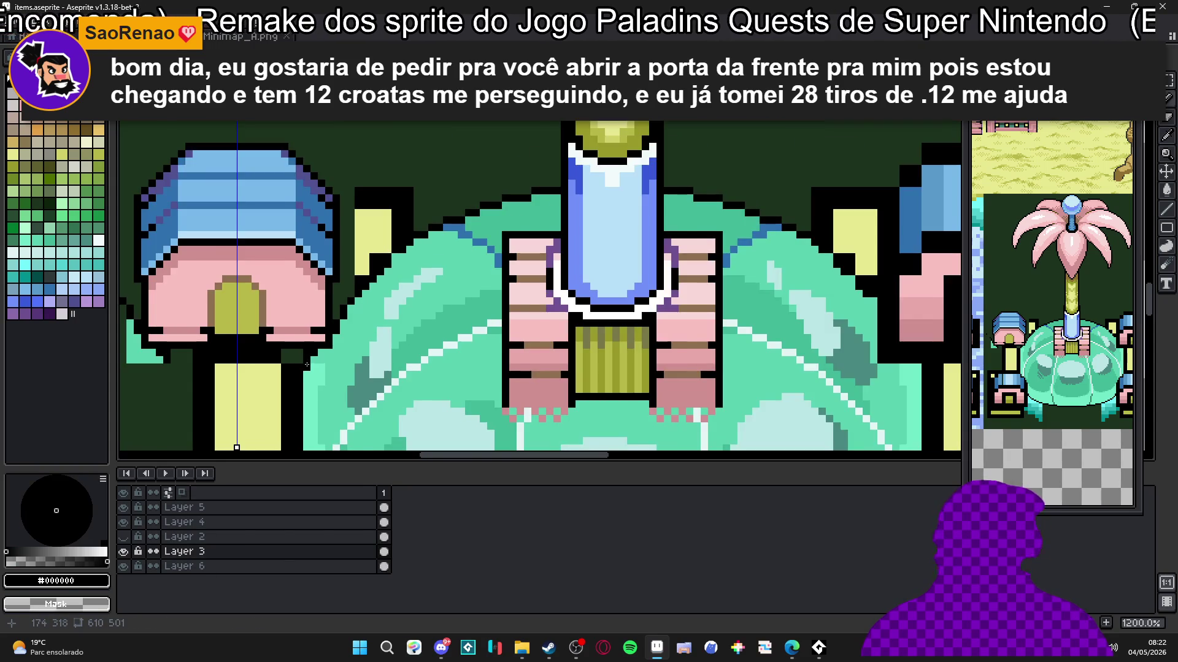
scroll(306, 364, "down", 3)
scroll(370, 270, "up", 6)
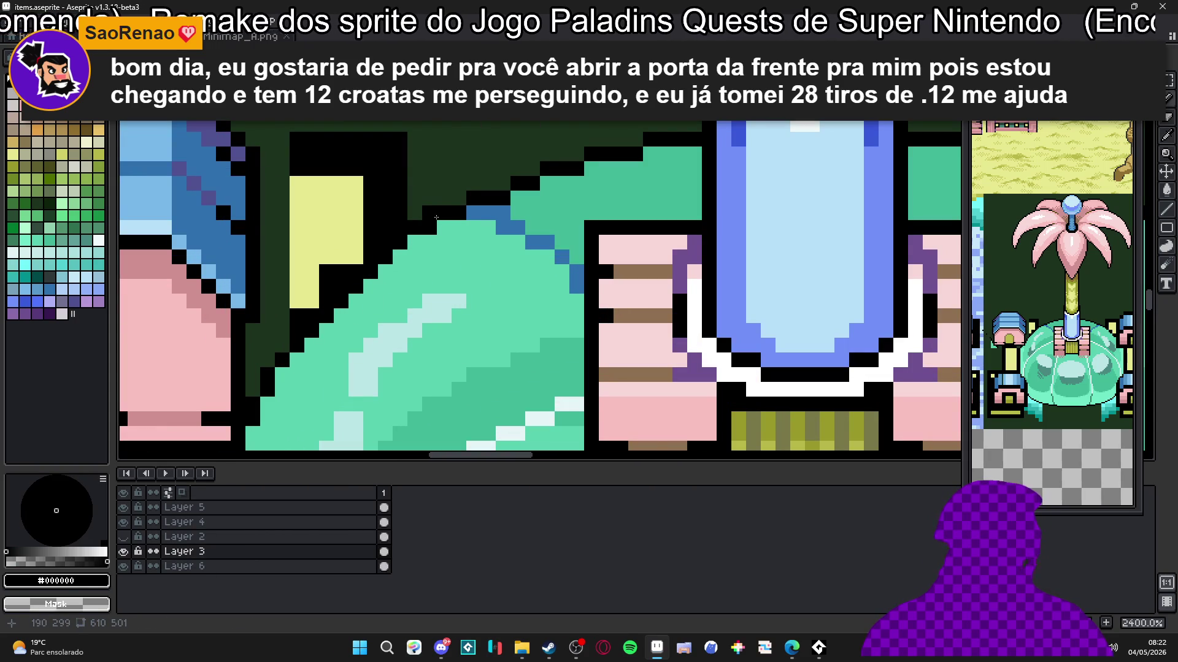
Step: Erase the stray yellow and black pixels, yellow triangle and black block by the dome's left edge
key("e")
mouse_move(408, 206)
left_mouse_down()
mouse_move(371, 206)
mouse_move(341, 242)
mouse_move(357, 243)
mouse_move(304, 295)
left_mouse_up()
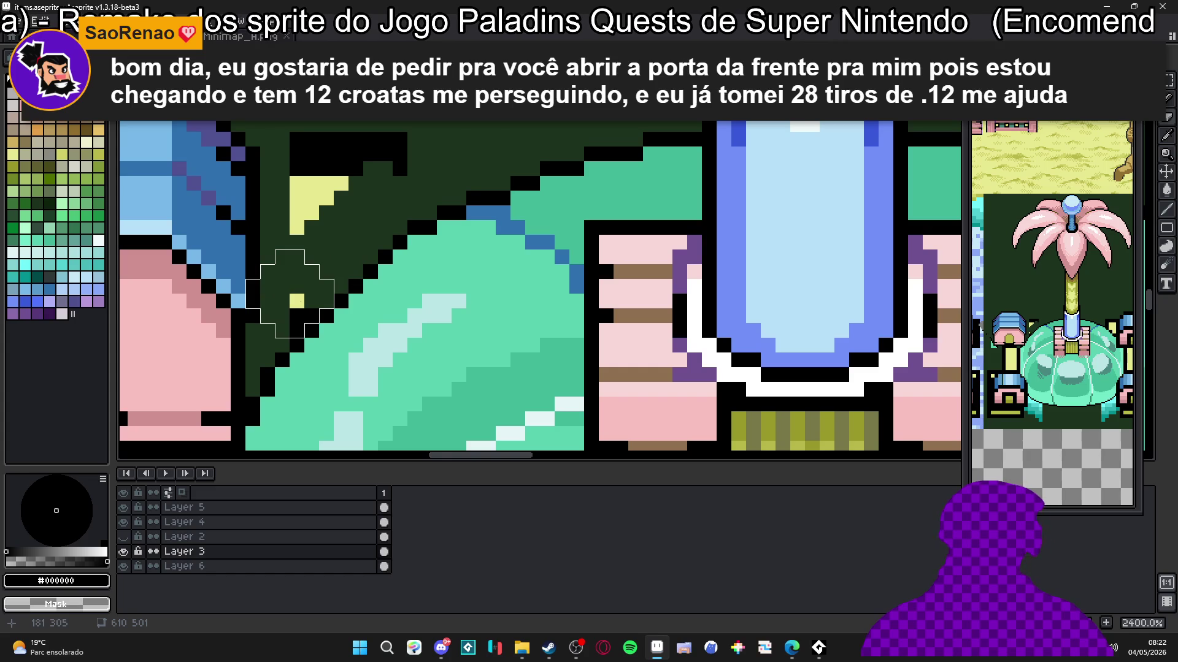
key("minus")
key("minus")
key("minus")
key("plus")
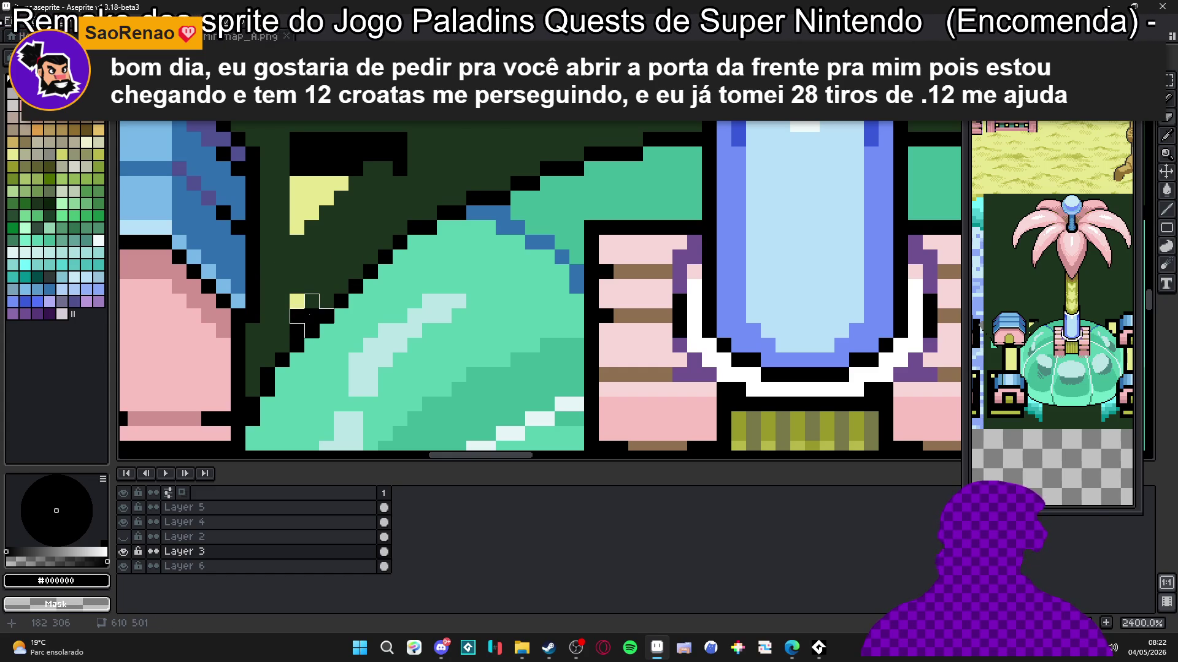
left_click(297, 317)
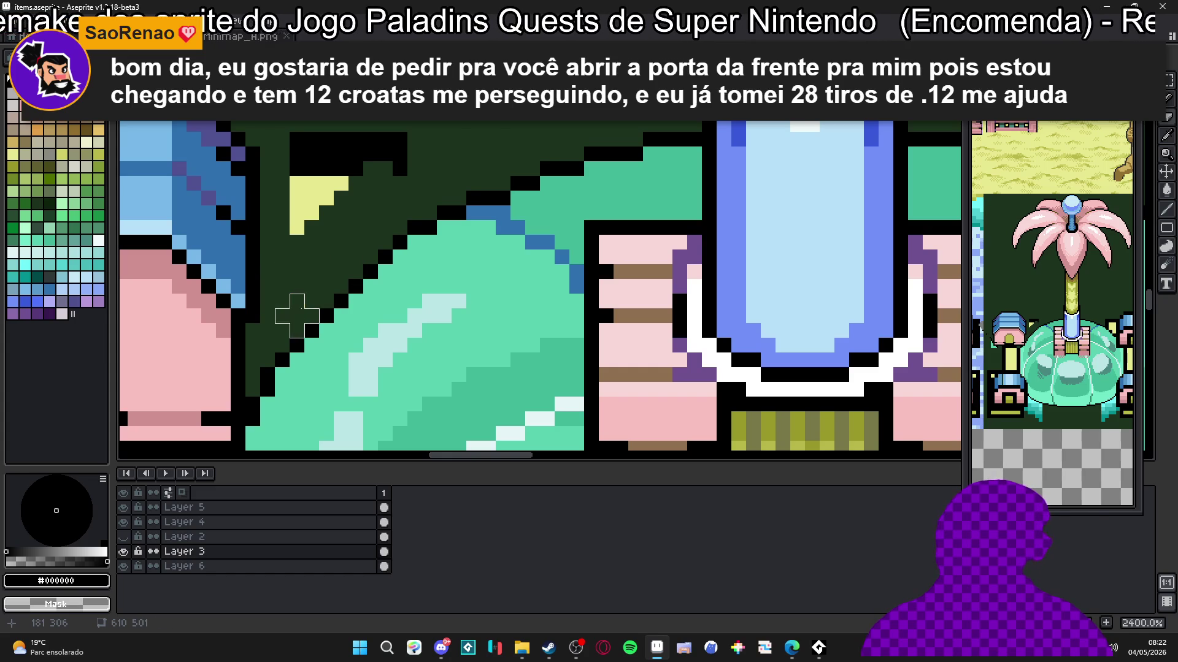
mouse_move(297, 272)
left_mouse_down()
mouse_move(297, 196)
mouse_move(340, 151)
mouse_move(400, 140)
left_mouse_up()
Step: Widen the top row of the pillar's shaft in its pale yellow
scroll(354, 208, "down", 5)
scroll(340, 229, "up", 2)
scroll(341, 229, "down", 2)
scroll(335, 246, "up", 2)
left_click(329, 258, "alt")
left_click(298, 252)
mouse_move(298, 248)
left_mouse_down()
mouse_move(340, 248)
mouse_move(336, 373)
left_mouse_up()
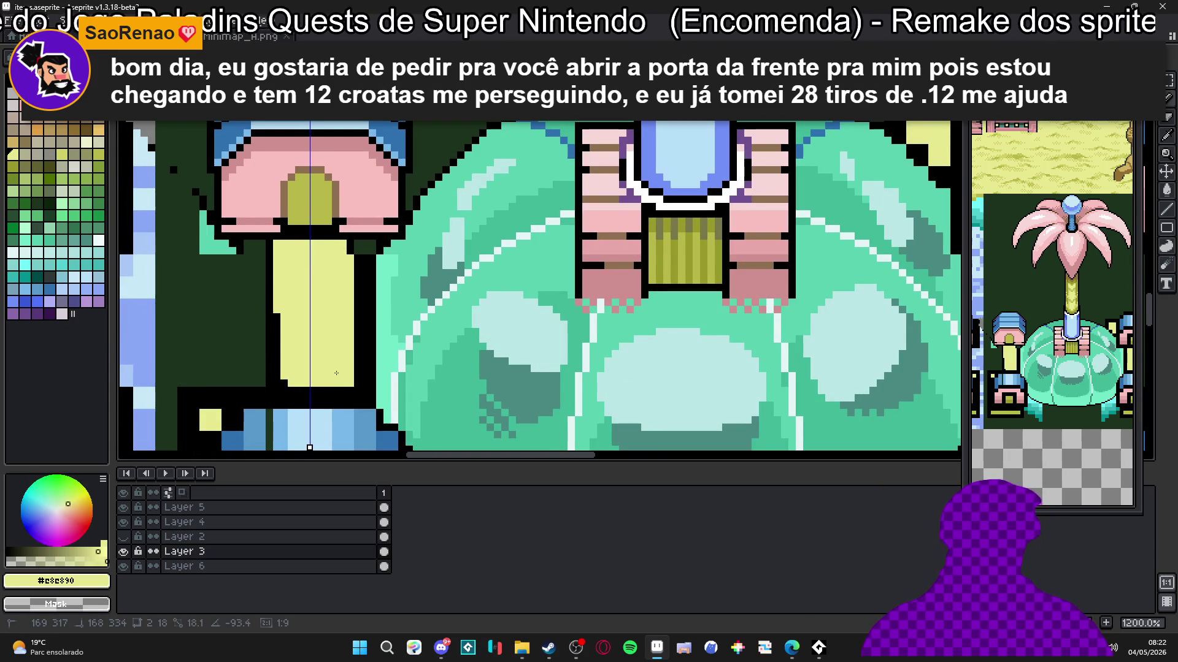
Step: Fill the shaft's lower-left edge in yellow and outline its right side in black
left_click_drag(276, 315, 286, 384)
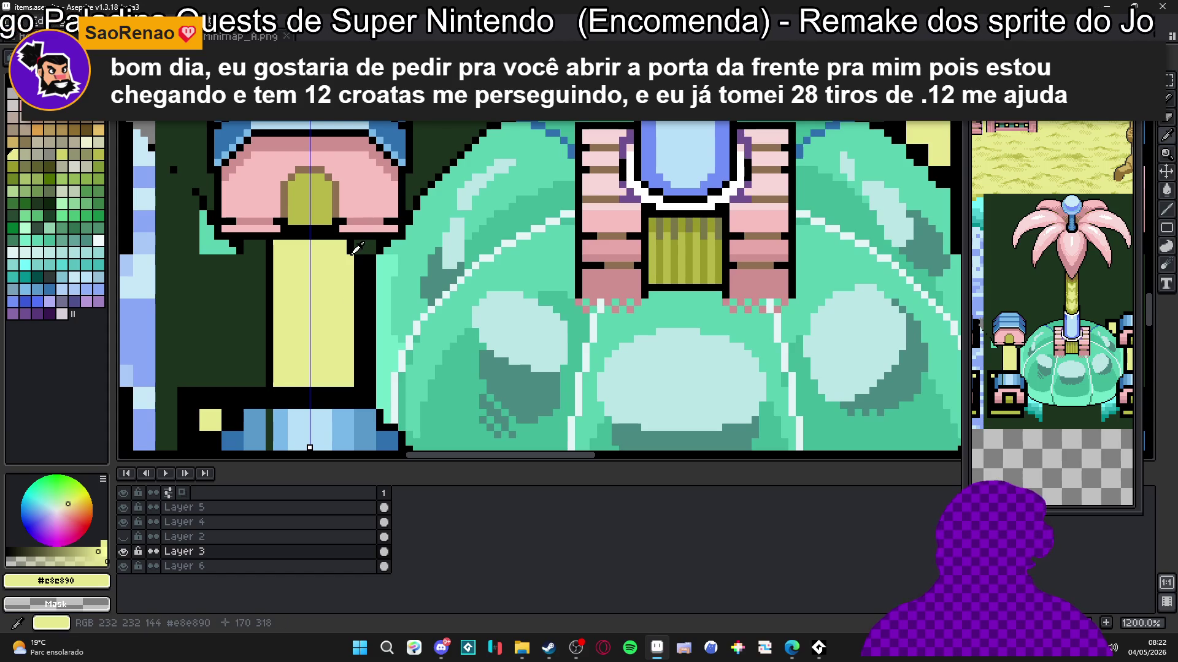
key("x")
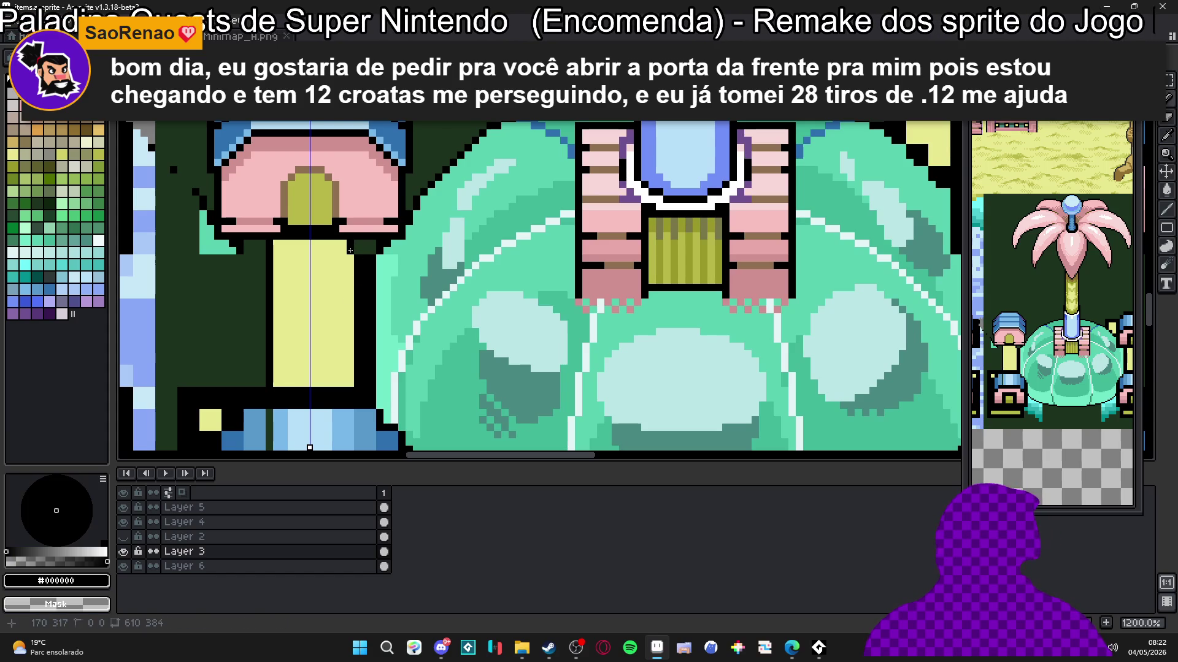
left_click_drag(350, 251, 351, 381)
Step: Erase the extra black strip beside the shaft
key("e")
scroll(365, 258, "up", 3)
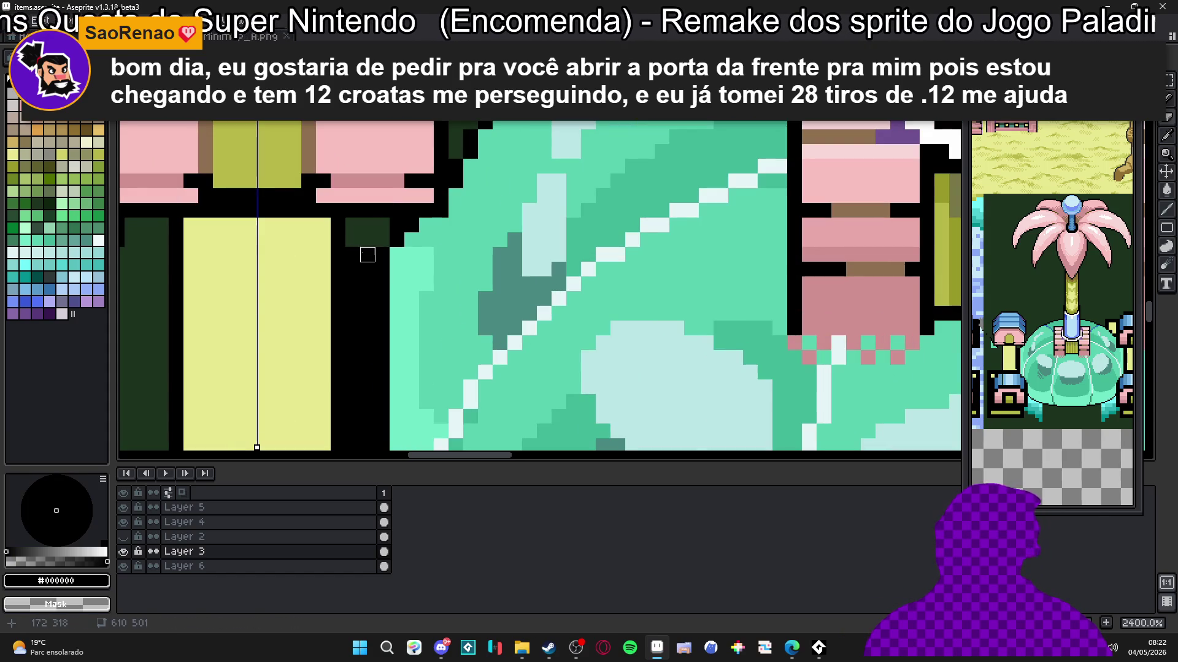
left_click_drag(353, 255, 359, 313)
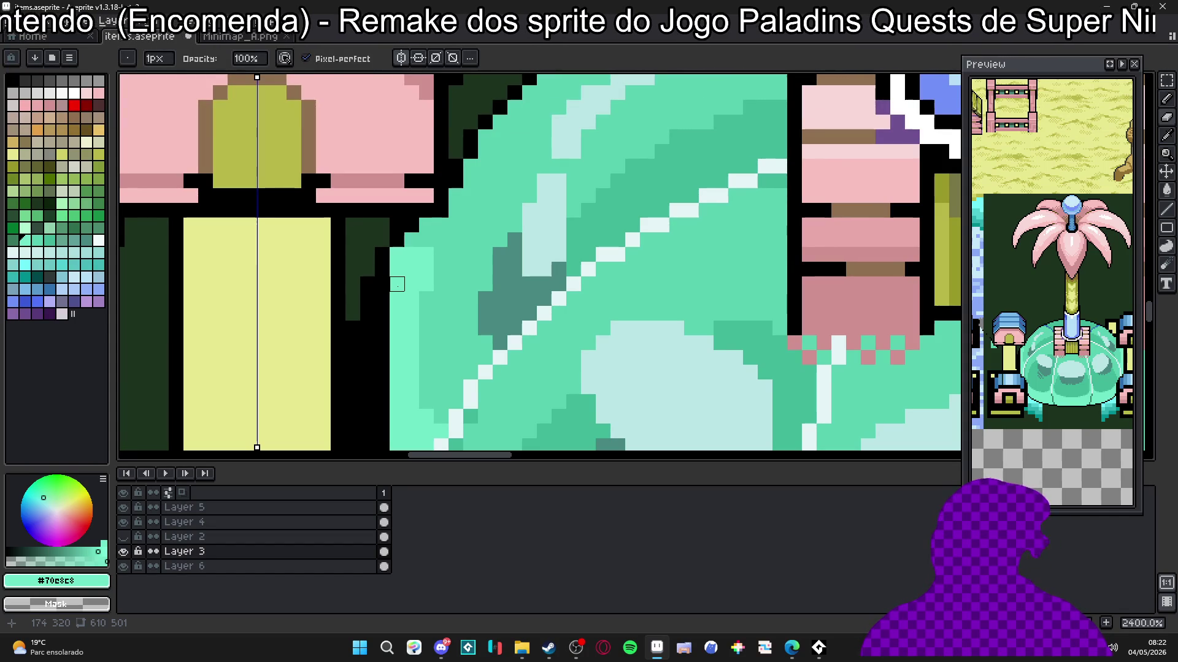
Step: Repaint the dome's left-edge patch in mint with a 2px brush
key("e")
left_click(447, 270, "alt")
key("plus")
mouse_move(436, 295)
left_mouse_down()
mouse_move(411, 270)
mouse_move(417, 251)
mouse_move(430, 287)
left_mouse_up()
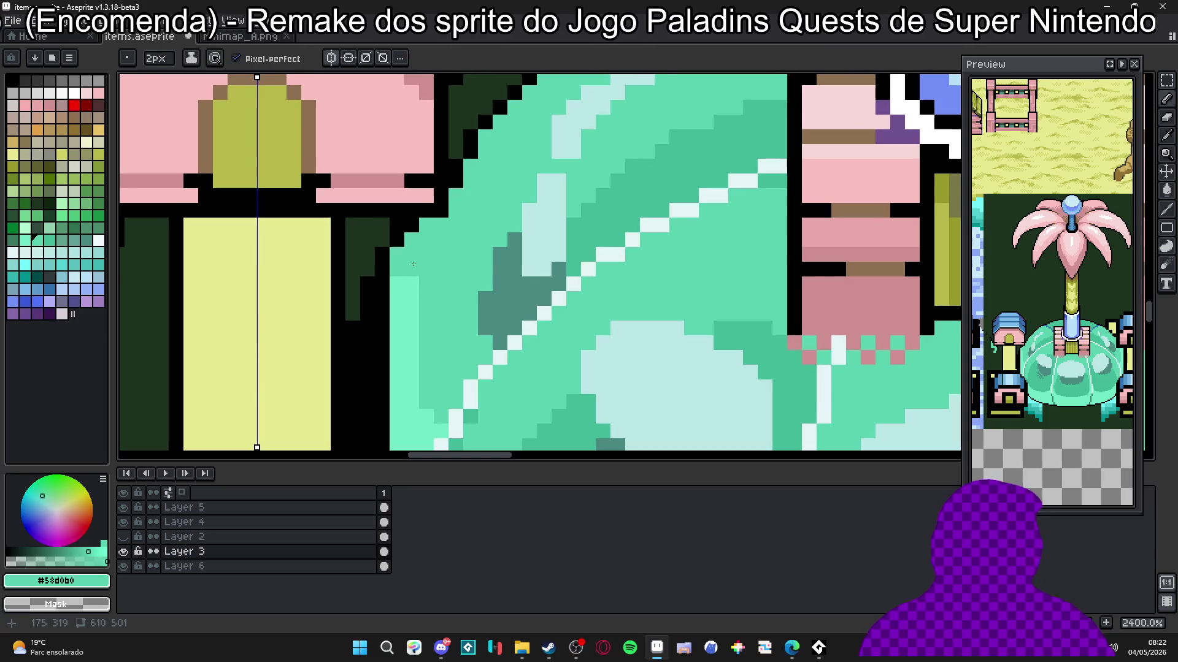
Step: Darken the mint leaf tip left of the small pillar to dark green
scroll(420, 290, "down", 3)
left_click(257, 258)
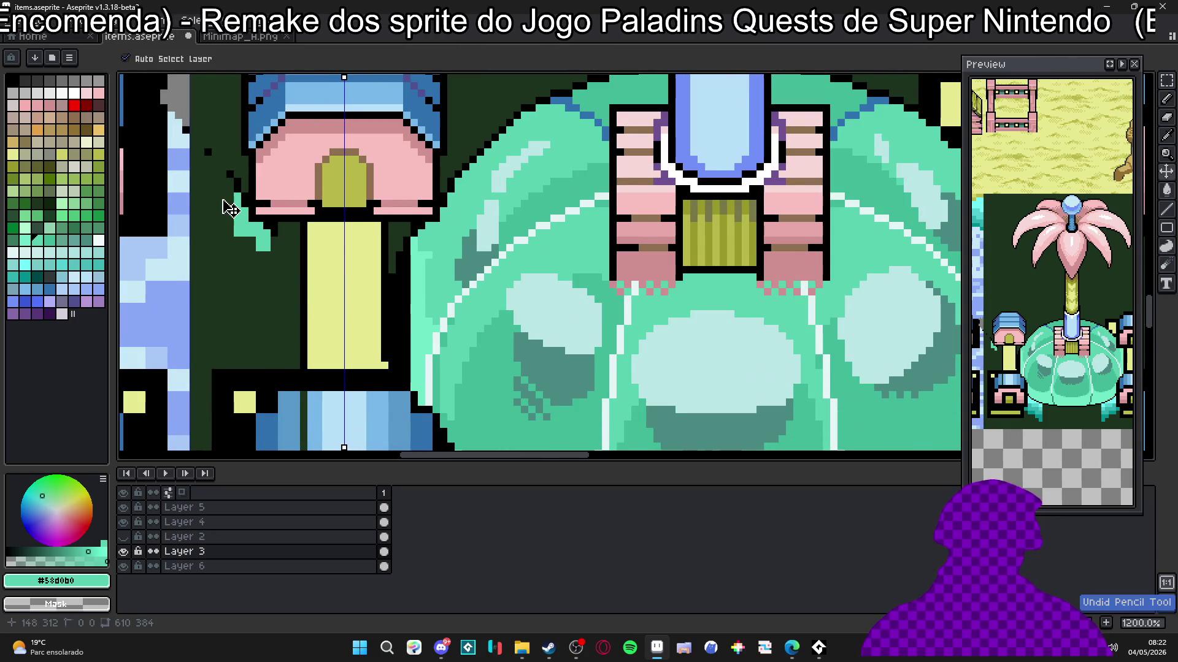
scroll(237, 151, "down", 2)
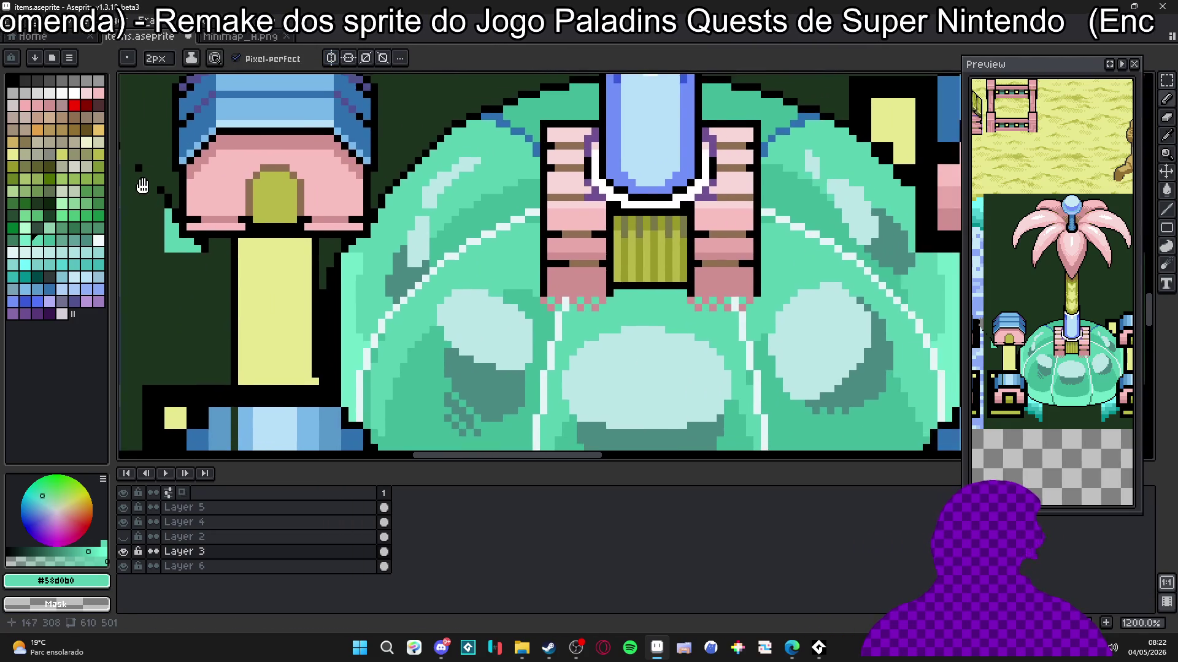
scroll(213, 220, "up", 3)
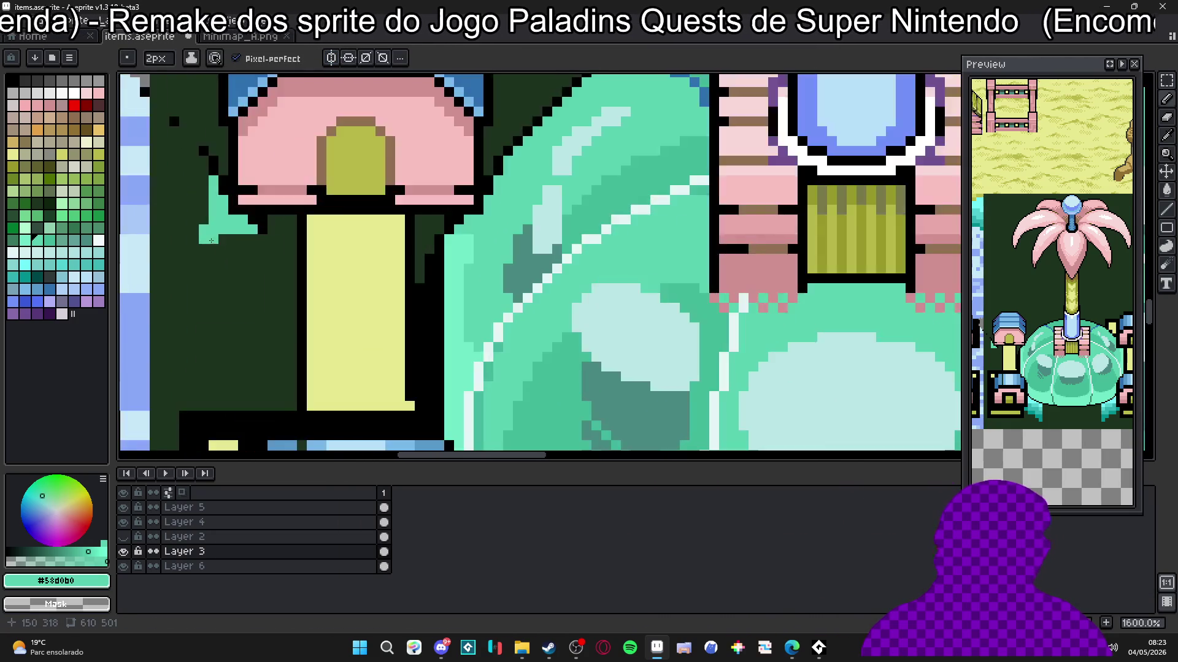
key("v")
key("e")
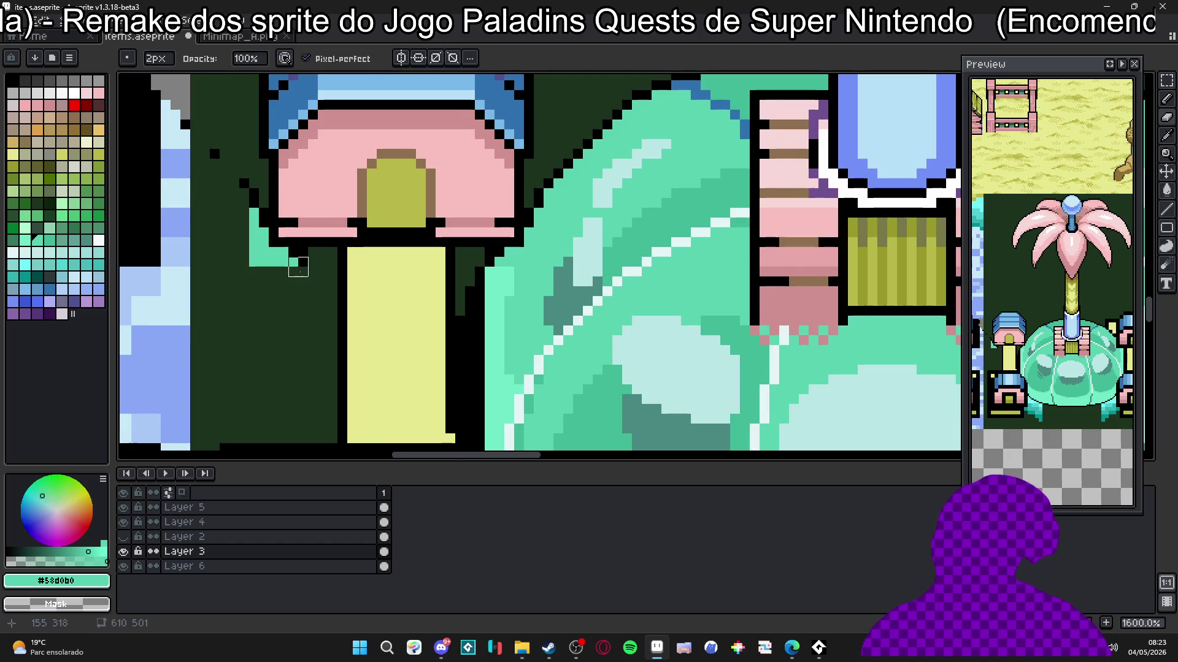
mouse_move(300, 257)
left_mouse_down()
mouse_move(237, 255)
mouse_move(259, 252)
mouse_move(256, 202)
left_mouse_up()
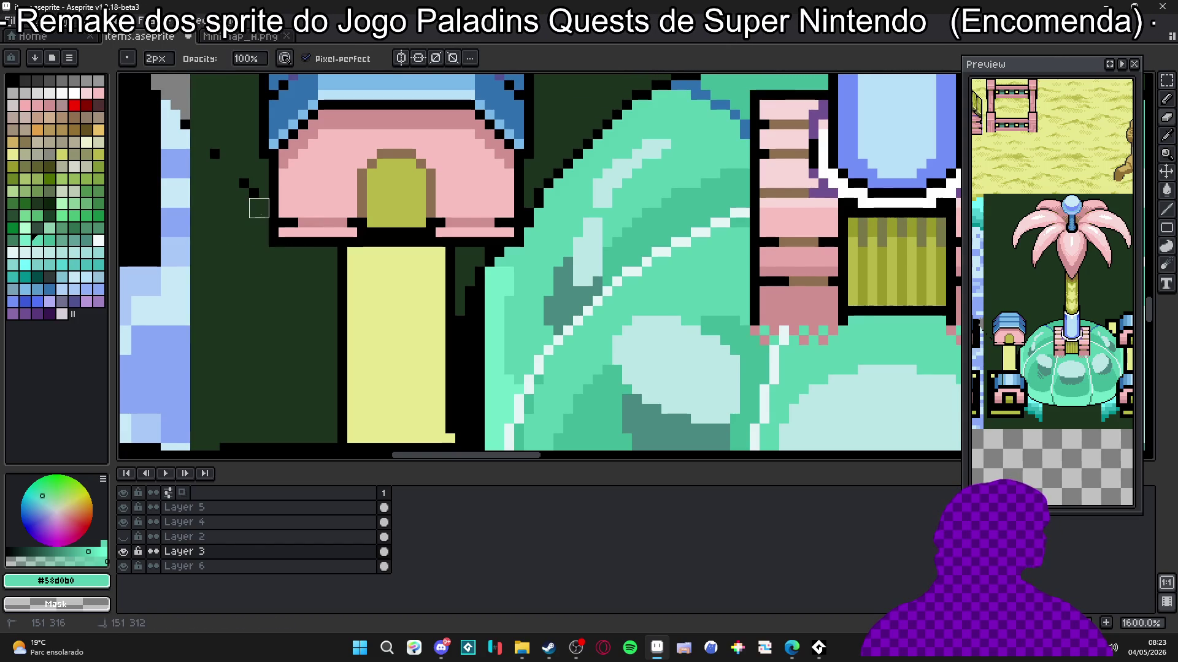
scroll(249, 188, "down", 3)
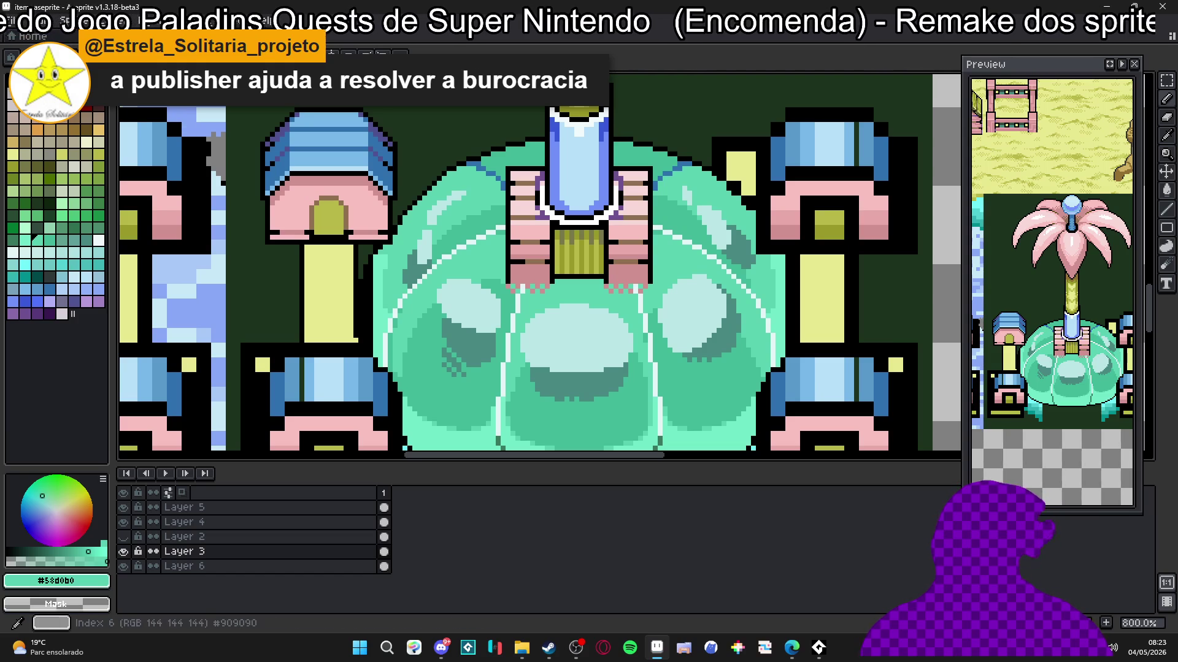
Step: Close the start page and sort the palette by brightness, then by hue
left_click(49, 35)
left_click(98, 35)
left_click(34, 57)
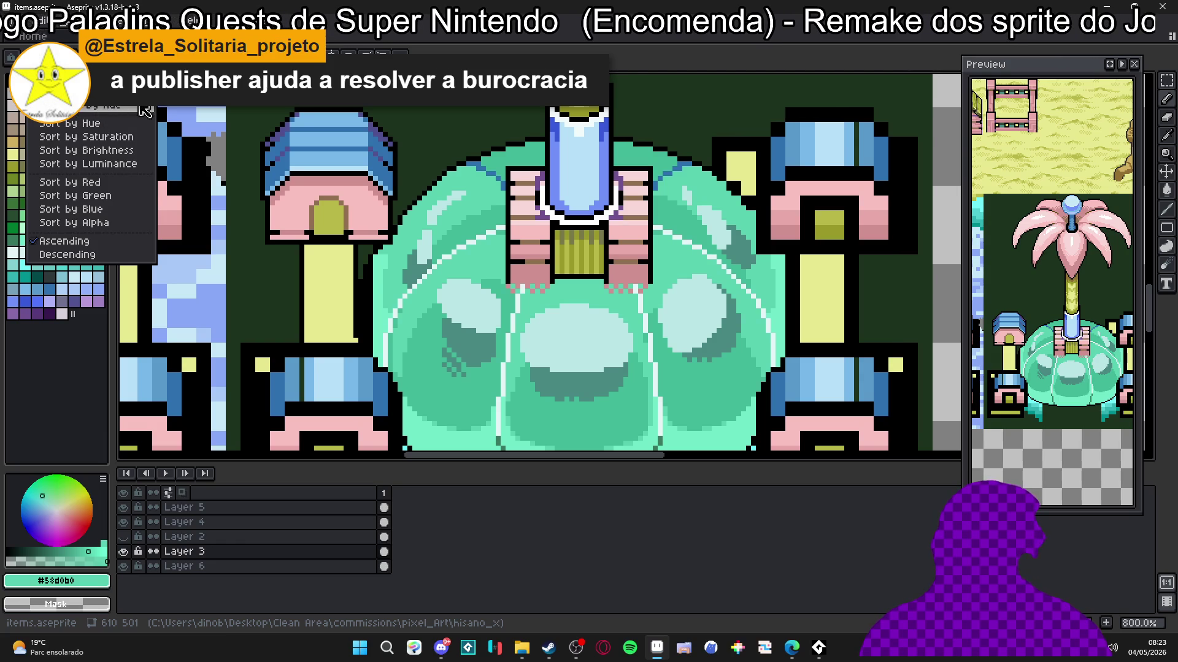
key("Escape")
left_click(34, 57)
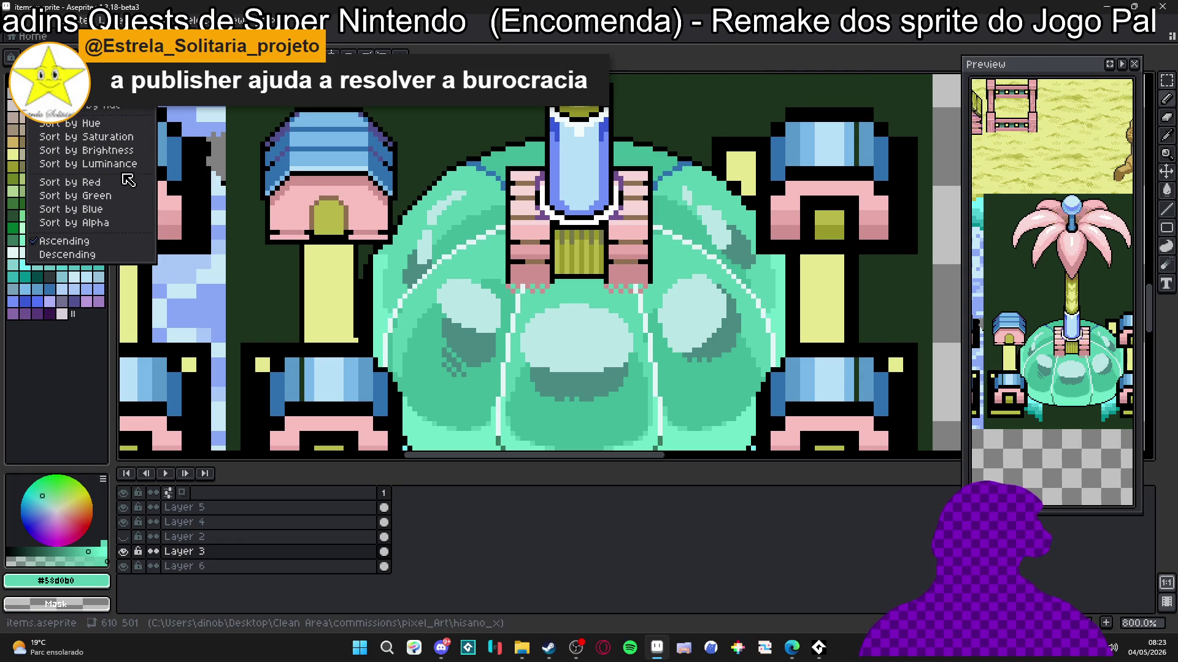
left_click(120, 149)
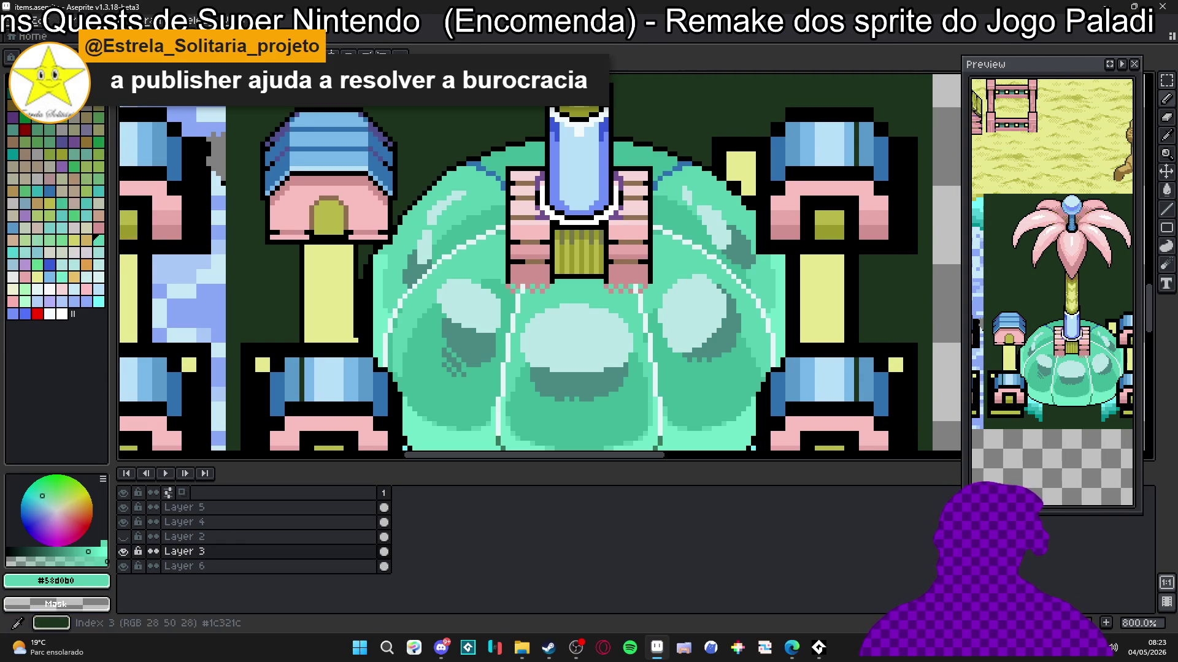
left_click(34, 57)
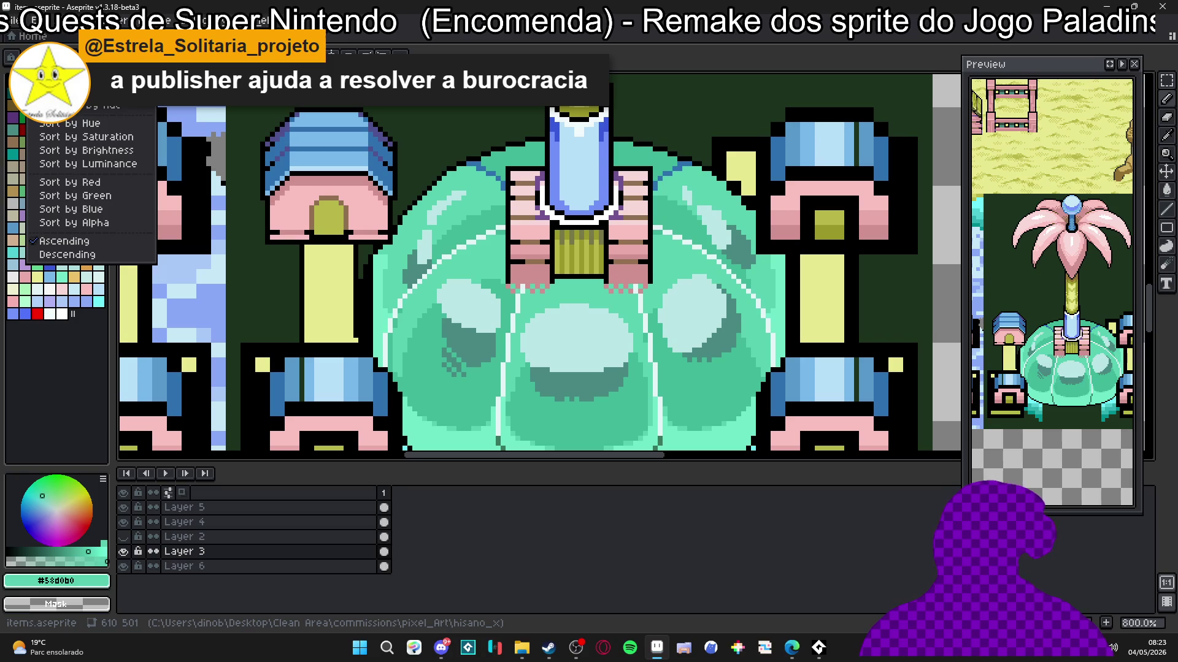
left_click(115, 124)
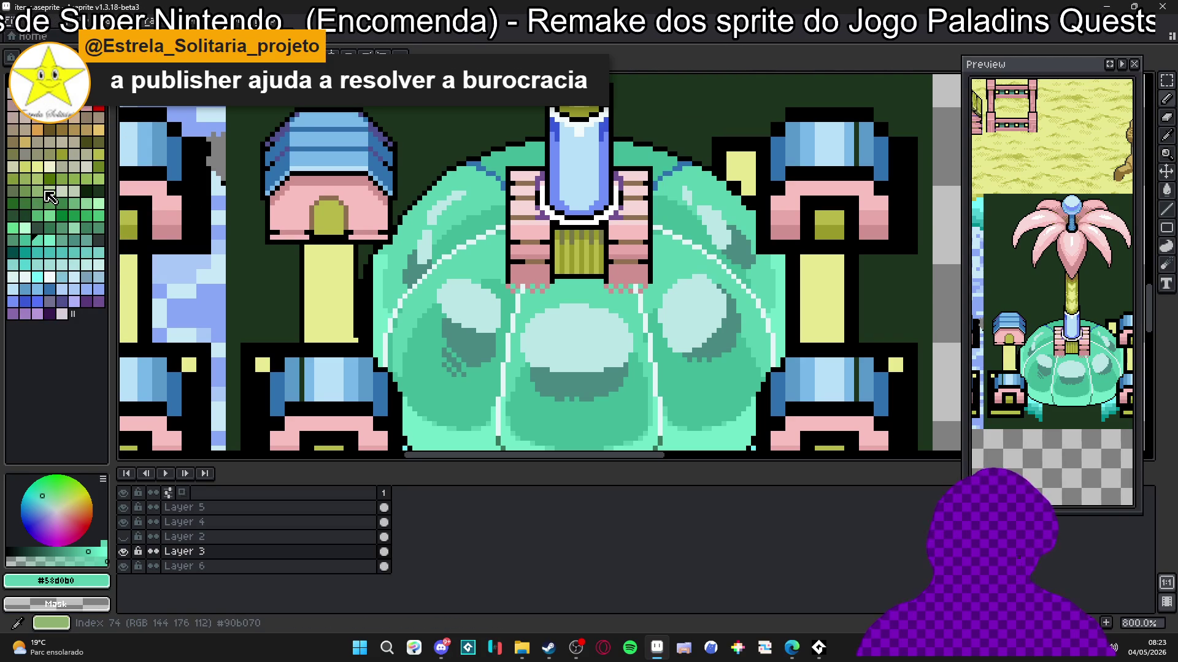
scroll(313, 256, "down", 2)
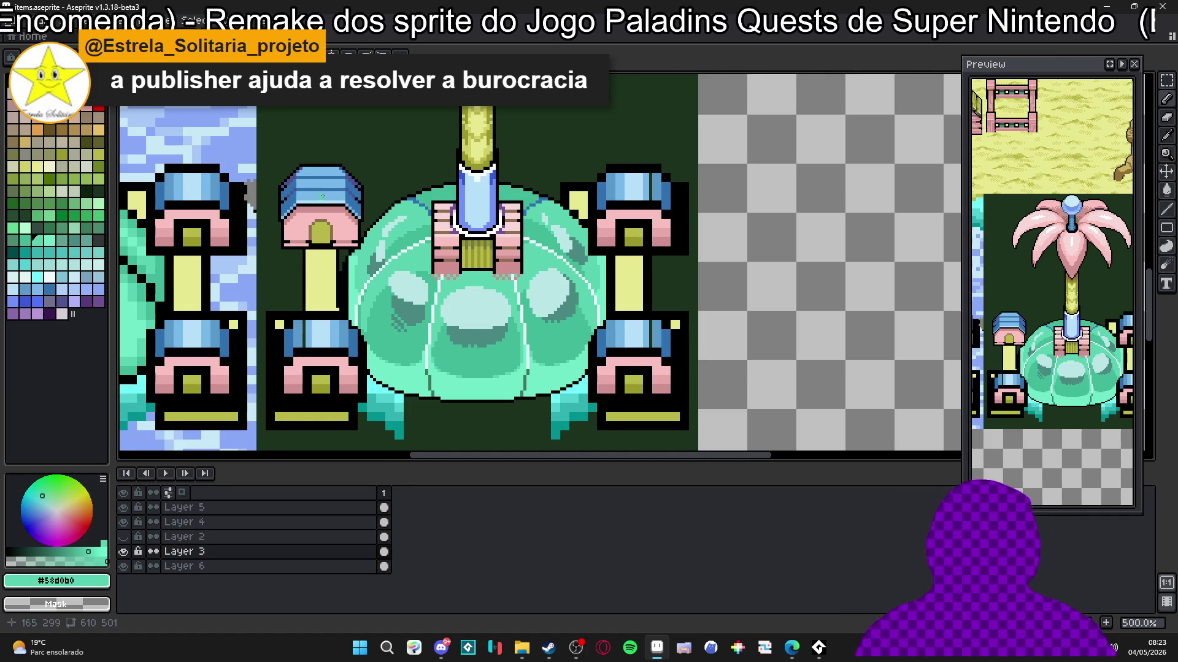
Step: Zoom into the small pillar's roof and eyedrop black, then the dark blue #3070b0
scroll(322, 196, "up", 2)
scroll(338, 196, "down", 3)
scroll(354, 195, "up", 1)
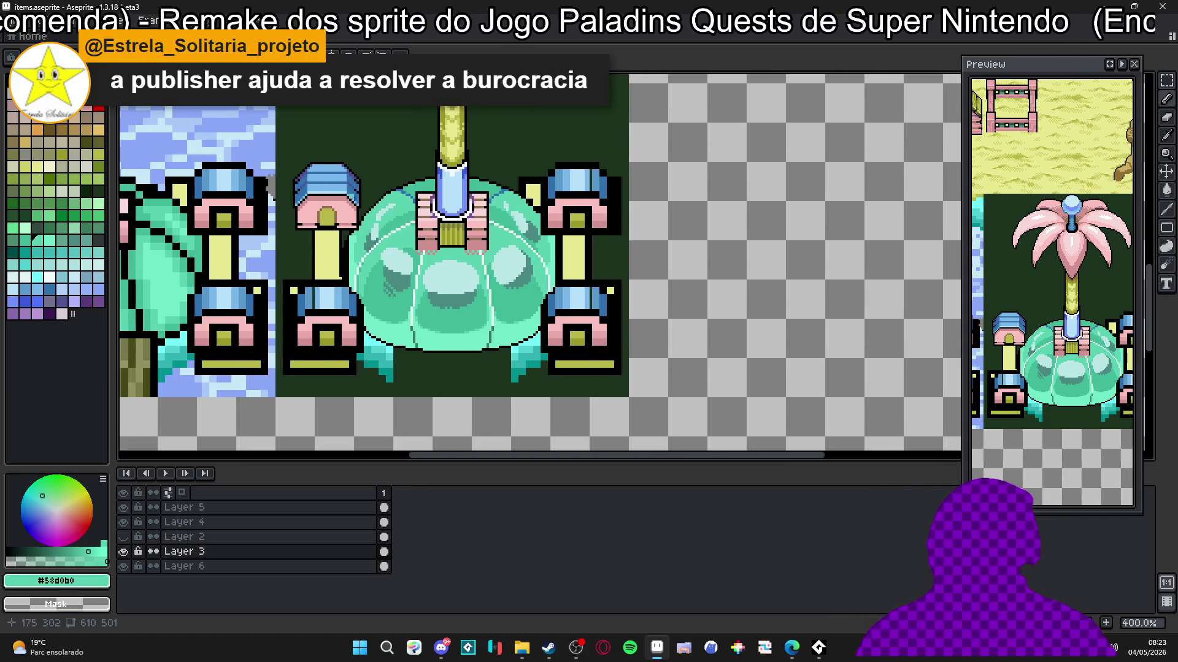
scroll(357, 187, "up", 5)
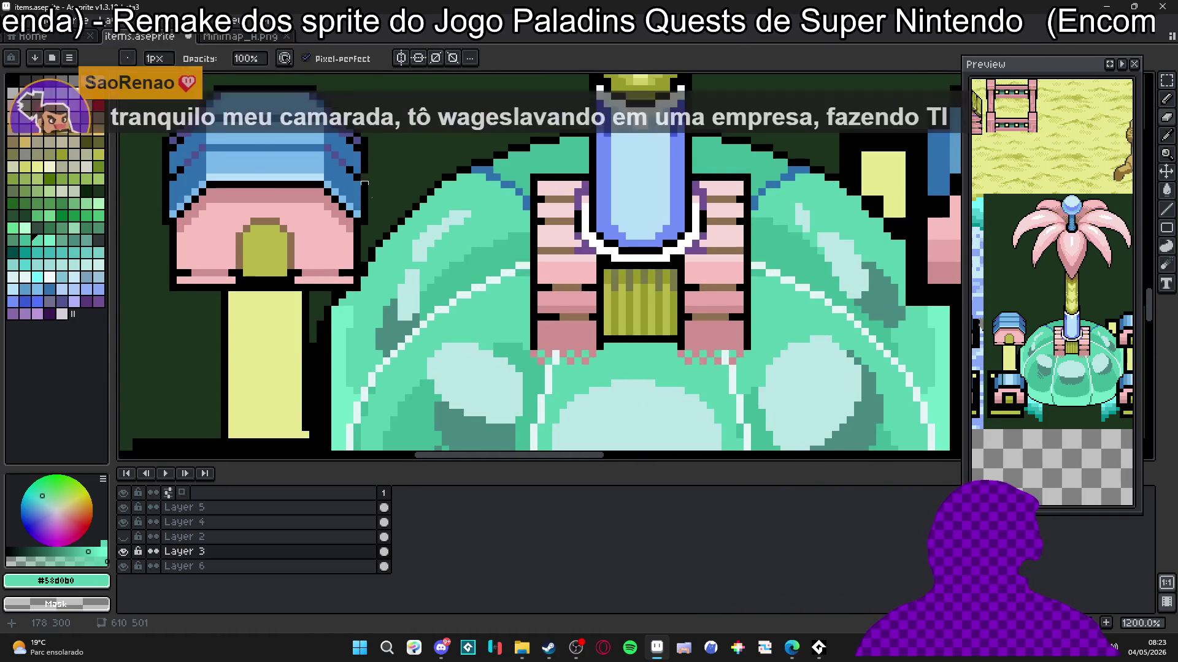
scroll(364, 183, "up", 3)
left_click(374, 181, "alt")
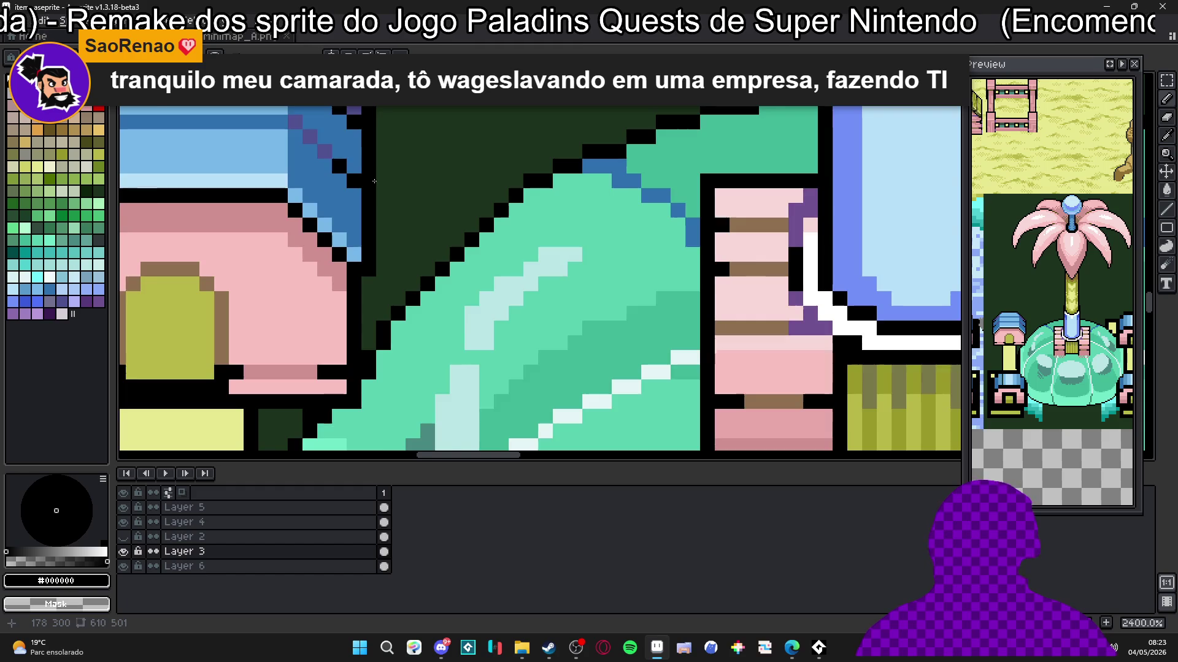
scroll(374, 181, "down", 3)
scroll(381, 232, "up", 5)
left_click(311, 213, "alt")
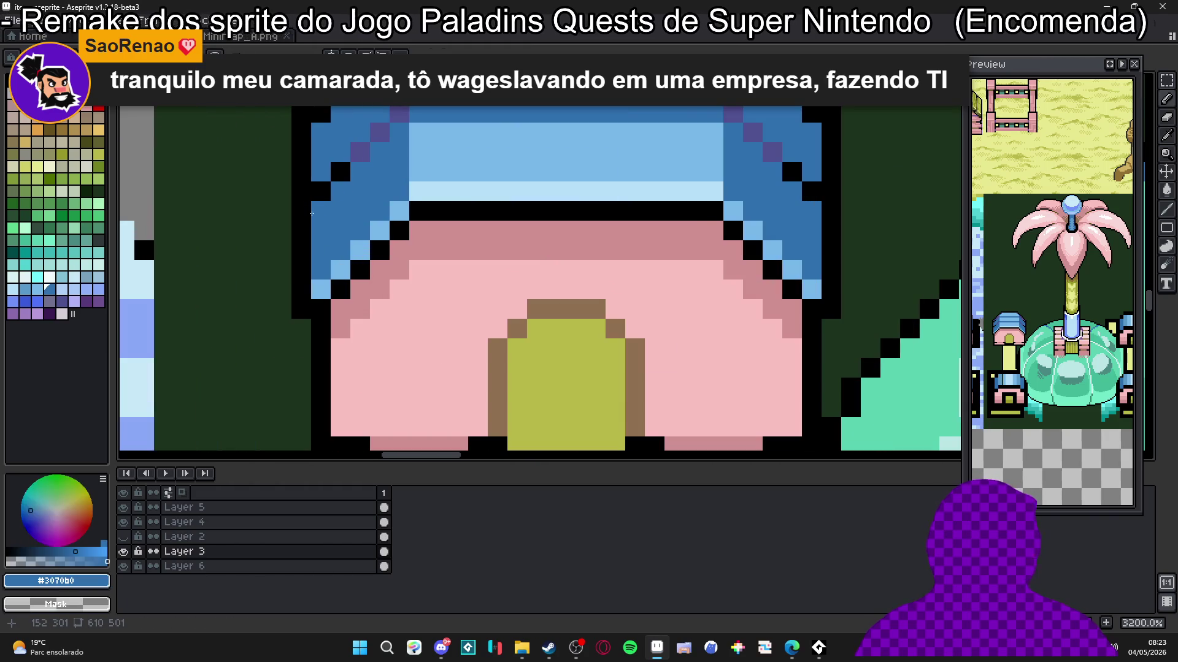
scroll(312, 213, "down", 2)
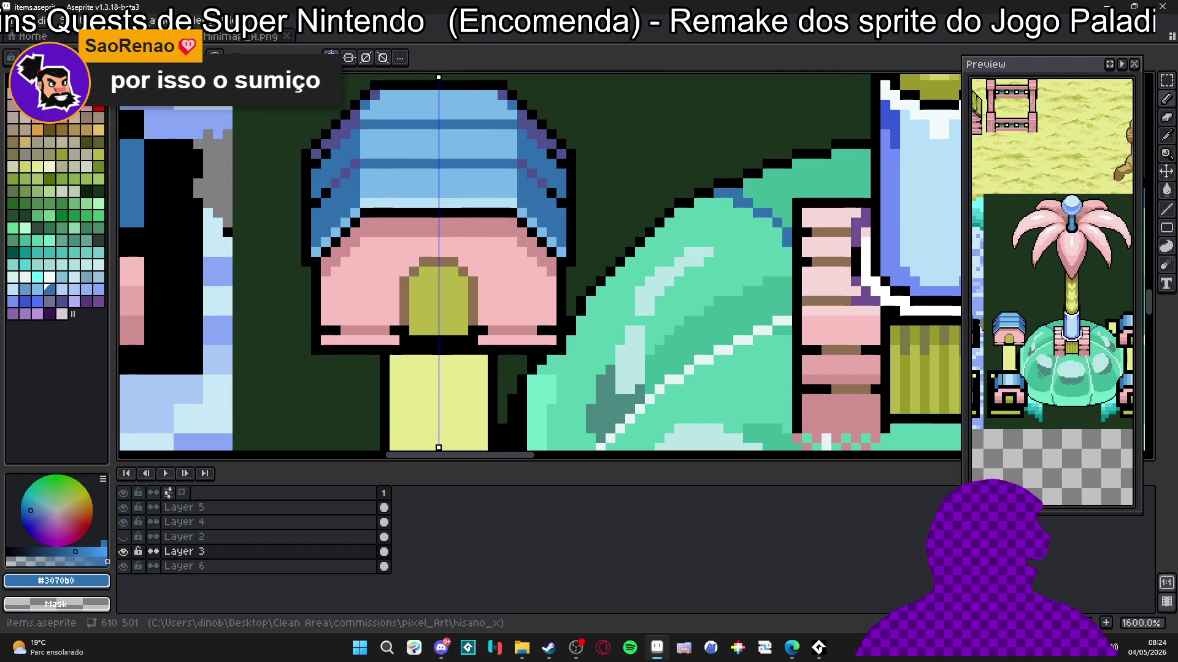
scroll(316, 221, "up", 2)
Step: Try light and pale blue highlights along the roof's inner edges, then undo the stroke
scroll(318, 239, "down", 2)
scroll(319, 252, "up", 2)
left_click(322, 267, "alt")
mouse_move(322, 267)
left_mouse_down()
mouse_move(380, 199)
mouse_move(505, 186)
left_mouse_up()
left_click(399, 198, "alt")
left_click(393, 185)
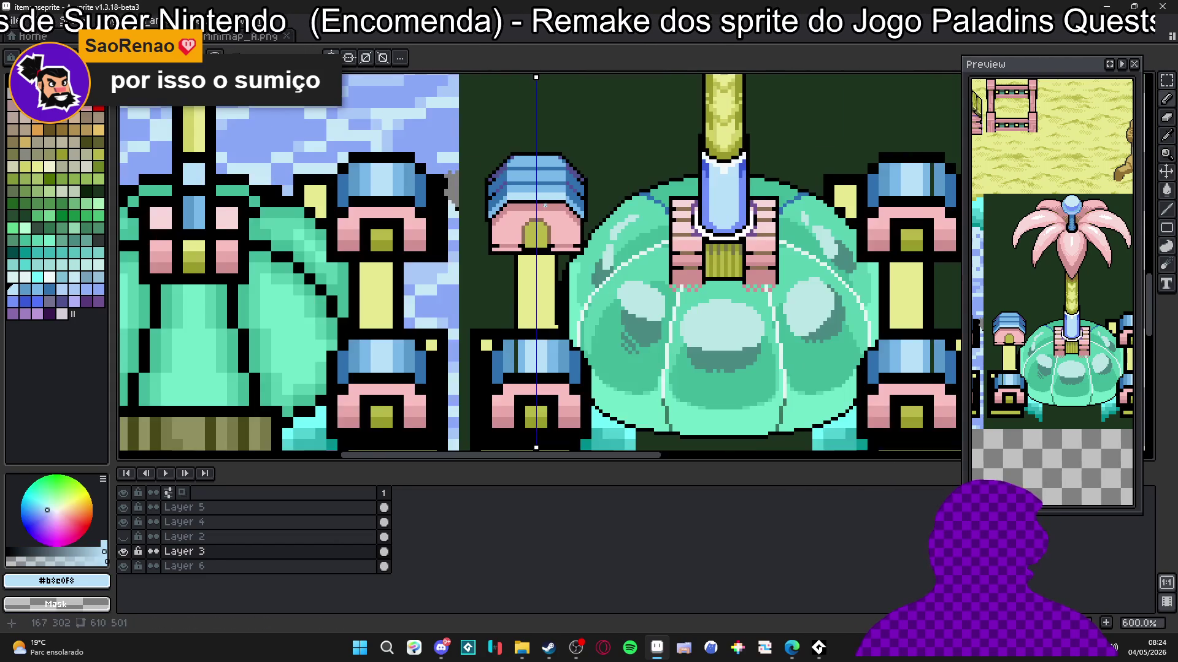
scroll(555, 253, "down", 6)
key("ctrl+z")
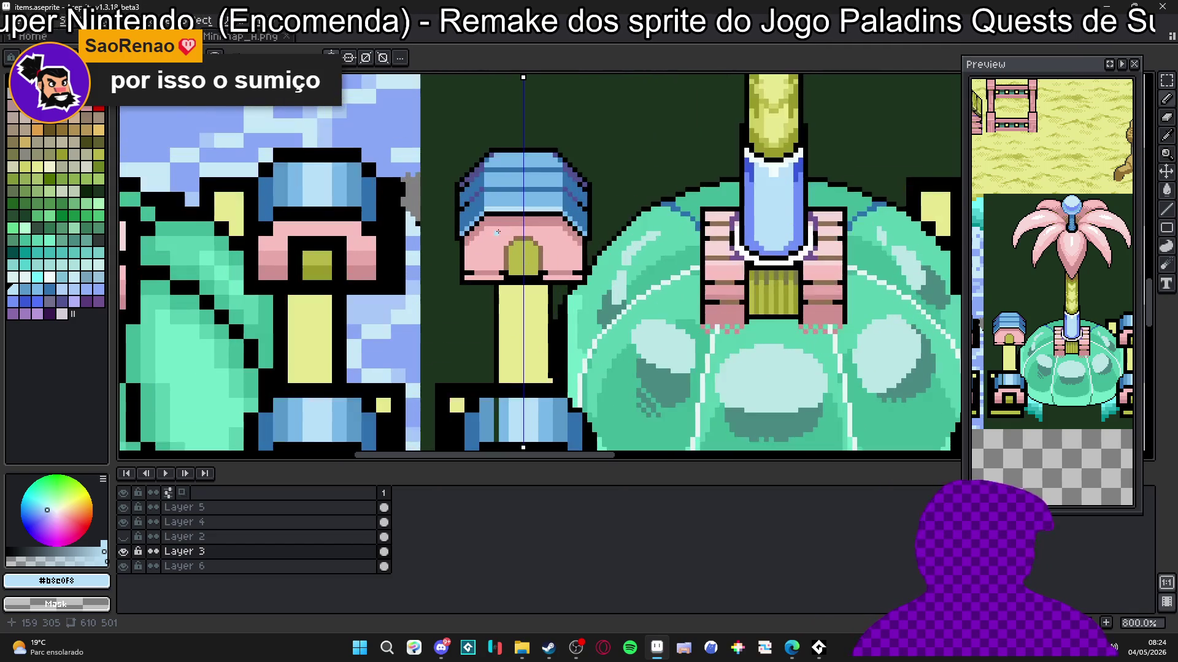
Step: Sample the pink wall and try pink and tan palette swatches (Idx-18, Idx-28, Idx-27)
scroll(499, 223, "up", 3)
scroll(500, 222, "up", 5)
left_click(507, 274, "alt")
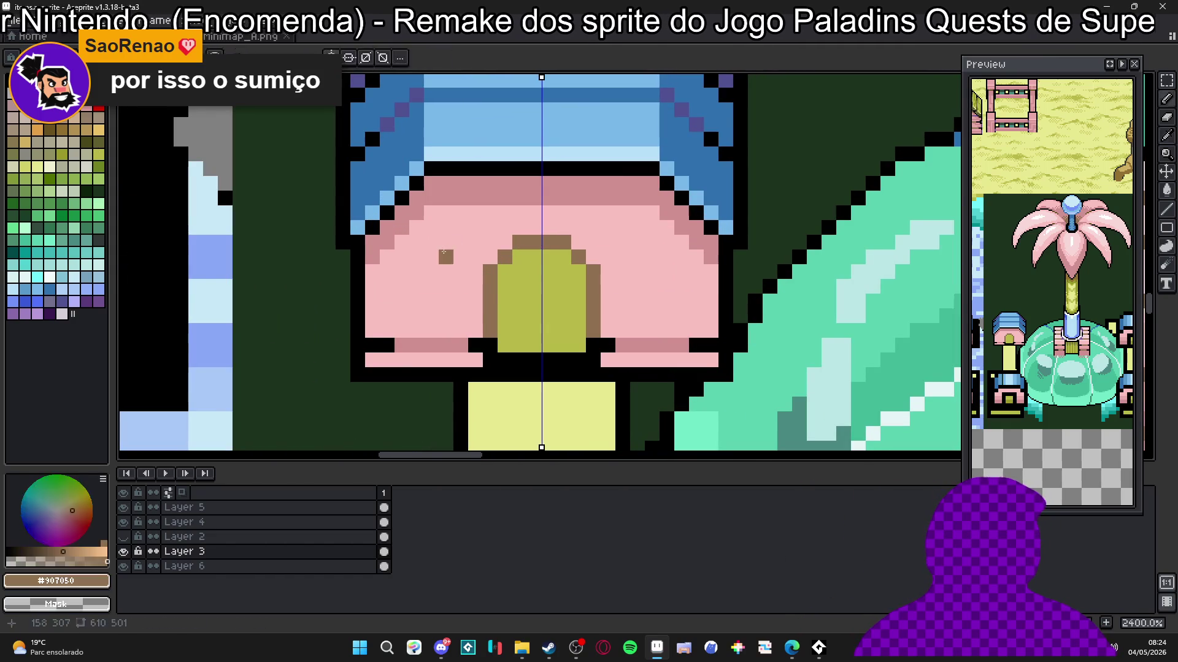
left_click(37, 117)
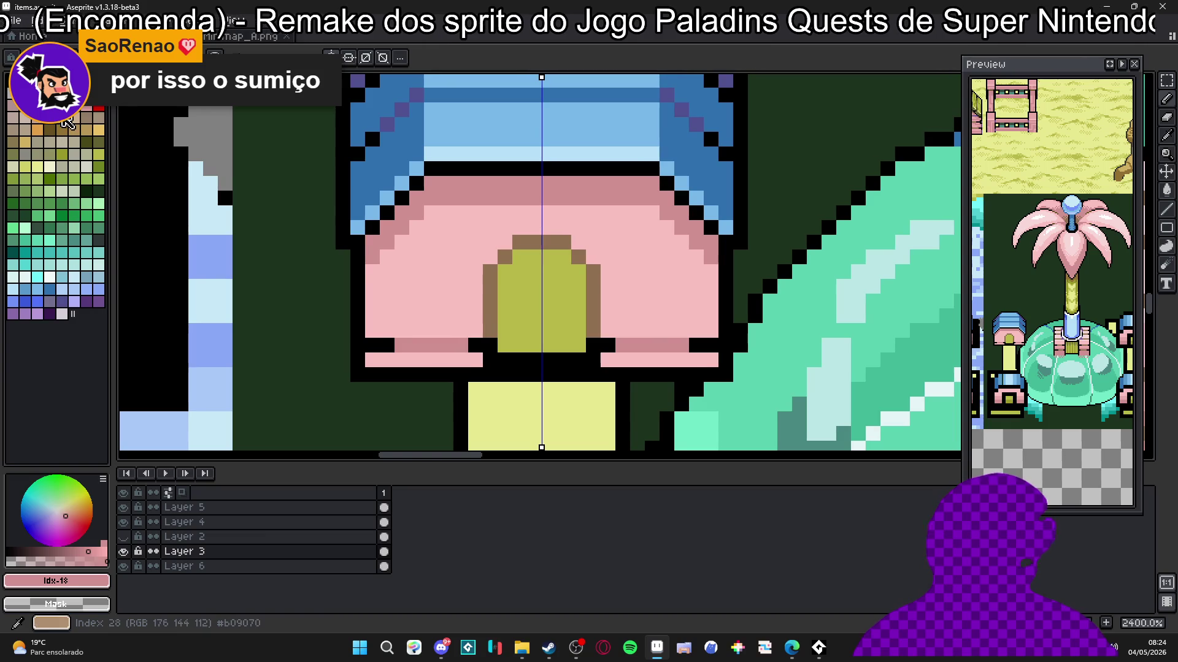
left_click(62, 129)
left_click(49, 130)
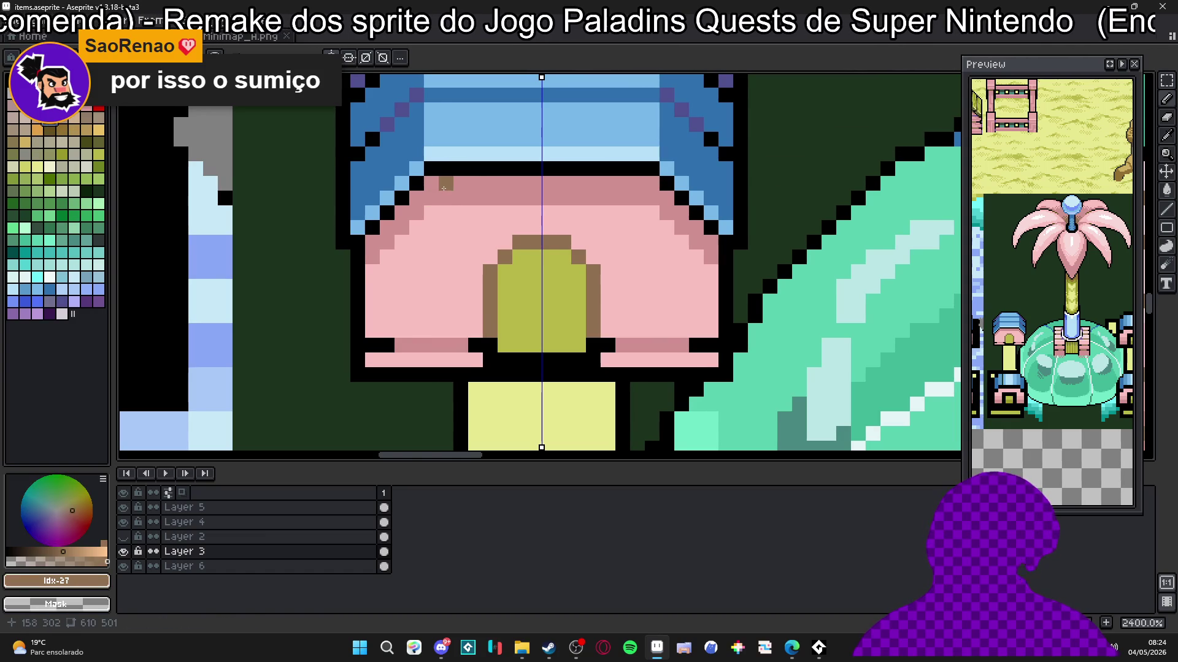
scroll(461, 179, "down", 5)
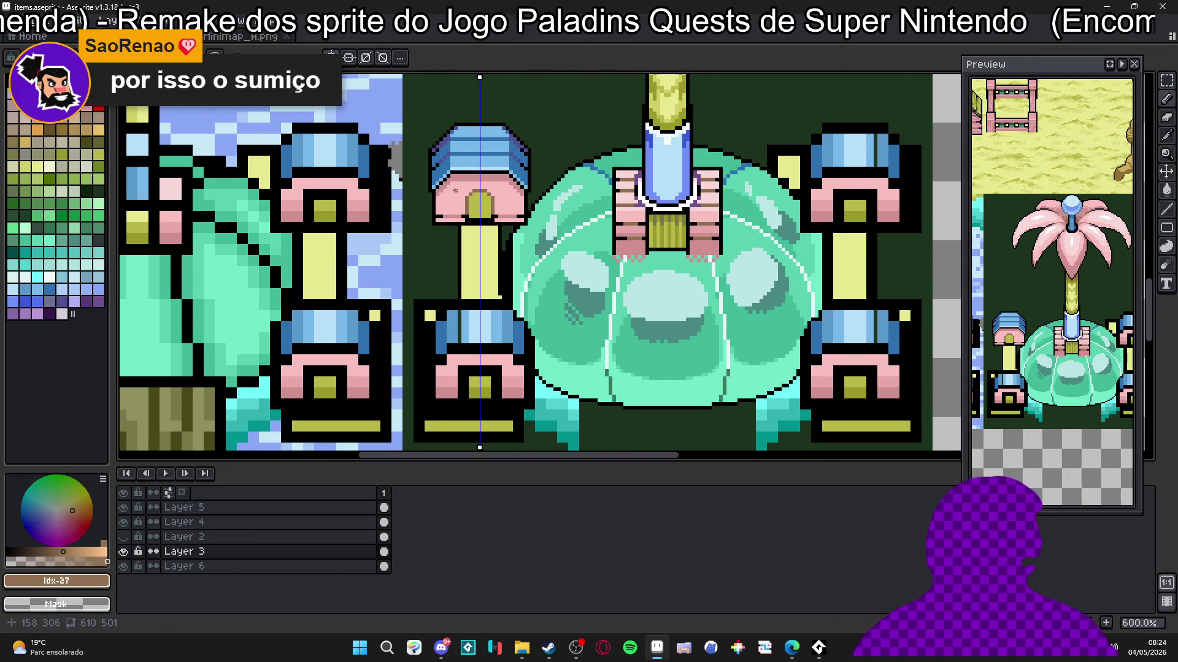
Step: Eyedrop the small pillar house roof's blue (#5070f8) as the drawing colour
left_click_drag(455, 190, 419, 195)
scroll(418, 176, "up", 4)
left_click(390, 109, "alt")
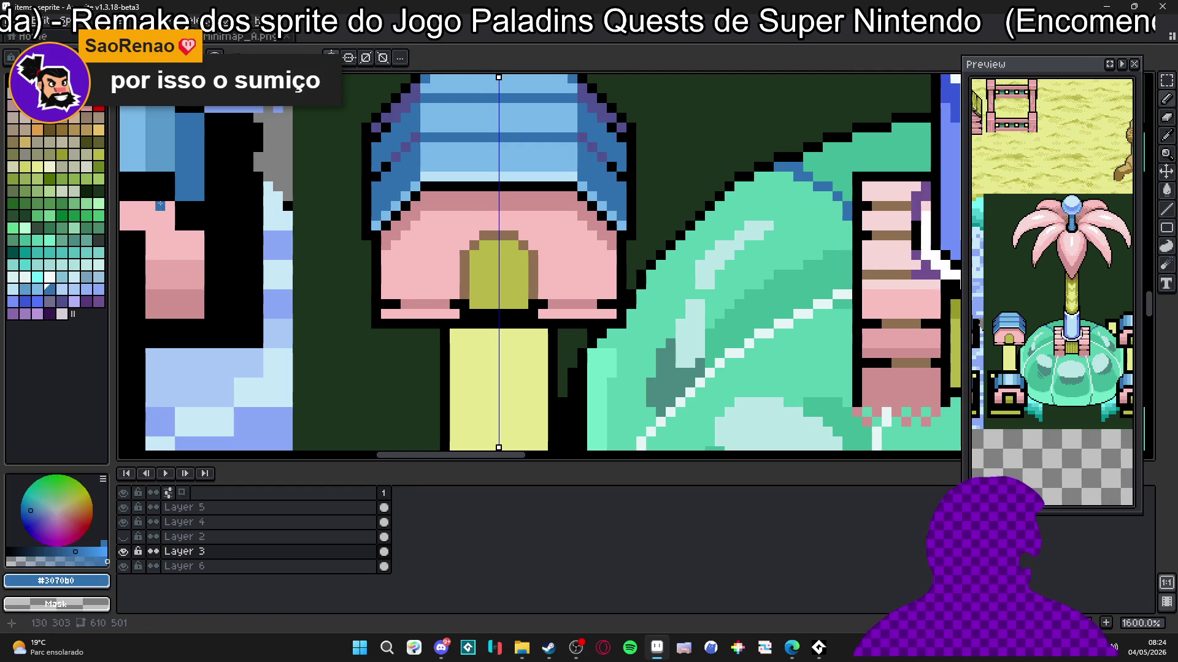
left_click_drag(390, 109, 372, 216)
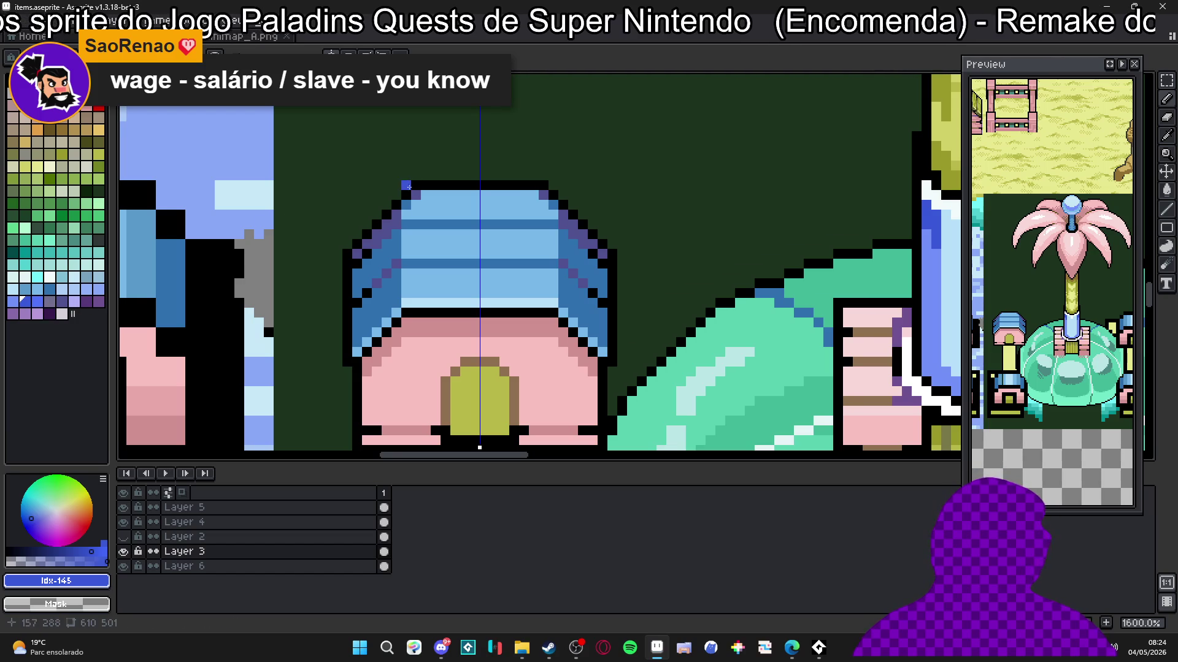
scroll(418, 193, "down", 3)
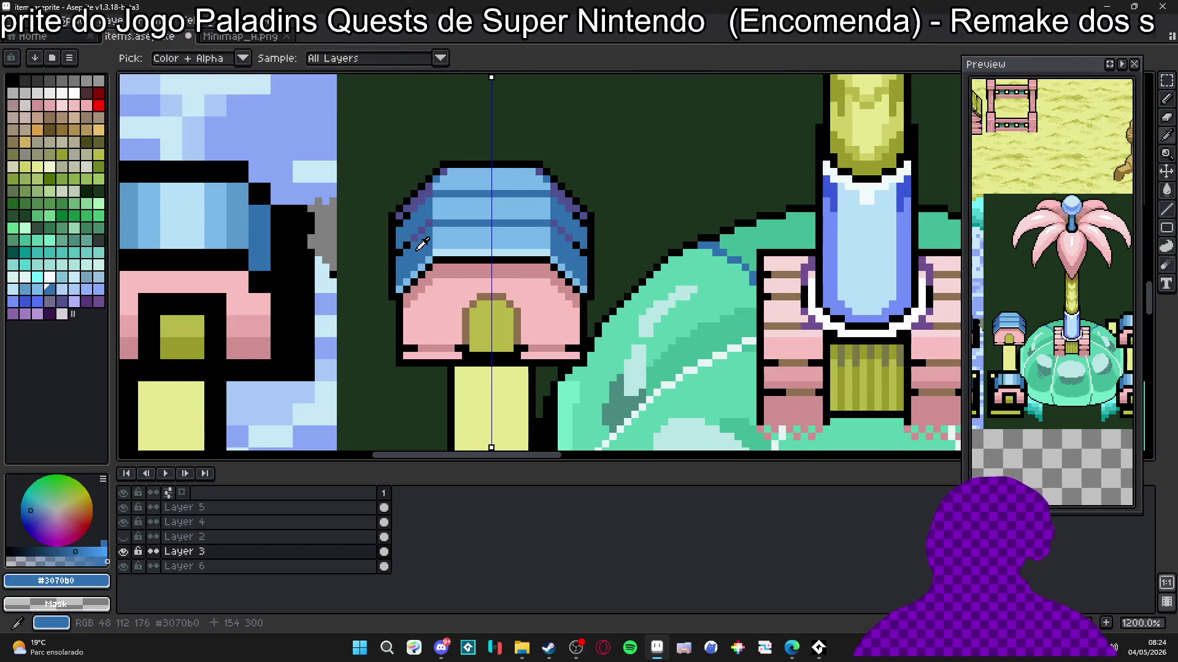
scroll(418, 273, "down", 1)
left_click(24, 301)
scroll(402, 205, "up", 6)
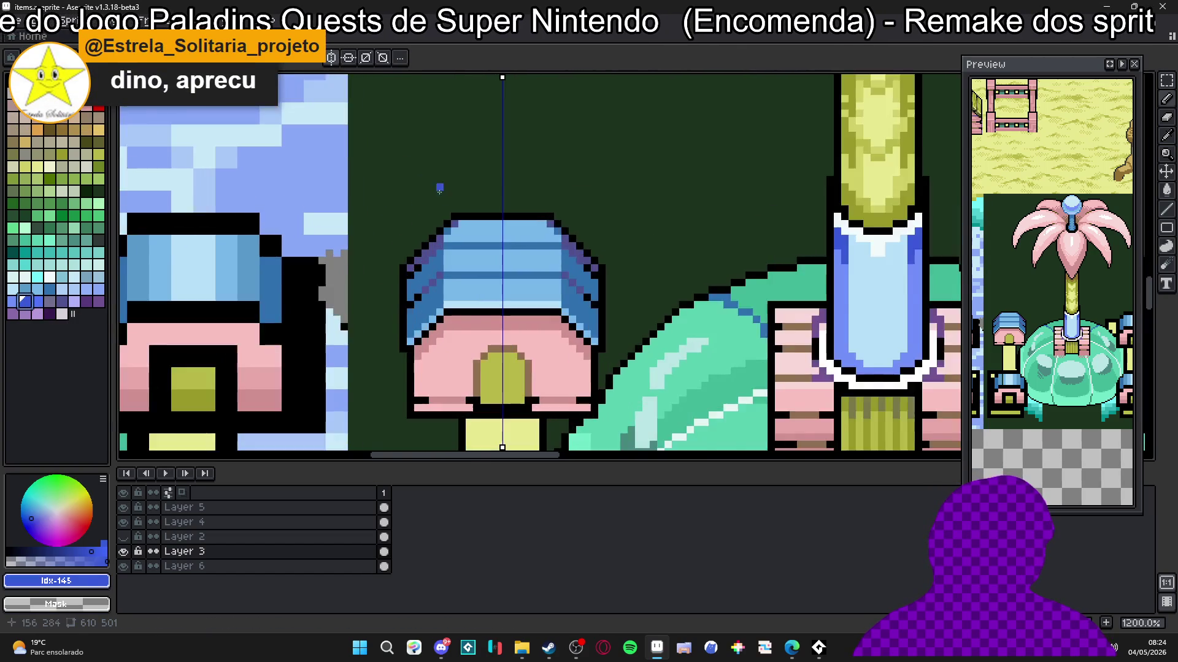
left_click_drag(468, 229, 658, 224)
scroll(508, 250, "down", 3)
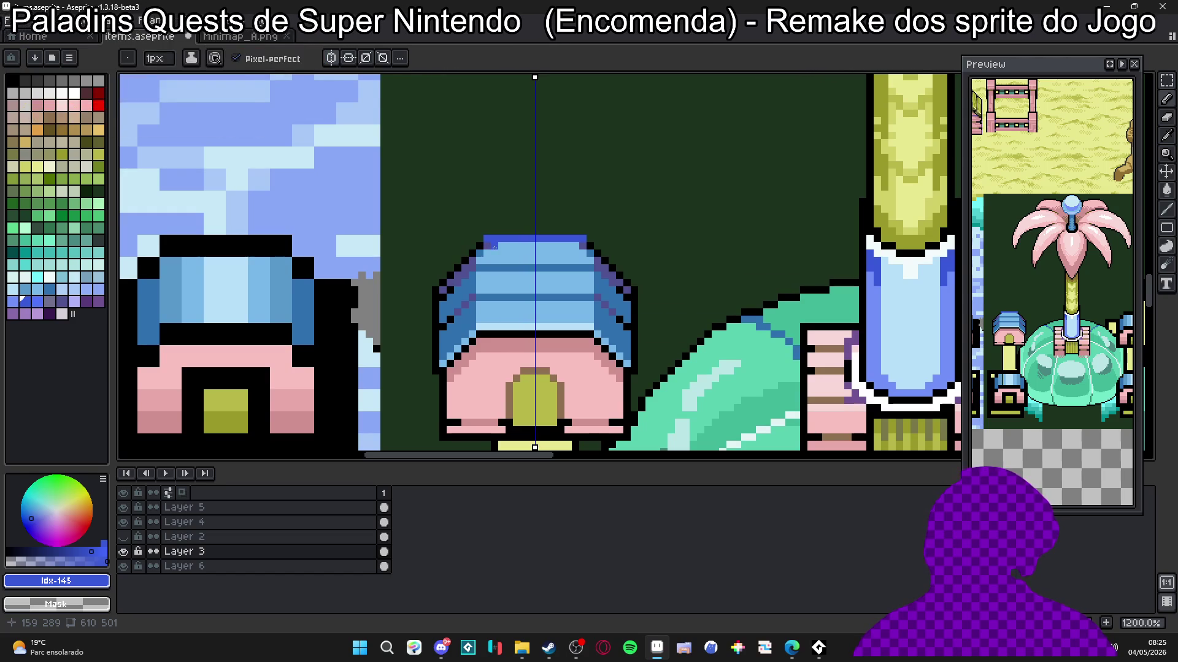
left_click(482, 274)
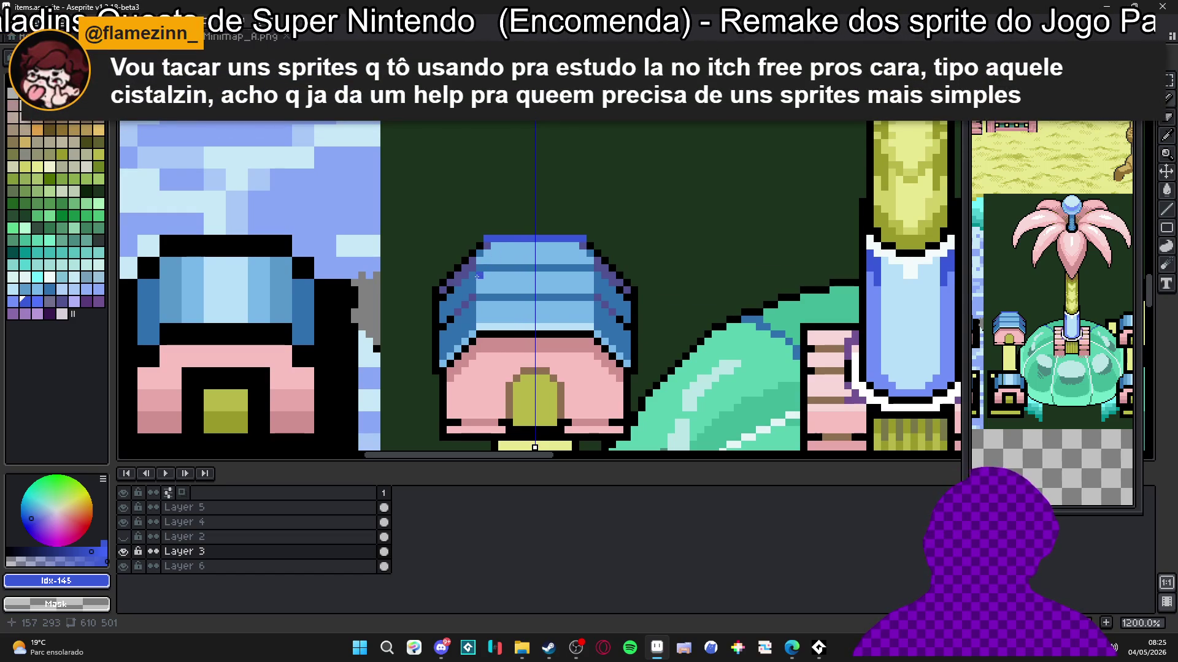
key("ctrl+z")
scroll(517, 305, "down", 2)
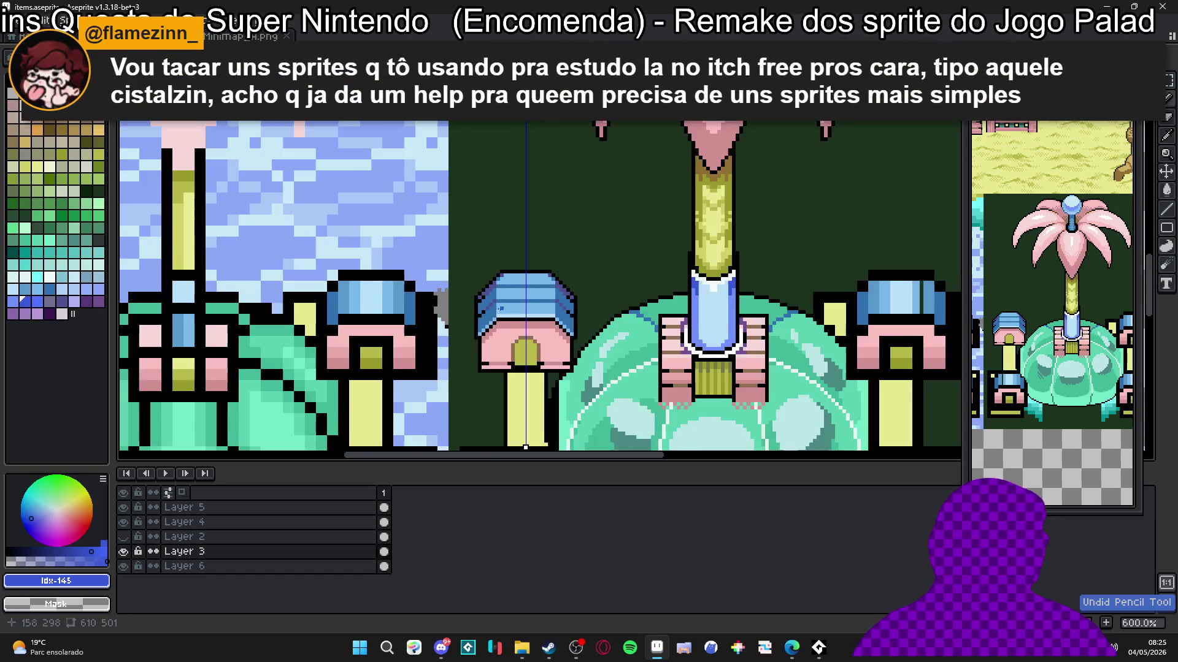
scroll(527, 224, "up", 2)
left_click(528, 223, "alt")
scroll(527, 223, "up", 1)
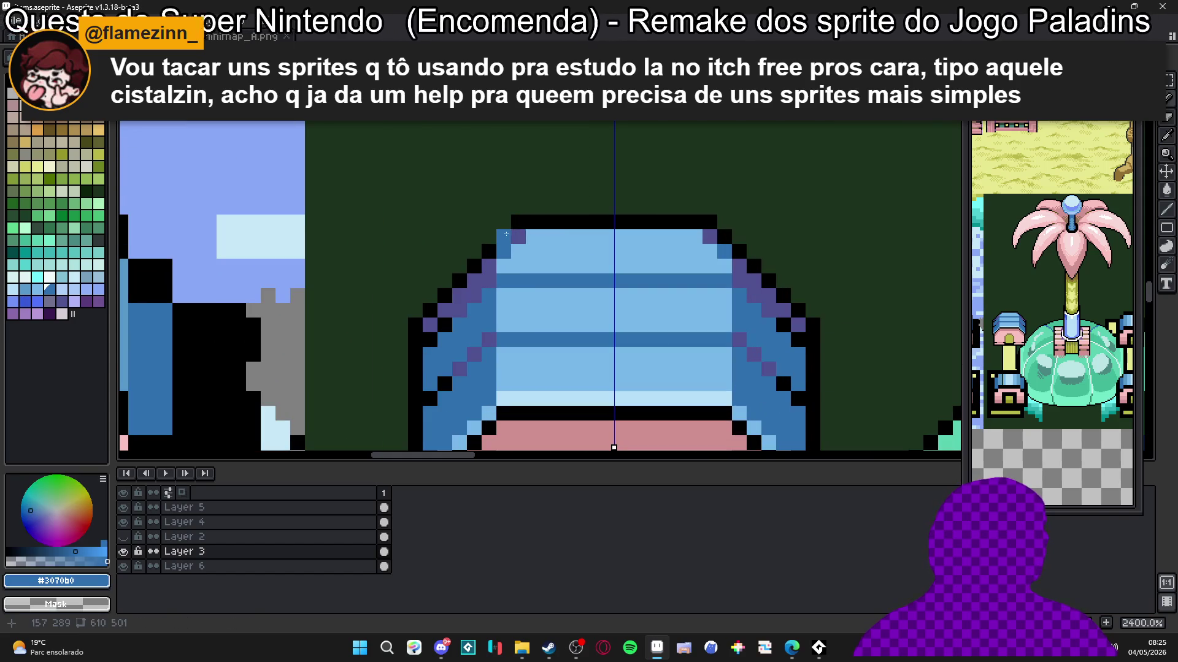
left_click(710, 222, "shift")
scroll(553, 241, "down", 2)
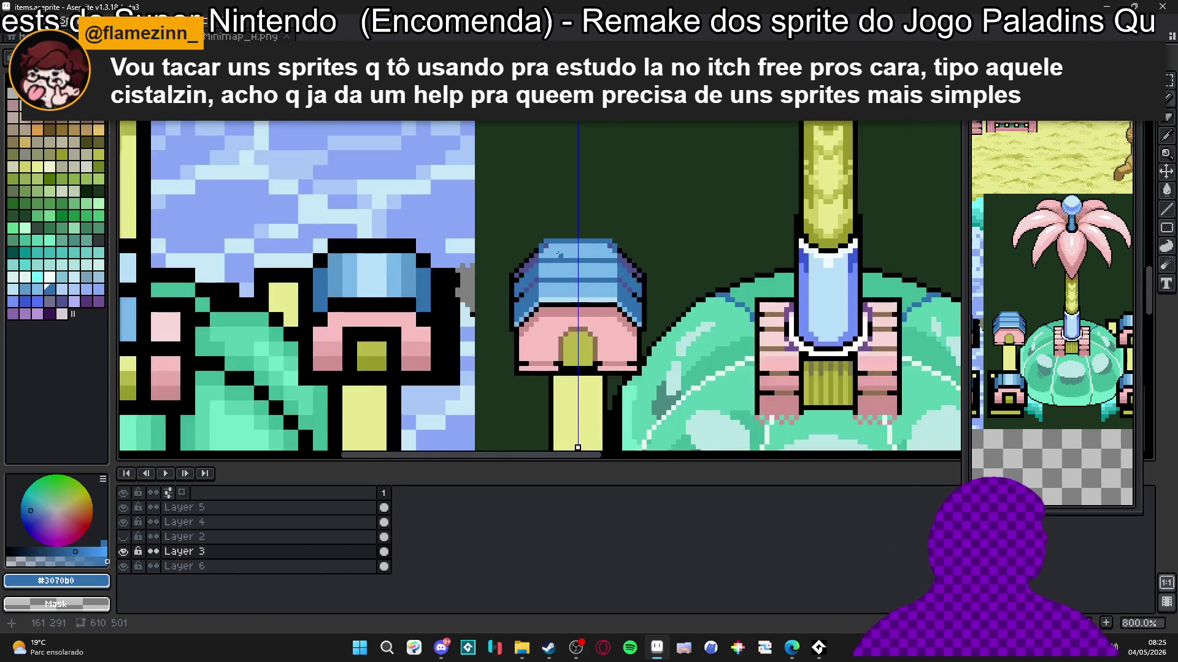
left_click(548, 247, "alt")
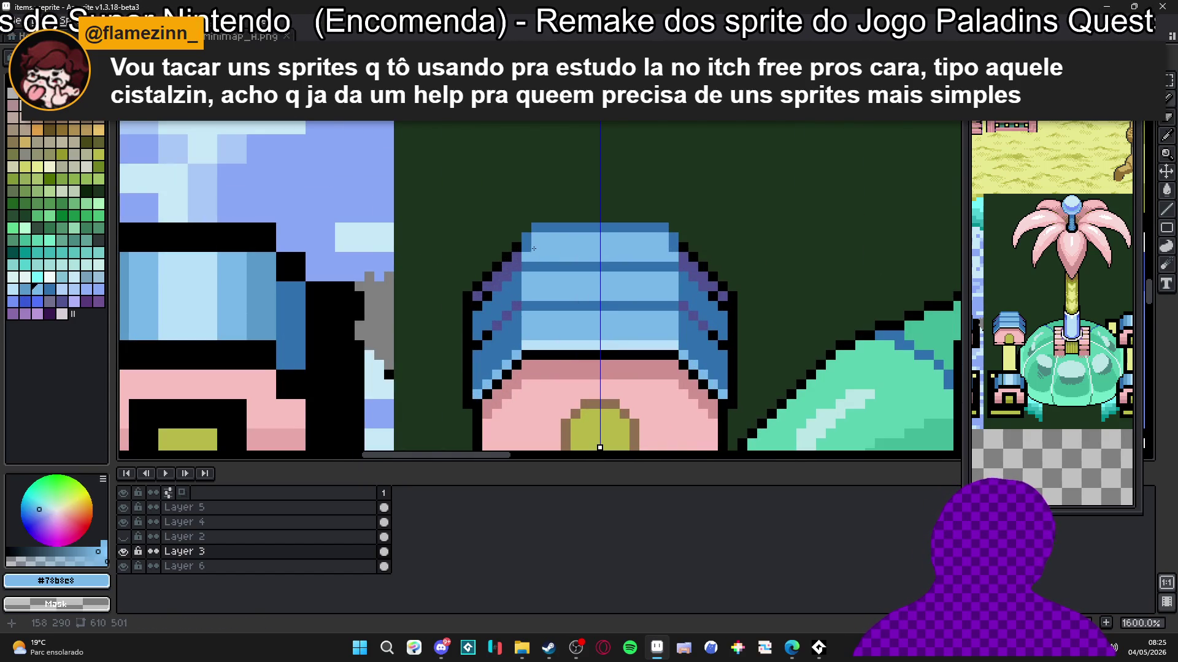
scroll(570, 269, "down", 3)
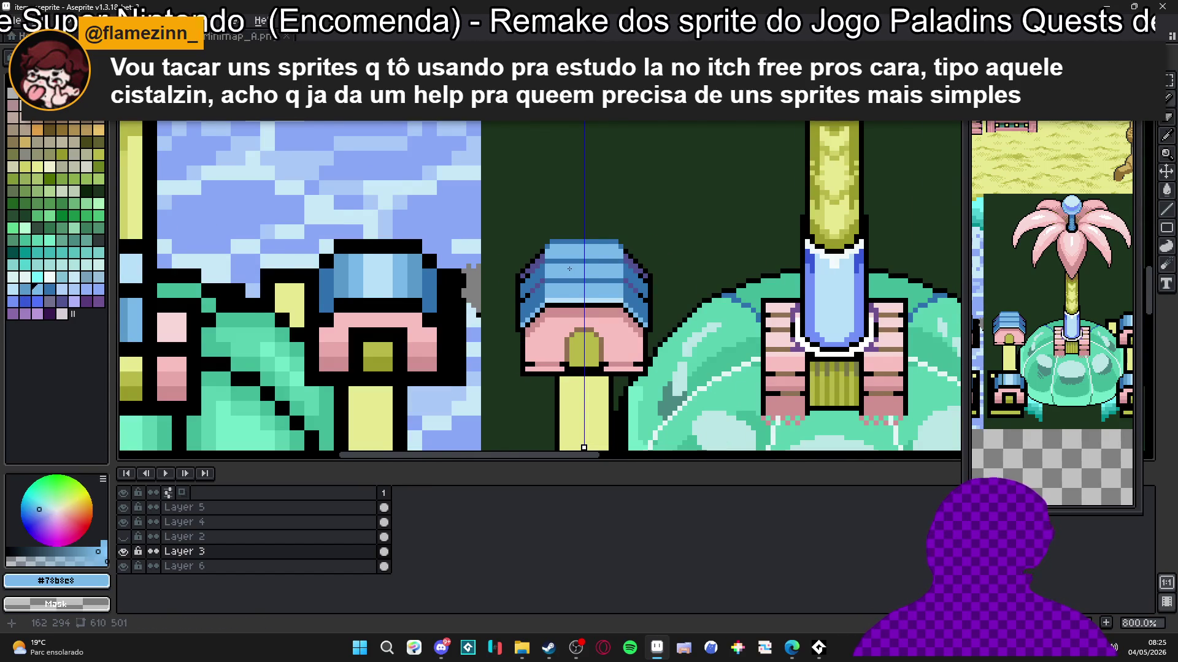
scroll(569, 269, "down", 2)
scroll(541, 258, "up", 1)
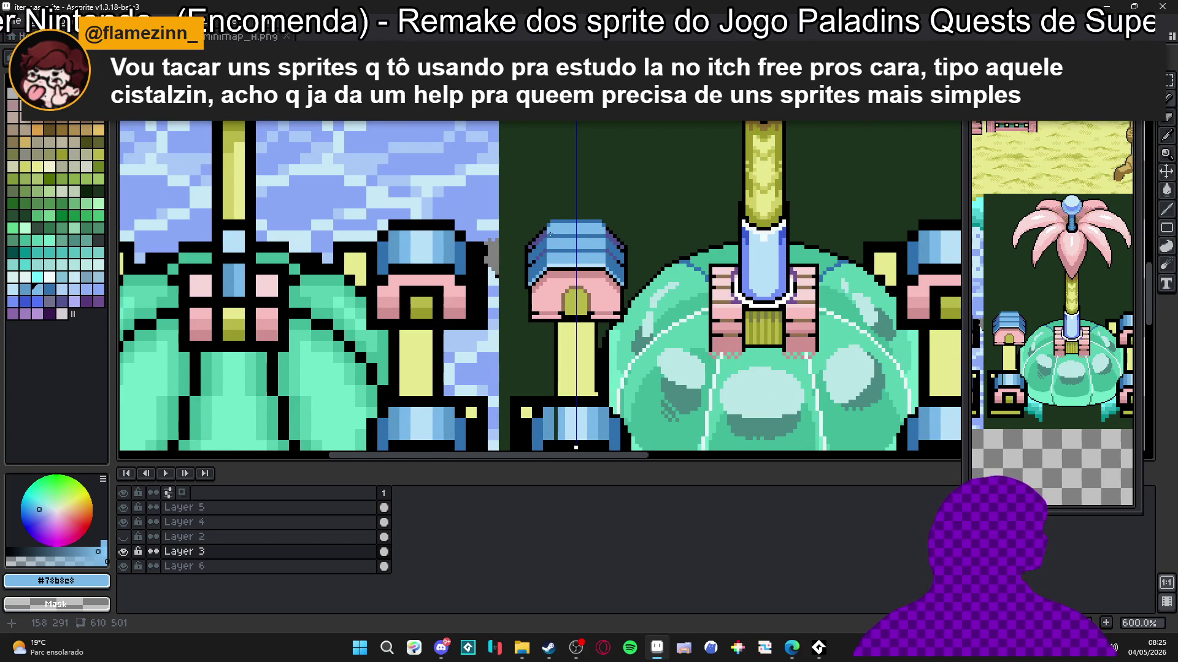
scroll(565, 260, "up", 4)
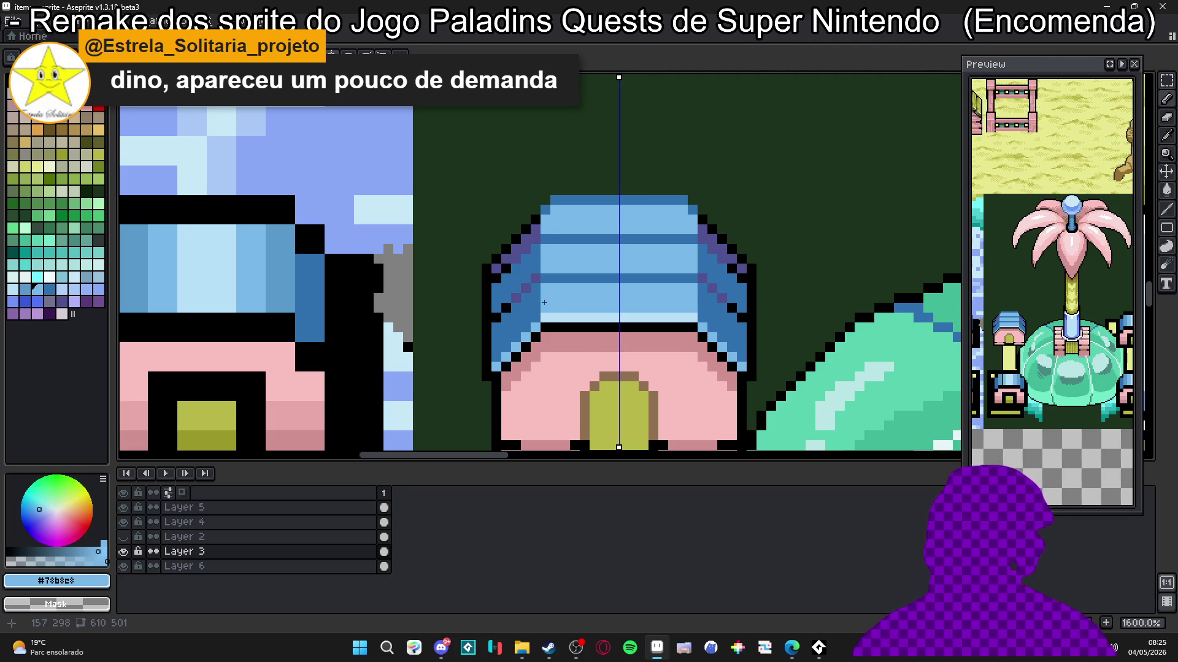
scroll(544, 302, "down", 4)
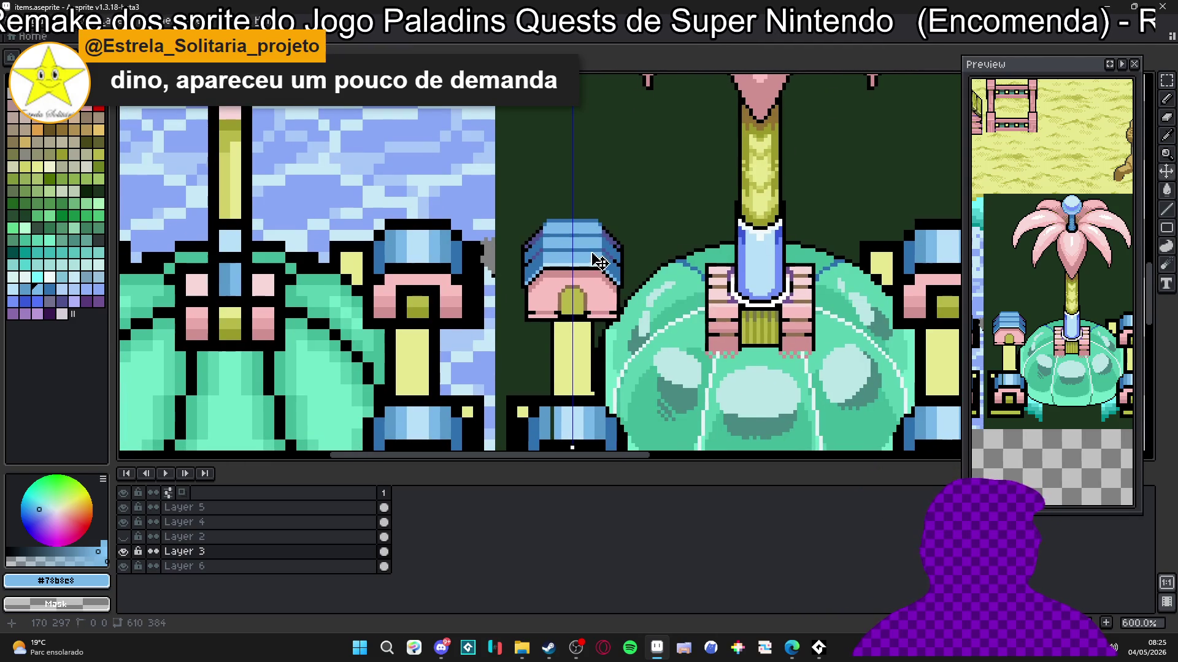
key("ctrl+z")
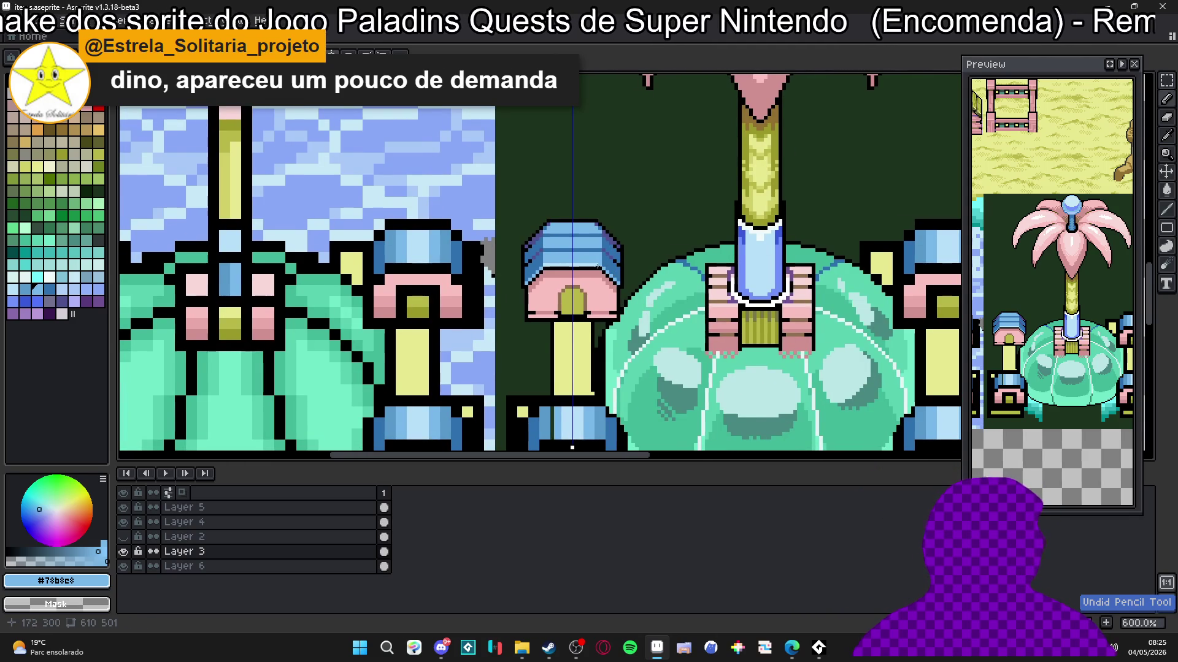
scroll(598, 268, "down", 2)
left_click_drag(571, 209, 557, 203)
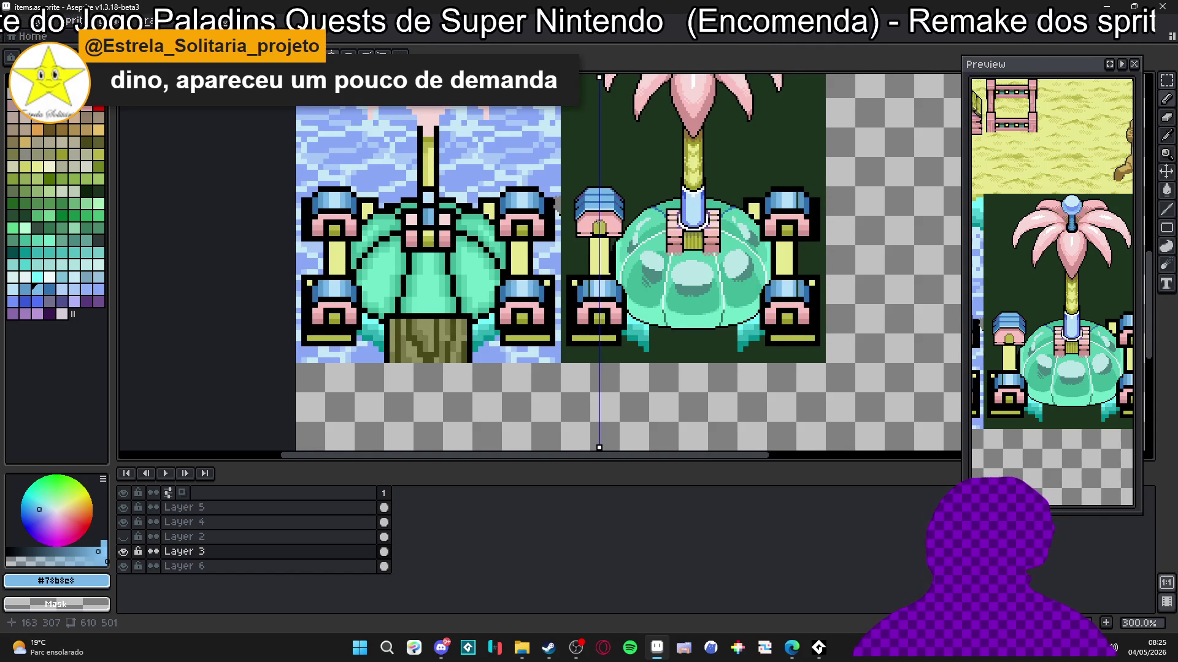
Step: Eyedrop the darker olive #989828 from the fountain grille
scroll(599, 221, "up", 1)
scroll(599, 224, "up", 2)
scroll(595, 229, "up", 2)
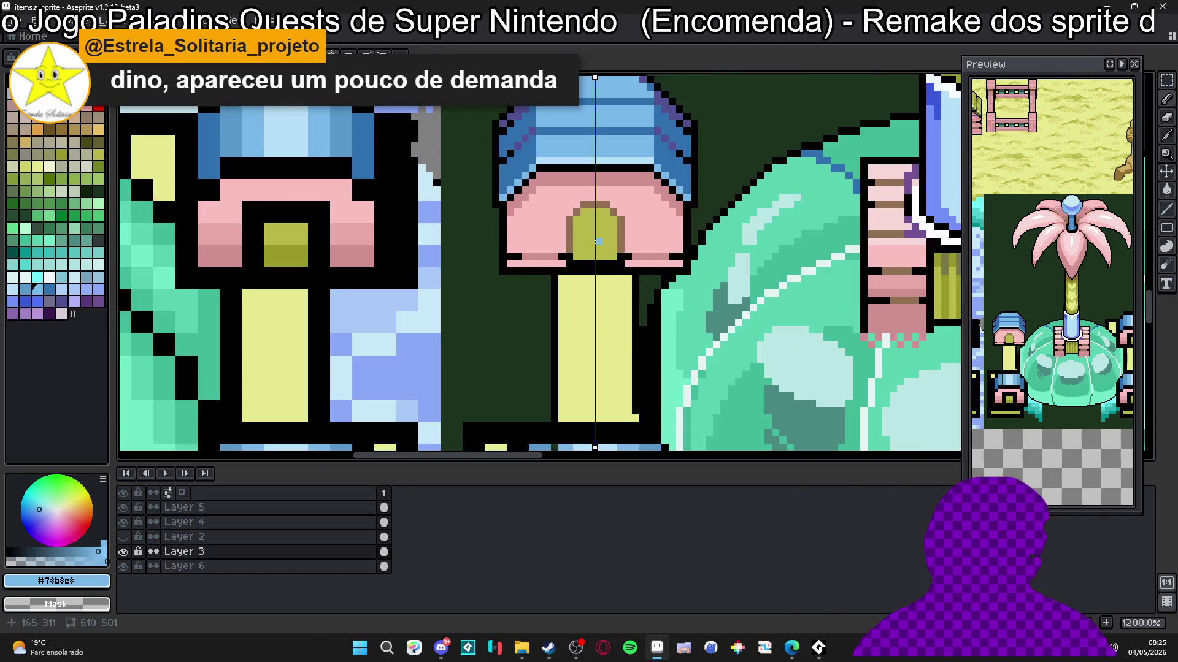
left_click(592, 231, "alt")
scroll(592, 231, "down", 2)
scroll(819, 280, "up", 2)
left_click(738, 266, "alt")
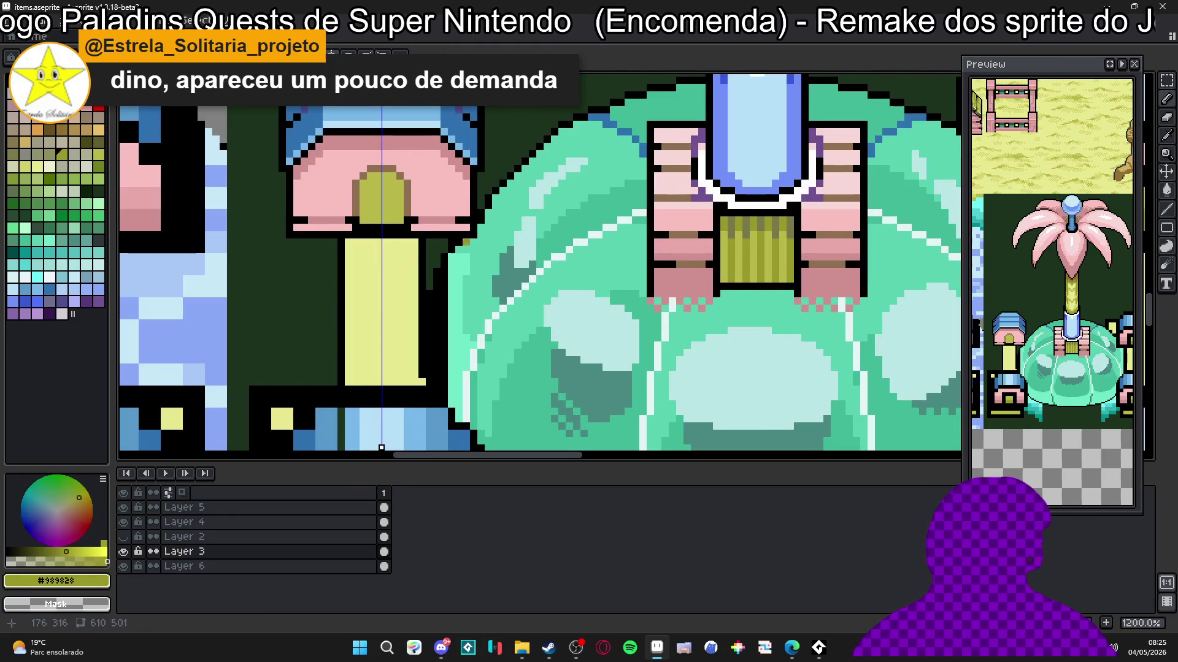
scroll(371, 228, "up", 2)
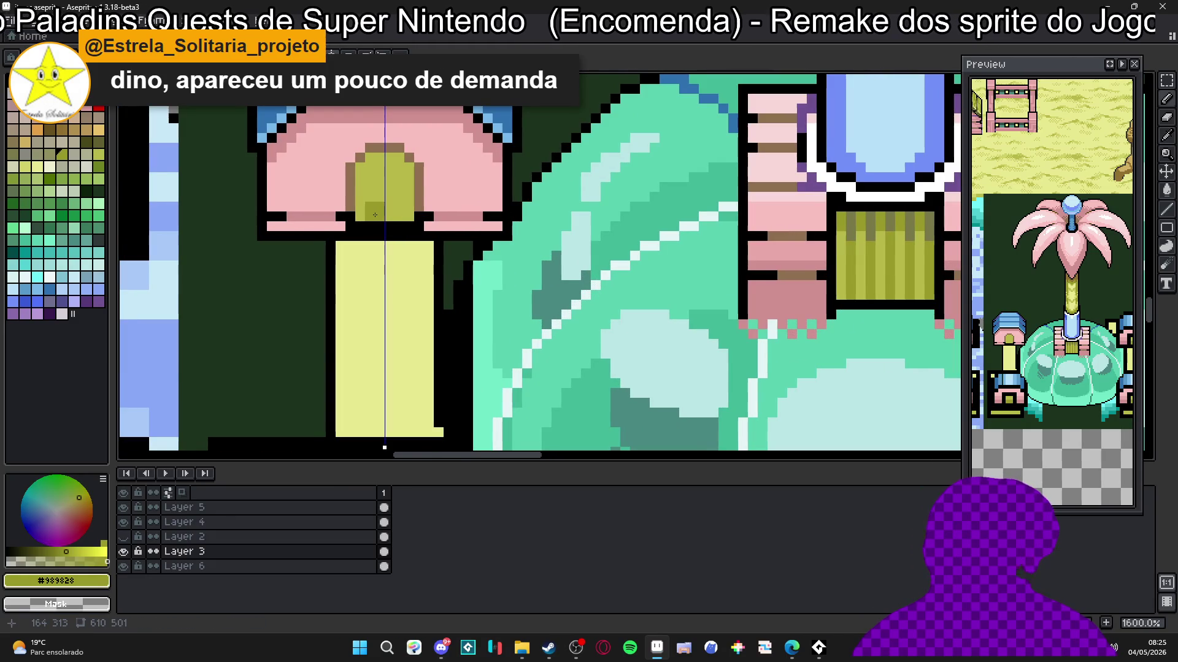
Step: Shade the top of the small pillar's door arch with darker olive pixels
left_click_drag(375, 215, 390, 158)
left_click(408, 164)
left_click(361, 168)
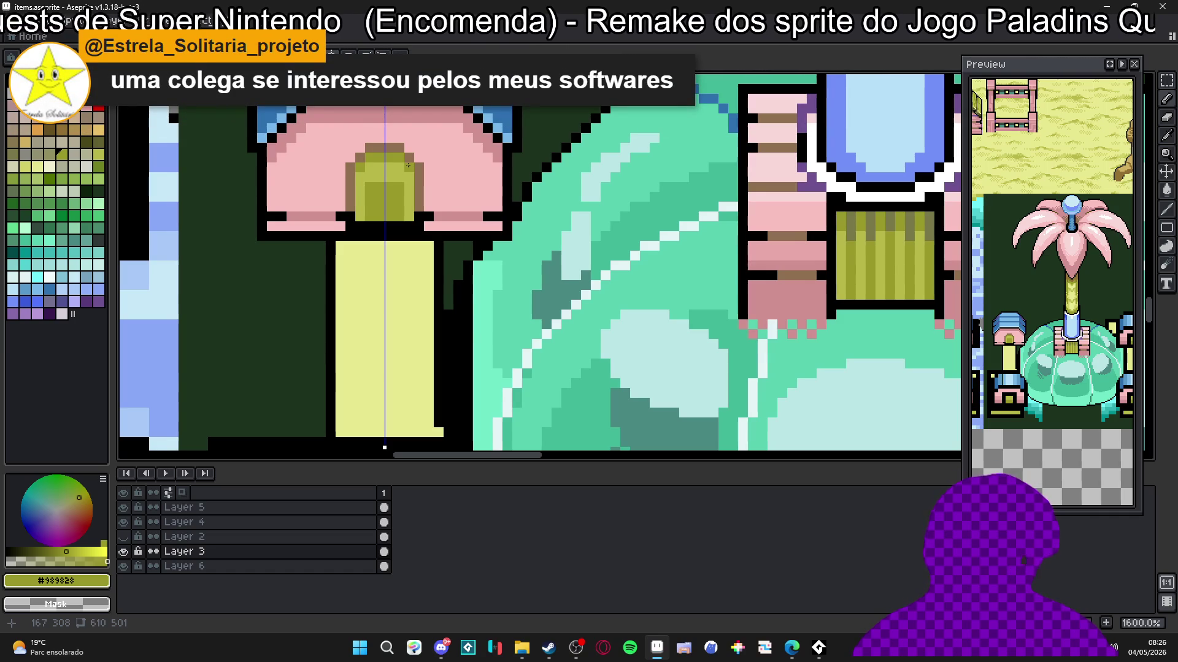
left_click_drag(355, 186, 375, 176)
left_click(361, 176)
left_click(393, 184, "alt")
scroll(399, 191, "down", 3)
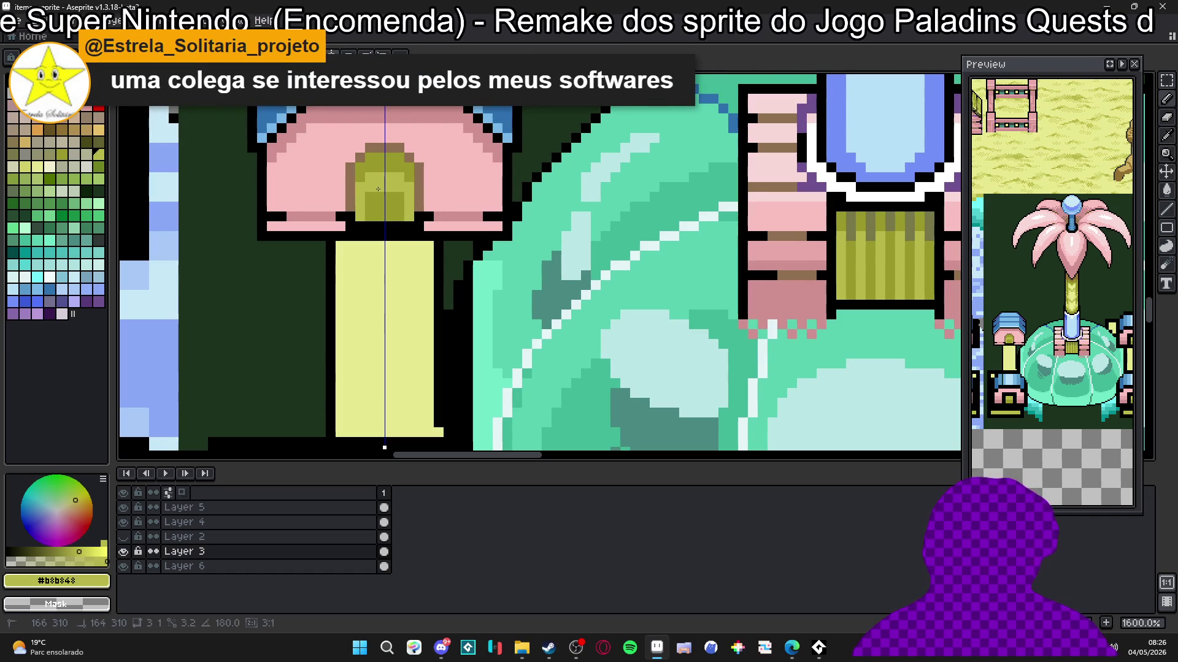
scroll(394, 194, "down", 1)
scroll(394, 193, "up", 6)
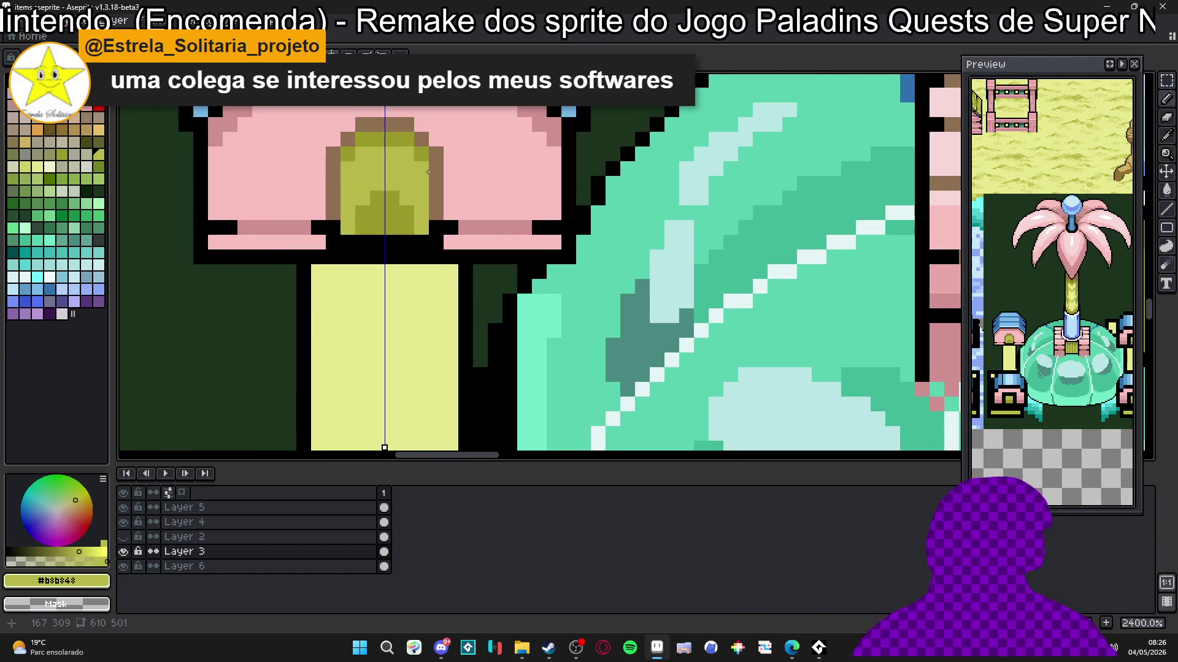
scroll(428, 173, "down", 6)
scroll(414, 171, "up", 4)
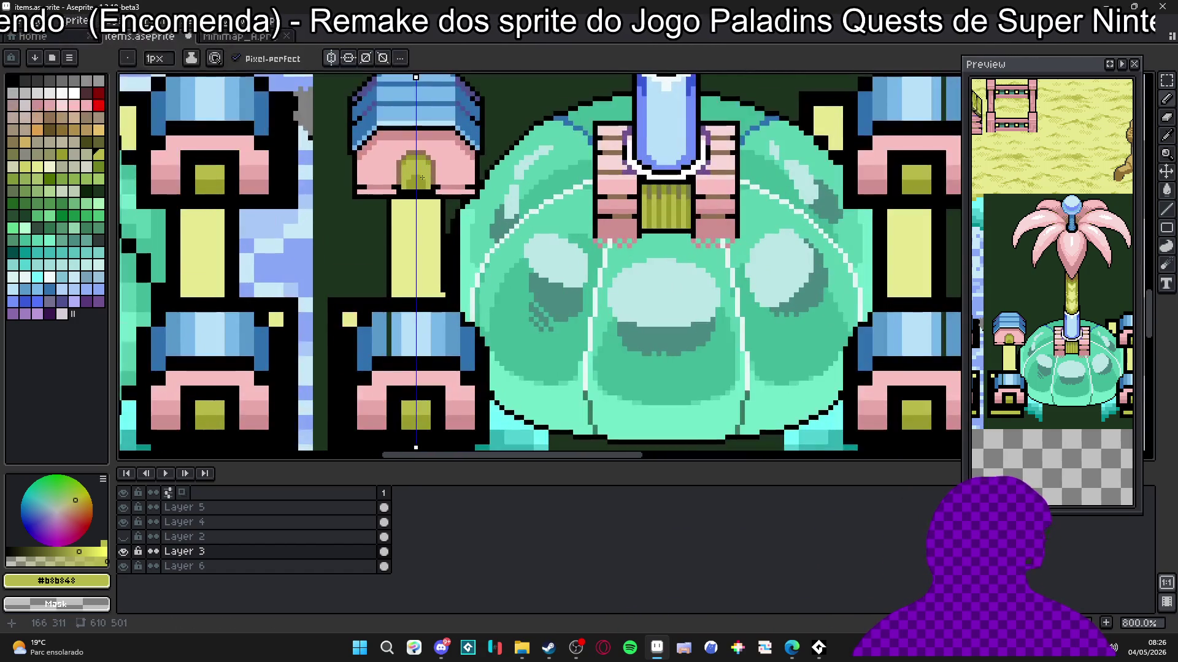
Step: Undo the last erased pixels on the small pillar
scroll(420, 176, "down", 3)
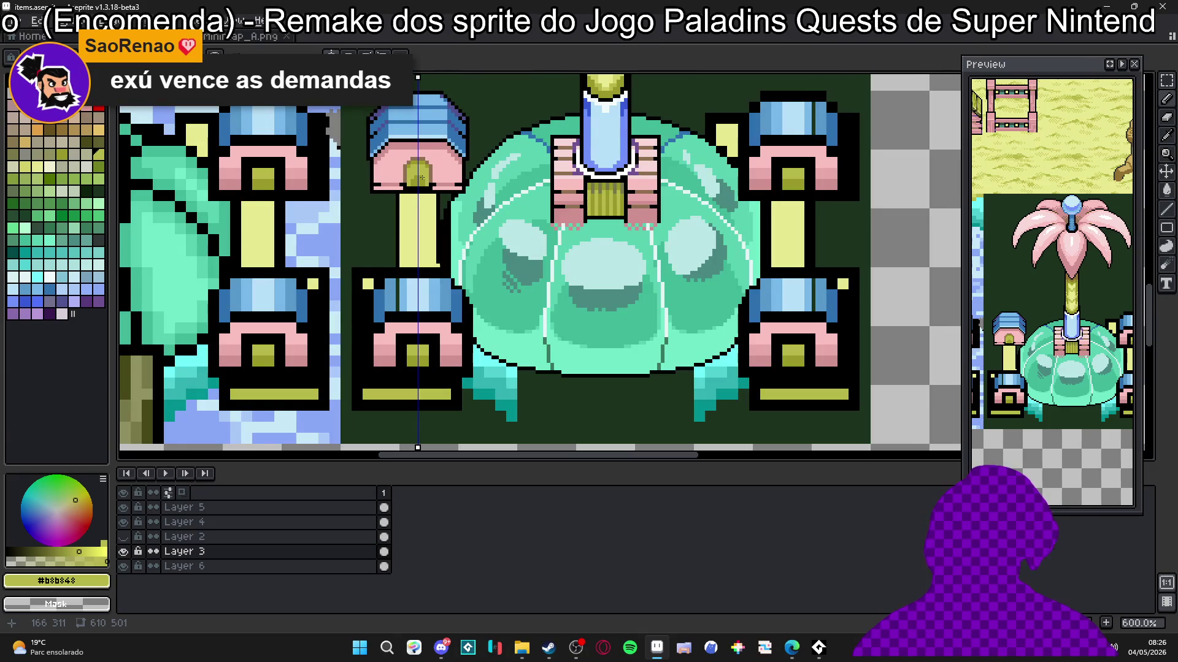
scroll(421, 178, "down", 1)
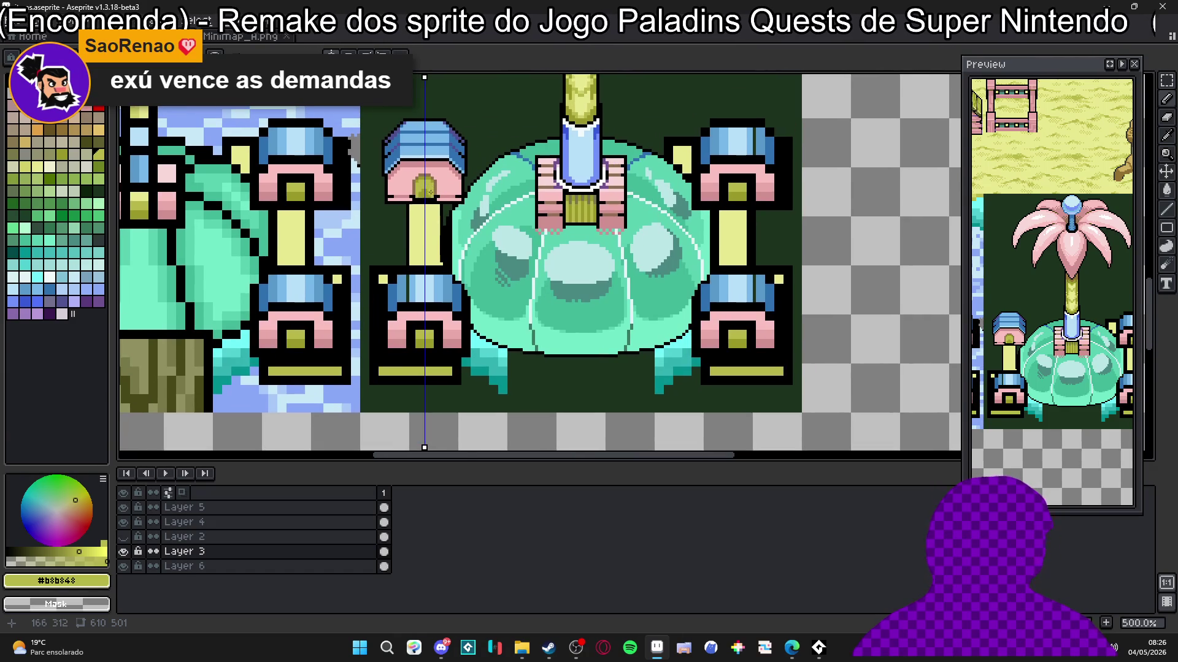
scroll(387, 181, "up", 7)
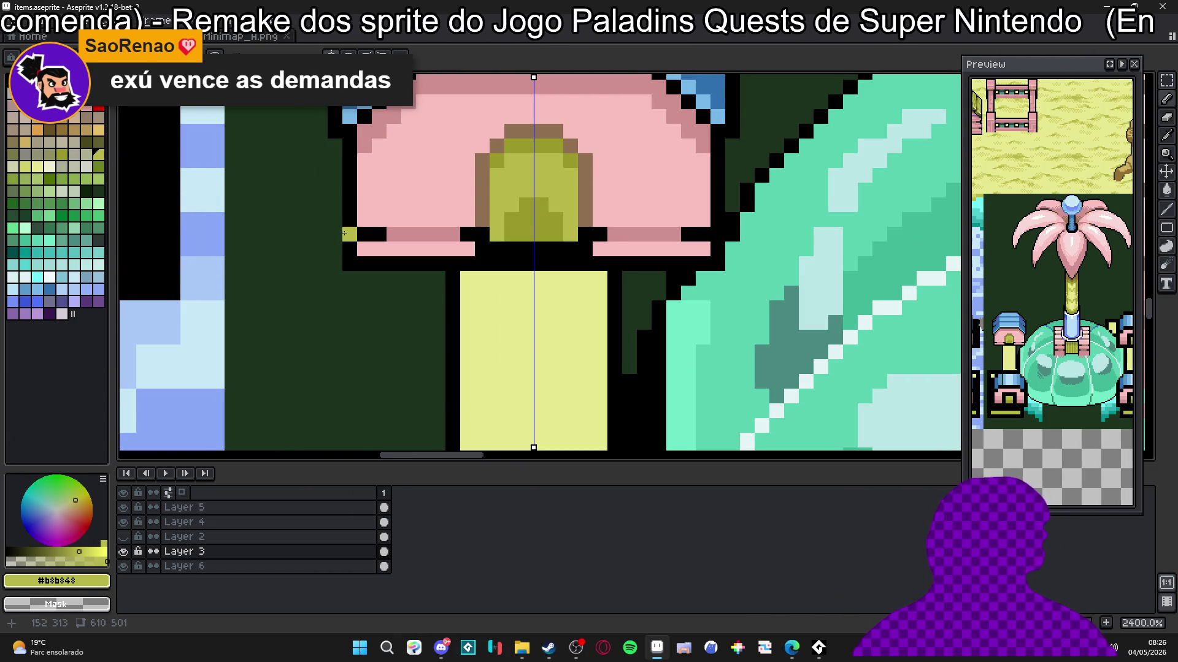
key("ctrl+z")
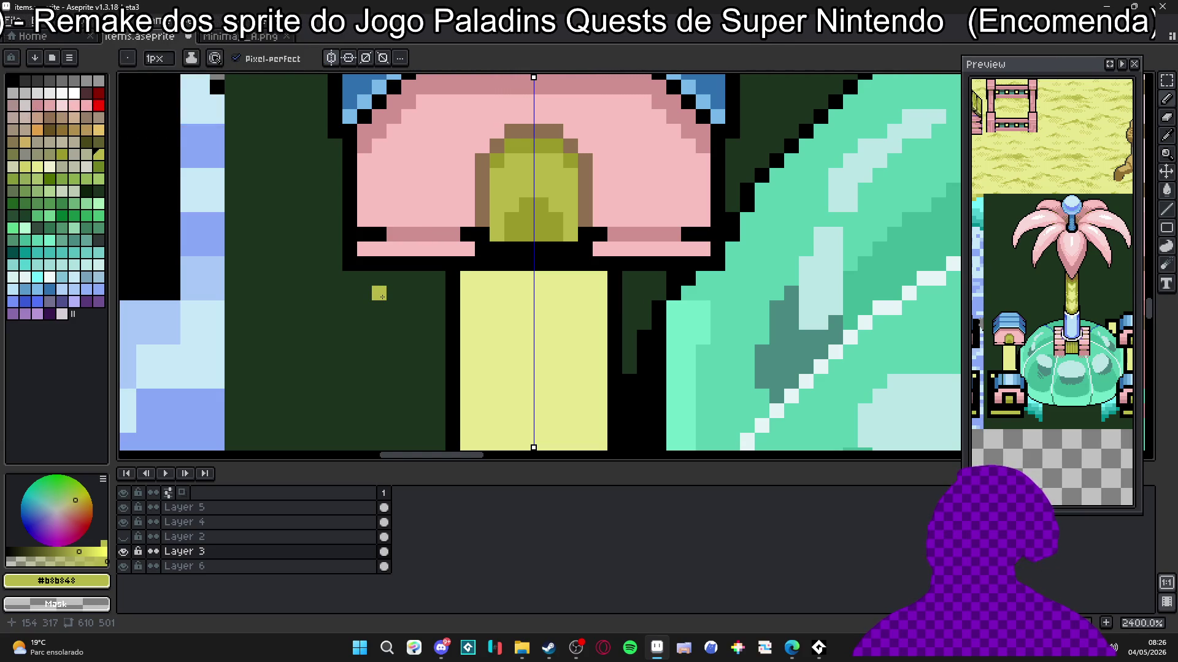
scroll(379, 296, "down", 6)
scroll(381, 297, "down", 2)
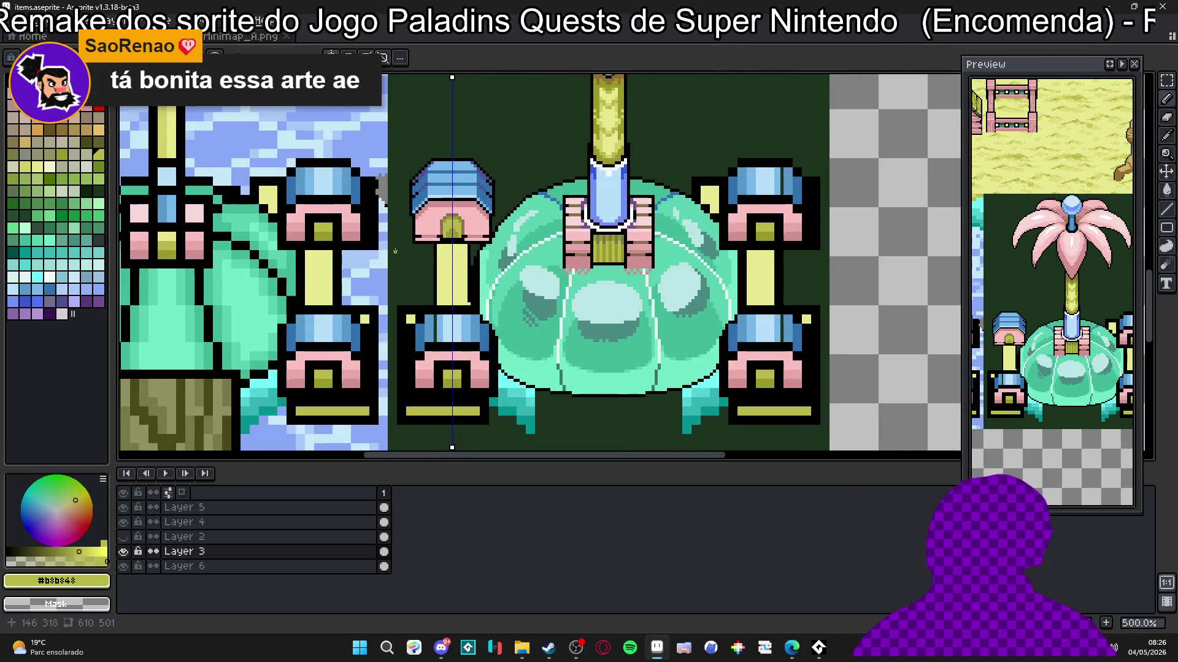
scroll(432, 235, "up", 2)
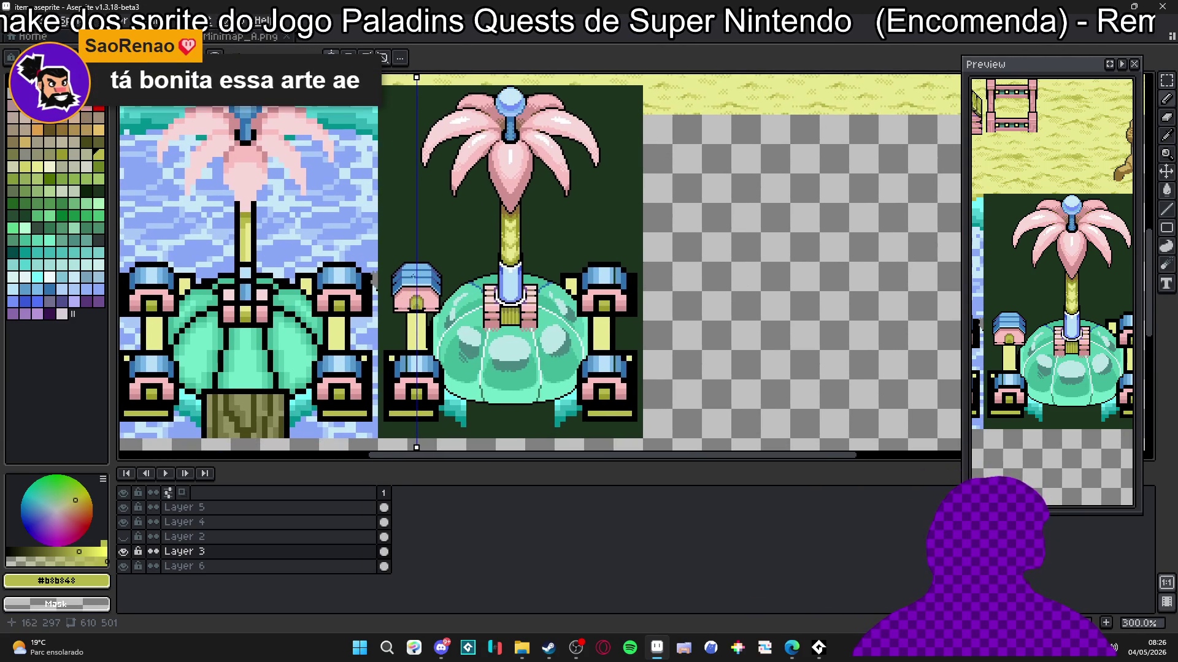
scroll(418, 277, "down", 3)
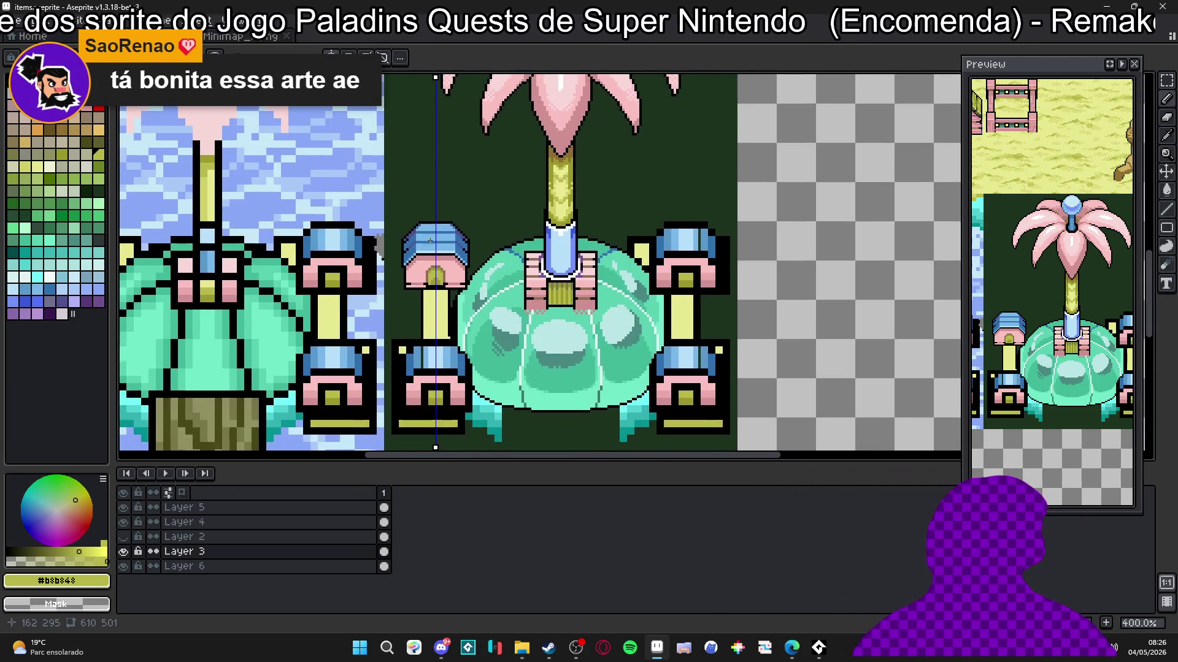
scroll(409, 252, "up", 4)
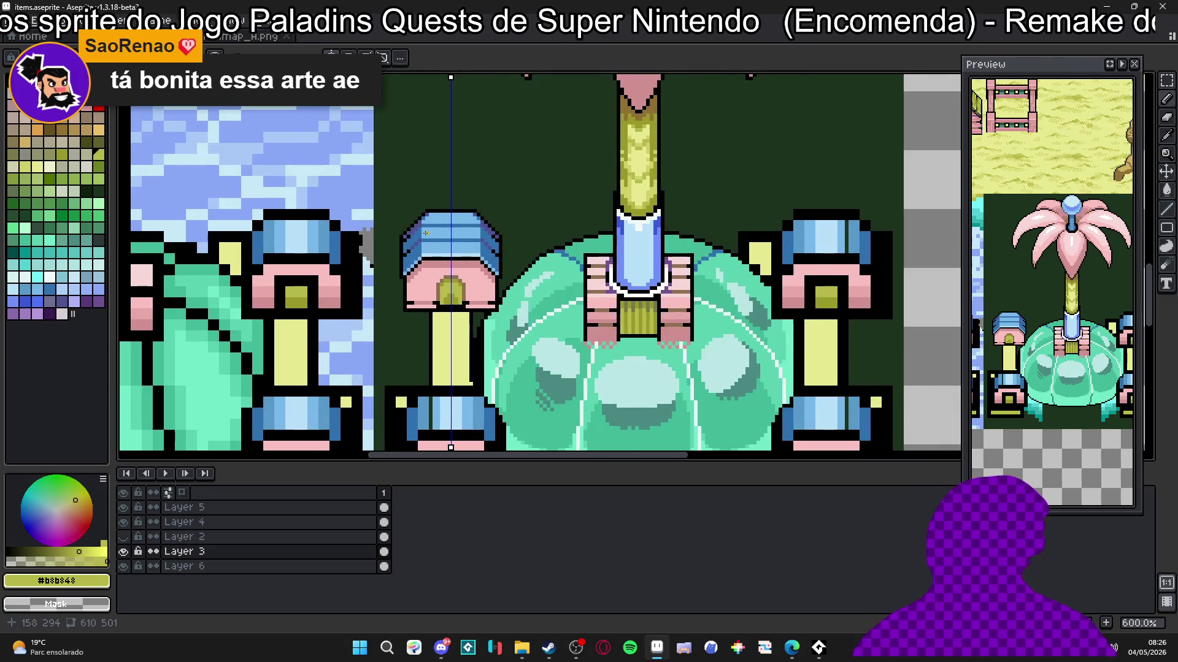
scroll(425, 234, "up", 5)
Step: Redraw the blue cap's black top outline one row lower
left_click(505, 189, "alt")
mouse_move(505, 189)
left_mouse_down()
mouse_move(592, 195)
mouse_move(391, 184)
left_mouse_up()
scroll(409, 185, "down", 5)
scroll(409, 185, "down", 3)
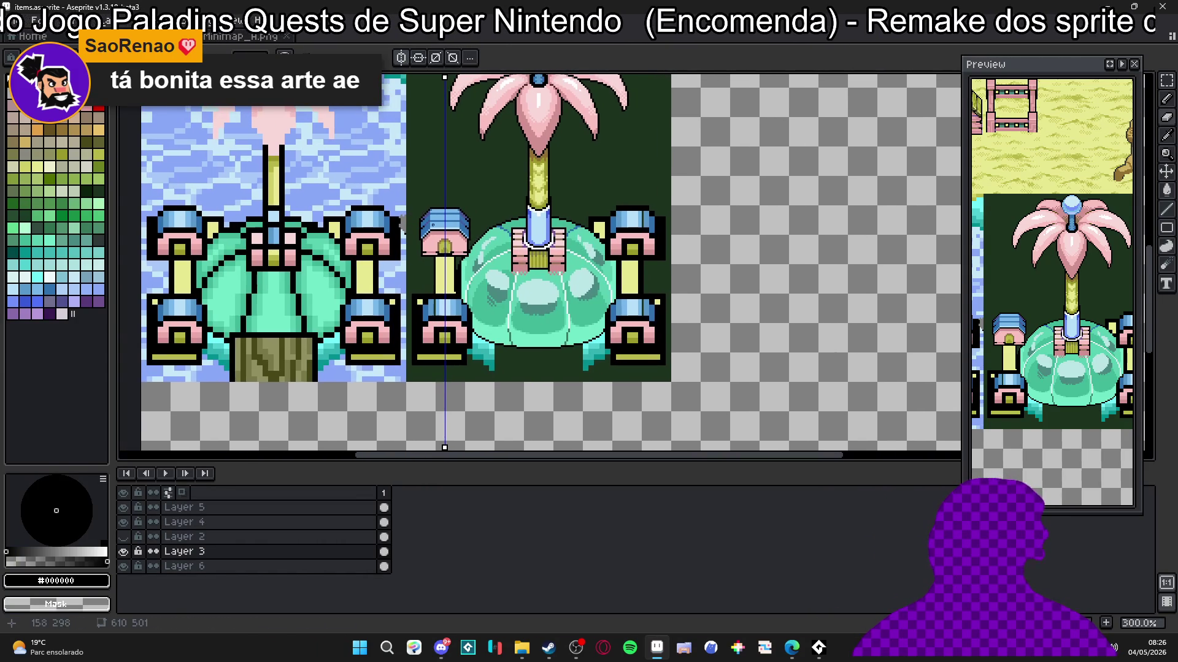
scroll(446, 249, "up", 3)
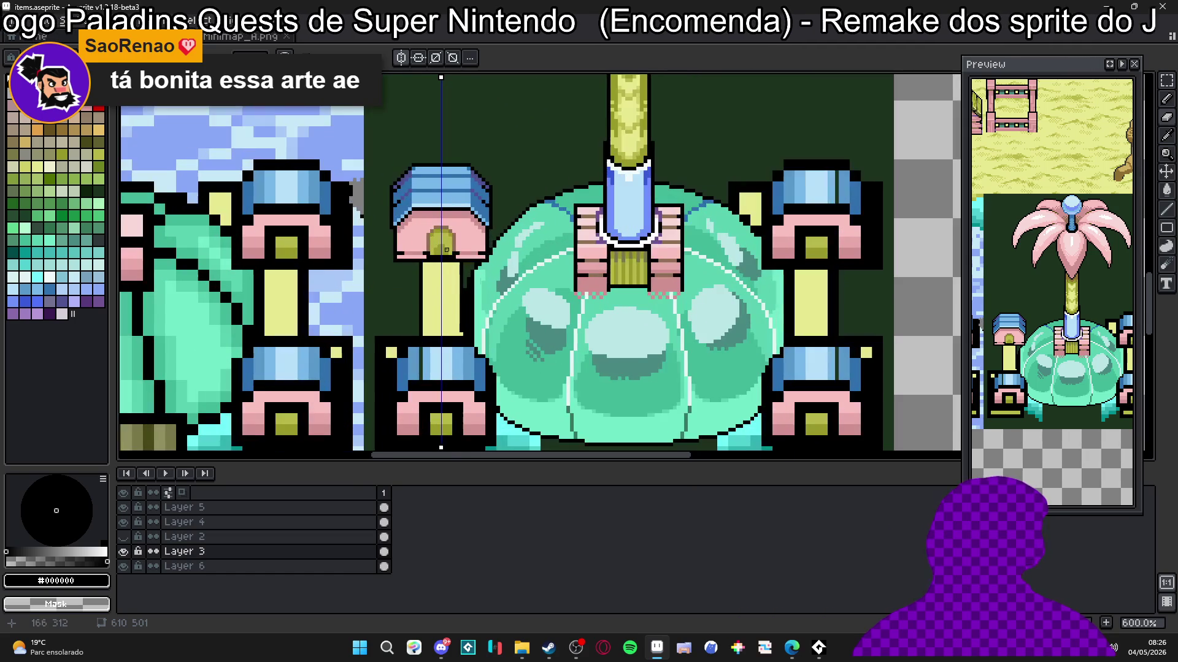
scroll(423, 235, "up", 3)
scroll(429, 239, "down", 3)
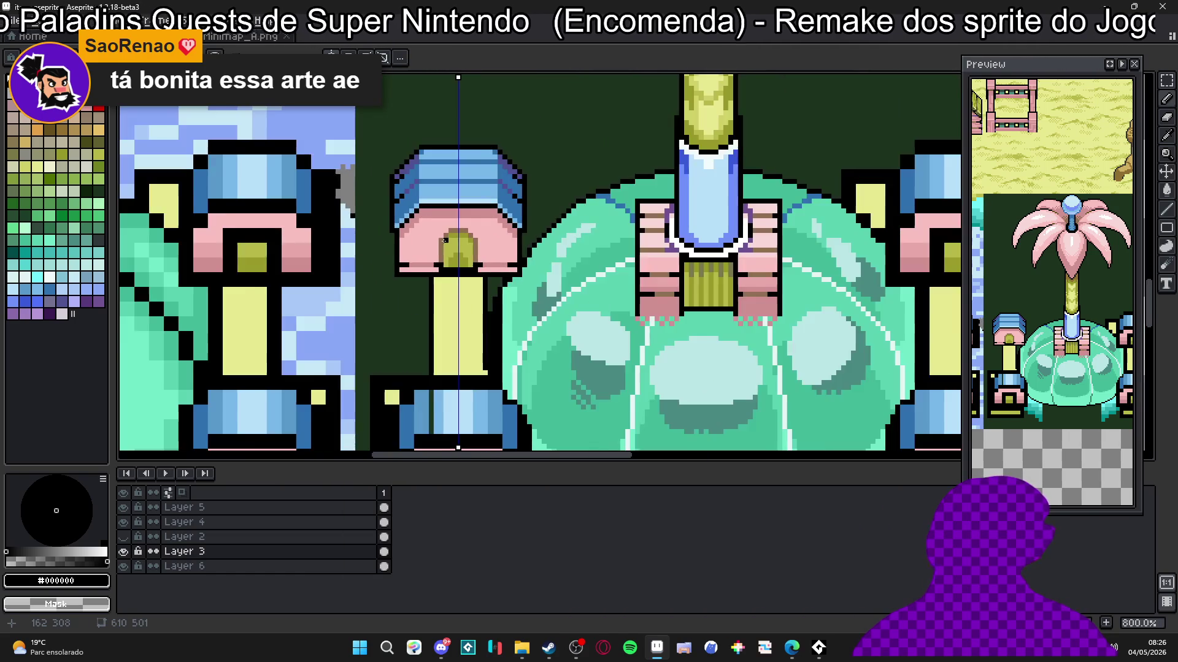
scroll(436, 245, "down", 1)
scroll(443, 256, "up", 4)
scroll(442, 258, "down", 4)
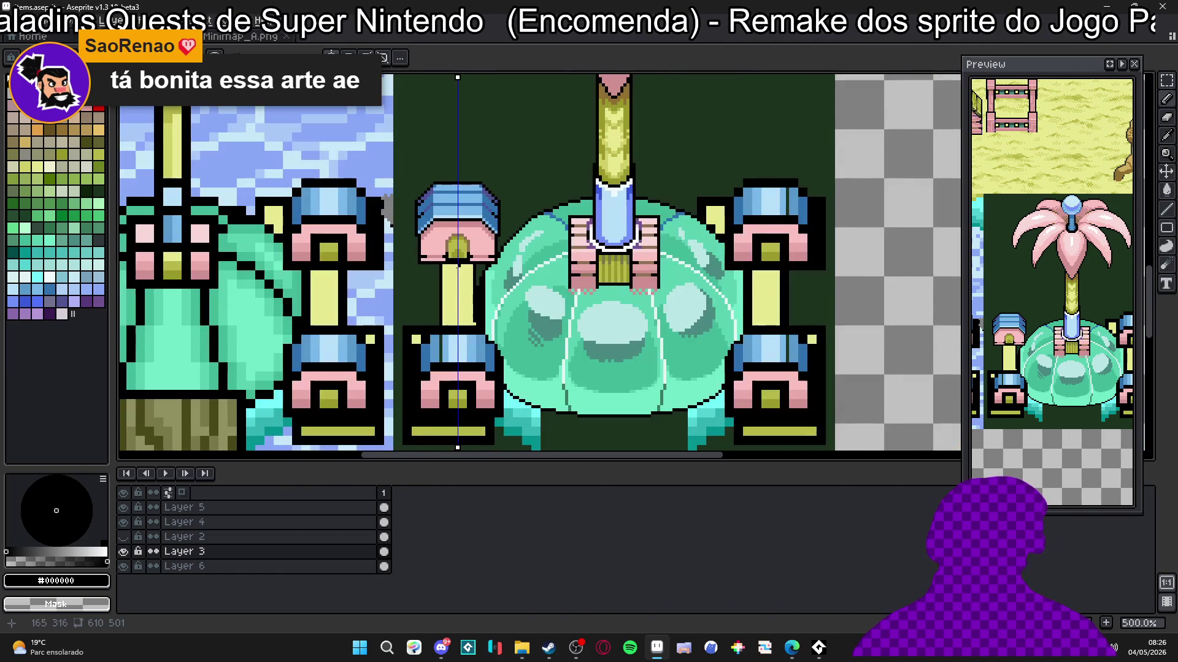
scroll(431, 252, "down", 1)
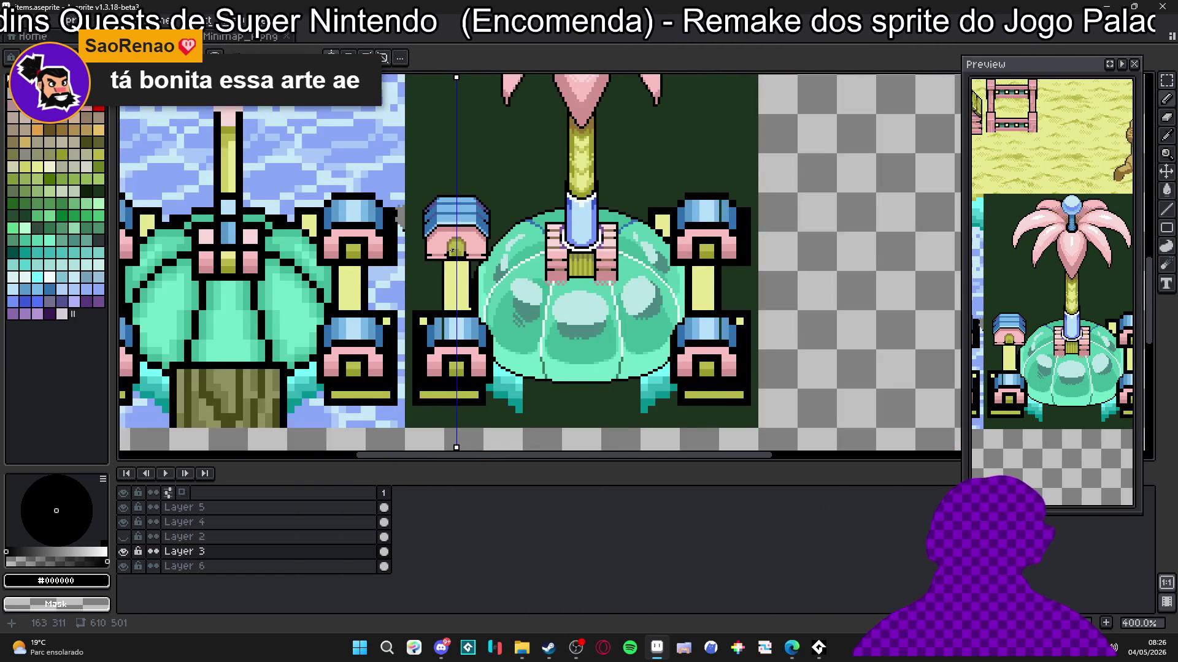
scroll(453, 250, "down", 2)
scroll(452, 250, "up", 2)
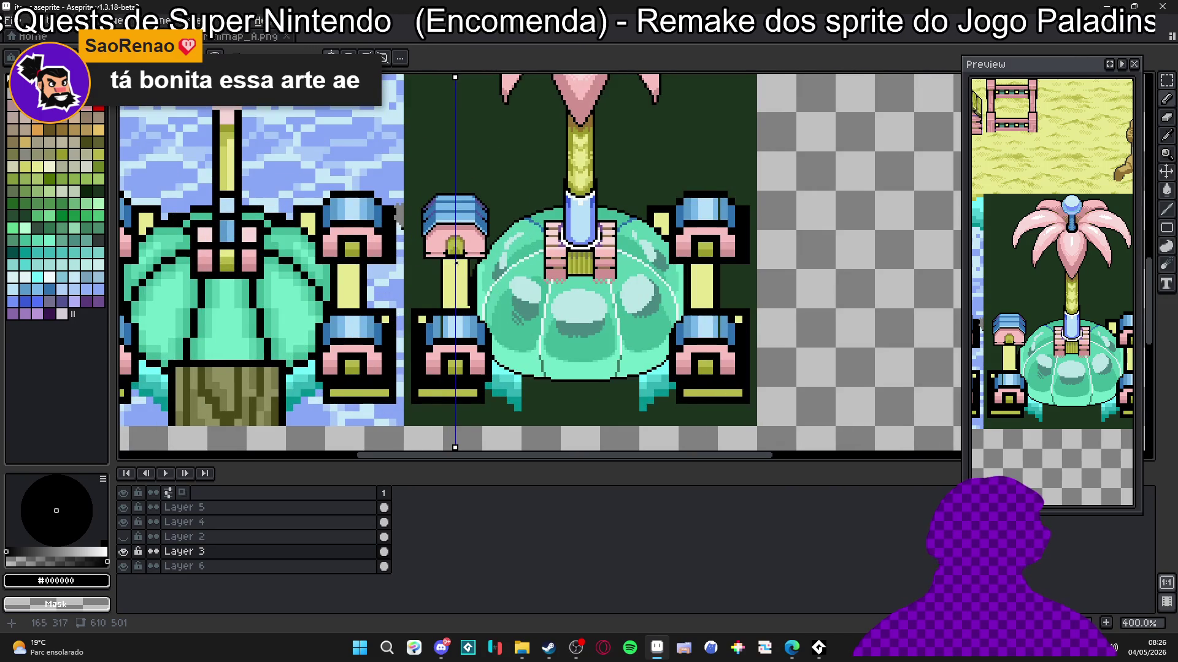
scroll(455, 263, "down", 2)
scroll(461, 247, "up", 1)
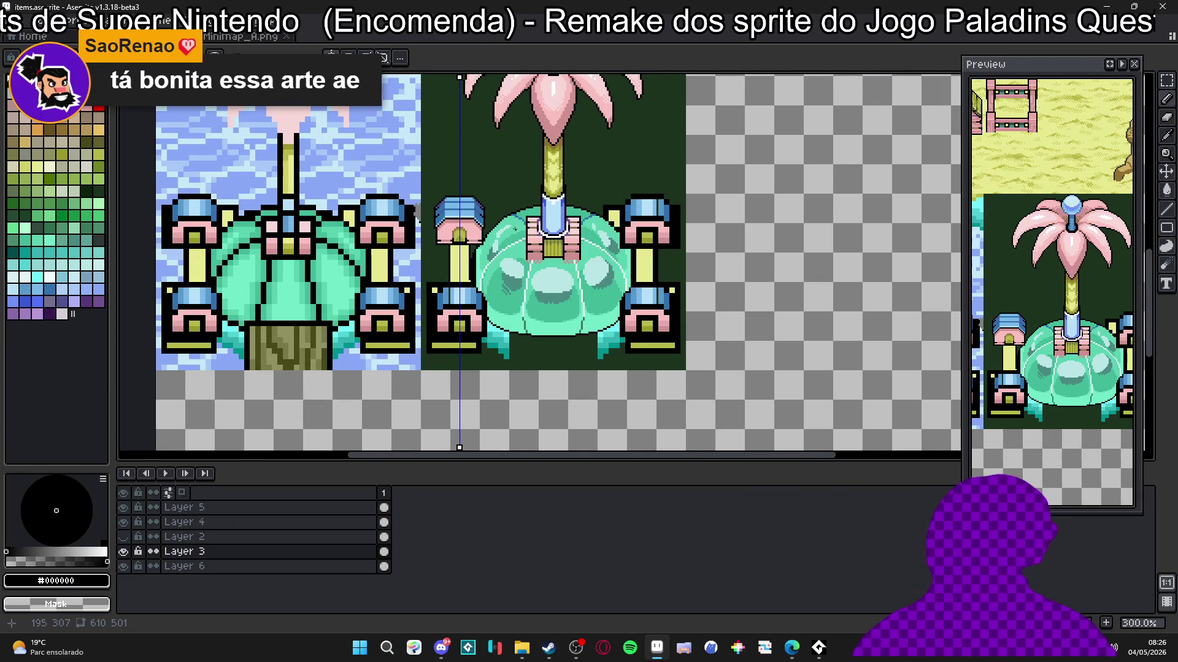
scroll(495, 221, "up", 4)
Step: Eyedrop the pillar's pale yellow and turn off symmetry drawing
left_click(428, 295, "alt")
scroll(500, 210, "up", 3)
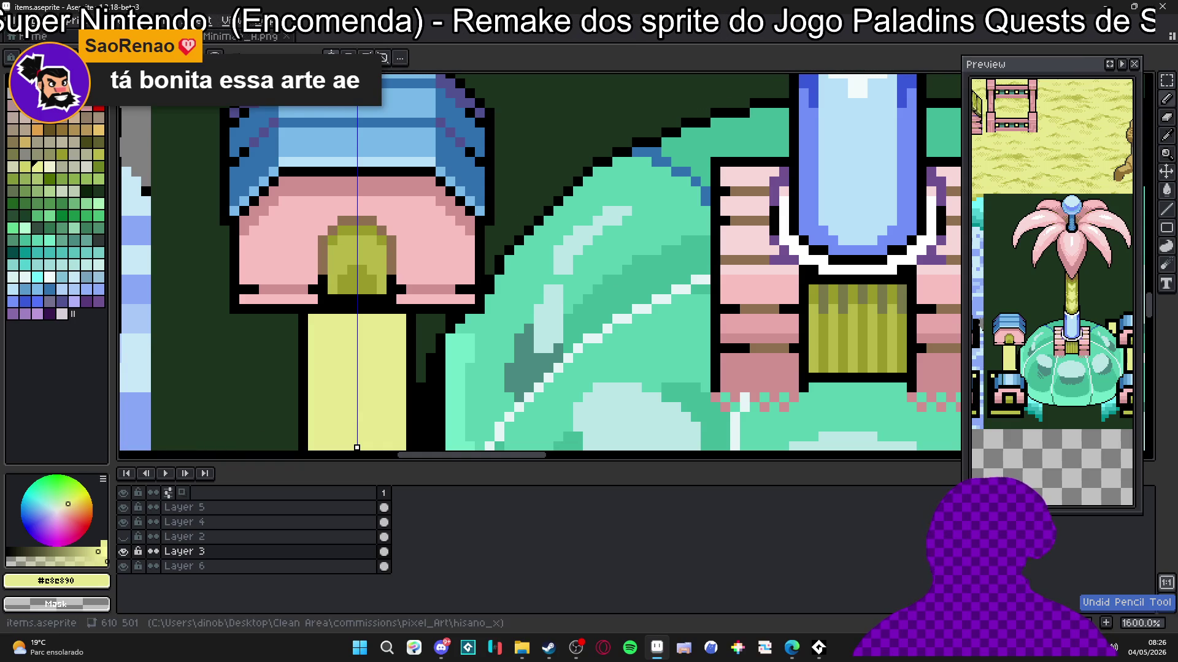
left_click(348, 58)
scroll(500, 202, "down", 6)
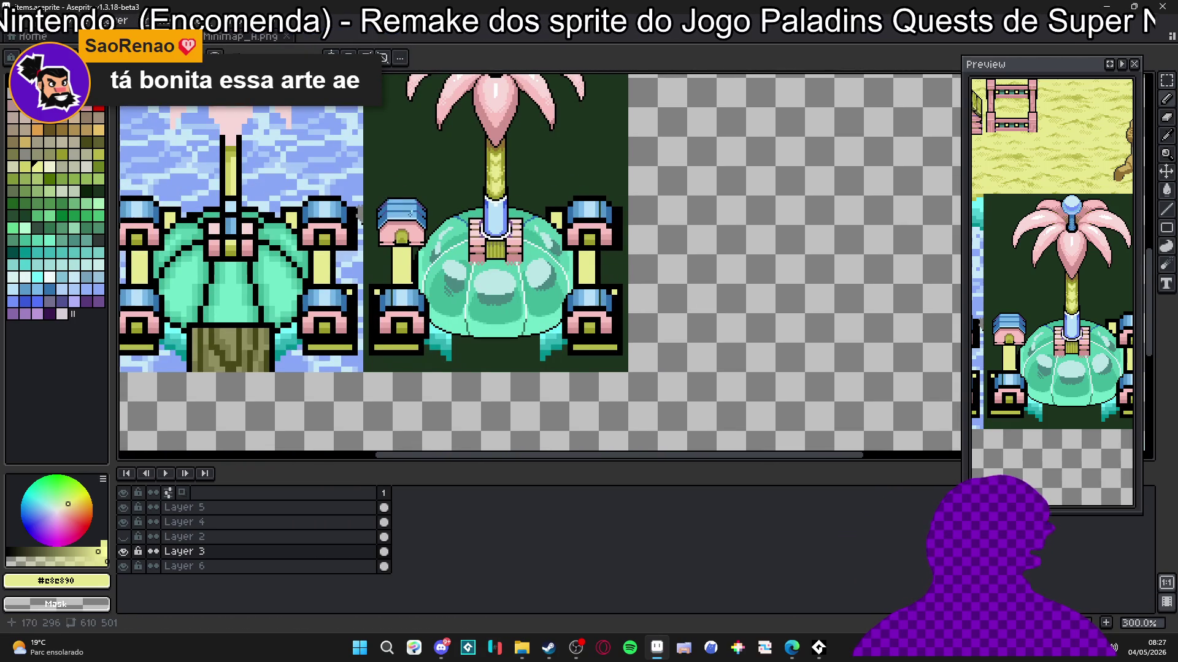
scroll(409, 220, "up", 2)
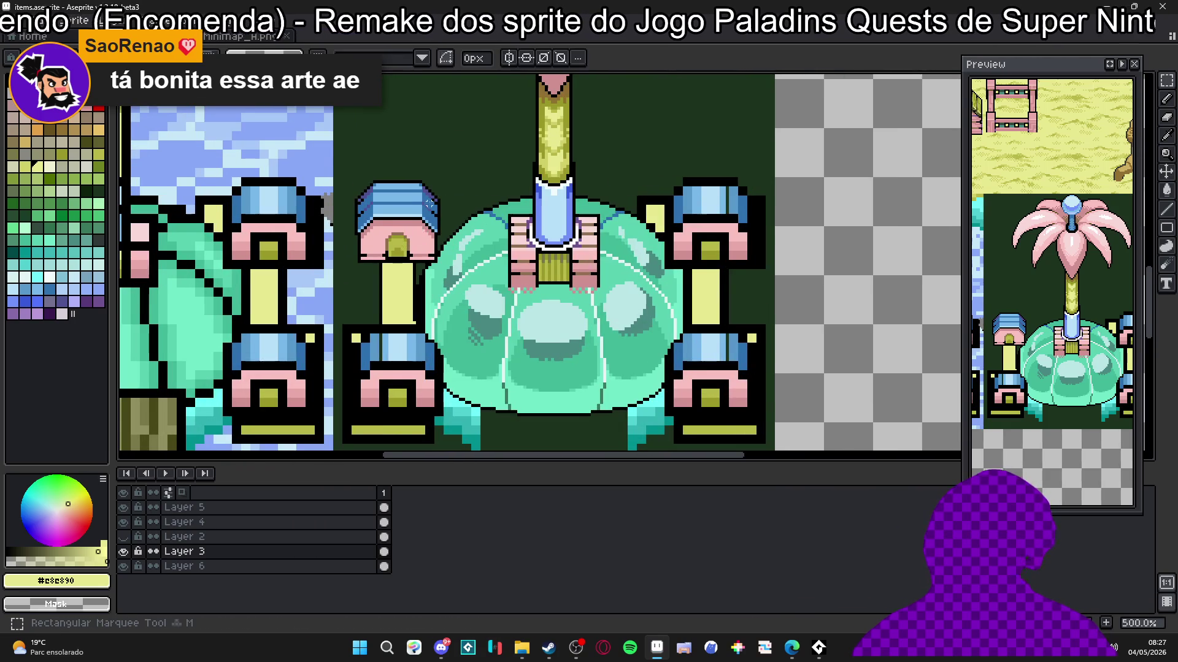
Step: Select the small blue-capped house and paste a copy of it
scroll(455, 290, "up", 4)
mouse_move(449, 350)
left_mouse_down()
mouse_move(305, 172)
mouse_move(253, 133)
left_mouse_up()
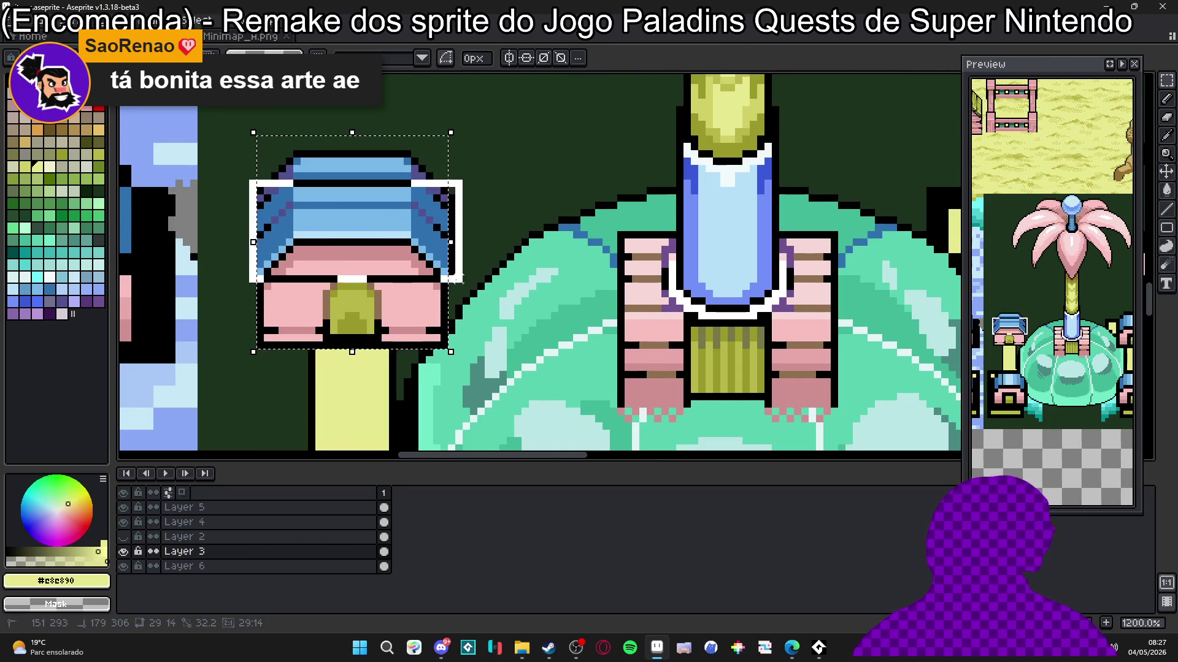
scroll(391, 249, "down", 3)
scroll(390, 250, "down", 1)
key("ctrl+d")
key("b")
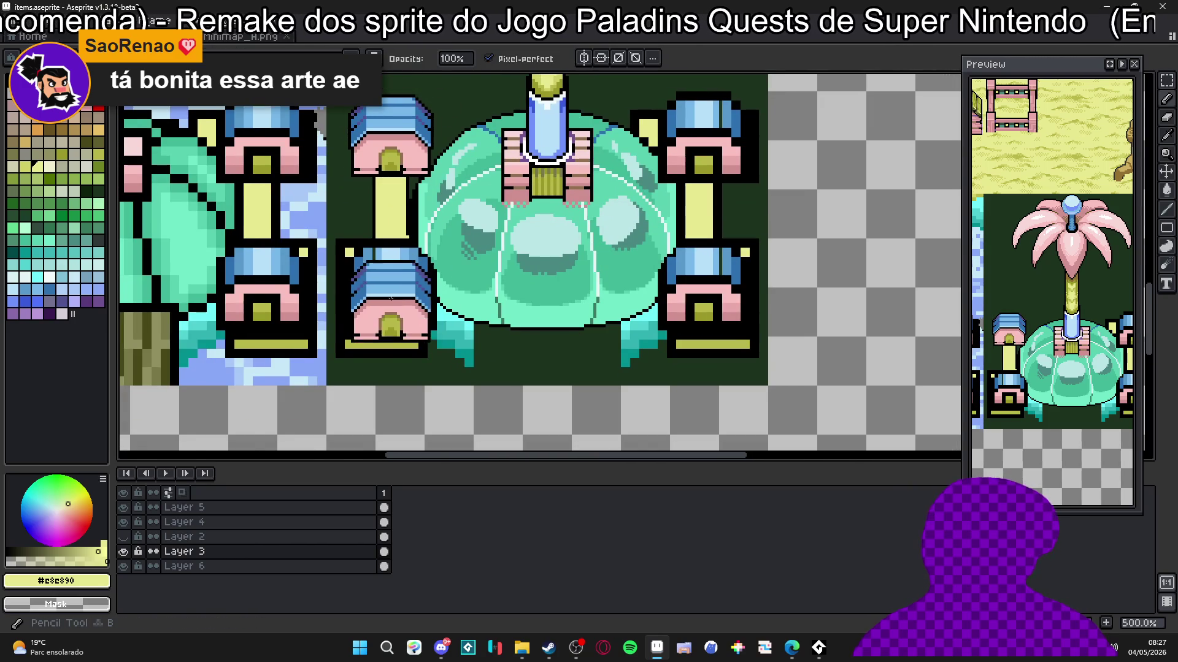
Step: Move the pasted house copy down onto the lower-left pillar
scroll(387, 284, "up", 1)
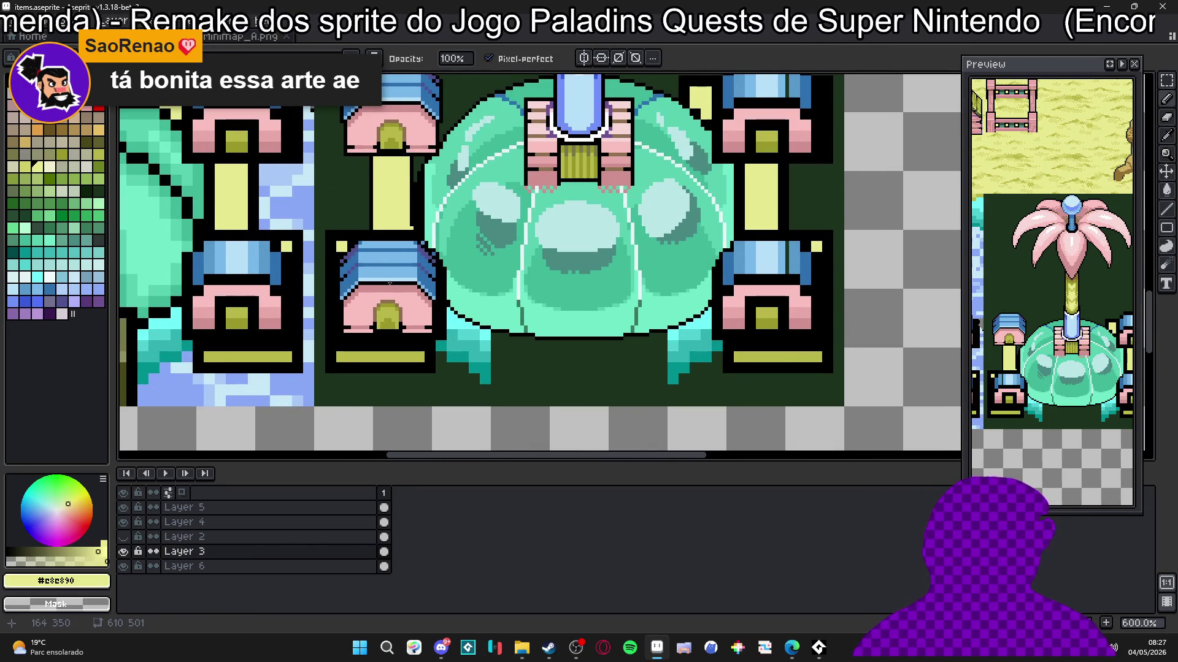
scroll(389, 283, "down", 1)
left_click_drag(390, 282, 388, 315)
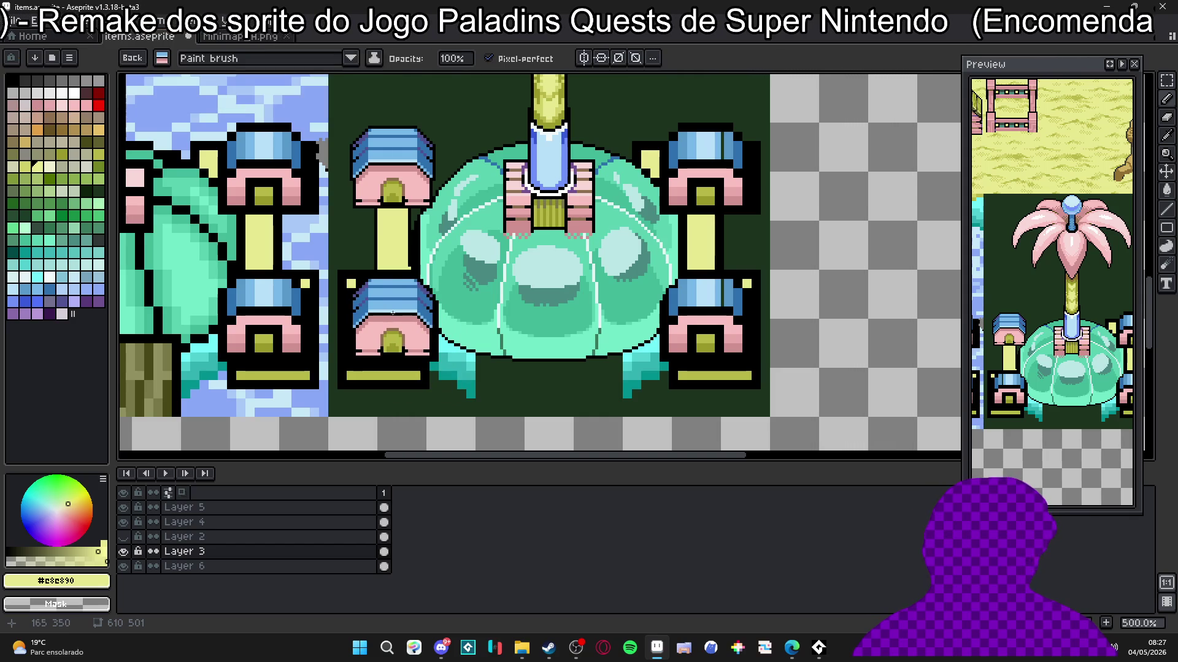
mouse_move(392, 313)
left_mouse_down()
mouse_move(391, 325)
mouse_move(653, 309)
mouse_move(392, 317)
left_mouse_up()
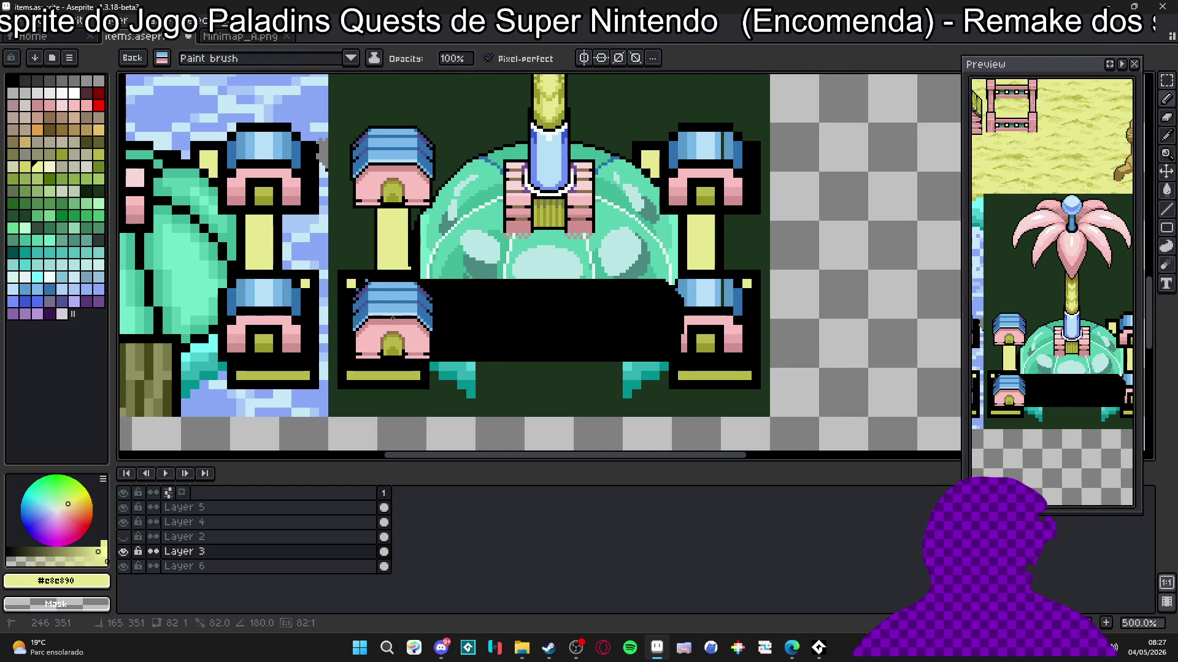
Step: Undo the stray black fill and settle the copied house on the lower-left pillar
key("ctrl+z")
key("ctrl+z")
key("ctrl+z")
key("ctrl+y")
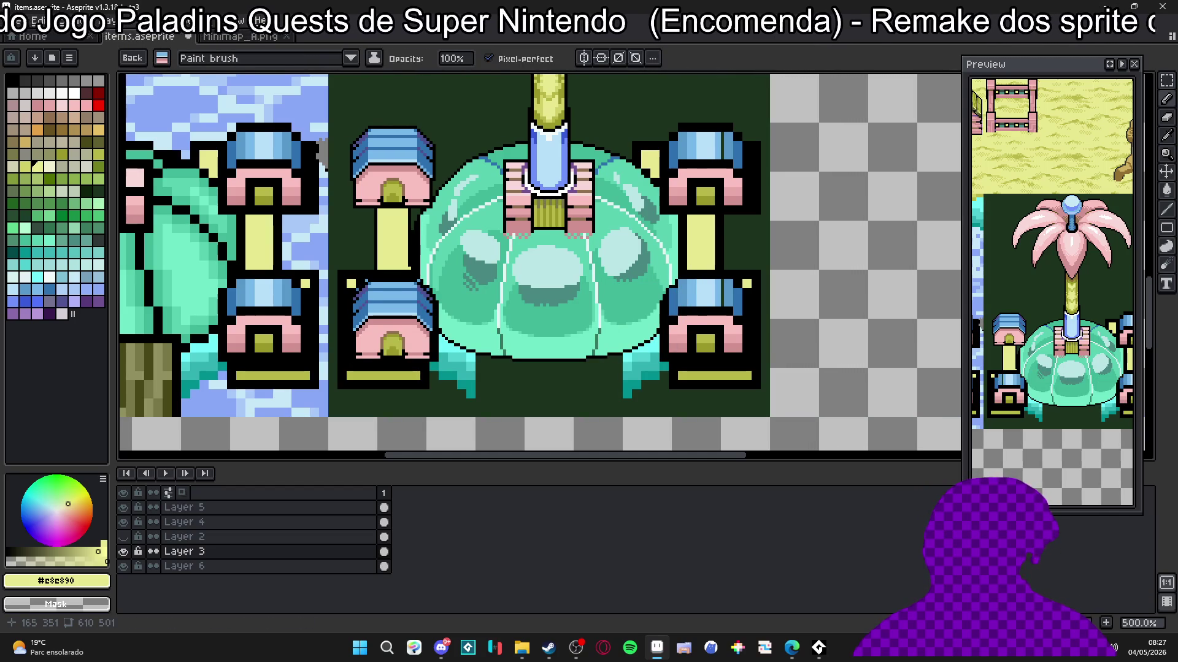
left_click_drag(393, 318, 390, 319)
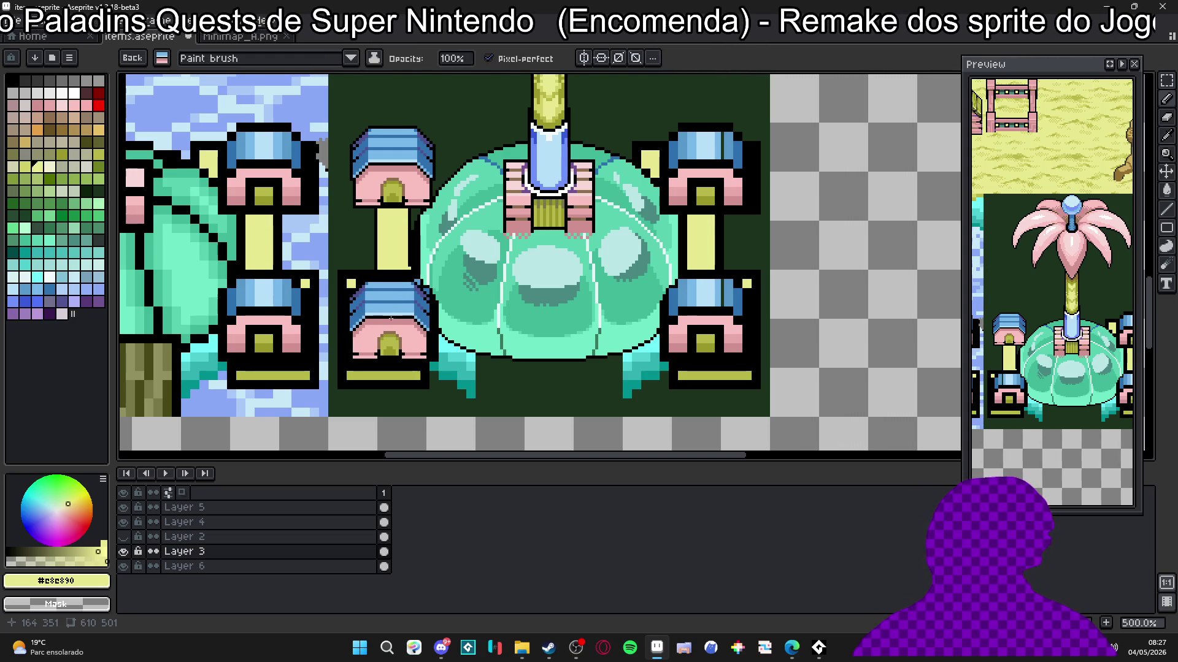
mouse_move(391, 319)
left_mouse_down()
mouse_move(708, 315)
mouse_move(537, 341)
mouse_move(394, 318)
mouse_move(708, 316)
mouse_move(716, 327)
mouse_move(468, 161)
mouse_move(394, 161)
left_mouse_up()
key("ctrl+z")
key("ctrl+y")
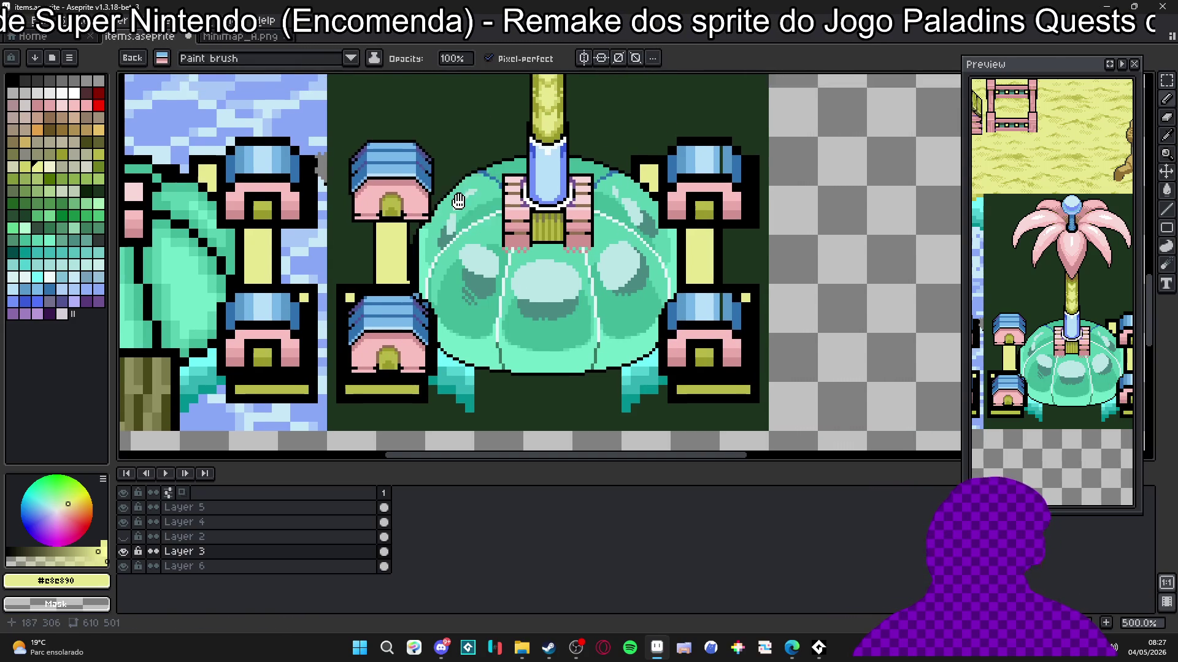
Step: Centre the mirror axis on the dome and discard the floating house copy
scroll(503, 105, "up", 2)
left_click_drag(394, 116, 550, 131)
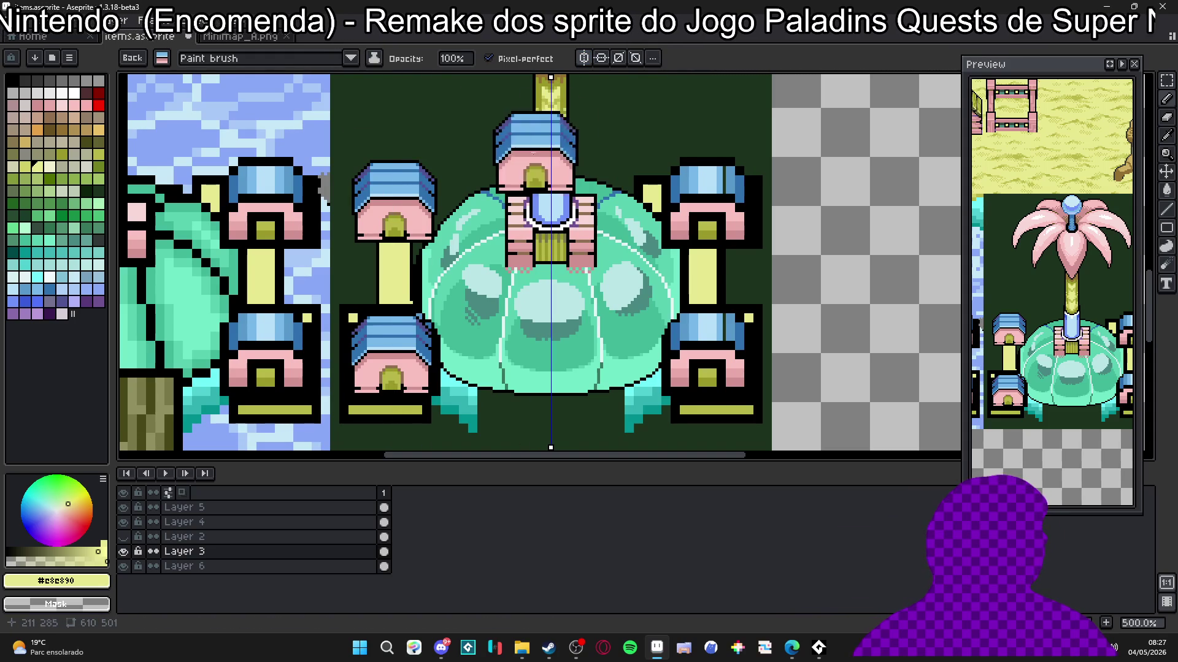
scroll(396, 378, "up", 4)
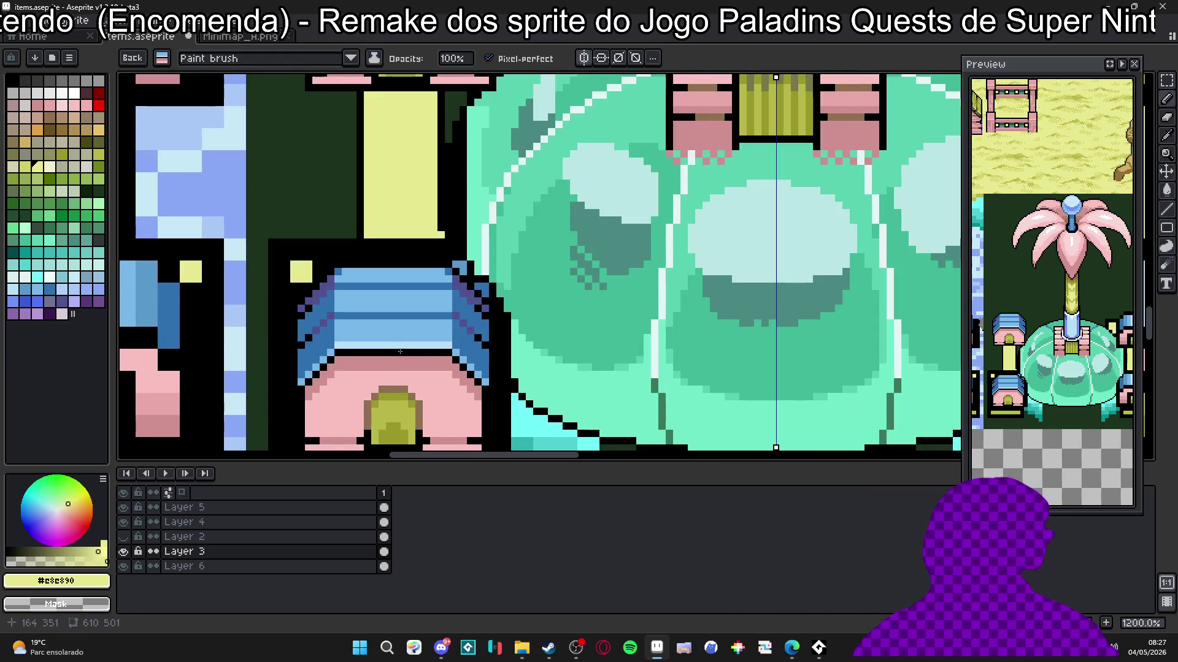
scroll(433, 312, "down", 4)
scroll(433, 313, "up", 4)
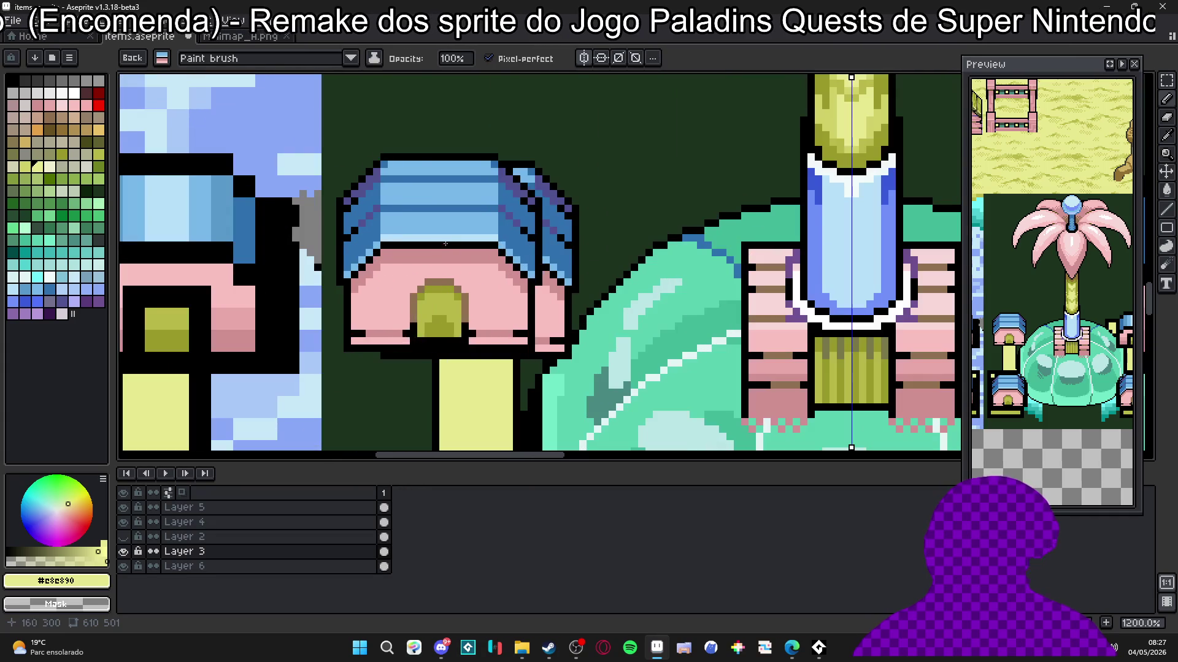
mouse_move(446, 244)
left_mouse_down()
mouse_move(503, 246)
mouse_move(561, 286)
mouse_move(542, 254)
mouse_move(555, 304)
mouse_move(492, 295)
mouse_move(420, 368)
mouse_move(476, 334)
left_mouse_up()
scroll(561, 286, "down", 4)
key("Escape")
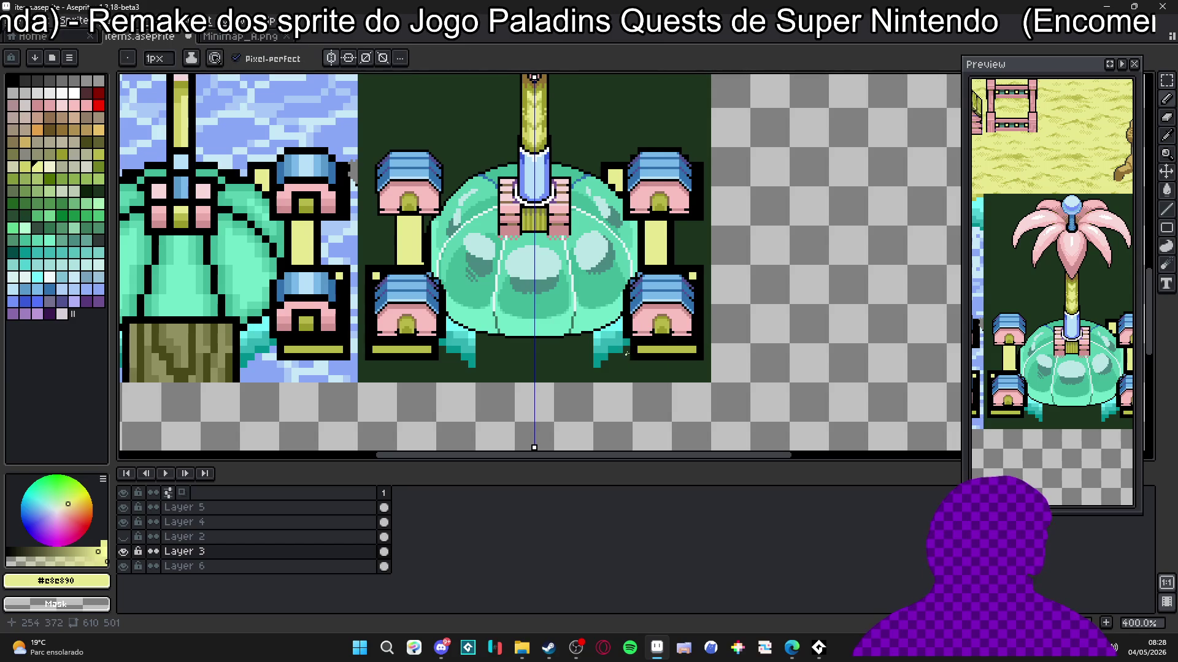
Step: With a 2px eraser, remove the black outline and teal pixels at the dome's foot
scroll(626, 353, "up", 5)
key("e")
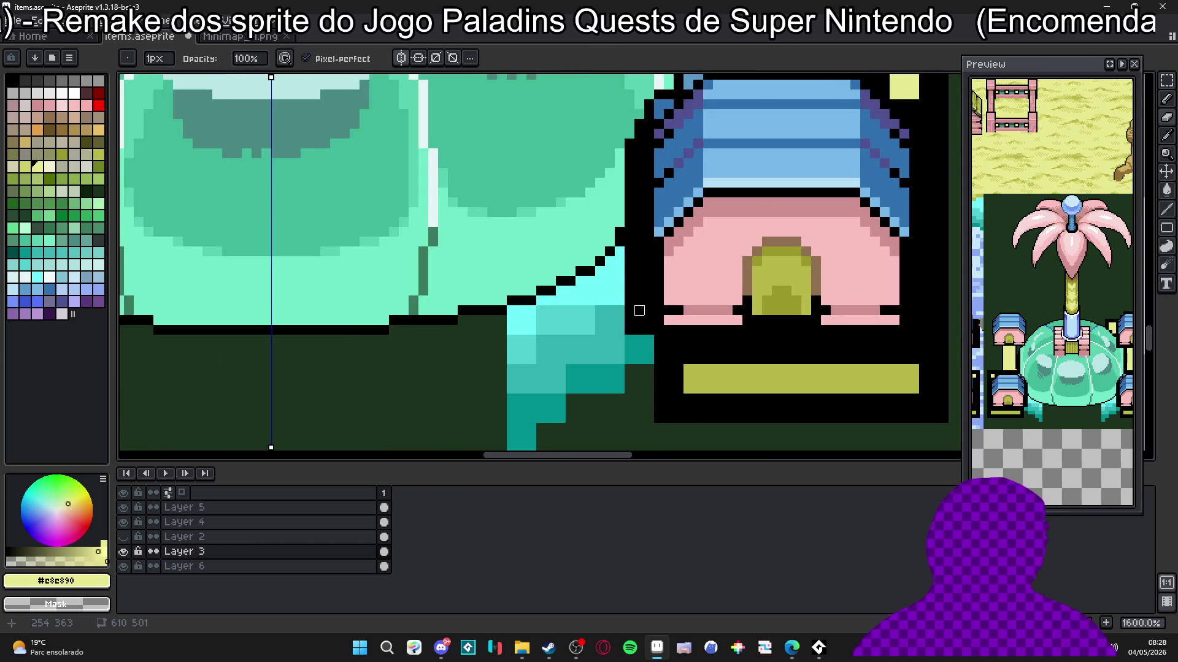
key("plus")
left_click_drag(644, 256, 639, 366)
left_click_drag(624, 252, 634, 325)
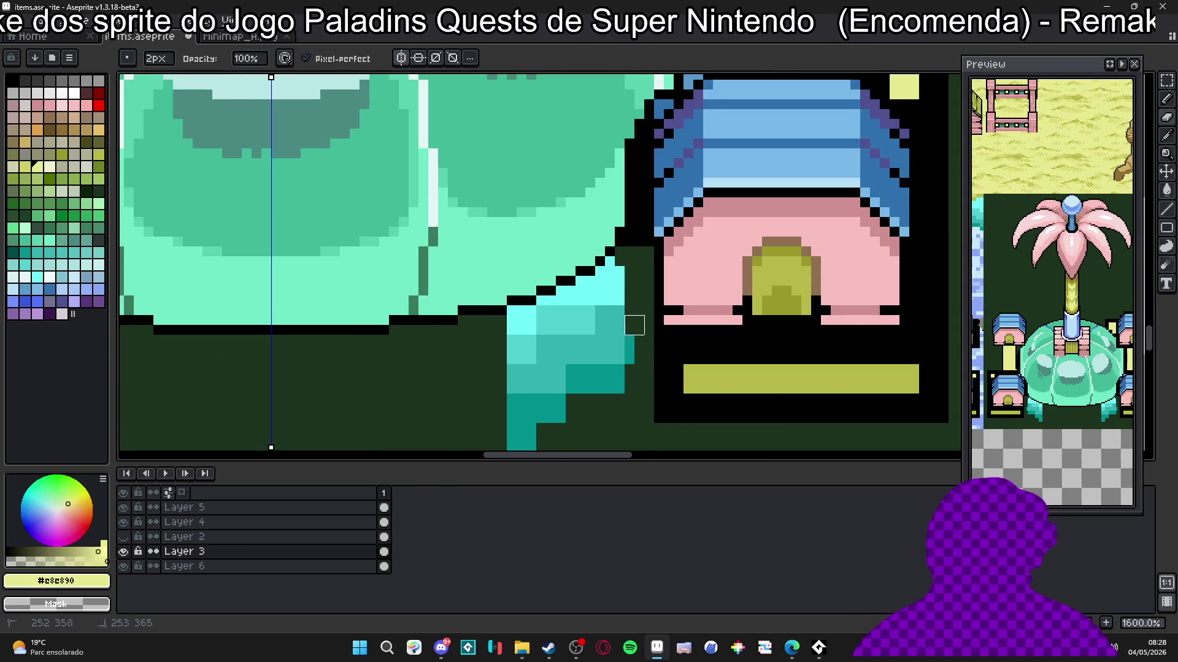
left_click_drag(614, 266, 615, 392)
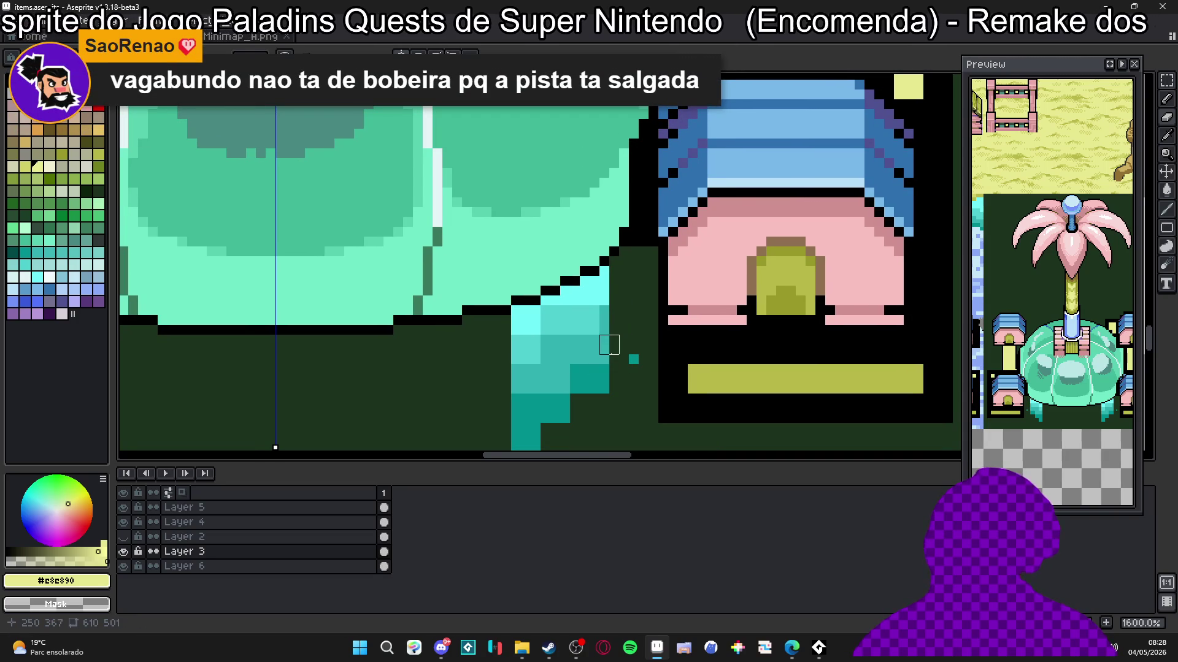
left_click_drag(609, 276, 619, 413)
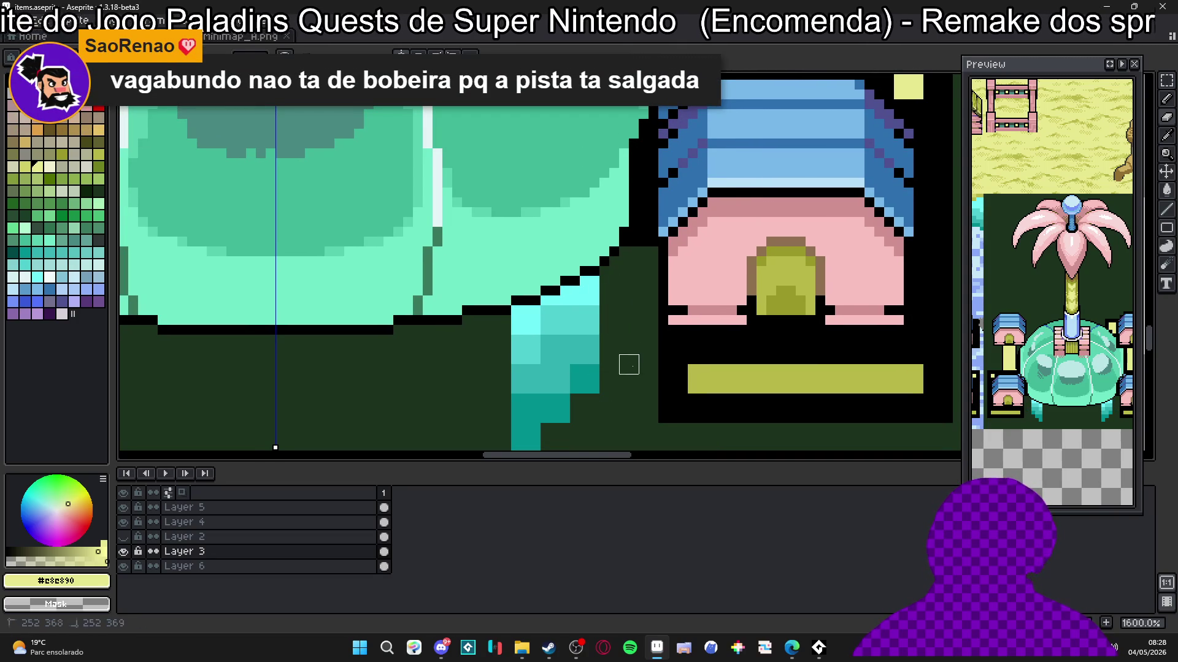
Step: Erase the remaining teal column between the dome and the right pillar base
left_click_drag(589, 325, 589, 384)
left_click_drag(570, 289, 570, 413)
left_click_drag(550, 306, 547, 414)
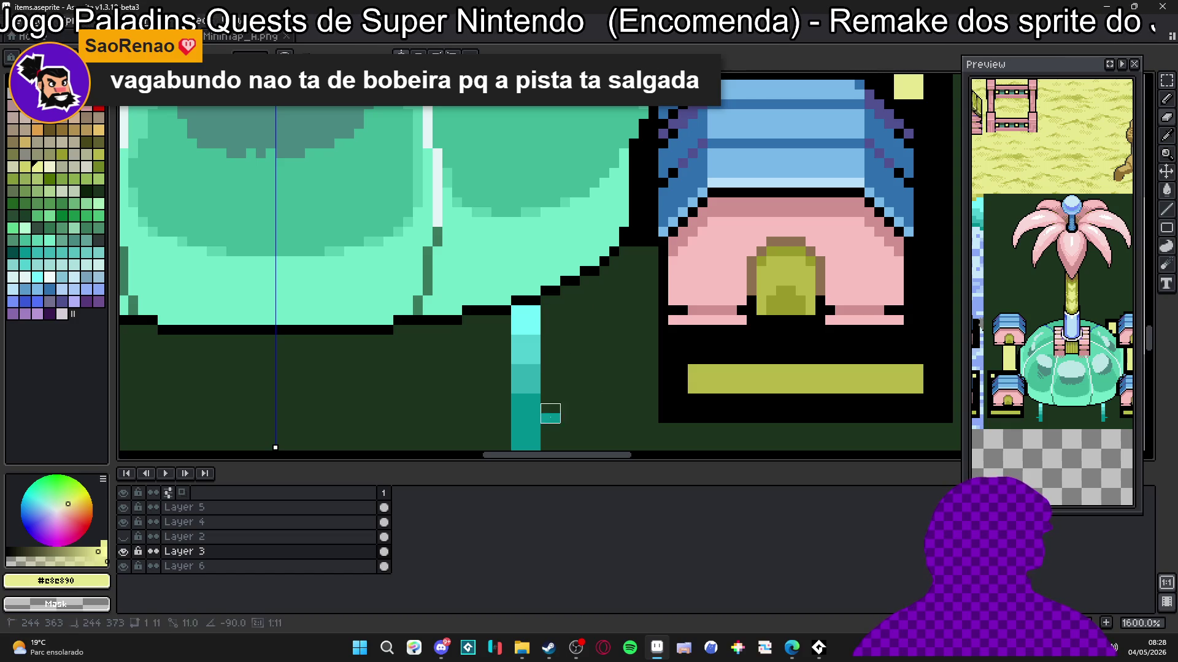
scroll(550, 405, "down", 3)
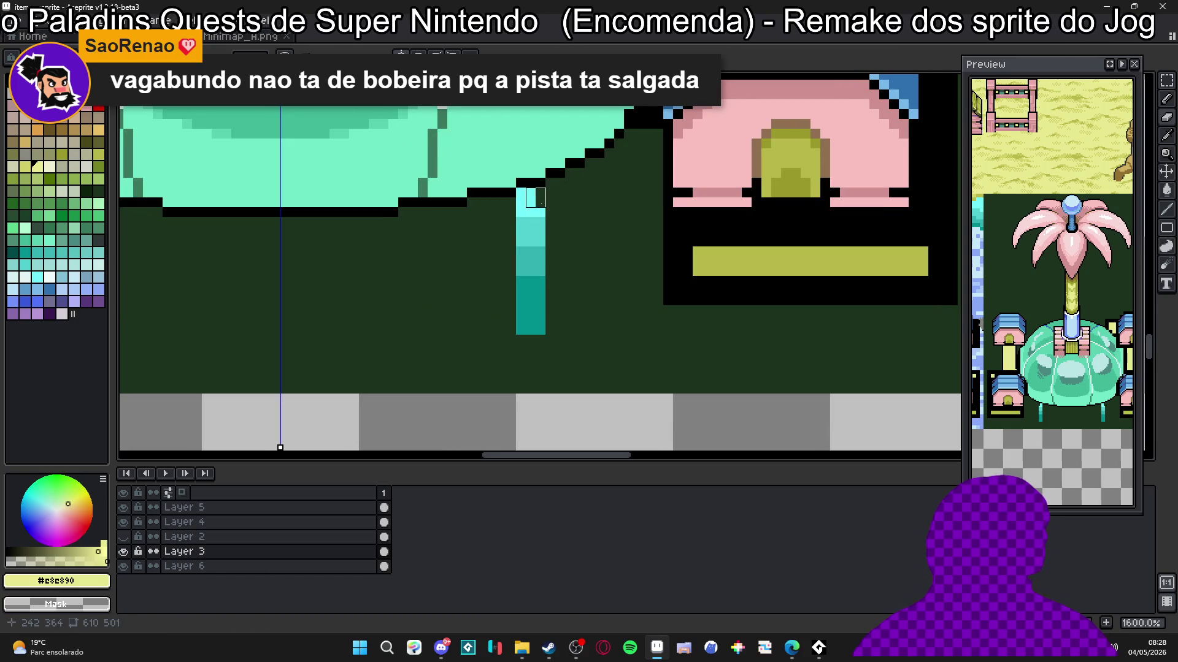
left_click_drag(536, 197, 544, 352)
left_click(526, 198)
left_click(526, 335, "shift")
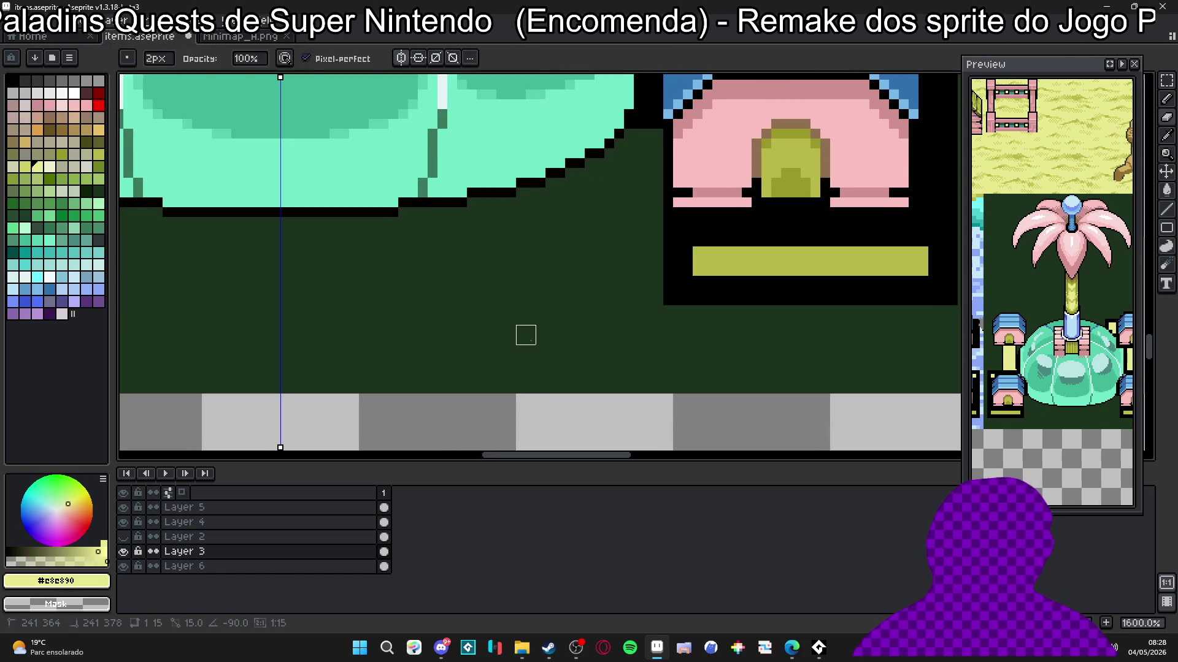
scroll(525, 335, "down", 1)
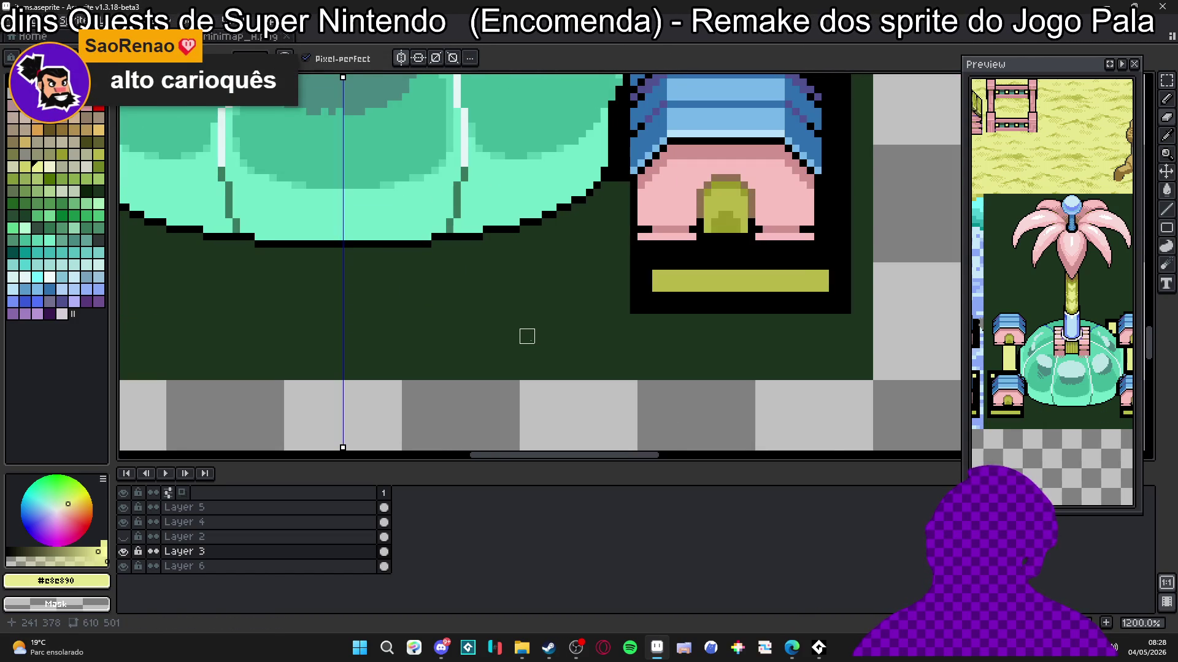
scroll(527, 336, "down", 1)
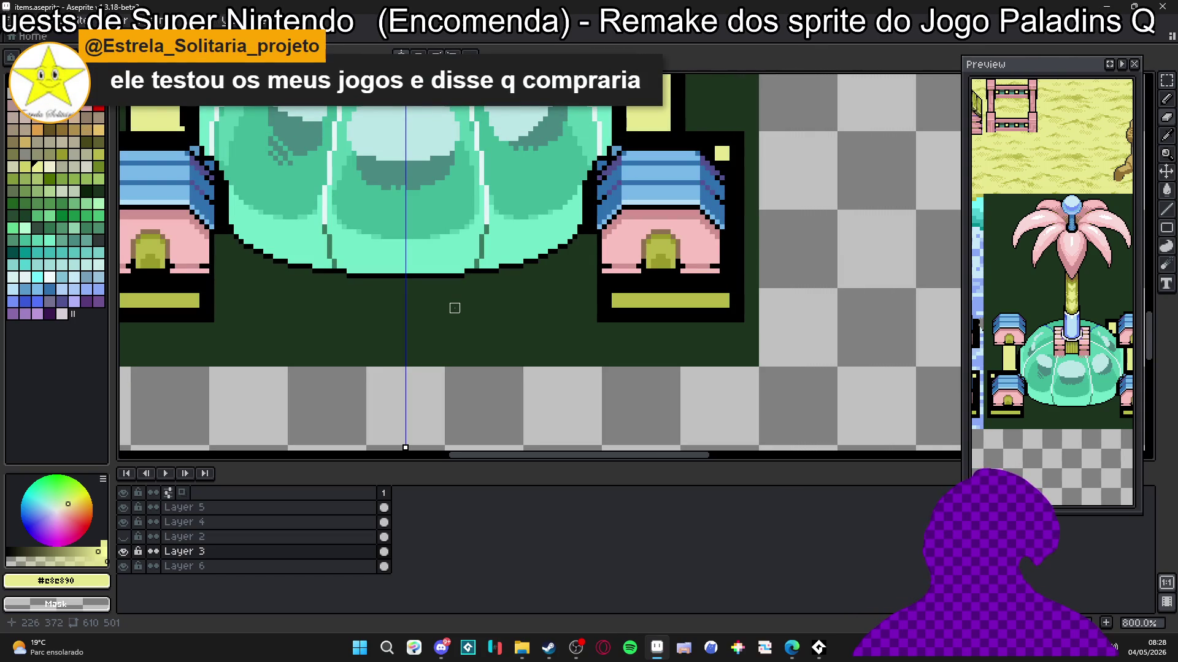
Step: Paint dark green over the black pixels beside the lower-left house's roof
left_click_drag(352, 288, 523, 381)
scroll(248, 246, "up", 5)
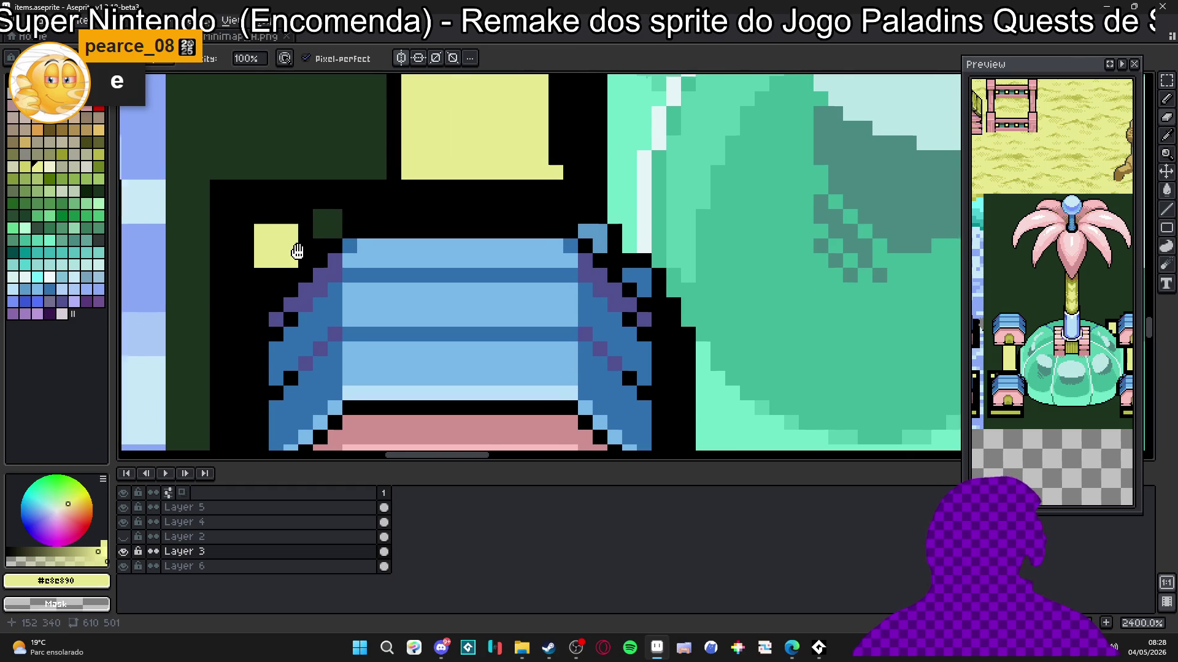
scroll(325, 223, "down", 1)
scroll(326, 200, "up", 1)
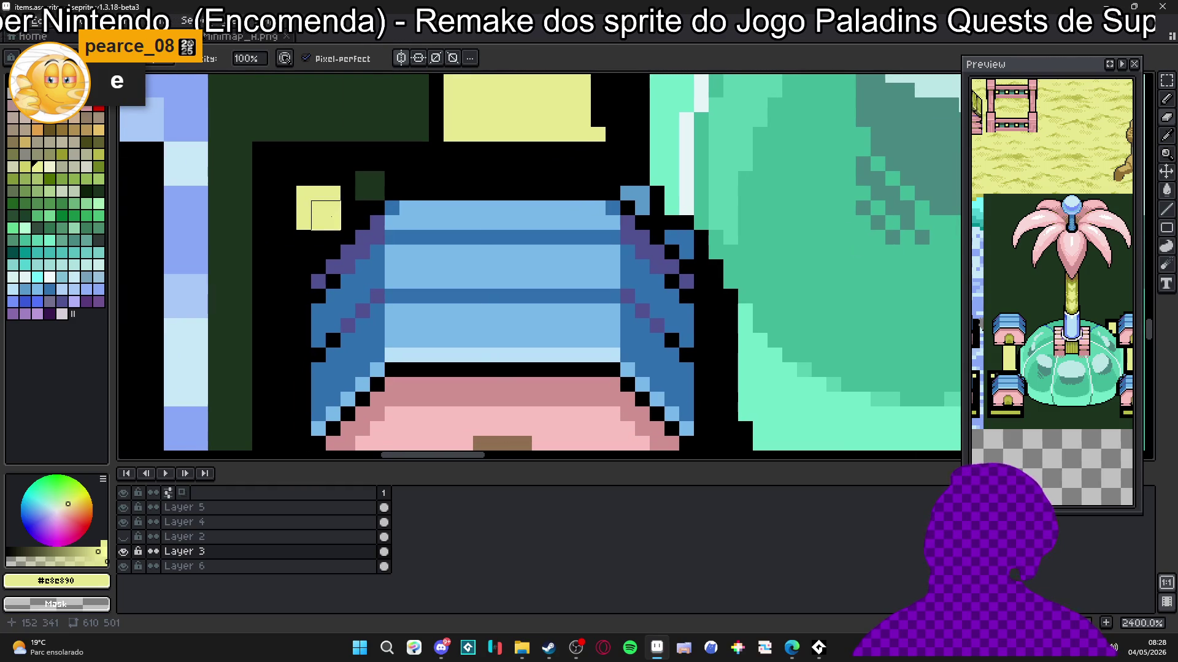
mouse_move(267, 275)
left_mouse_down()
mouse_move(237, 289)
mouse_move(252, 318)
left_mouse_up()
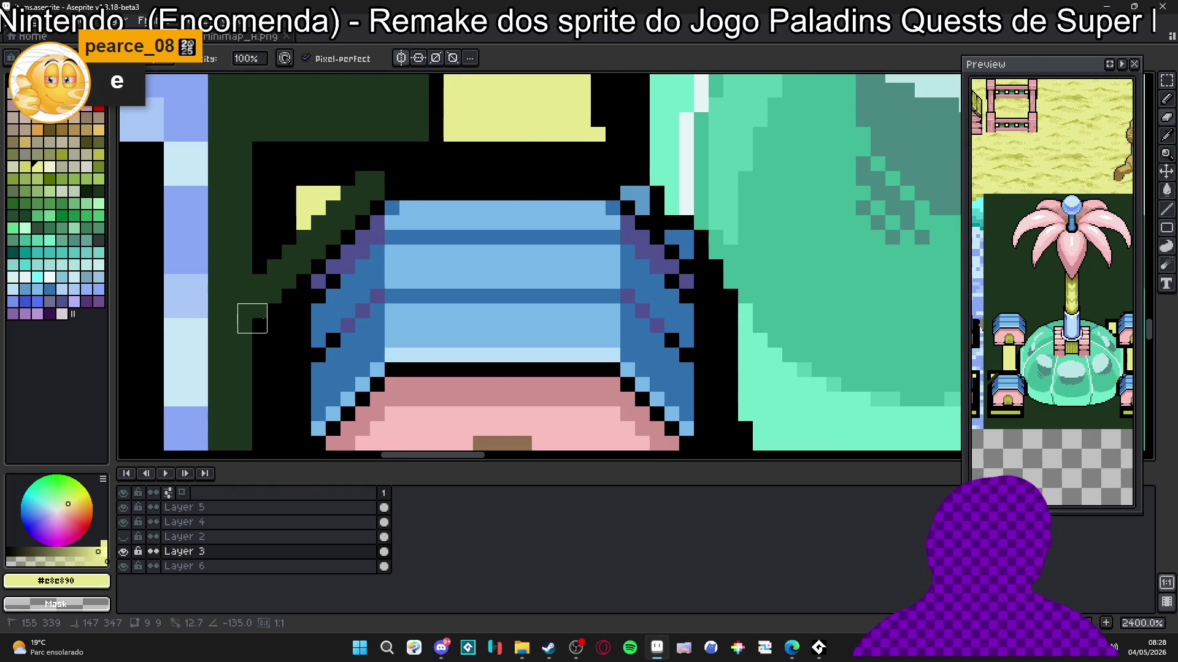
left_click_drag(281, 245, 276, 304)
mouse_move(364, 260)
left_mouse_down()
mouse_move(395, 245)
mouse_move(258, 256)
mouse_move(319, 289)
mouse_move(273, 318)
mouse_move(258, 255)
mouse_move(244, 257)
mouse_move(236, 322)
left_mouse_up()
left_click_drag(236, 322, 270, 153)
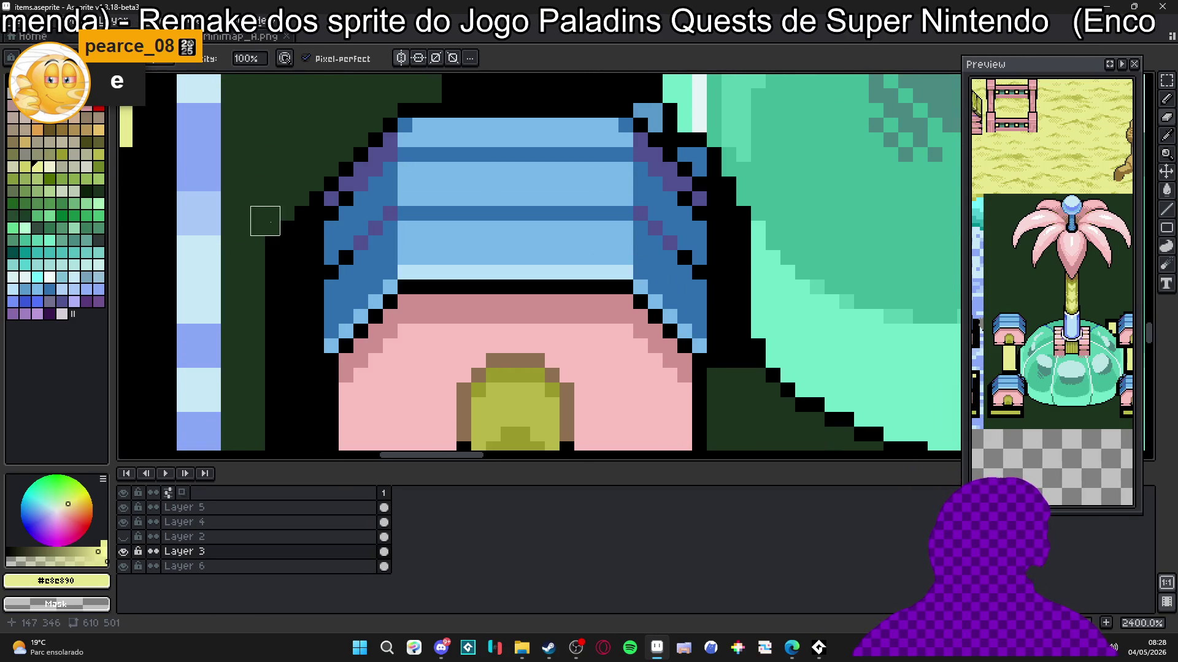
Step: Cover the black line left of the pink base and yellow bar with dark green
left_click_drag(295, 236, 299, 98)
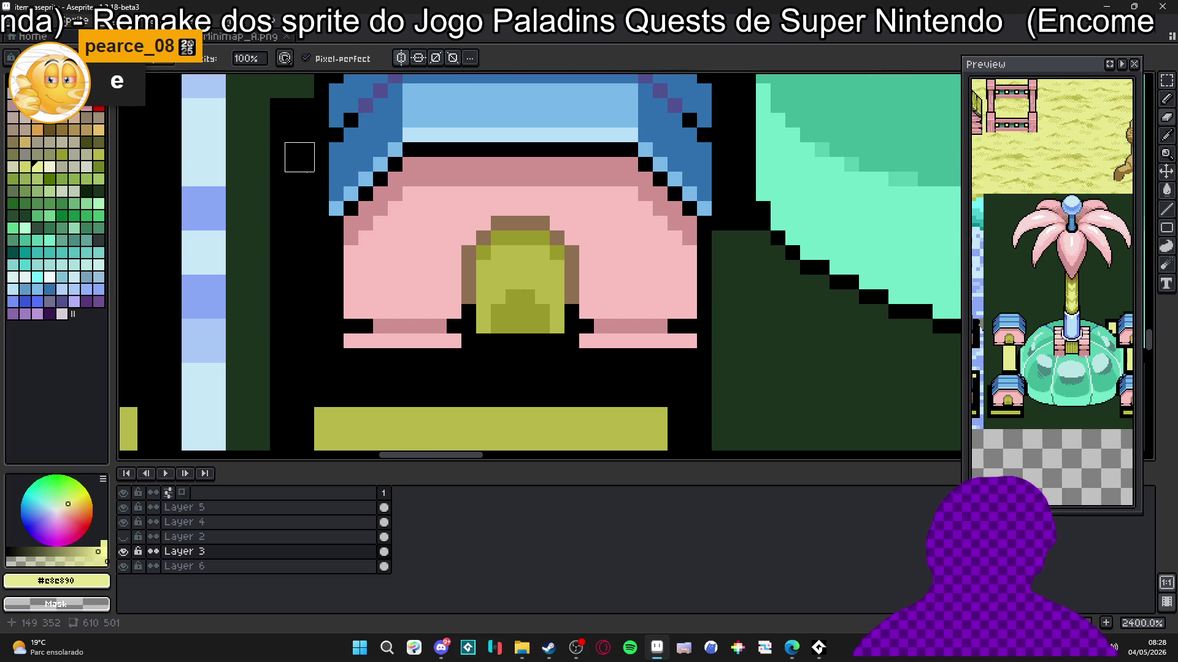
left_click_drag(314, 246, 303, 167)
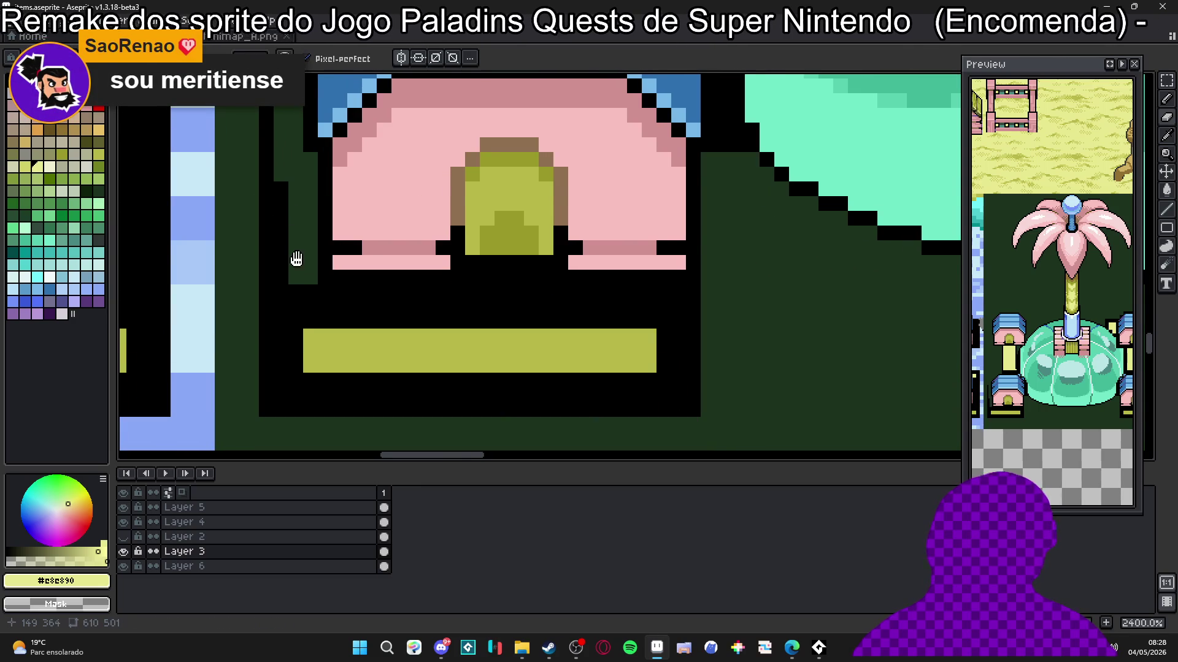
scroll(301, 276, "down", 4)
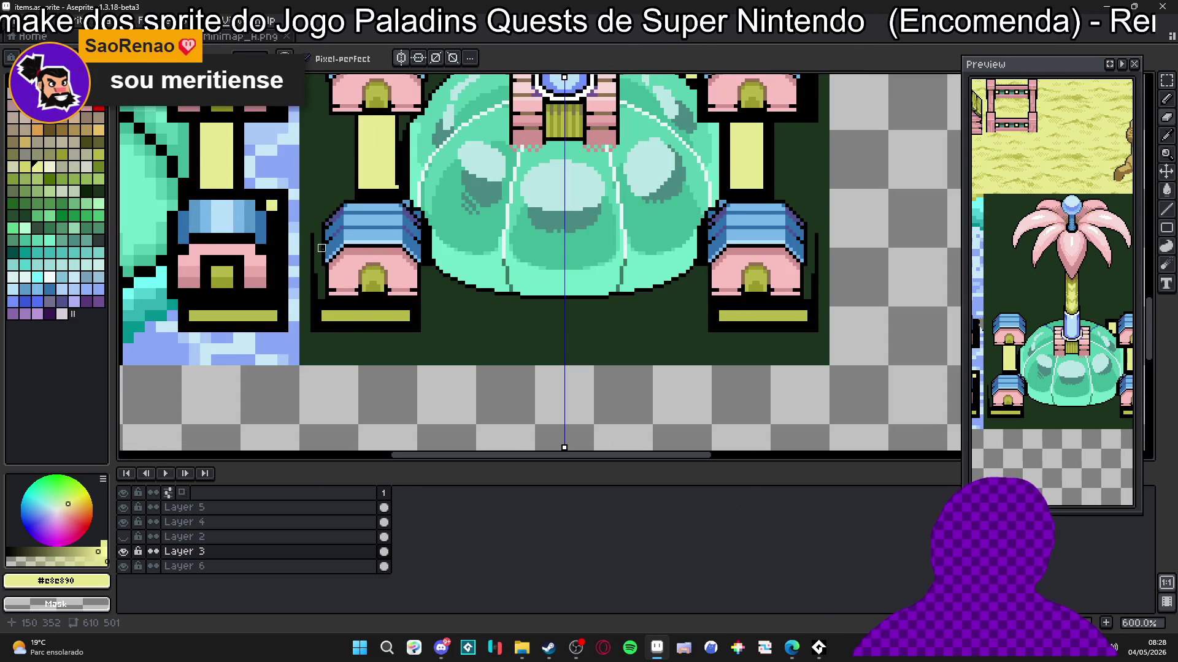
scroll(322, 248, "up", 2)
left_click_drag(299, 223, 307, 348)
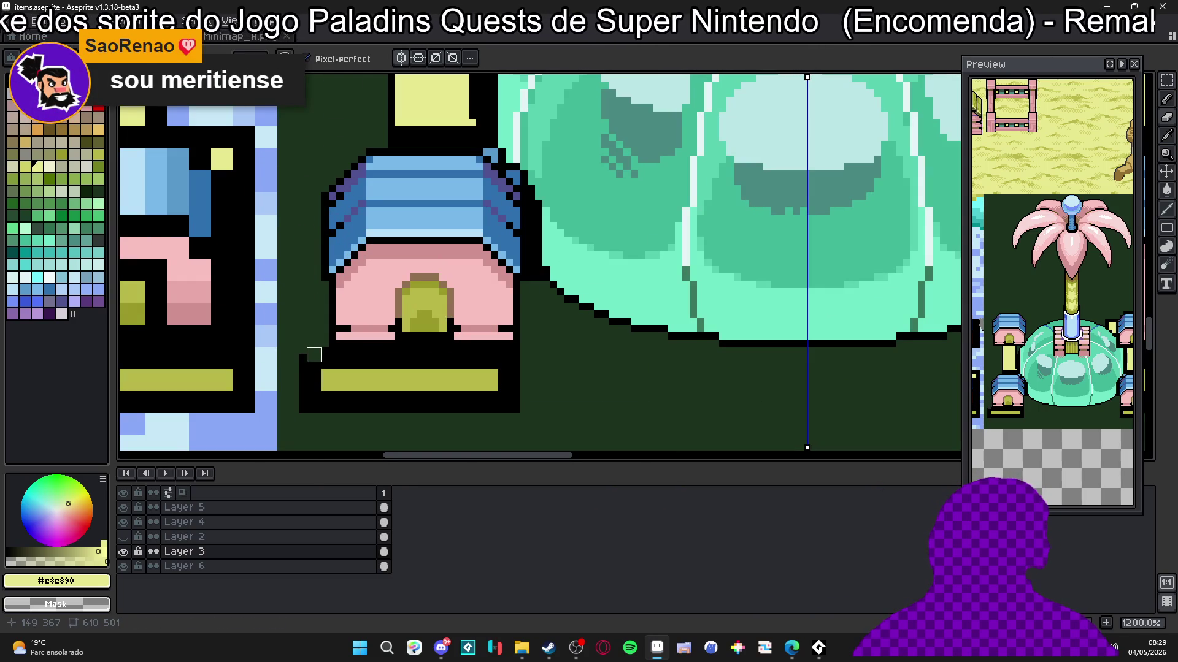
mouse_move(307, 362)
left_mouse_down()
mouse_move(302, 423)
mouse_move(513, 406)
left_mouse_up()
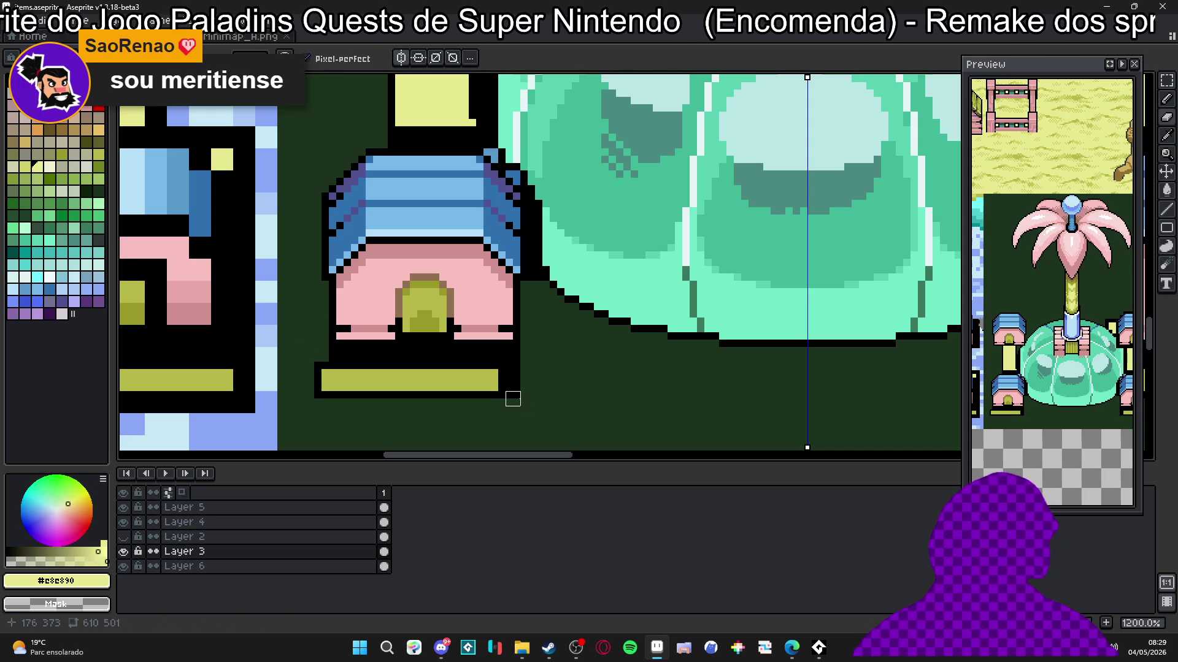
left_click(502, 388, "alt")
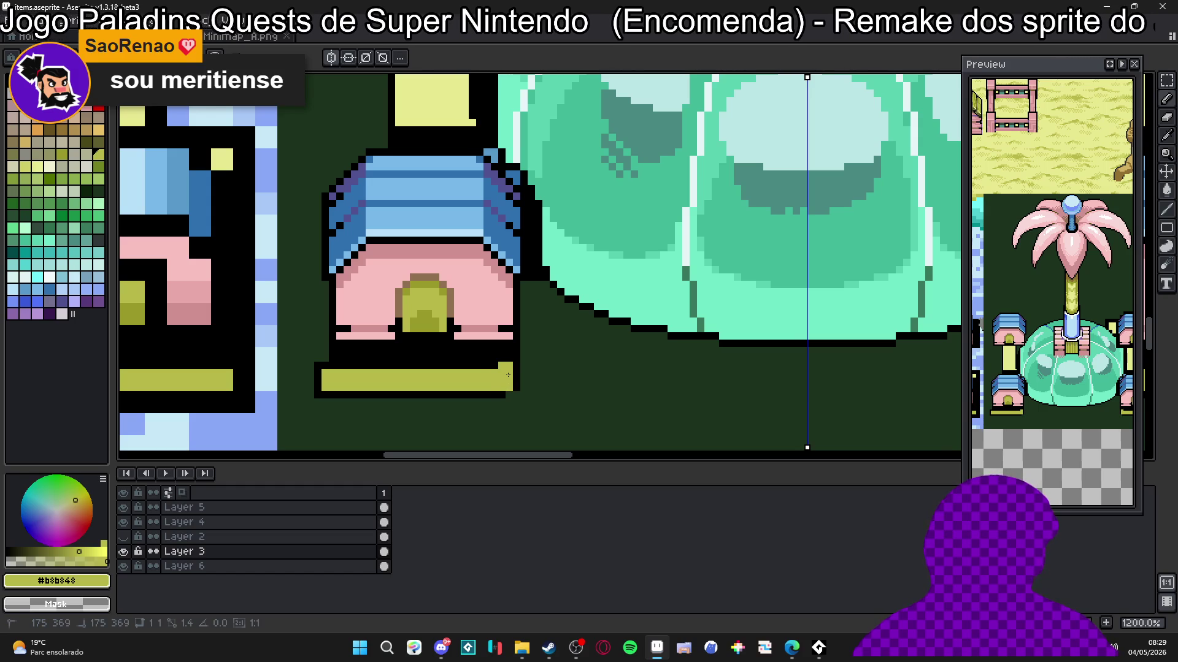
left_click(503, 360, "alt")
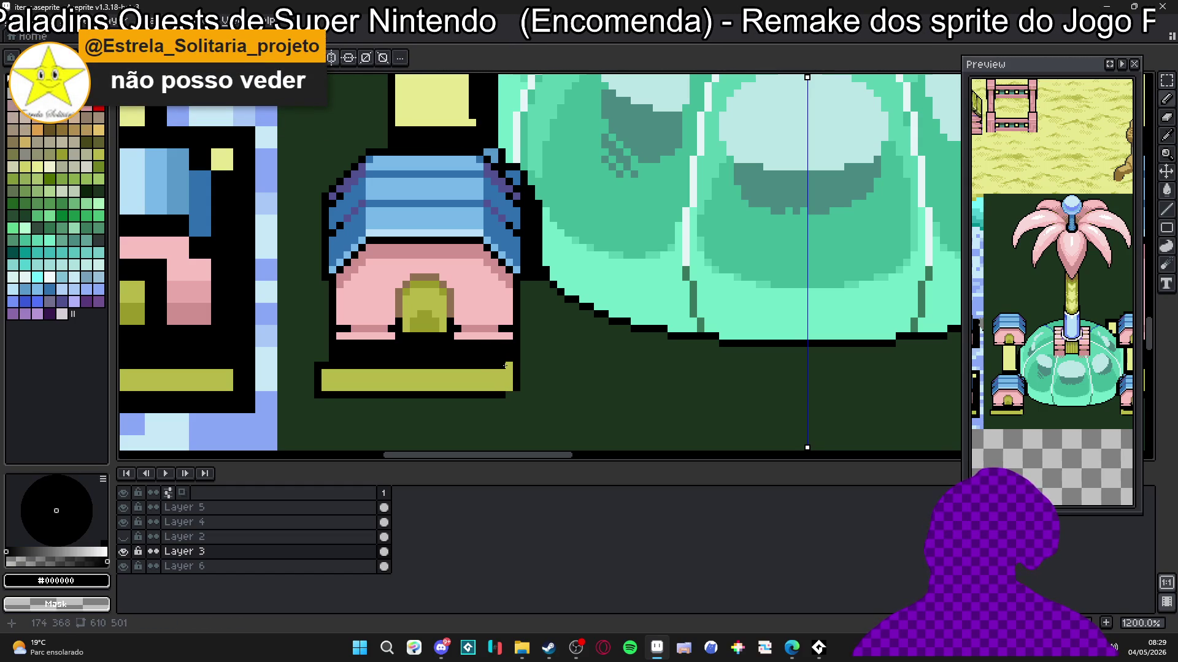
scroll(494, 377, "up", 3)
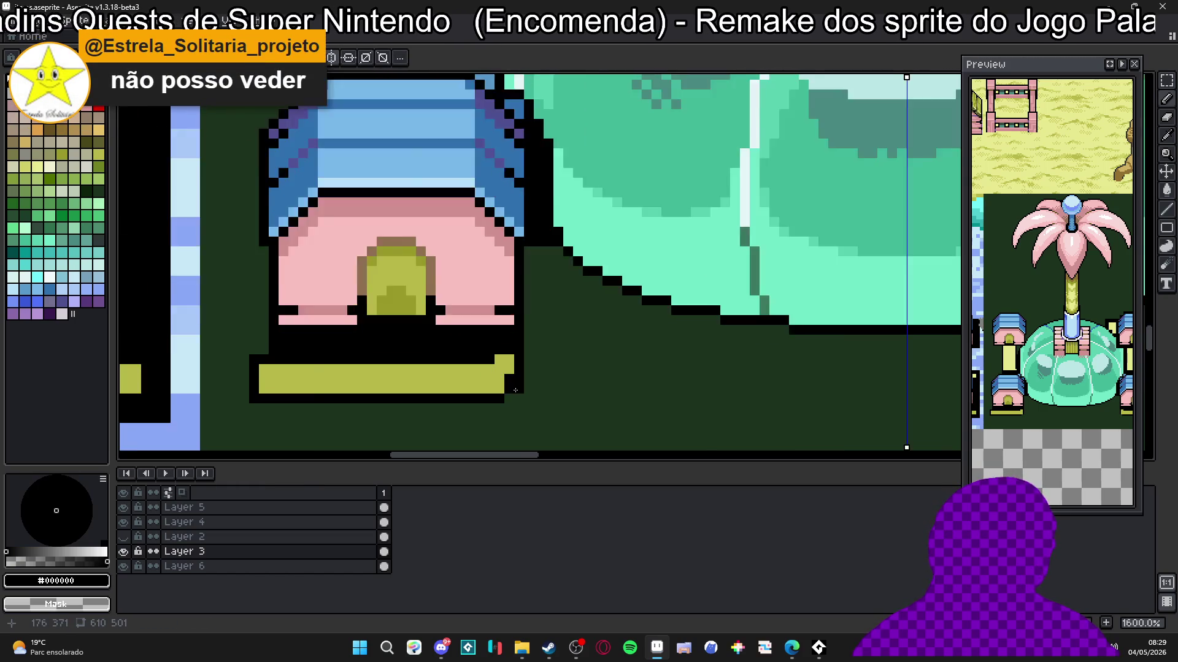
Step: Select the yellow footing bar under the pillar base and move it down
key("m")
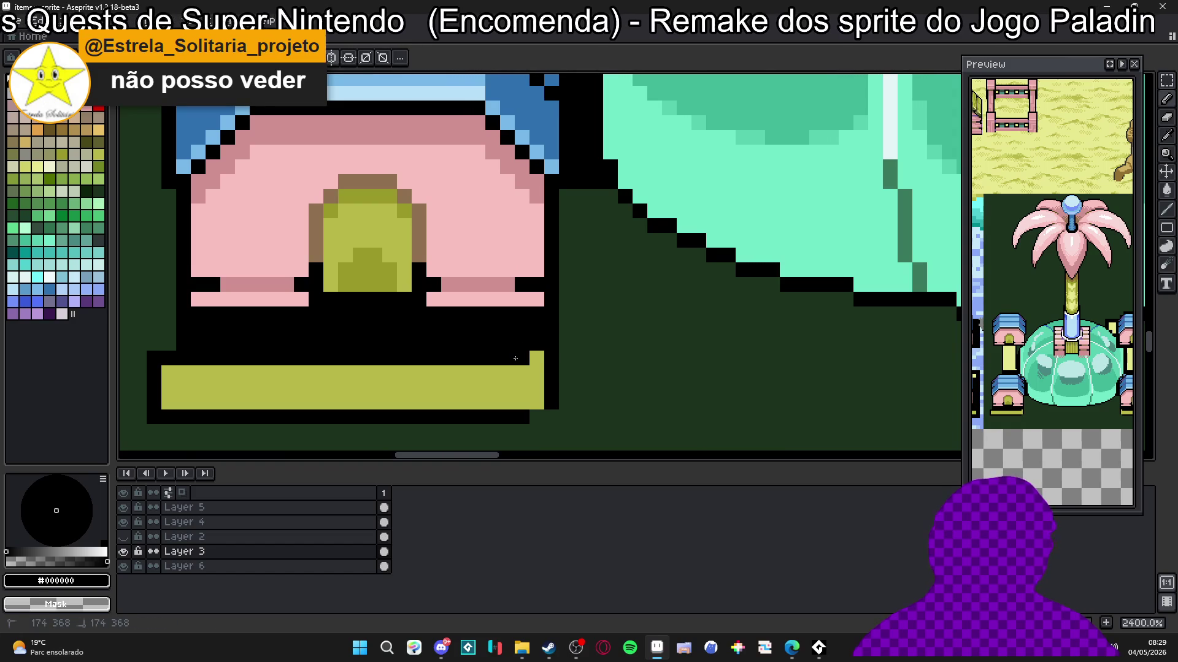
scroll(534, 358, "down", 3)
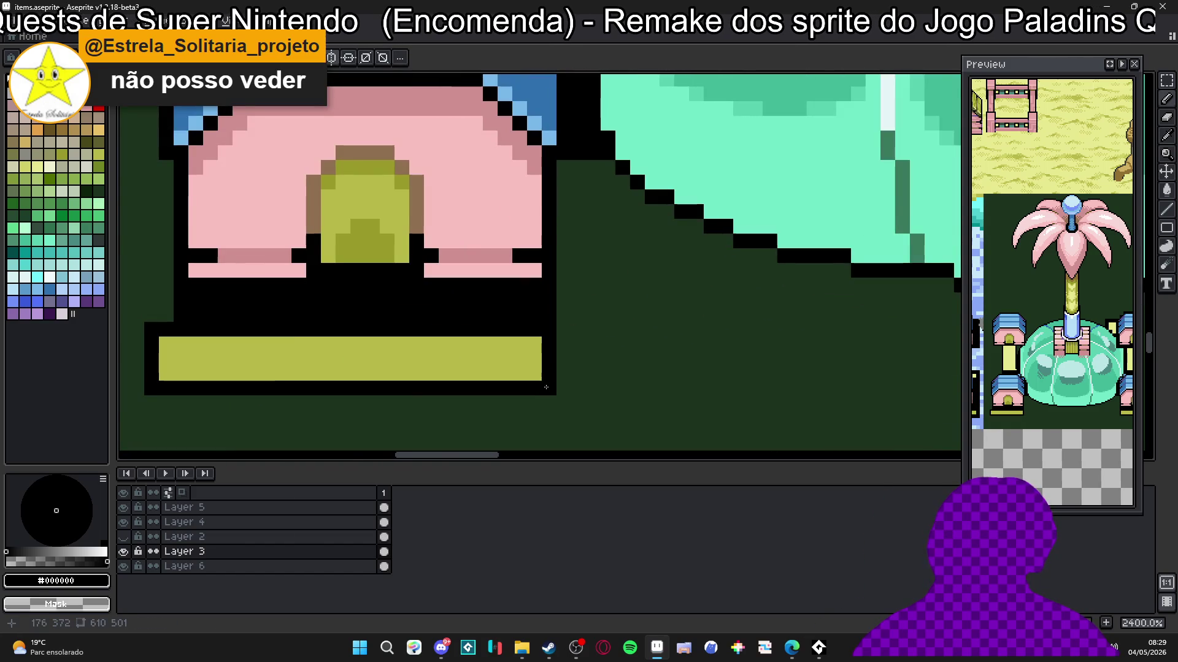
scroll(546, 388, "down", 4)
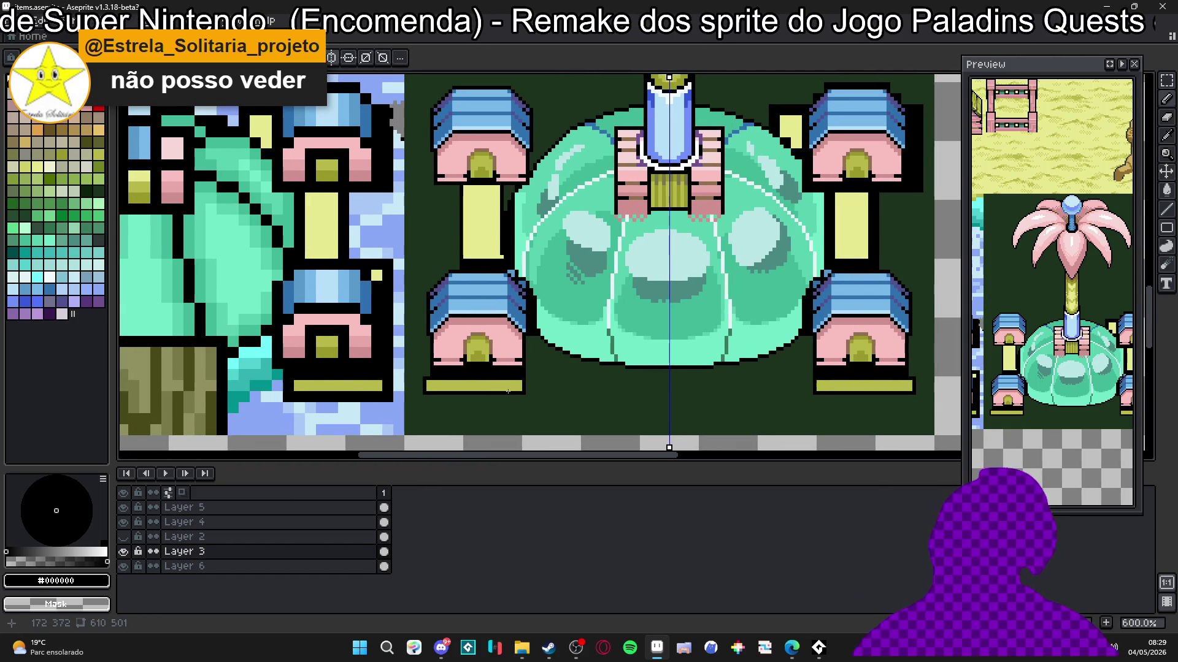
scroll(509, 386, "up", 1)
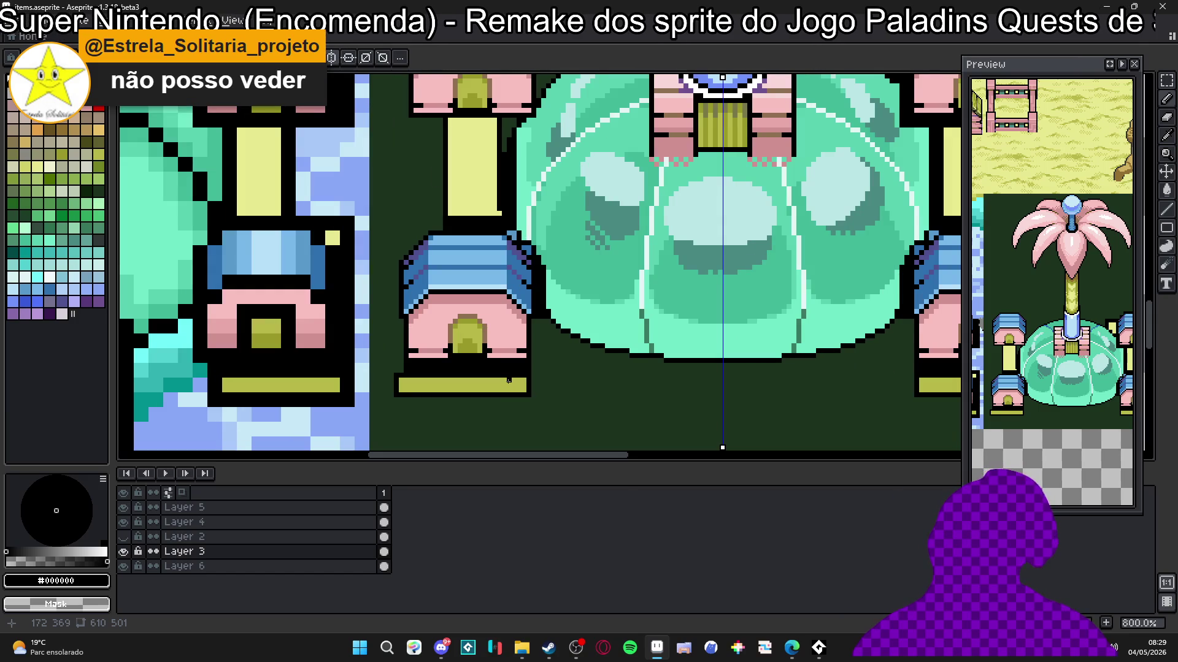
scroll(509, 374, "up", 4)
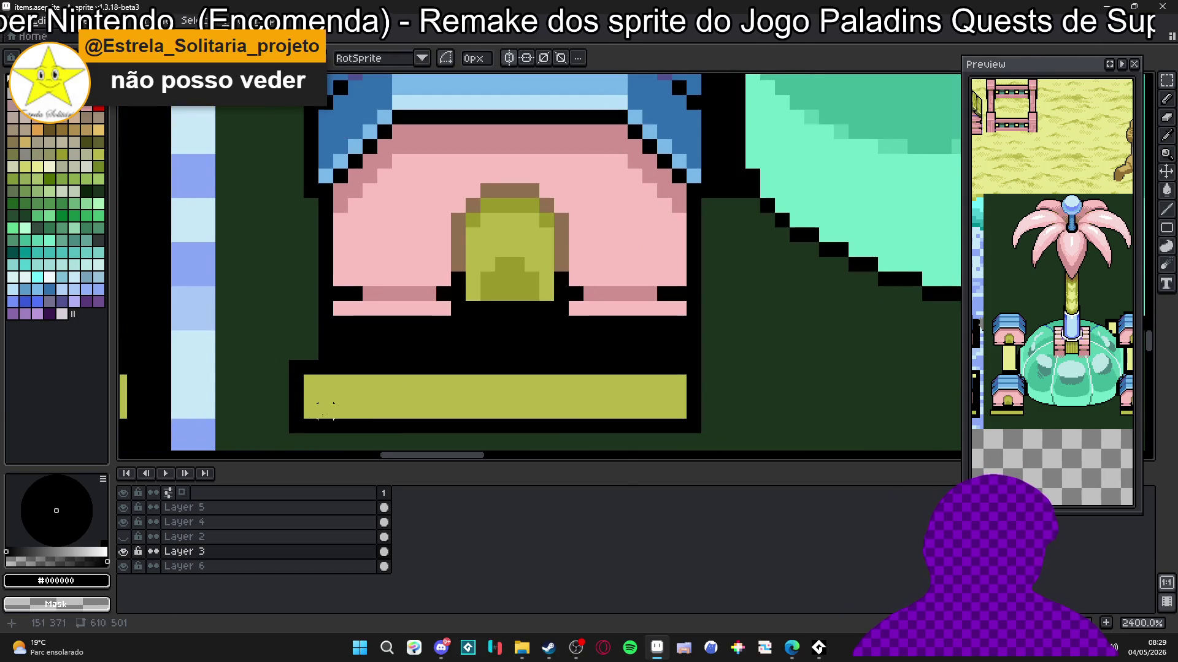
mouse_move(290, 432)
left_mouse_down()
mouse_move(436, 388)
mouse_move(701, 359)
mouse_move(660, 360)
mouse_move(673, 349)
left_mouse_up()
scroll(673, 349, "down", 6)
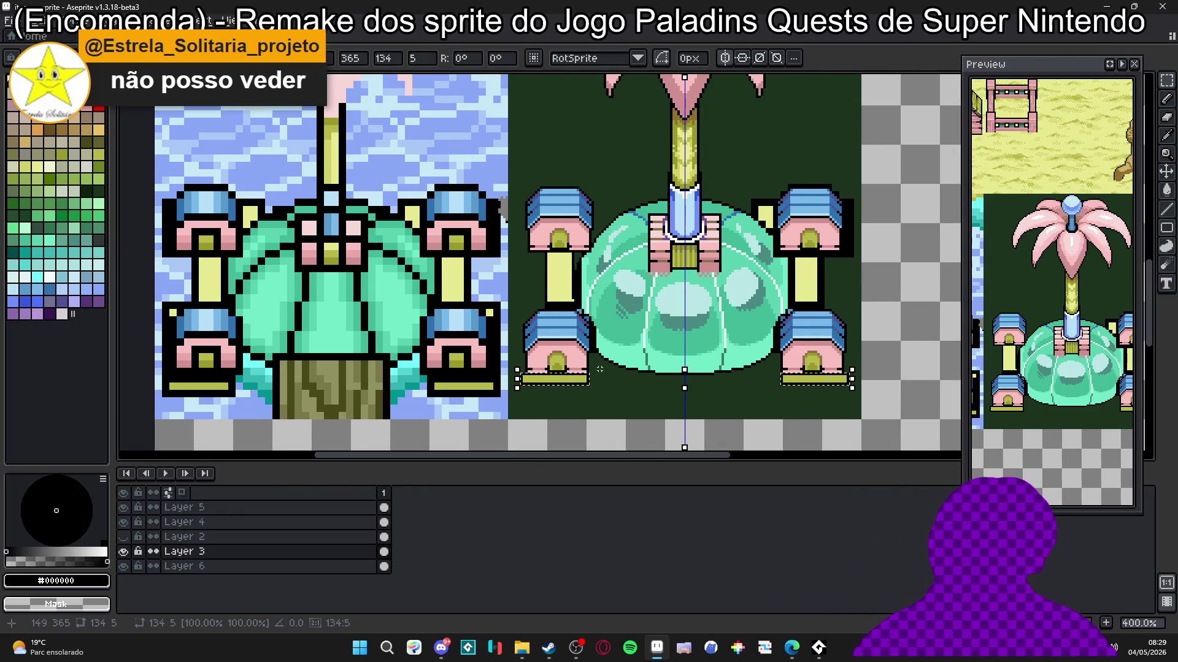
scroll(602, 369, "up", 3)
left_click_drag(573, 384, 578, 395)
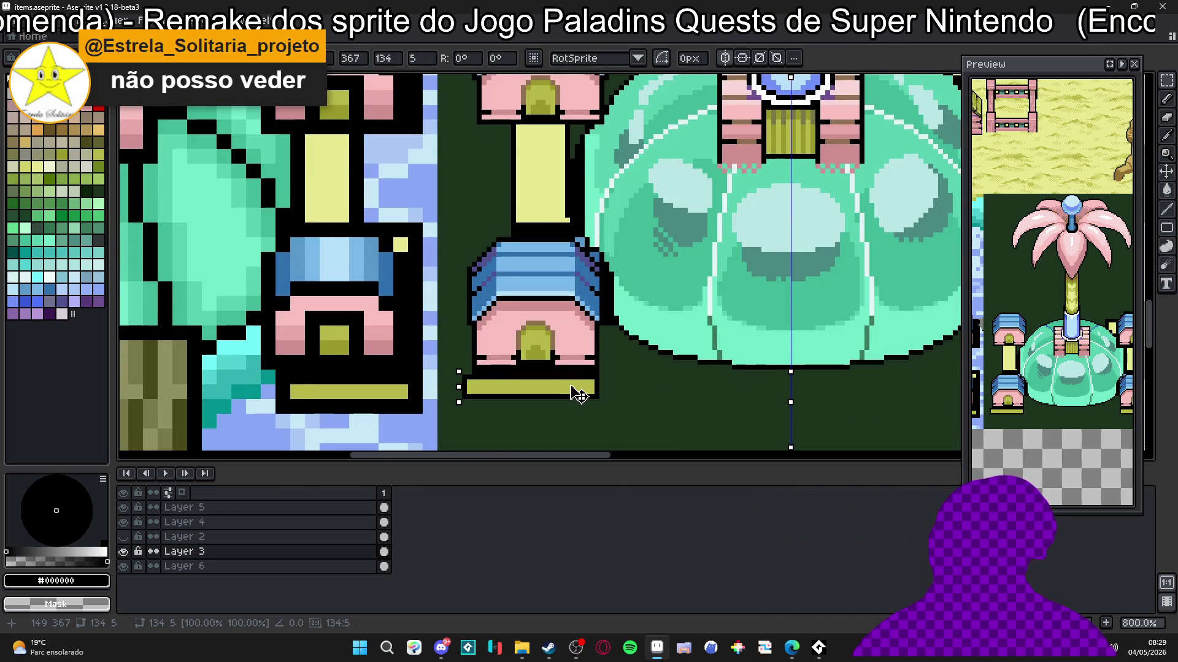
Step: Nudge the bar back up so it sits one pixel lower, and drop the selection
scroll(580, 391, "down", 3)
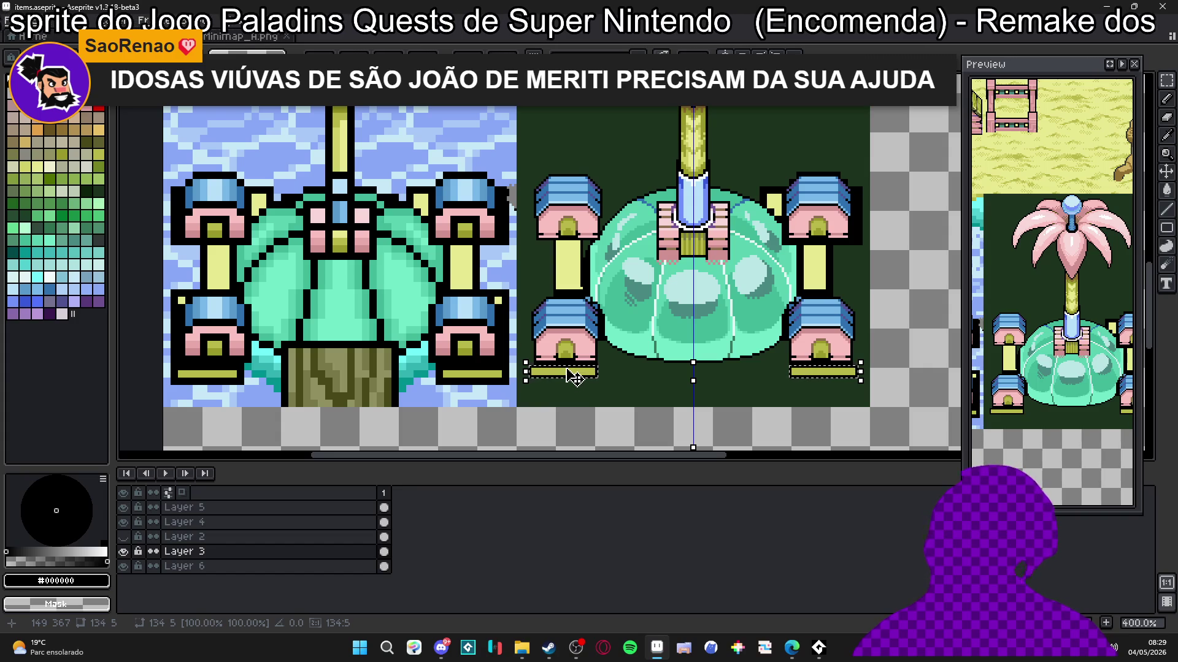
scroll(592, 387, "up", 1)
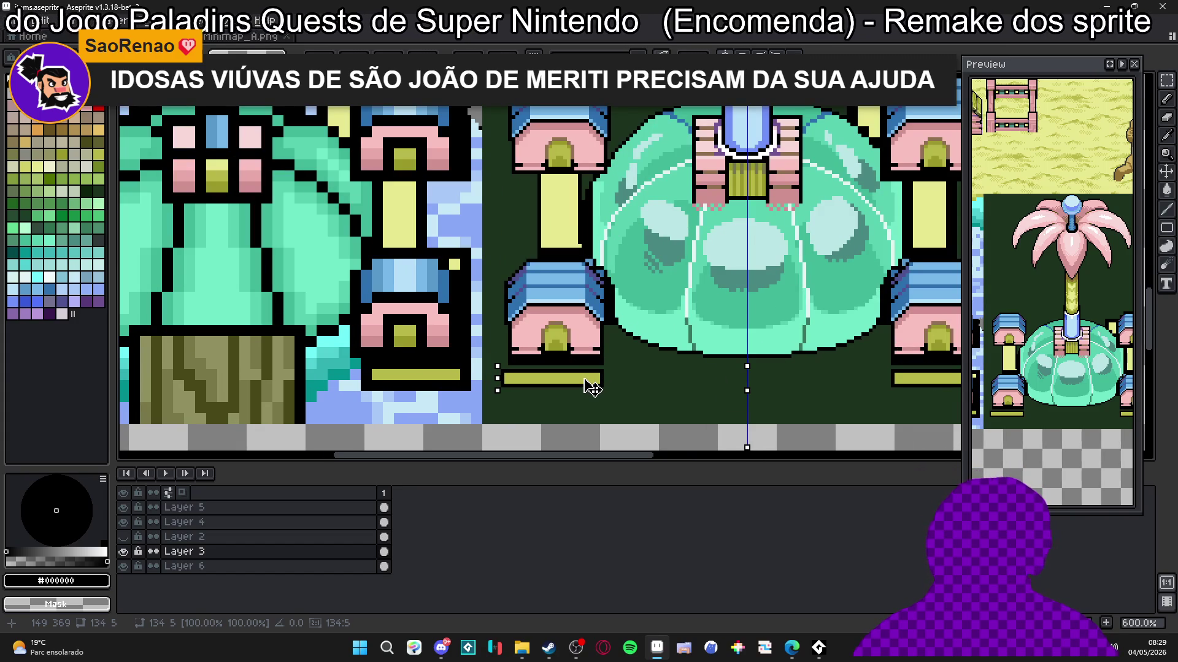
left_click_drag(592, 388, 592, 384)
key("b")
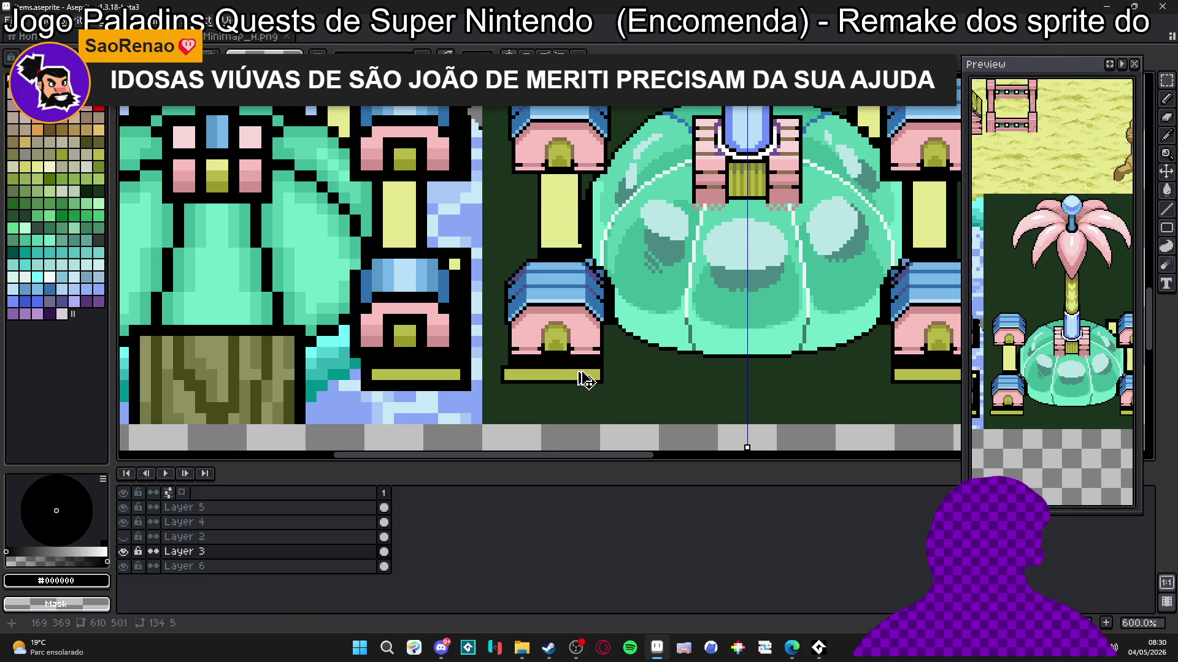
scroll(576, 359, "down", 1)
scroll(576, 359, "up", 6)
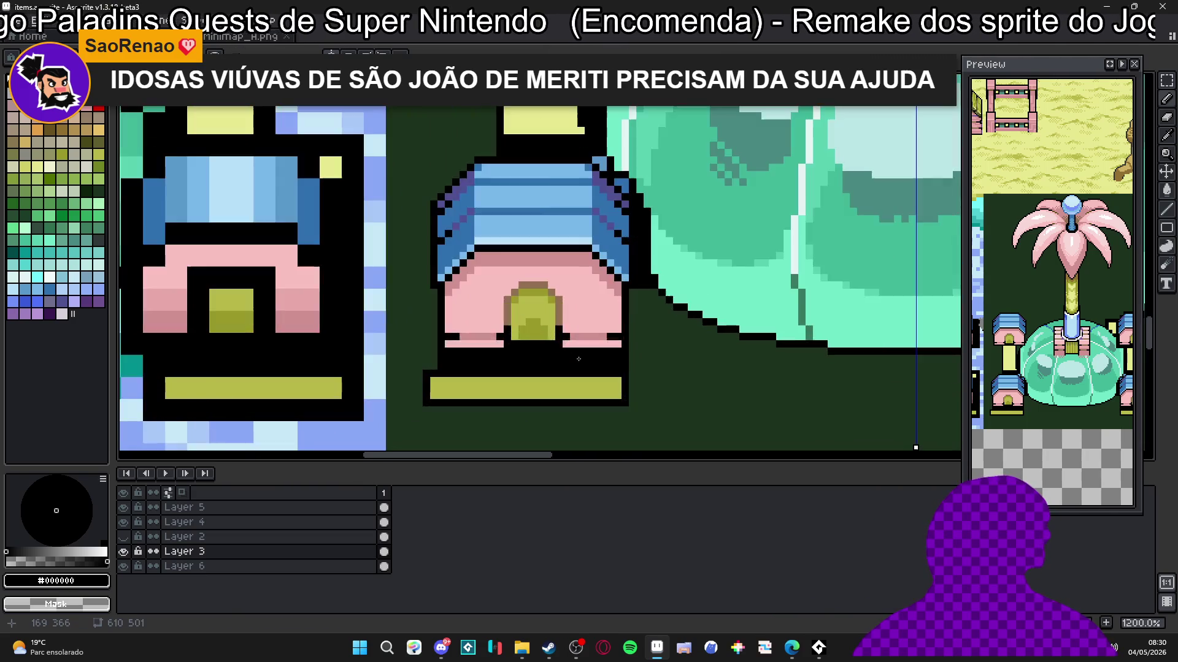
left_click(580, 400, "alt")
Step: Paint light-yellow pixels beside the footing bar, undoing an extra block
scroll(580, 400, "down", 6)
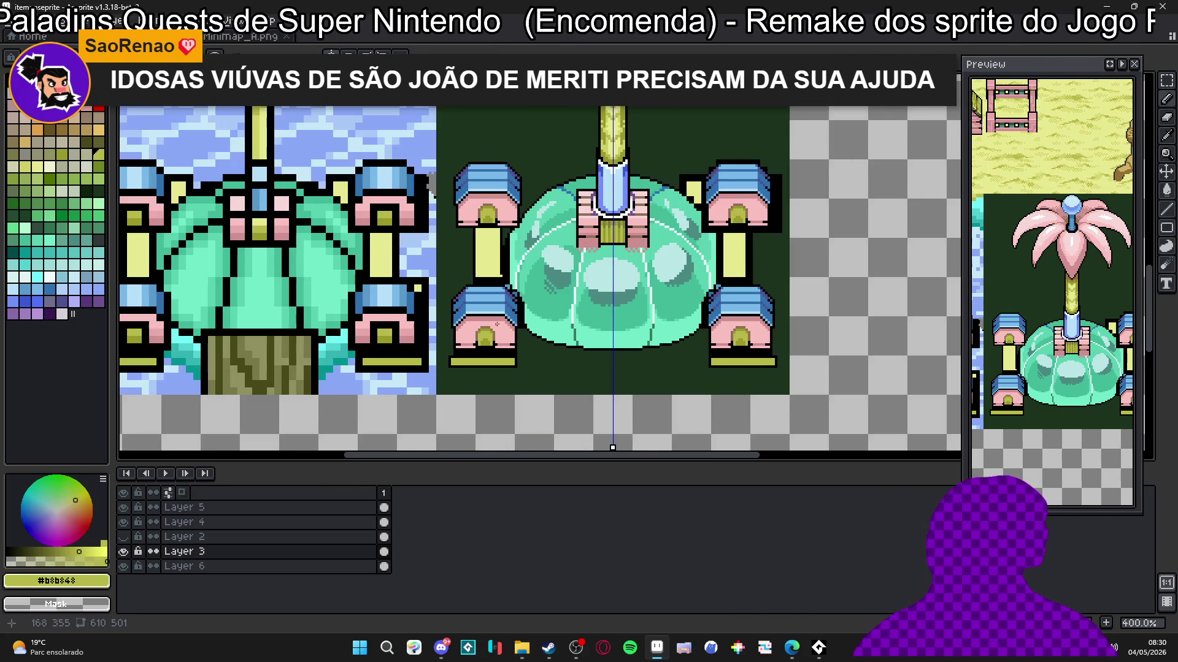
left_click(497, 351, "alt")
scroll(497, 350, "up", 1)
scroll(497, 351, "up", 5)
mouse_move(542, 374)
left_mouse_down()
mouse_move(535, 359)
mouse_move(455, 386)
mouse_move(196, 367)
left_mouse_up()
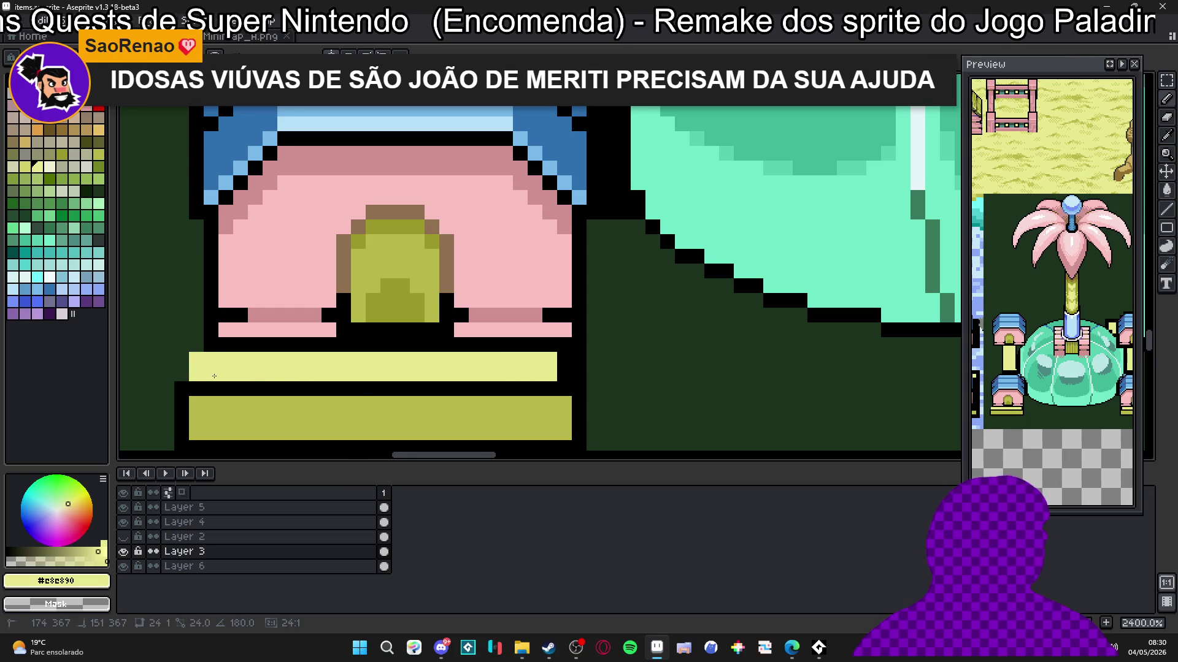
mouse_move(287, 358)
left_mouse_down()
mouse_move(355, 350)
mouse_move(396, 366)
left_mouse_up()
left_click(396, 366)
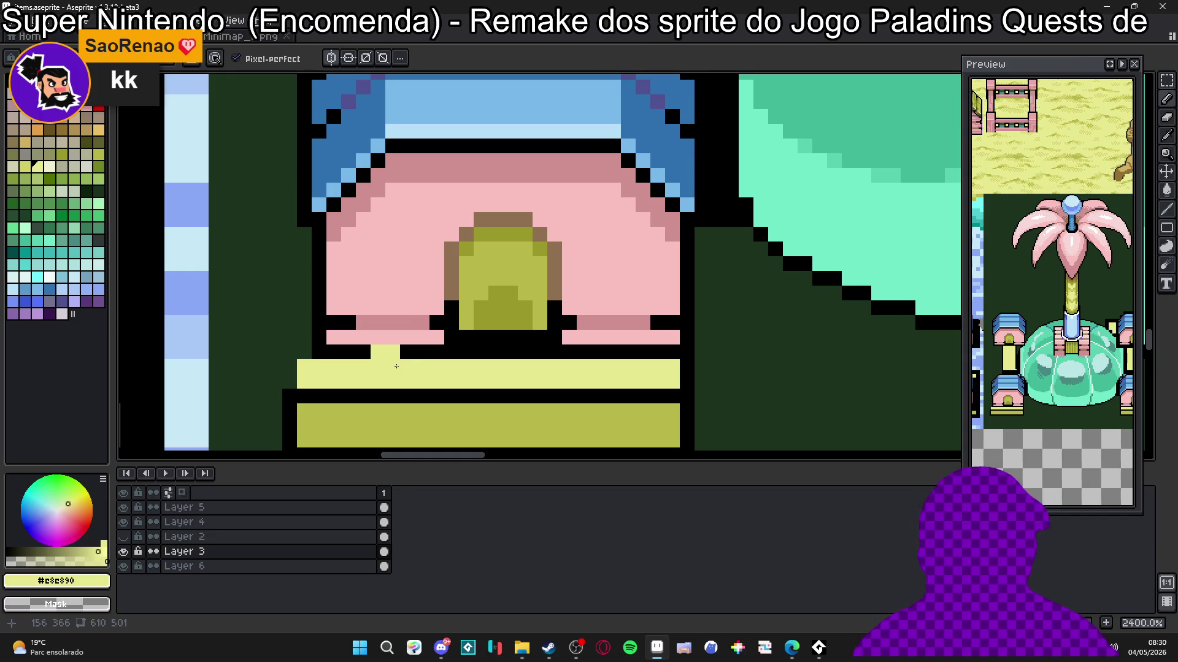
key("ctrl+z")
Step: Draw a black outline line up the upper-left pillar's left side
left_click(292, 394, "alt")
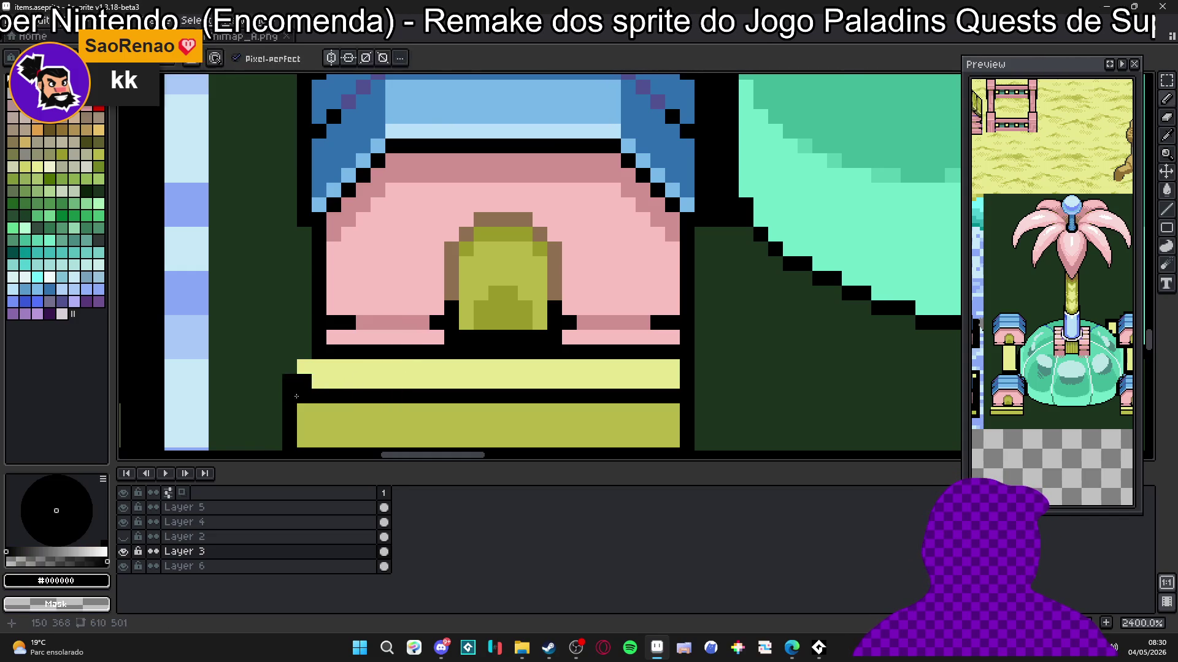
scroll(292, 394, "down", 5)
scroll(293, 395, "up", 3)
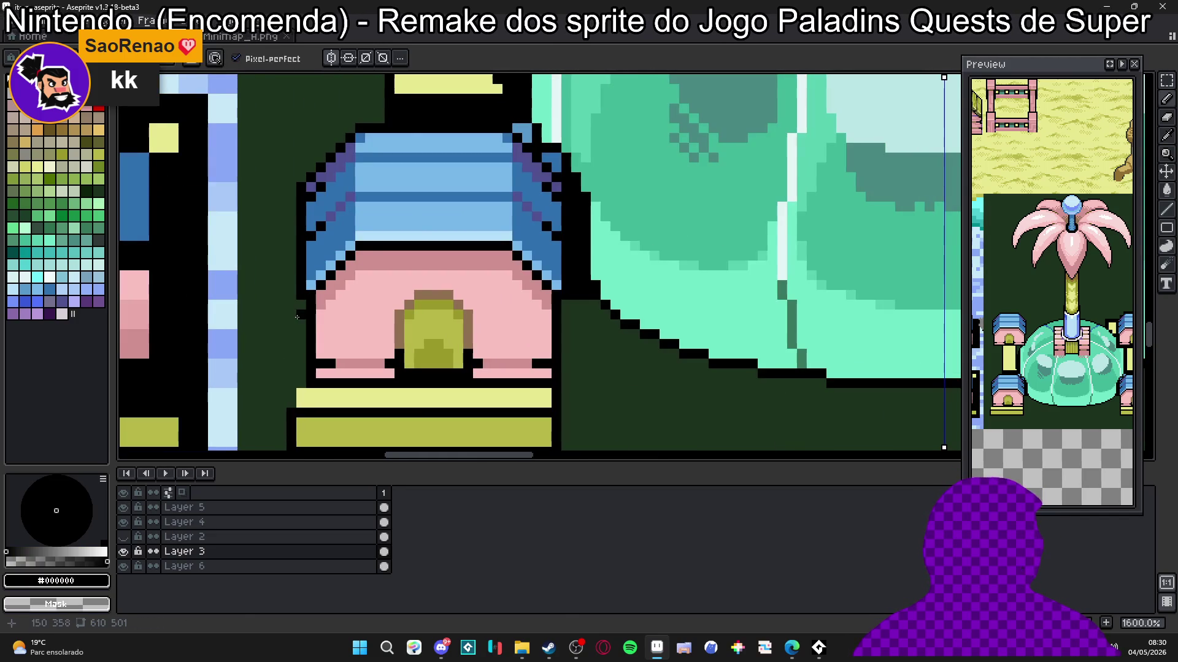
mouse_move(287, 407)
left_mouse_down()
mouse_move(289, 245)
mouse_move(296, 276)
left_mouse_up()
scroll(296, 276, "down", 3)
scroll(296, 276, "up", 4)
Step: Add a pale yellow stroke down the pillar's left edge beside the outline
left_click(293, 338, "alt")
left_click(287, 247)
left_click_drag(288, 249, 288, 336)
scroll(305, 338, "down", 4)
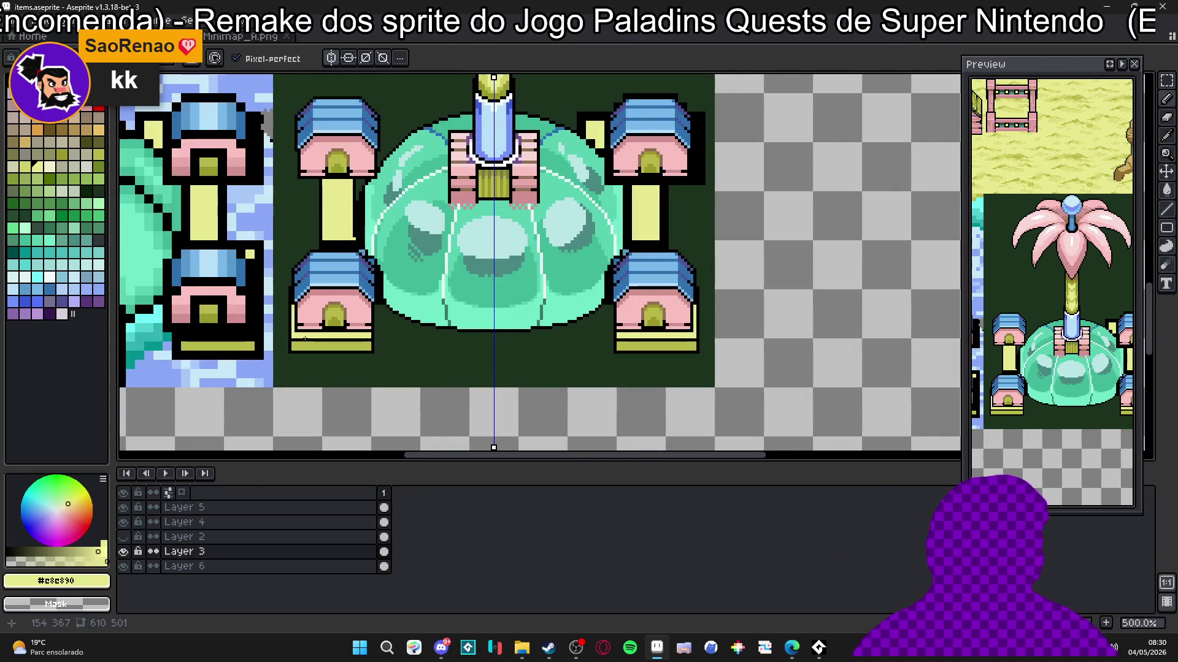
scroll(584, 340, "up", 2)
left_click(431, 256, "alt")
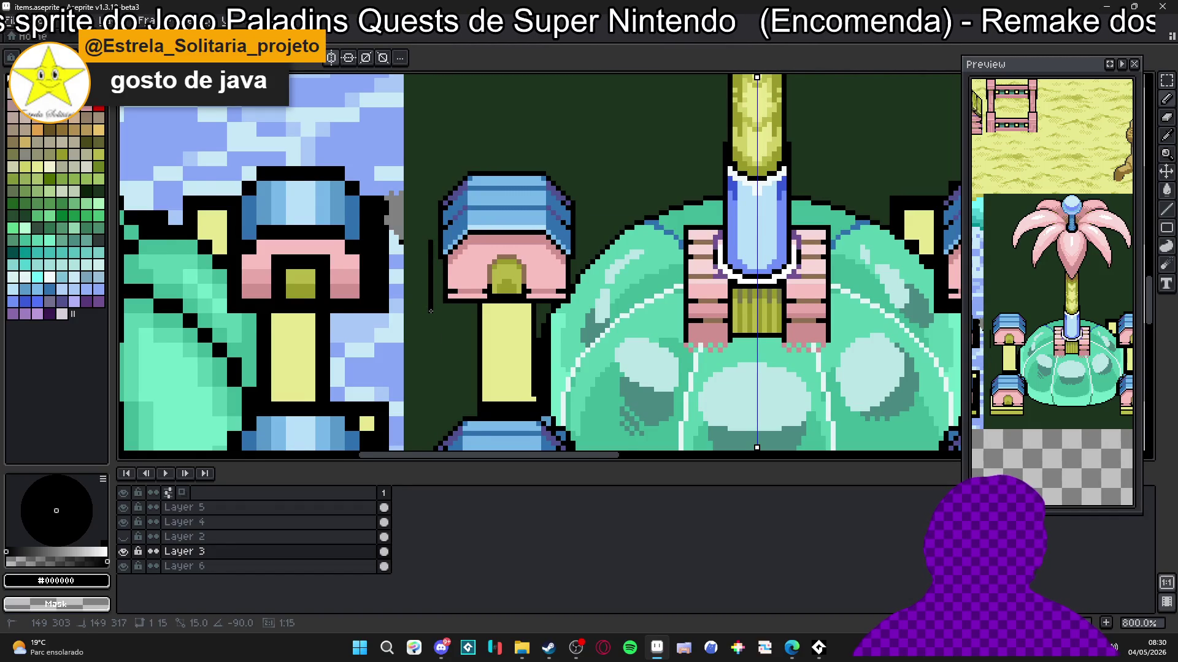
Step: Draw a yellow side tab to the left of the upper-left pillar's shaft
scroll(431, 311, "down", 3)
scroll(431, 311, "down", 2)
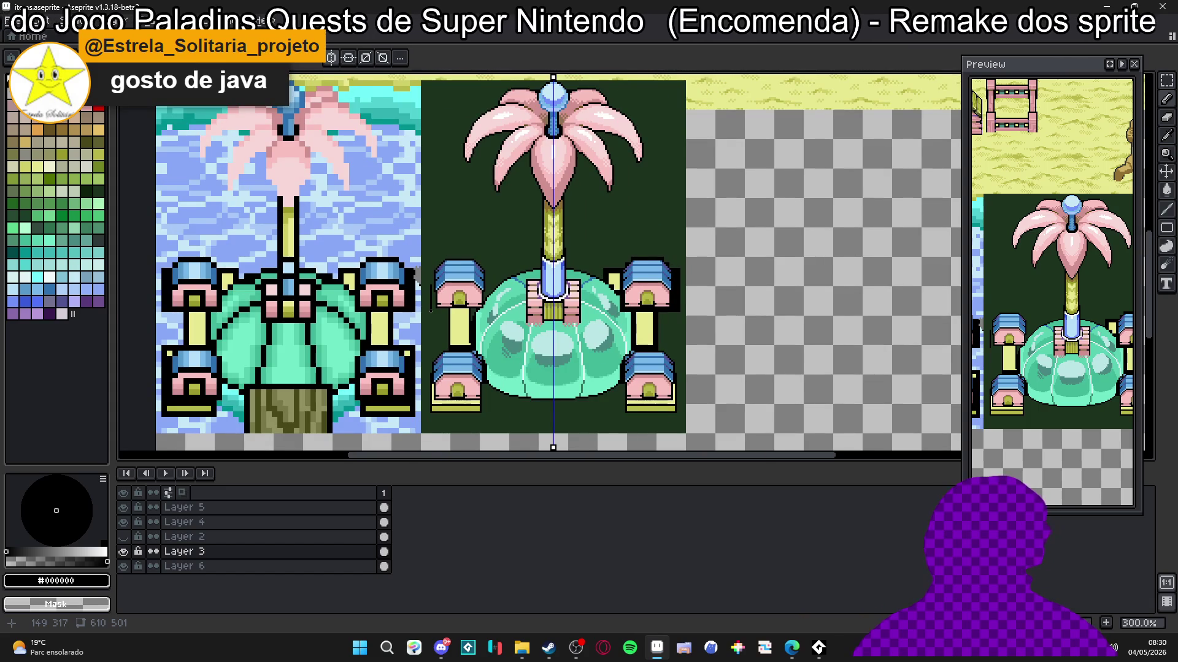
scroll(430, 311, "up", 2)
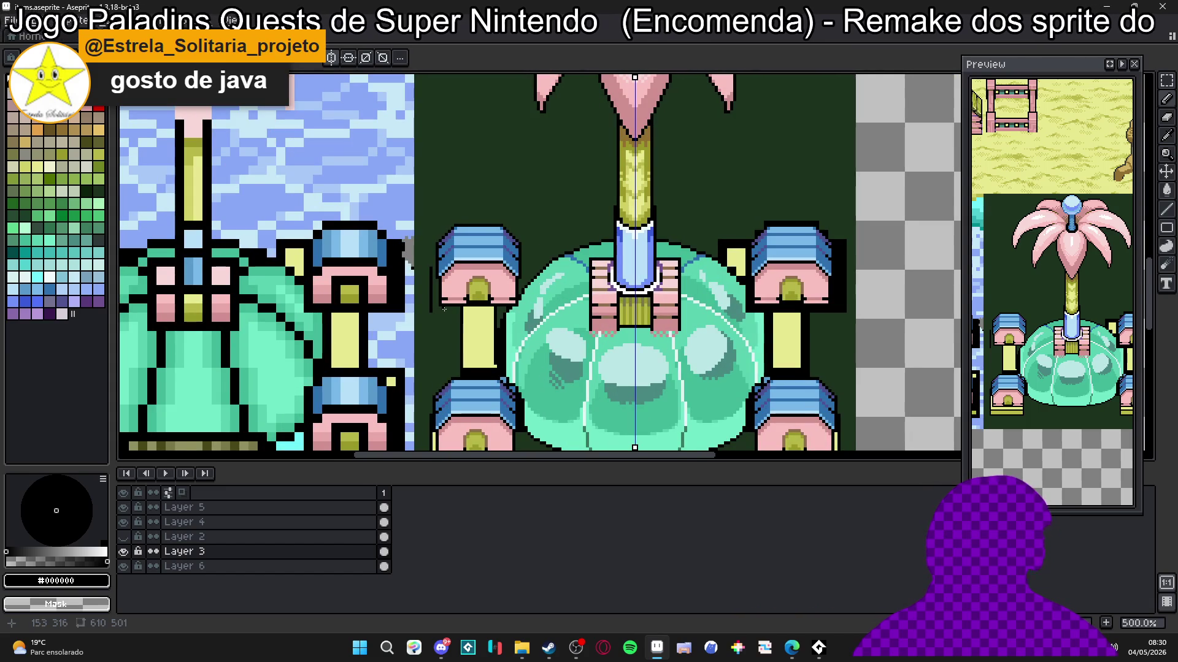
scroll(458, 320, "down", 1)
left_click_drag(457, 320, 450, 295)
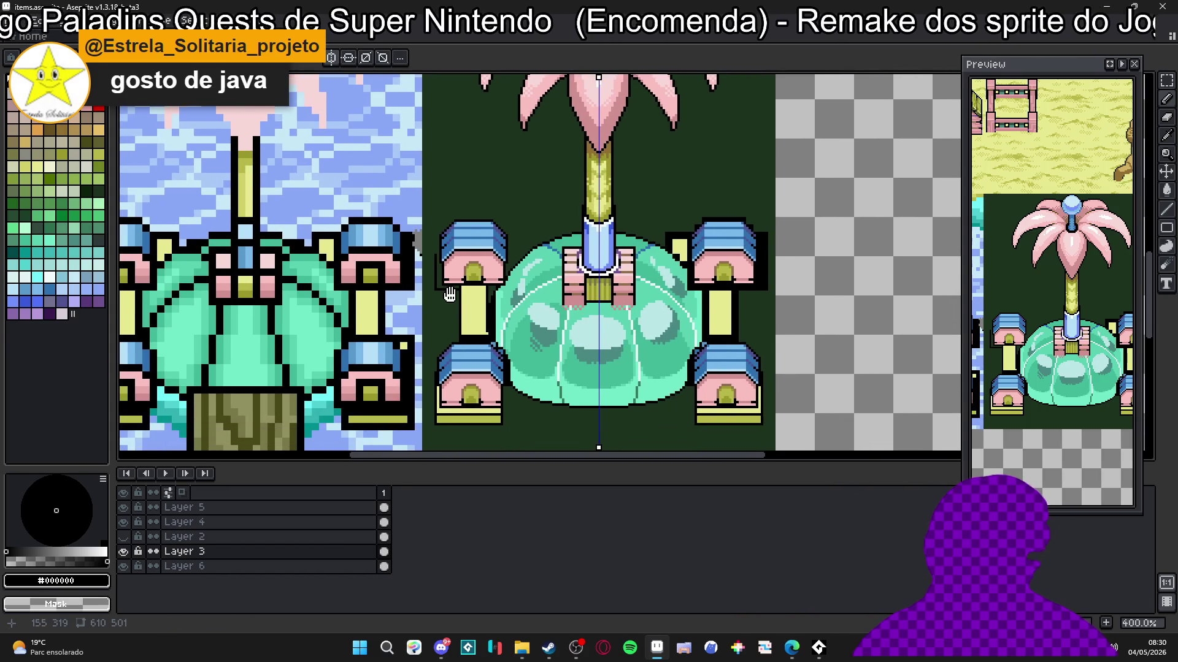
scroll(451, 295, "up", 6)
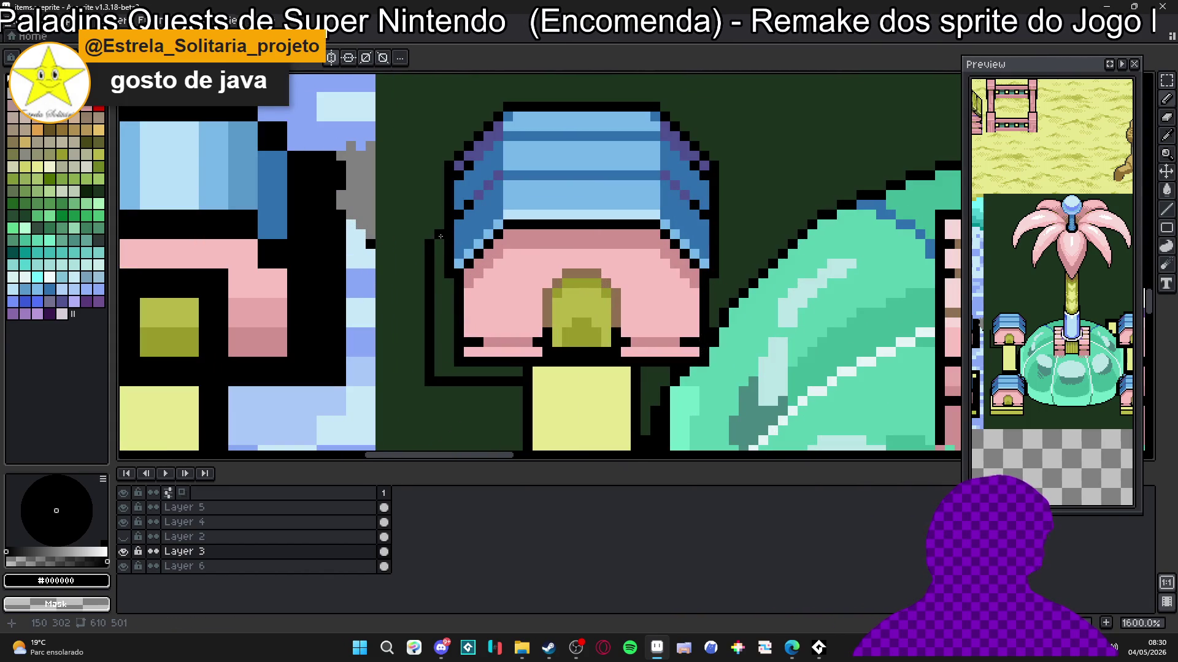
scroll(436, 237, "down", 4)
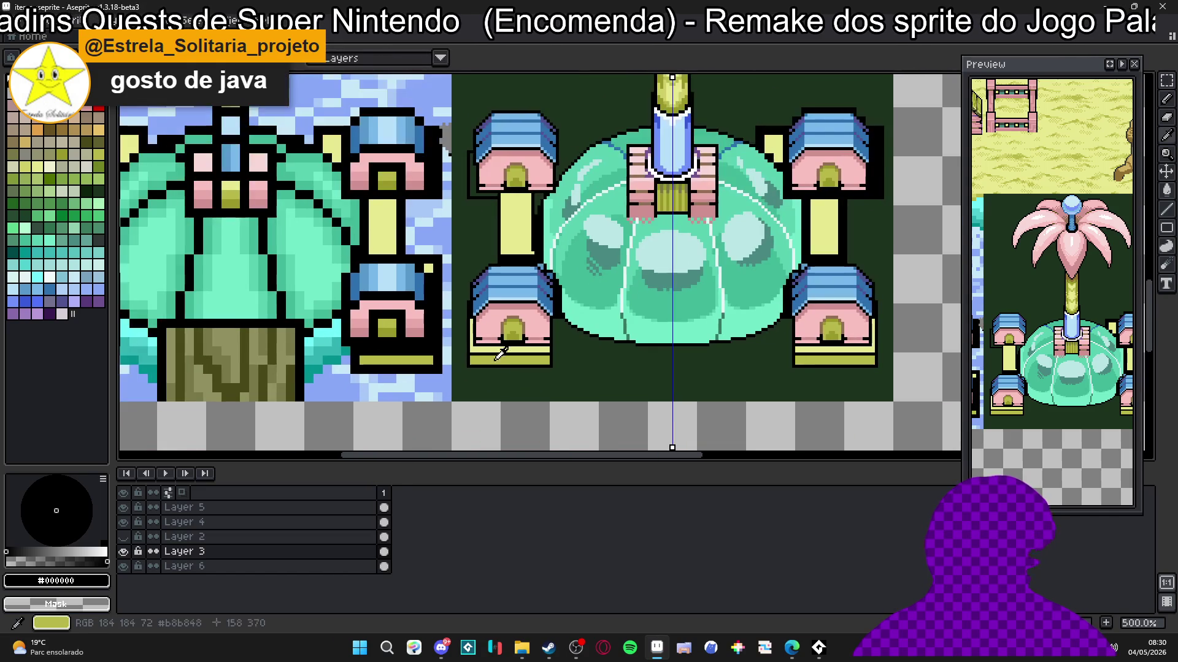
left_click(496, 349, "alt")
scroll(496, 350, "up", 4)
left_click_drag(493, 222, 485, 380)
left_click_drag(485, 163, 469, 249)
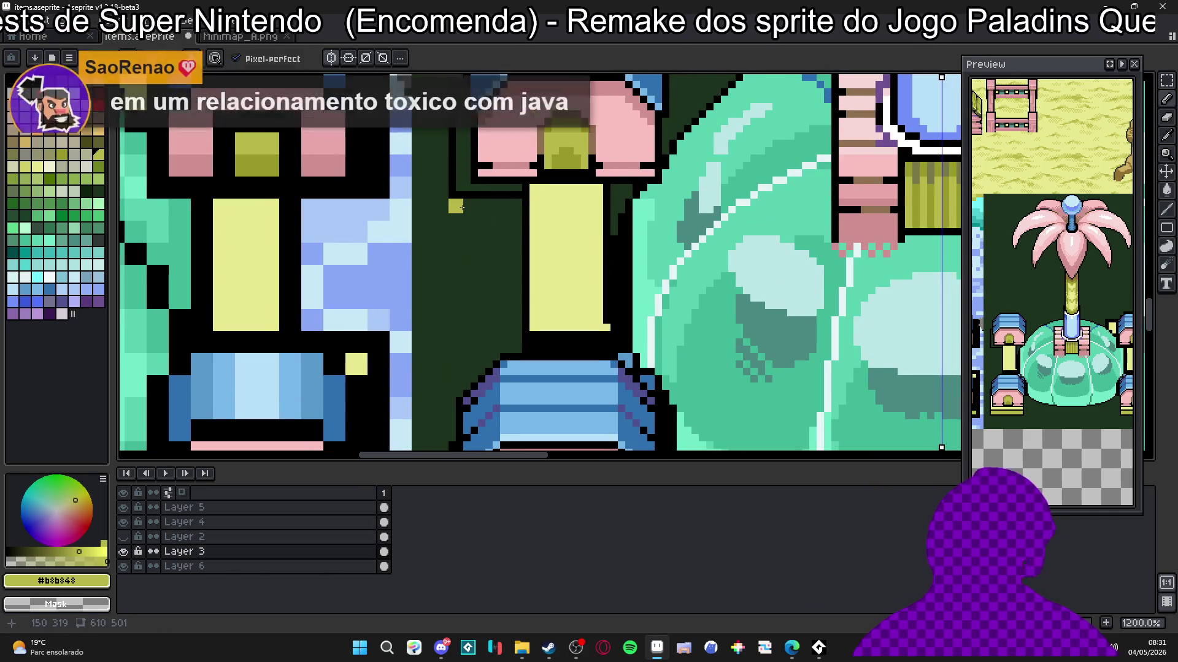
mouse_move(463, 209)
left_mouse_down()
mouse_move(517, 209)
mouse_move(455, 212)
mouse_move(454, 226)
mouse_move(510, 222)
left_mouse_up()
Step: Extend the black outline beside the tab and add olive shading pixels
left_click(457, 192, "alt")
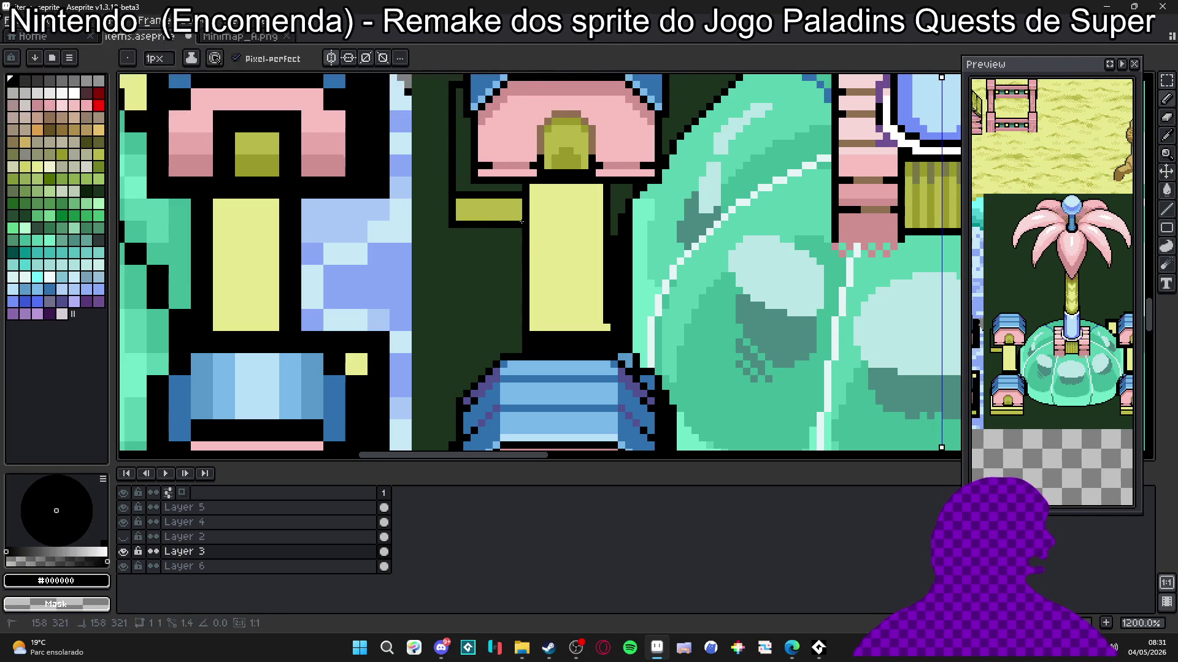
left_click(510, 215, "alt")
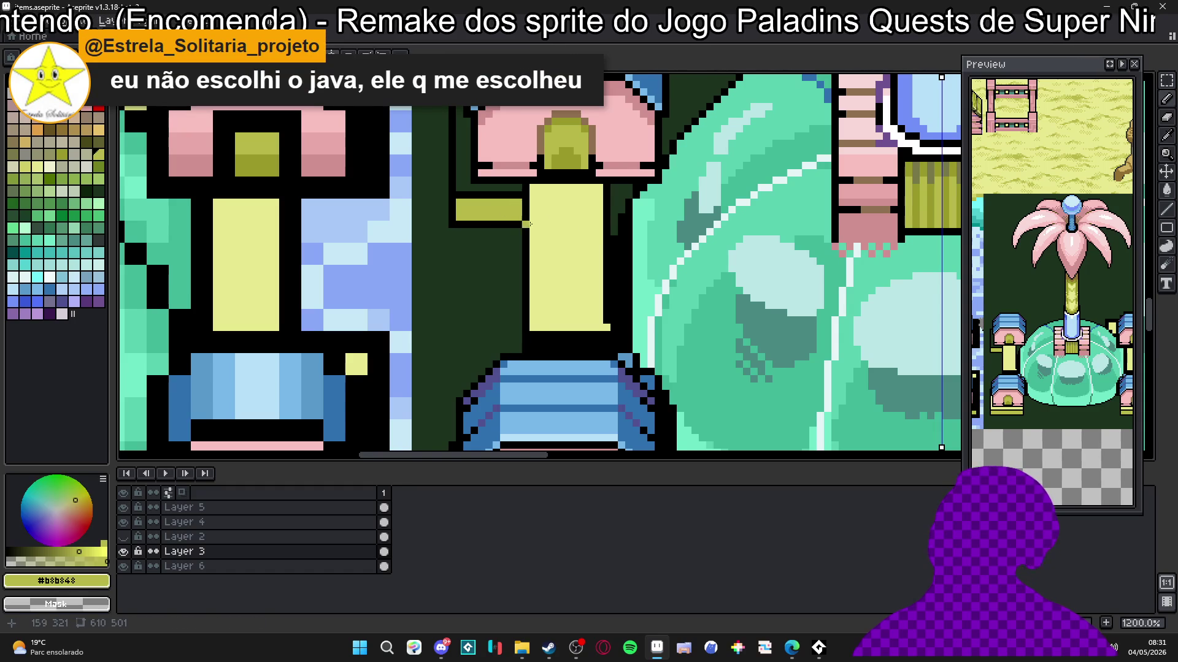
left_click_drag(581, 224, 542, 233)
scroll(571, 219, "up", 1)
left_click(571, 219)
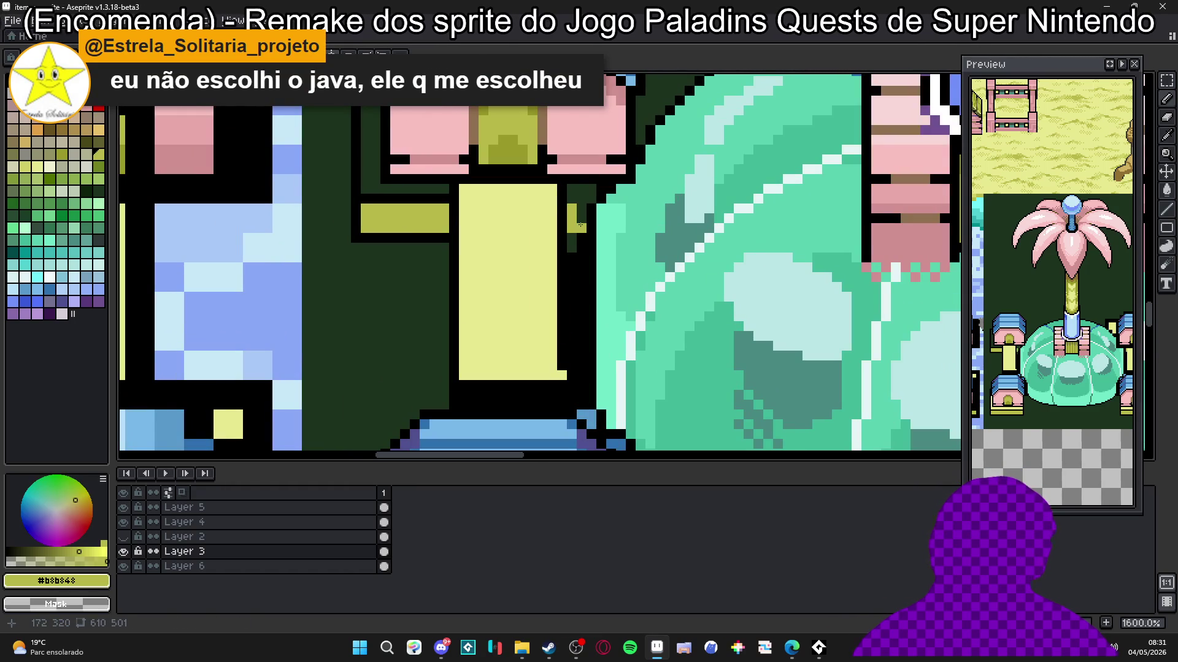
left_click(580, 218)
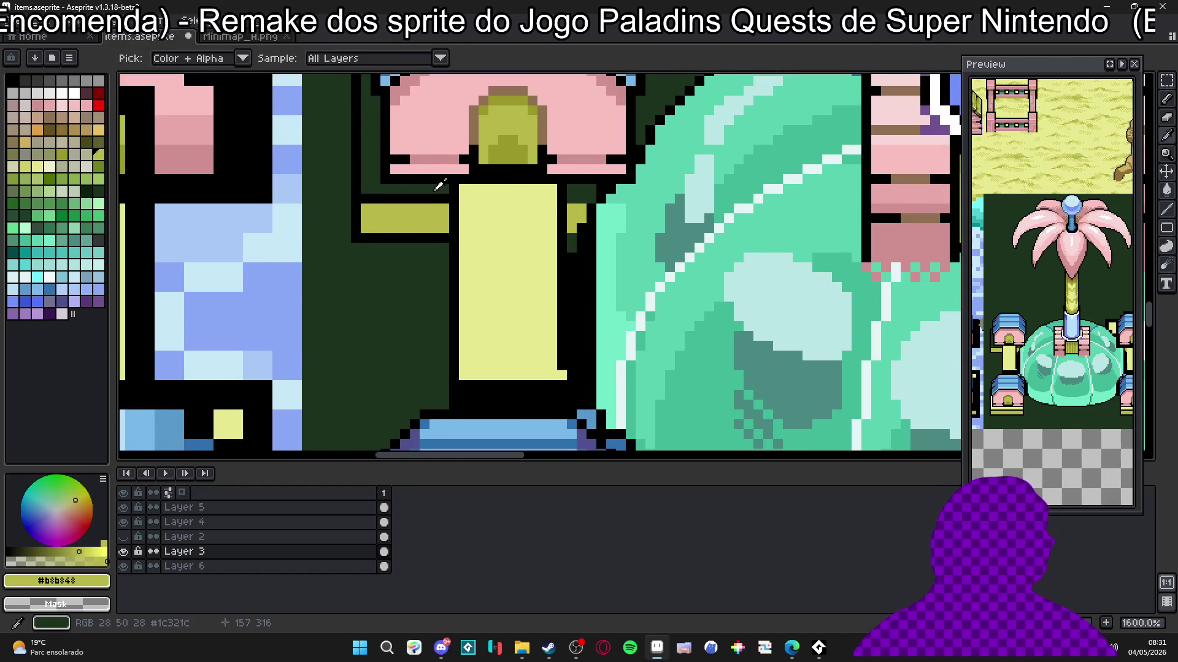
left_click(562, 209, "alt")
left_click(570, 208)
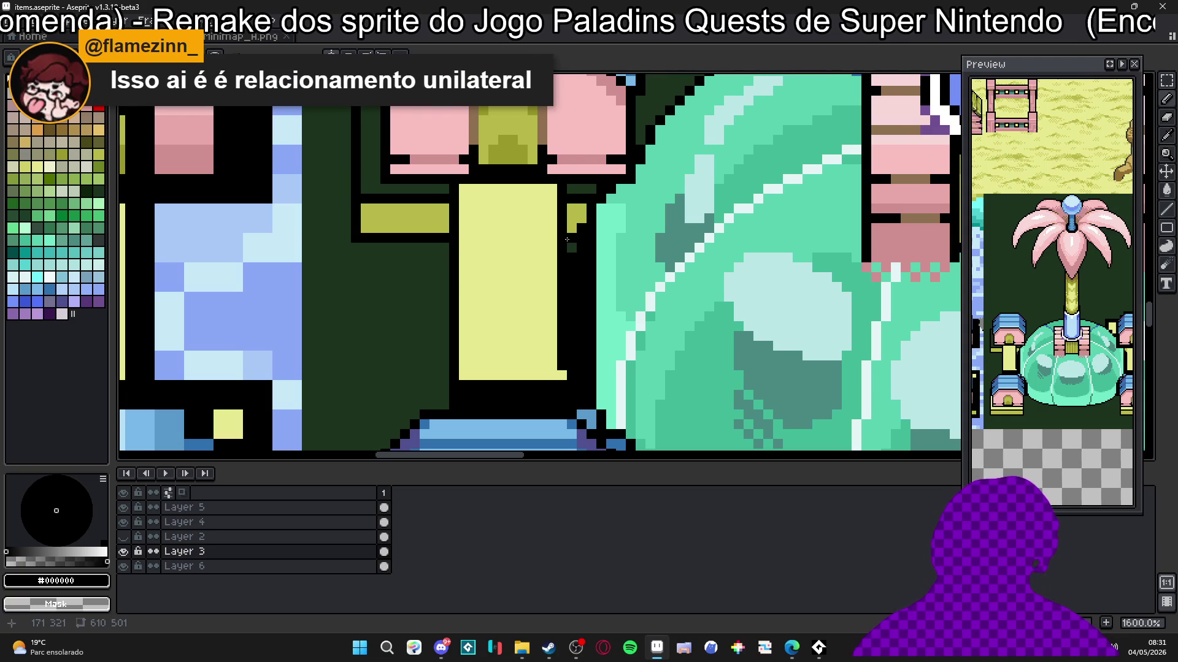
scroll(567, 237, "down", 5)
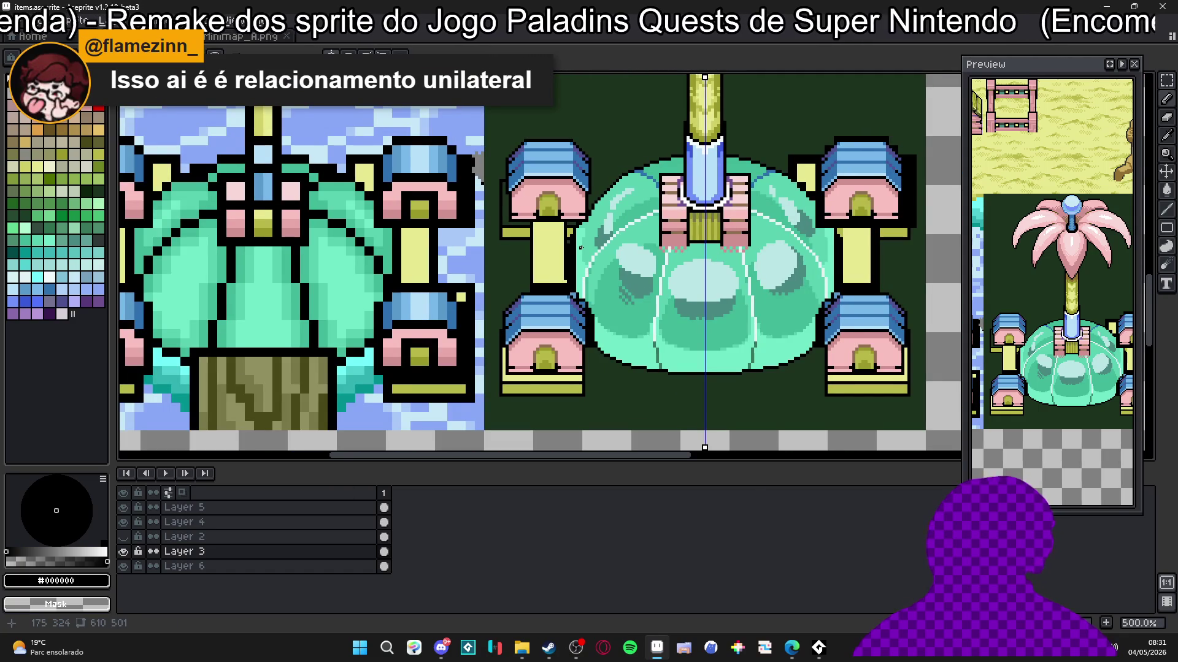
Step: Sample the dome's mint green and draw a mint line down the dome's left outline
scroll(580, 247, "up", 4)
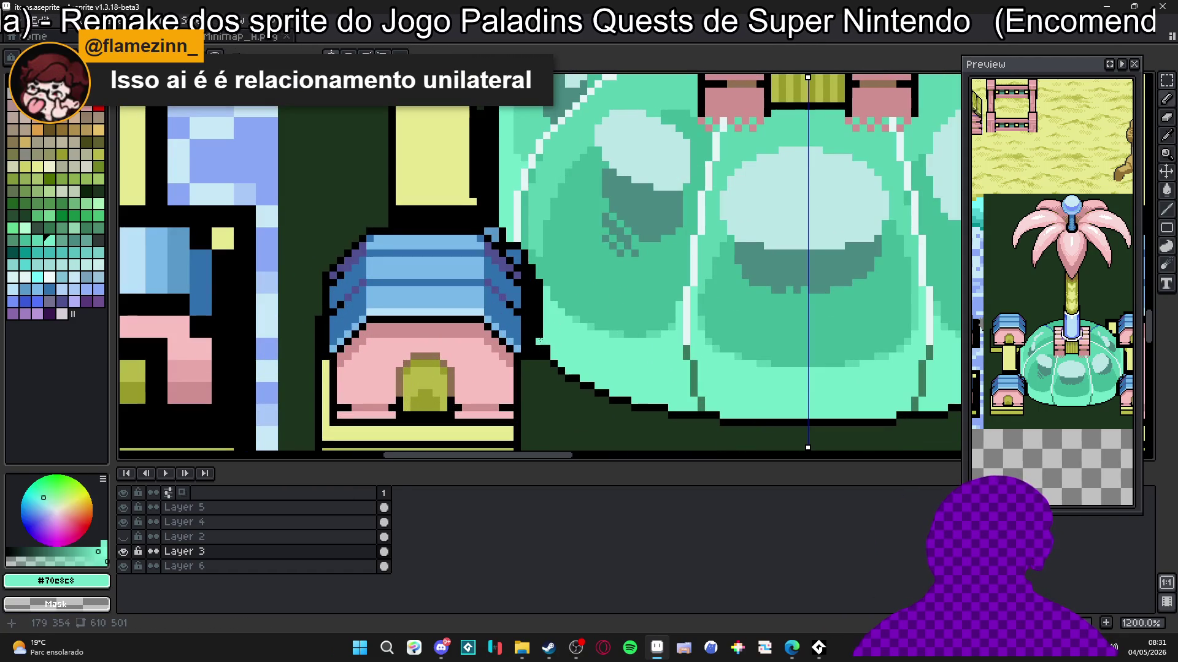
left_click(545, 343, "alt")
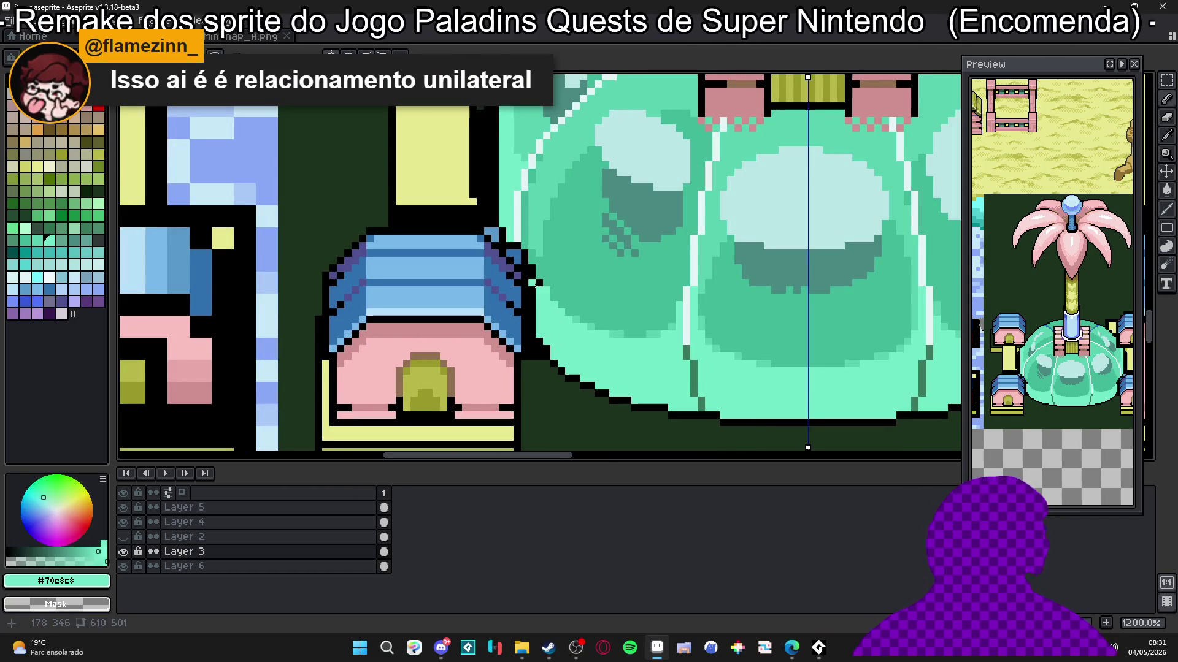
scroll(536, 284, "up", 1)
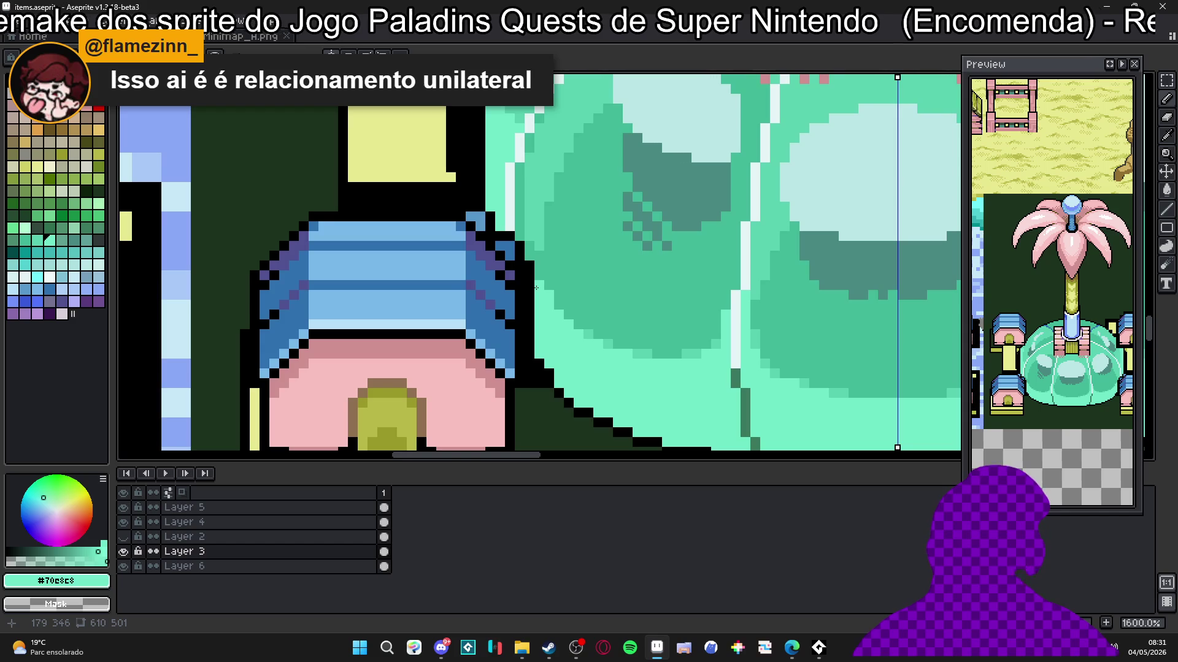
scroll(536, 288, "up", 2)
key("bracketleft")
key("bracketleft")
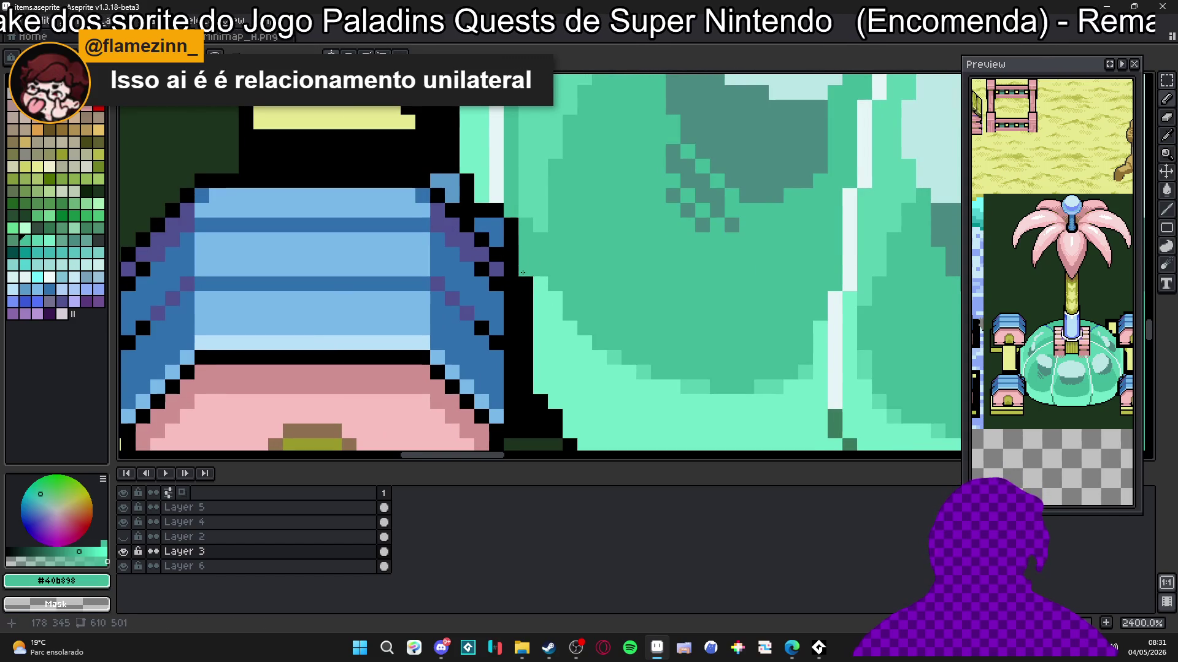
left_click_drag(509, 232, 505, 339)
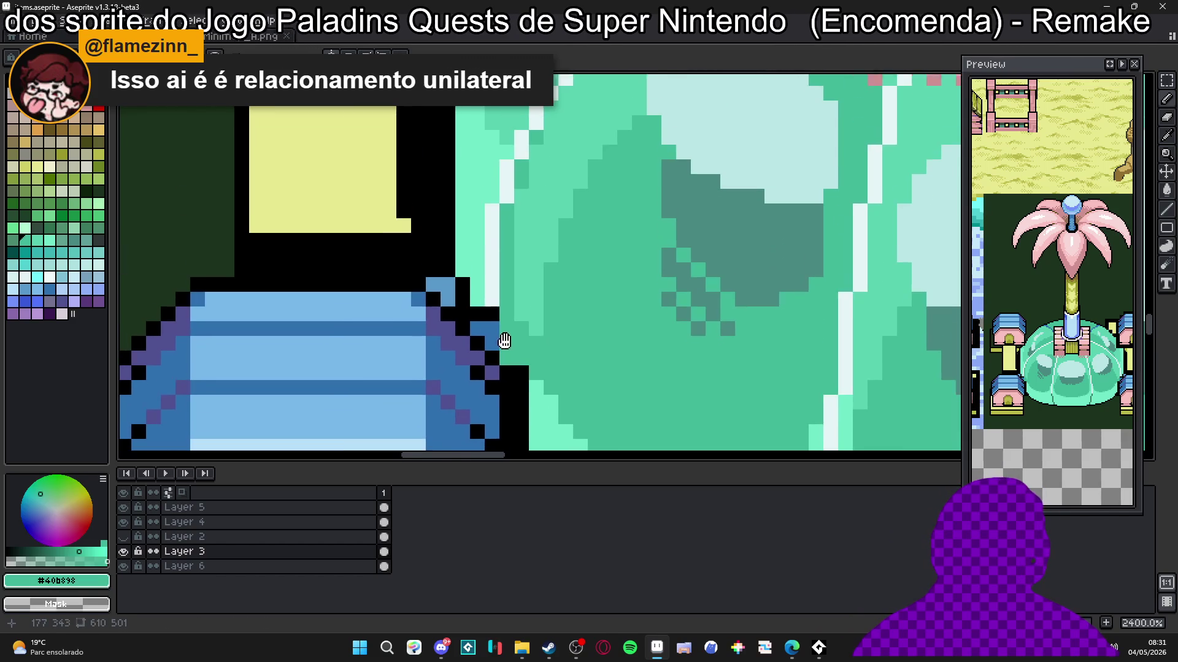
left_click(494, 345, "alt")
left_click(480, 307, "alt")
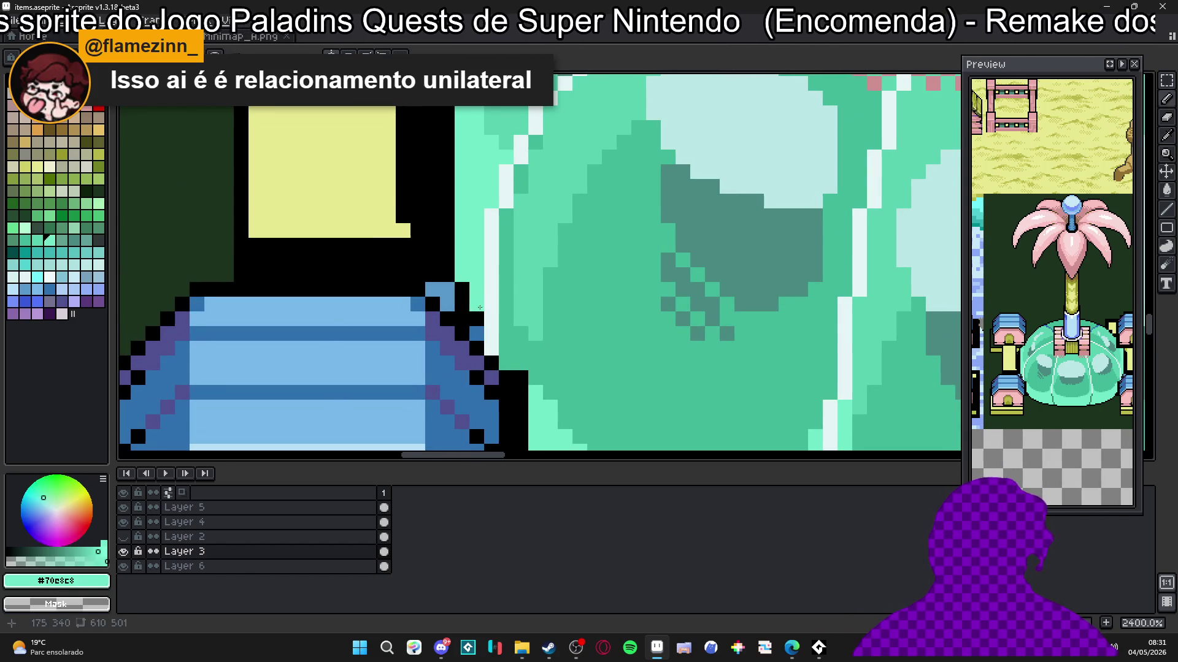
scroll(463, 281, "down", 4)
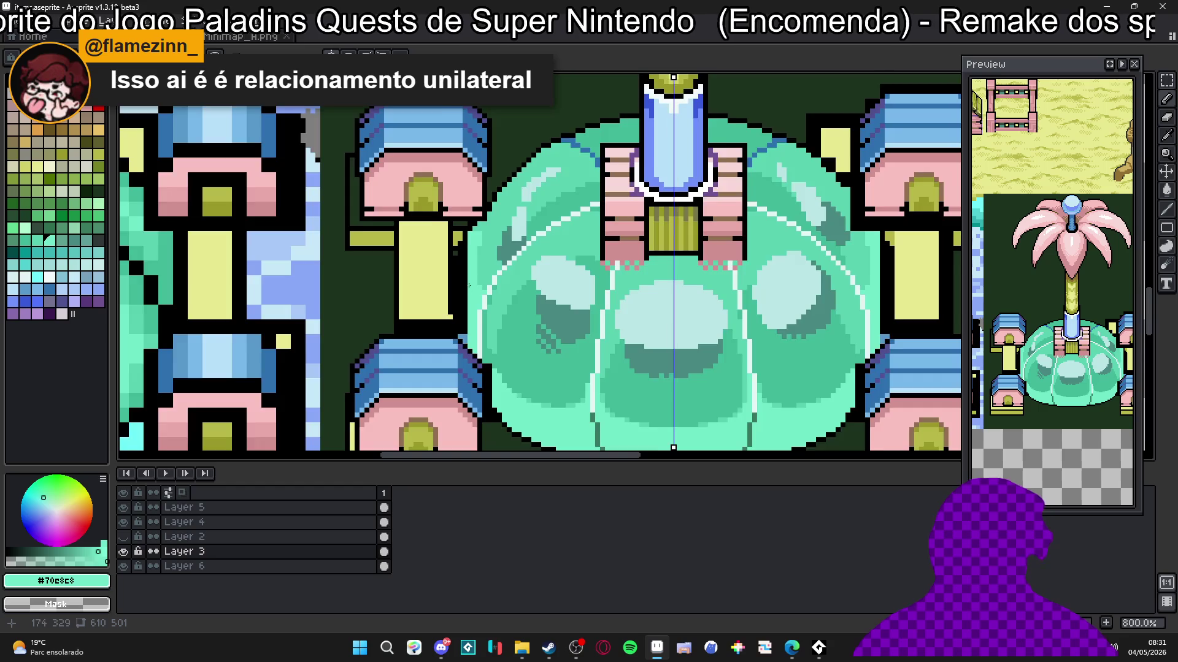
scroll(474, 196, "up", 3)
left_click(470, 201, "alt")
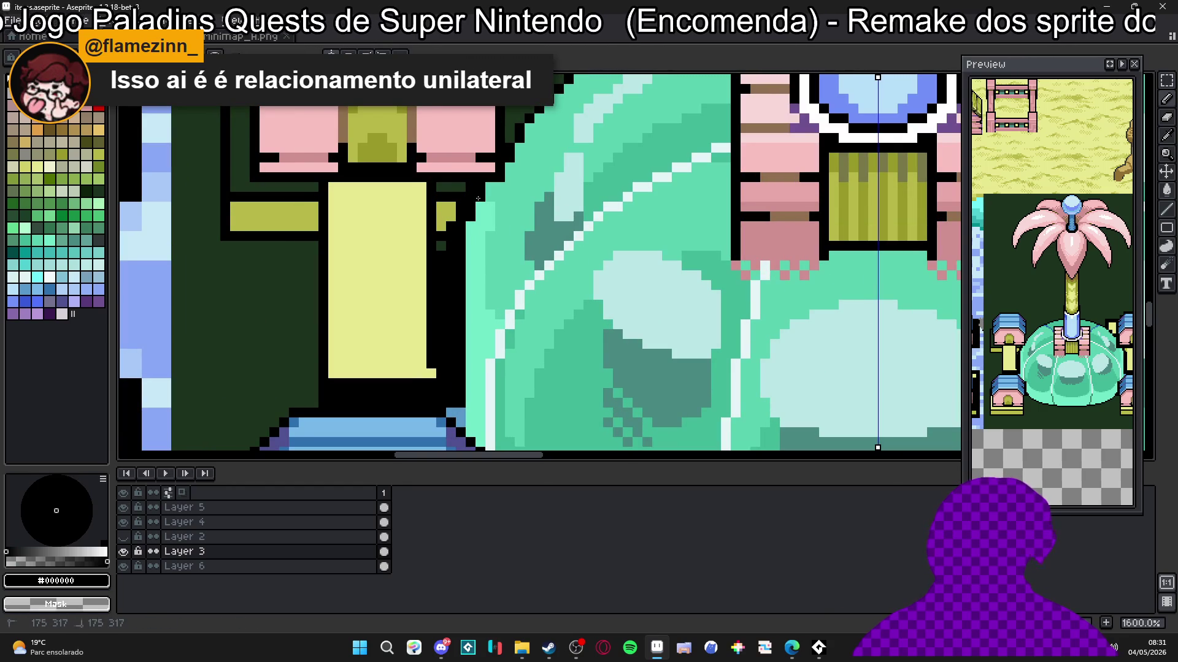
left_click(471, 264, "alt")
mouse_move(470, 322)
left_mouse_down()
mouse_move(460, 406)
mouse_move(447, 277)
left_mouse_up()
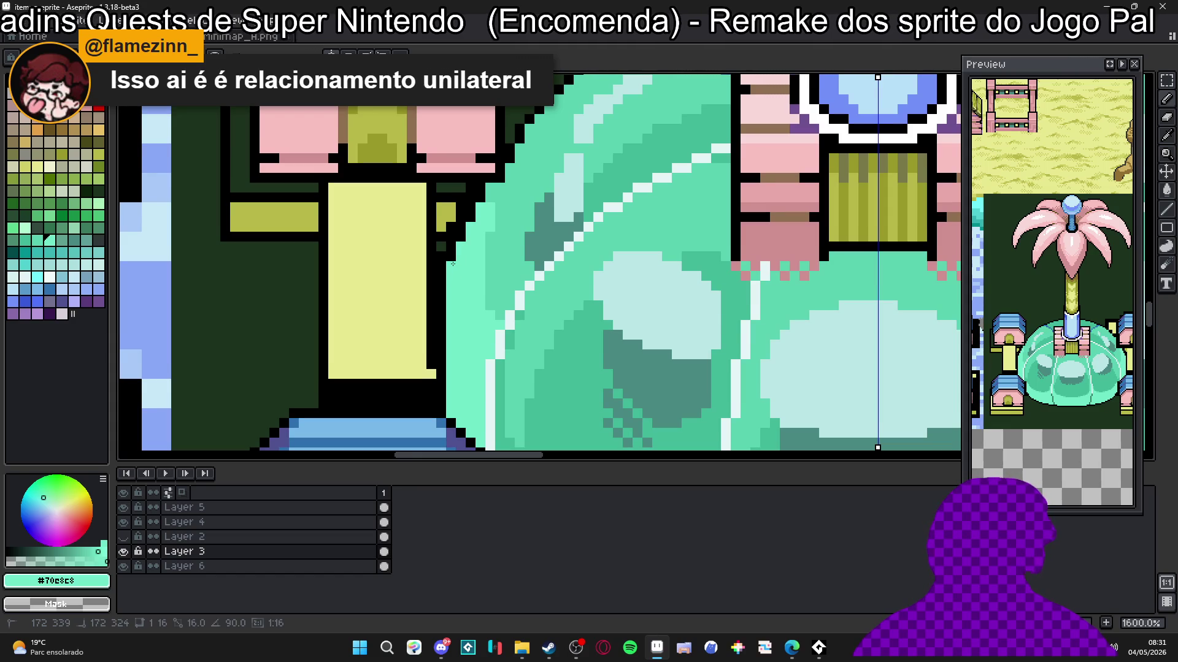
Step: Tidy the upper-left pillar's tab, adding an olive ledge on its right side to match the left
scroll(462, 245, "down", 4)
scroll(472, 282, "up", 2)
scroll(485, 325, "down", 2)
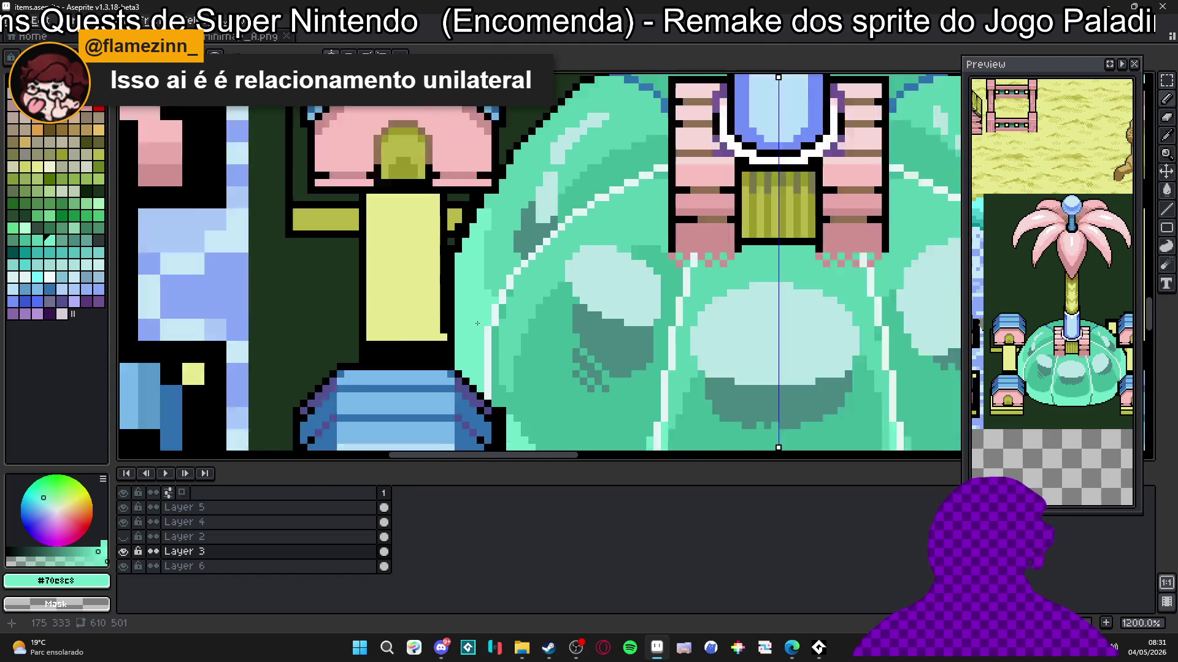
scroll(485, 325, "up", 5)
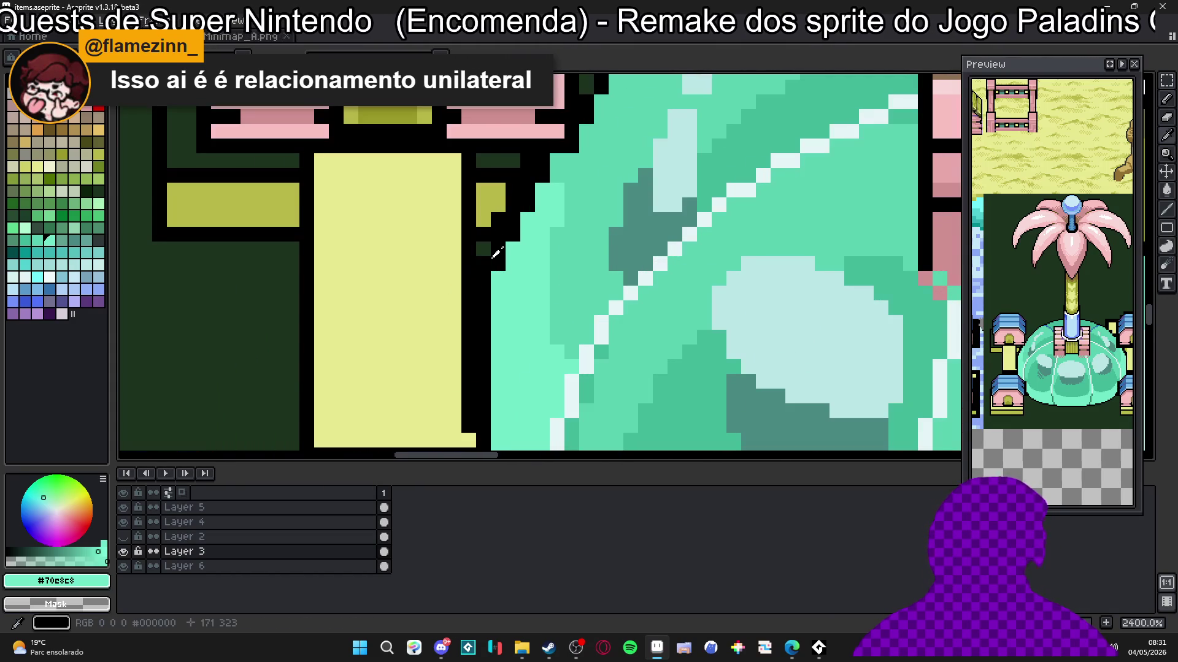
left_click(497, 278, "alt")
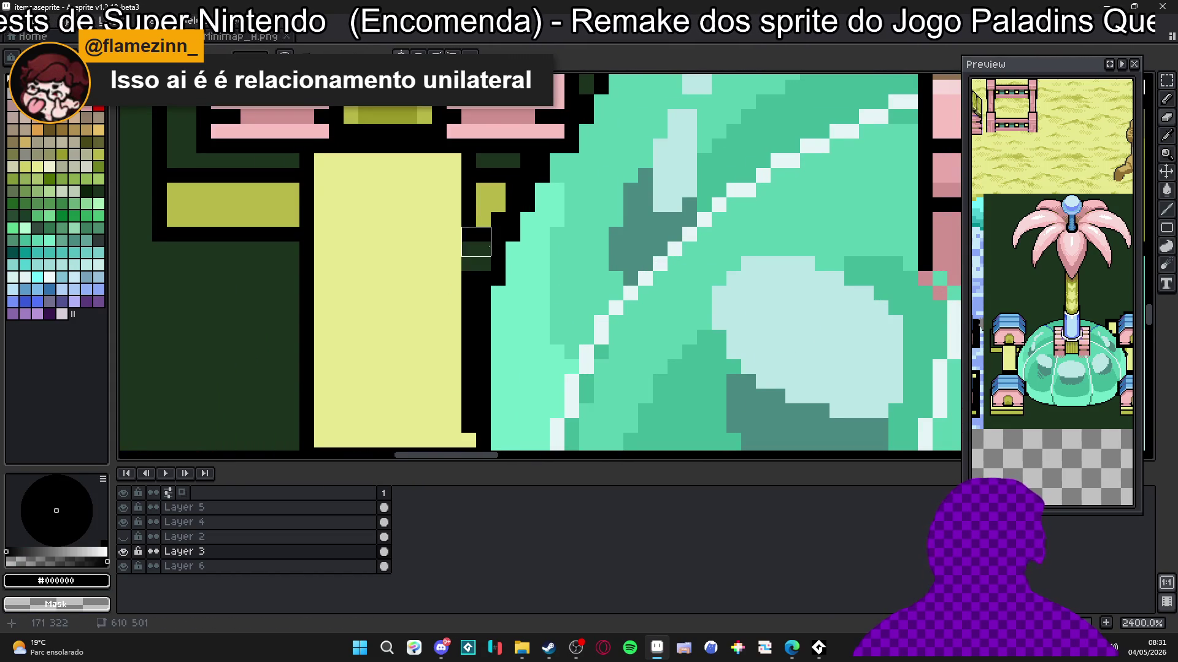
left_click(500, 202, "alt")
scroll(498, 221, "down", 3)
scroll(493, 245, "up", 2)
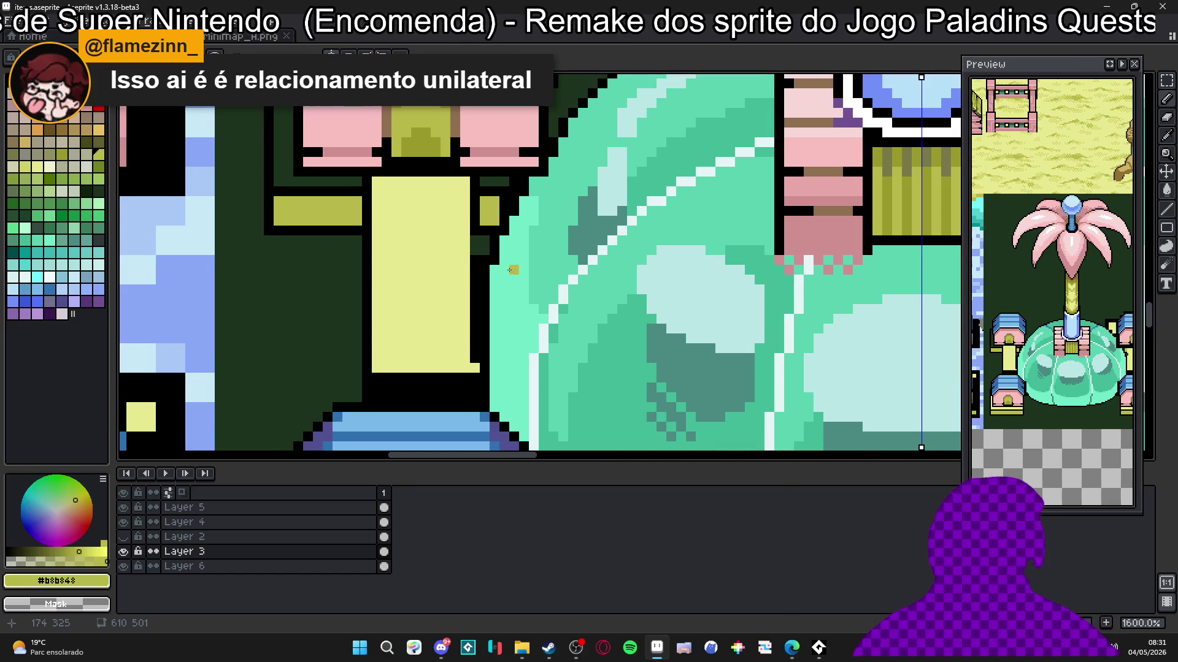
key("e")
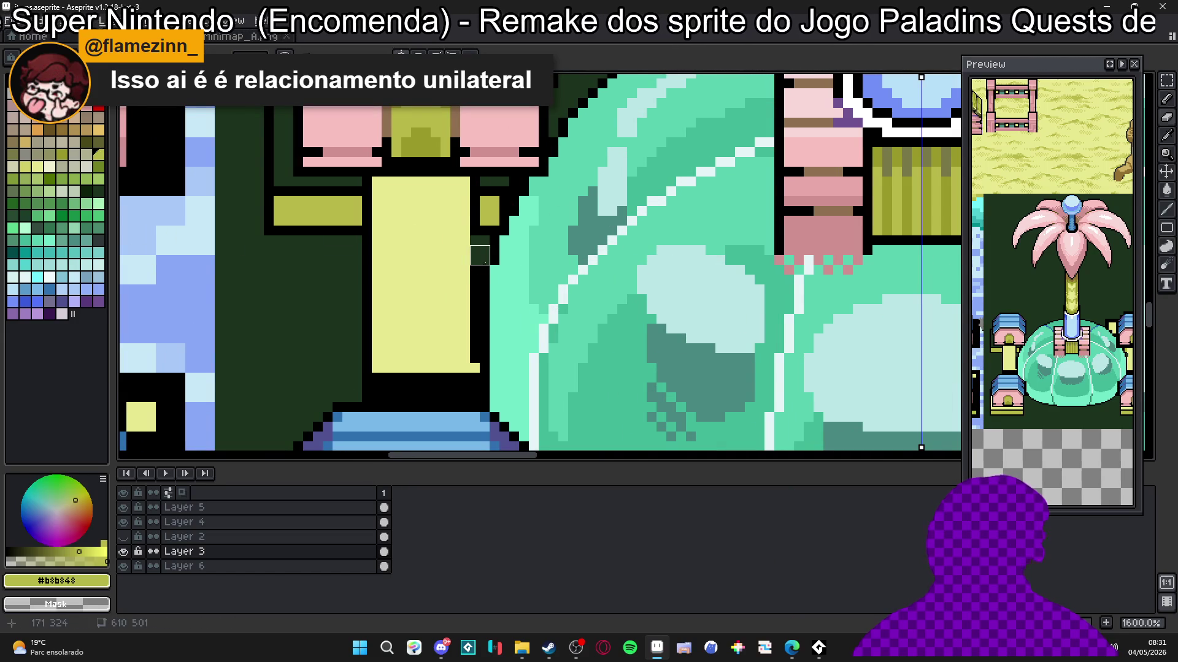
key("b")
left_click(479, 216, "alt")
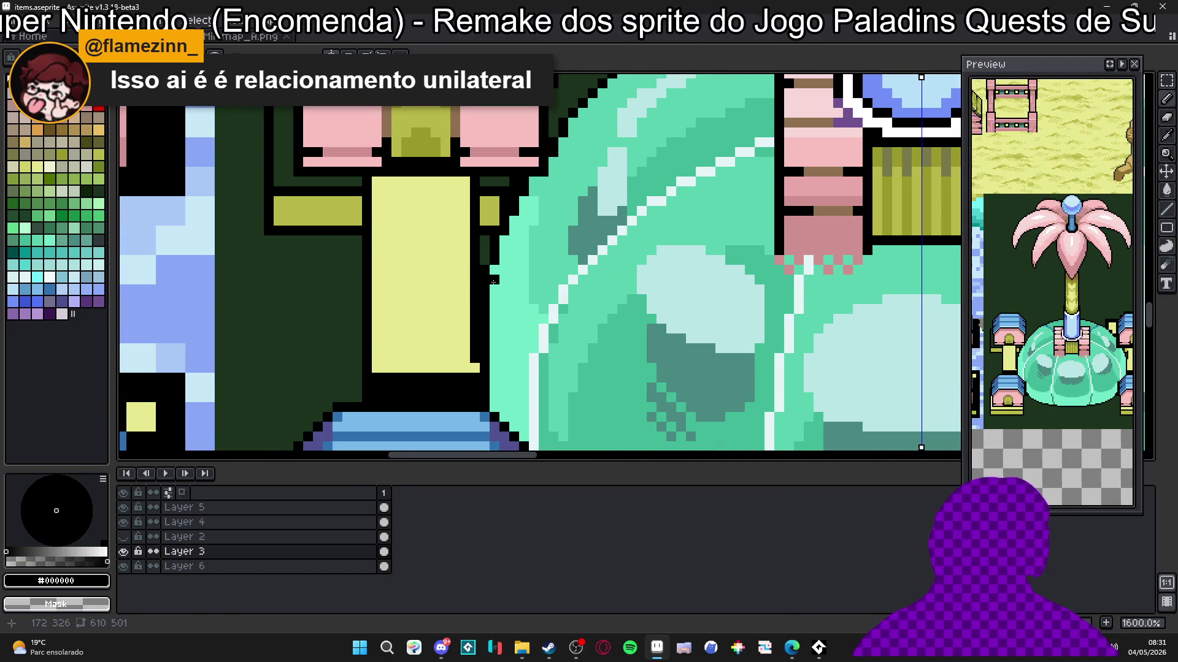
scroll(514, 240, "down", 3)
scroll(514, 246, "up", 2)
scroll(513, 252, "down", 2)
scroll(513, 257, "down", 1)
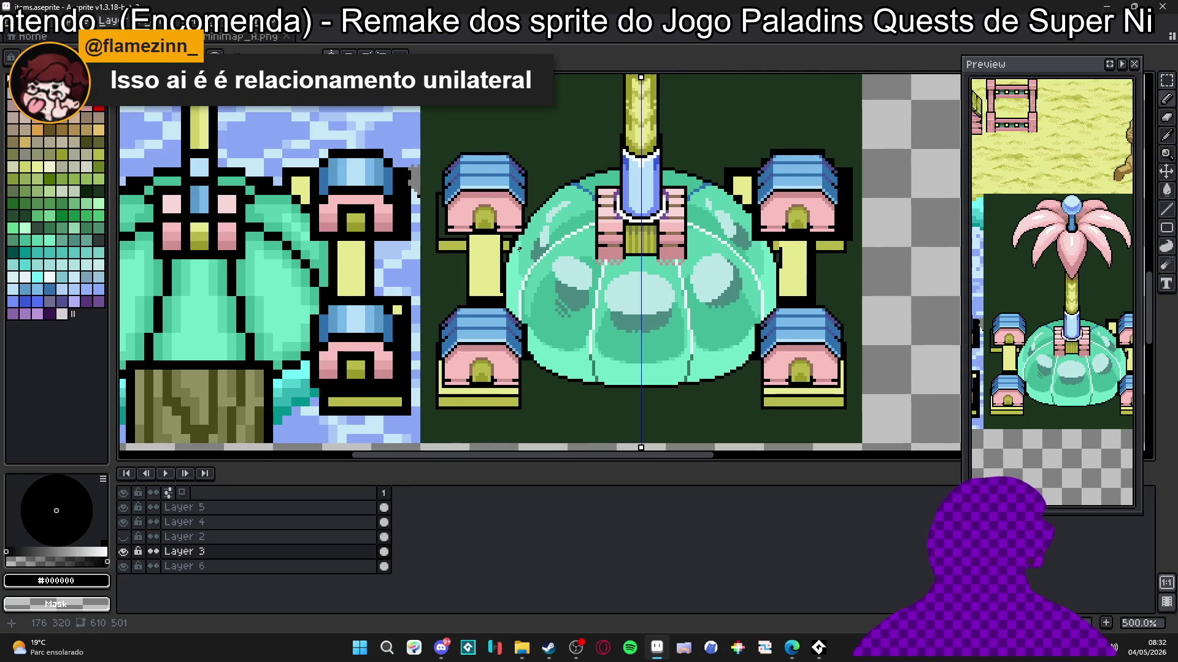
scroll(519, 249, "down", 1)
scroll(519, 249, "down", 1)
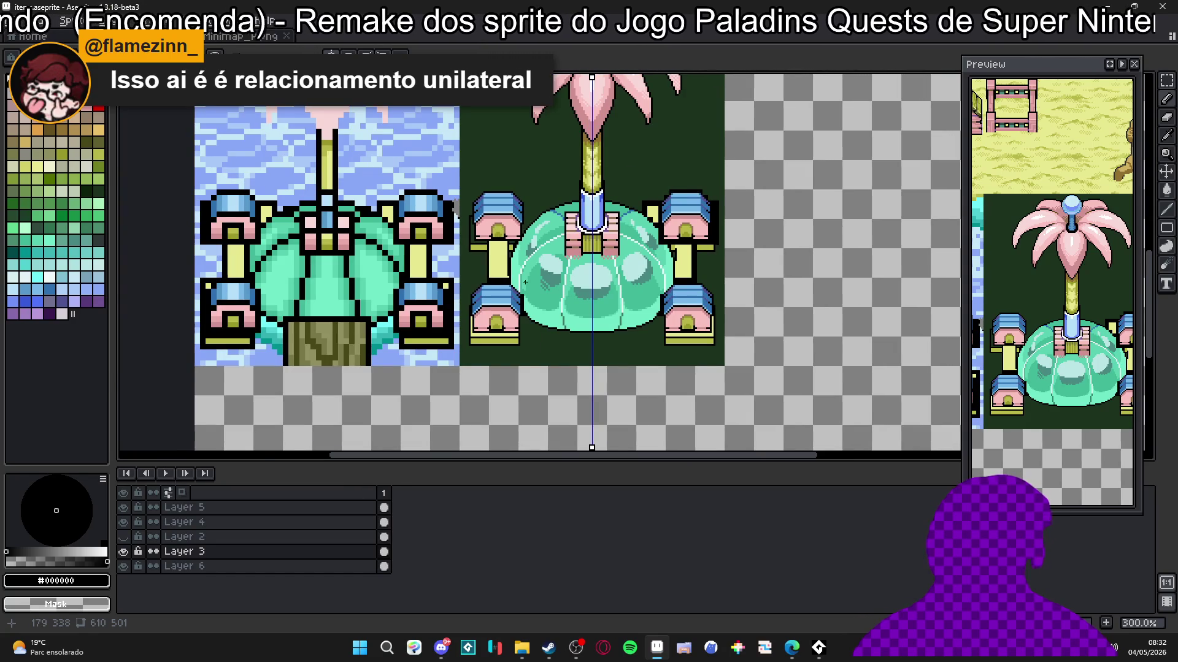
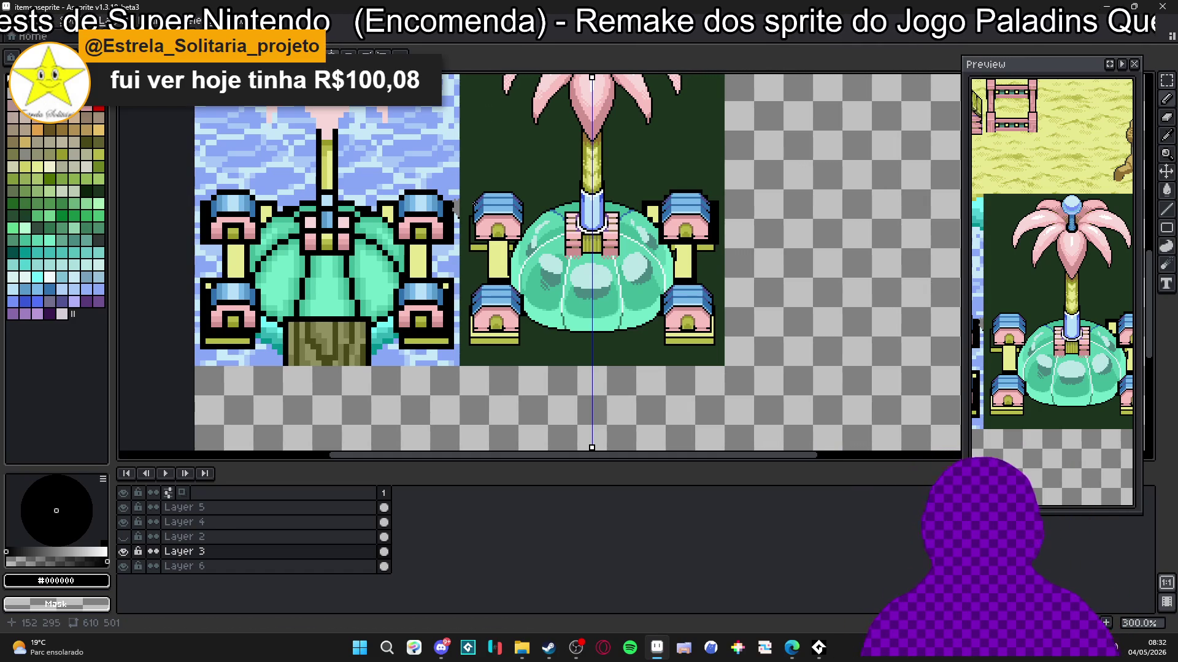
Step: Repaint the dome's lower-left black outline pixels mint and fill the pixels below dark green
scroll(513, 282, "up", 8)
left_click(534, 313, "alt")
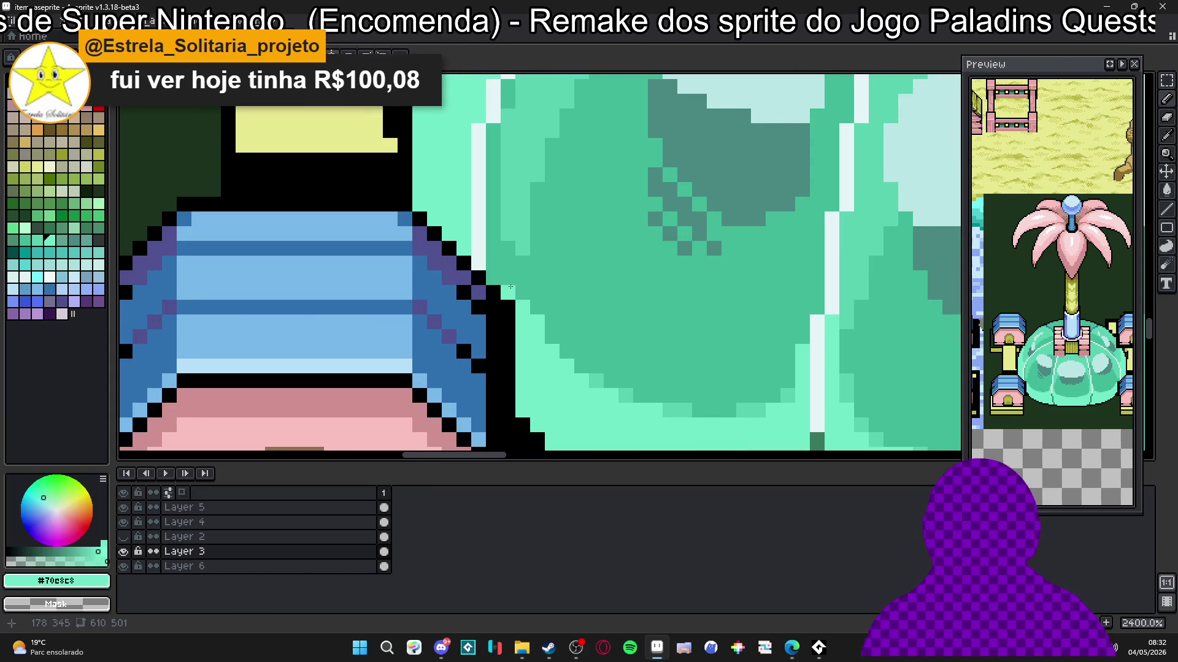
left_click(508, 307)
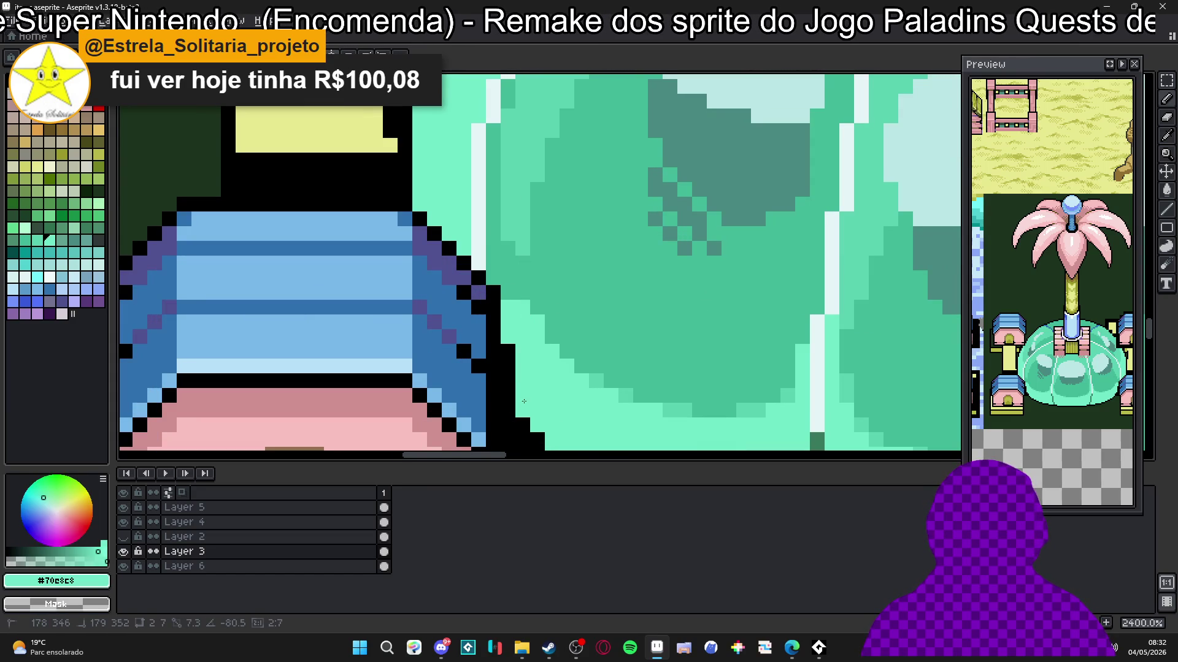
scroll(510, 411, "down", 3)
left_click_drag(521, 281, 505, 267)
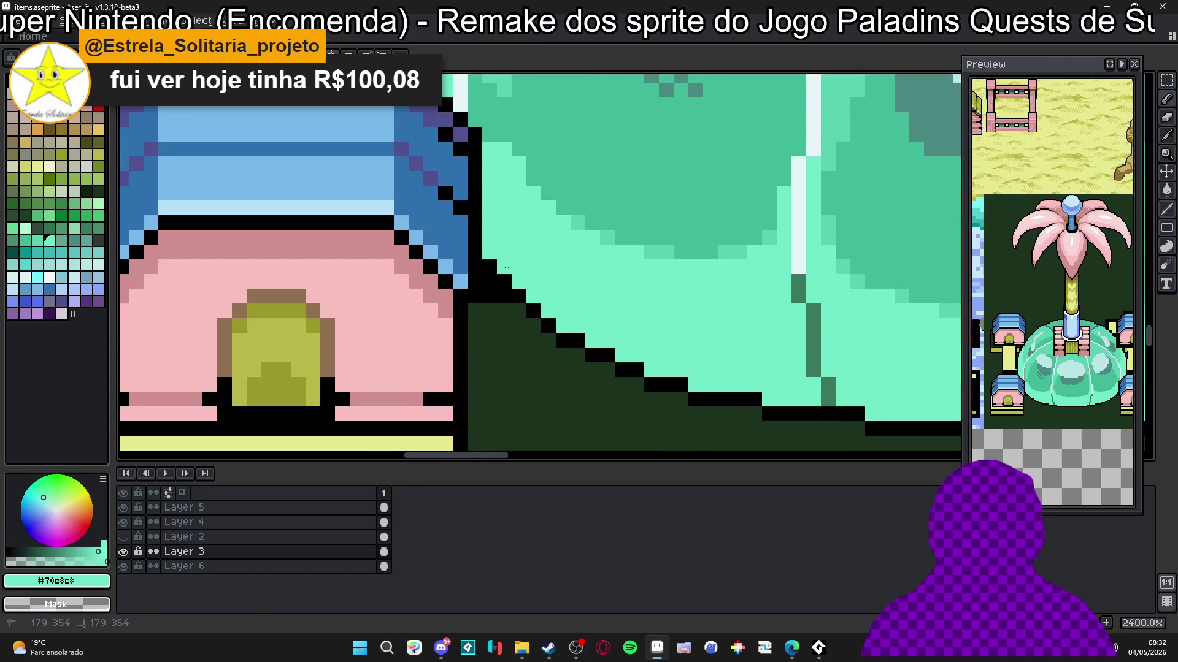
right_click(500, 310)
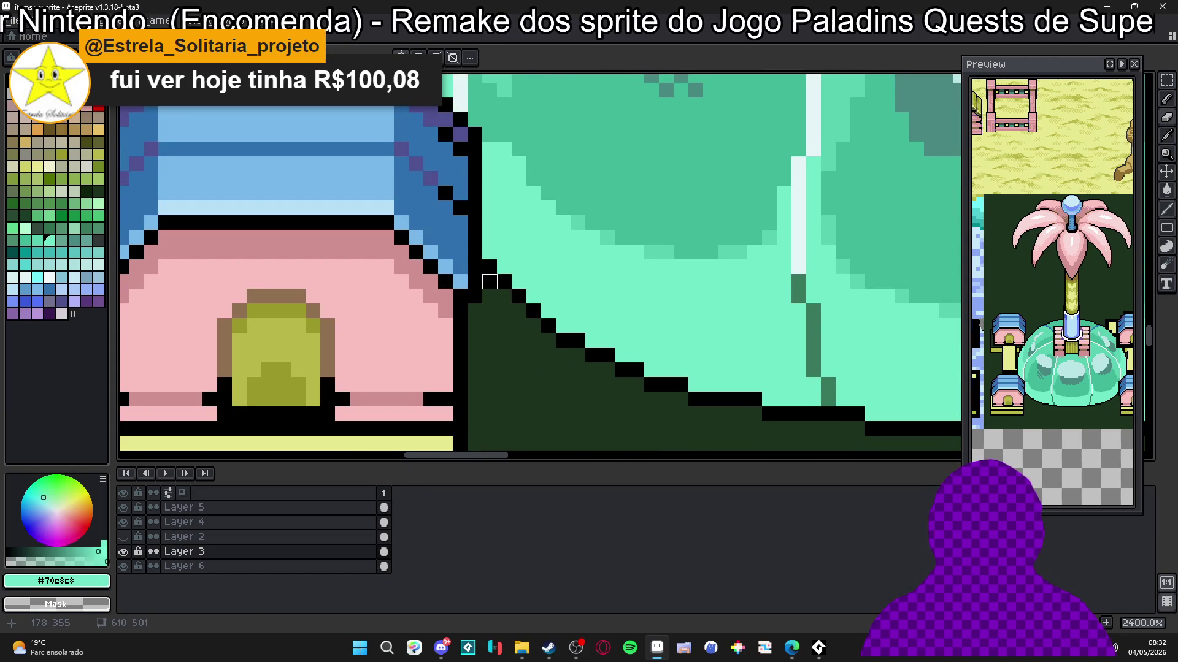
Step: Sample the dome's darker teal, mint and mid-teal shades while checking the edge
scroll(487, 325, "down", 4)
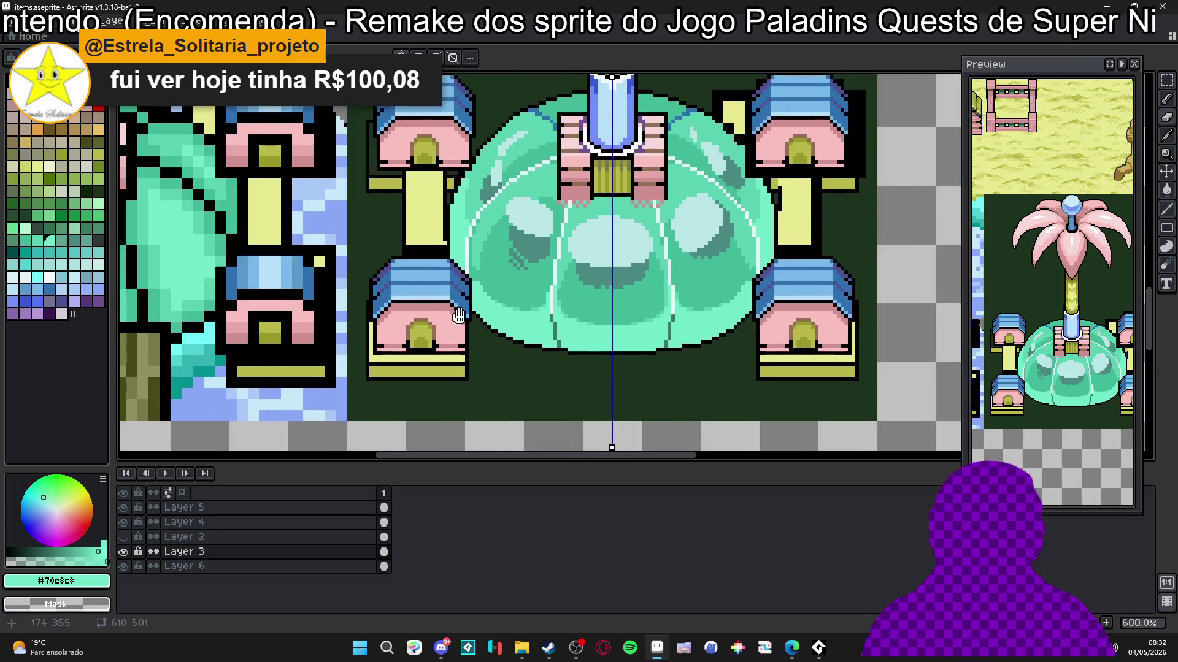
scroll(459, 316, "up", 4)
left_click(500, 284, "alt")
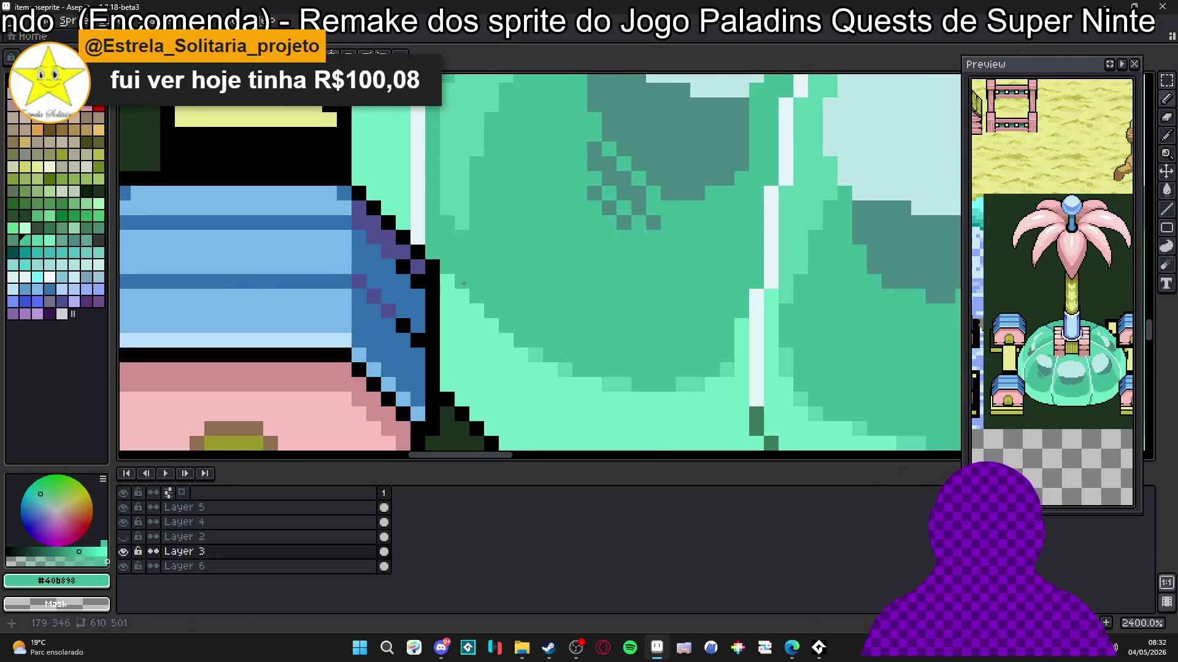
left_click(453, 298, "alt")
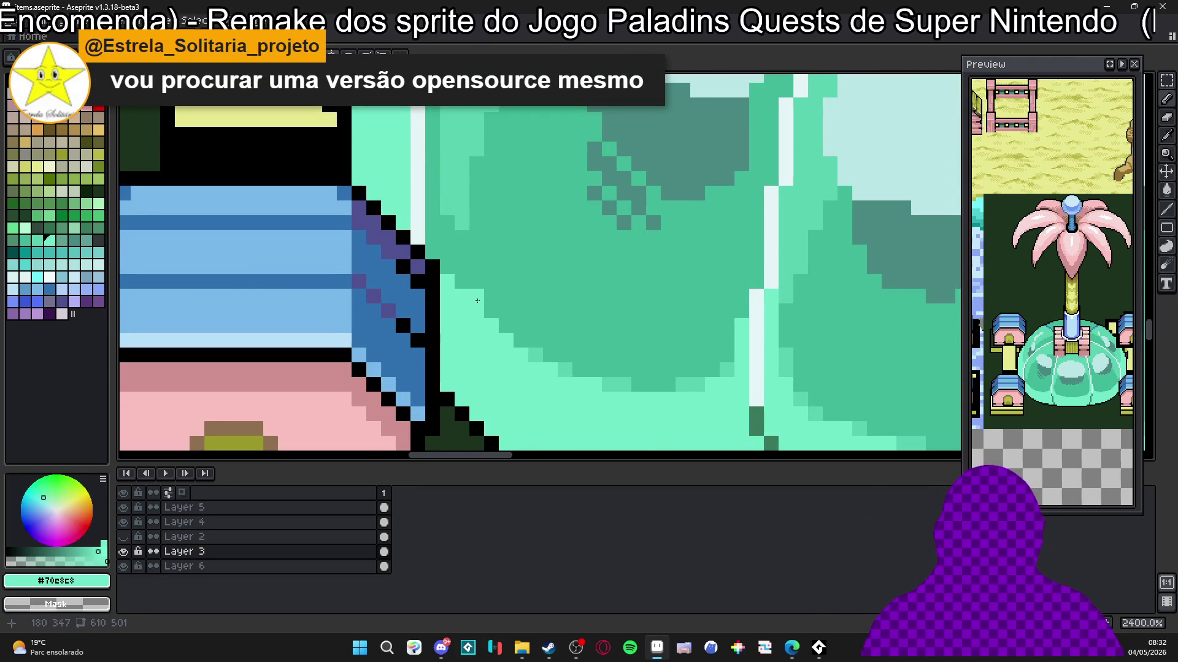
scroll(478, 301, "down", 5)
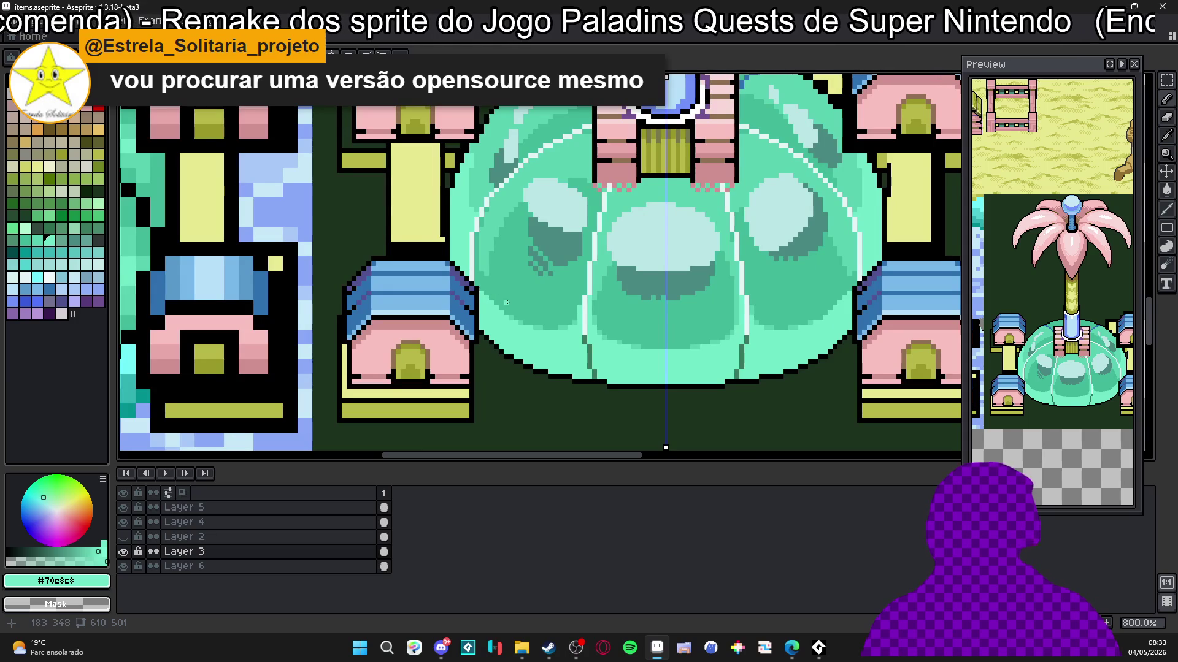
scroll(505, 303, "up", 5)
left_click(472, 301, "alt")
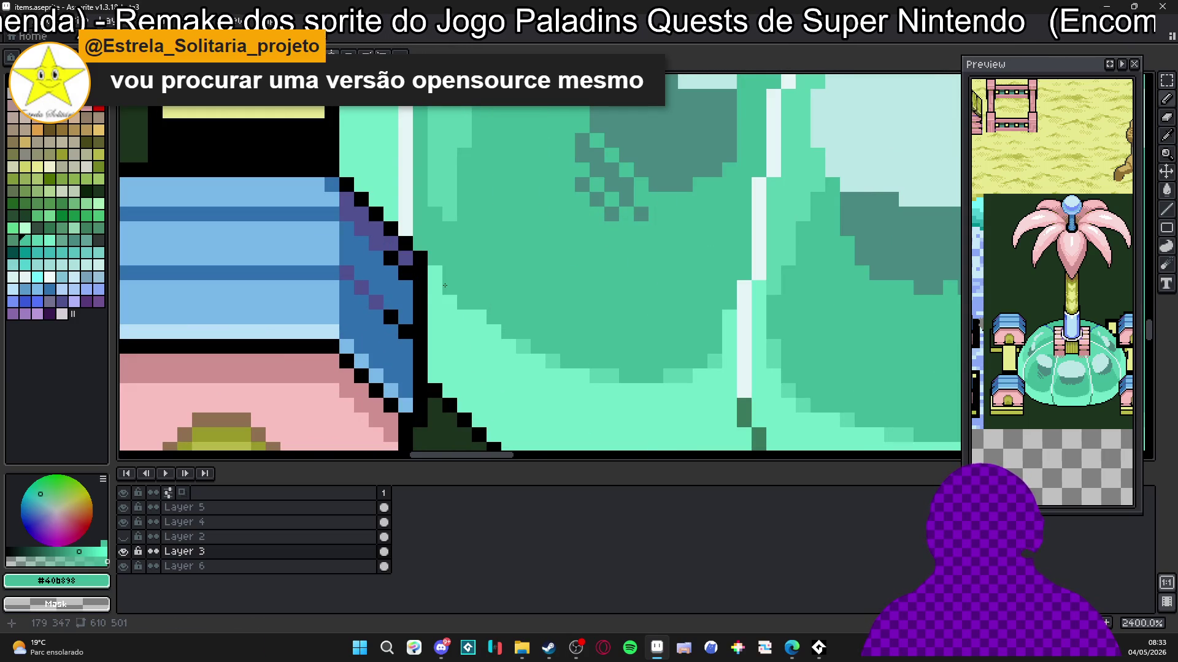
left_click(469, 313, "alt")
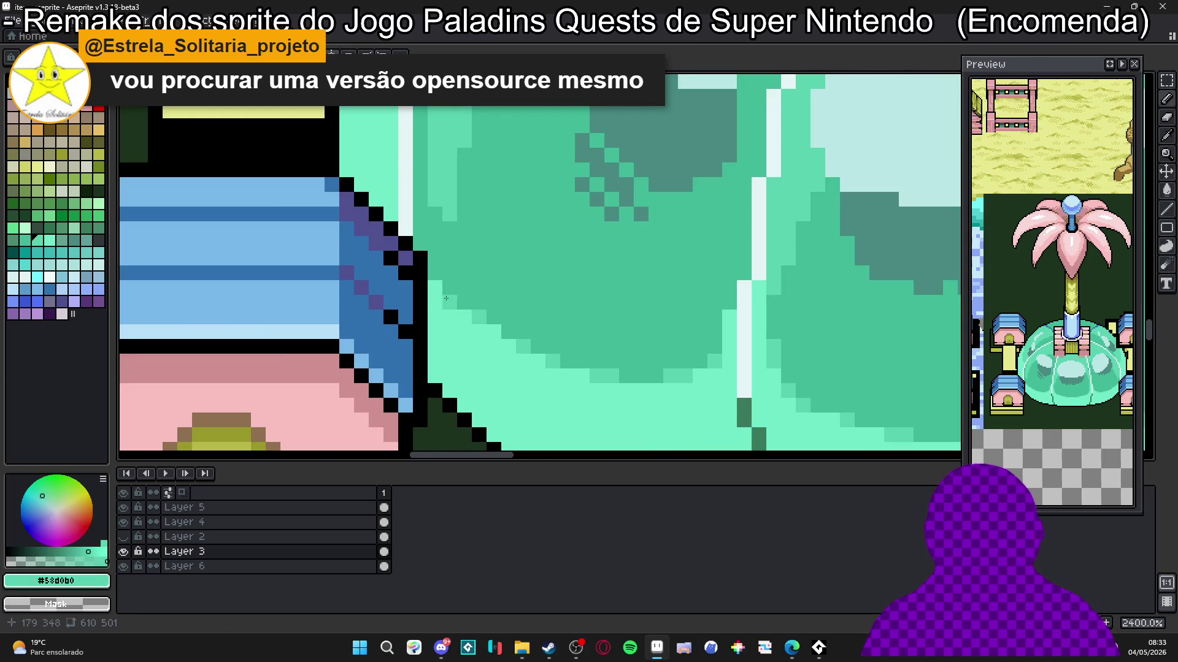
scroll(485, 343, "down", 6)
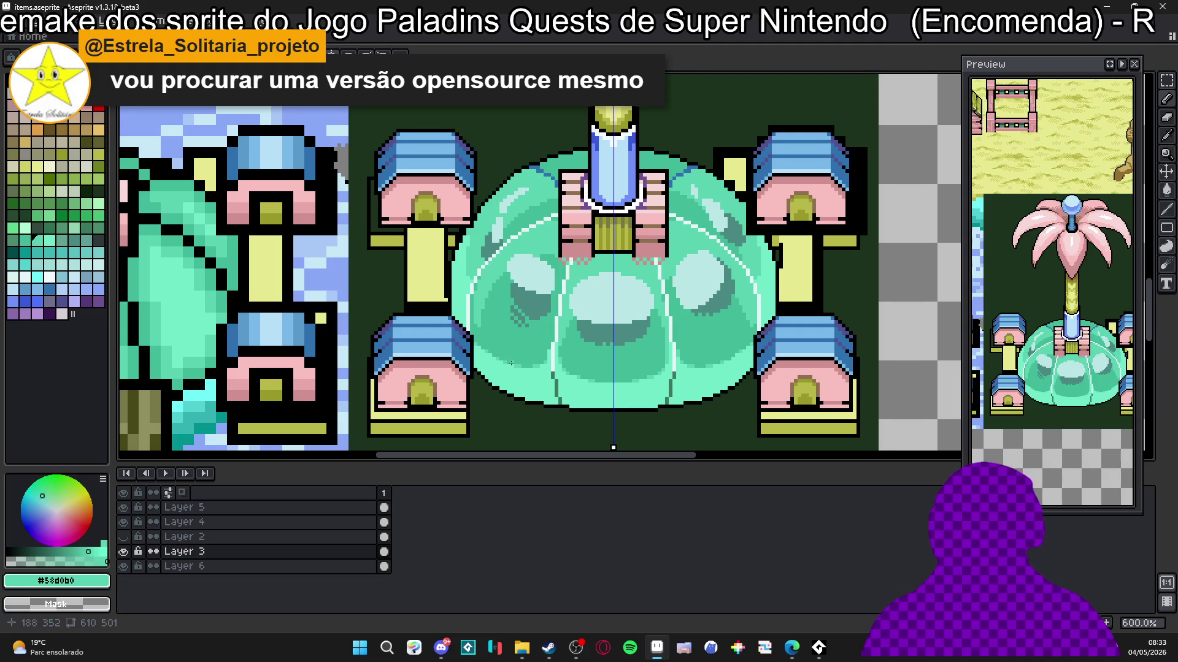
scroll(481, 342, "right", 1)
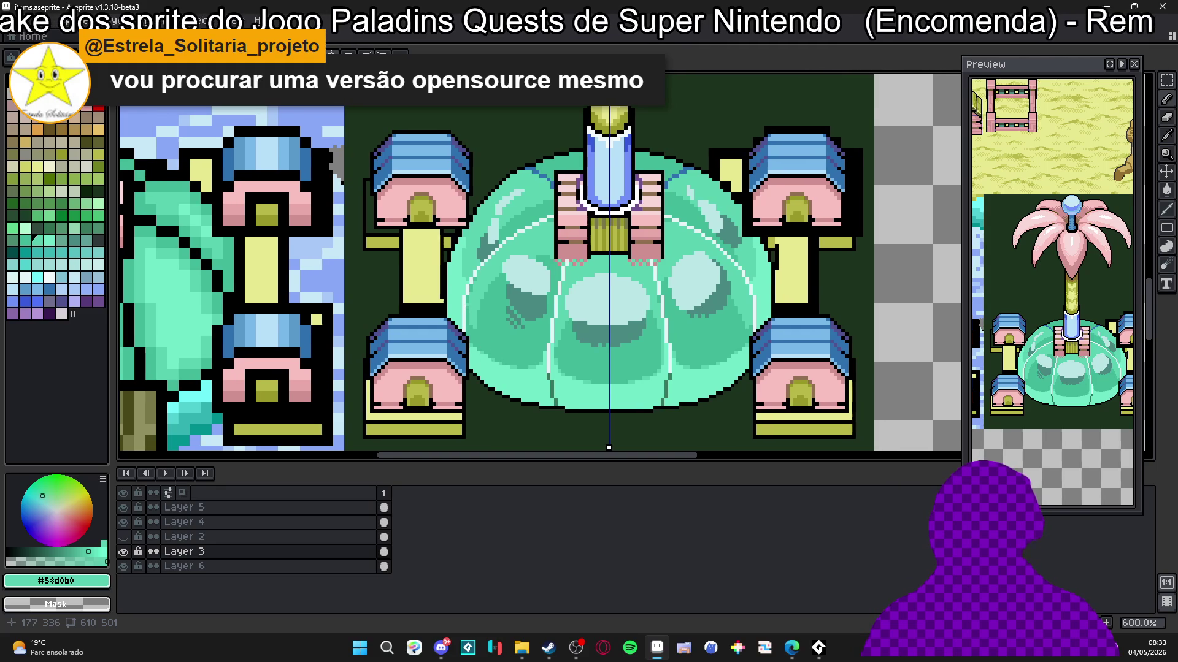
Step: Redraw the dome's diagonal upper-left outline in black, replacing the stray blue pixels
left_click_drag(465, 306, 431, 335)
scroll(482, 198, "up", 6)
left_click(481, 222, "alt")
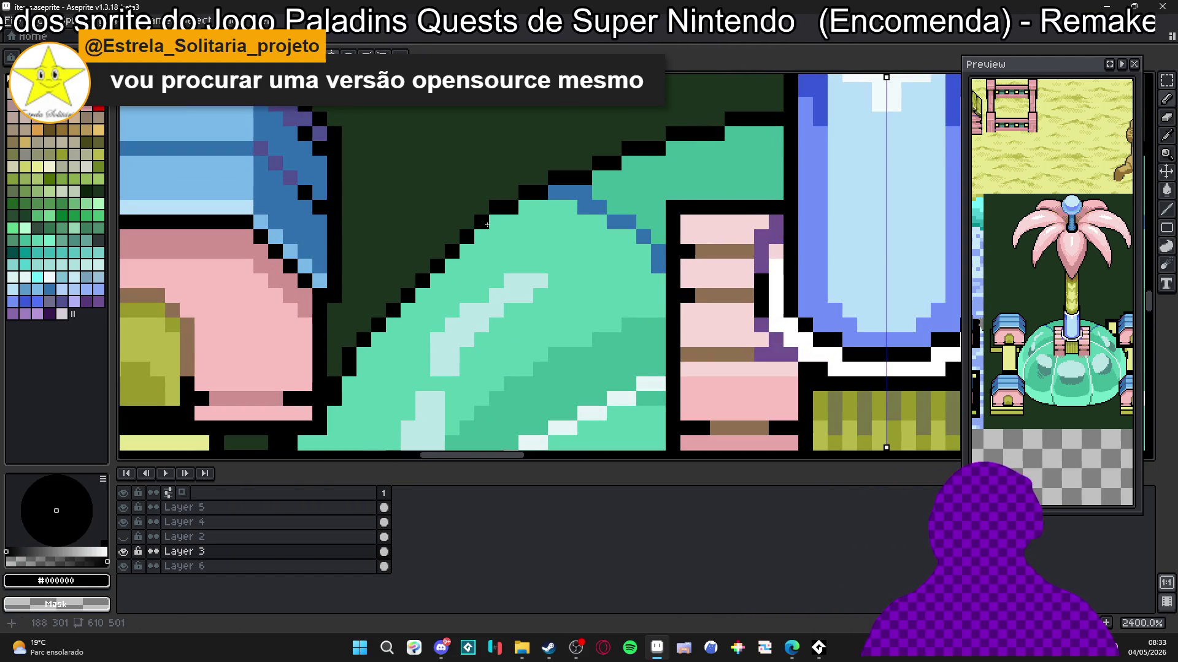
left_click_drag(498, 213, 570, 188)
scroll(590, 193, "down", 4)
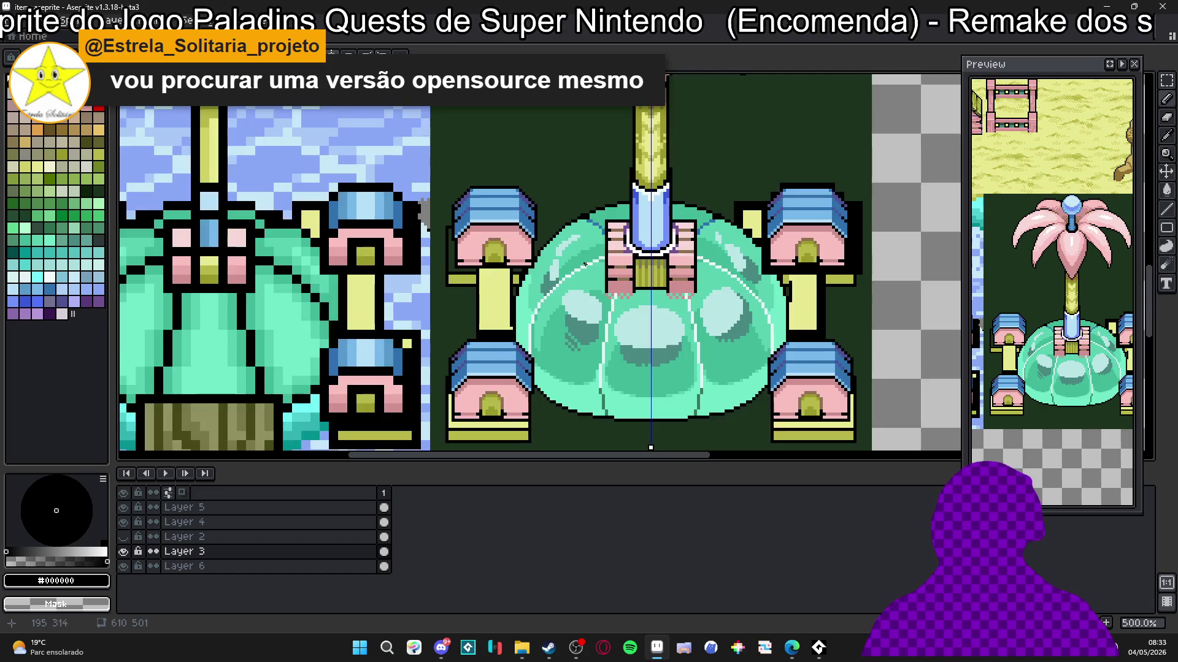
scroll(591, 193, "up", 4)
left_click(596, 221)
left_click(597, 221)
left_click(612, 207)
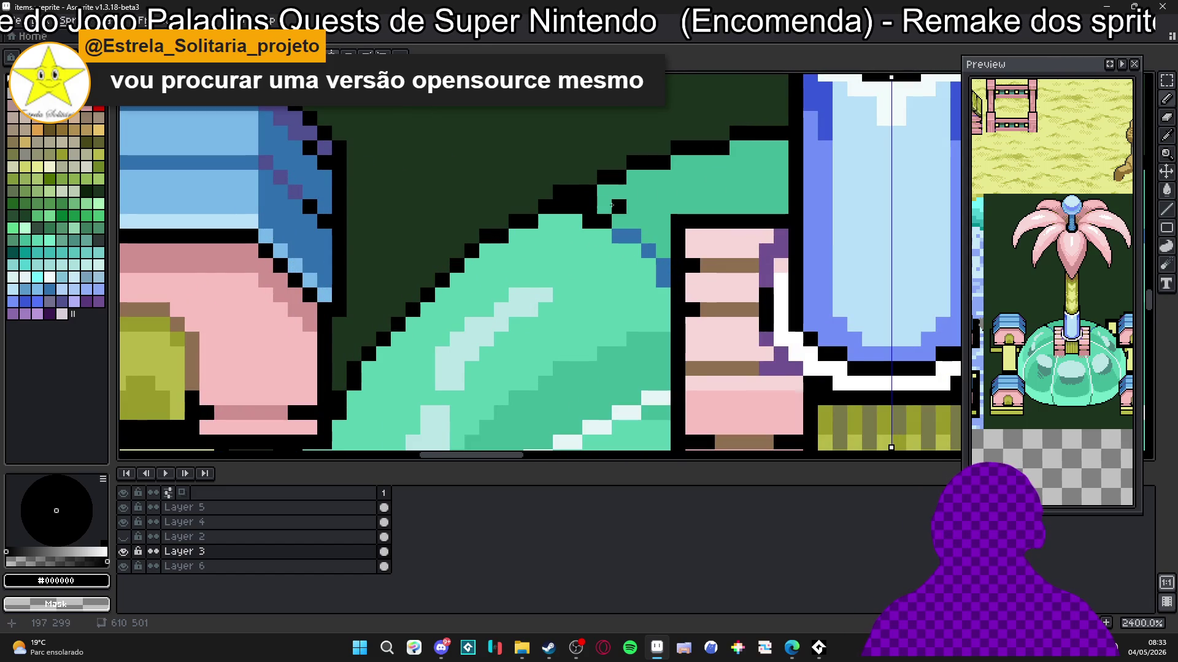
scroll(611, 205, "down", 2)
scroll(487, 228, "down", 2)
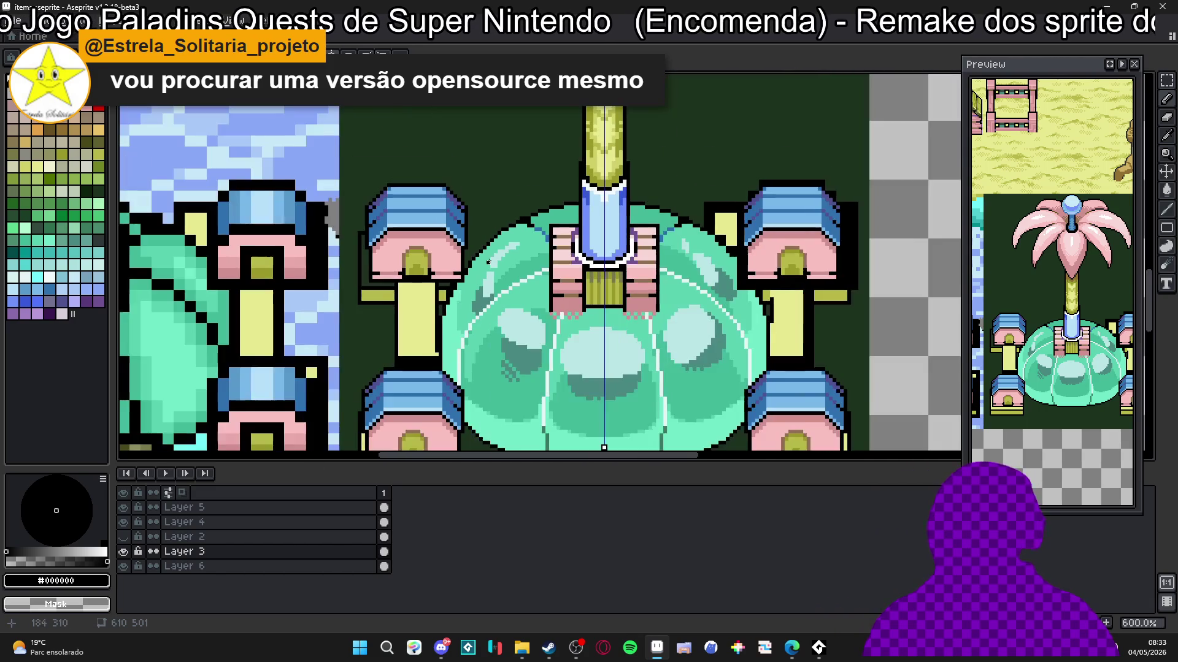
scroll(446, 256, "up", 4)
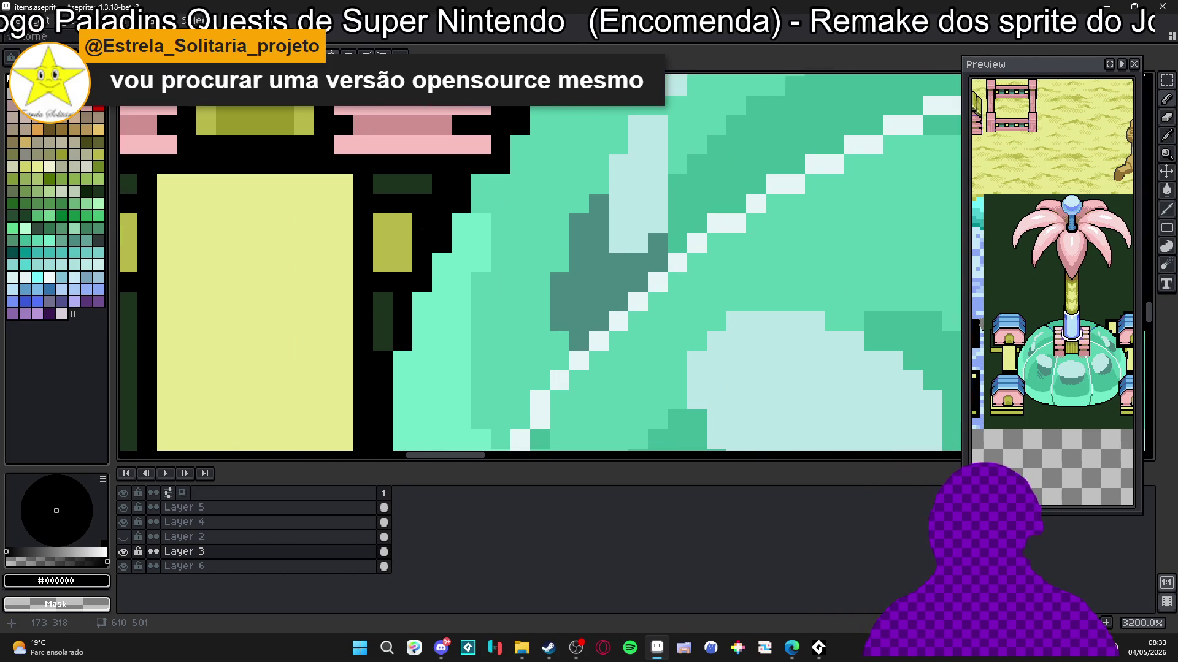
Step: Sample the pavilion's olive yellow, the dome's teal and outline black to compare shades
left_click(423, 245, "alt")
scroll(431, 265, "down", 4)
scroll(431, 265, "down", 2)
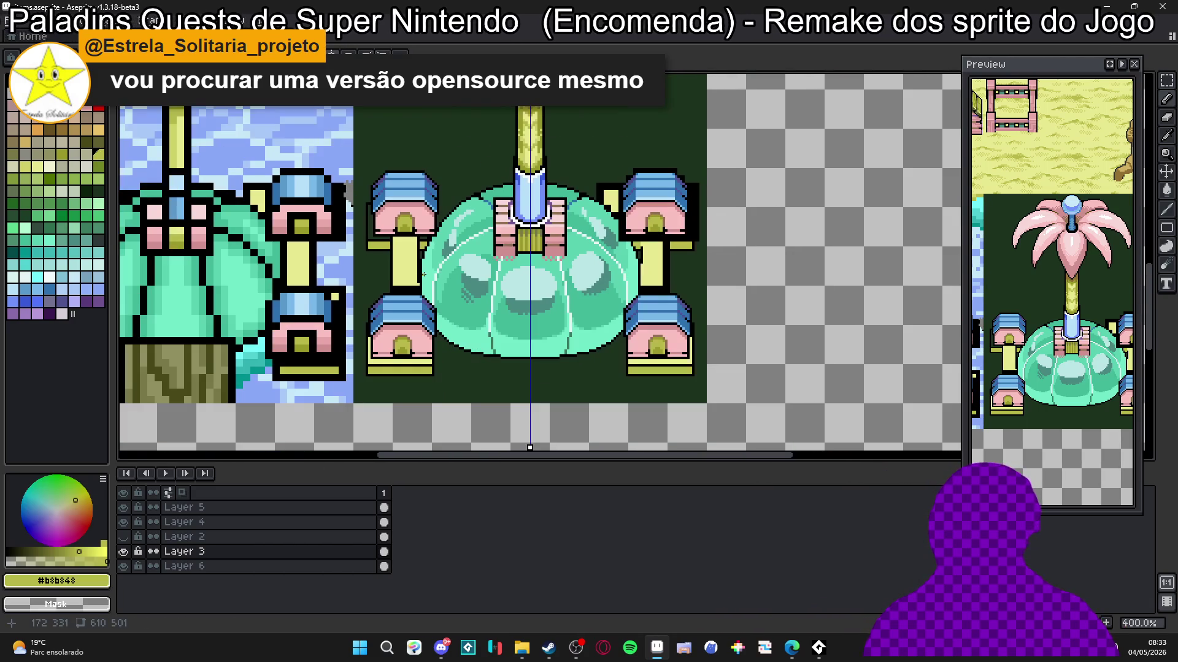
left_click_drag(453, 265, 460, 267)
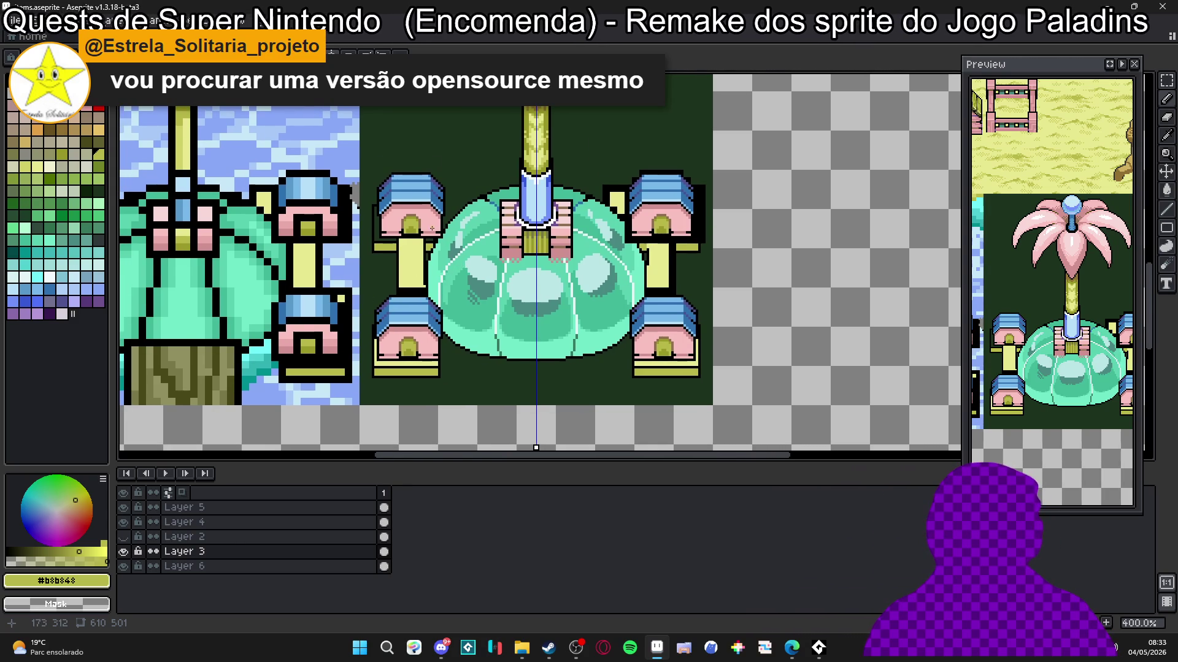
scroll(466, 243, "up", 7)
scroll(466, 243, "down", 2)
left_click(526, 236, "alt")
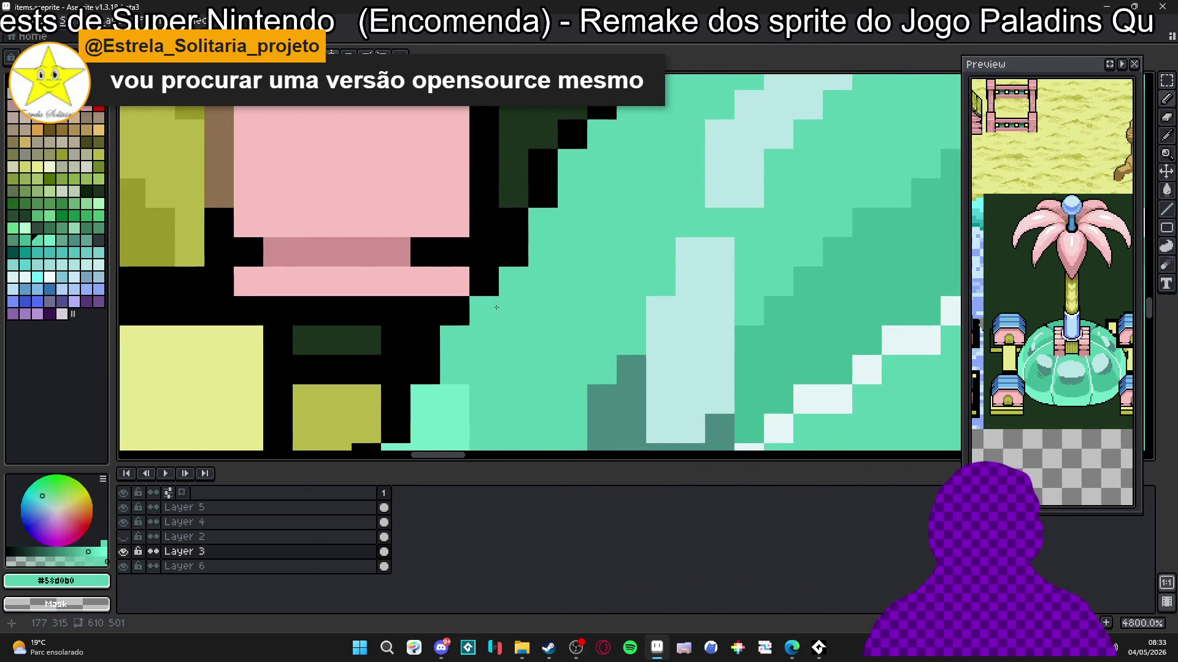
scroll(490, 309, "up", 1)
scroll(491, 308, "down", 3)
scroll(498, 282, "up", 5)
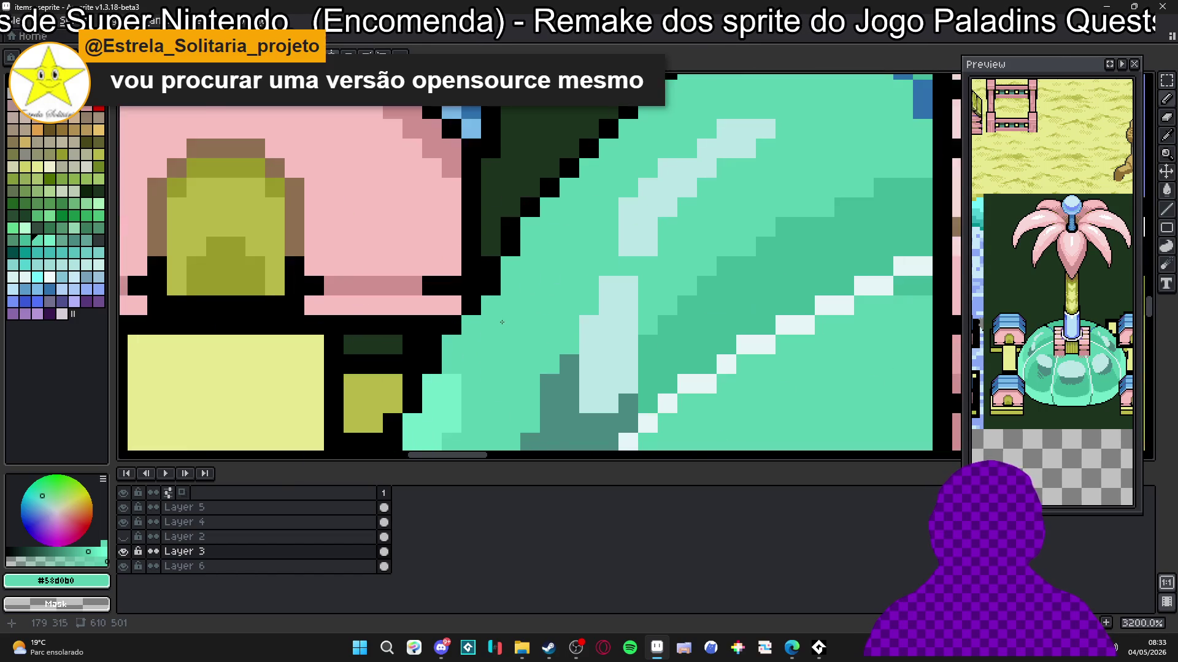
scroll(499, 282, "down", 3)
left_click(499, 286, "alt")
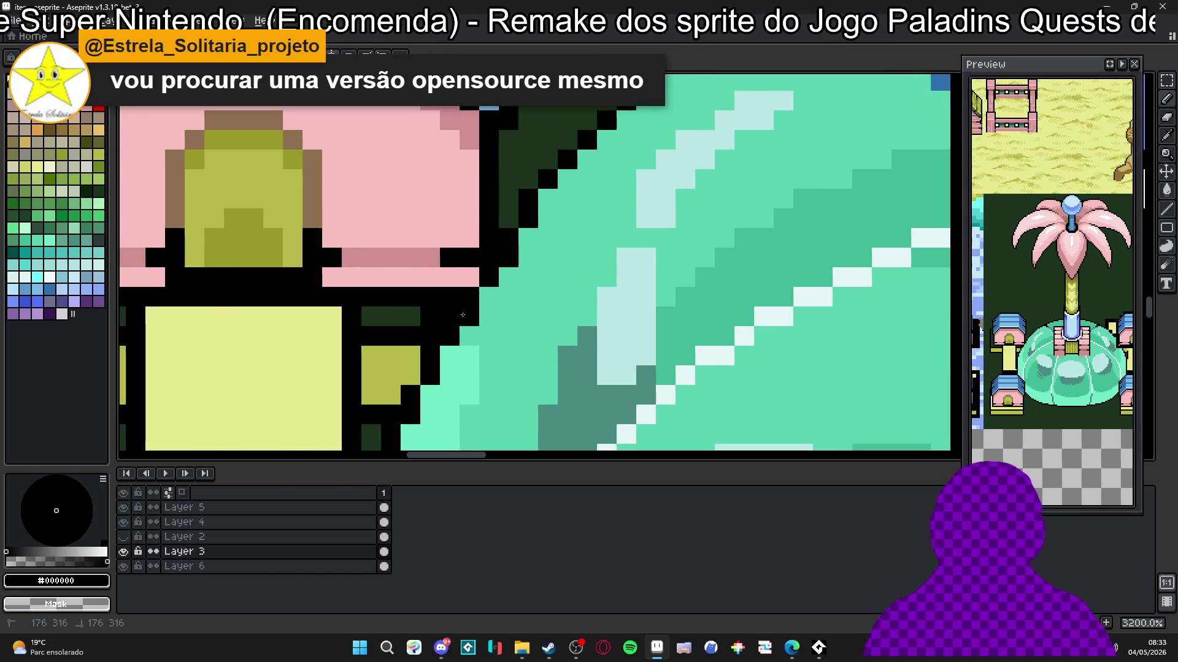
scroll(514, 342, "down", 1)
scroll(514, 342, "up", 1)
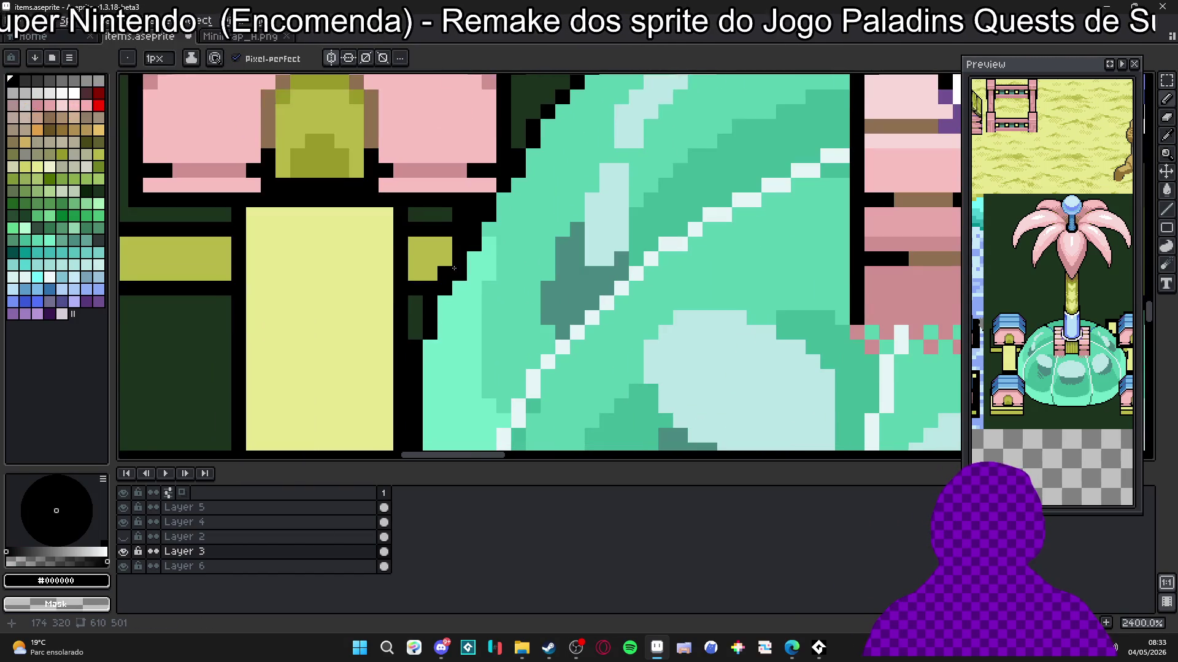
scroll(457, 282, "up", 2)
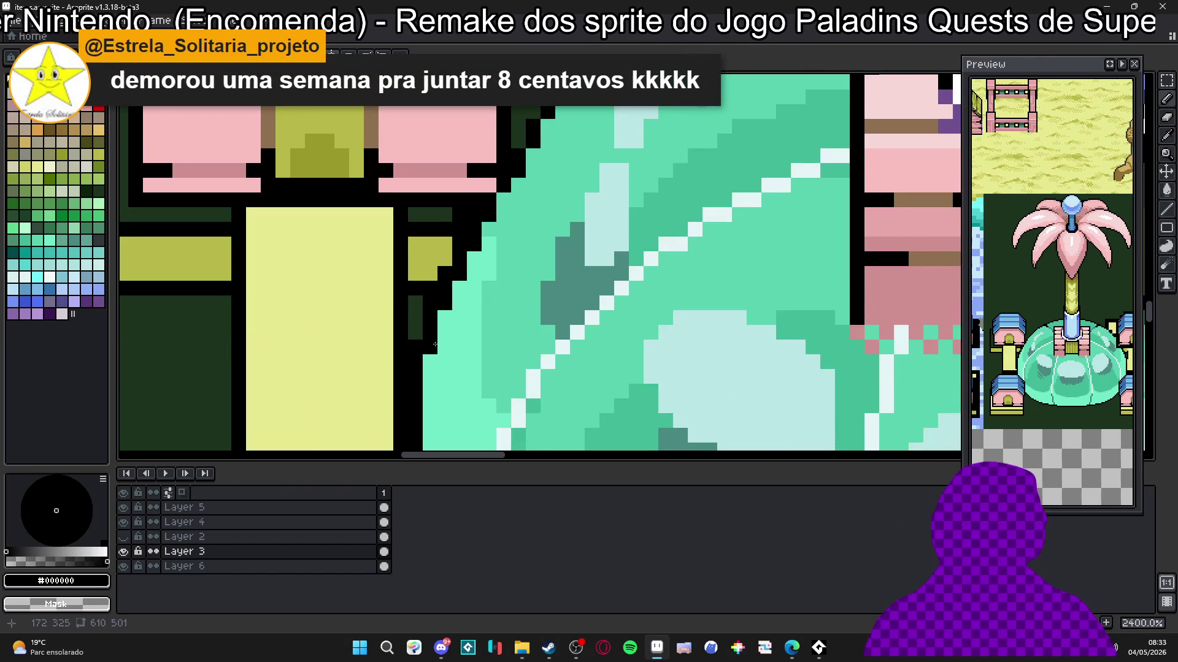
scroll(458, 321, "down", 3)
scroll(457, 322, "up", 3)
scroll(451, 325, "down", 2)
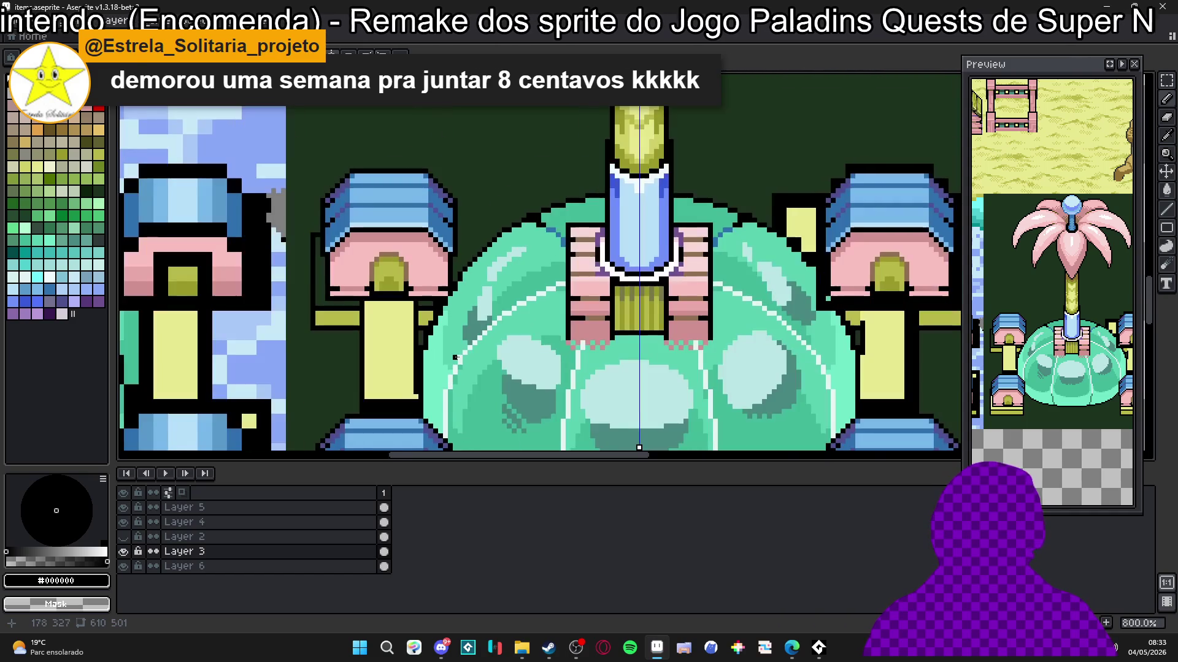
scroll(446, 329, "up", 1)
left_click(435, 340, "alt")
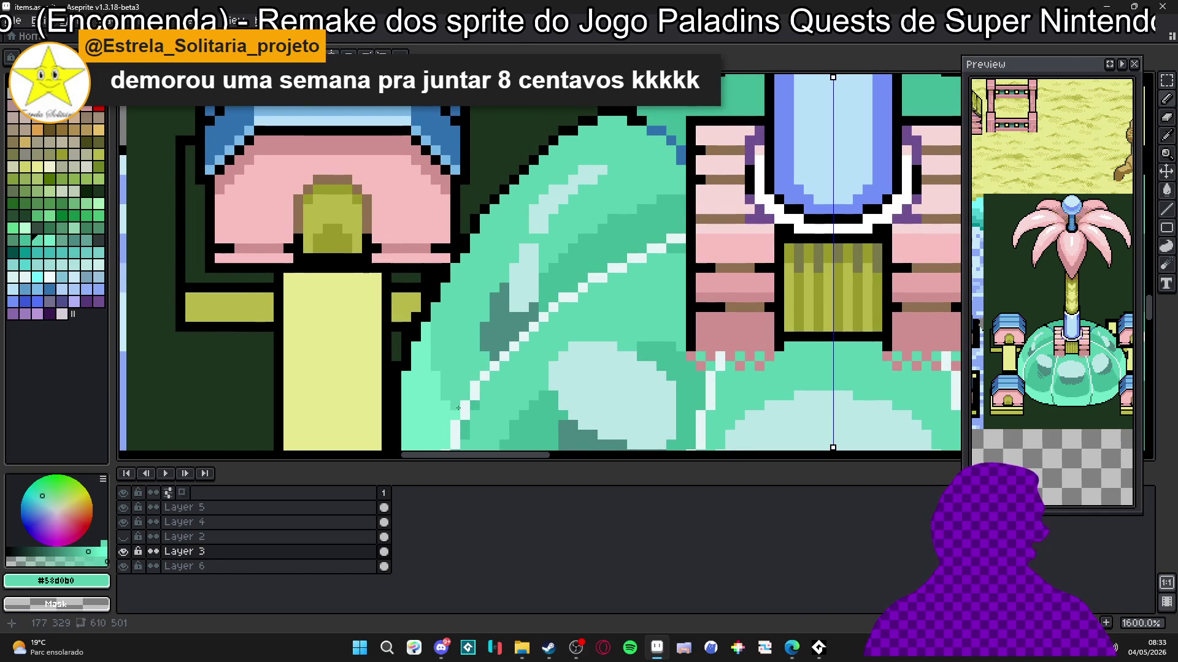
scroll(457, 416, "down", 3)
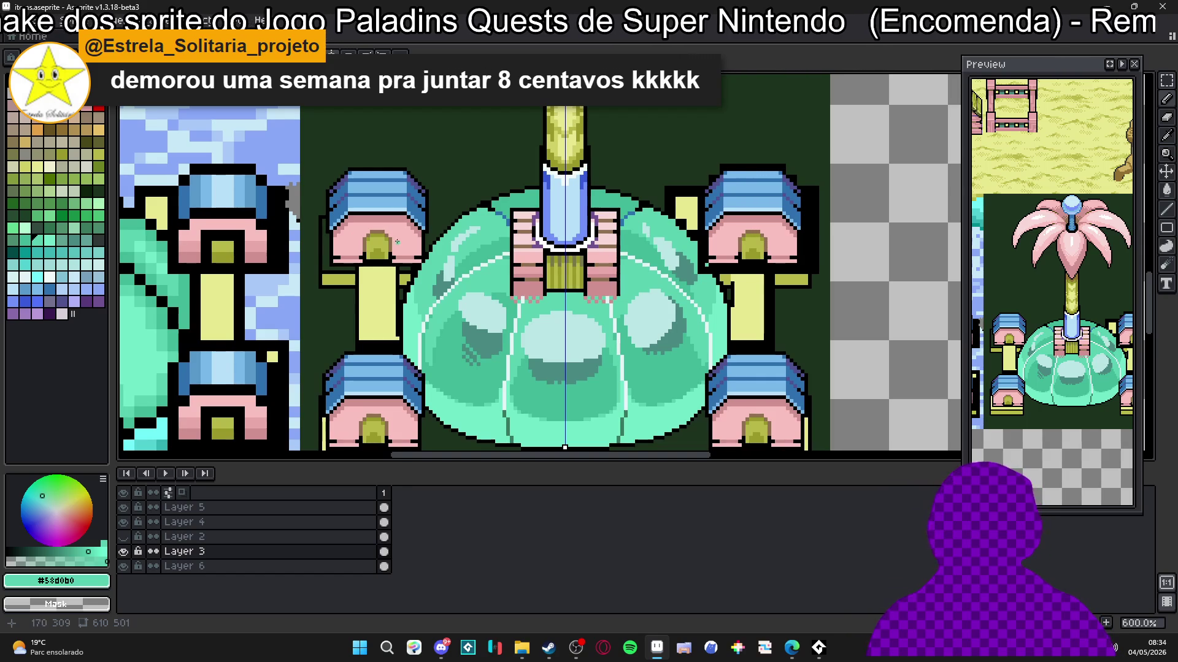
scroll(433, 243, "up", 1)
scroll(433, 243, "up", 3)
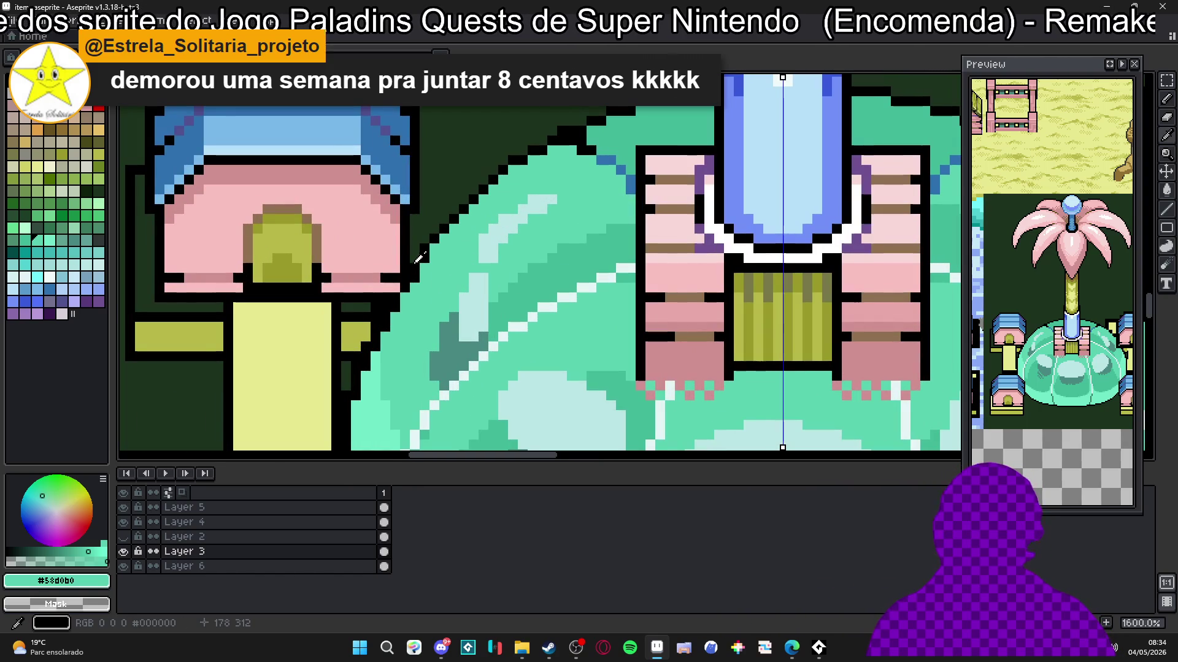
left_click(413, 261, "alt")
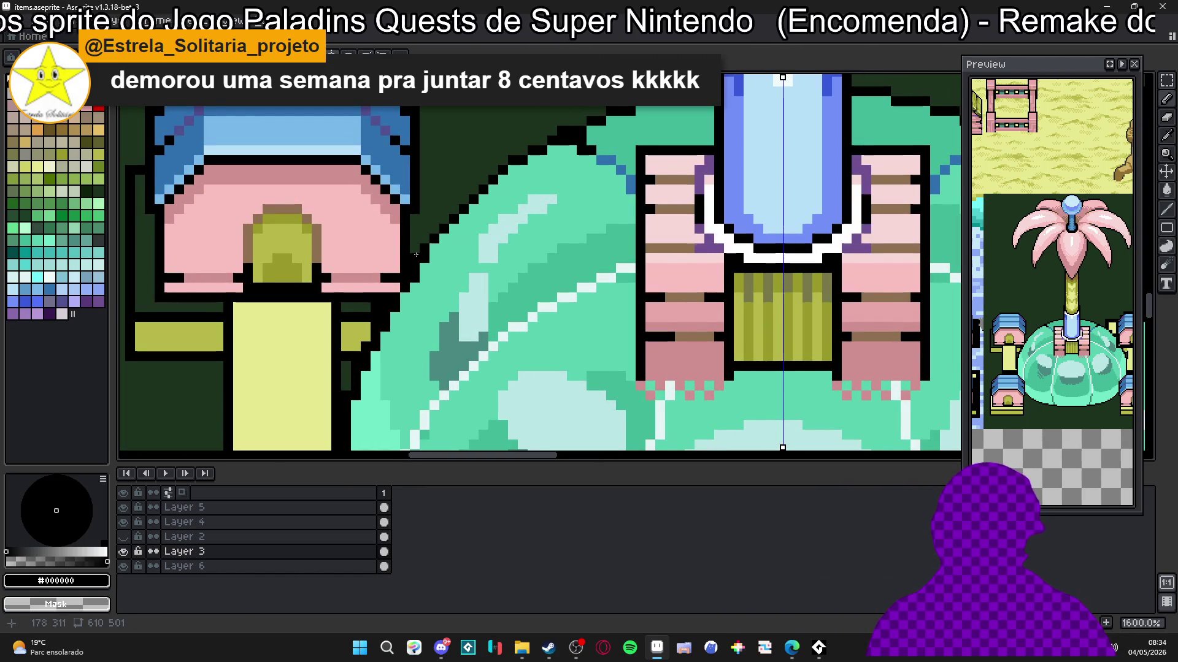
scroll(381, 294, "down", 6)
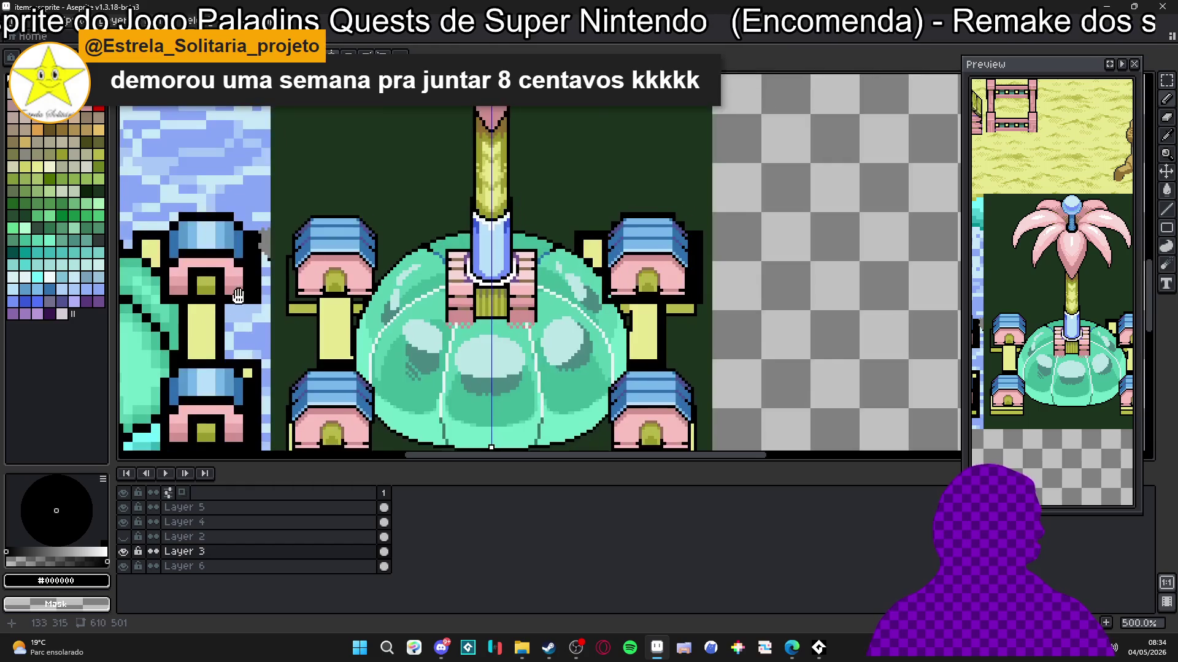
Step: Paint mirrored pale-yellow ledge rows beside the pavilion posts, replacing the black row
scroll(416, 291, "up", 3)
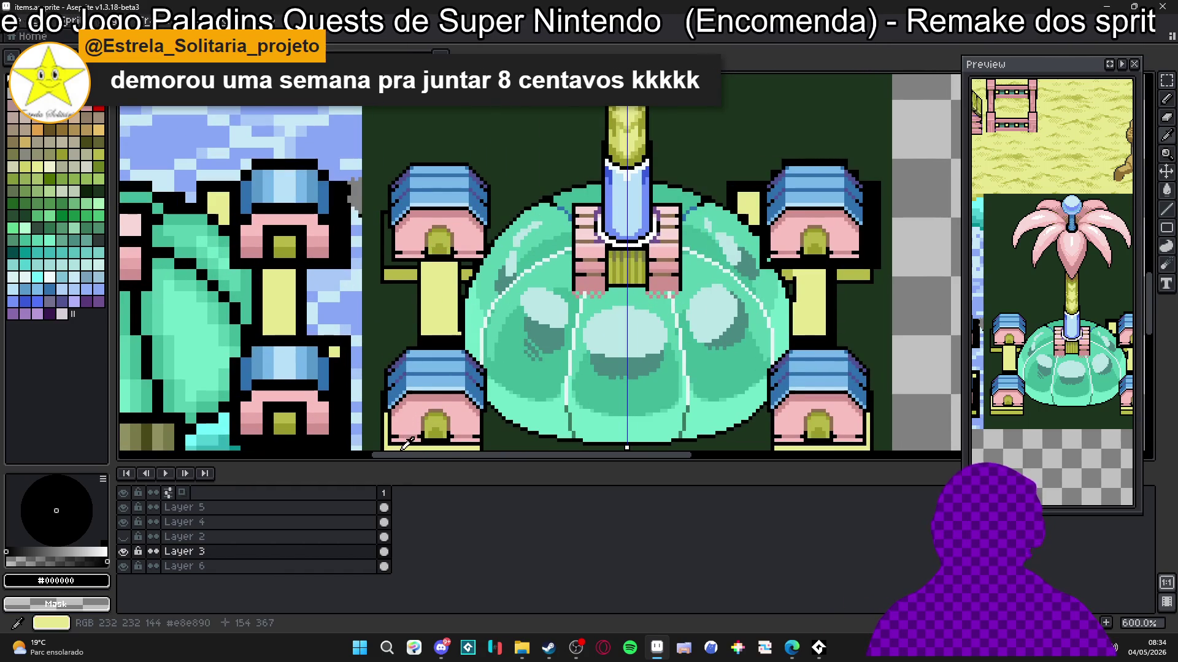
left_click(468, 262, "alt")
scroll(468, 262, "up", 5)
left_click_drag(443, 263, 473, 263)
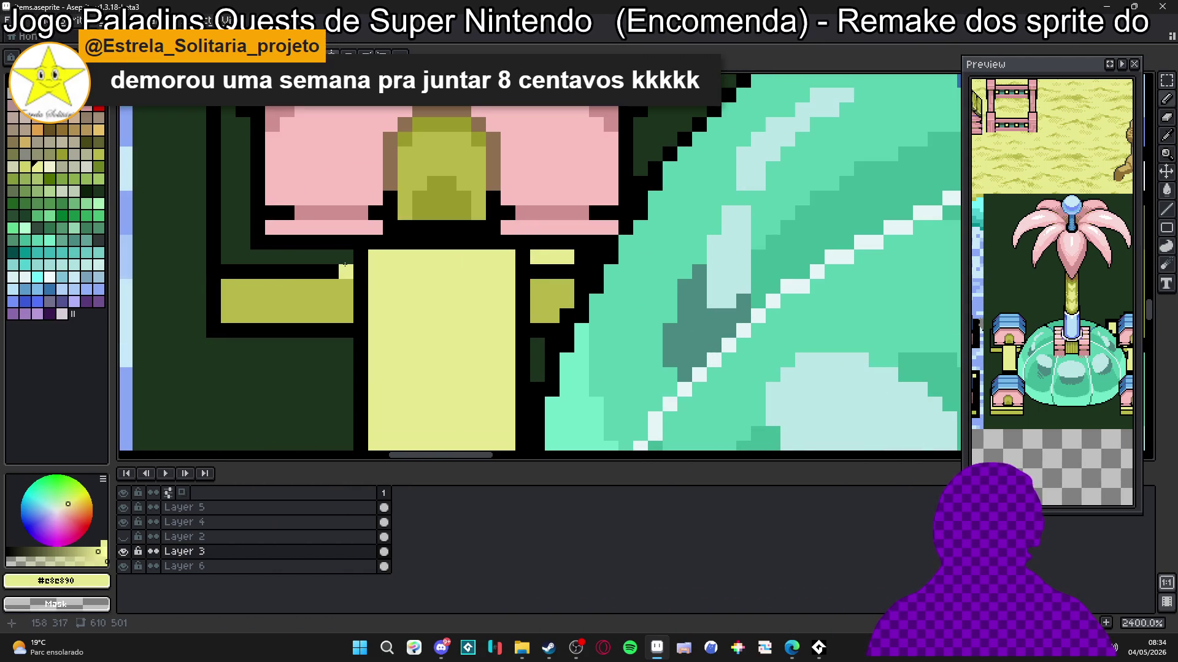
mouse_move(345, 264)
left_mouse_down()
mouse_move(228, 258)
mouse_move(228, 272)
left_mouse_up()
left_click_drag(350, 272, 239, 272)
mouse_move(538, 273)
left_mouse_down()
mouse_move(581, 272)
mouse_move(584, 251)
left_mouse_up()
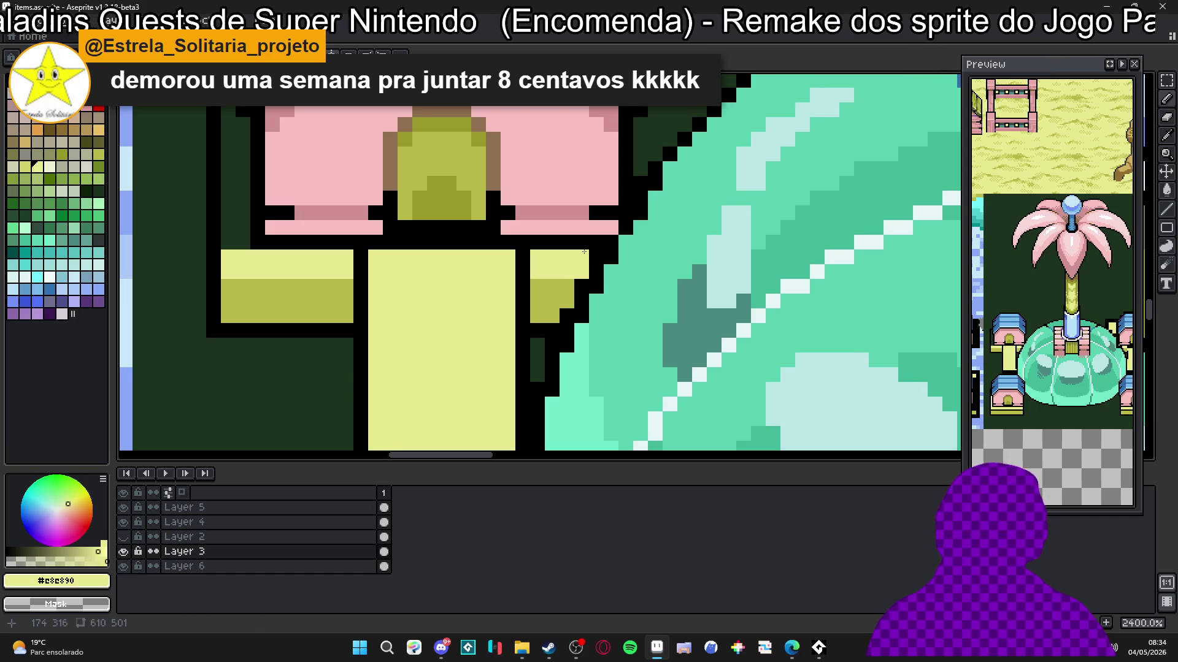
Step: Add a pale-yellow pixel and short line up the upper-left pavilion post
left_click(561, 285, "alt")
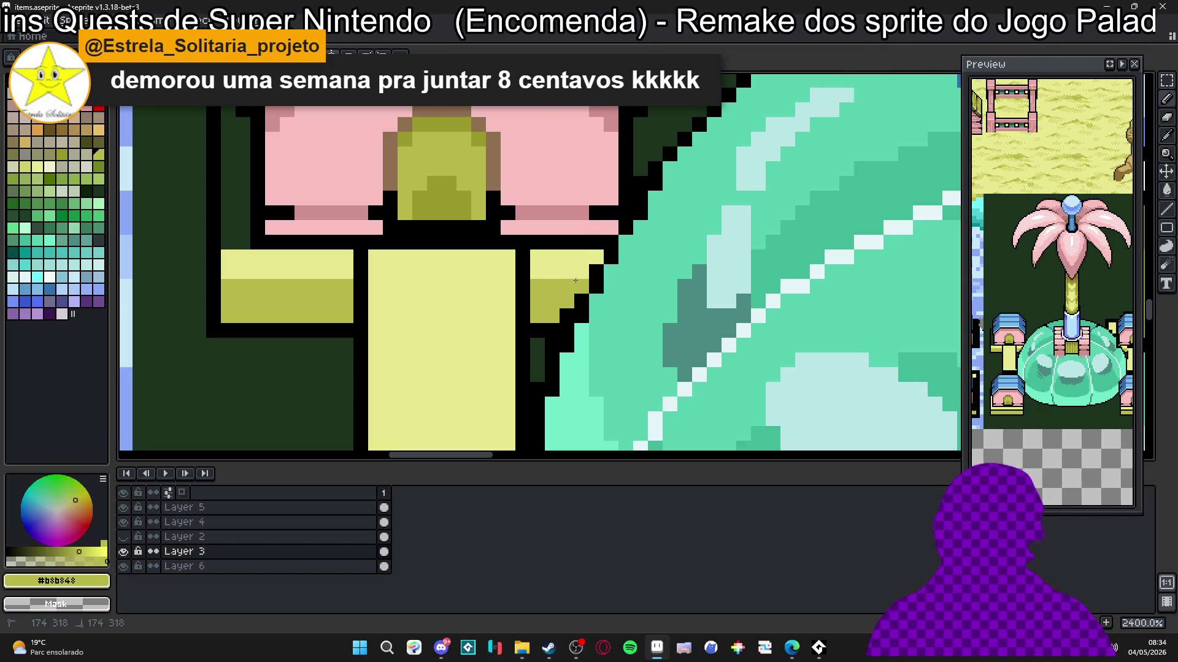
scroll(568, 316, "down", 3)
left_click(401, 283, "alt")
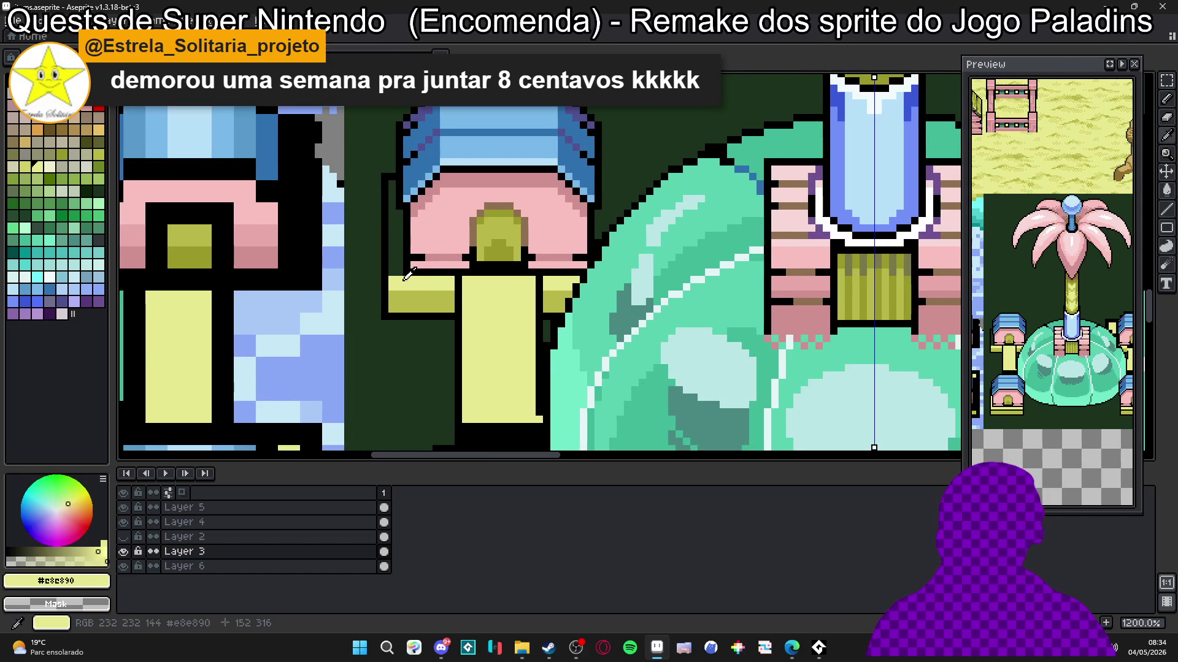
left_click(398, 265)
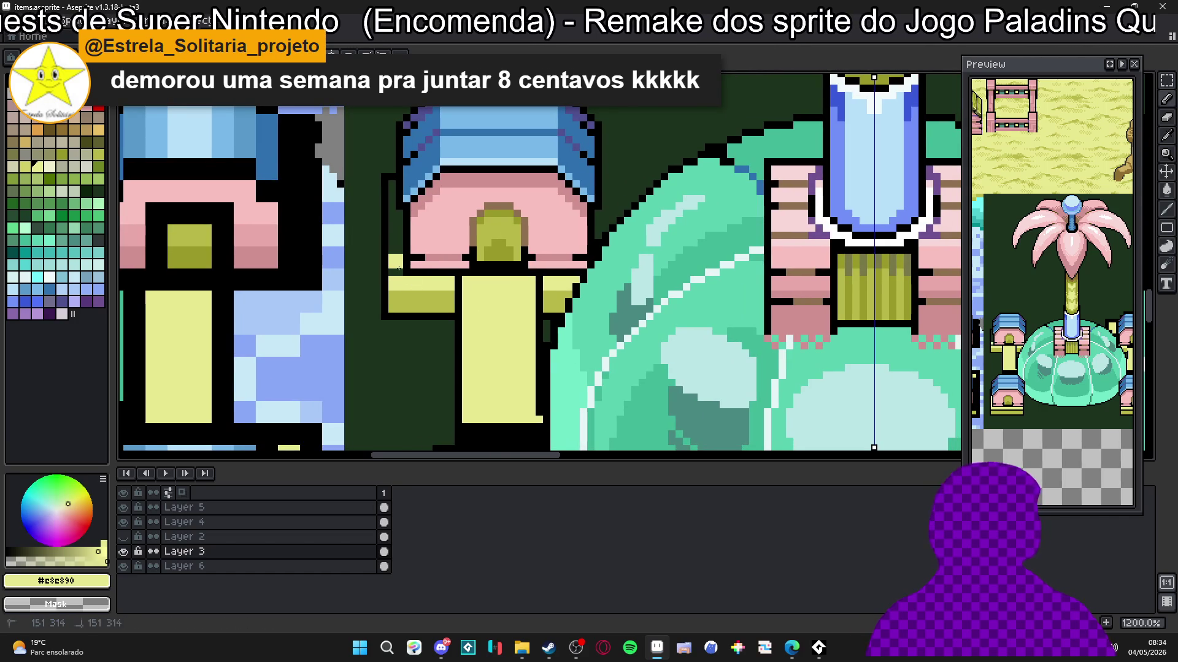
left_click_drag(398, 274, 394, 184)
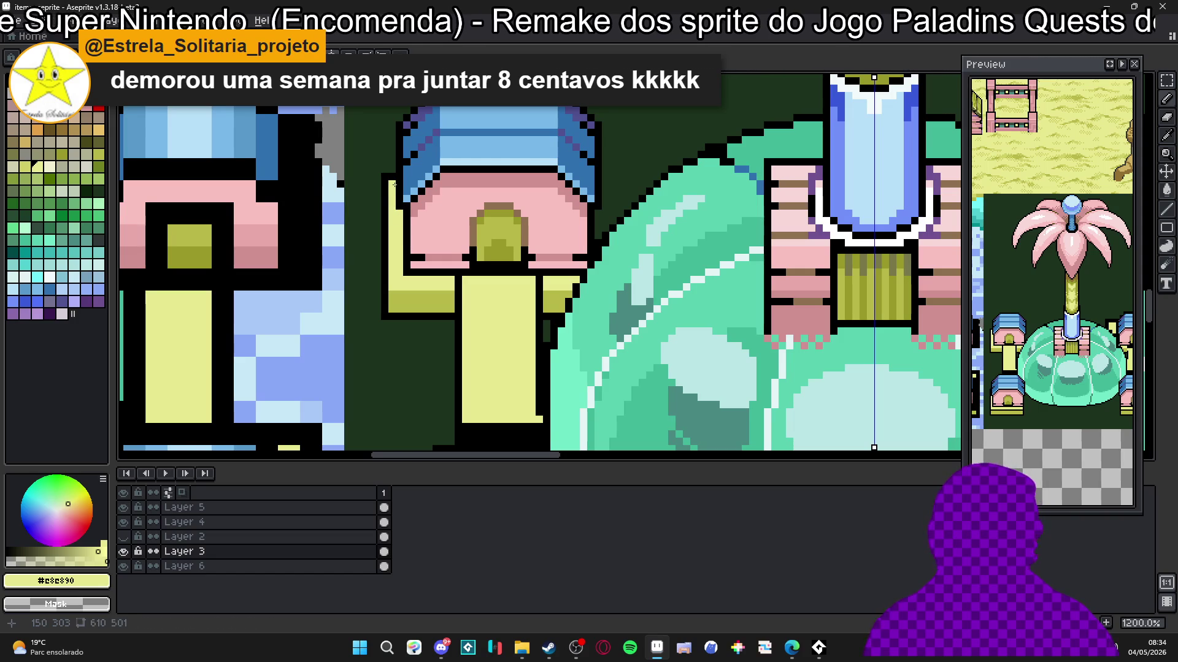
Step: Pick the olive shade and pan across the fountain to check the posts
scroll(394, 185, "down", 4)
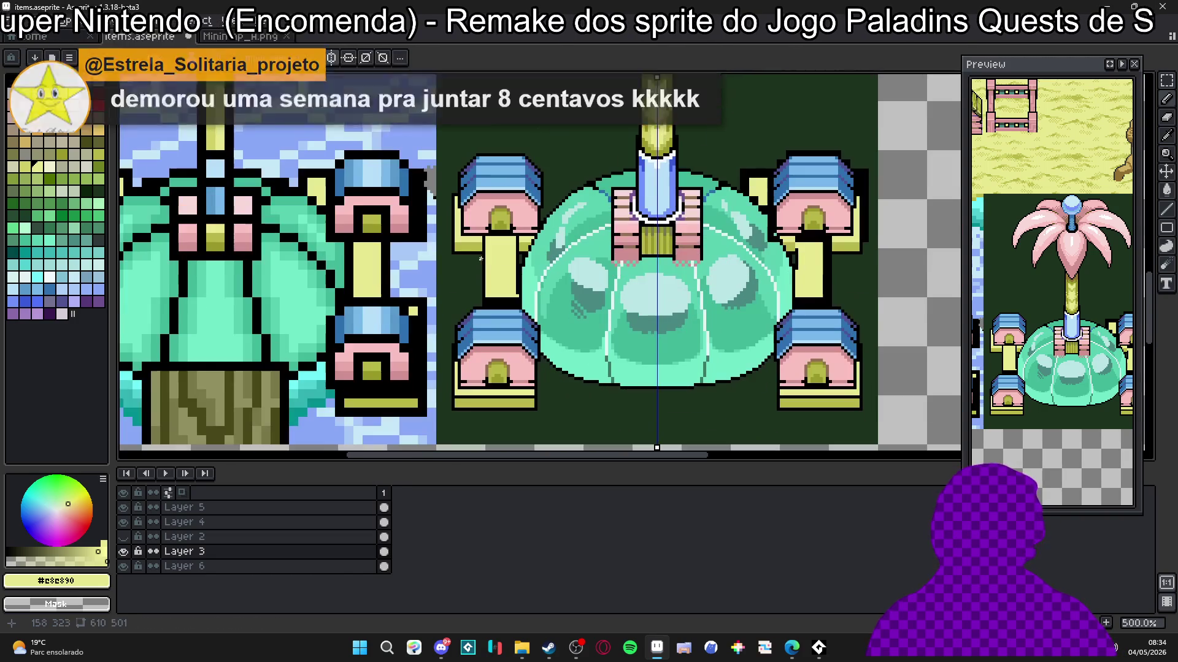
scroll(474, 247, "down", 1)
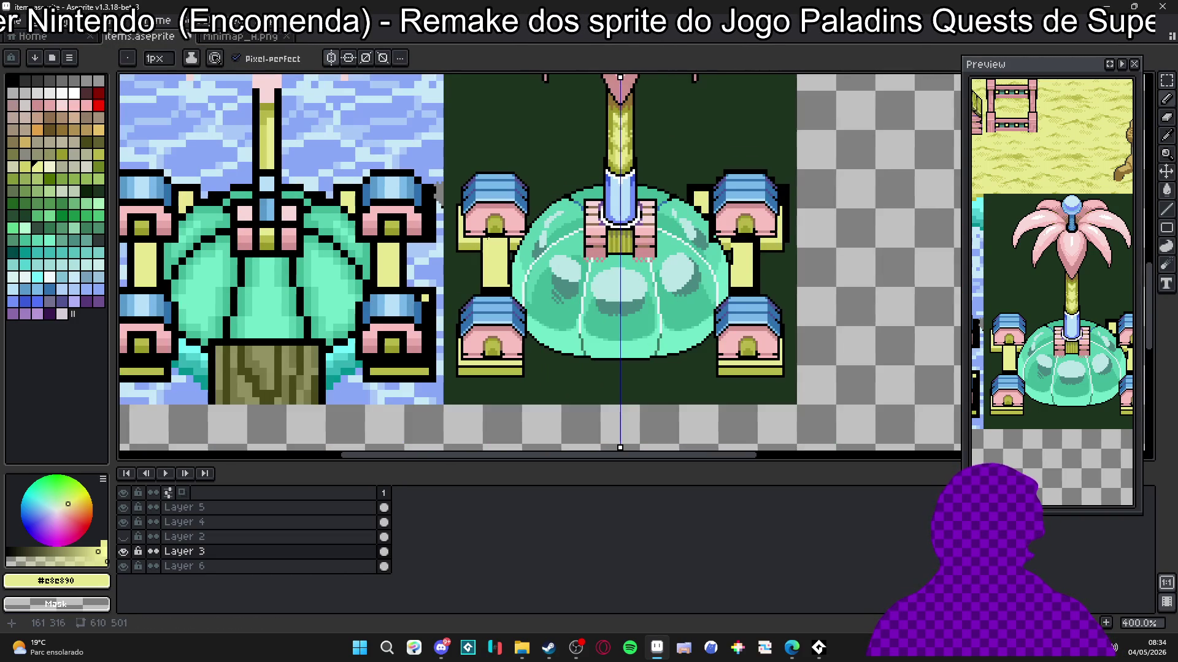
scroll(484, 240, "up", 3)
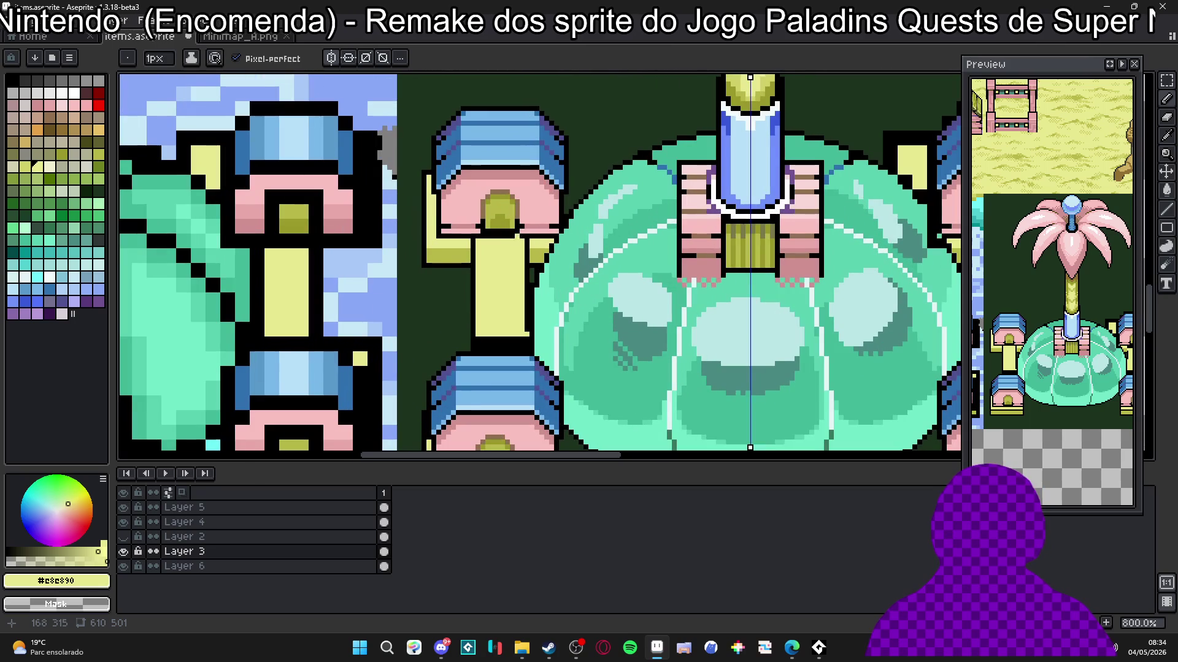
scroll(528, 242, "up", 2)
left_click(526, 243, "alt")
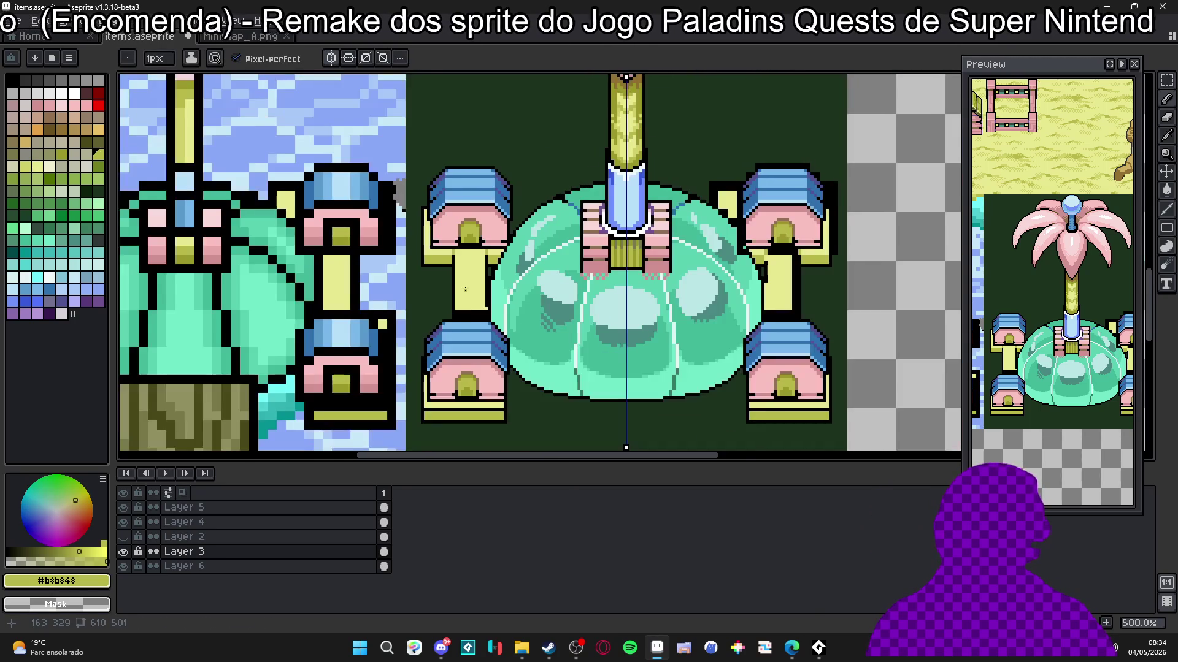
scroll(448, 249, "down", 4)
mouse_move(453, 252)
left_mouse_down()
mouse_move(456, 232)
mouse_move(434, 236)
mouse_move(428, 270)
left_mouse_up()
scroll(430, 269, "down", 1)
mouse_move(531, 256)
left_mouse_down()
mouse_move(511, 256)
mouse_move(529, 249)
left_mouse_up()
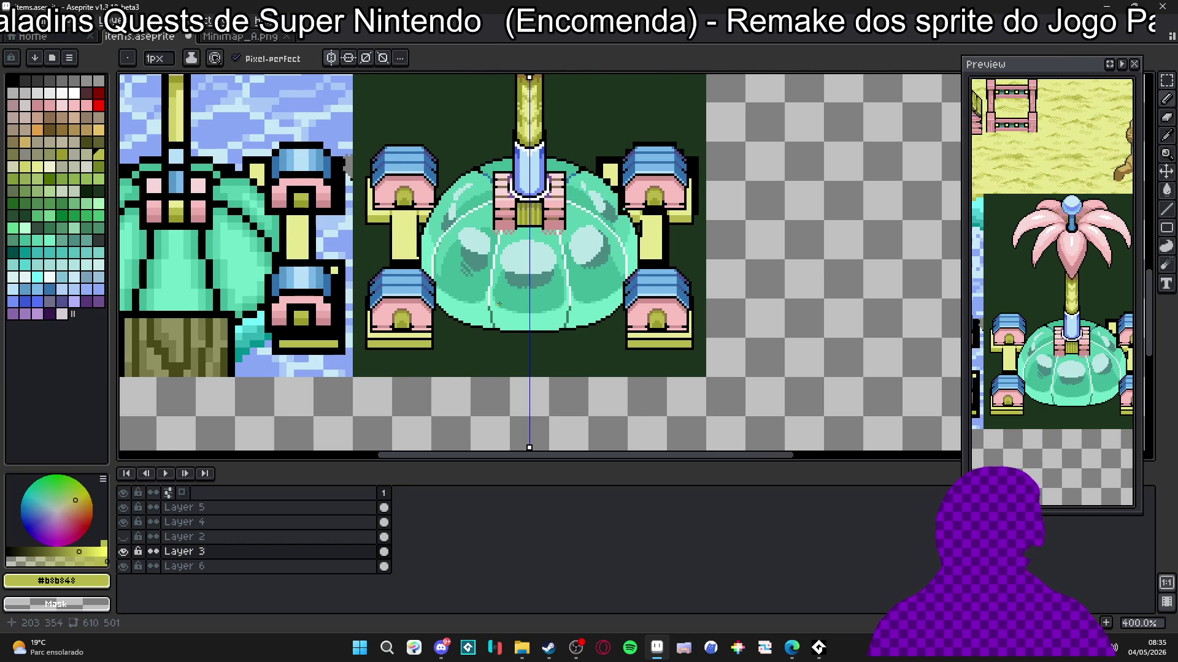
scroll(445, 293, "down", 2)
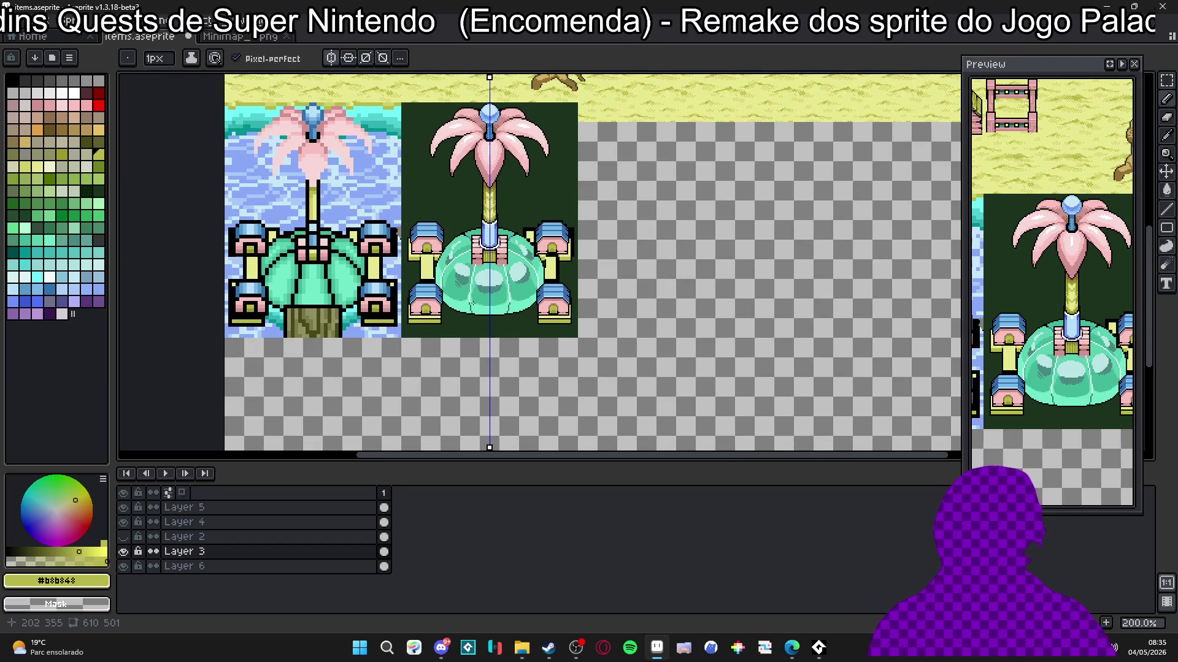
Step: Paint pale yellow along the bottom edge of the lower pavilion's base
scroll(446, 292, "up", 3)
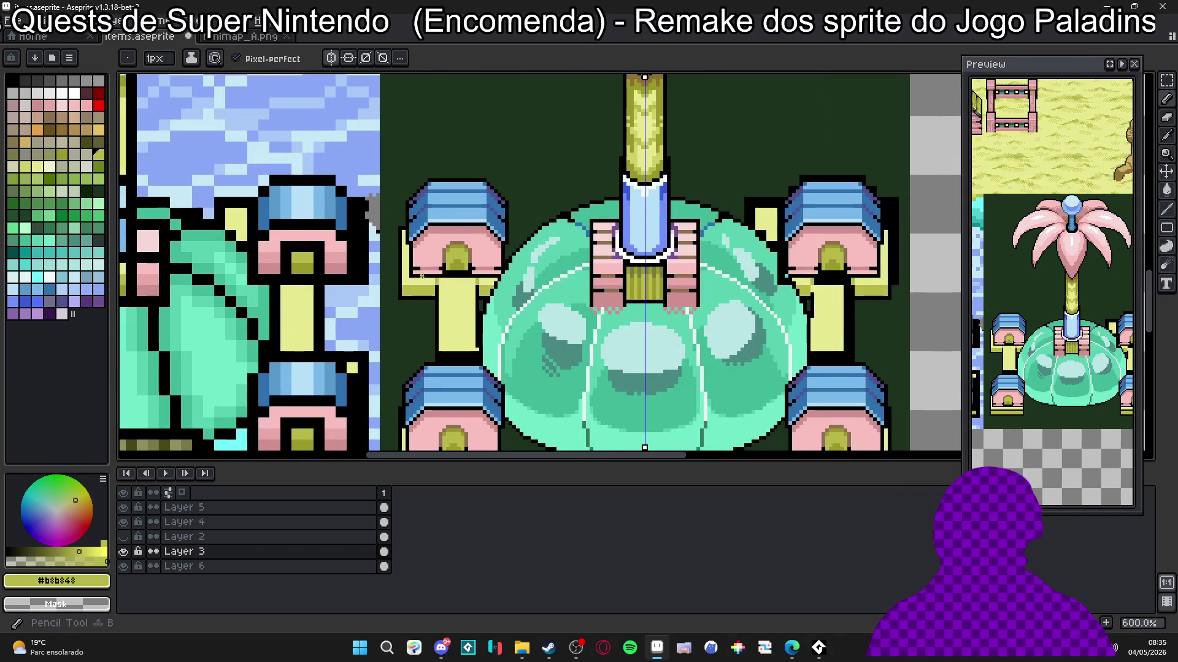
scroll(449, 287, "down", 1)
scroll(448, 287, "up", 5)
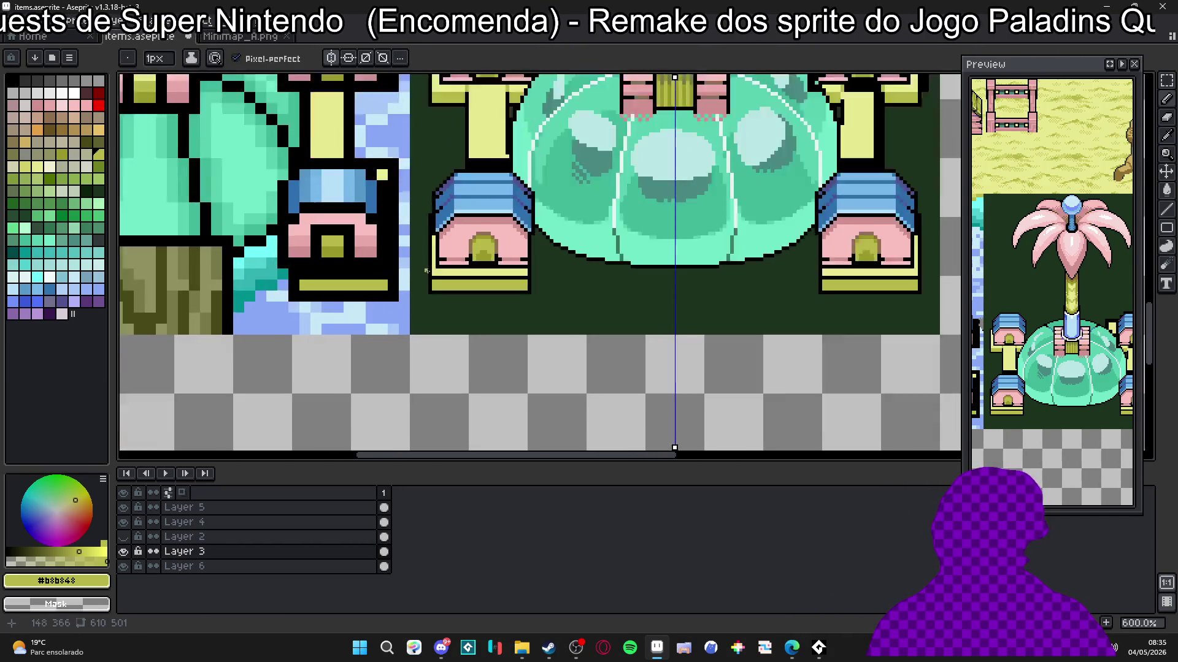
left_click(428, 273, "alt")
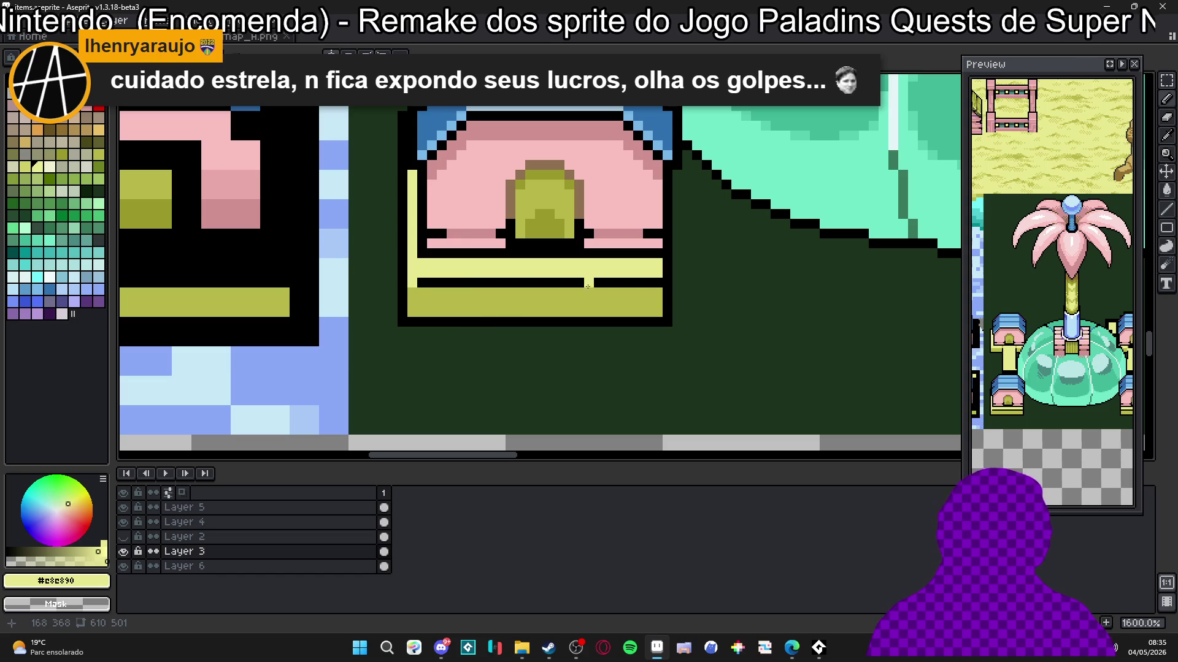
scroll(522, 376, "down", 3)
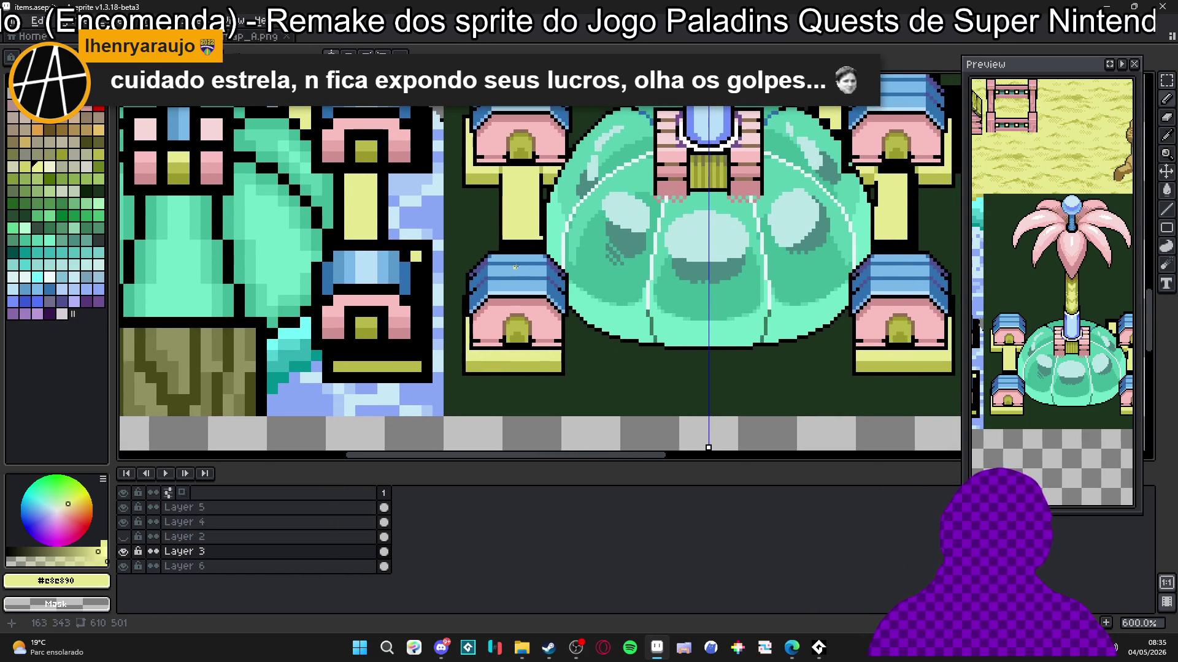
scroll(529, 233, "up", 2)
mouse_move(539, 267)
left_mouse_down()
mouse_move(484, 271)
mouse_move(528, 278)
left_mouse_up()
Step: Try a mirrored vertical yellow line beside the dome, then undo it
scroll(530, 282, "down", 5)
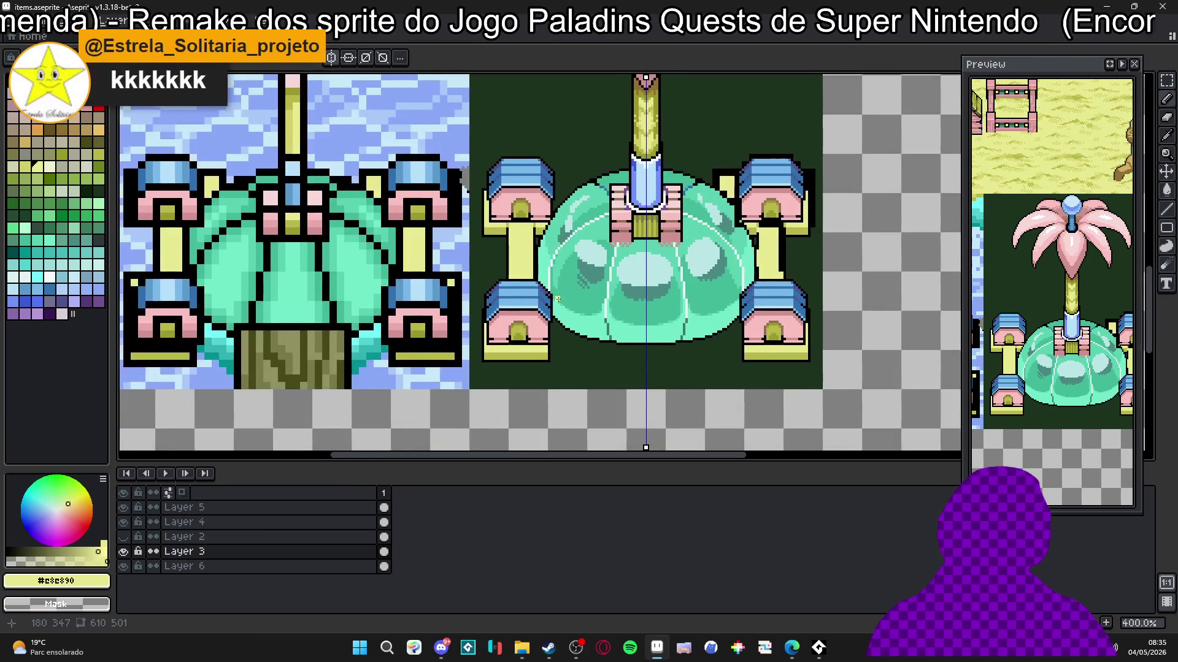
scroll(530, 349, "up", 2)
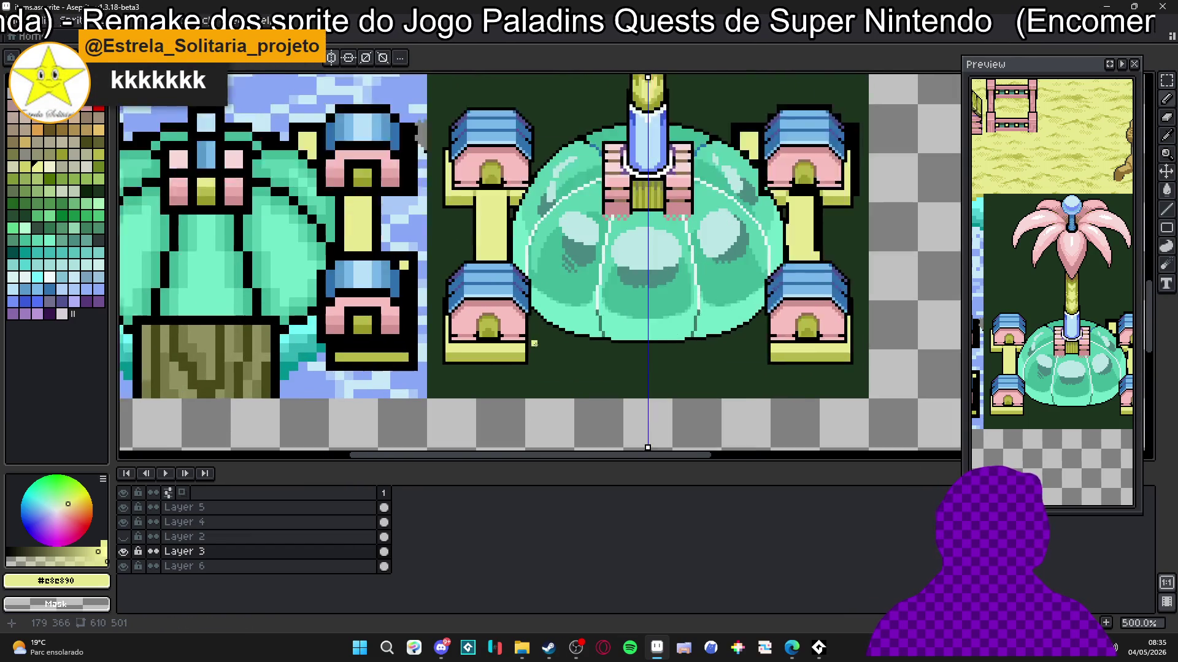
scroll(534, 343, "down", 1)
scroll(528, 248, "up", 1)
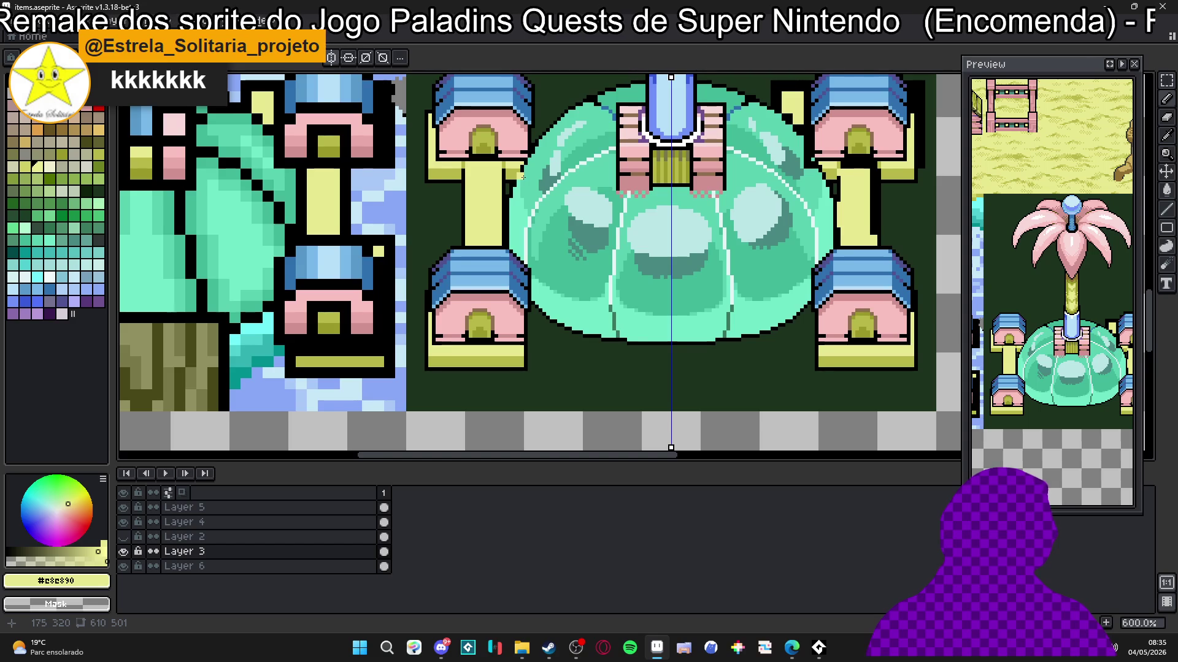
left_click_drag(522, 173, 523, 351)
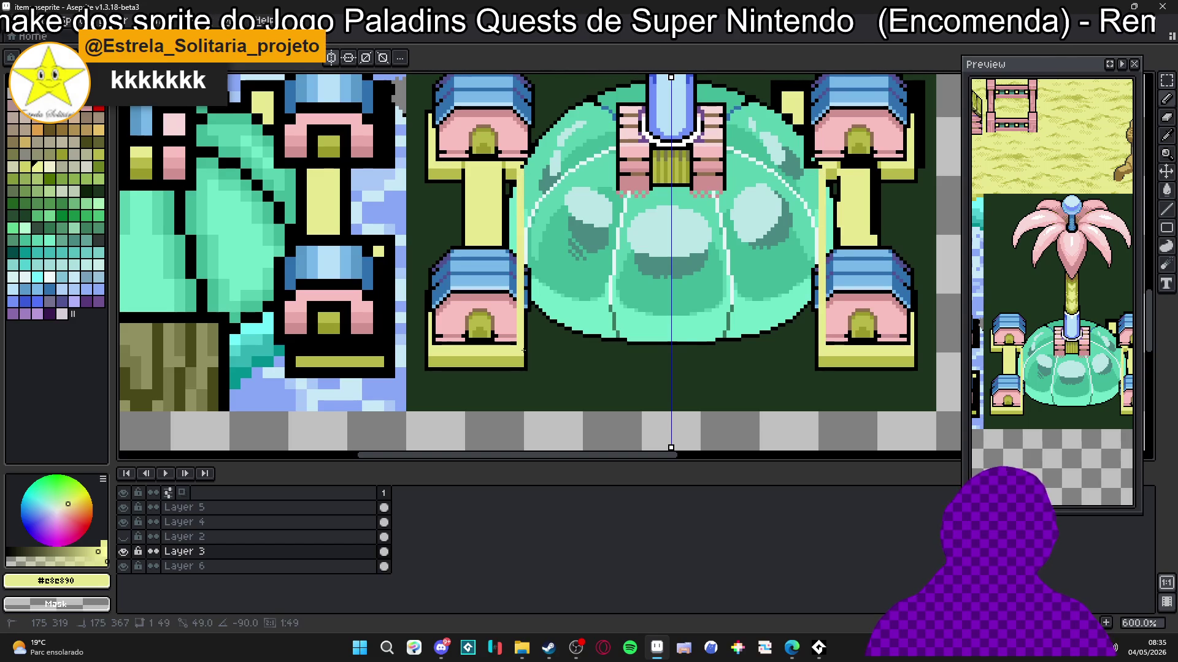
key("ctrl+z")
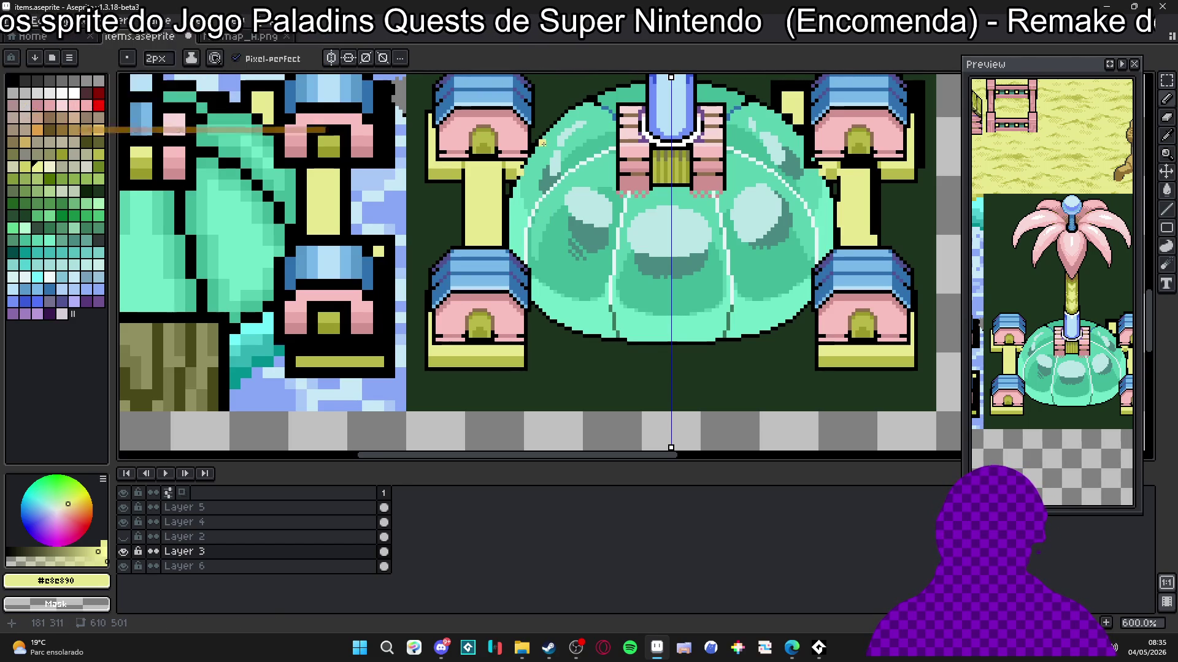
scroll(542, 144, "up", 3)
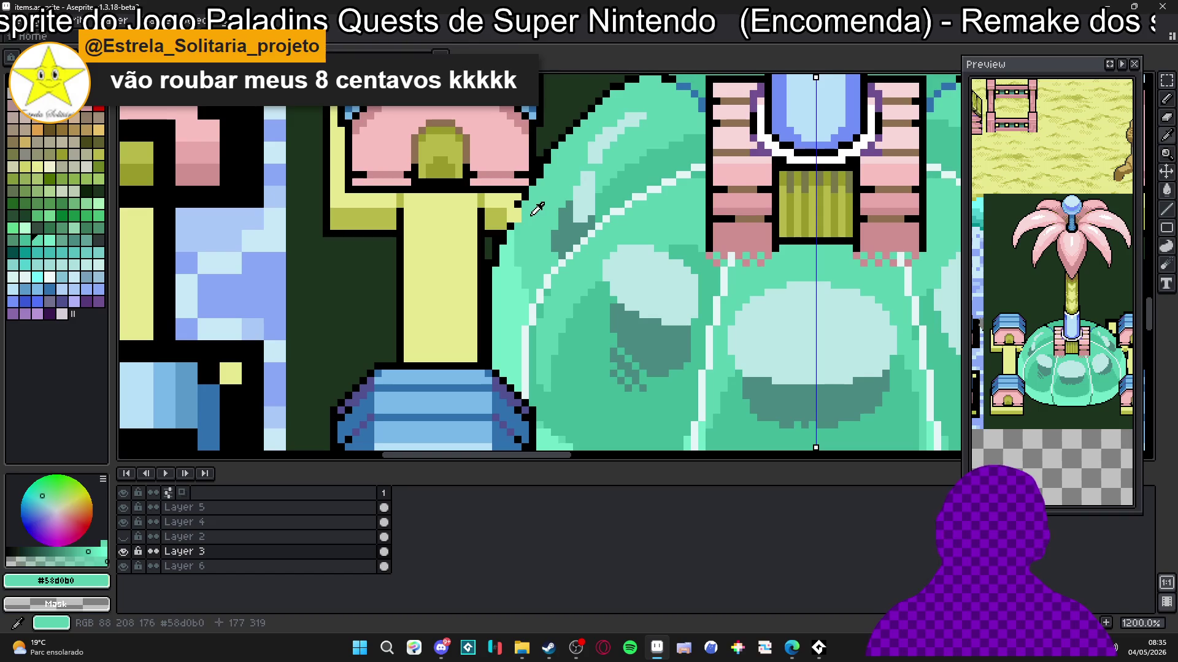
Step: Fill two dark pixels beside the upper-right pavilion arm with pale yellow
left_click(518, 211, "alt")
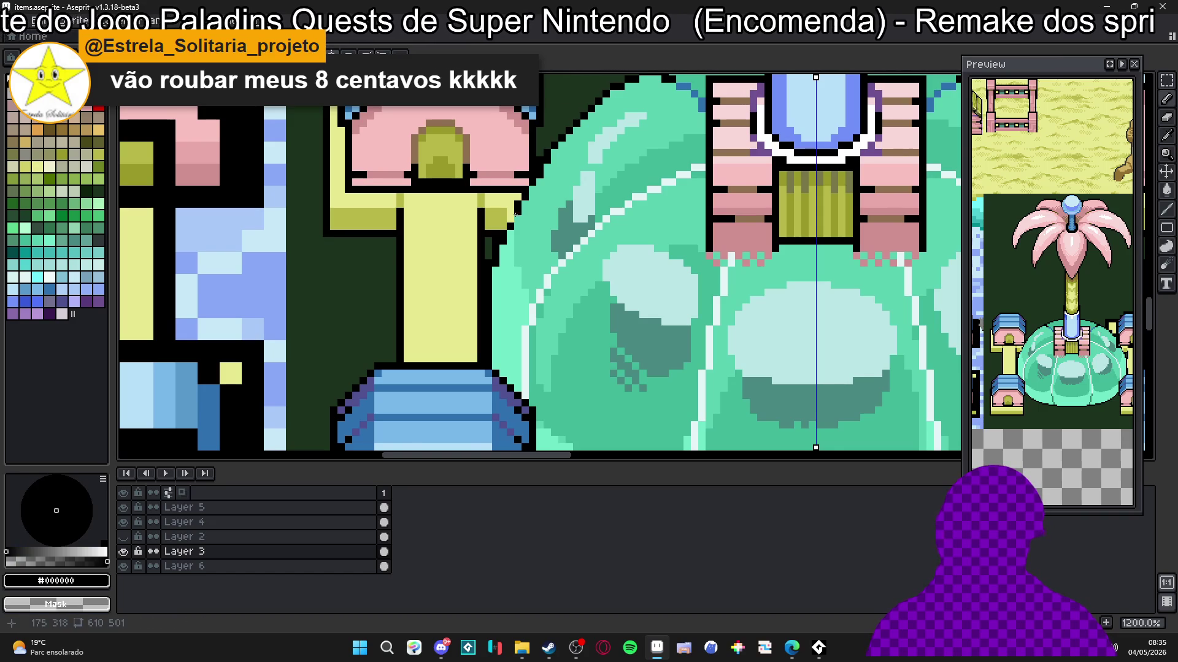
scroll(510, 218, "down", 3)
scroll(534, 188, "up", 1)
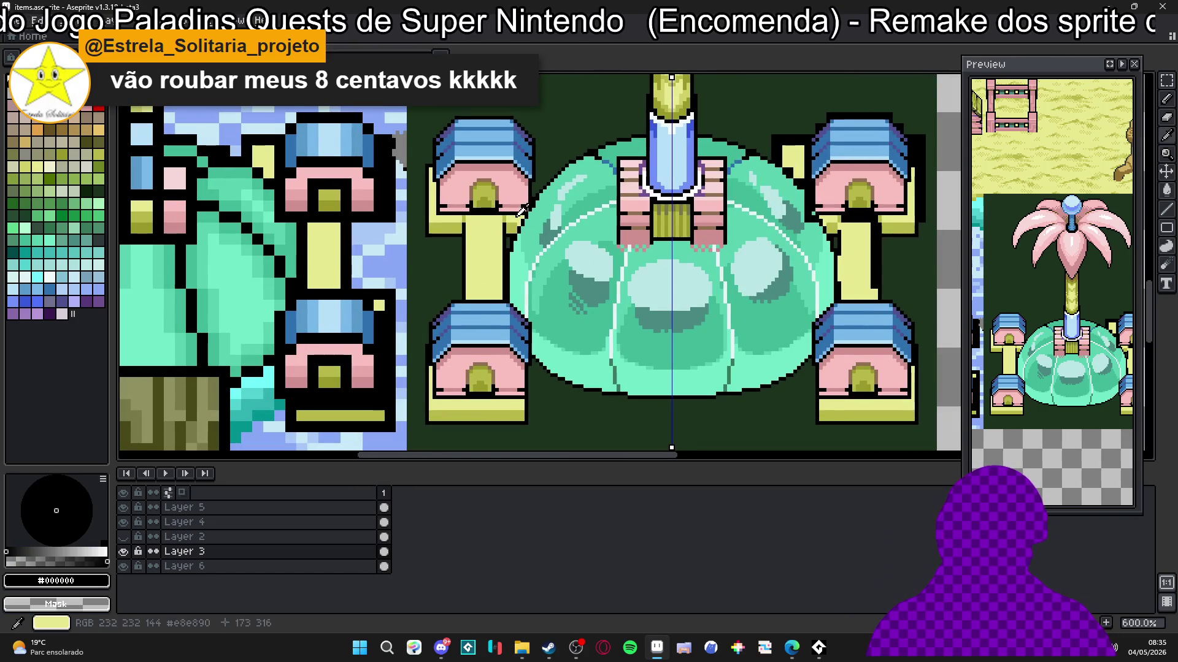
left_click(534, 188, "alt")
scroll(534, 188, "up", 4)
left_click(537, 192)
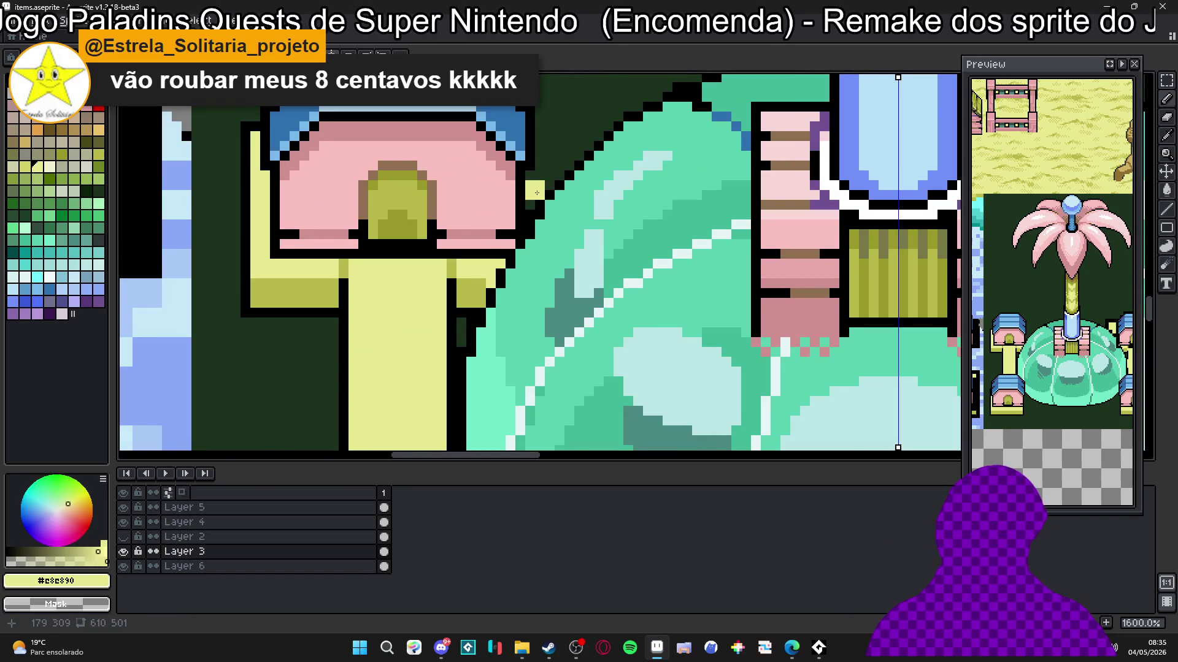
left_click(531, 203)
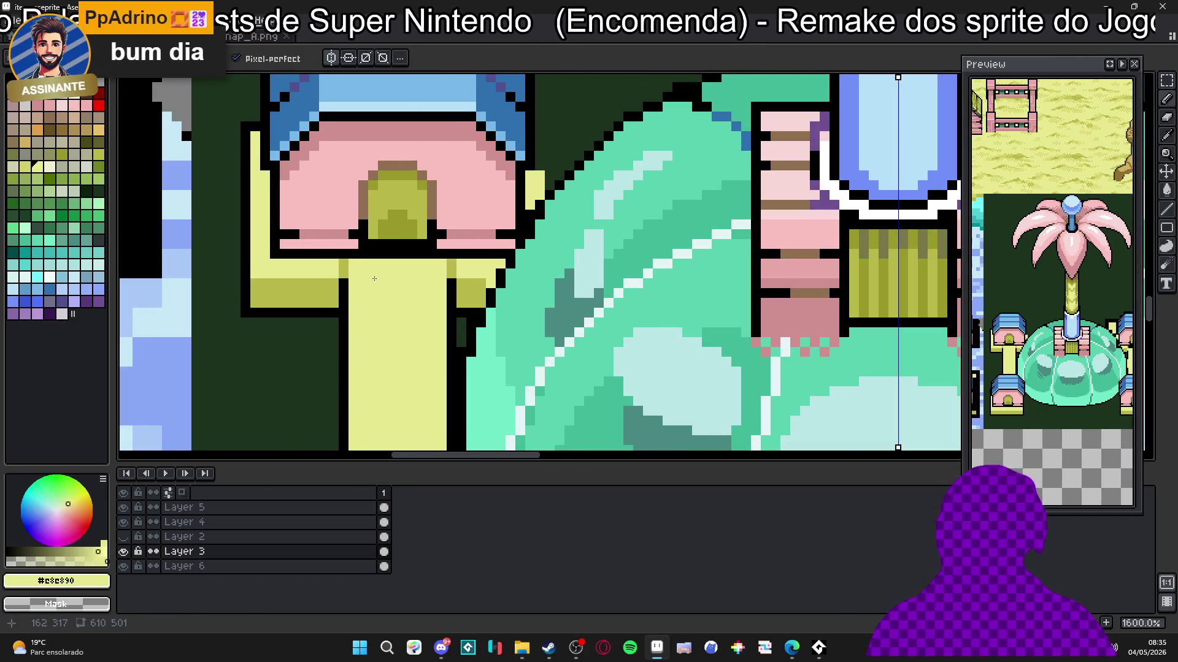
Step: Draw two short vertical black outline lines beside the pavilion
left_click(394, 252, "alt")
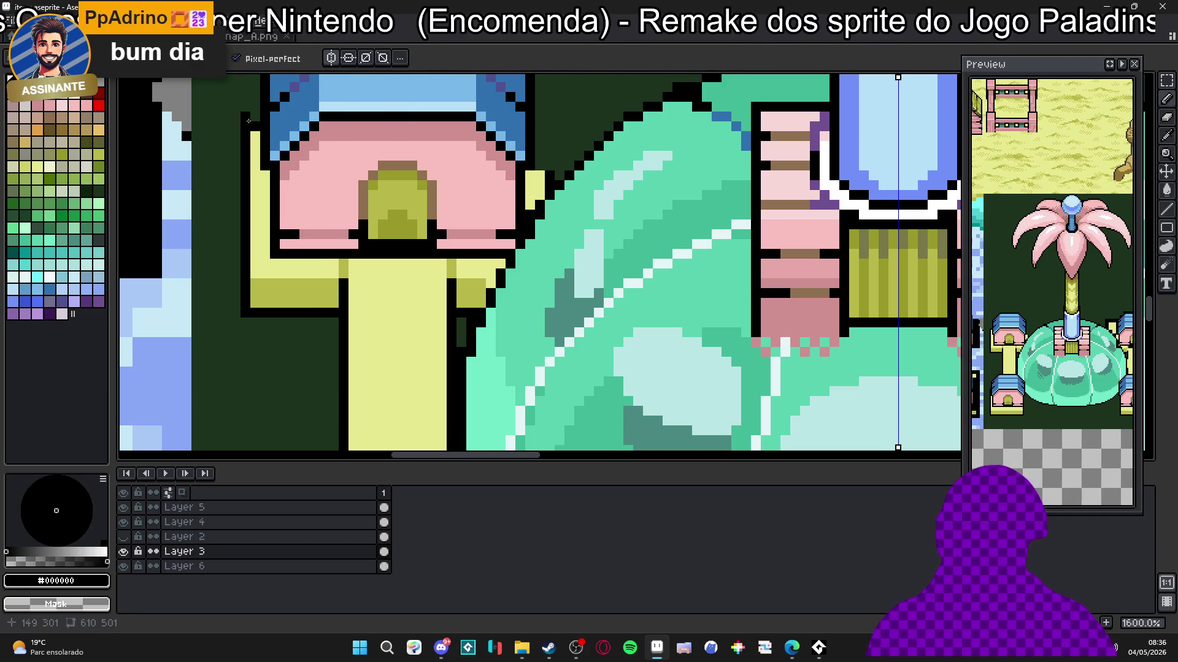
left_click_drag(546, 114, 546, 174)
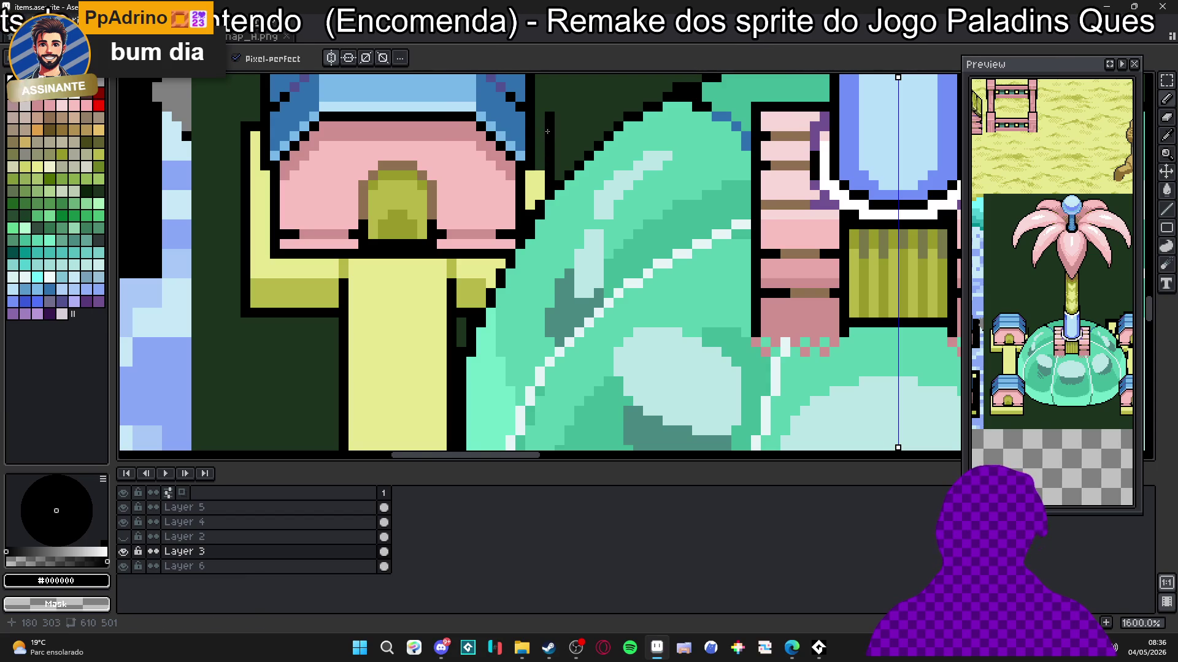
mouse_move(538, 115)
left_mouse_down()
mouse_move(538, 166)
mouse_move(538, 134)
left_mouse_up()
left_click(538, 176, "alt")
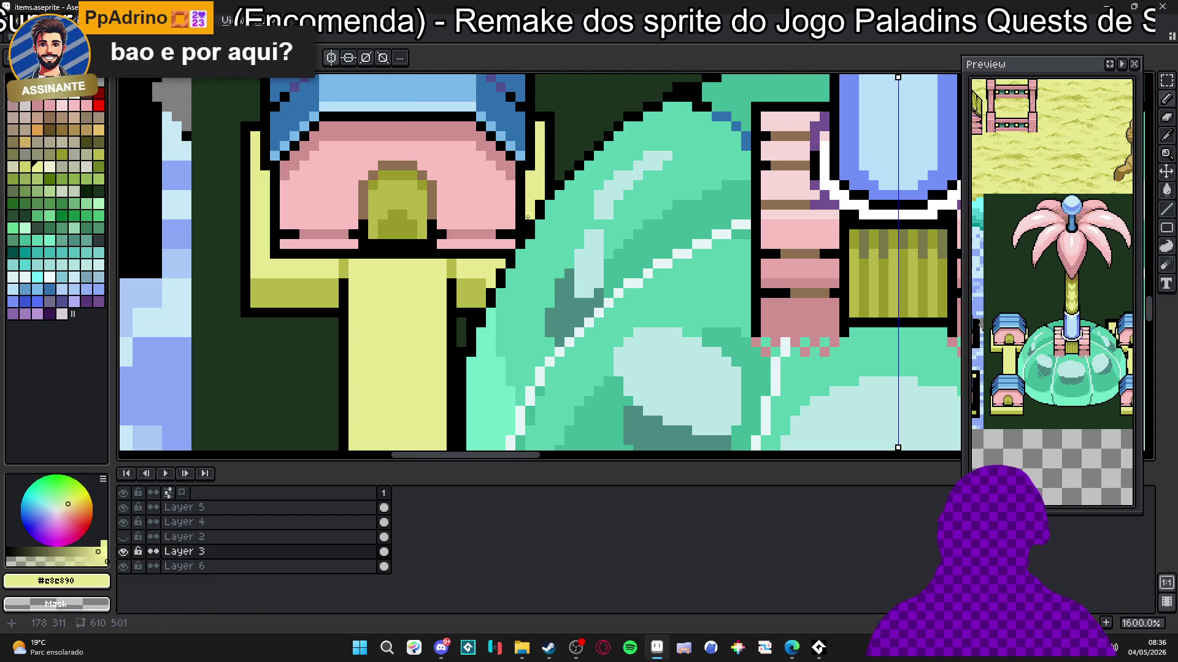
scroll(528, 217, "down", 4)
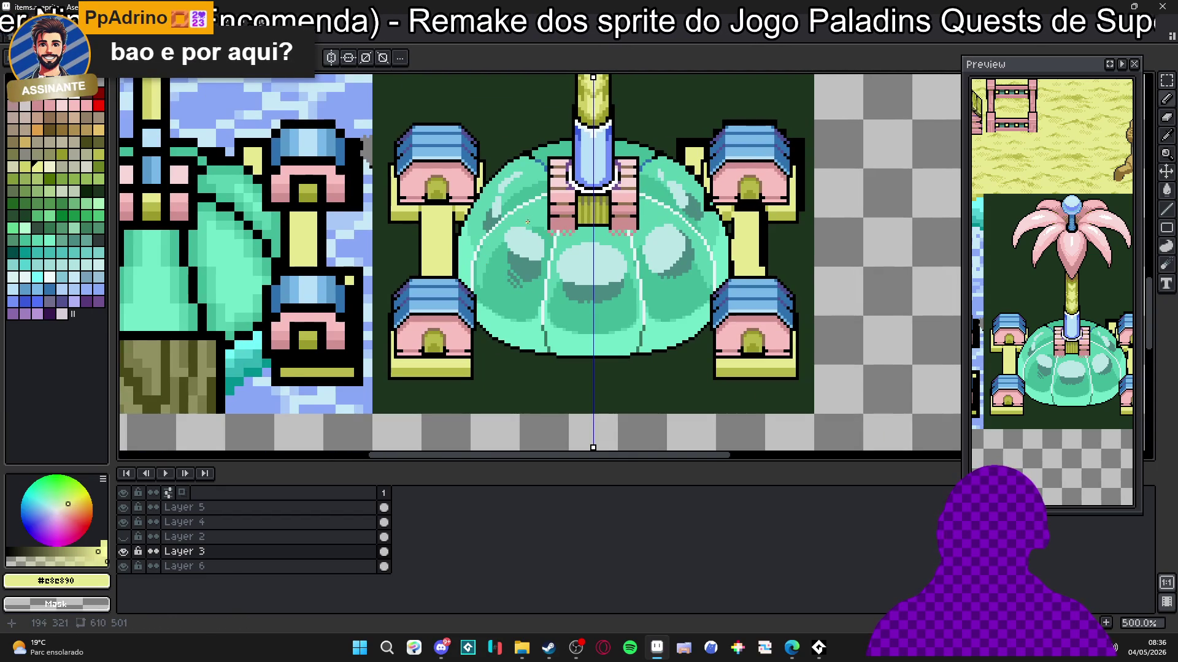
scroll(552, 214, "down", 1)
scroll(593, 203, "up", 2)
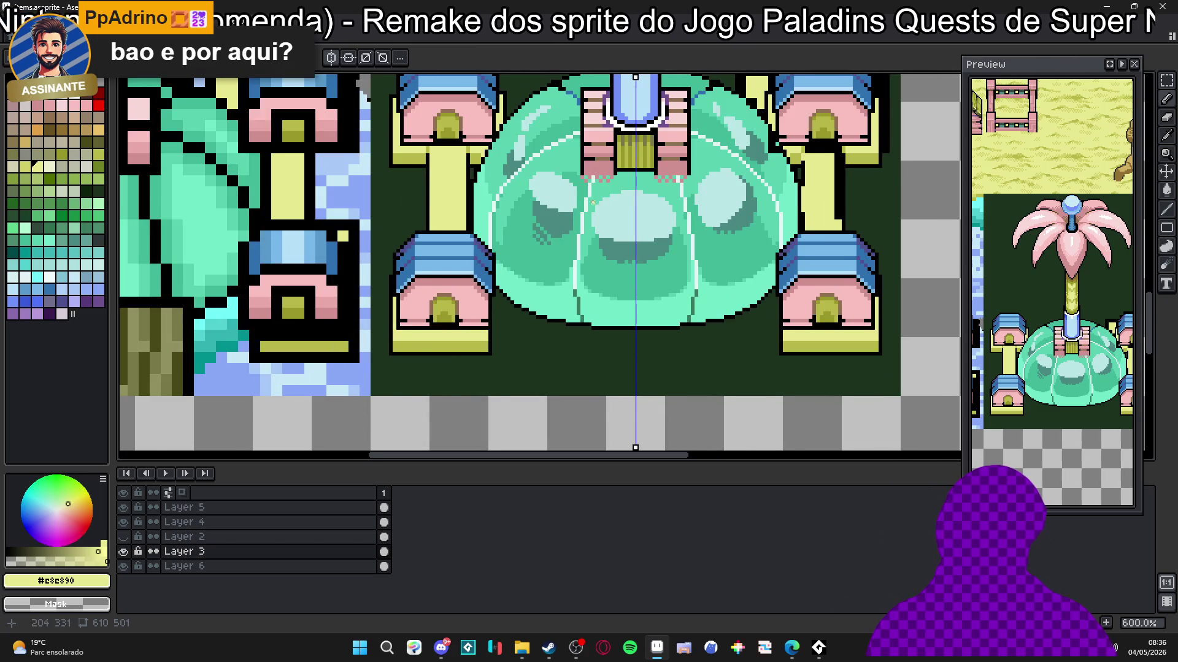
scroll(593, 202, "down", 2)
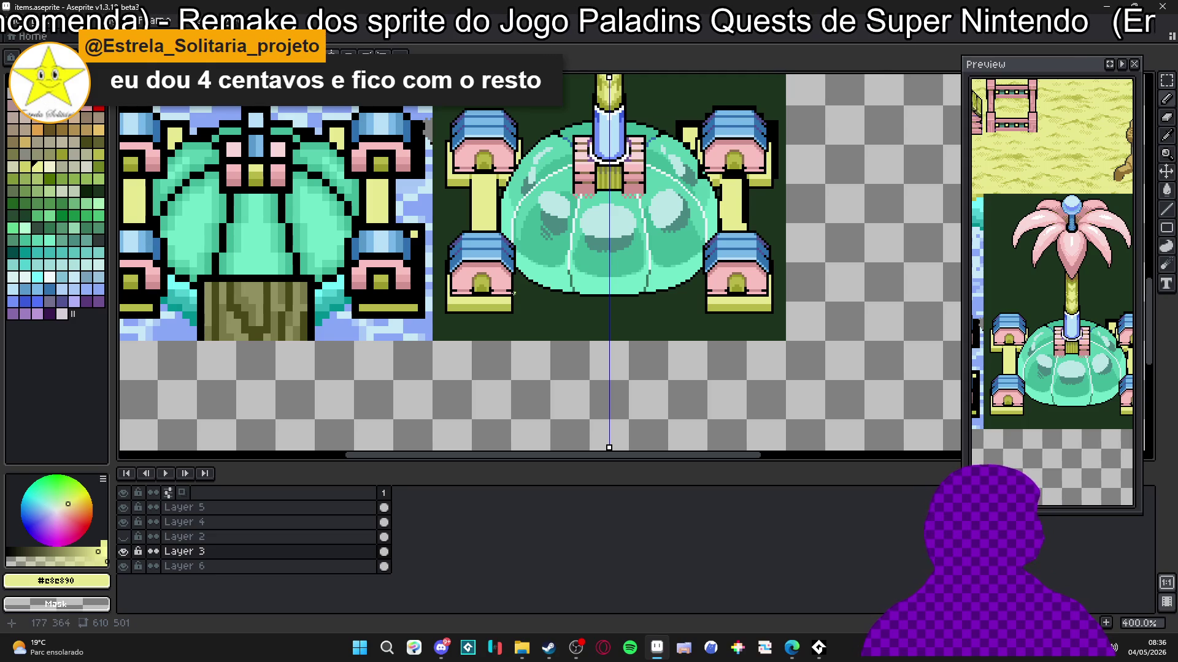
scroll(536, 290, "up", 1)
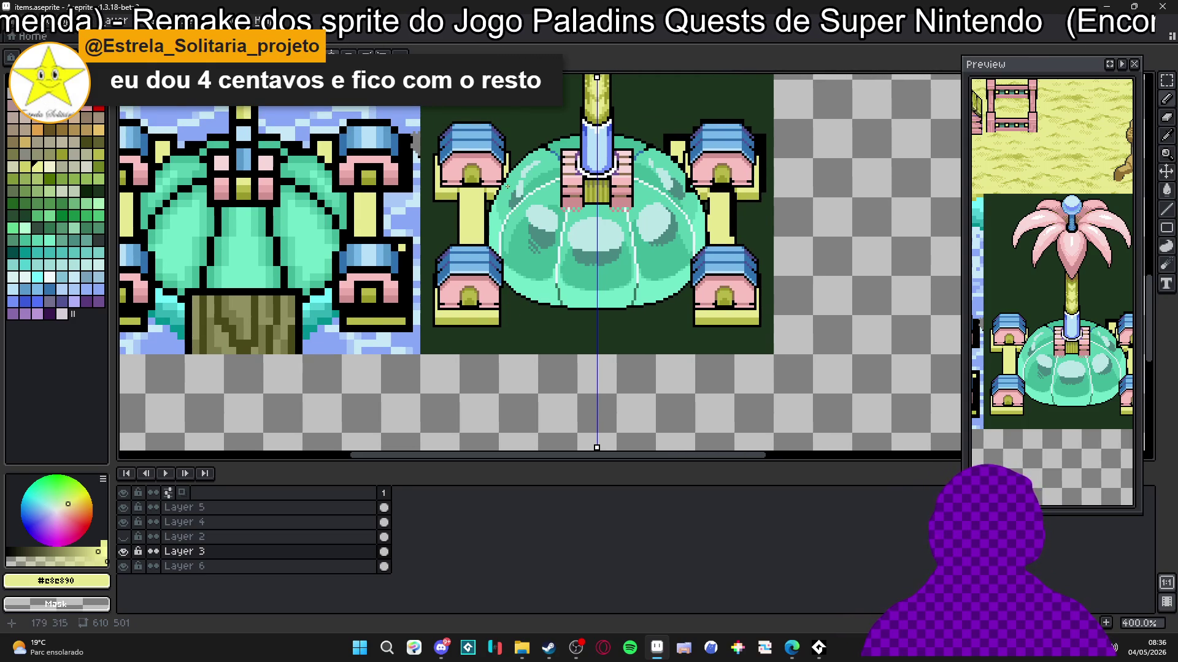
scroll(629, 198, "up", 4)
Step: Repaint stray black dome-edge pixels in teal, restoring one black outline pixel
left_click(720, 192, "alt")
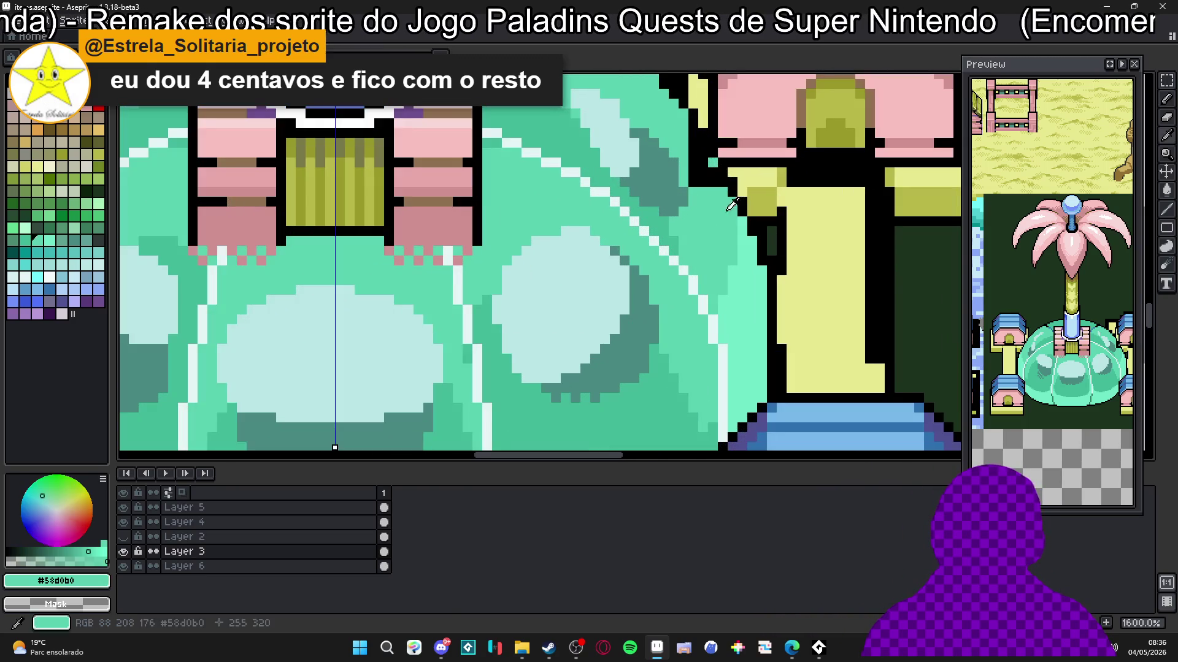
left_click(703, 182)
left_click(707, 167)
scroll(694, 218, "up", 2)
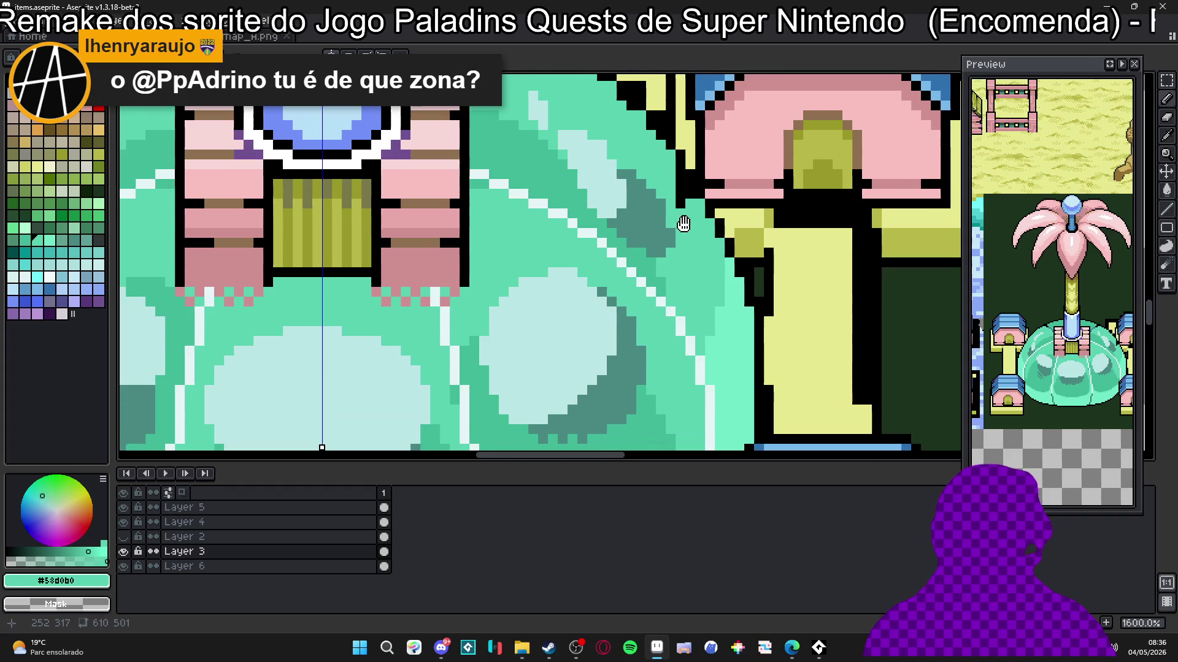
left_click_drag(681, 227, 687, 264)
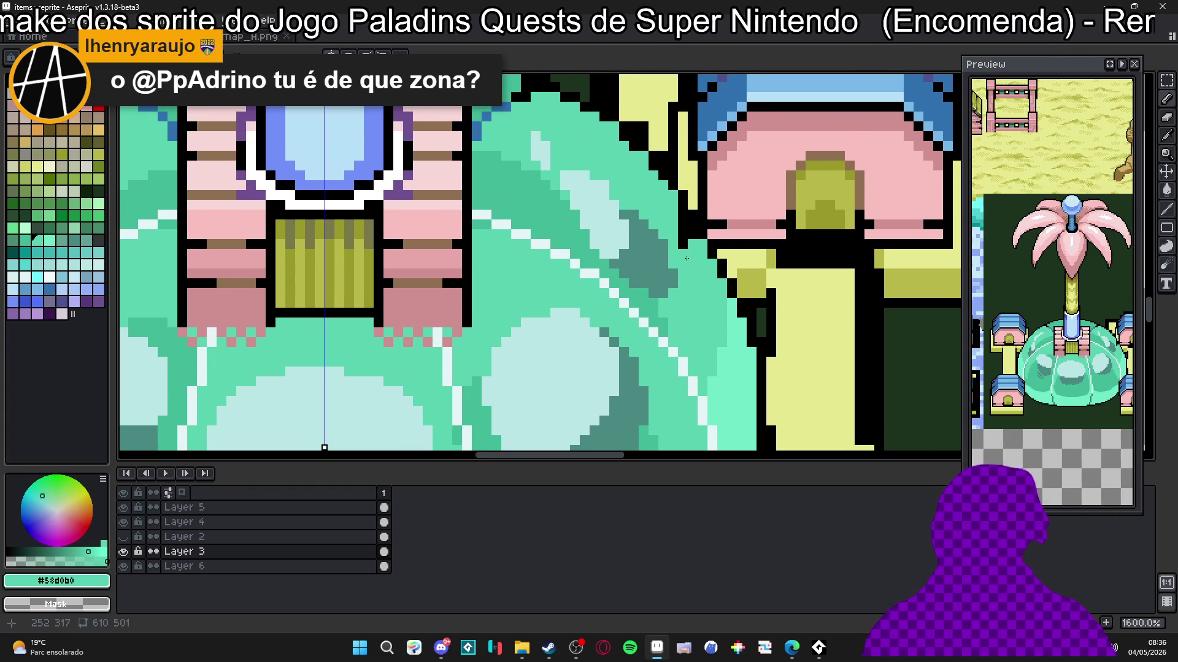
right_click(685, 245)
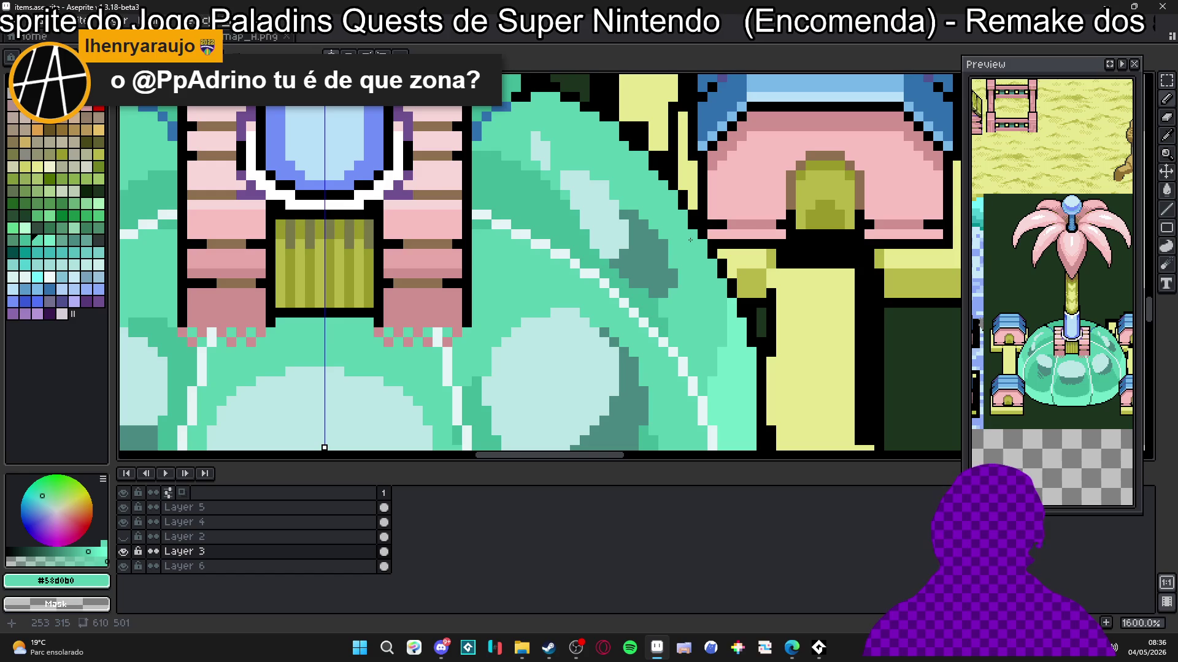
scroll(689, 236, "down", 5)
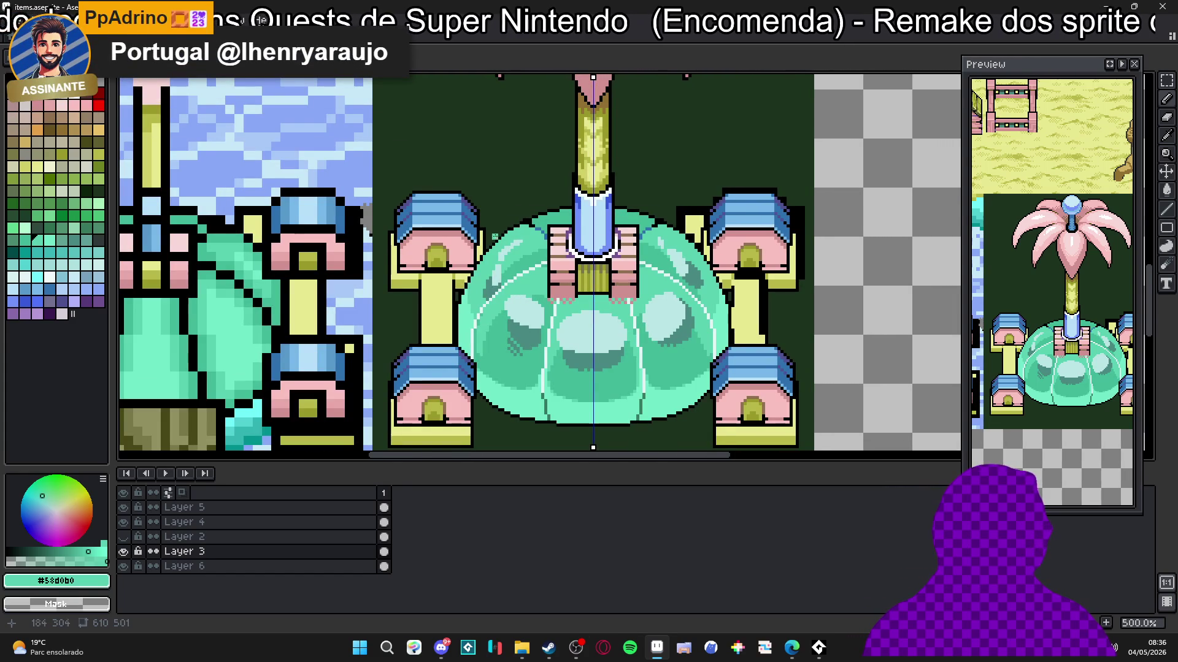
scroll(489, 234, "up", 2)
Step: With the Eraser, clear the stray outline between the dome and the right pavilion
key("e")
scroll(494, 231, "up", 5)
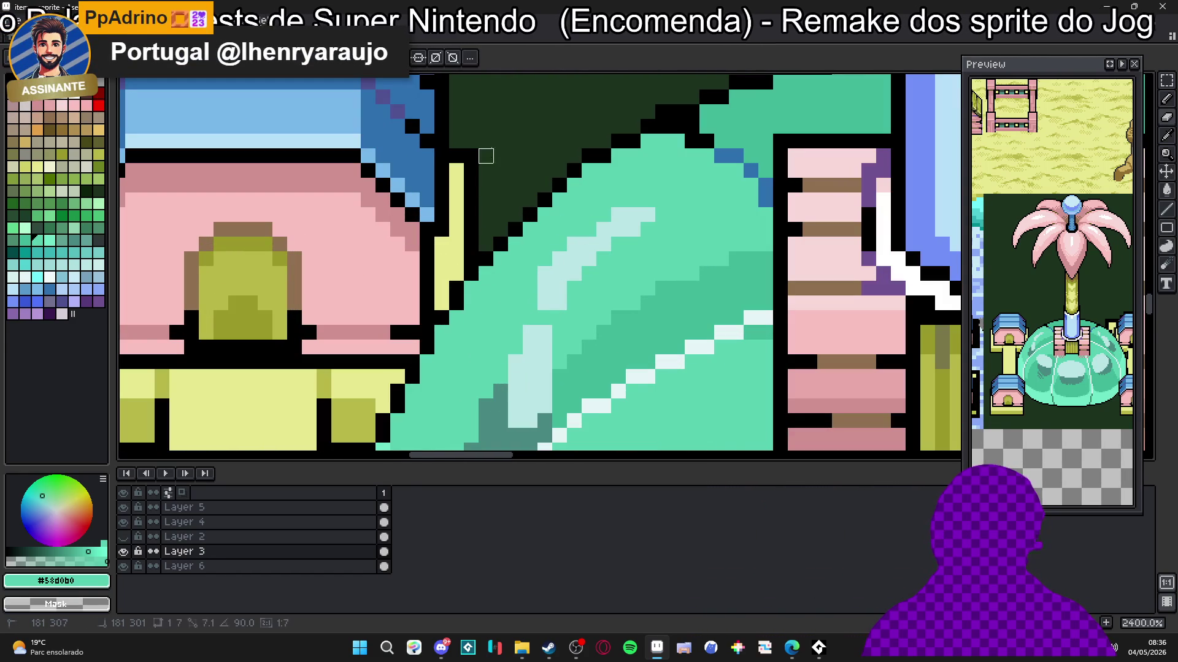
left_click_drag(501, 97, 500, 82)
scroll(520, 105, "down", 6)
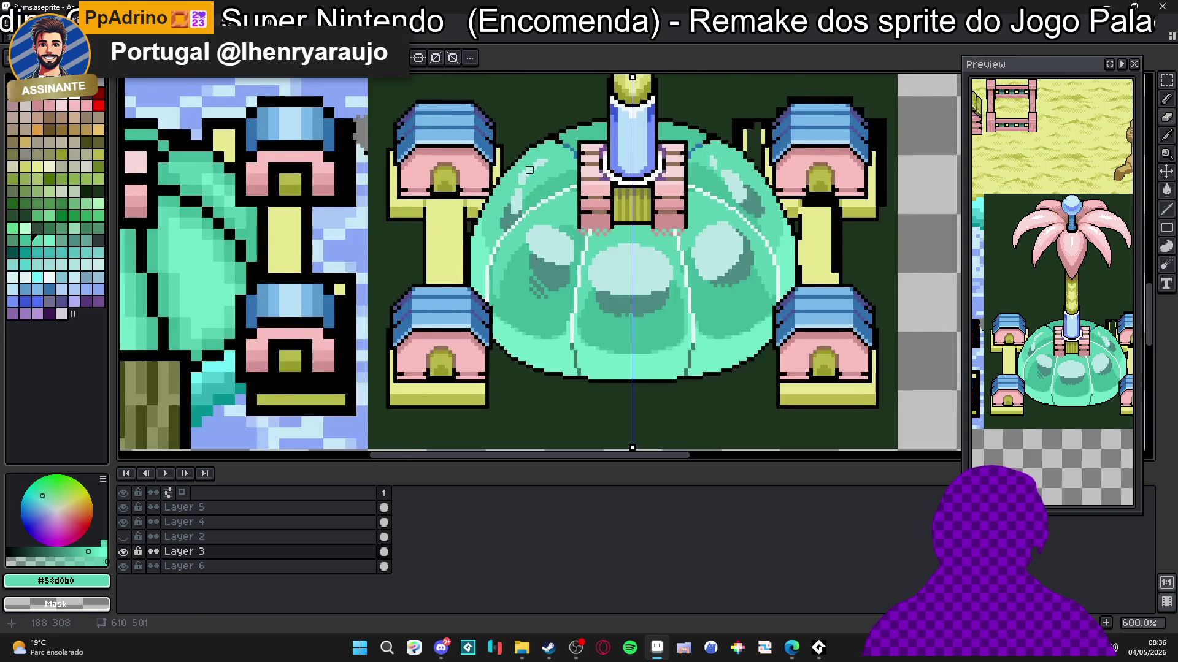
scroll(659, 164, "up", 3)
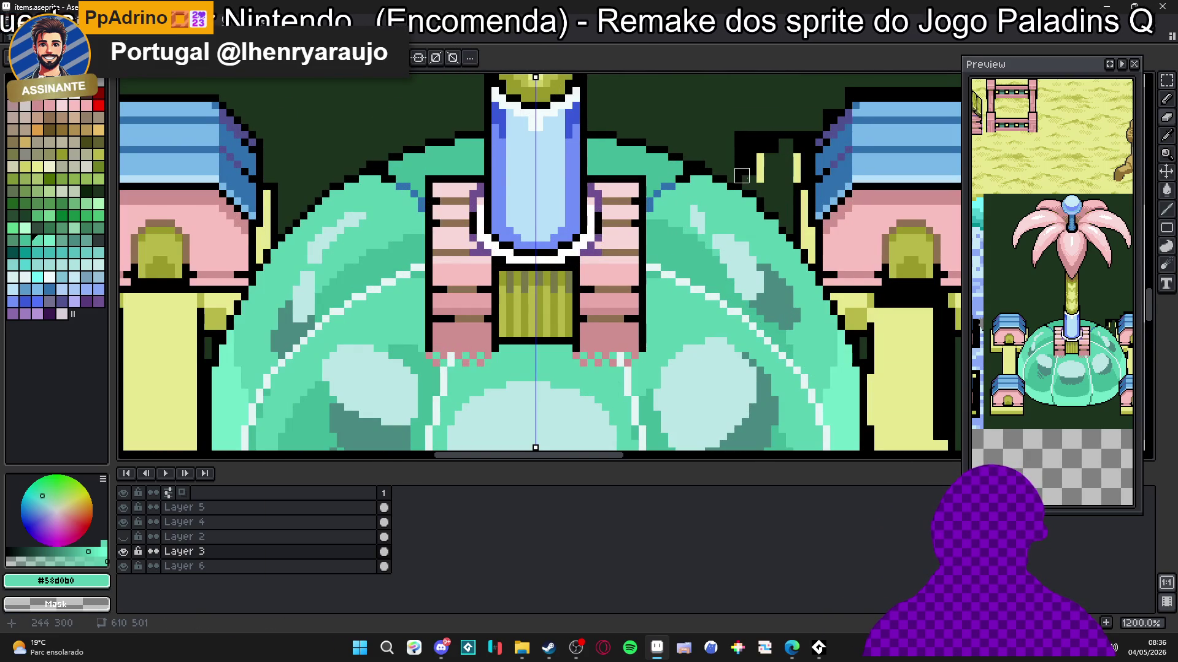
mouse_move(735, 123)
left_mouse_down()
mouse_move(764, 177)
mouse_move(771, 153)
left_mouse_up()
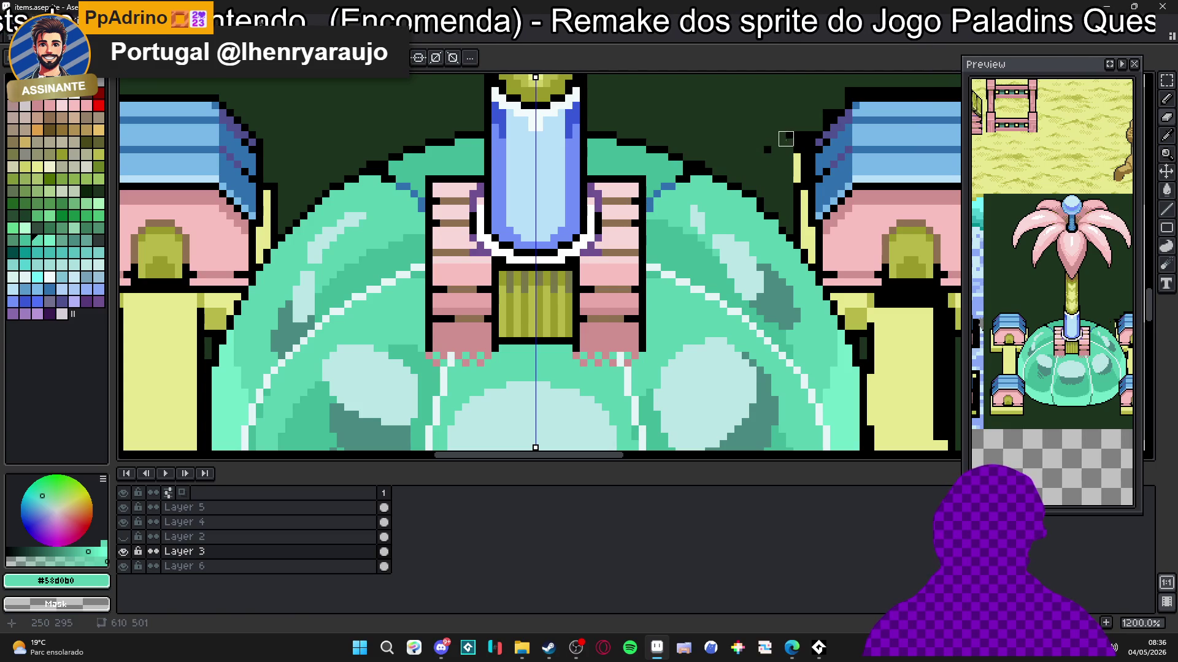
scroll(772, 153, "down", 3)
Step: Erase the black edge above the right pavilion roof and thin the black line beside it
scroll(713, 201, "right", 2)
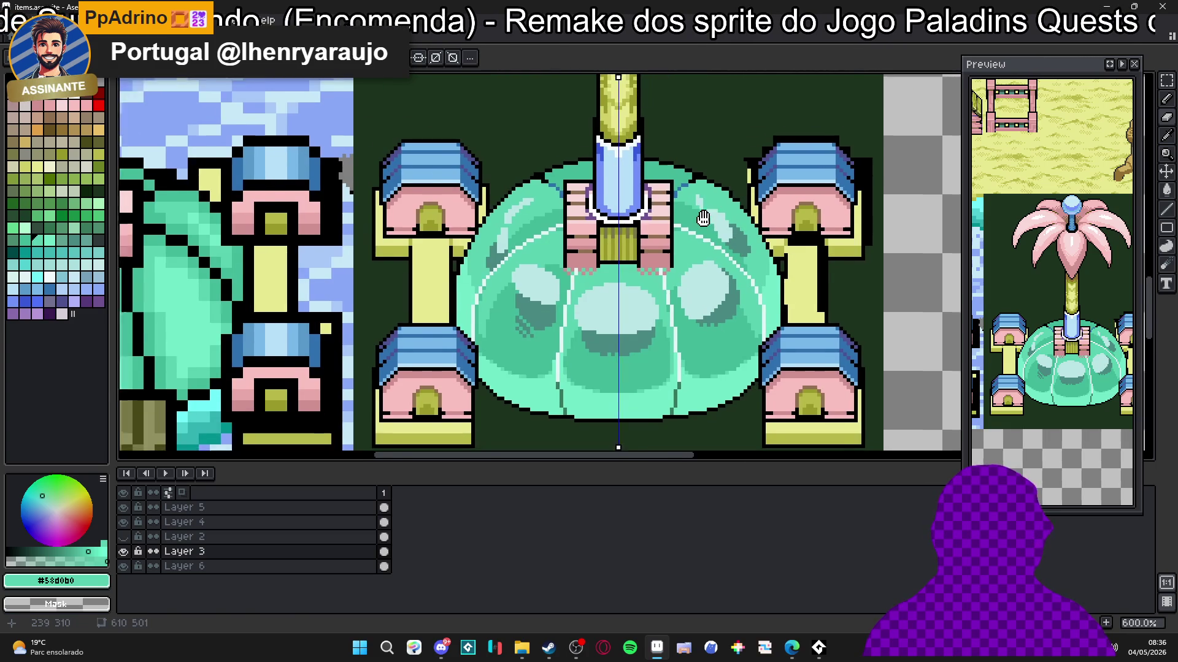
scroll(713, 201, "up", 6)
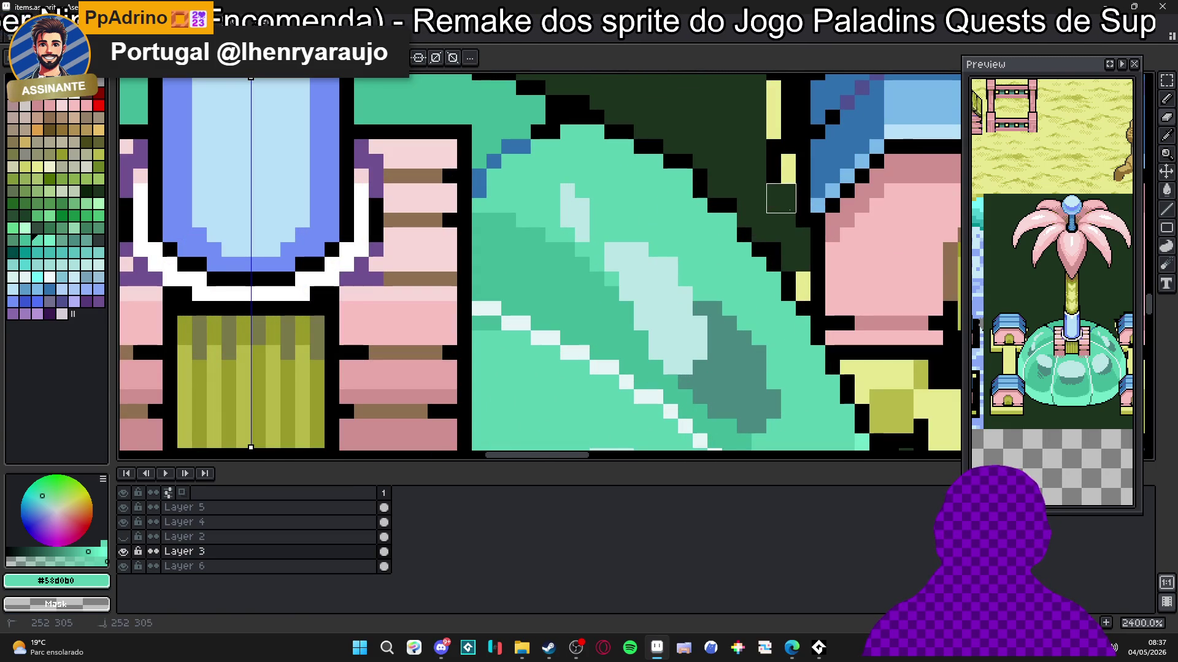
scroll(784, 198, "down", 5)
scroll(786, 199, "up", 2)
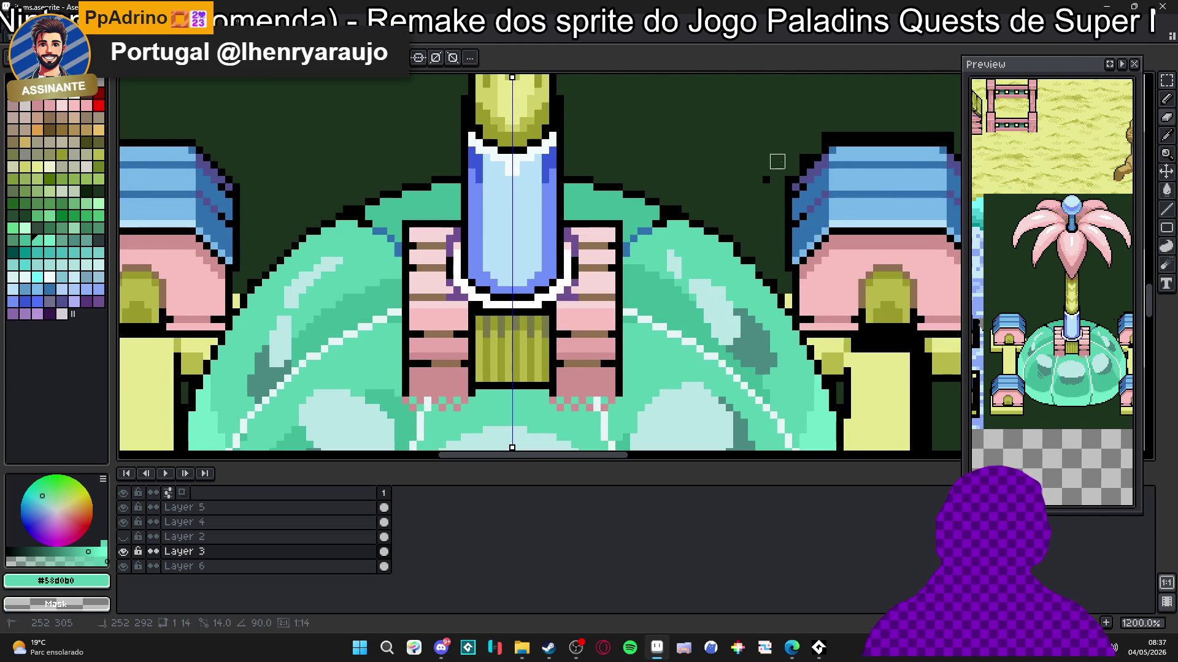
scroll(760, 187, "up", 2)
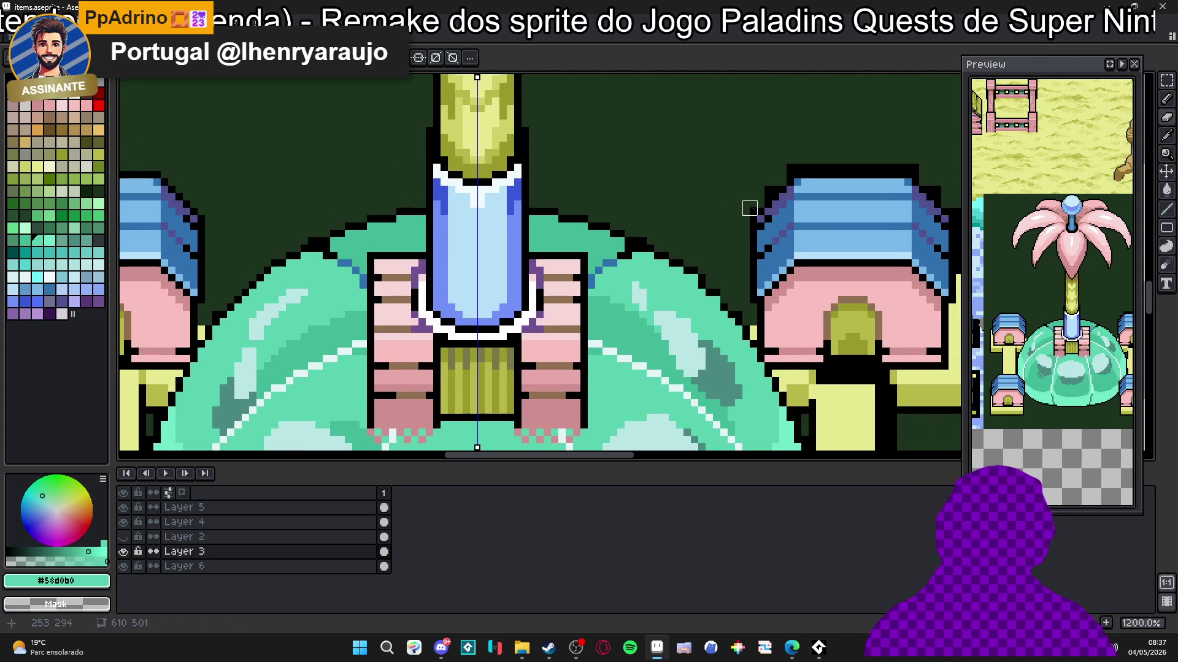
left_click_drag(791, 163, 919, 164)
scroll(919, 171, "right", 3)
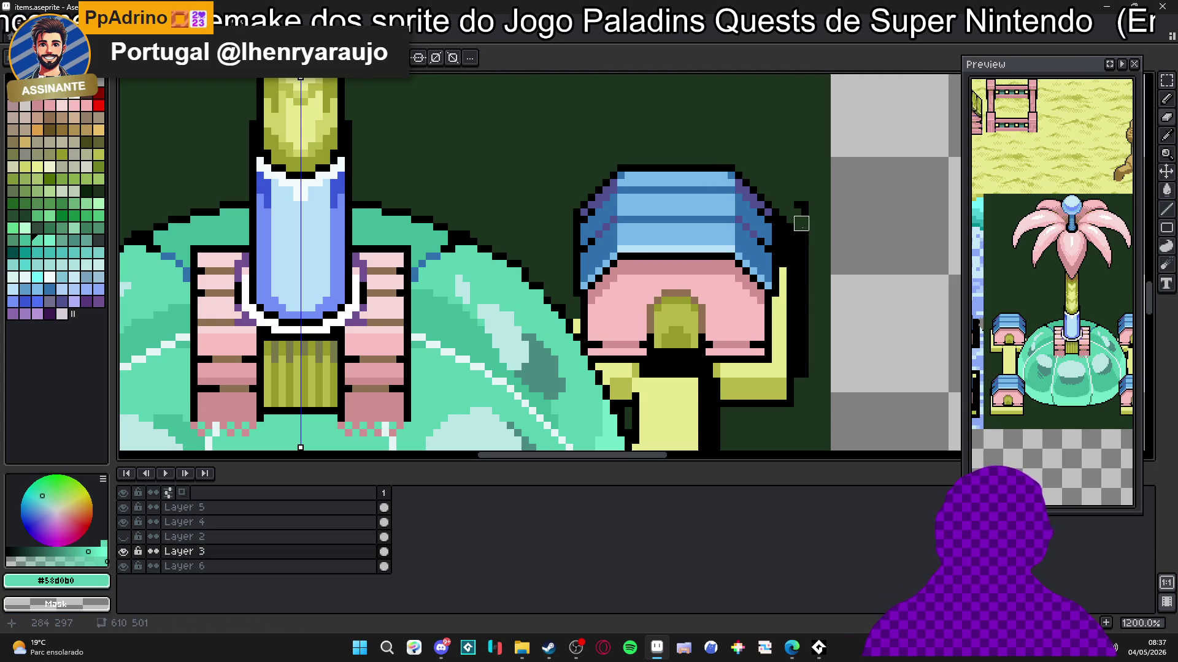
left_click(786, 252)
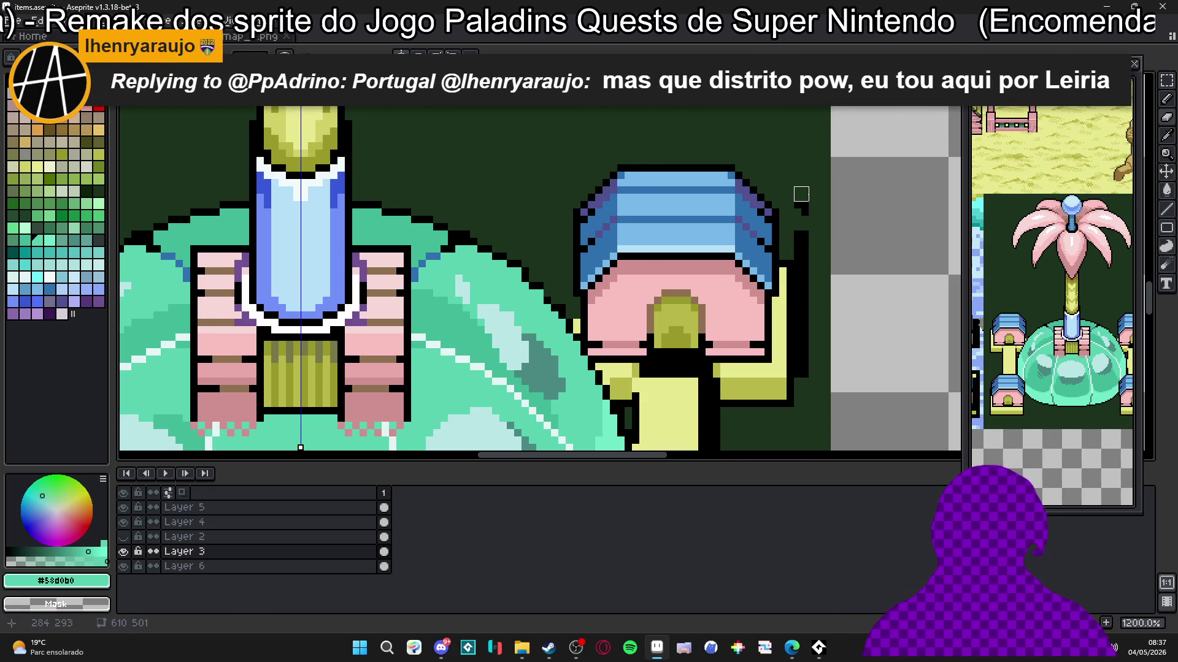
left_click_drag(801, 203, 801, 383)
scroll(794, 297, "down", 3)
Step: Touch up the pavilion pillars with lines of pale yellow pixels
mouse_move(686, 365)
left_mouse_down()
mouse_move(692, 273)
mouse_move(633, 261)
left_mouse_up()
scroll(632, 292, "down", 1)
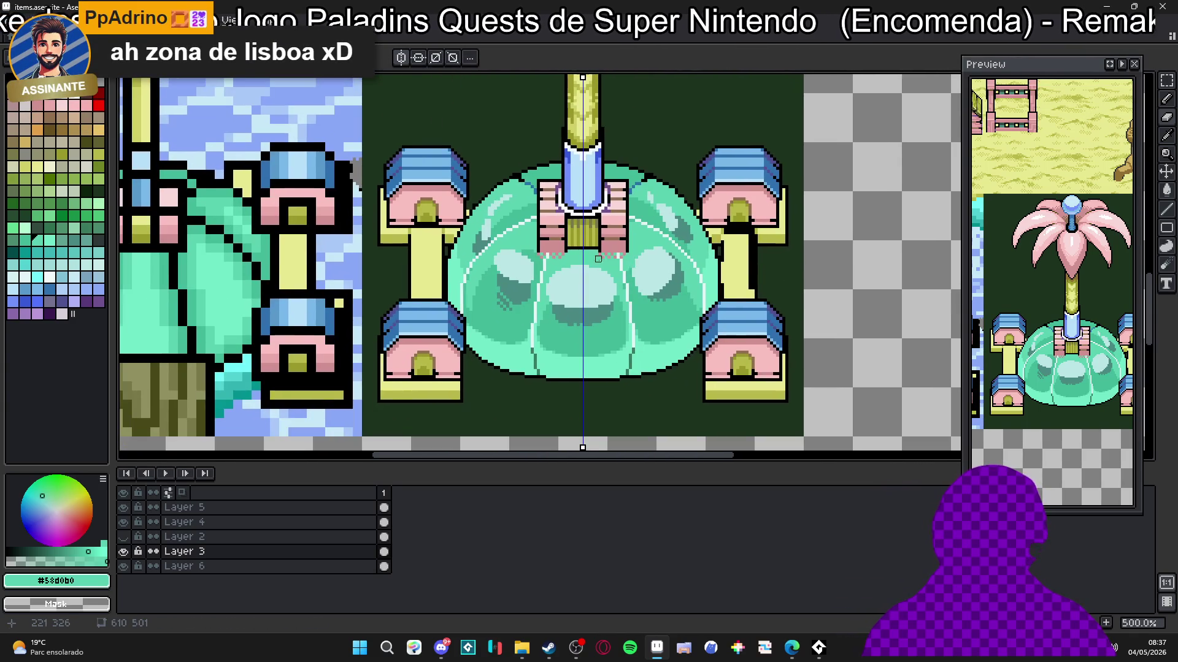
scroll(713, 199, "up", 5)
left_click(667, 236, "alt")
left_click_drag(667, 221, 667, 194)
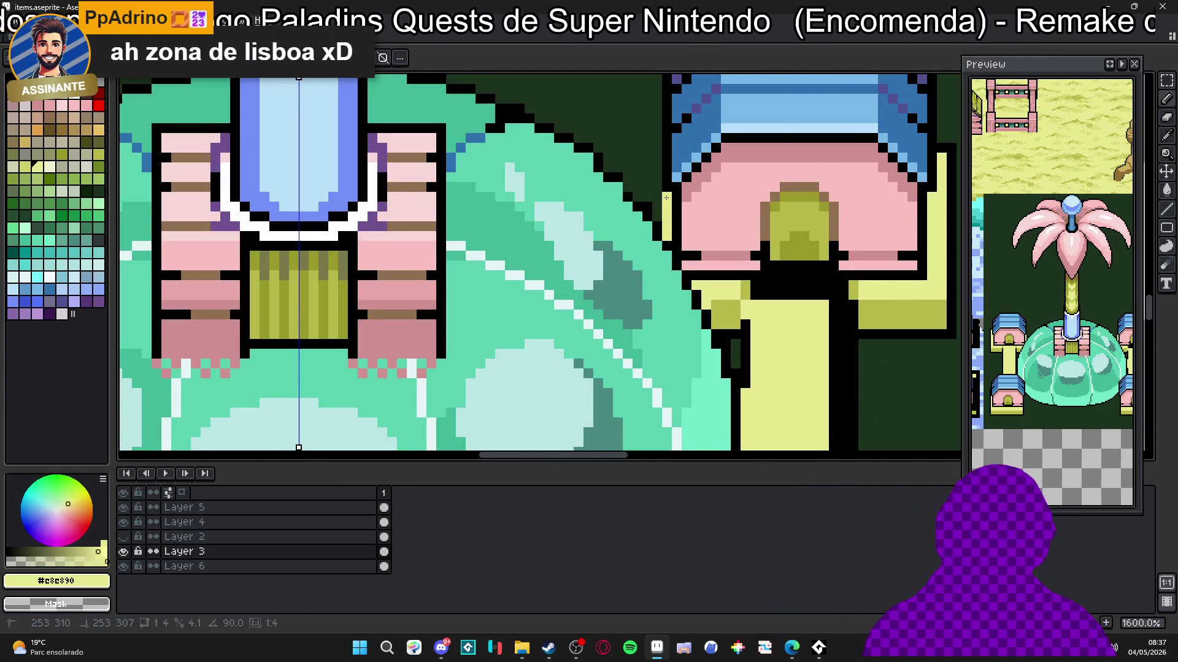
left_click(655, 236, "alt")
scroll(651, 226, "down", 4)
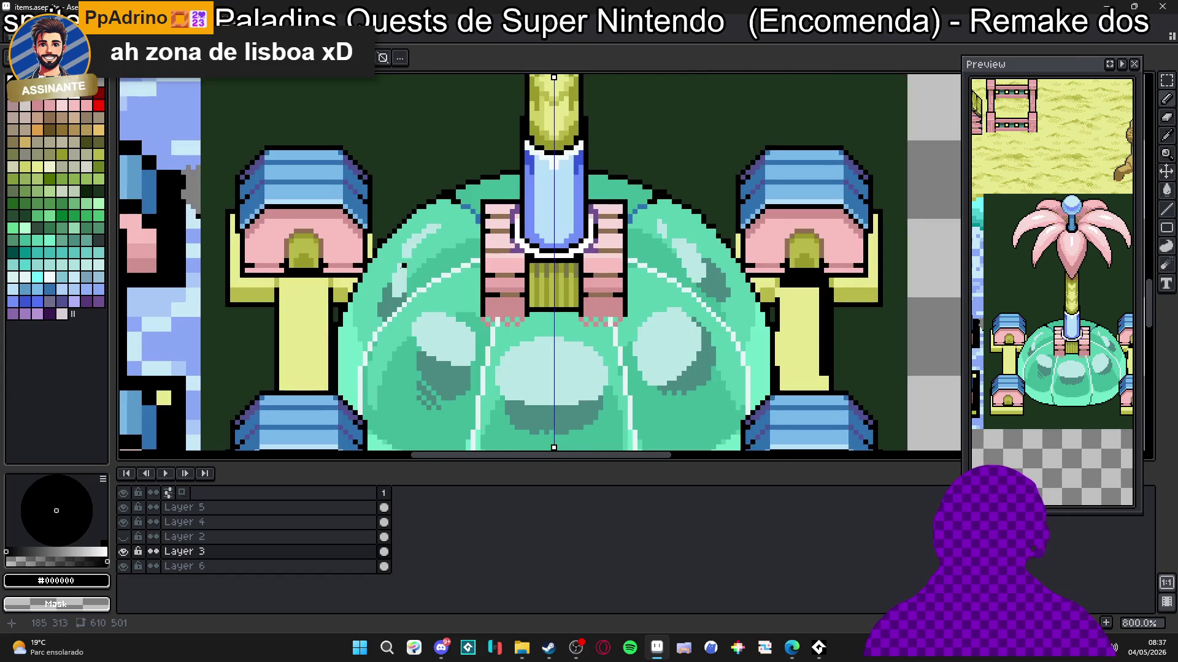
scroll(371, 246, "up", 4)
left_click(371, 246, "alt")
left_click_drag(379, 239, 379, 154)
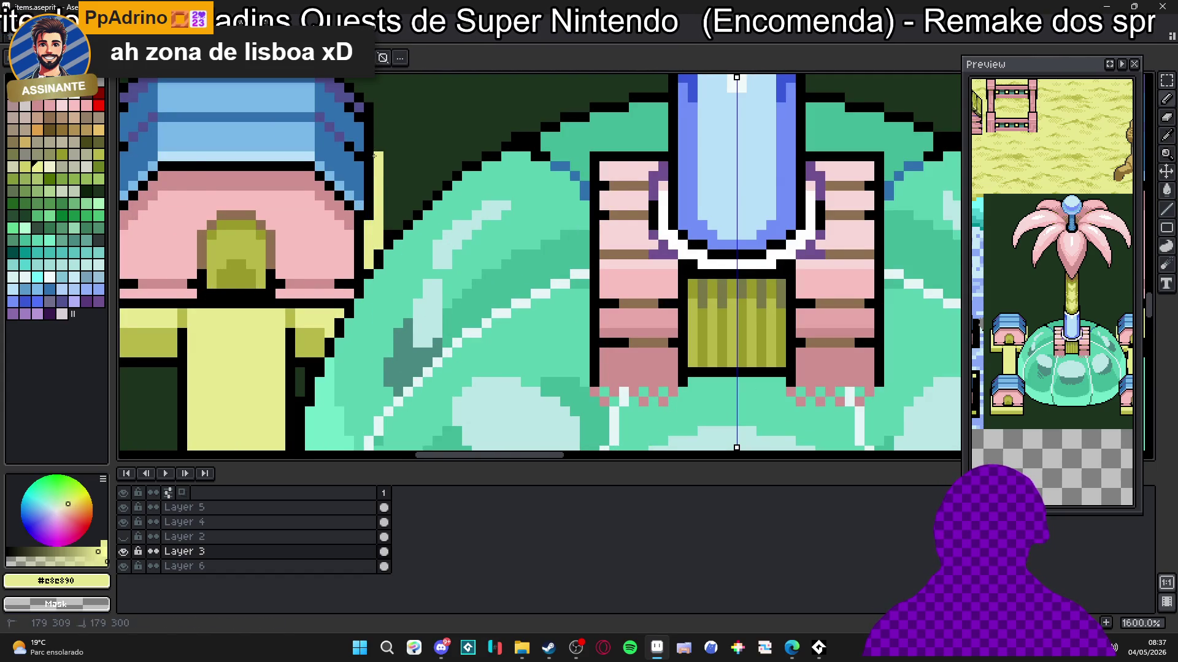
scroll(302, 208, "down", 1)
scroll(301, 207, "up", 1)
Step: Add a black pixel on the pavilion roof's right edge
left_click(195, 255, "alt")
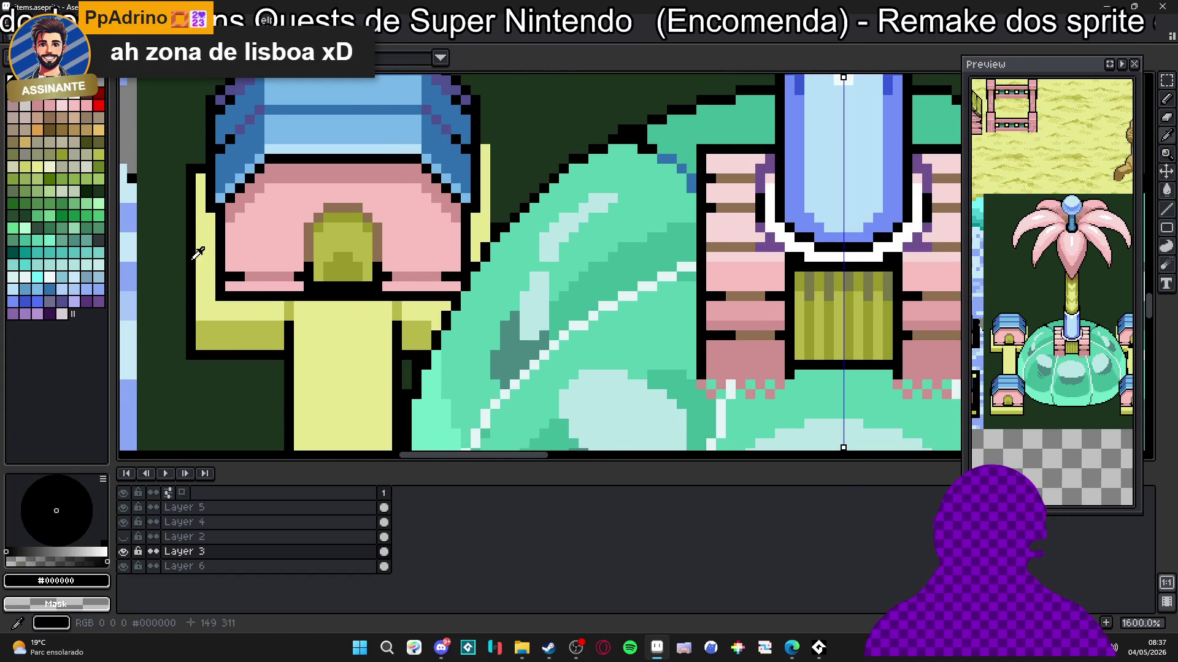
left_click(450, 150)
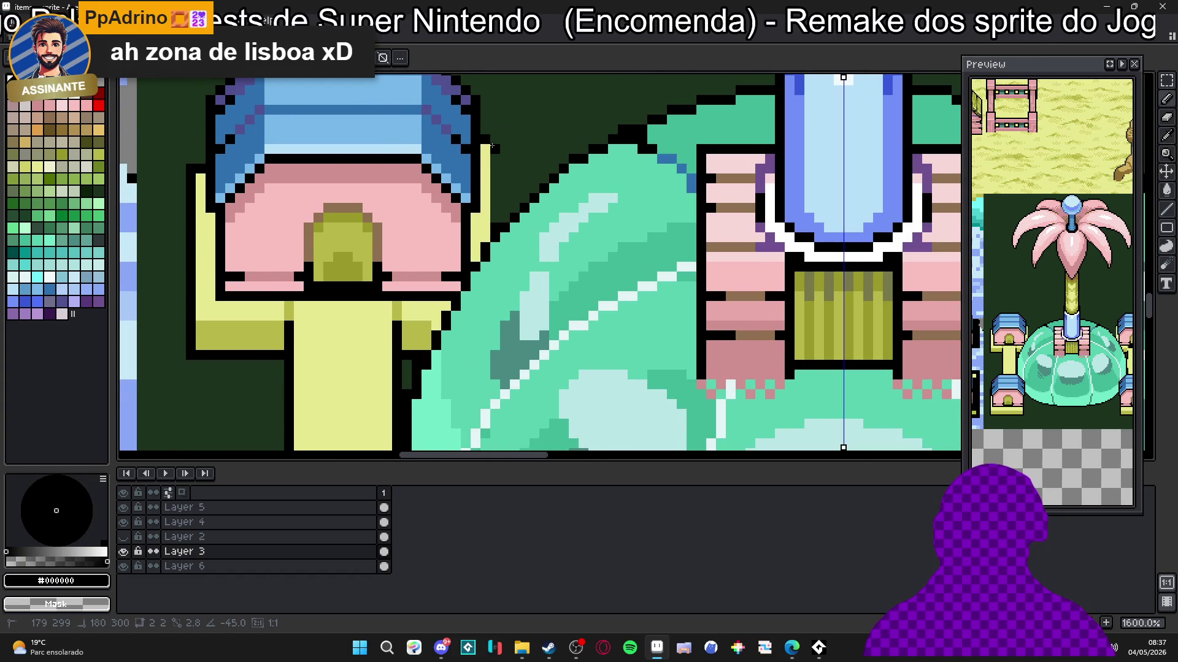
scroll(546, 261, "down", 5)
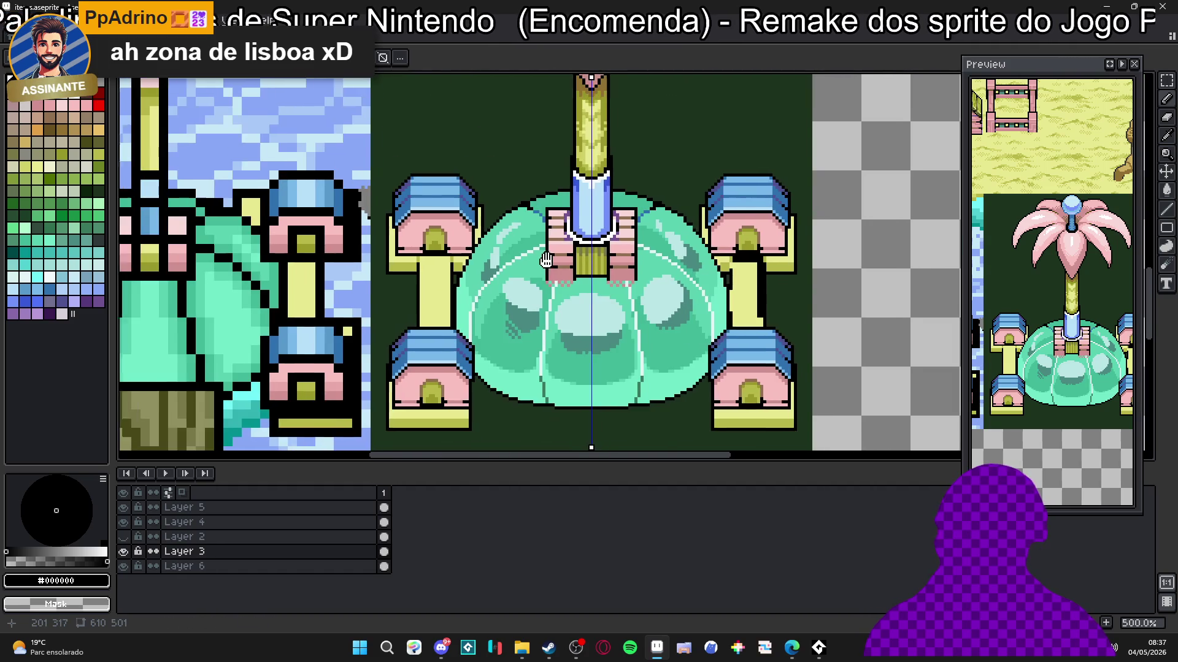
left_click_drag(546, 261, 543, 244)
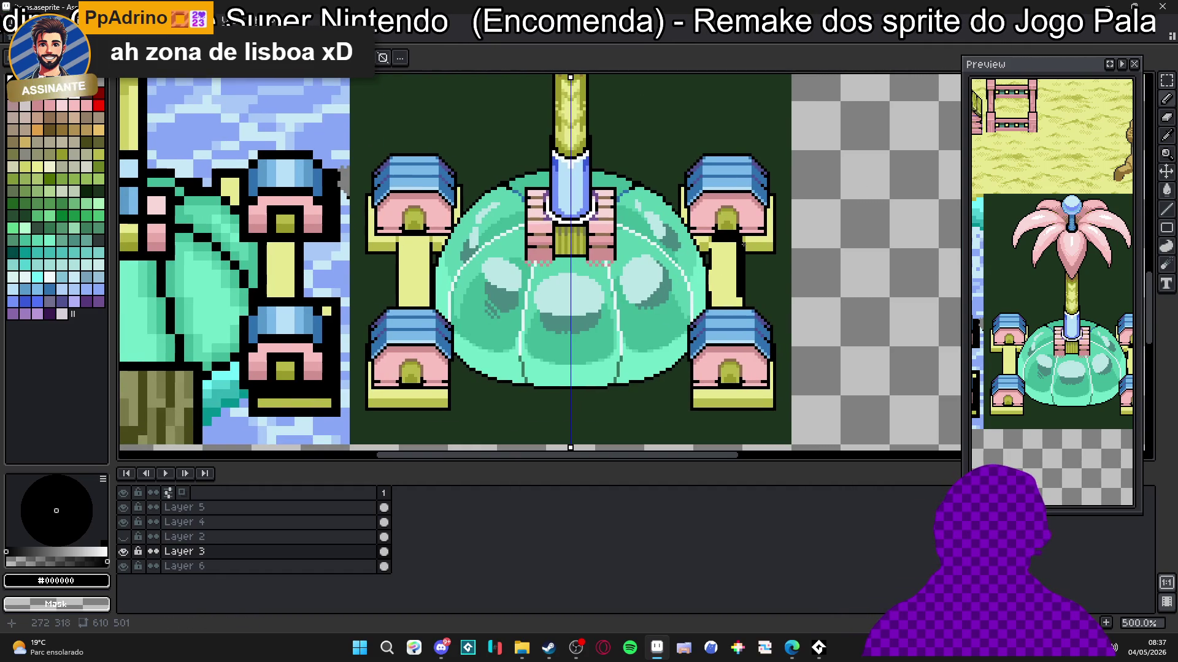
scroll(478, 299, "up", 3)
scroll(478, 299, "down", 2)
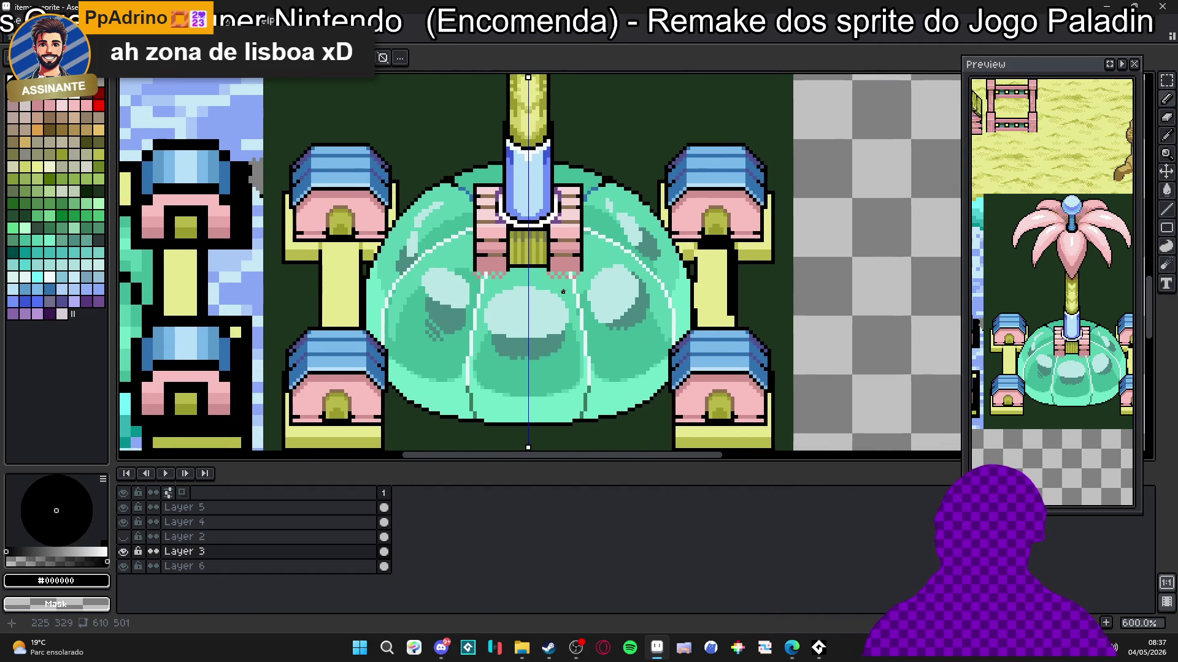
scroll(355, 381, "up", 4)
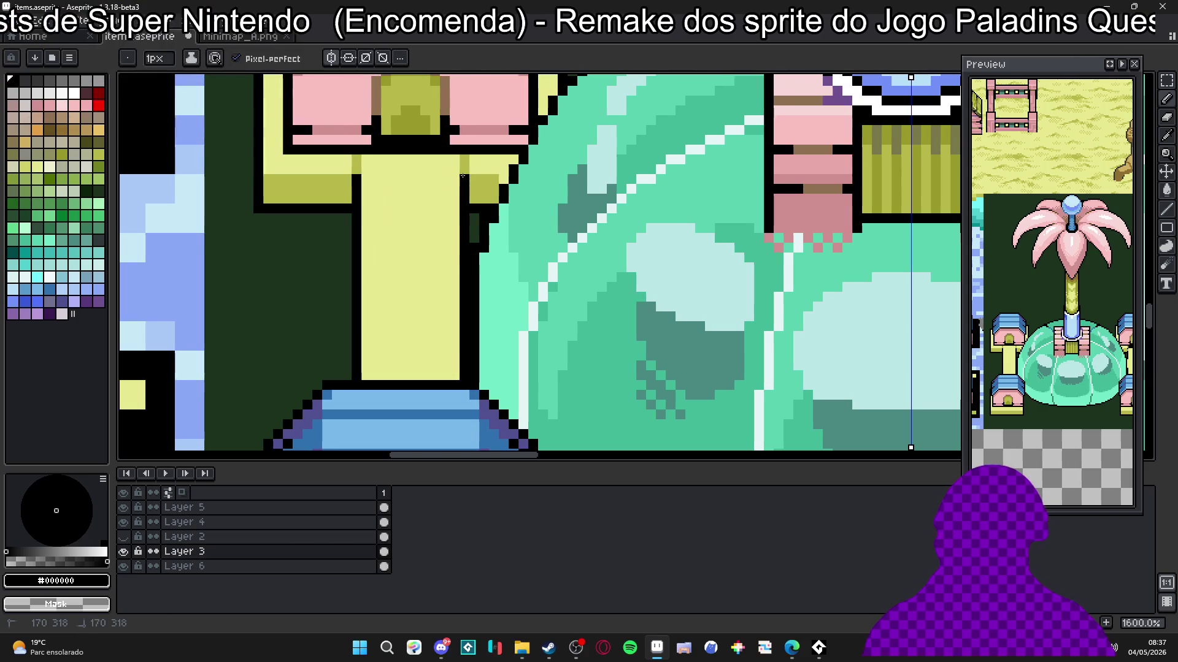
Step: Alt-sample the pillar yellows and paint the pillar's dark edge and band light yellow
key("alt")
left_click(465, 172, "alt")
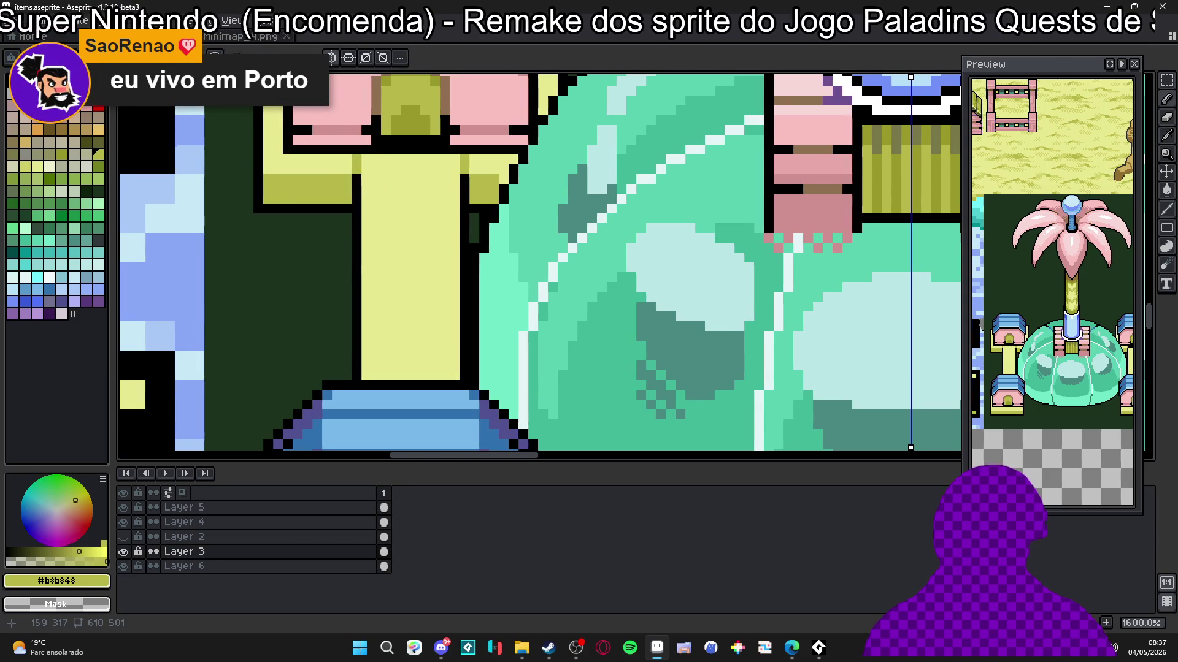
scroll(592, 278, "down", 3)
left_click_drag(593, 278, 536, 242)
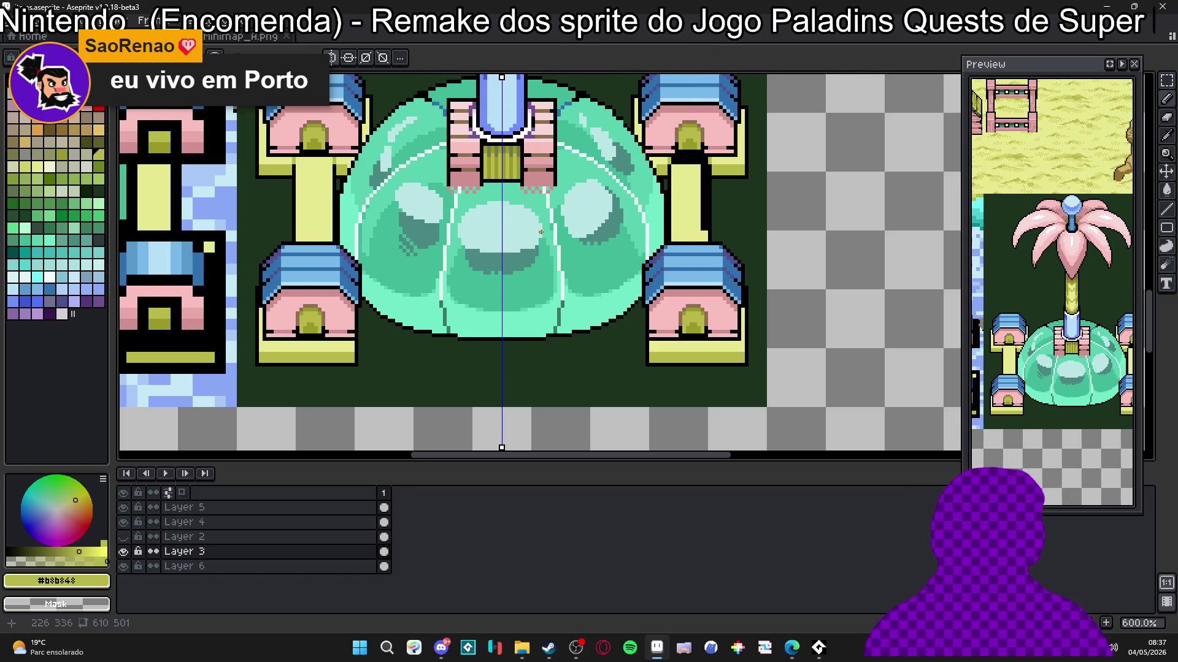
scroll(660, 249, "up", 3)
left_click(712, 250, "alt")
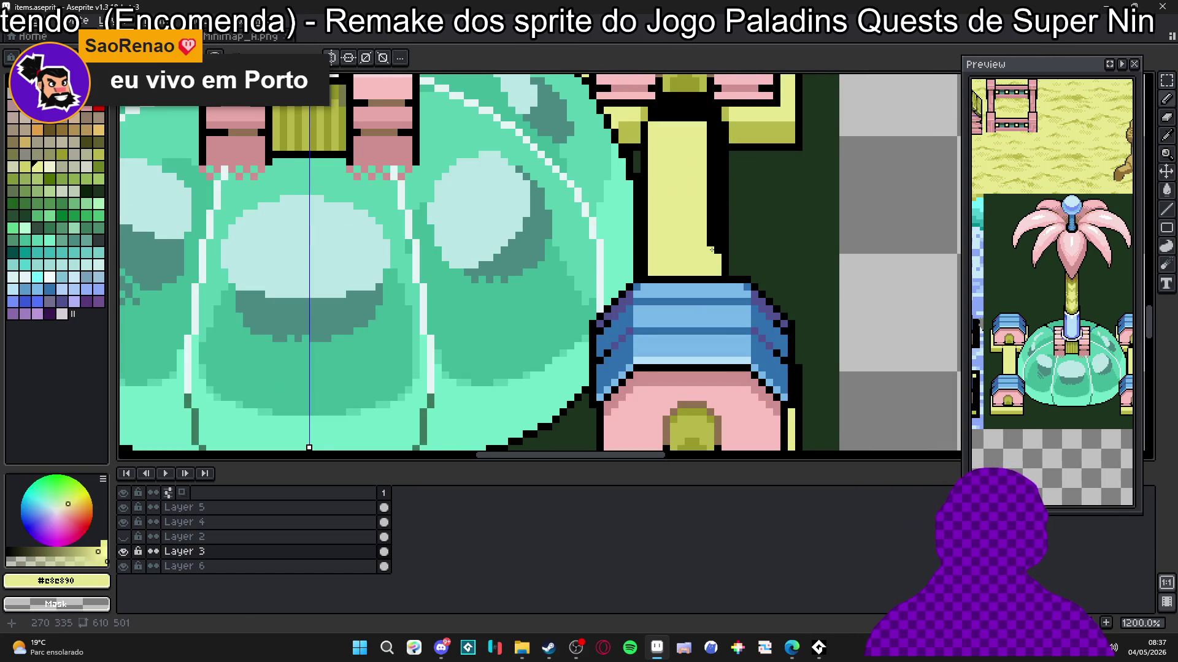
mouse_move(719, 253)
left_mouse_down()
mouse_move(714, 130)
mouse_move(713, 253)
mouse_move(648, 252)
left_mouse_up()
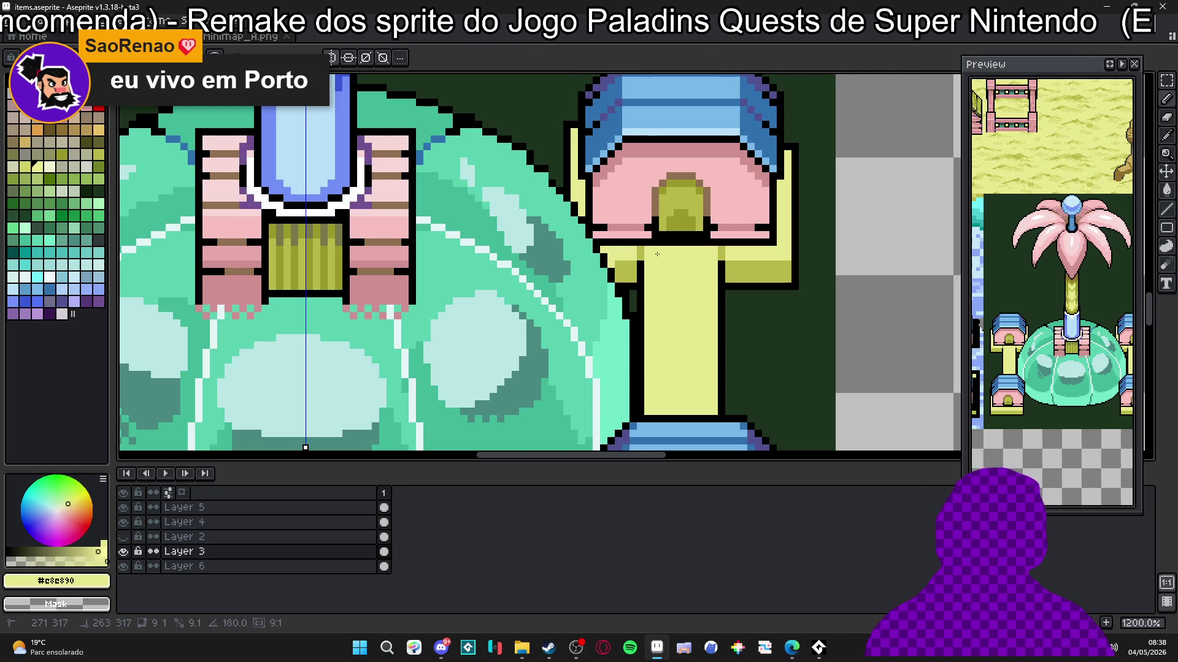
left_click(615, 270, "alt")
scroll(611, 267, "down", 4)
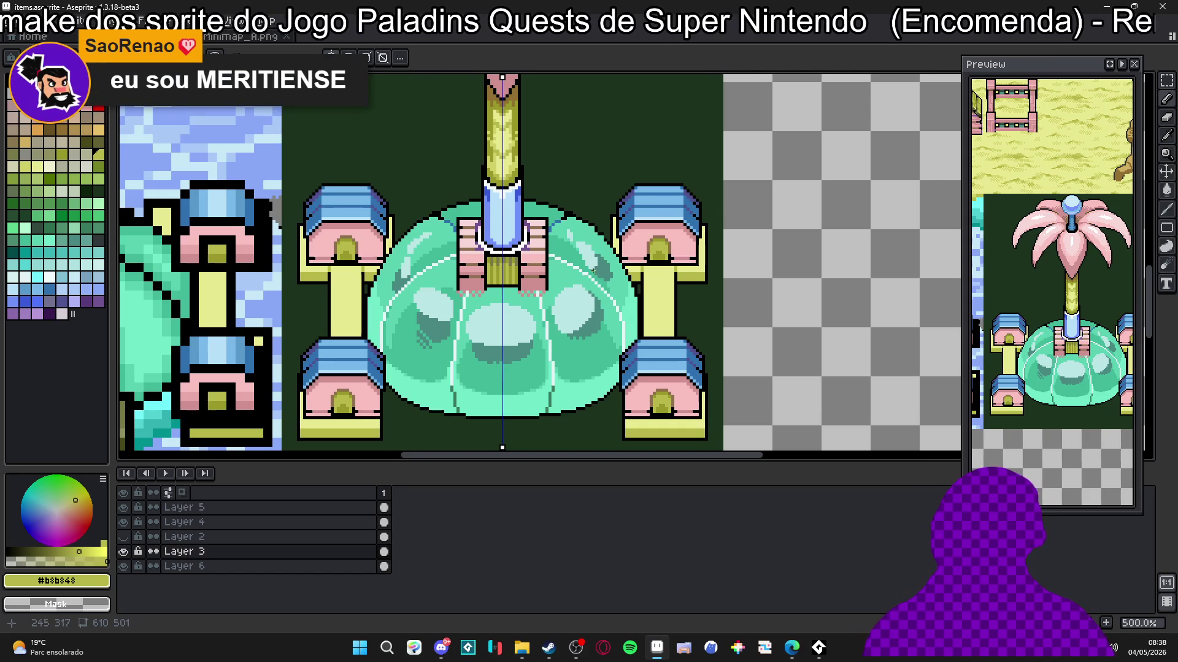
Step: In black, add and erase pixels to tidy the dome's stepped upper-right outline
scroll(609, 262, "up", 7)
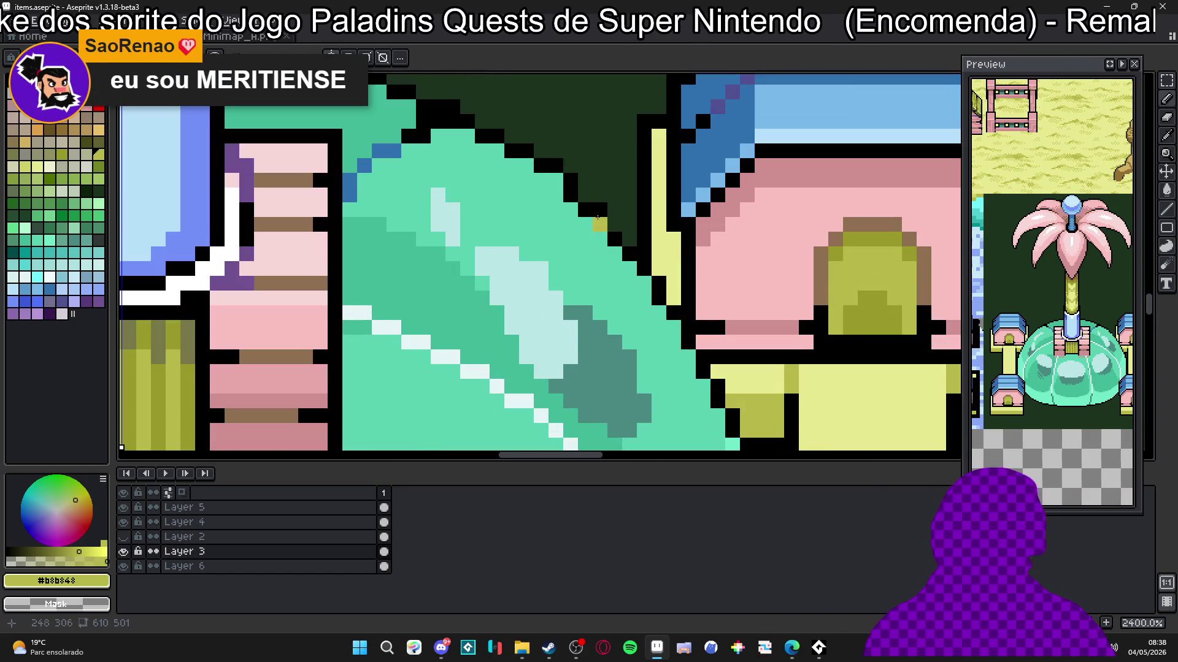
left_click(604, 215, "alt")
left_click(600, 225)
right_click(599, 210)
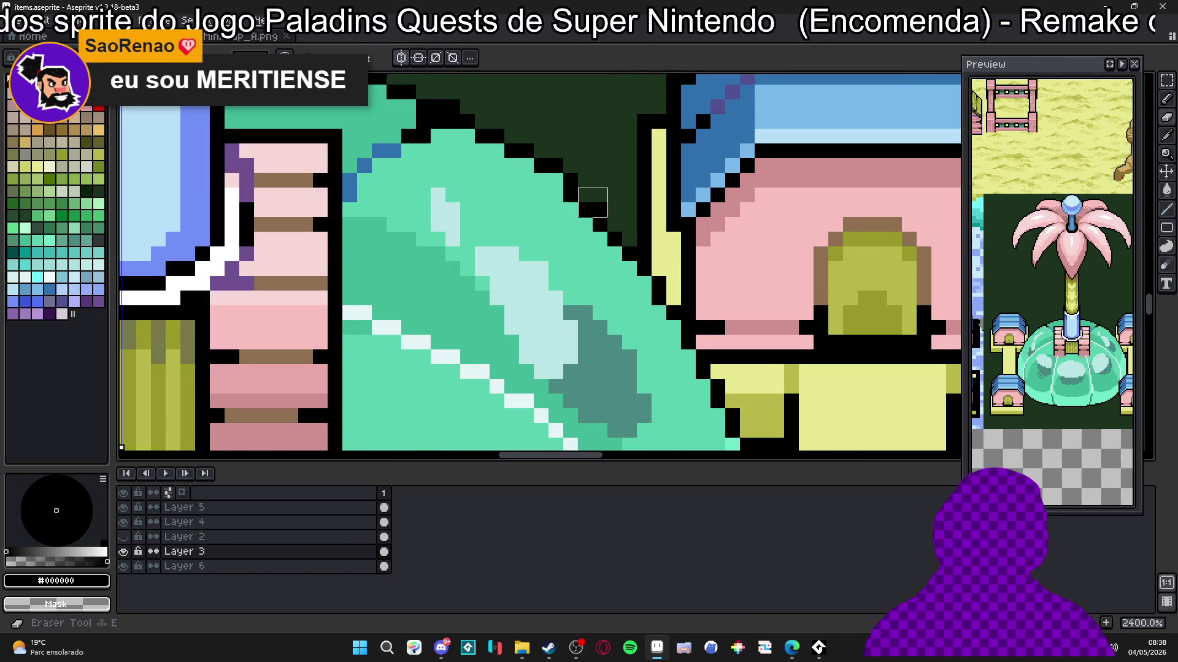
left_click(579, 183)
right_click(586, 180)
left_click(556, 180)
right_click(571, 180)
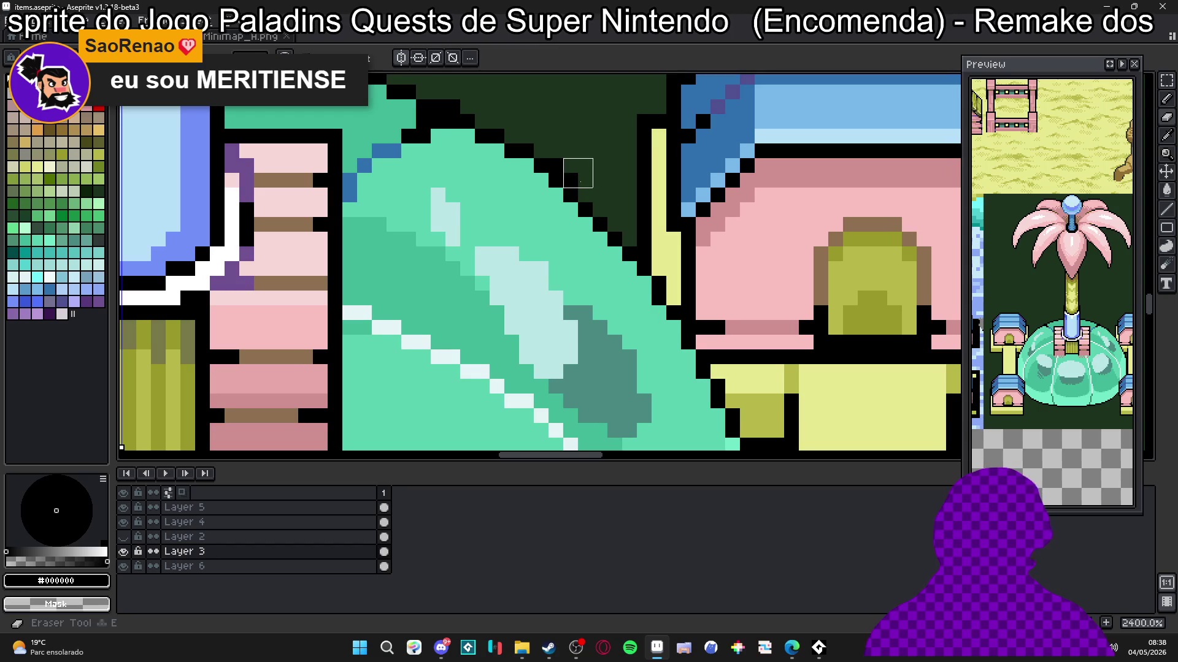
right_click(564, 169)
scroll(564, 158, "down", 7)
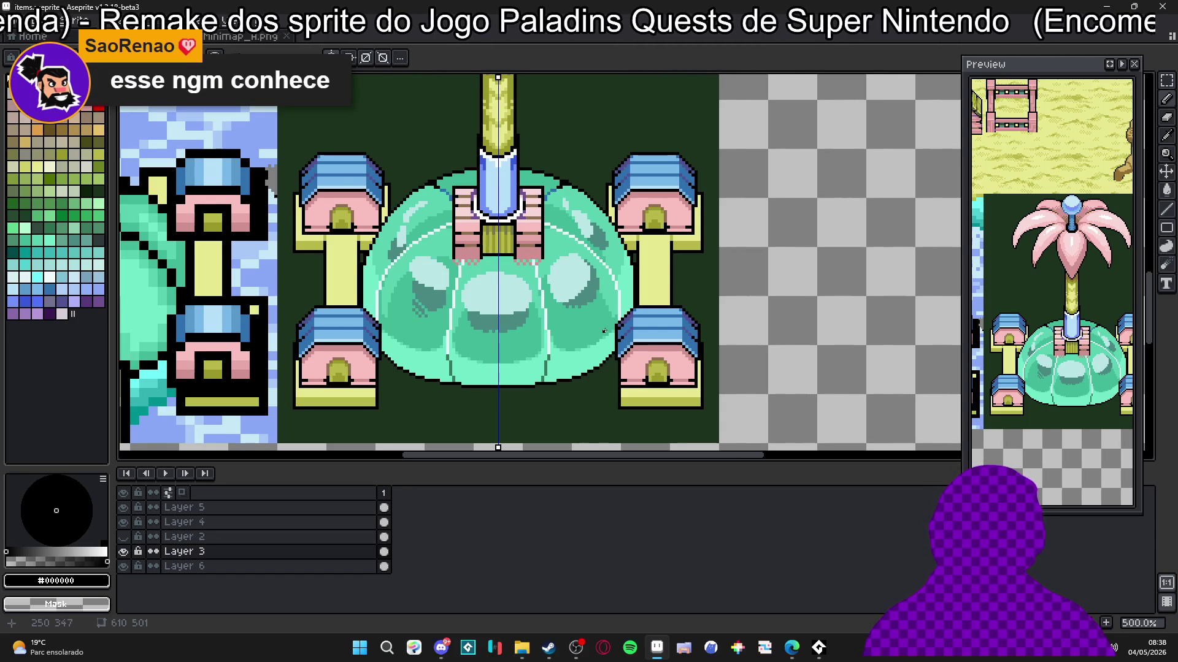
Step: Zoom out to compare with the reference and sample its pale blue water colour #c8c8f8
scroll(604, 331, "down", 1)
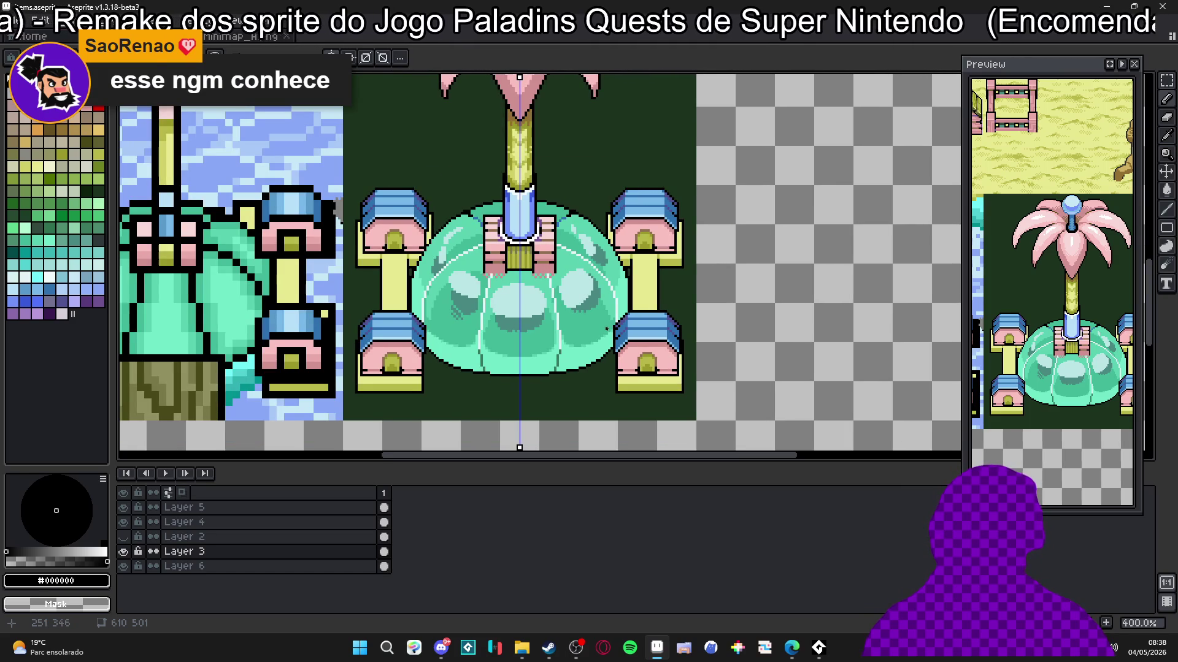
scroll(728, 178, "down", 1)
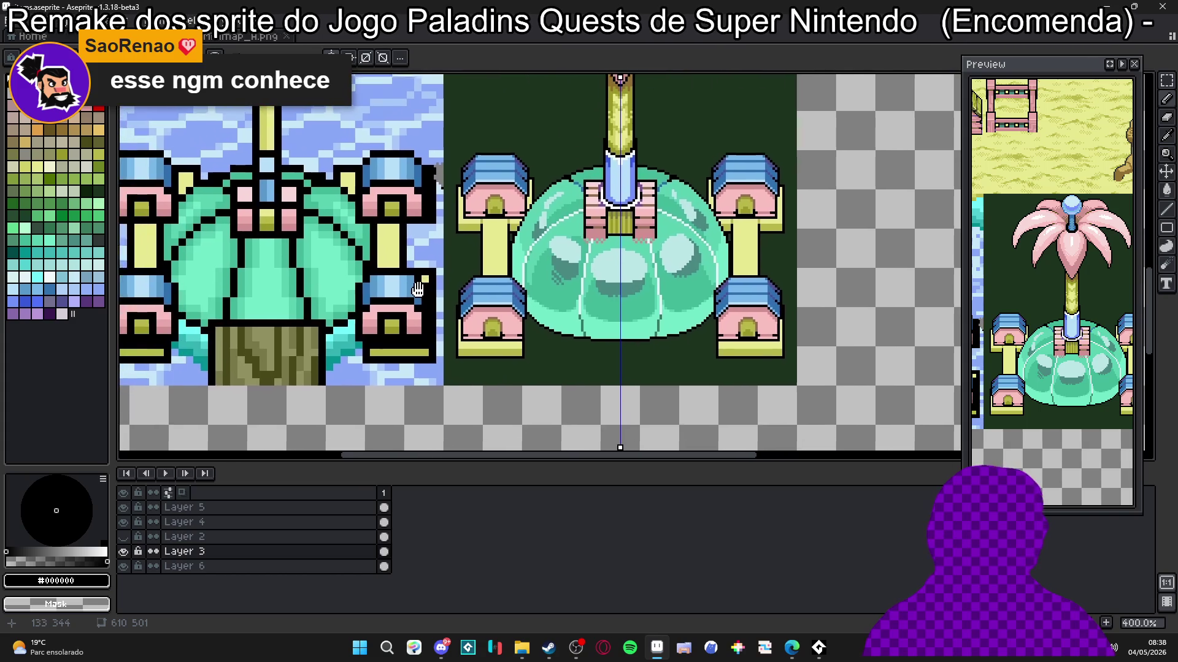
scroll(421, 287, "down", 1)
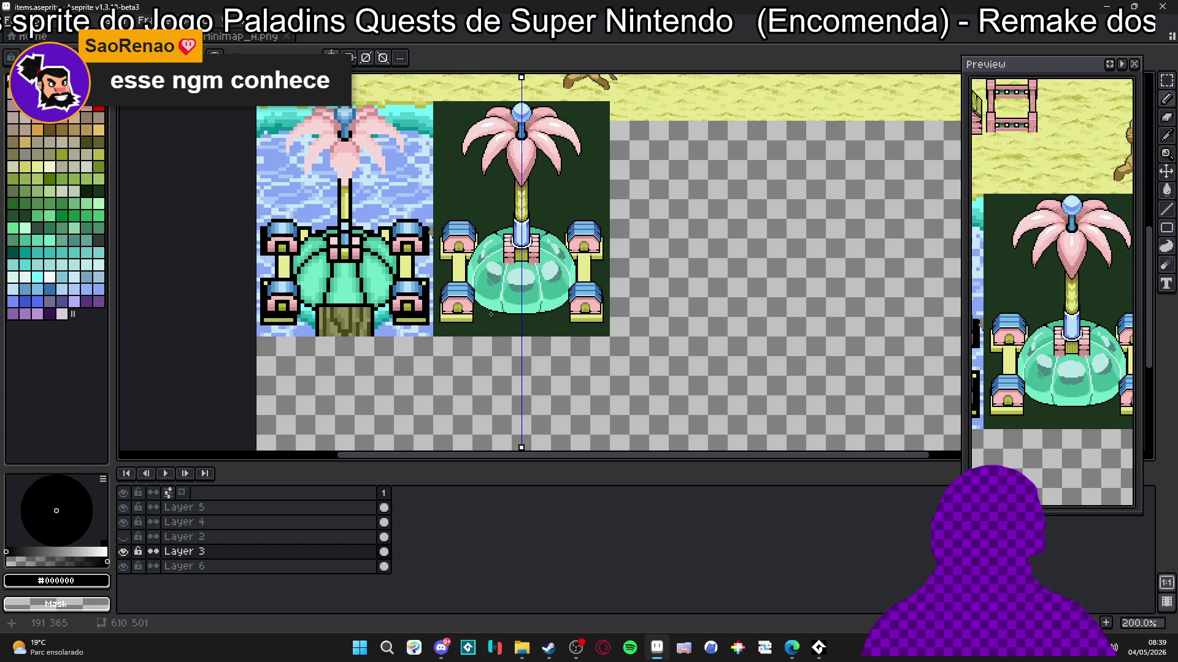
scroll(477, 319, "up", 1)
scroll(478, 320, "down", 1)
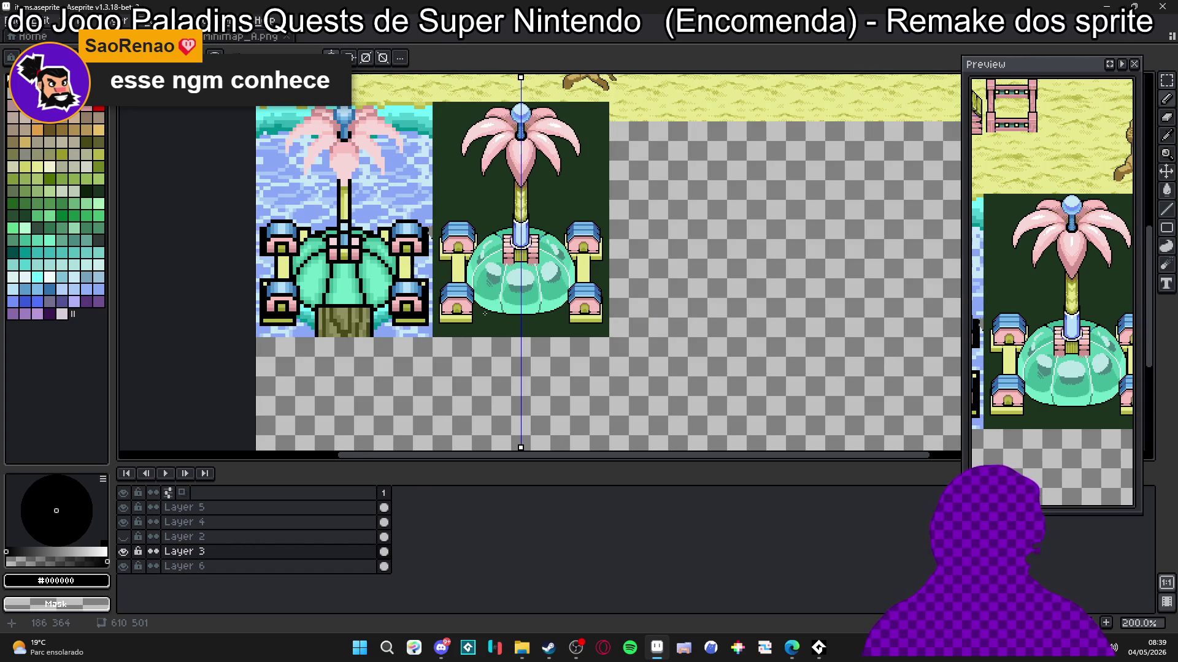
scroll(484, 313, "up", 2)
scroll(481, 305, "up", 2)
scroll(481, 305, "down", 2)
scroll(481, 305, "down", 1)
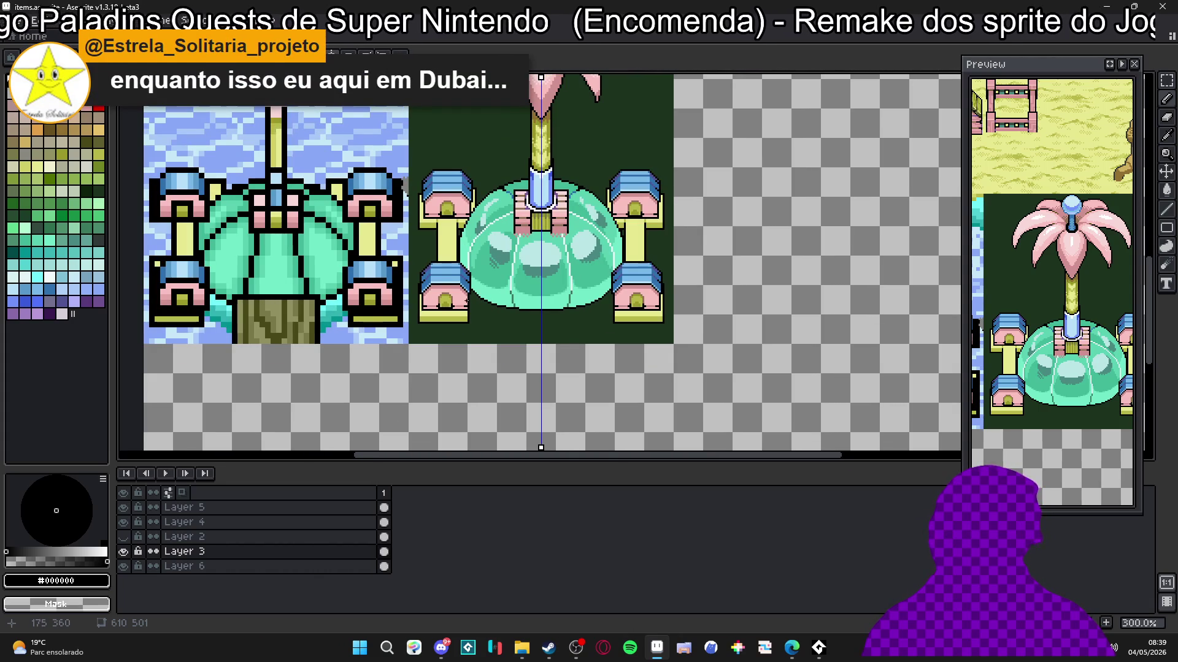
scroll(470, 301, "down", 1)
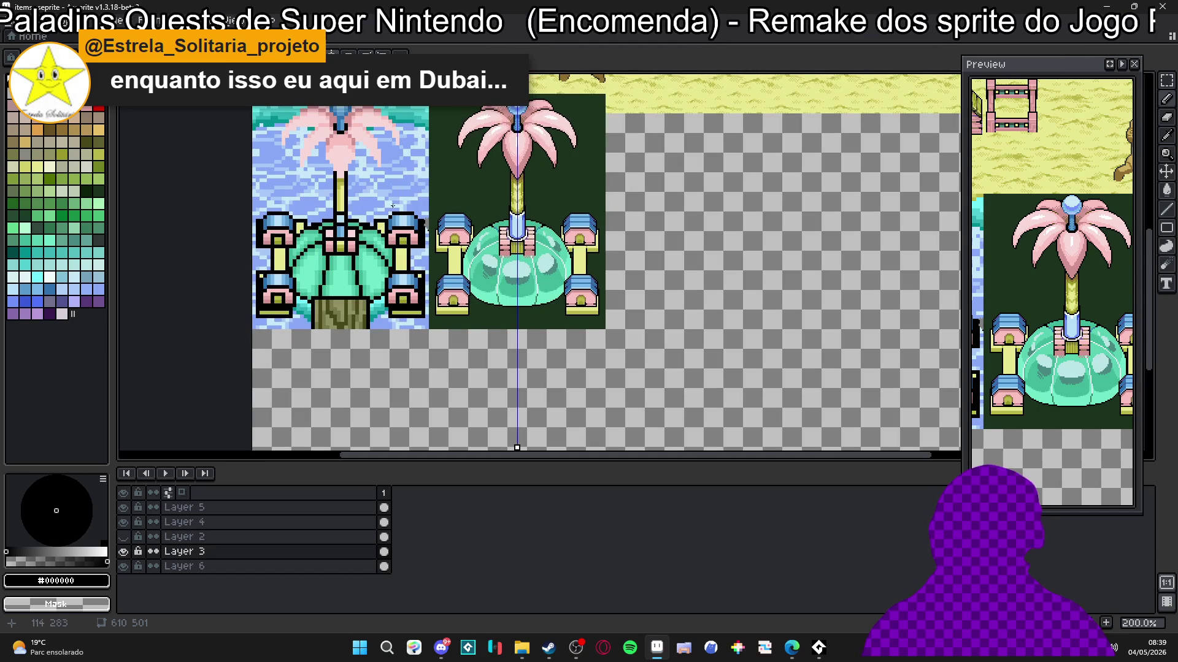
scroll(396, 171, "up", 1)
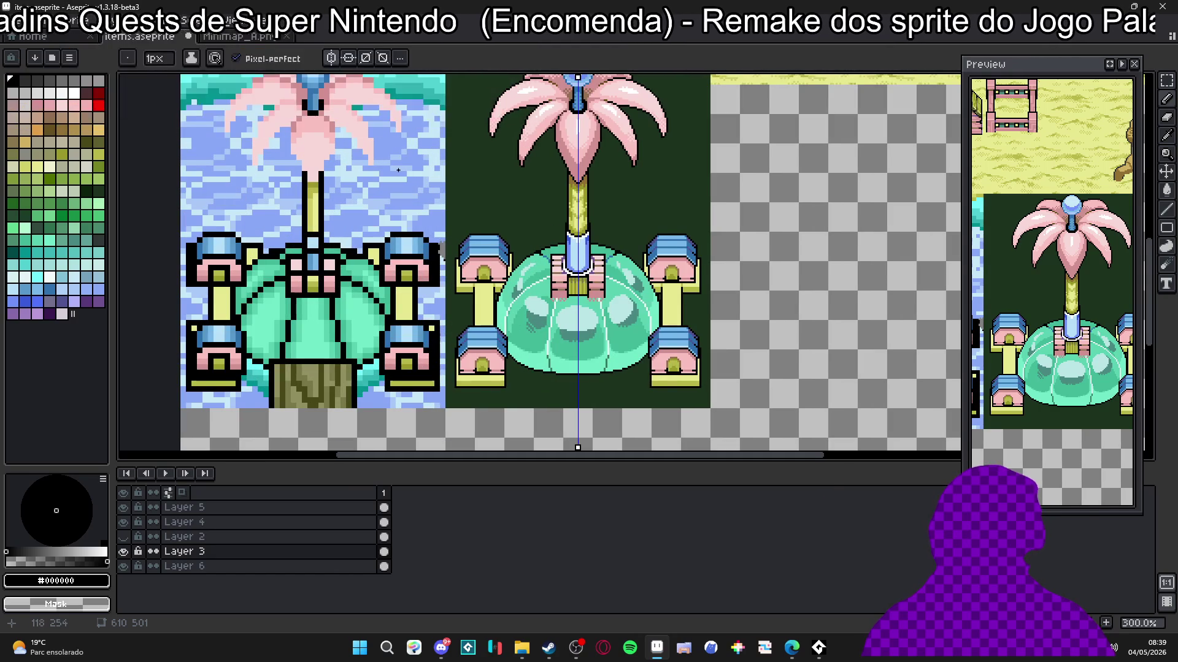
scroll(404, 175, "down", 1)
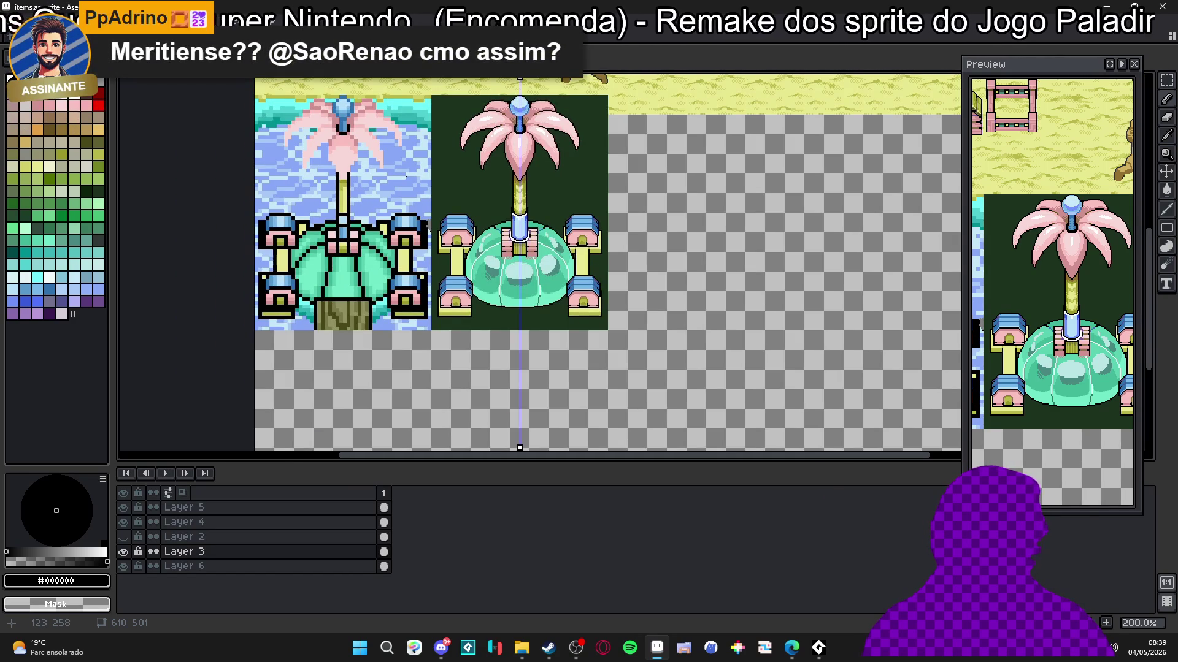
scroll(419, 181, "up", 1)
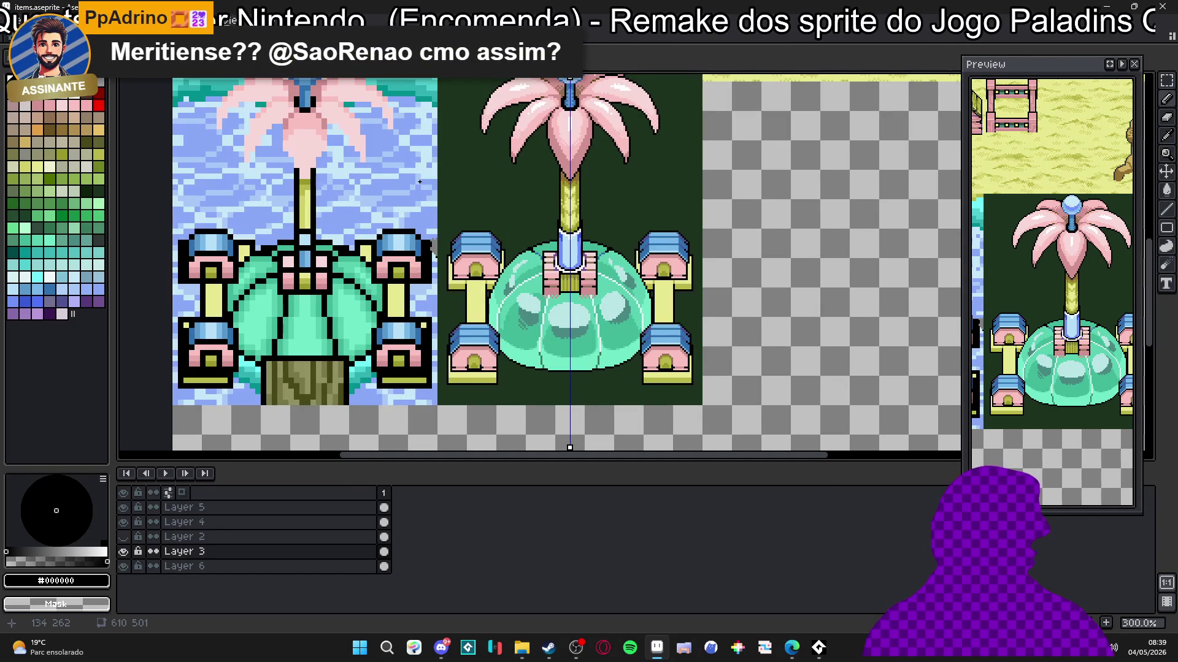
left_click(419, 182, "alt")
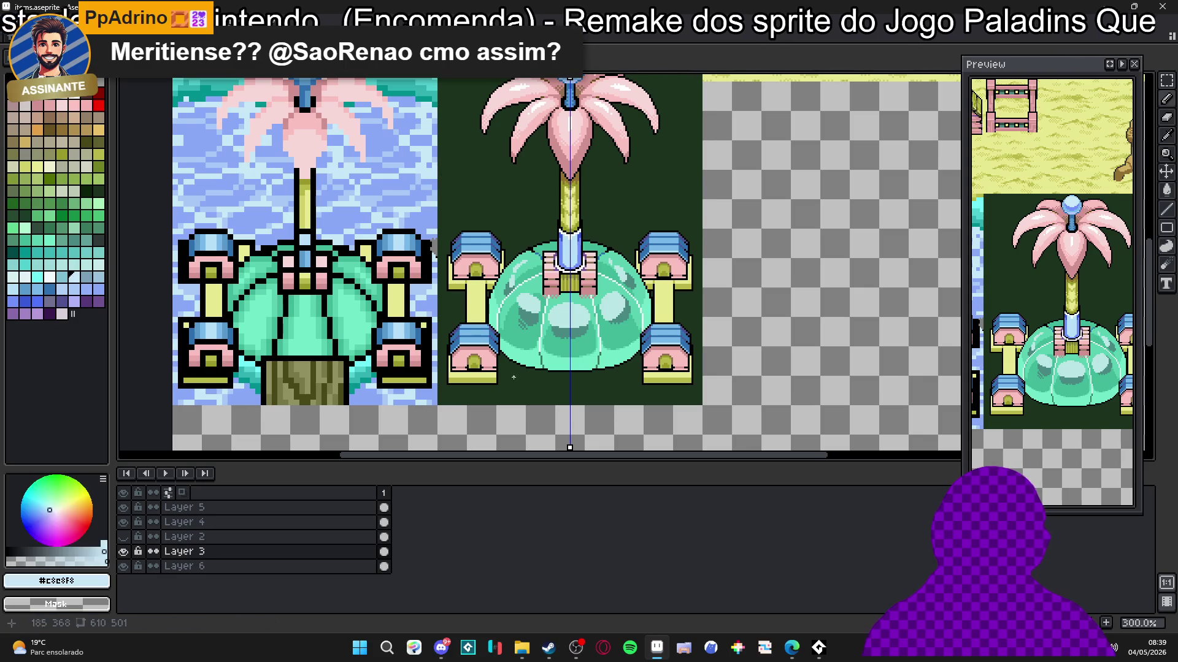
Step: Draw a mirrored wavy ripple under the dome and fill the dark gaps below it pale cyan
scroll(502, 362, "up", 3)
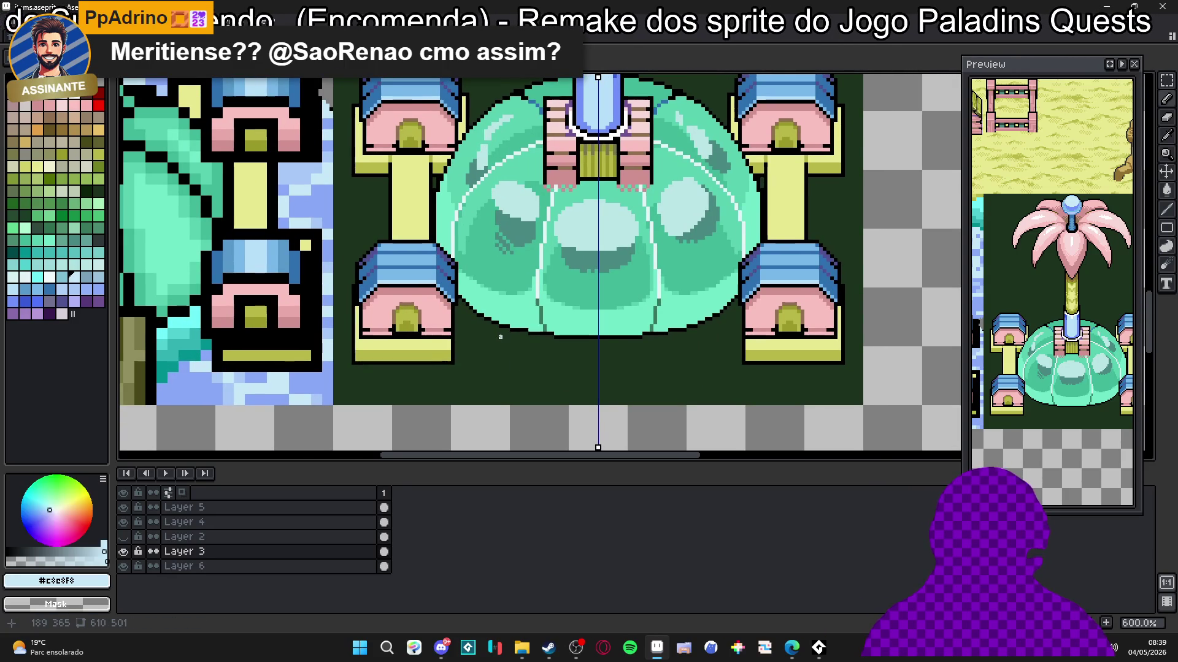
scroll(612, 345, "up", 2)
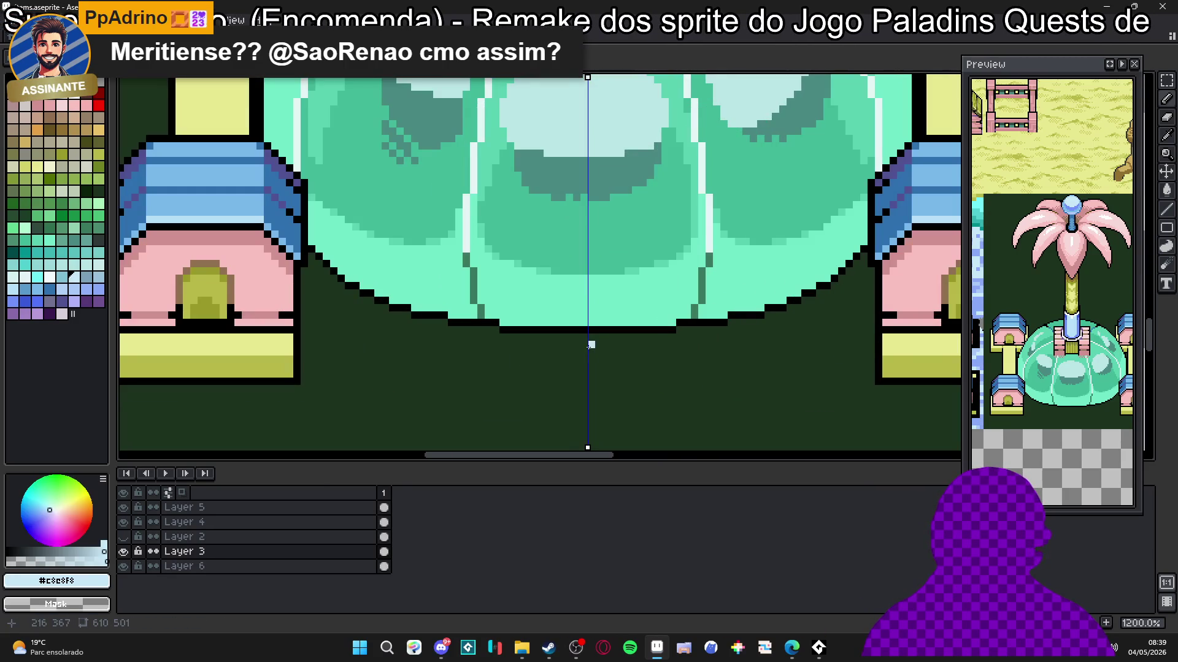
mouse_move(561, 342)
left_mouse_down()
mouse_move(500, 364)
mouse_move(454, 359)
mouse_move(426, 332)
left_mouse_up()
mouse_move(489, 363)
left_mouse_down()
mouse_move(453, 365)
mouse_move(410, 331)
mouse_move(338, 307)
left_mouse_up()
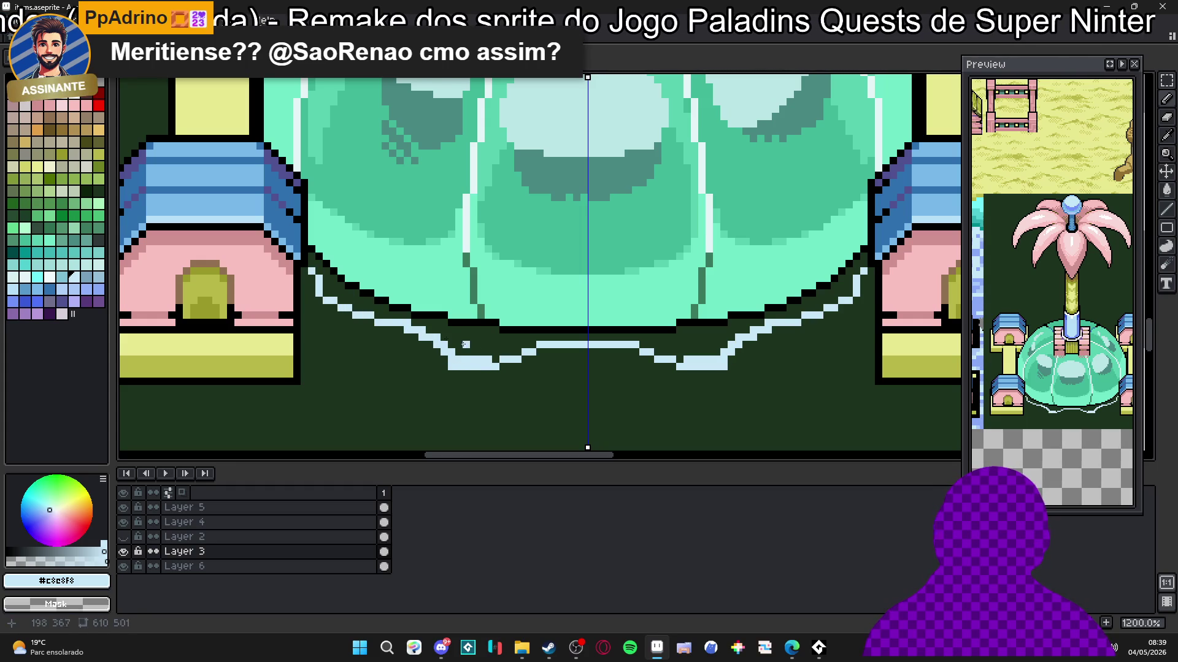
key("g")
left_click(494, 350)
left_click(385, 307)
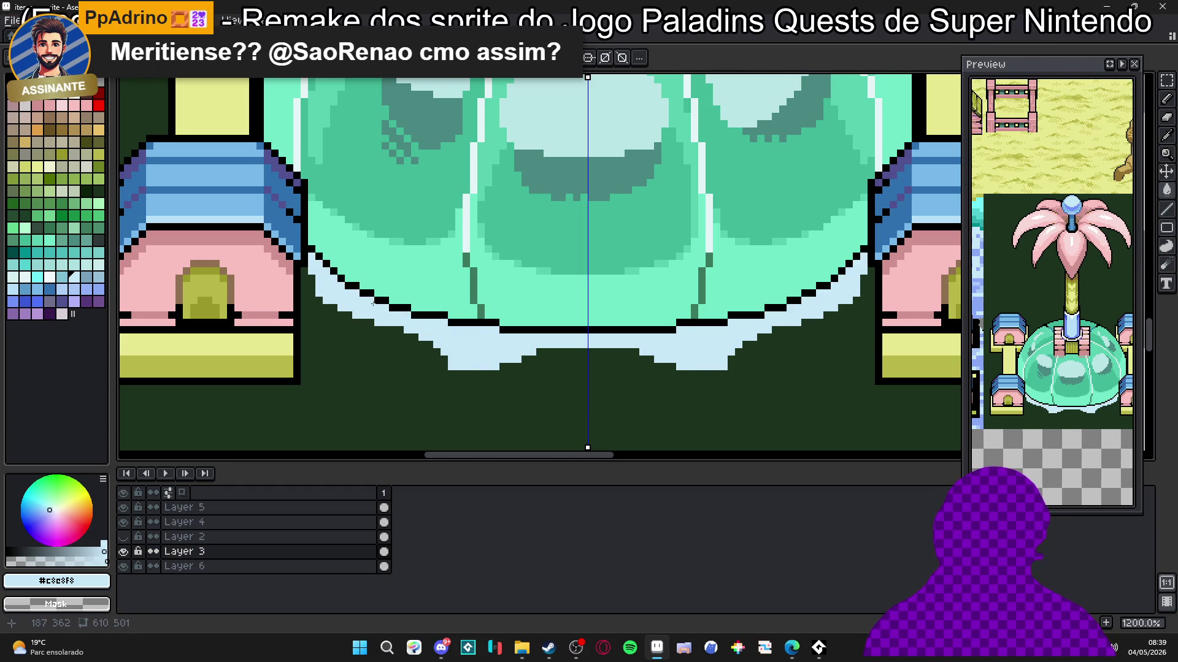
Step: Add pale cyan pixels along the ripple's lower-left edge and the small bump under the dome
left_click_drag(448, 358, 476, 352)
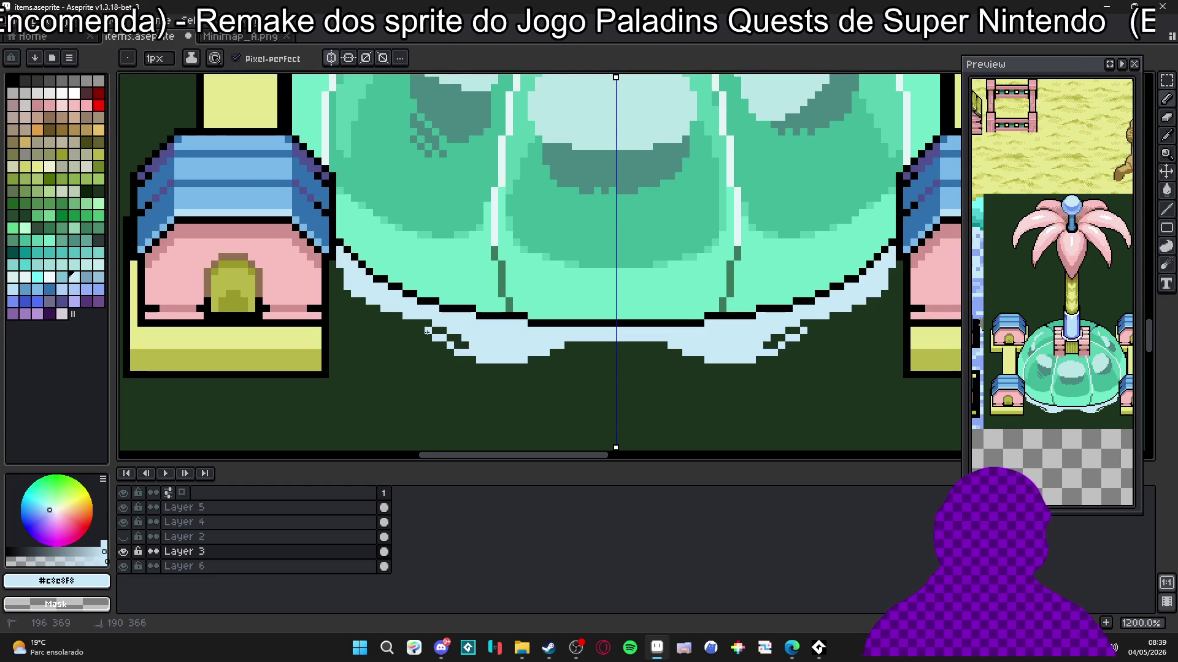
left_click(435, 335)
left_click(462, 343)
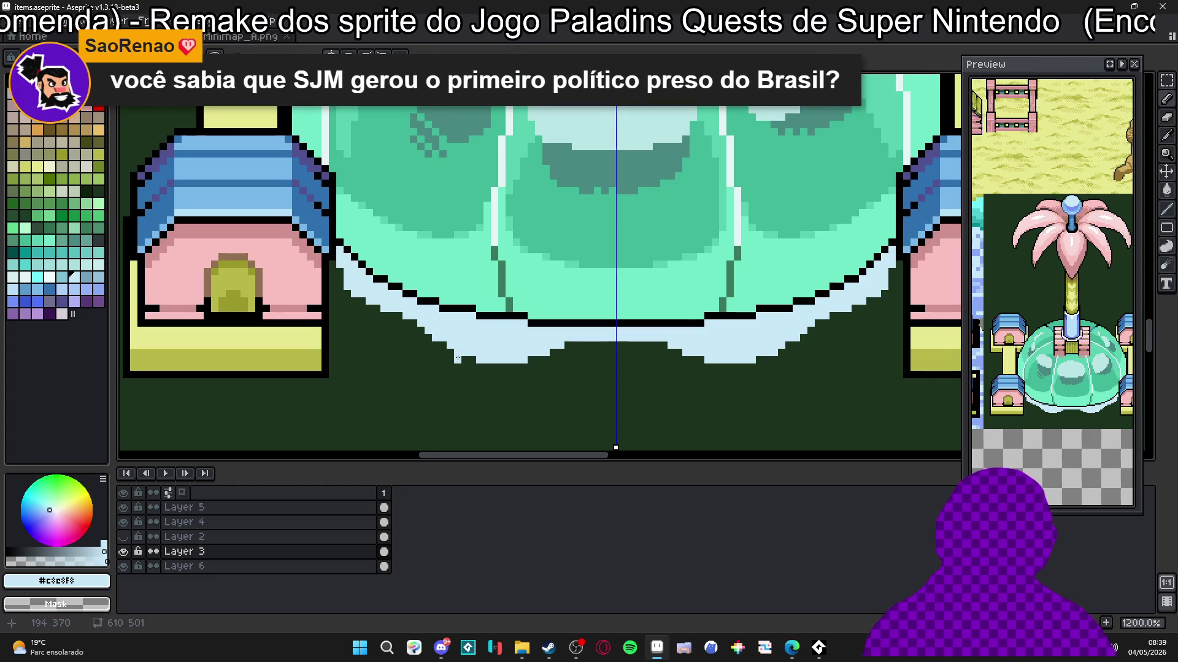
key("ctrl+z")
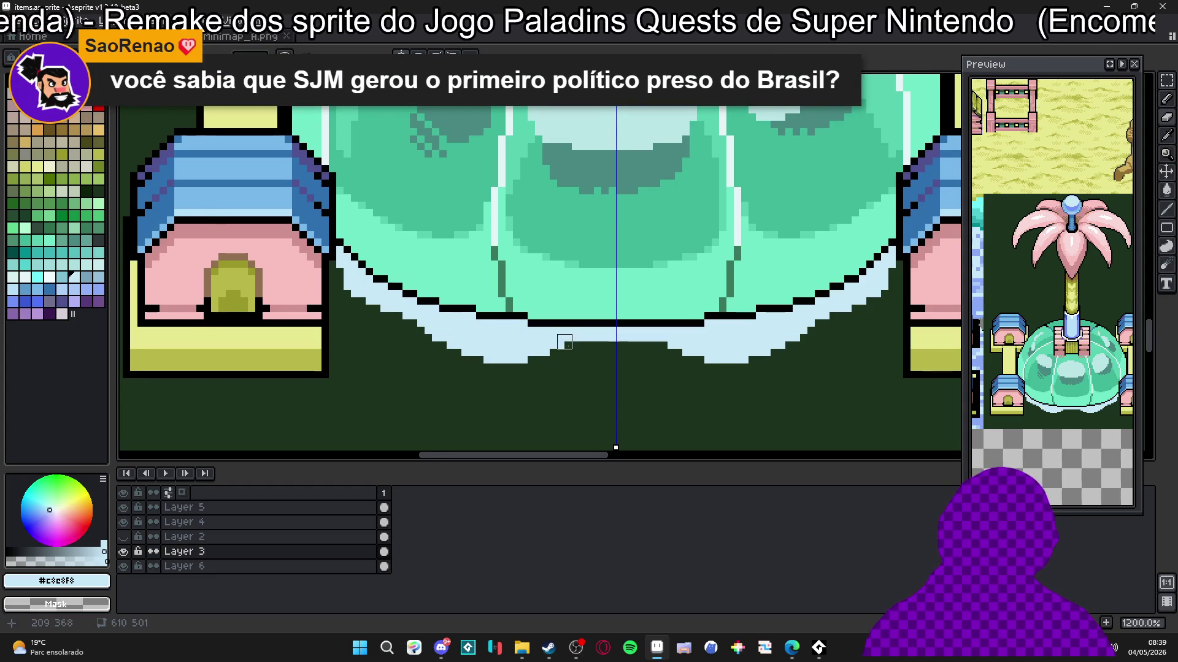
scroll(565, 342, "up", 1)
left_click(576, 345)
scroll(584, 343, "down", 4)
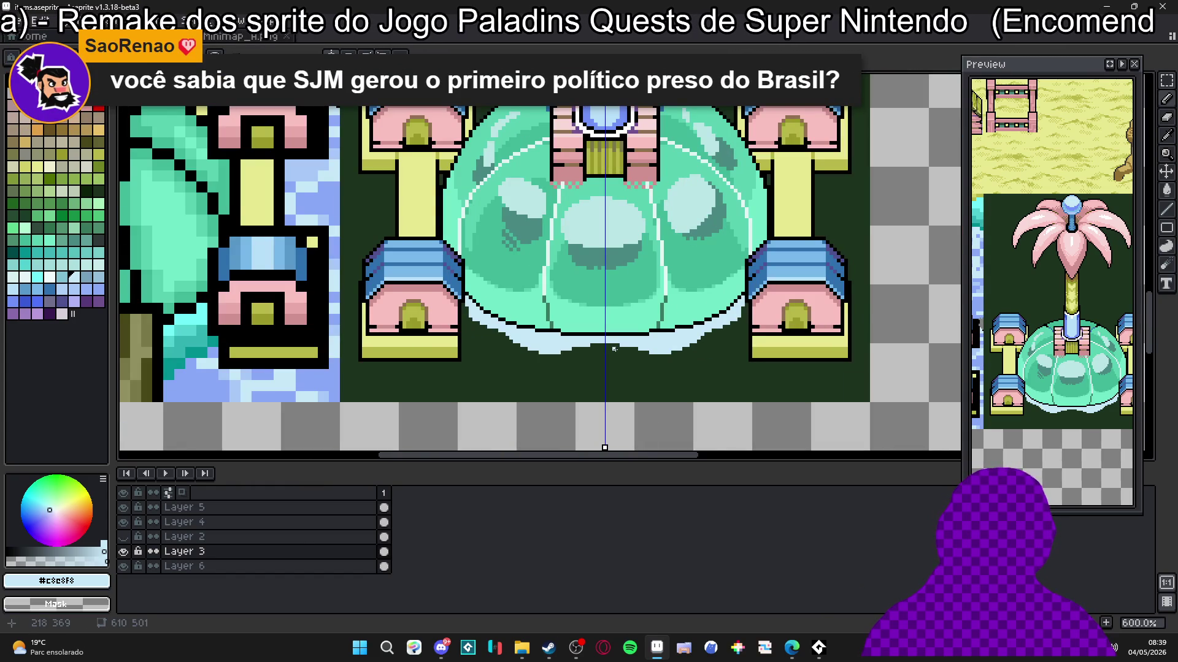
scroll(614, 349, "up", 4)
mouse_move(591, 368)
left_mouse_down()
mouse_move(576, 370)
mouse_move(591, 360)
left_mouse_up()
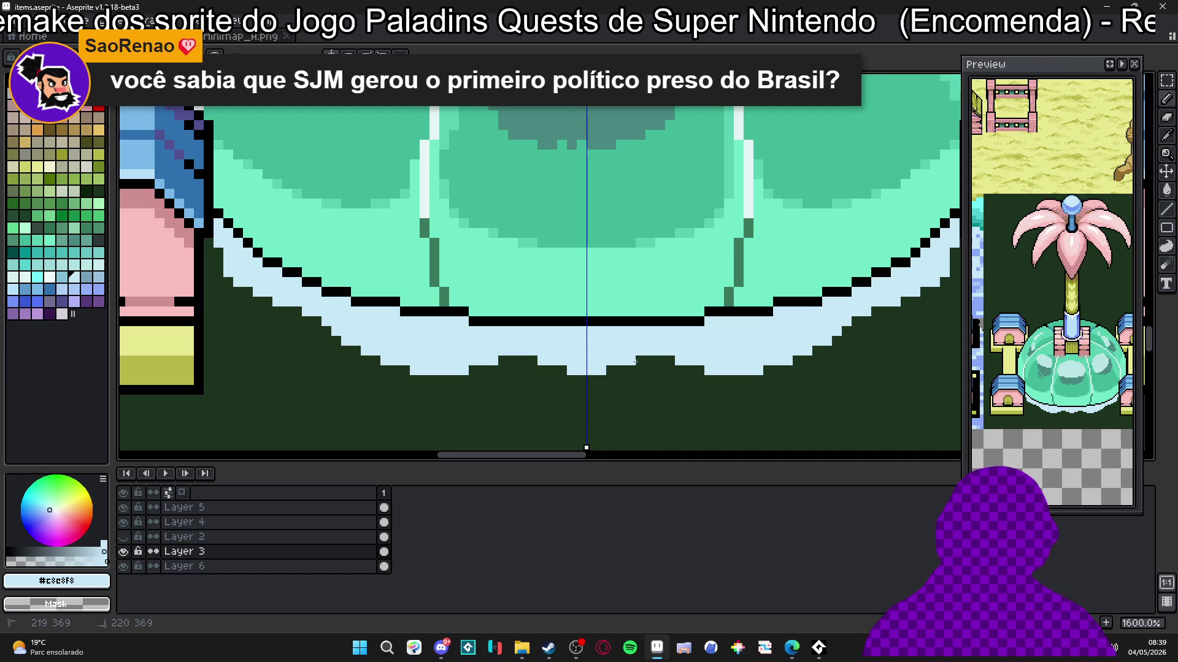
Step: Extend the pale cyan band along the dome's lower-right edge, erasing one stray pixel
scroll(733, 357, "right", 5)
scroll(733, 357, "up", 2)
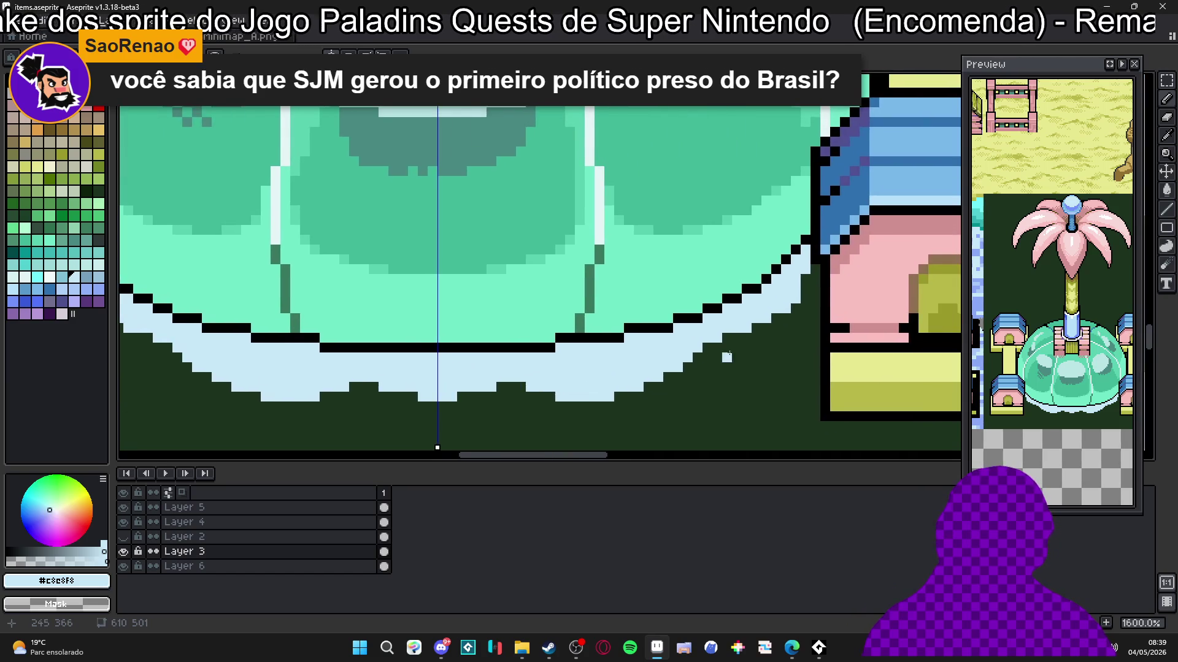
left_click_drag(697, 370, 744, 353)
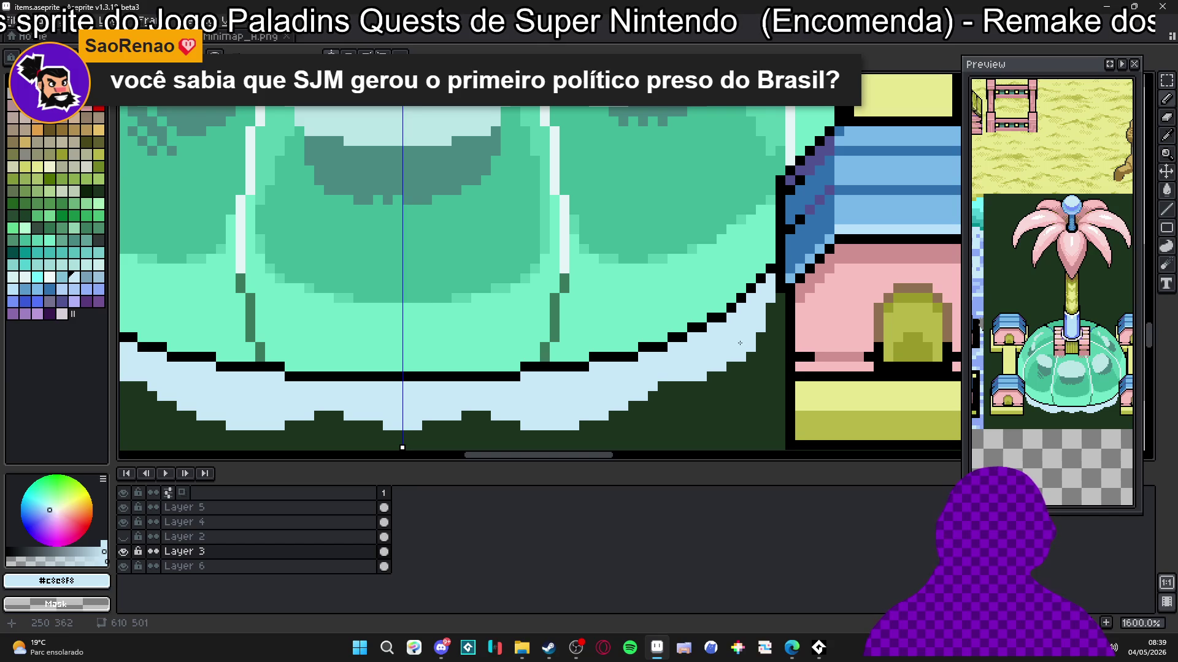
scroll(742, 345, "down", 2)
scroll(690, 390, "up", 2)
scroll(690, 391, "up", 2)
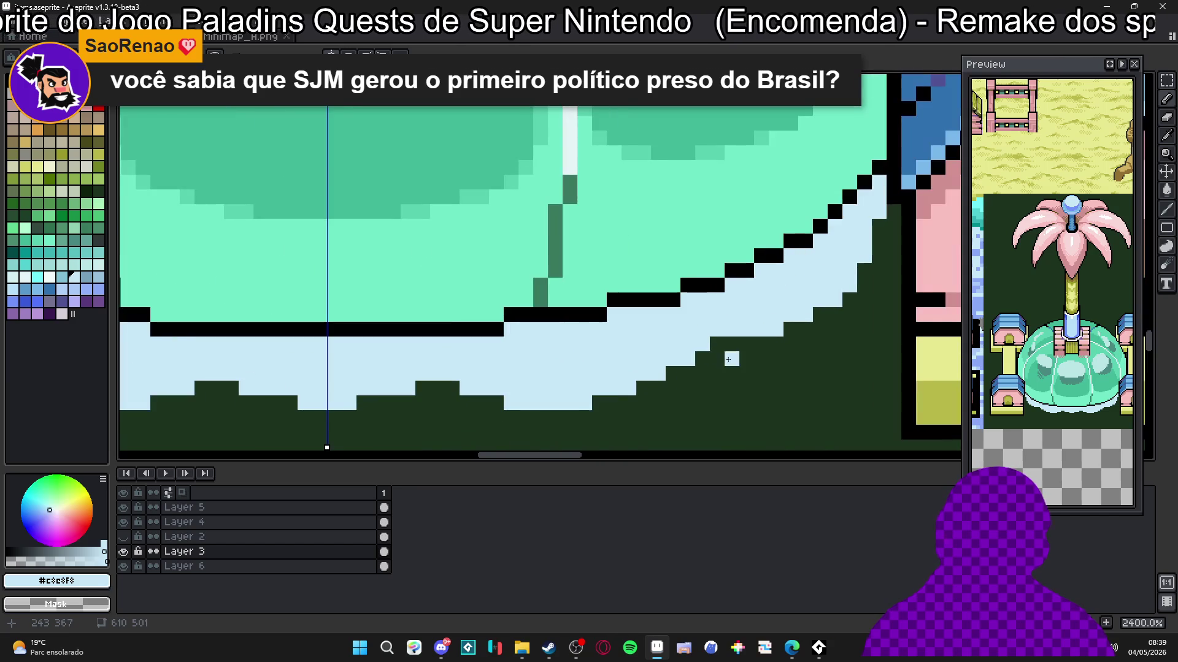
left_click_drag(732, 359, 791, 359)
left_click(791, 344)
left_click(805, 345)
right_click(790, 359)
Step: Continue the pale cyan band diagonally up the dome's right side
left_click(820, 344)
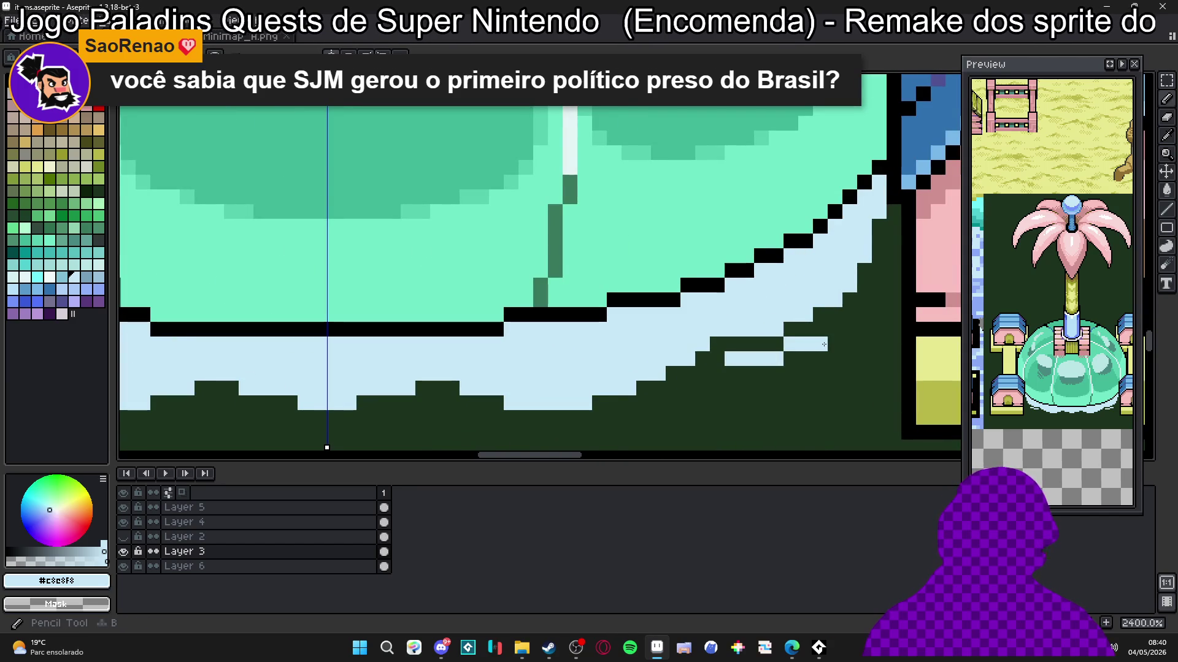
left_click(835, 329)
left_click(850, 315)
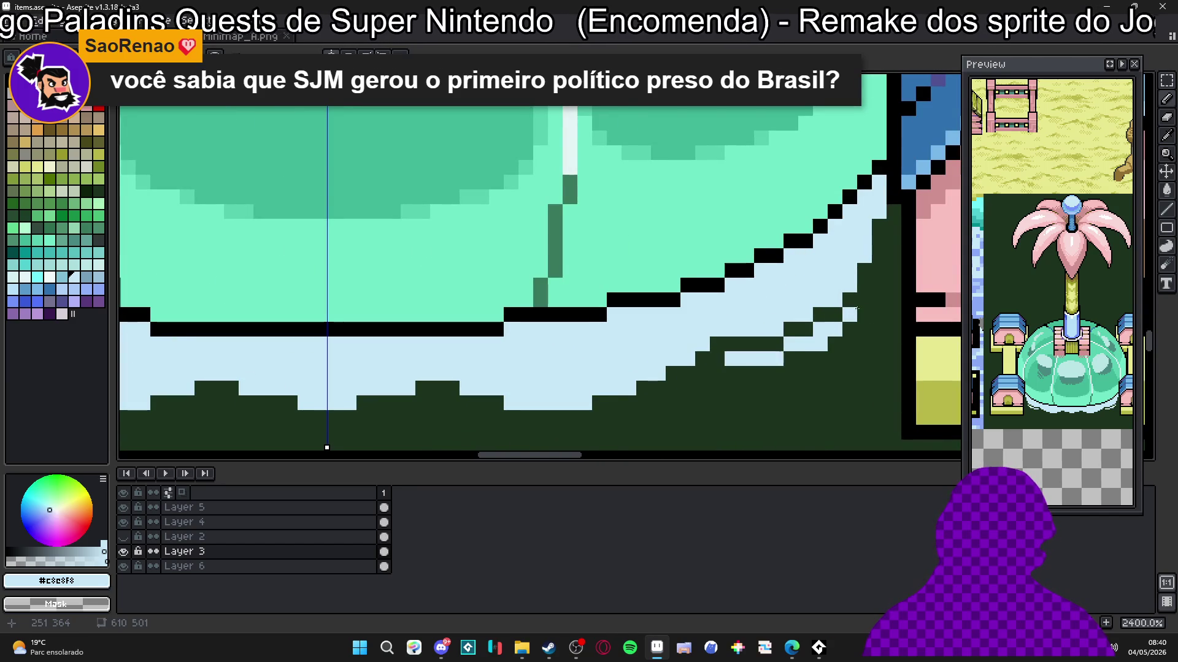
left_click(864, 270)
left_click(879, 270)
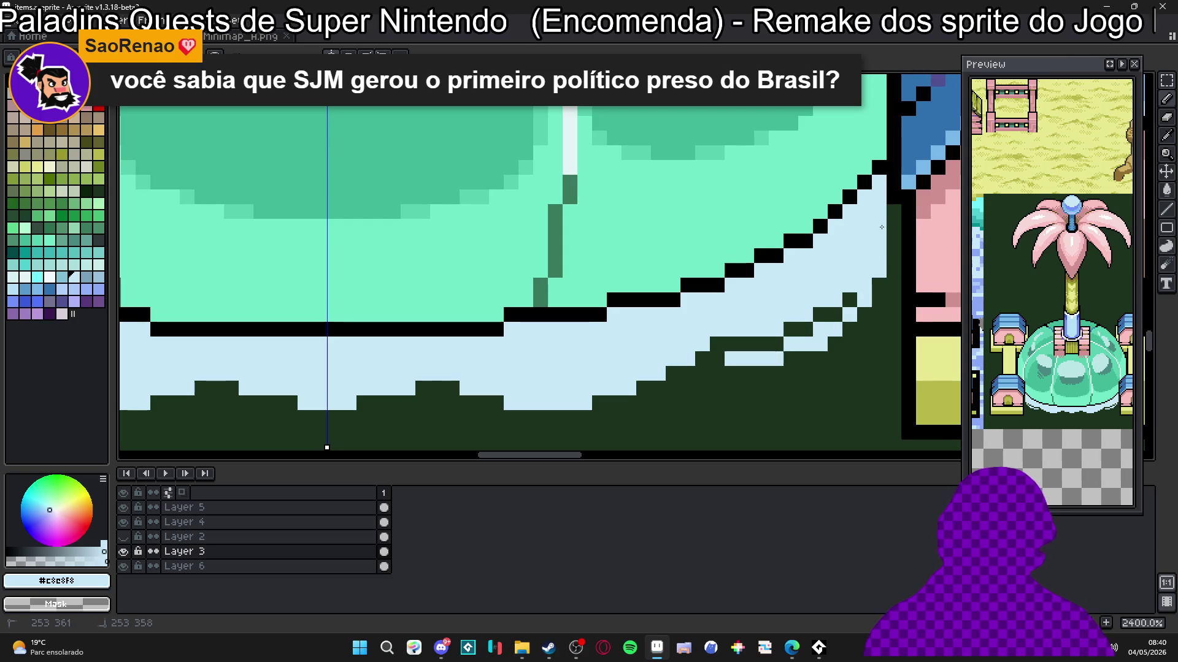
Step: Recolour the remaining black outline pixels along the dome's lower edge light cyan
scroll(776, 303, "down", 5)
left_click_drag(776, 304, 756, 329)
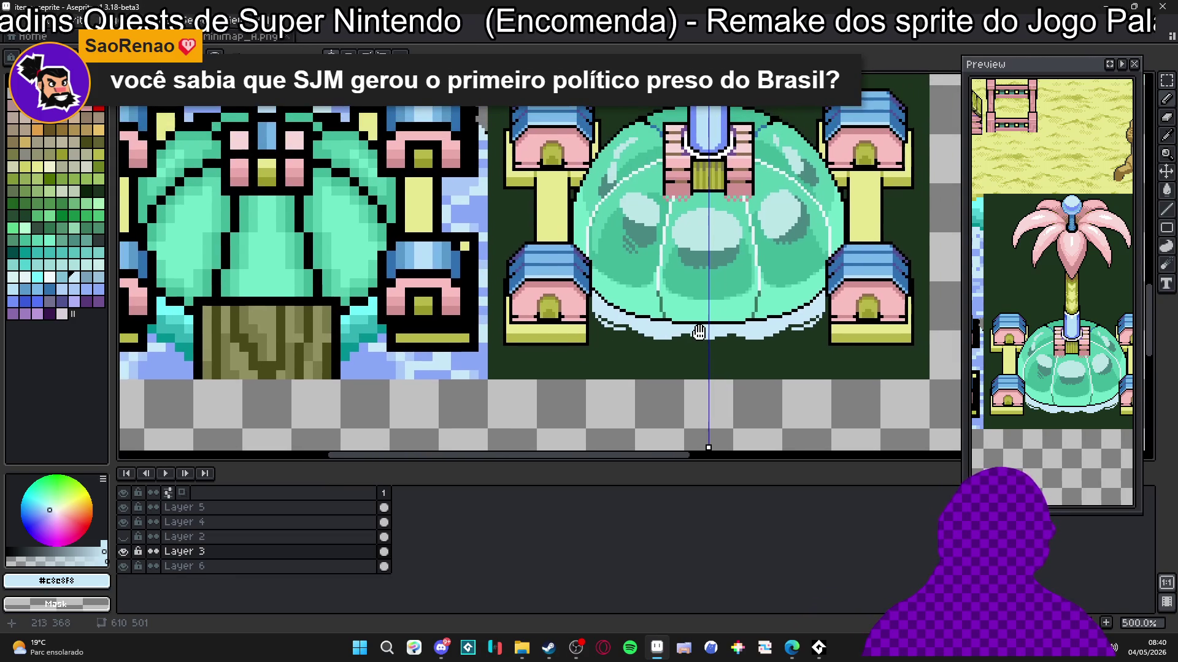
left_click_drag(651, 327, 649, 328)
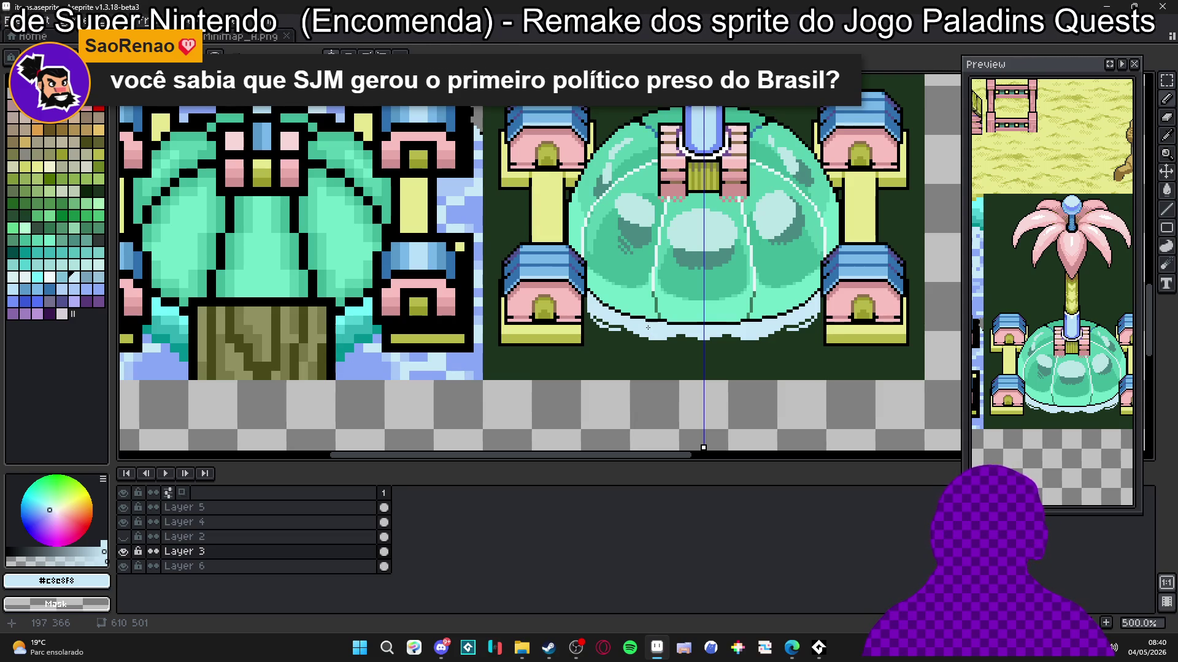
scroll(674, 320, "up", 4)
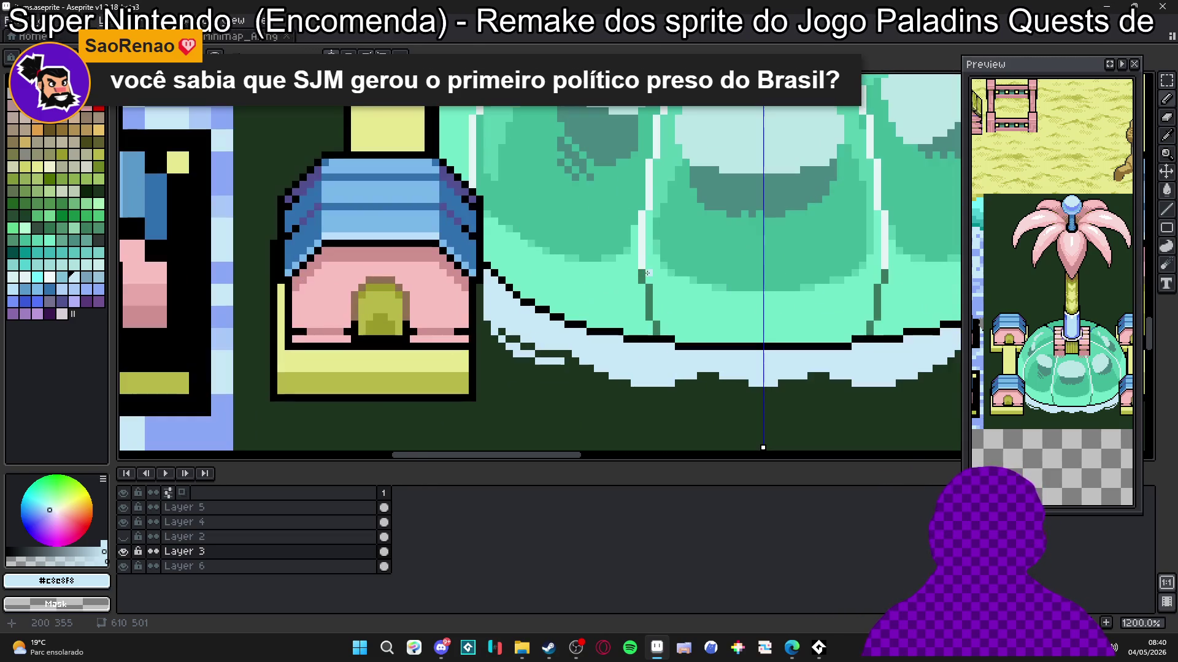
mouse_move(667, 338)
left_mouse_down()
mouse_move(625, 339)
mouse_move(849, 347)
left_mouse_up()
left_click_drag(938, 332, 903, 331)
mouse_move(621, 331)
left_mouse_down()
mouse_move(567, 323)
mouse_move(508, 288)
left_mouse_up()
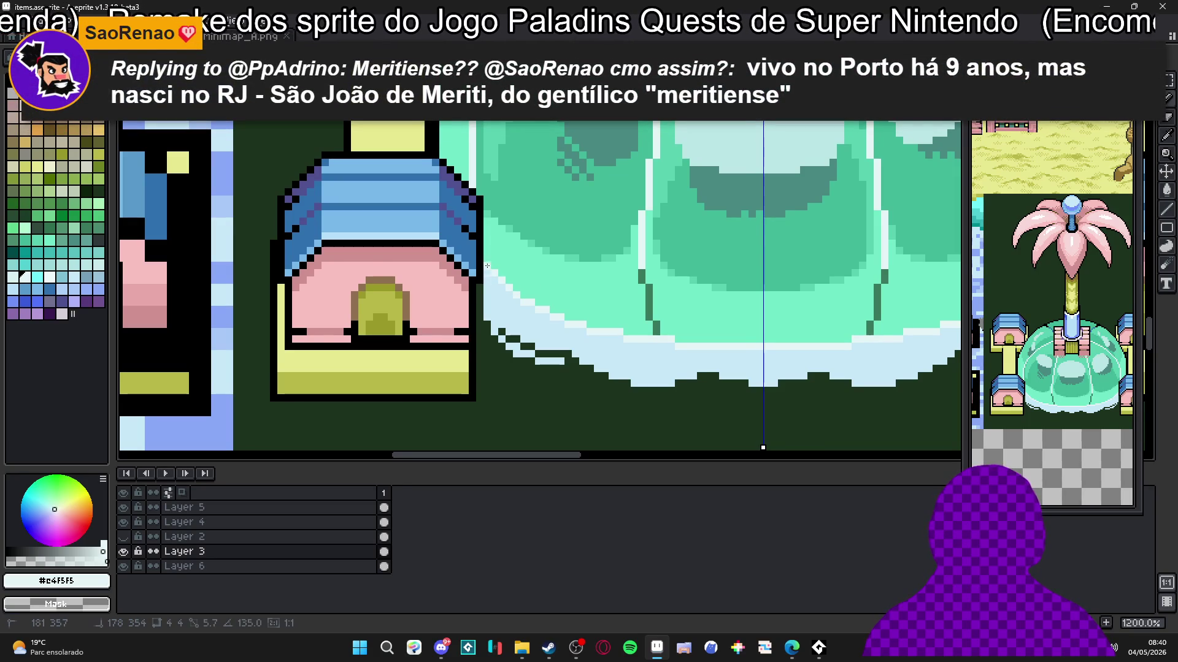
Step: Paint a mirrored pale blue pixel band along the dome rim, resampling the rim colour
scroll(495, 270, "down", 2)
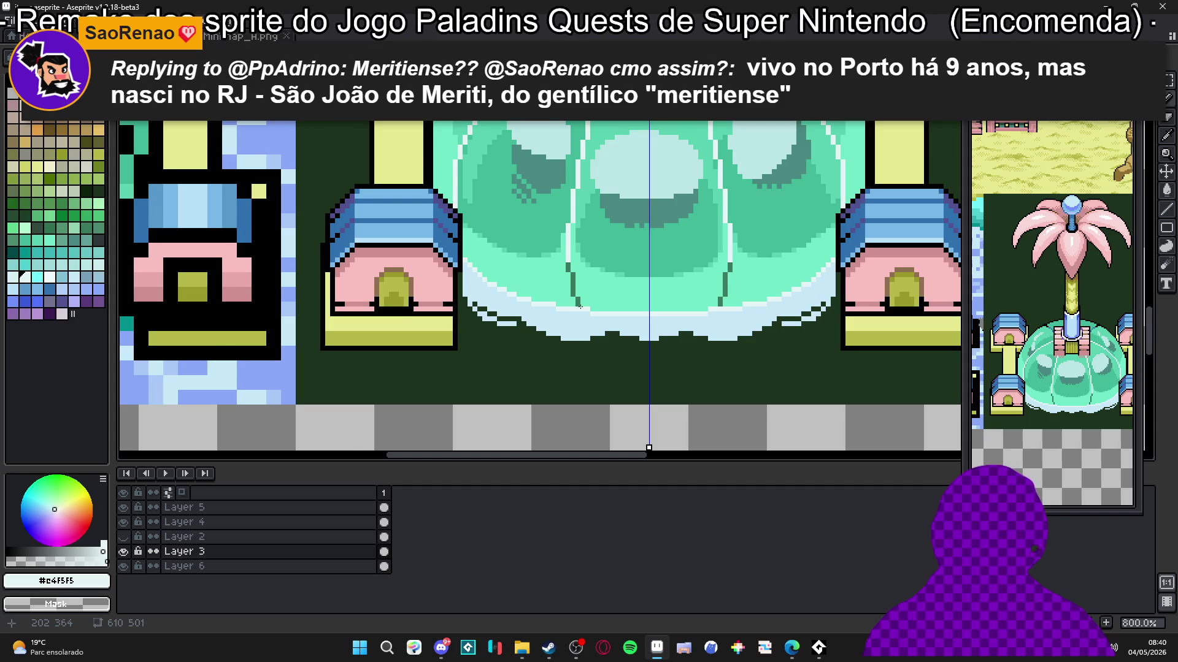
scroll(580, 307, "down", 2)
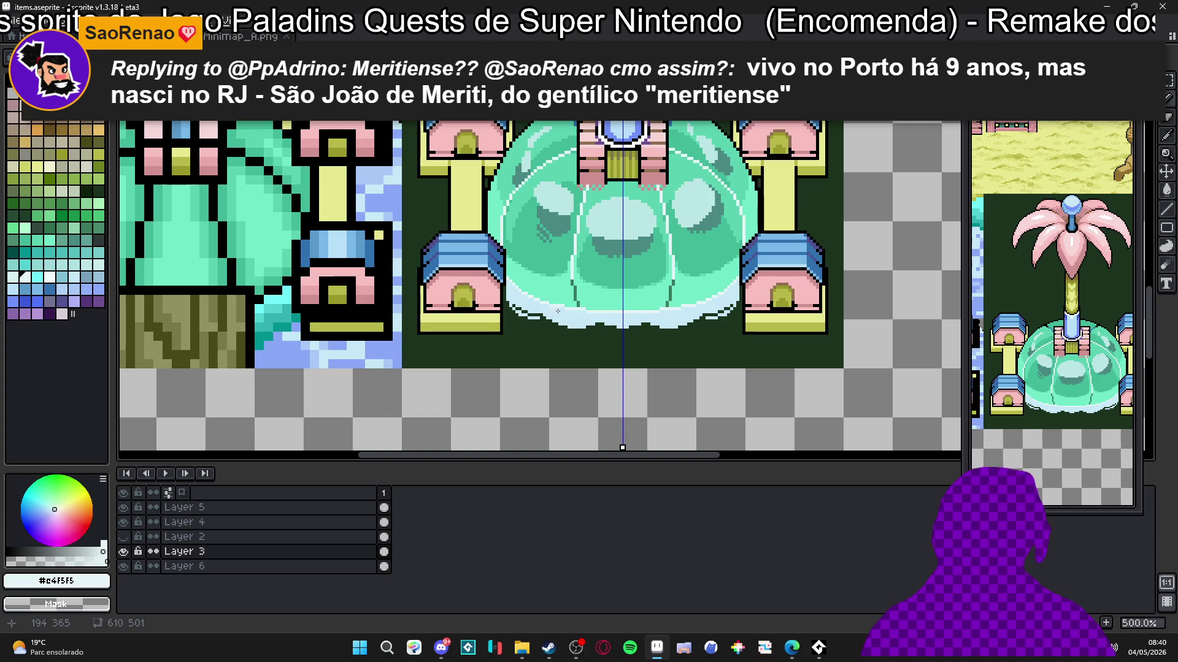
scroll(623, 327, "up", 5)
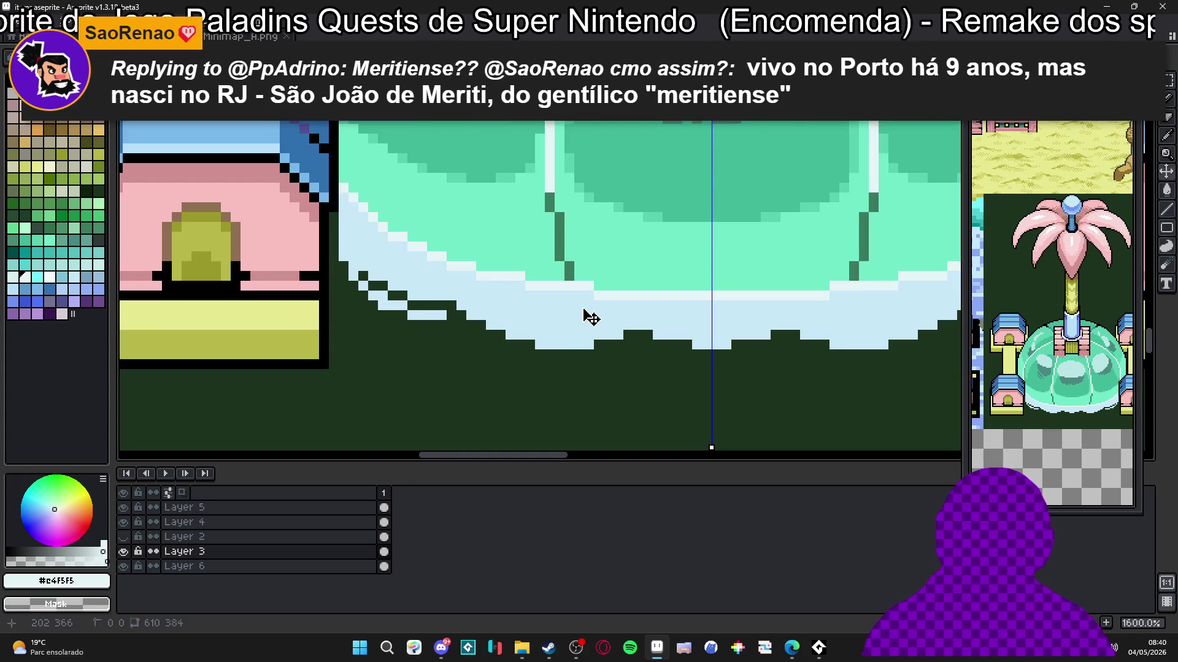
left_click(568, 310)
mouse_move(568, 309)
left_mouse_down()
mouse_move(393, 247)
mouse_move(376, 255)
mouse_move(347, 226)
mouse_move(397, 253)
left_mouse_up()
left_click(389, 263, "alt")
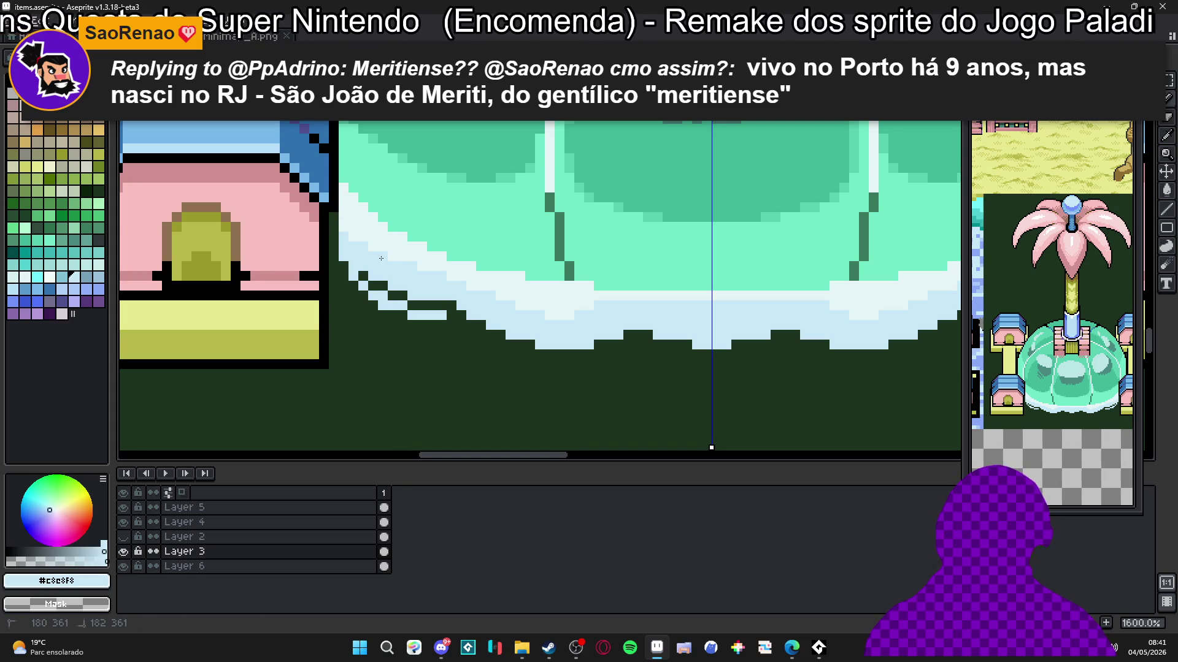
left_click(539, 296, "alt")
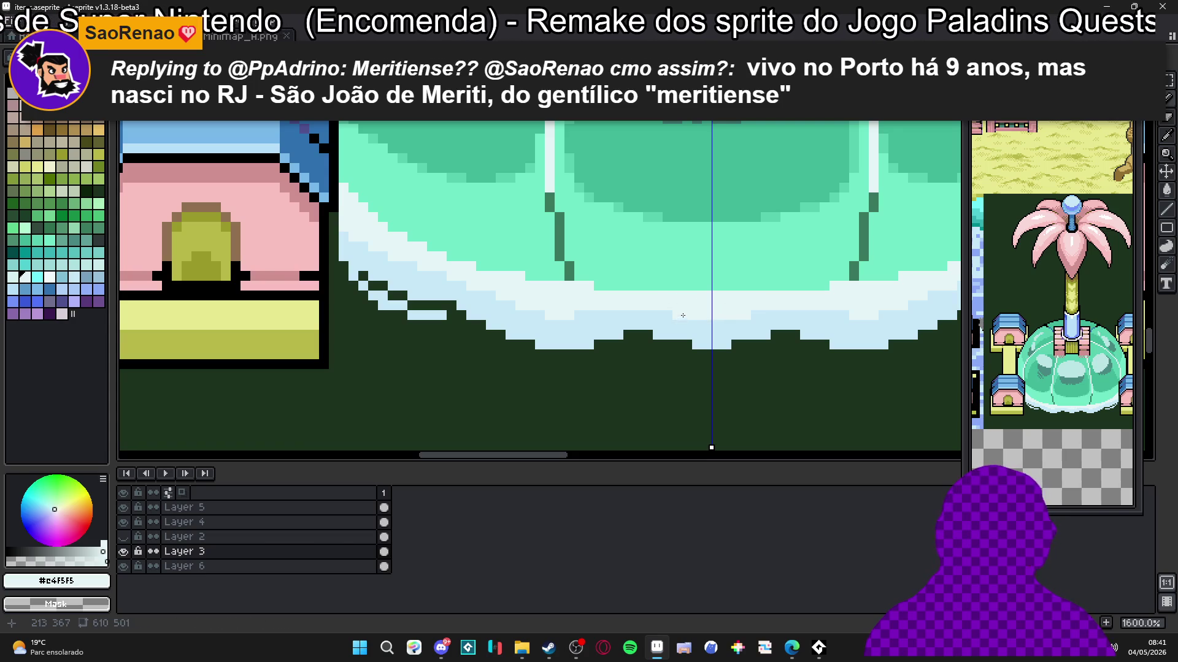
scroll(515, 326, "down", 2)
scroll(510, 330, "up", 4)
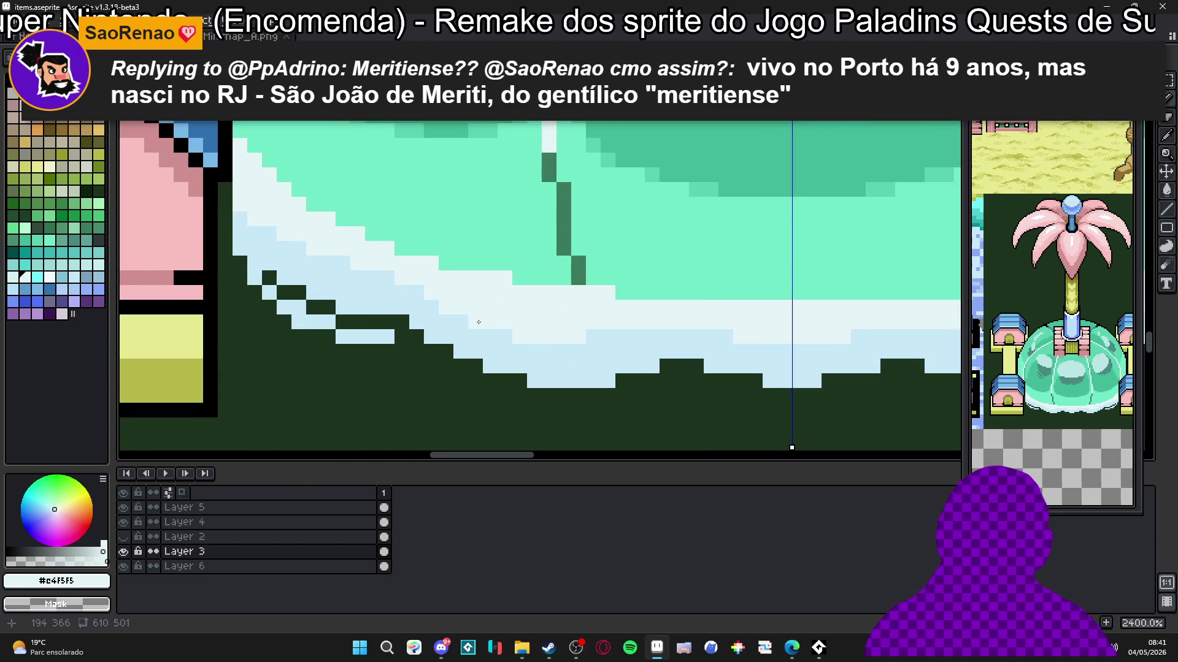
scroll(467, 318, "down", 8)
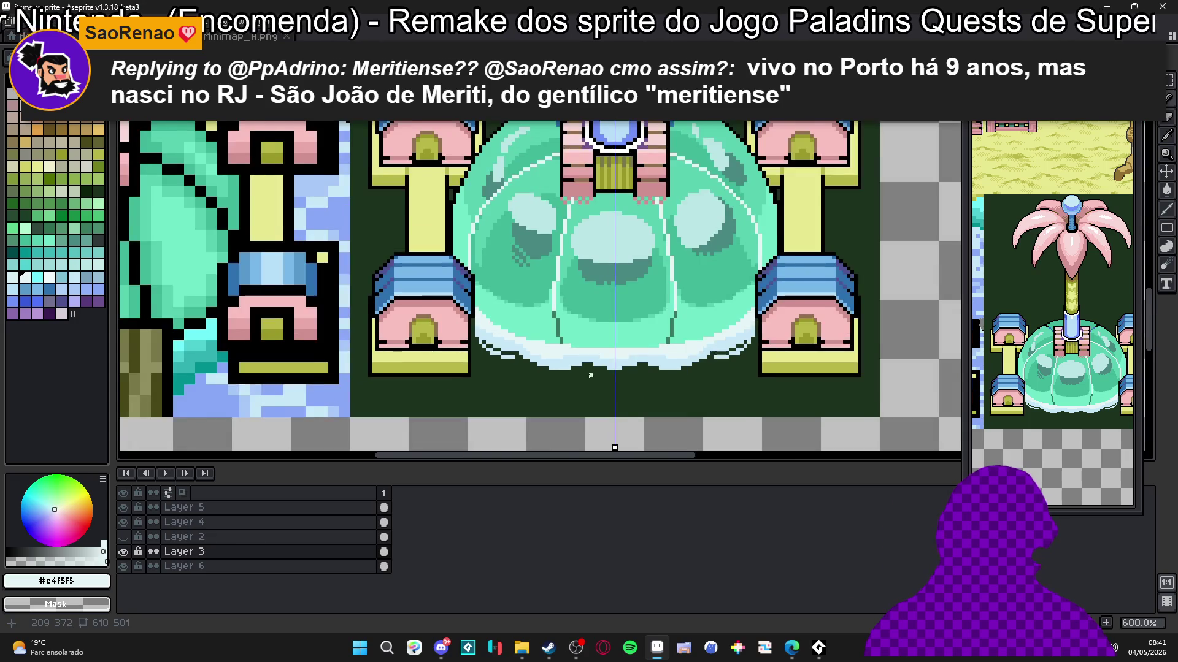
scroll(587, 376, "down", 2)
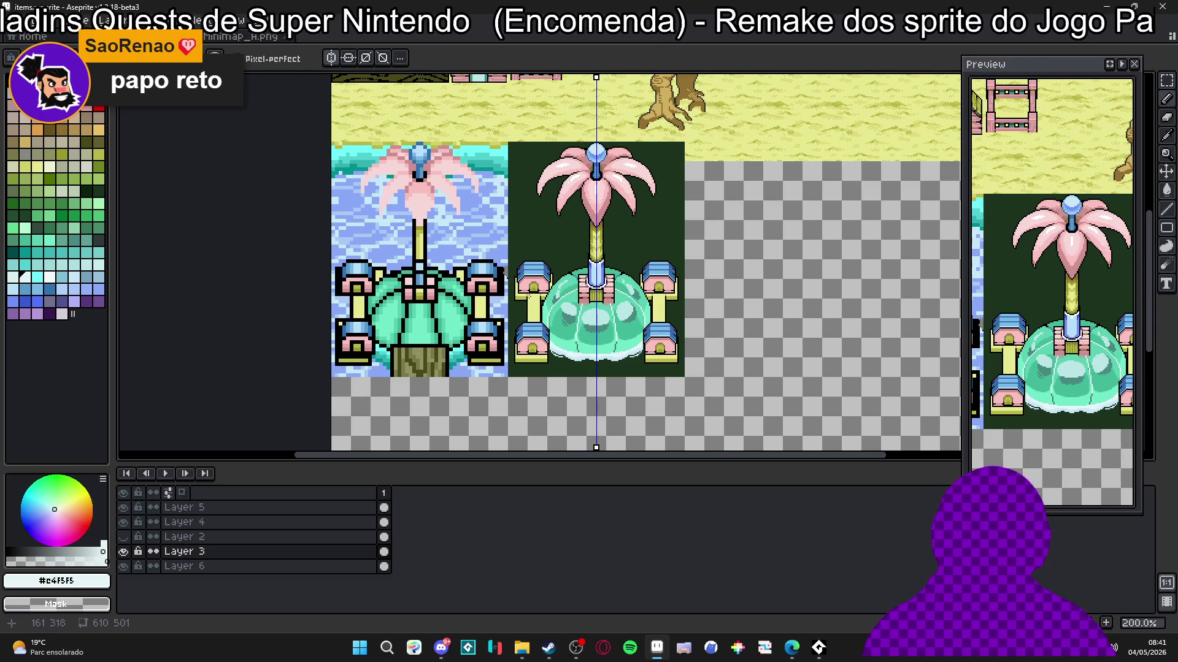
scroll(532, 305, "up", 6)
Step: Draw a dark olive shadow line under the left pavilion's pink cap
left_click(498, 273, "alt")
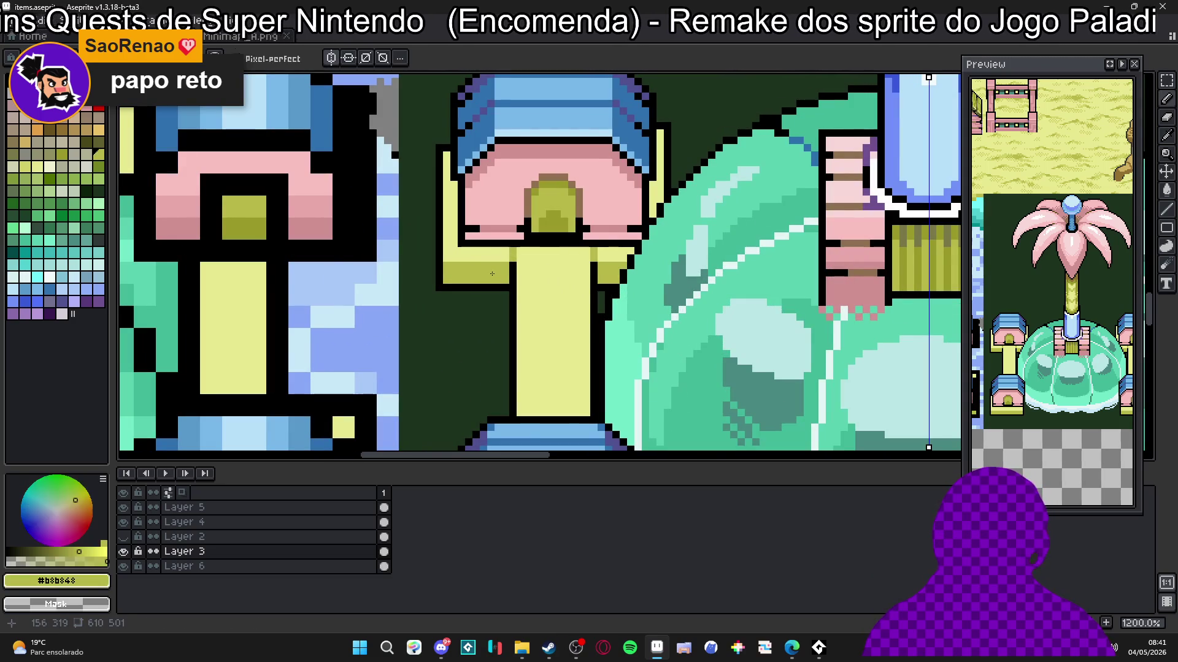
left_click(13, 154)
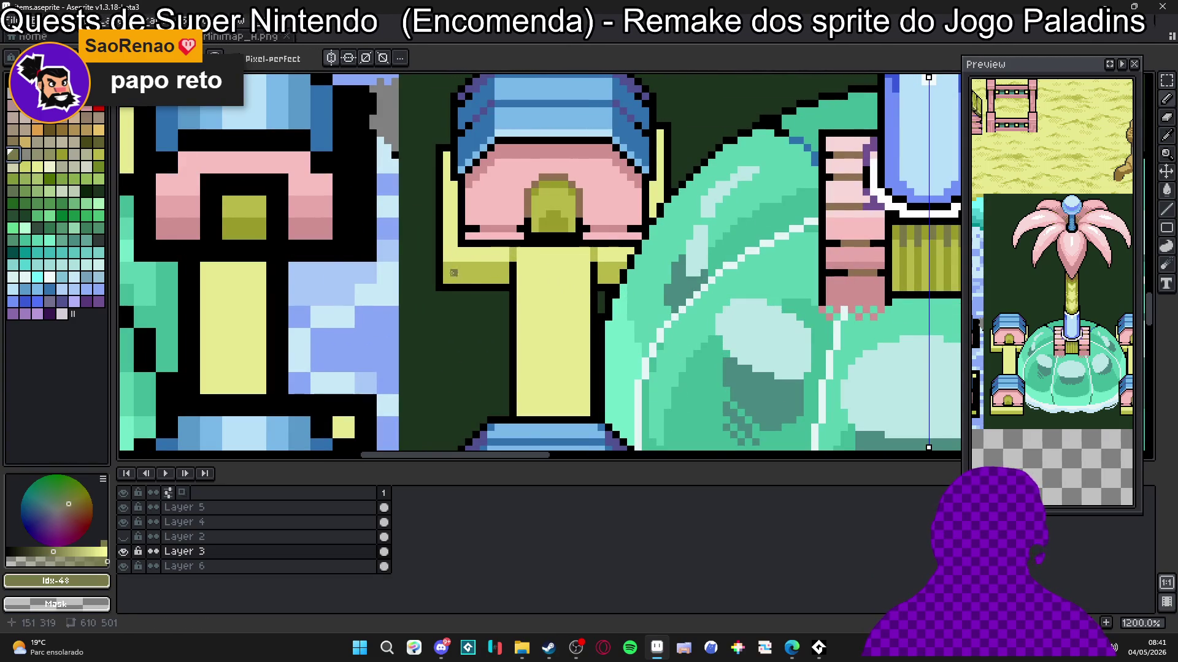
mouse_move(453, 280)
left_mouse_down()
mouse_move(508, 284)
mouse_move(494, 270)
mouse_move(453, 269)
left_mouse_up()
left_click_drag(614, 278, 614, 278)
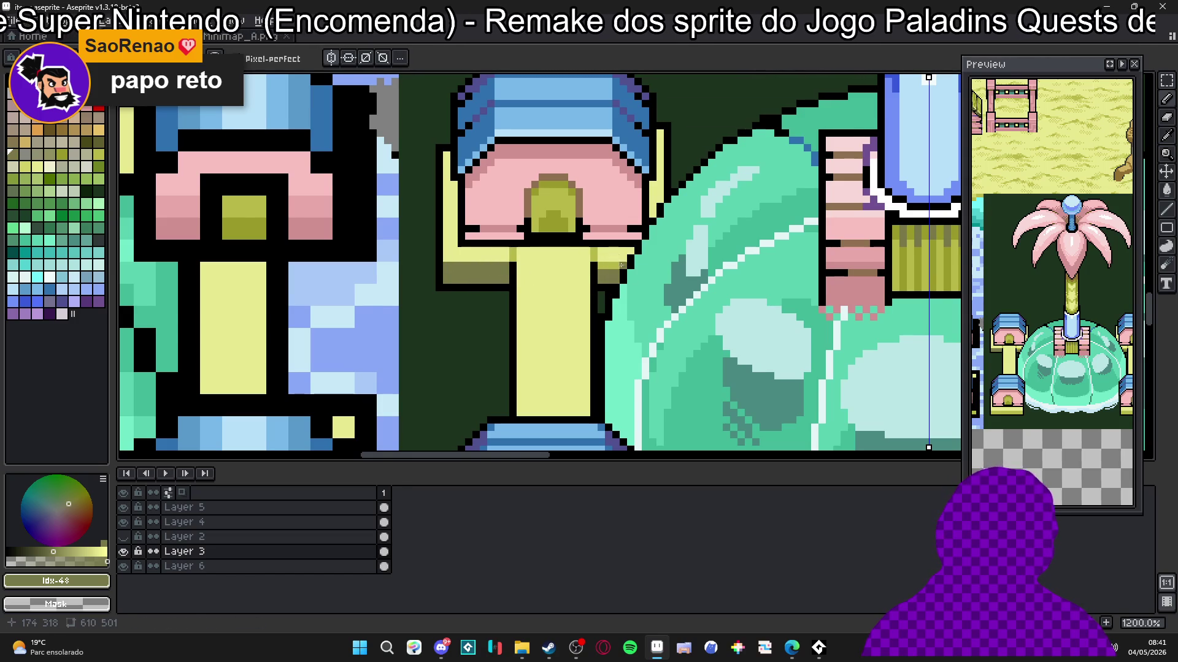
Step: Draw an olive #b8b848 streak down the pale yellow pillar
scroll(604, 266, "down", 2)
left_click(531, 238, "alt")
key("w")
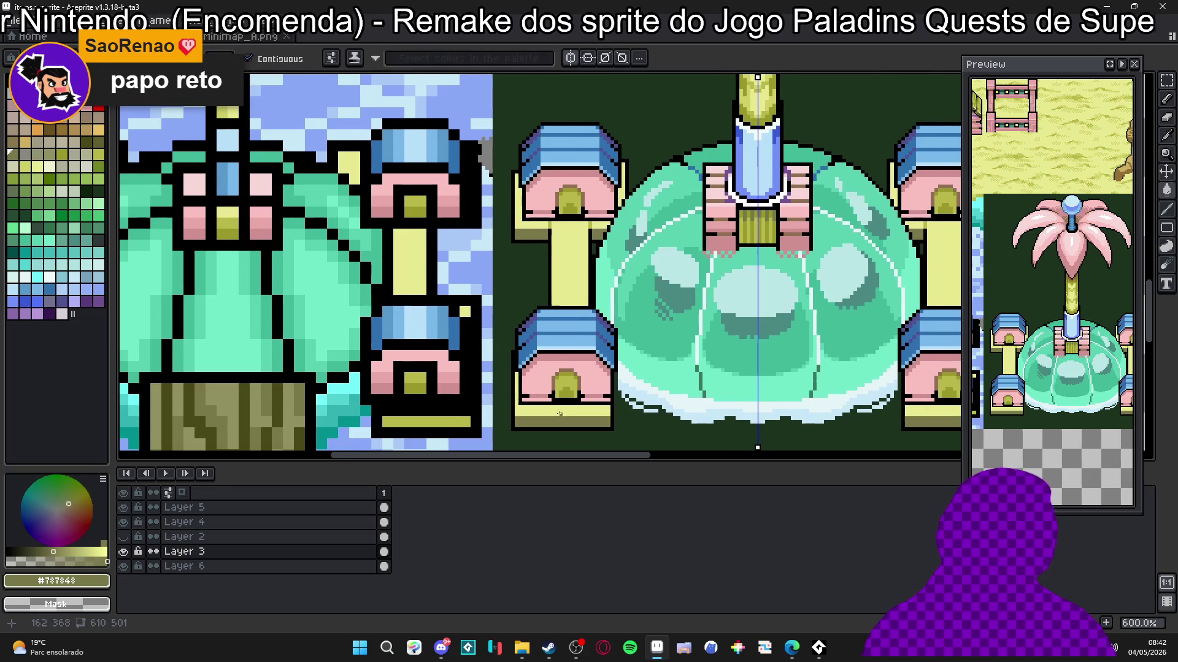
left_click_drag(568, 392, 533, 399)
scroll(533, 399, "down", 2)
scroll(546, 343, "up", 5)
key("b")
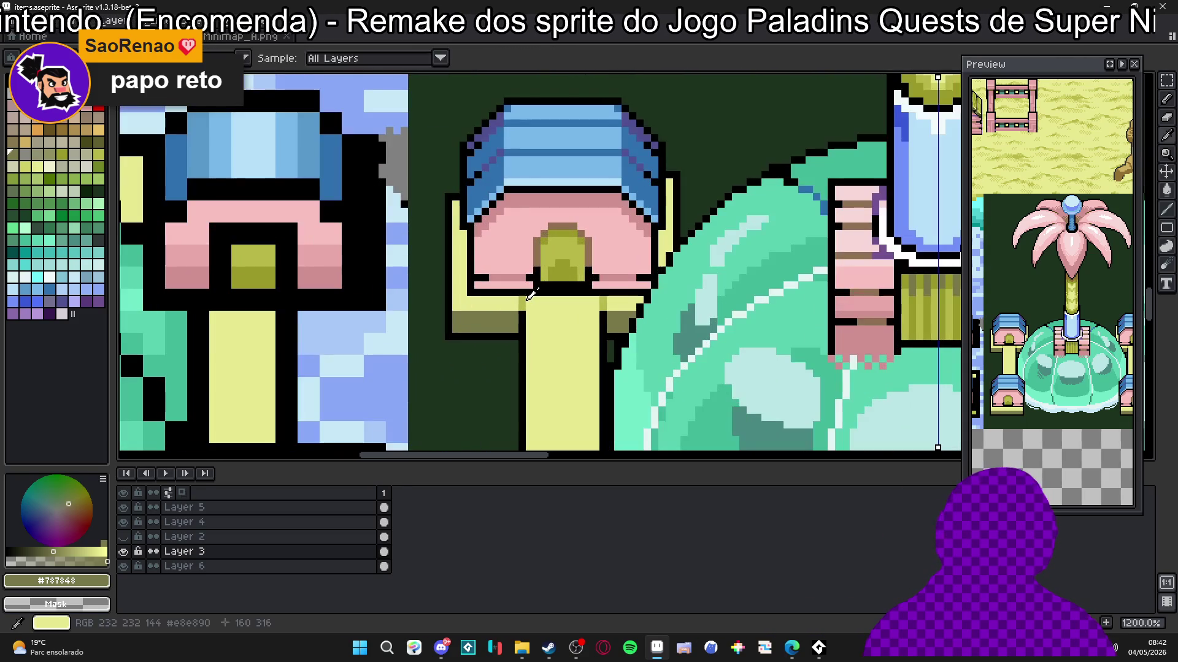
left_click(546, 343, "alt")
left_click_drag(546, 343, 526, 307)
left_click(541, 205, "alt")
scroll(506, 280, "down", 1)
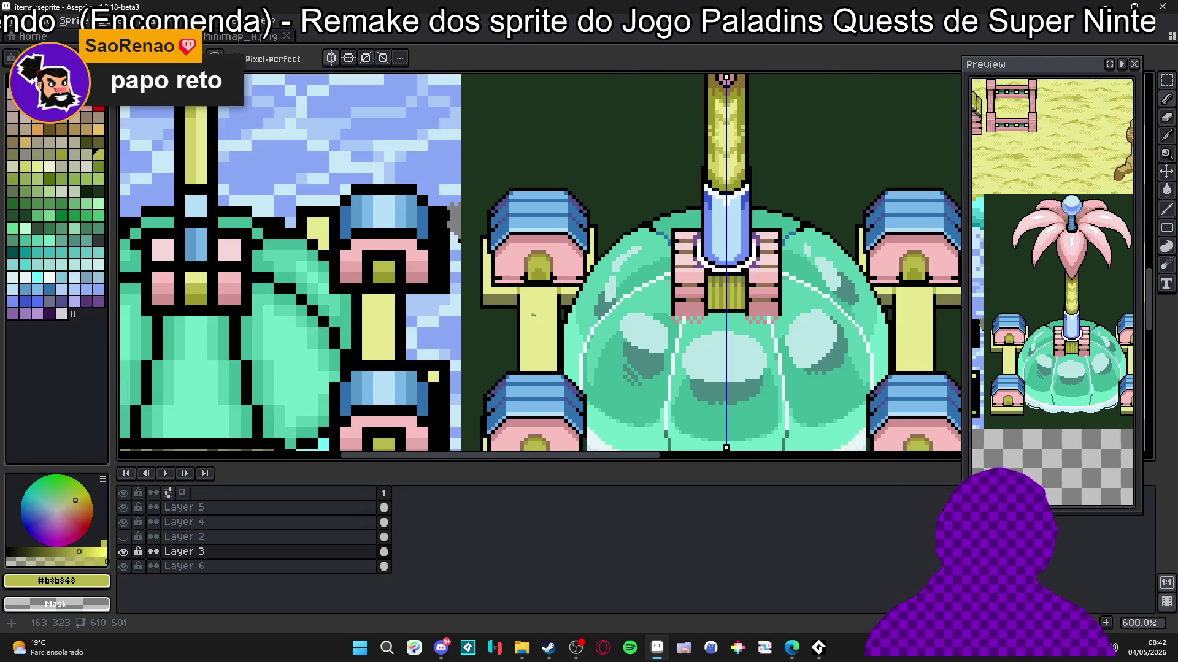
scroll(506, 280, "down", 1)
scroll(506, 280, "up", 3)
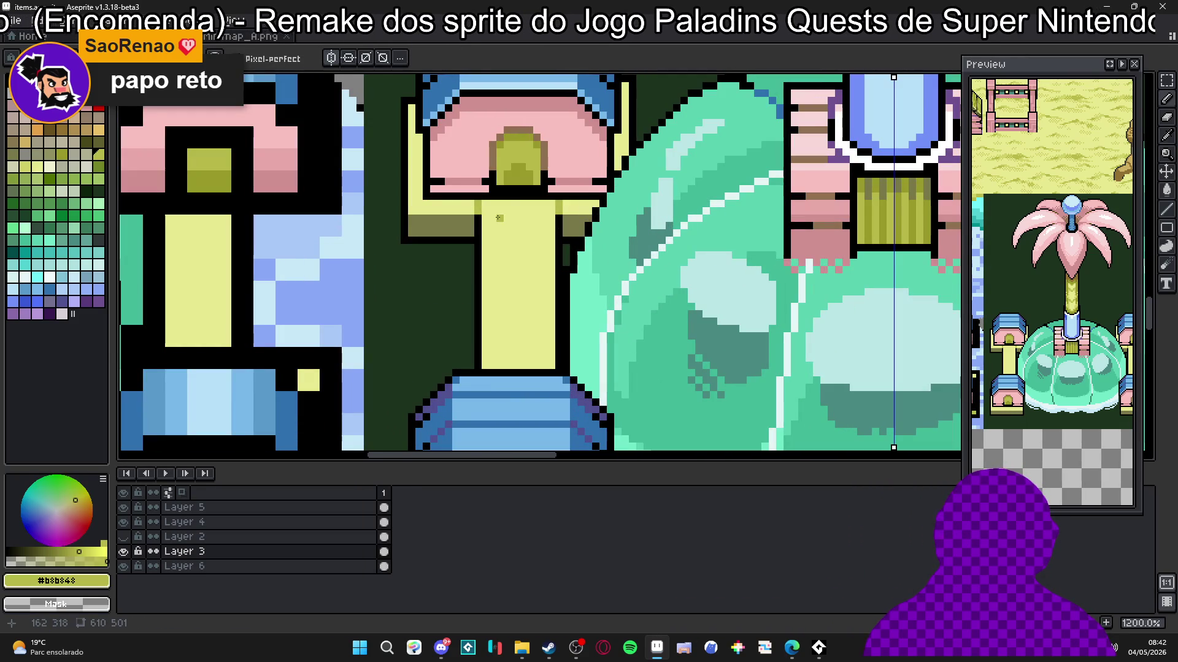
mouse_move(500, 202)
left_mouse_down()
mouse_move(514, 277)
mouse_move(498, 362)
left_mouse_up()
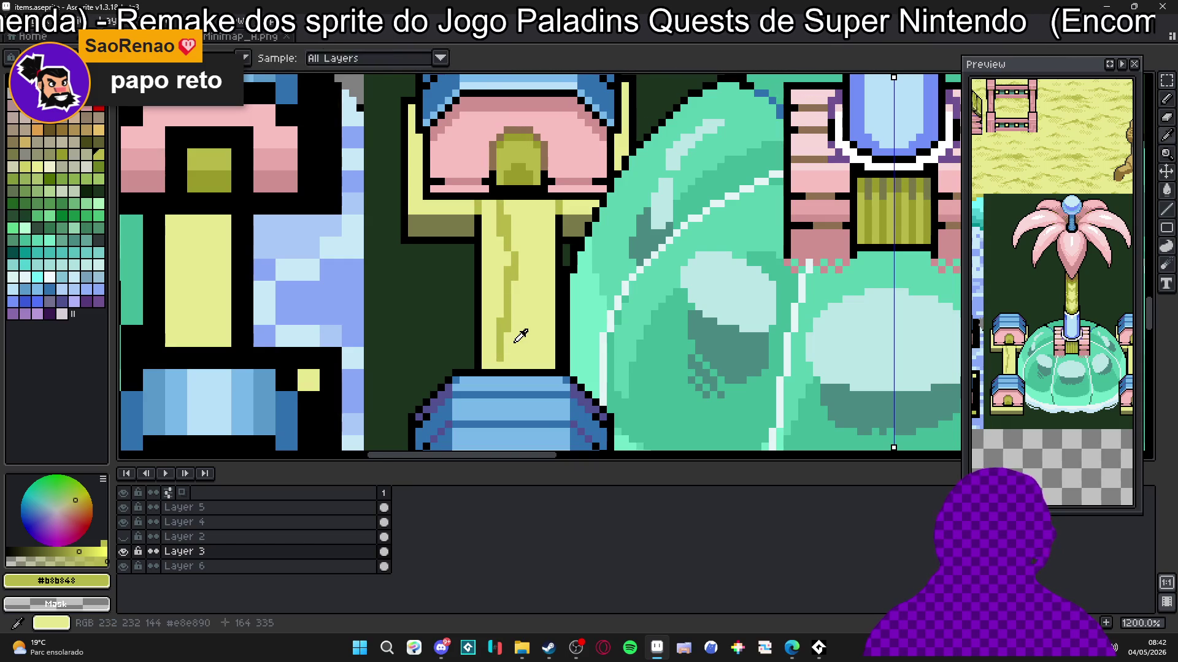
Step: Fill the two olive streak segments back to pale yellow with the Paint Bucket
left_click(518, 337, "alt")
key("g")
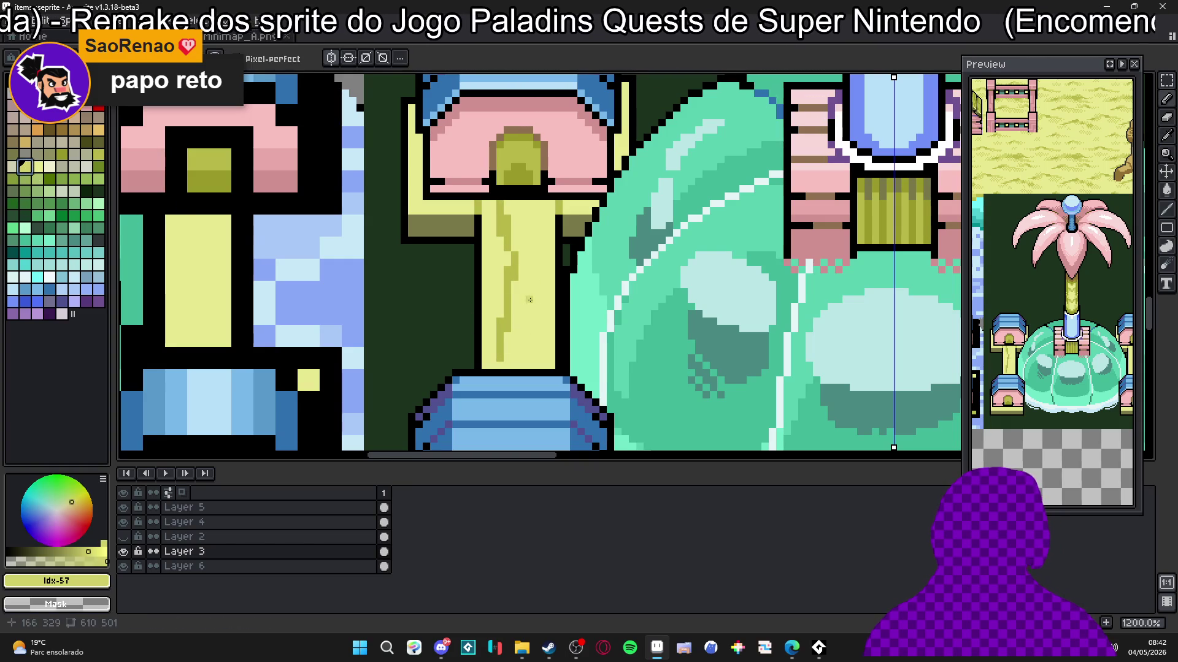
left_click(504, 251)
left_click(503, 236)
key("b")
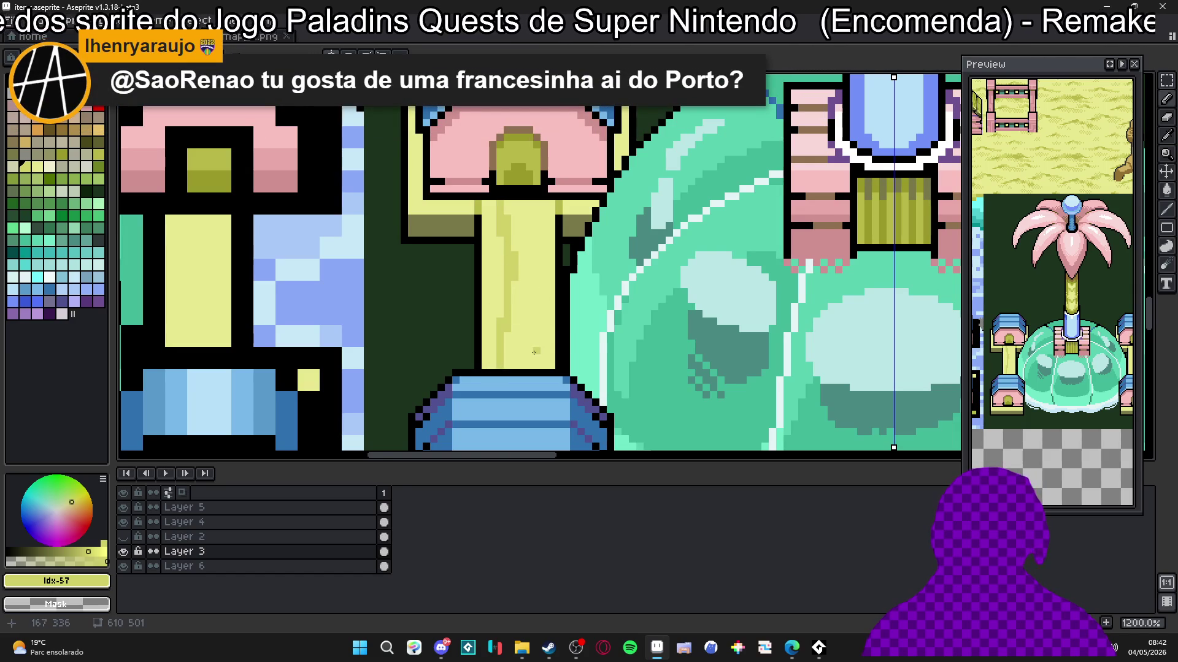
Step: Add darker shading strokes up the yellow pillar, undoing one stray stroke
left_click_drag(524, 364, 529, 324)
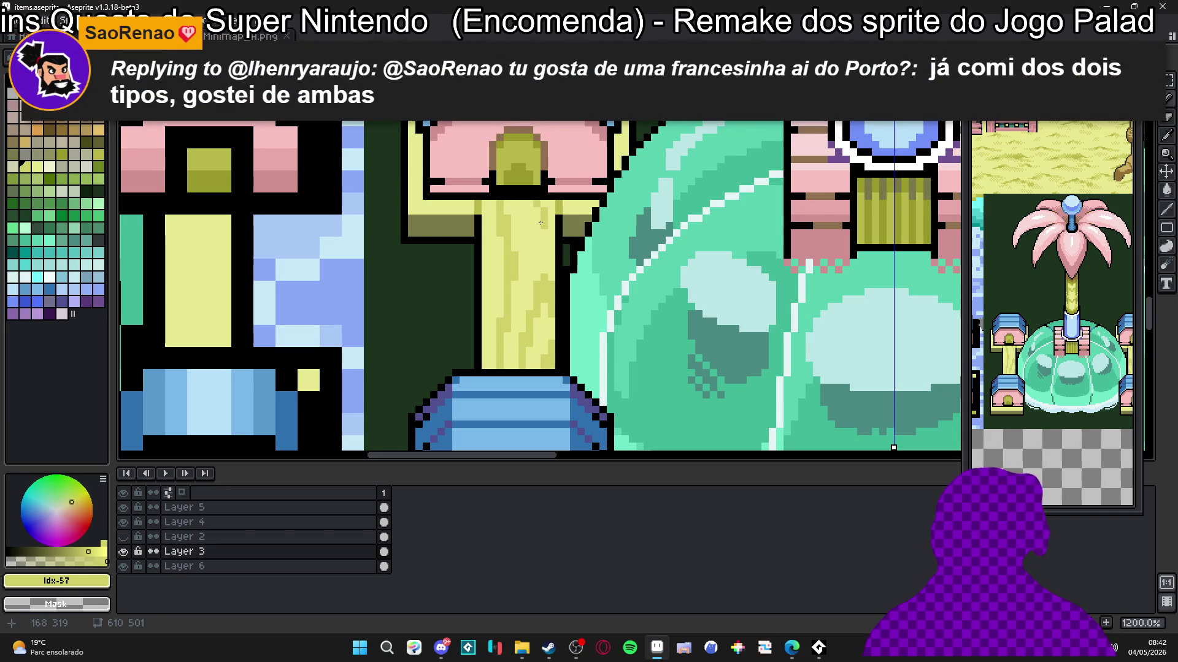
key("ctrl+z")
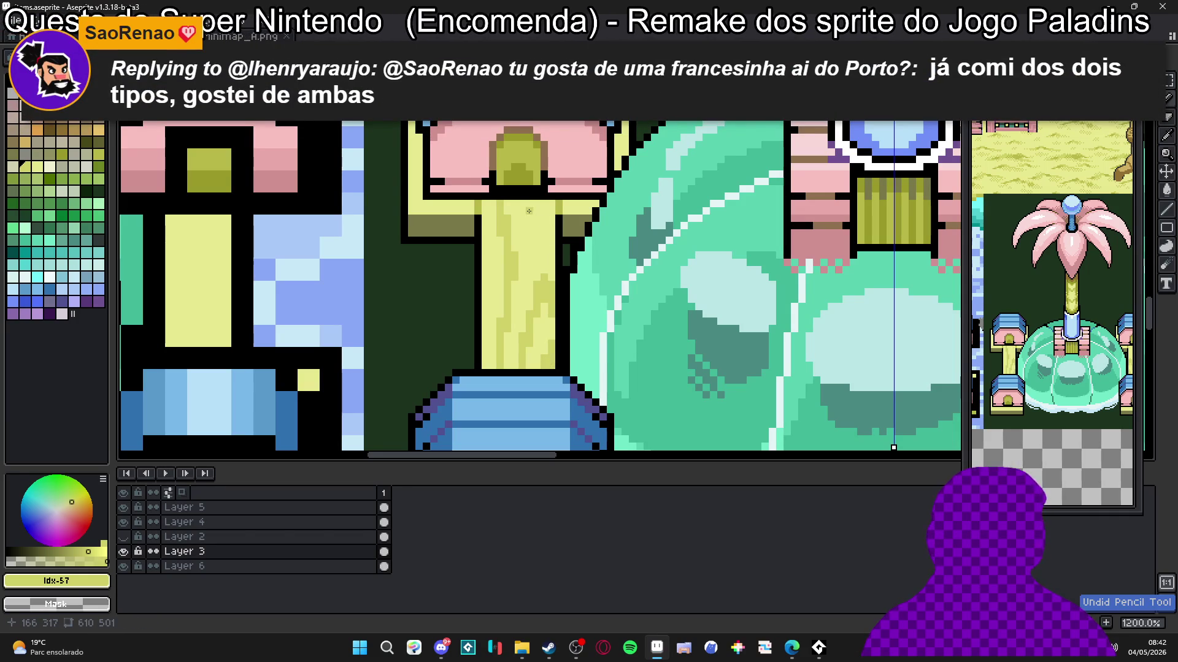
left_click_drag(539, 234, 545, 238)
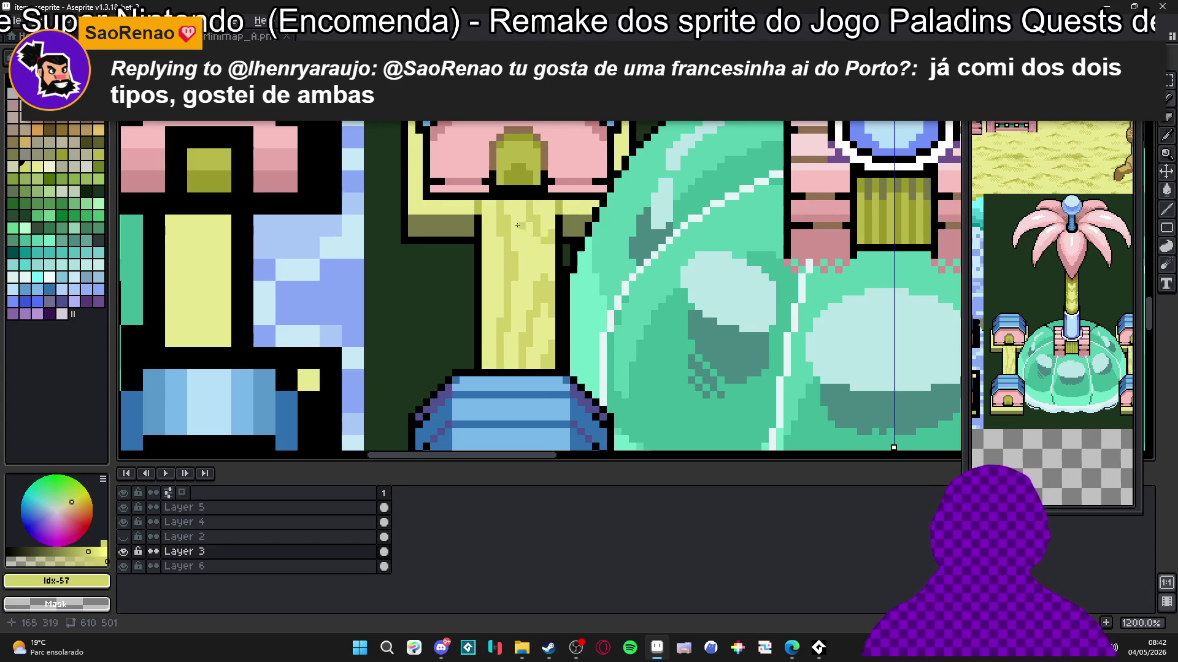
scroll(484, 236, "up", 1)
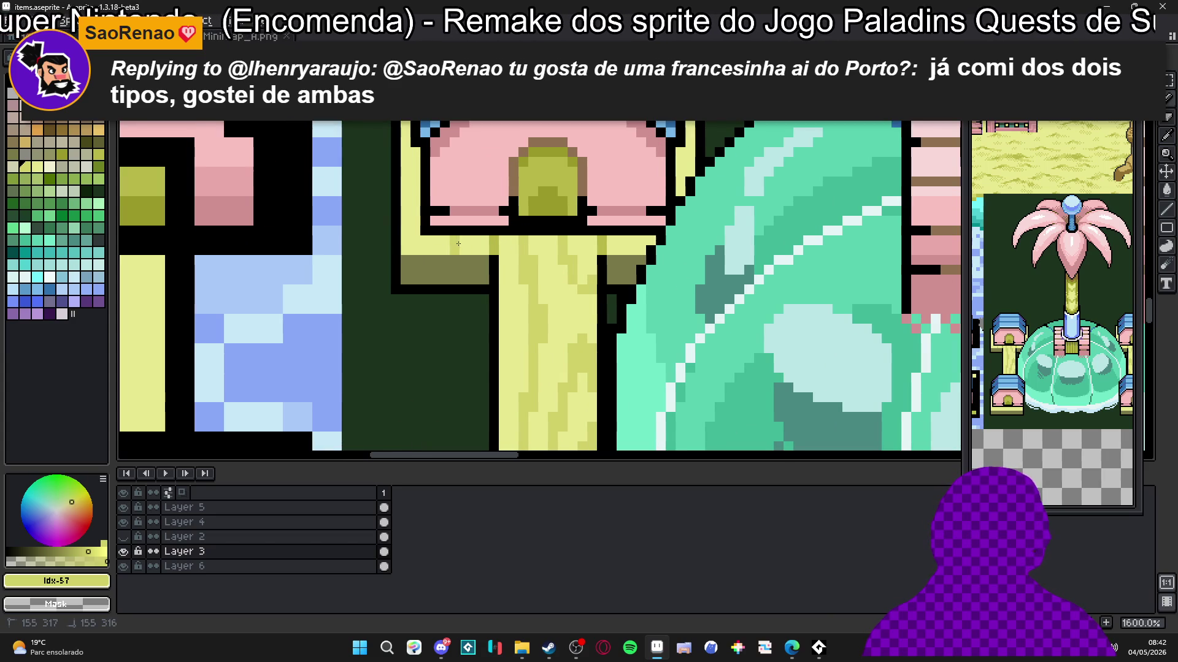
Step: Darken several olive pixels along the shadow beneath the cap
key("x")
left_click(455, 280, "alt")
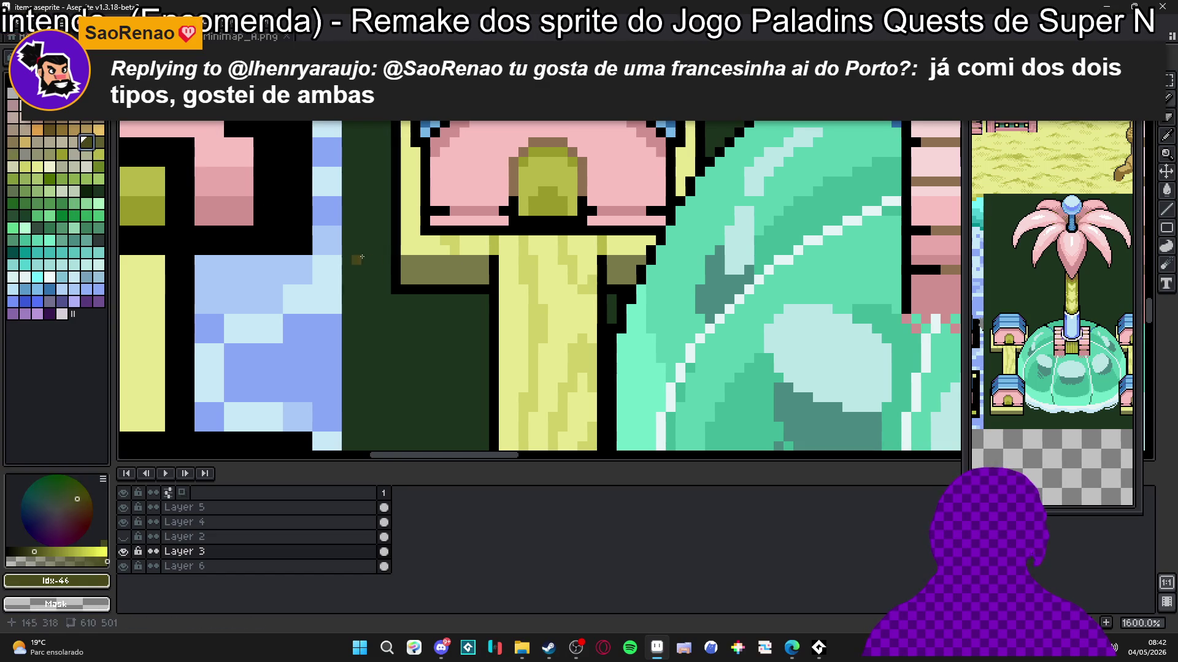
left_click(454, 270)
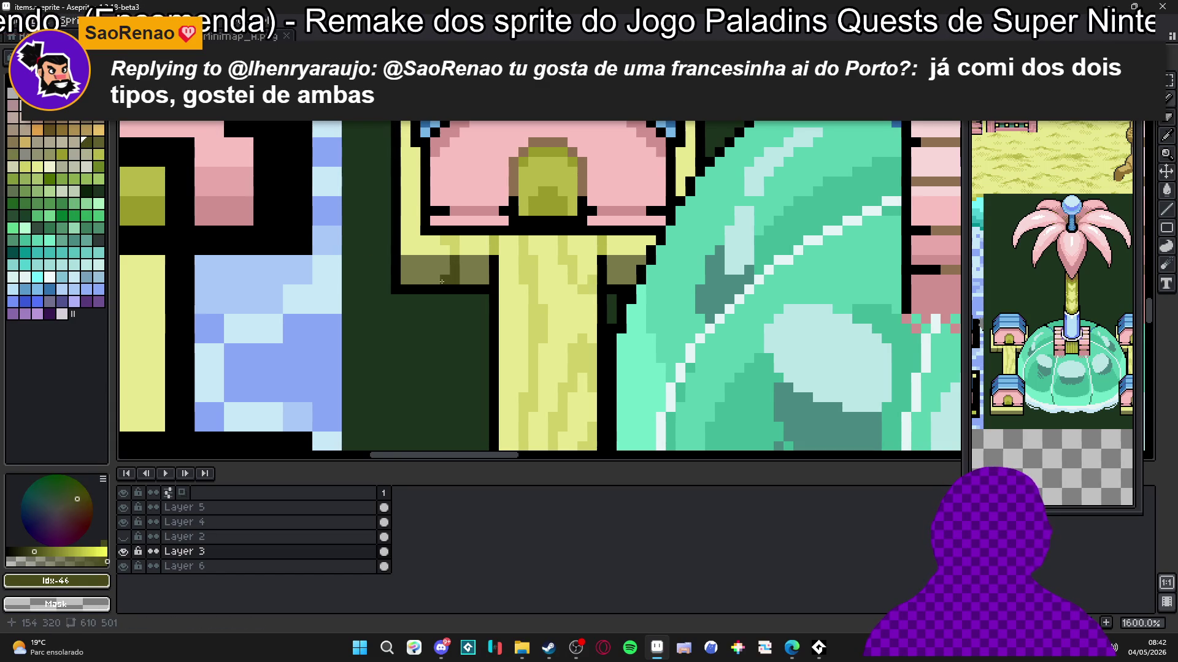
left_click(423, 272)
left_click(416, 260)
Step: Repaint a vertical run of the pillar in darker yellow #d0d068
left_click(413, 249, "alt")
left_click_drag(413, 249, 406, 145)
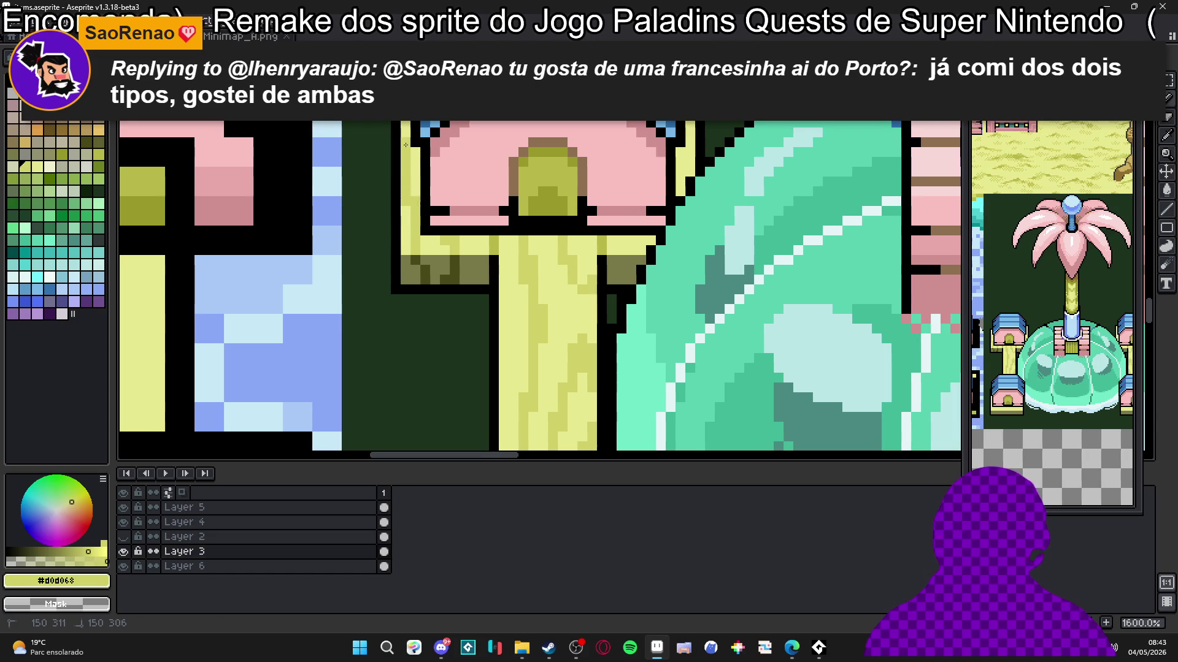
scroll(410, 202, "down", 3)
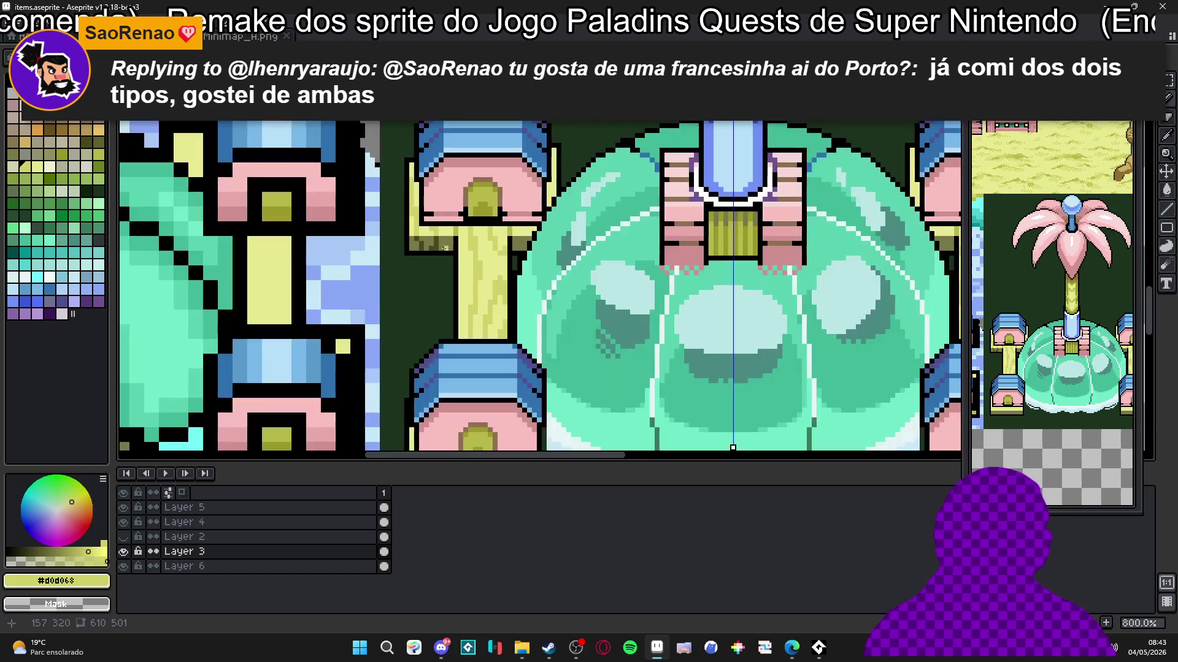
scroll(429, 227, "up", 2)
Step: Add dark olive #484818, olive #b8b848 and light yellow pixels to the trunk shading
left_click(453, 246, "alt")
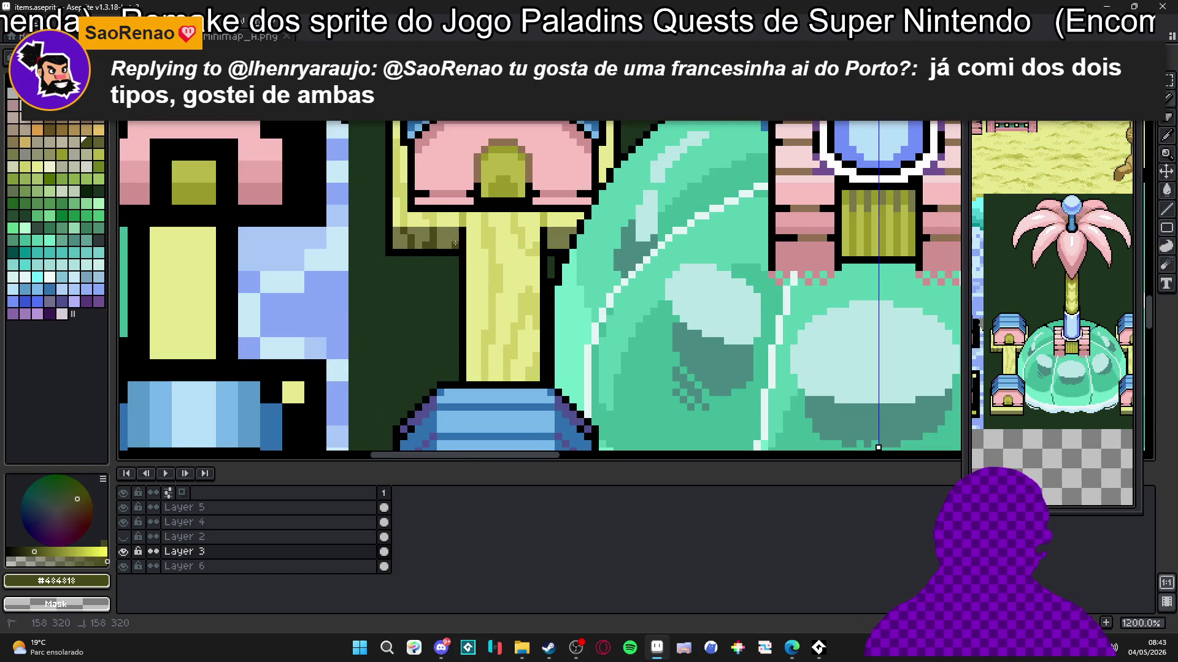
scroll(562, 223, "up", 3)
left_click_drag(556, 241, 557, 256)
left_click(481, 211, "alt")
left_click(564, 222)
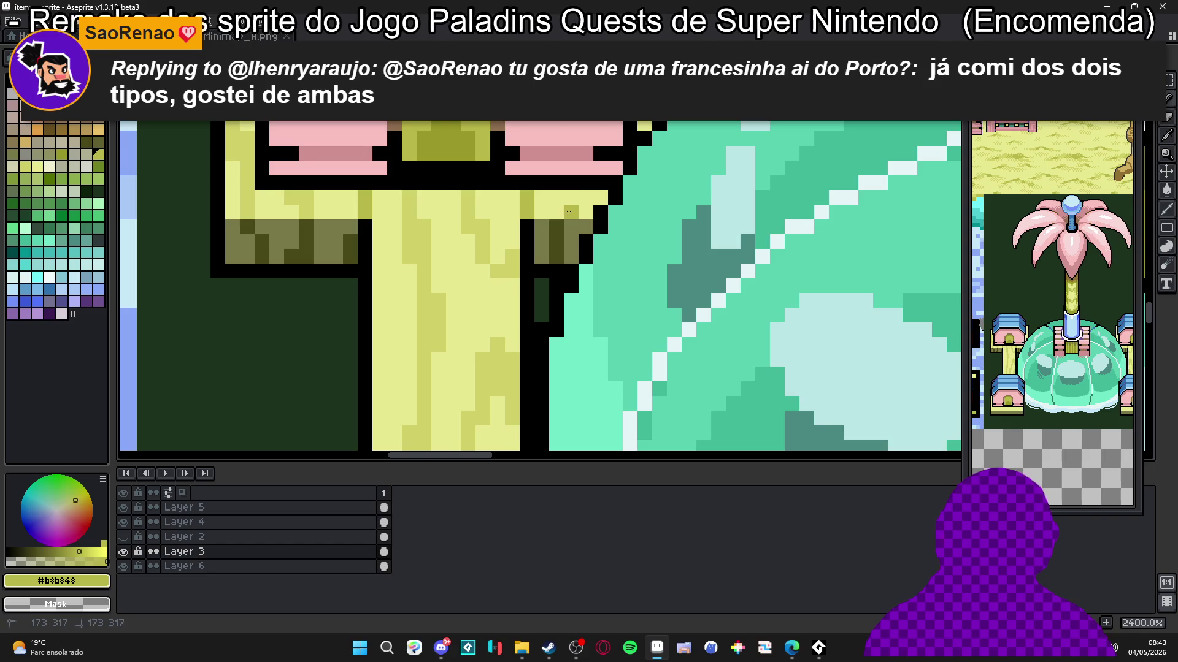
scroll(555, 267, "down", 7)
scroll(555, 267, "down", 2)
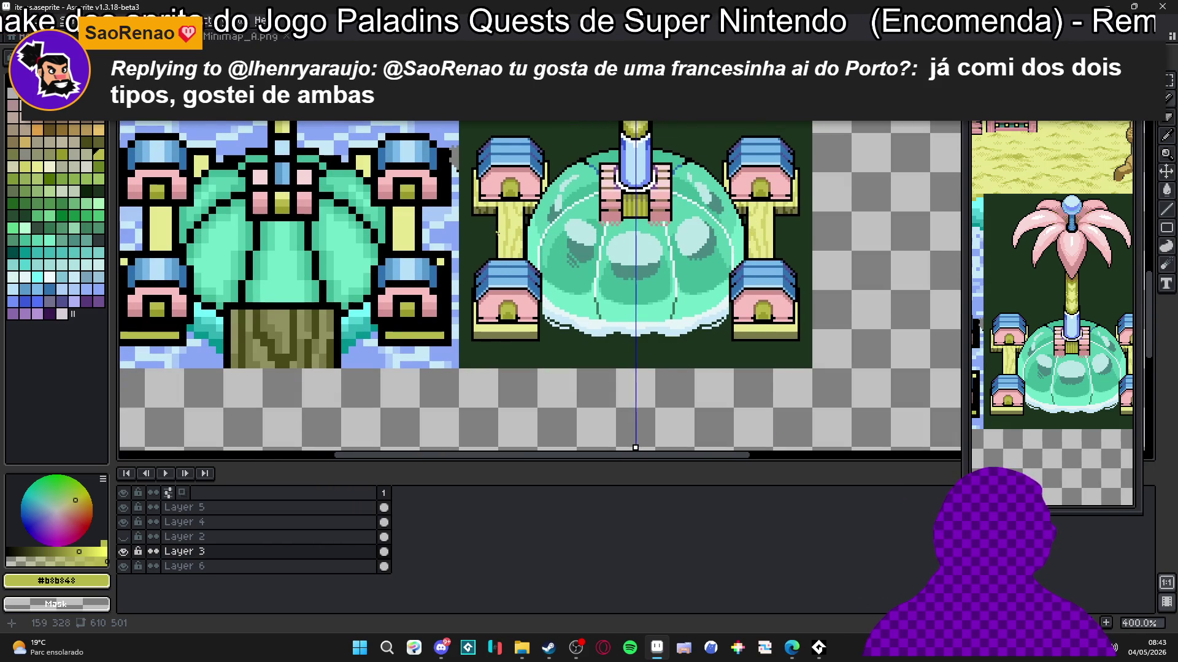
scroll(502, 277, "up", 3)
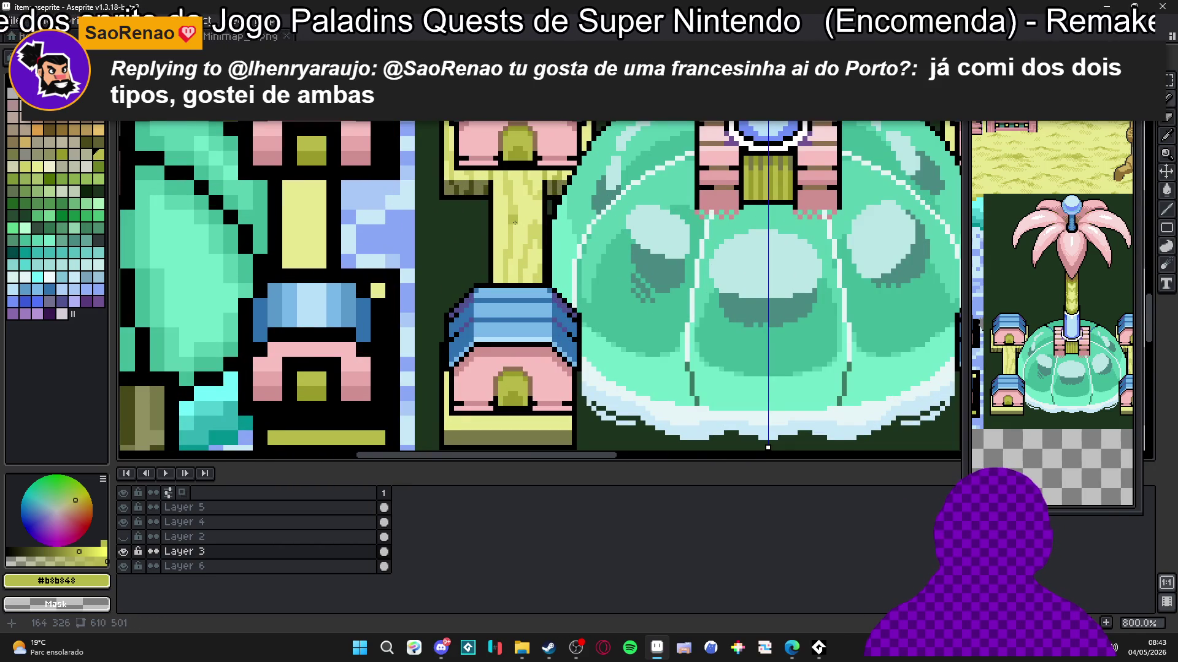
scroll(514, 219, "up", 3)
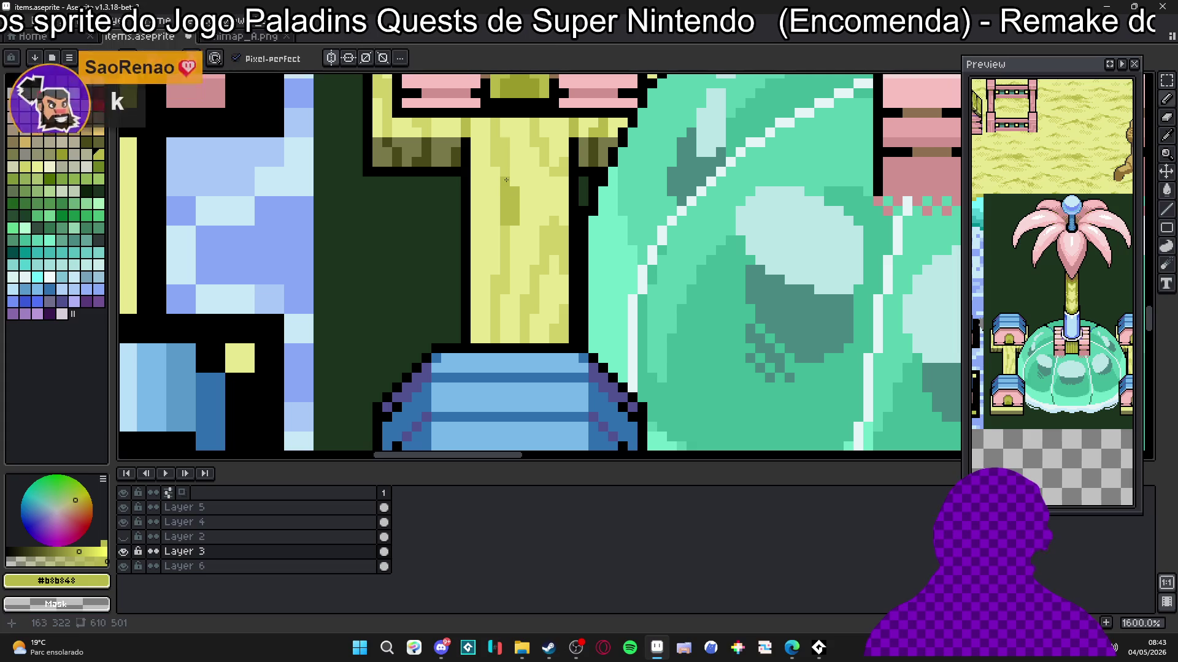
scroll(394, 182, "up", 2)
Step: Paint black pixels along the row beneath the trunk's shadow line
left_click(394, 181, "alt")
left_click(409, 186)
left_click(453, 187)
left_click(438, 187)
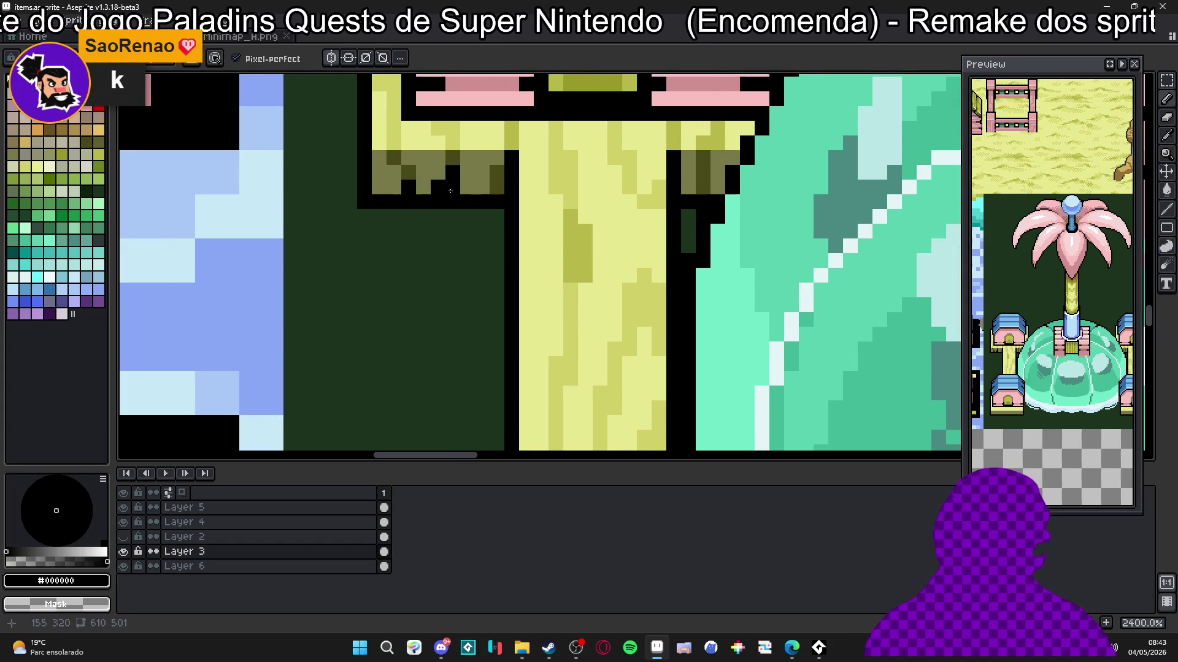
left_click(453, 227)
scroll(454, 222, "down", 1)
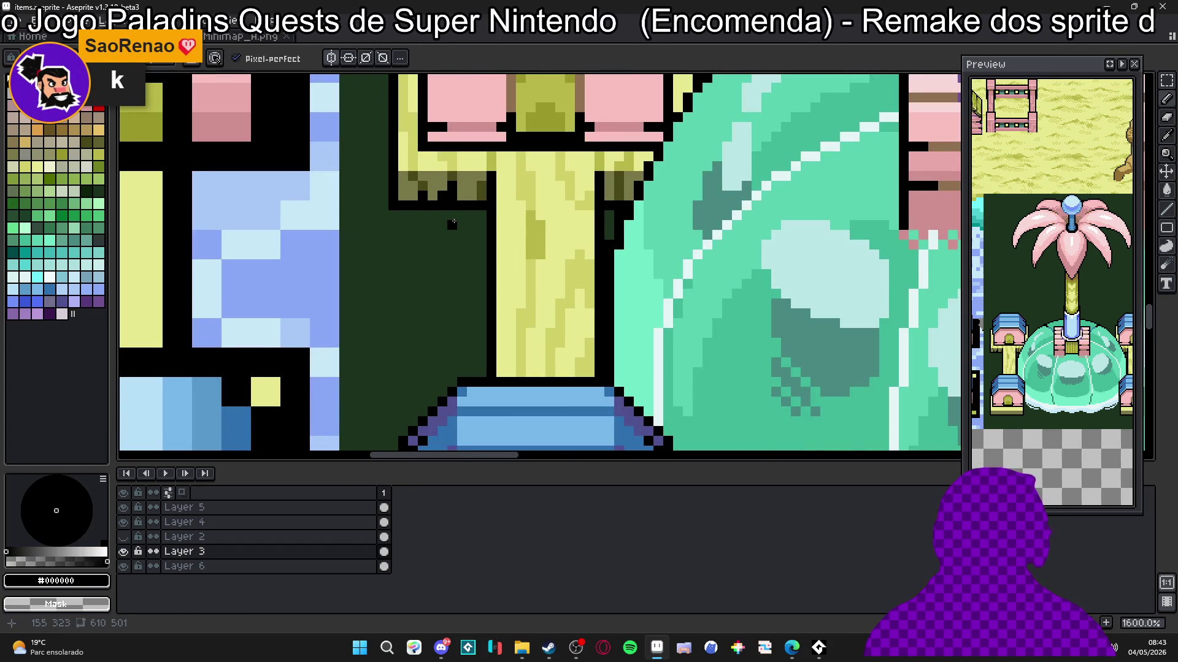
scroll(454, 221, "up", 2)
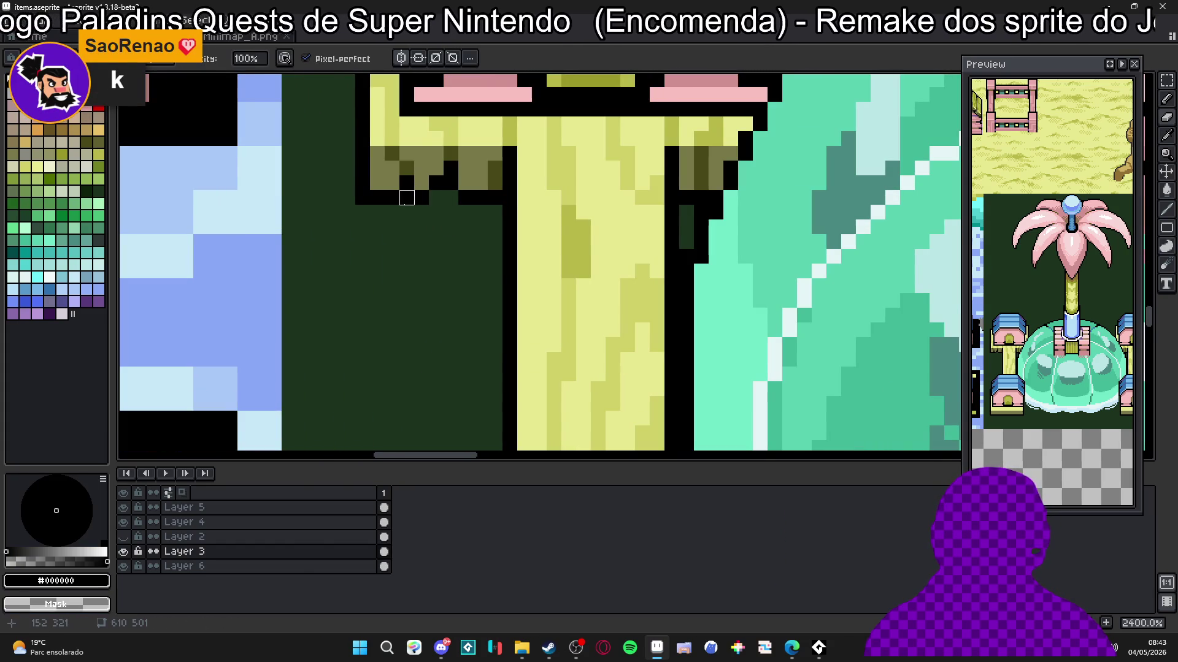
left_click(447, 204)
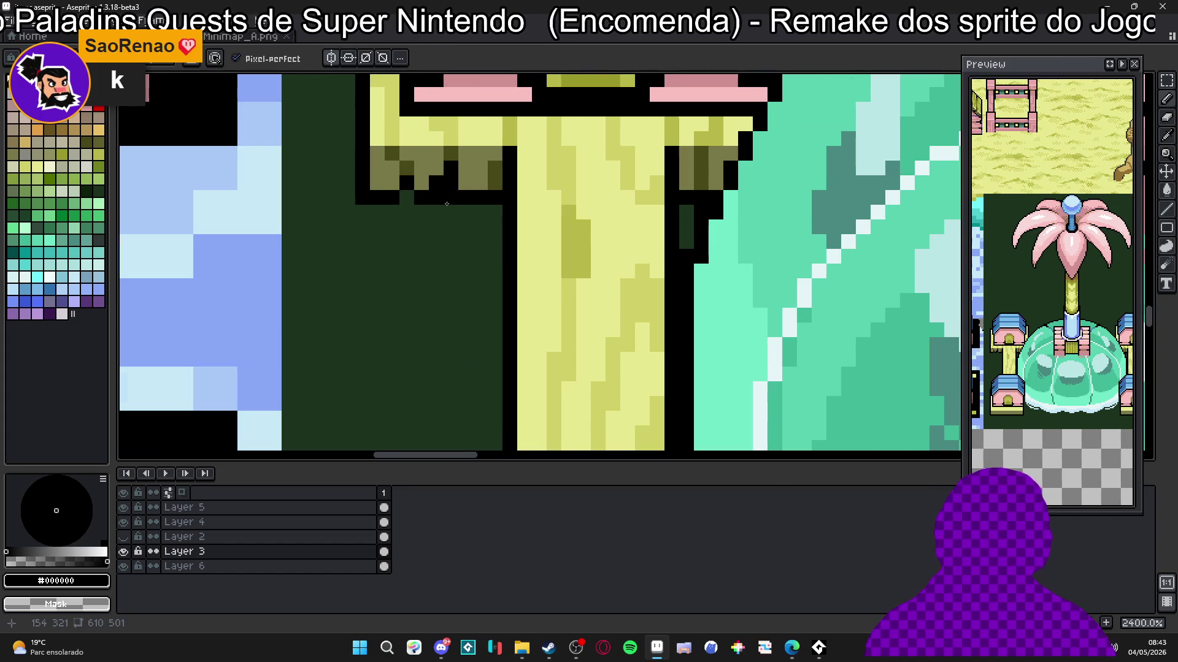
scroll(454, 215, "down", 4)
scroll(479, 230, "up", 5)
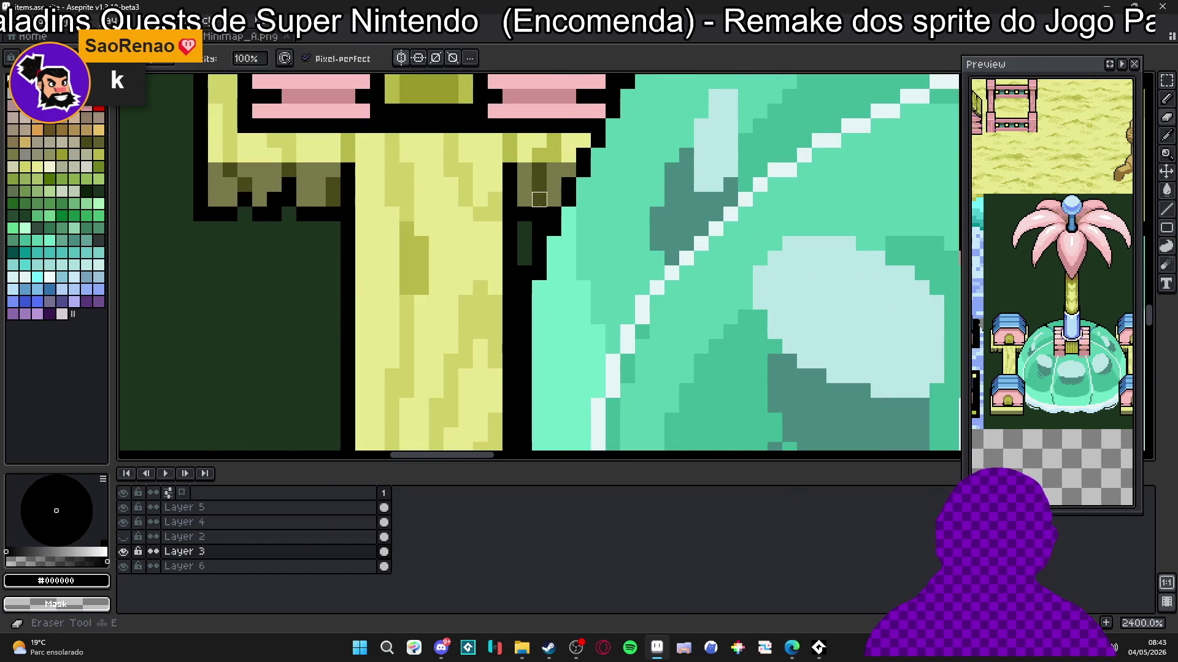
left_click(518, 224)
scroll(518, 224, "down", 4)
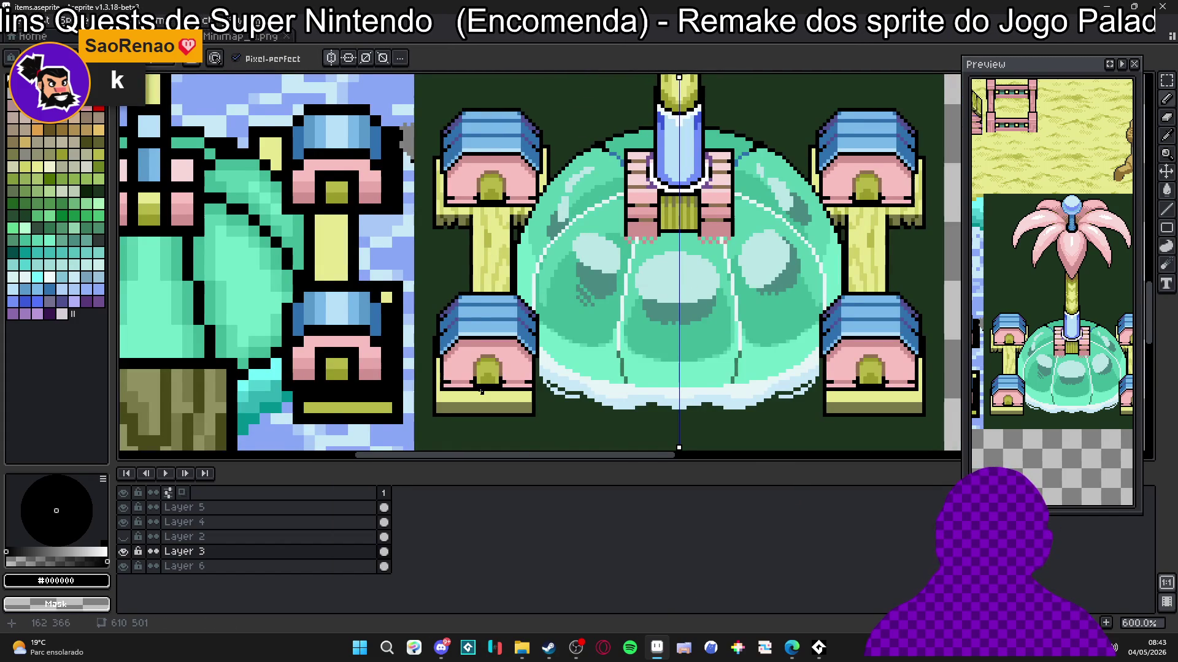
left_click_drag(481, 391, 469, 375)
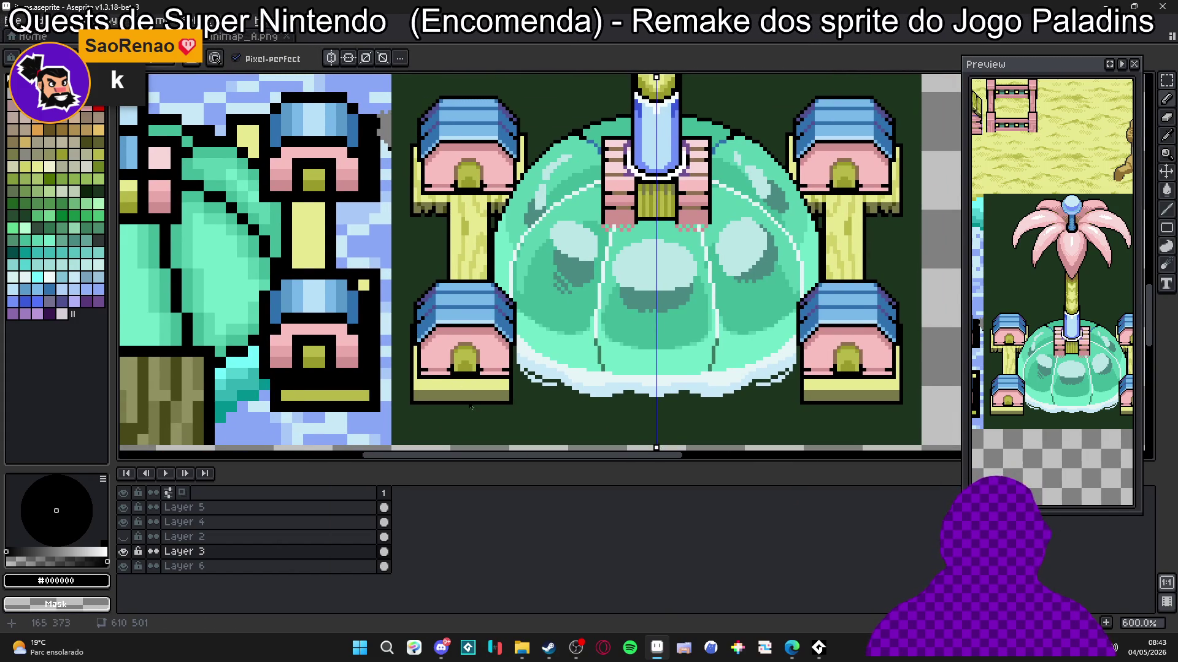
scroll(472, 408, "down", 2)
left_click_drag(487, 416, 471, 367)
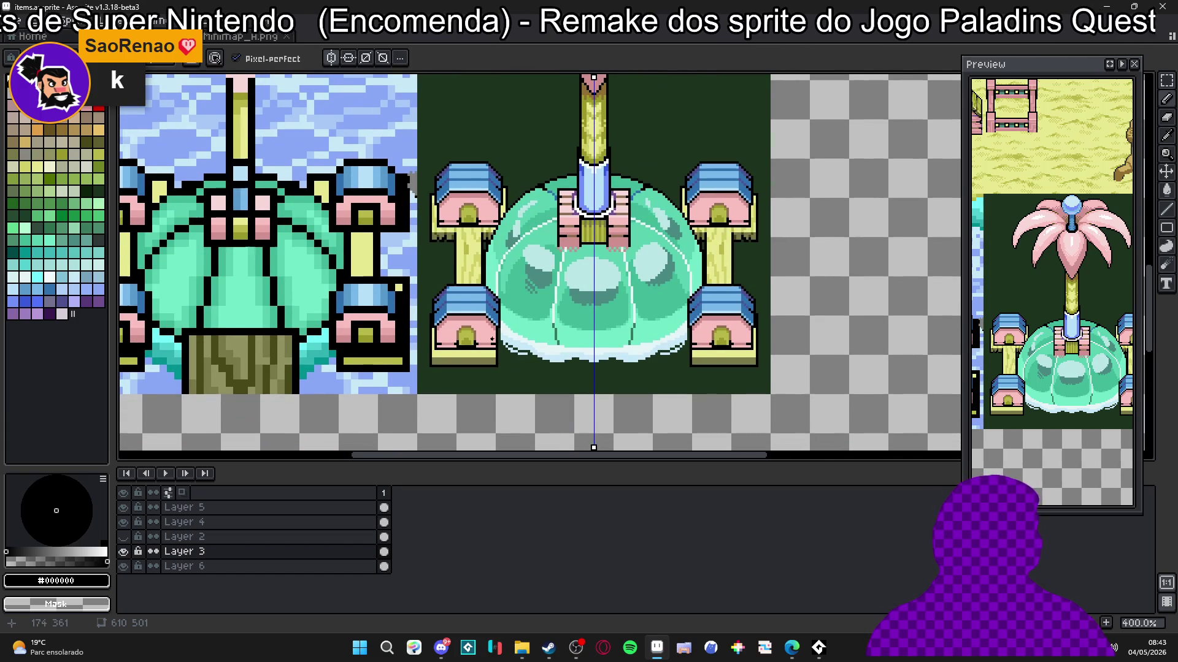
scroll(492, 339, "down", 1)
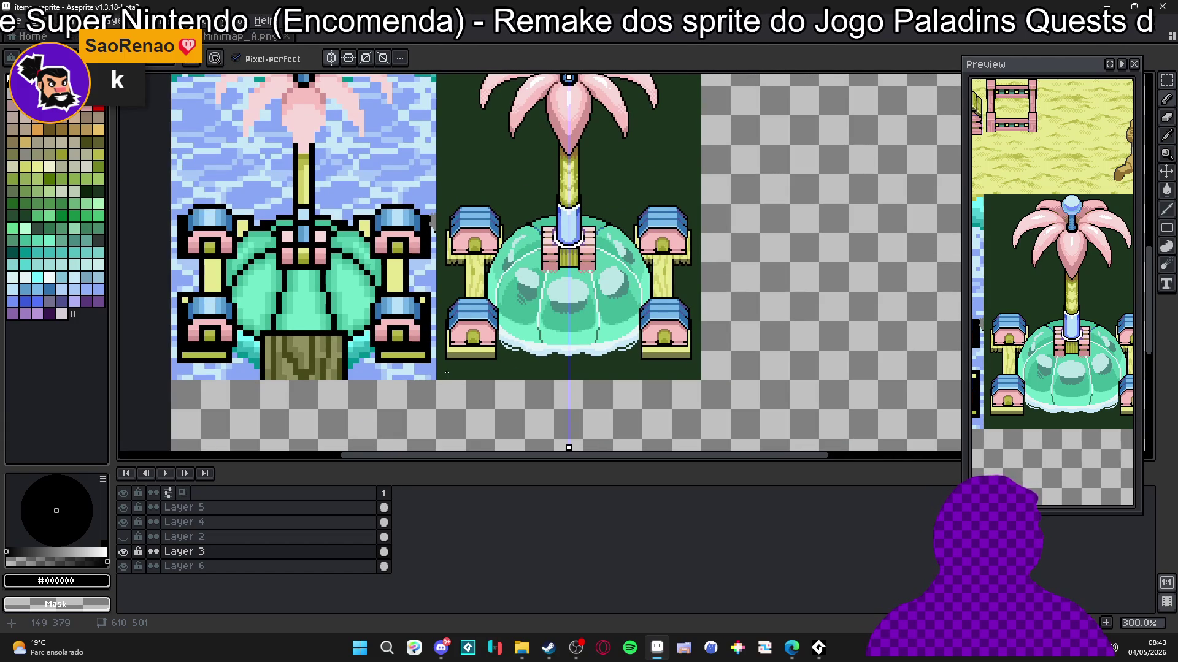
scroll(461, 376, "down", 1)
scroll(463, 349, "up", 3)
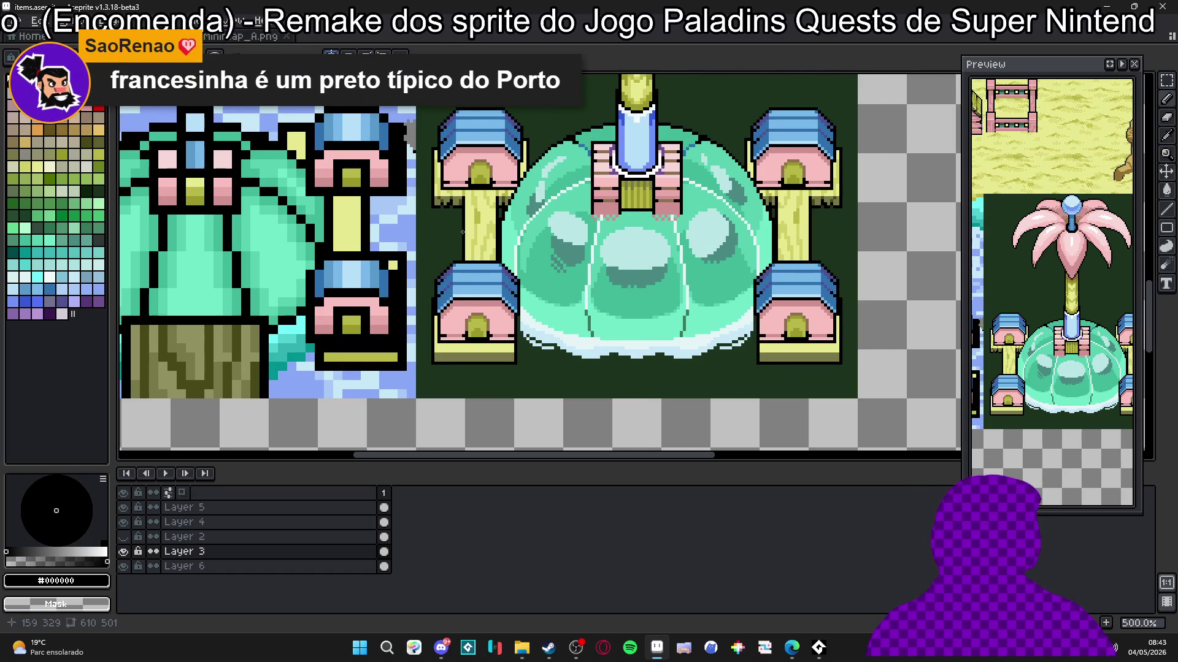
scroll(462, 232, "up", 4)
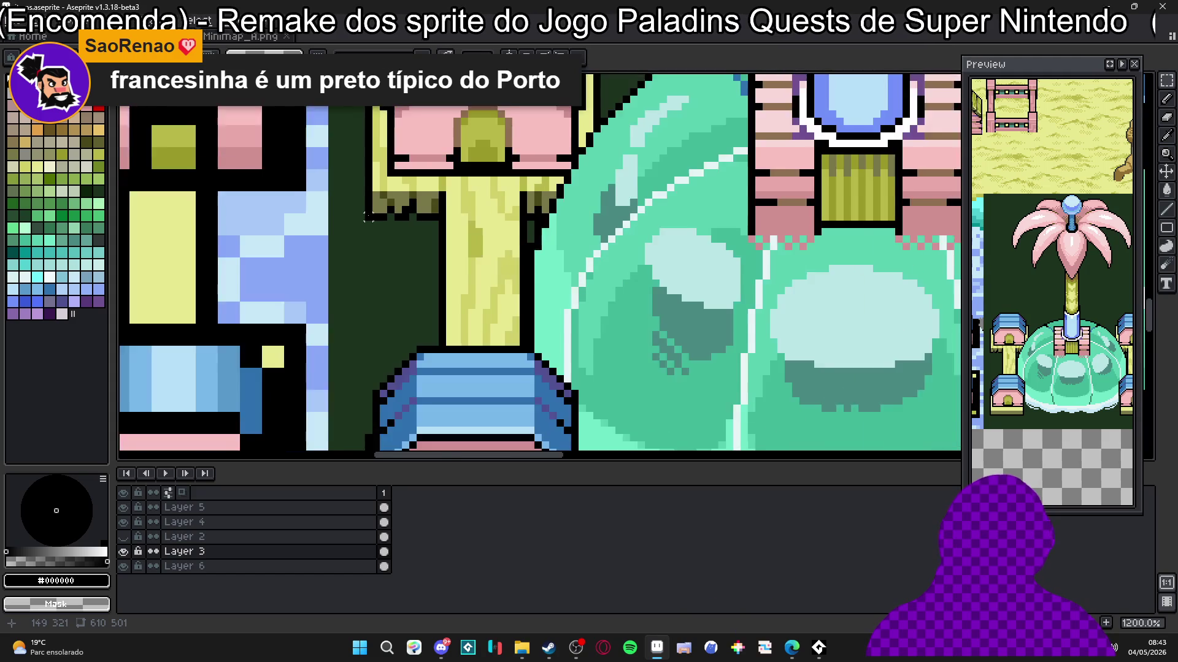
left_click_drag(368, 216, 375, 281)
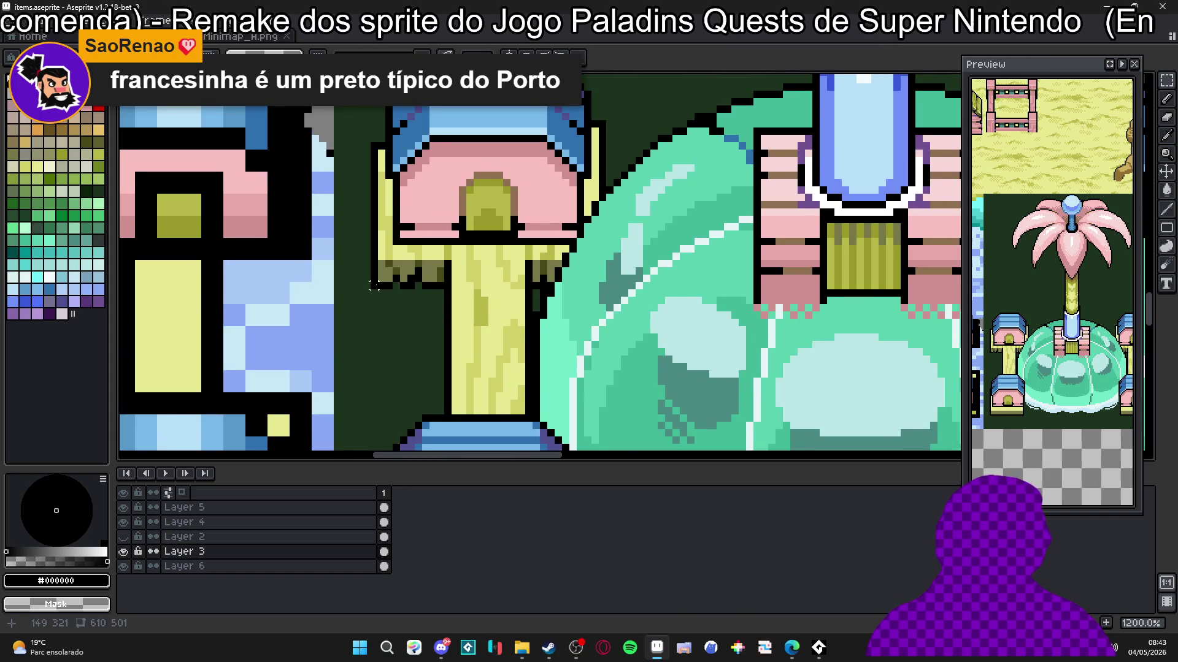
scroll(429, 270, "down", 2)
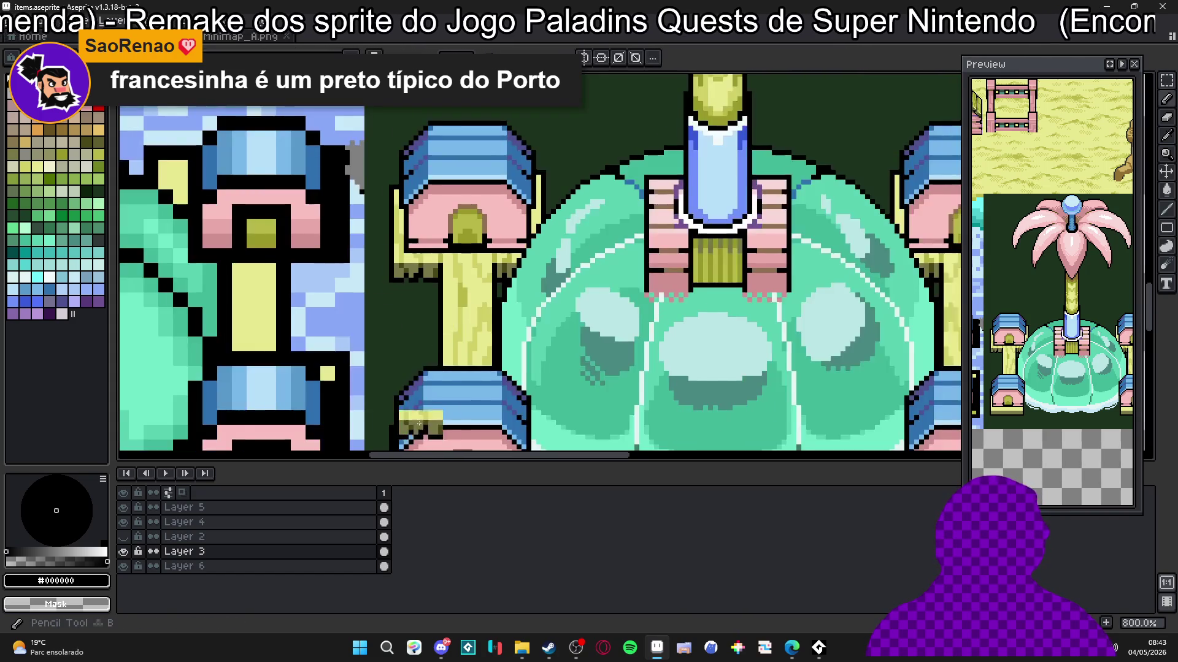
left_click_drag(420, 423, 419, 178)
scroll(424, 270, "up", 2)
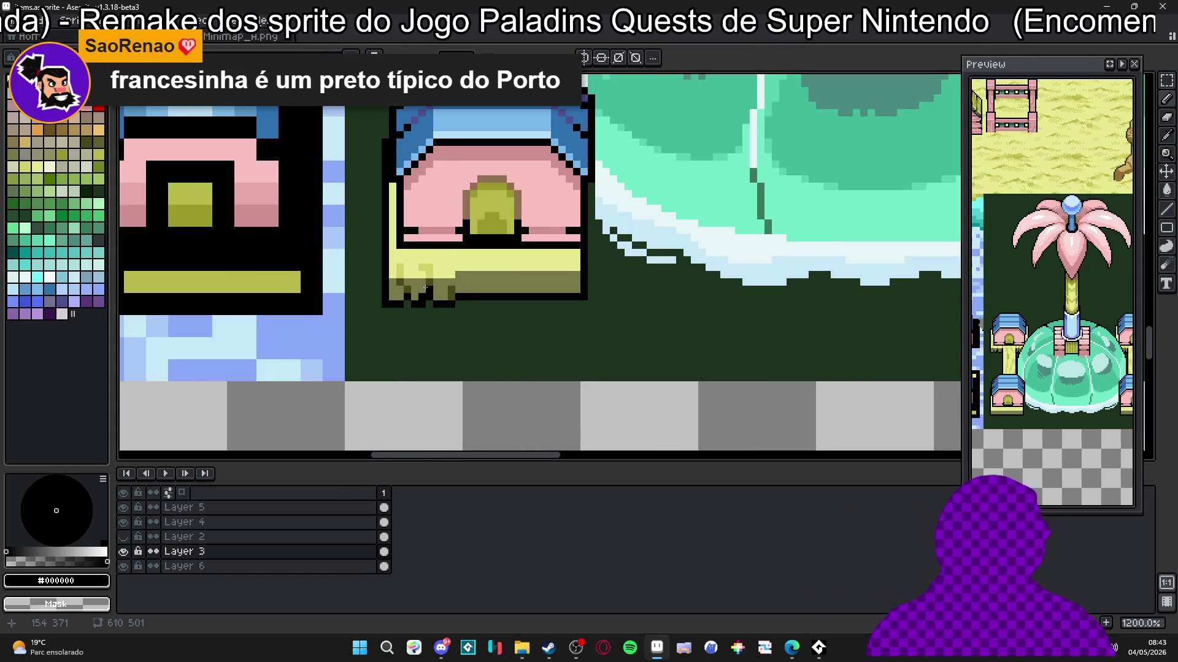
Step: Turn on horizontal symmetry for mirrored painting
scroll(430, 294, "down", 2)
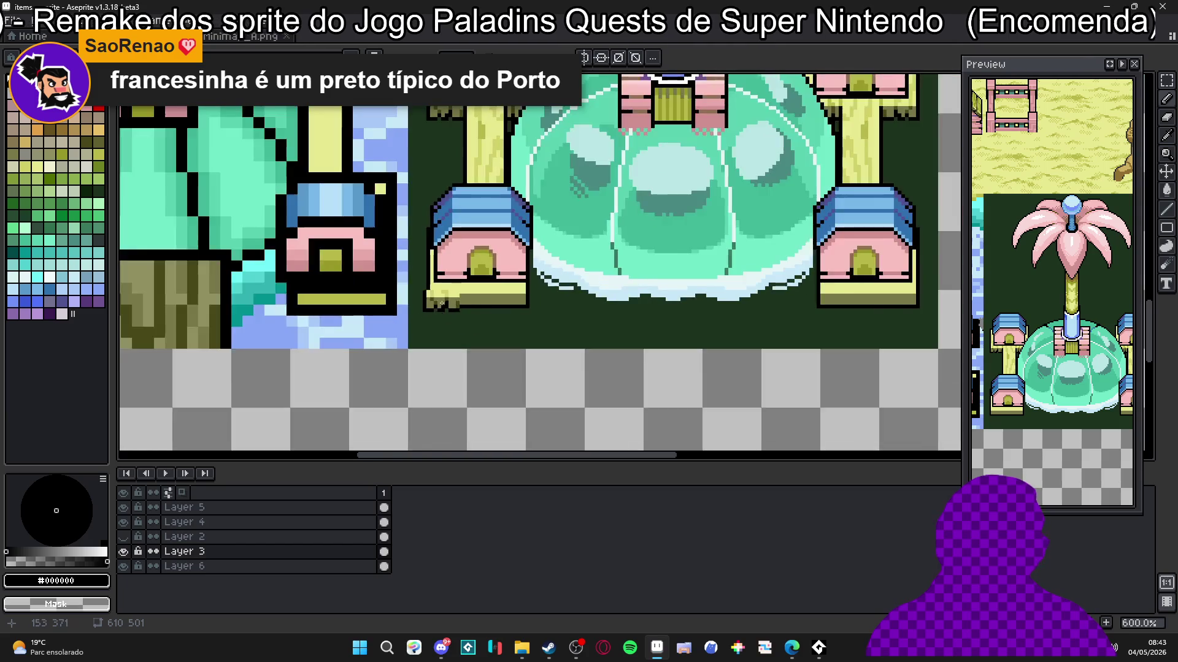
scroll(441, 303, "up", 3)
scroll(448, 139, "down", 5)
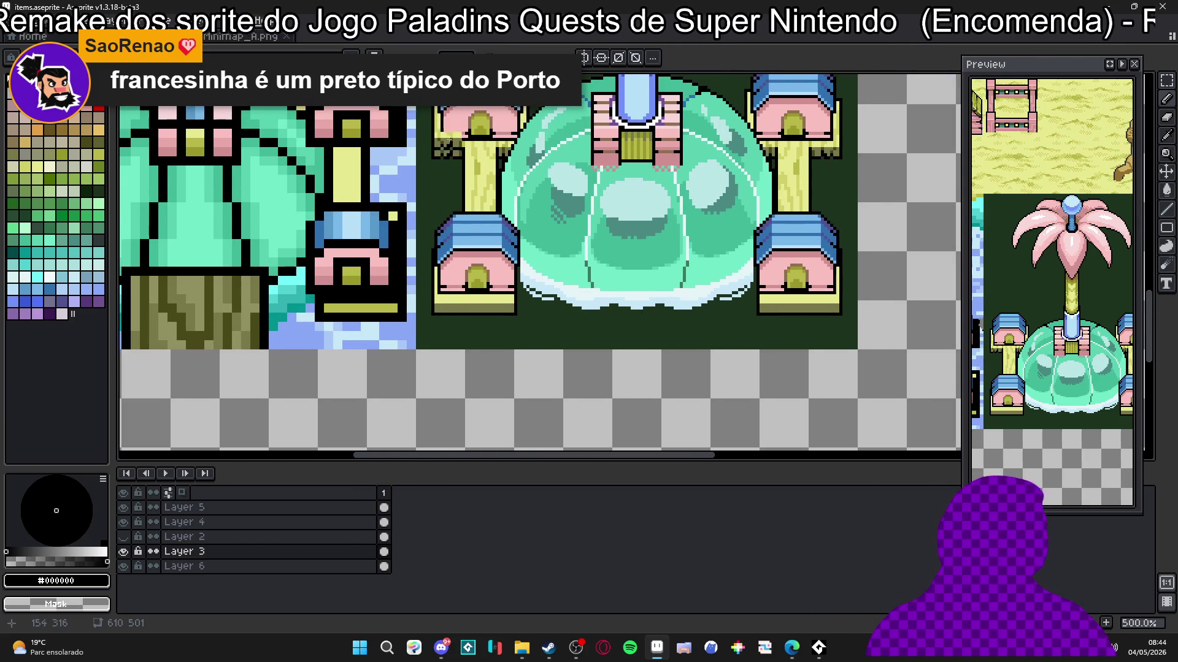
left_click(584, 57)
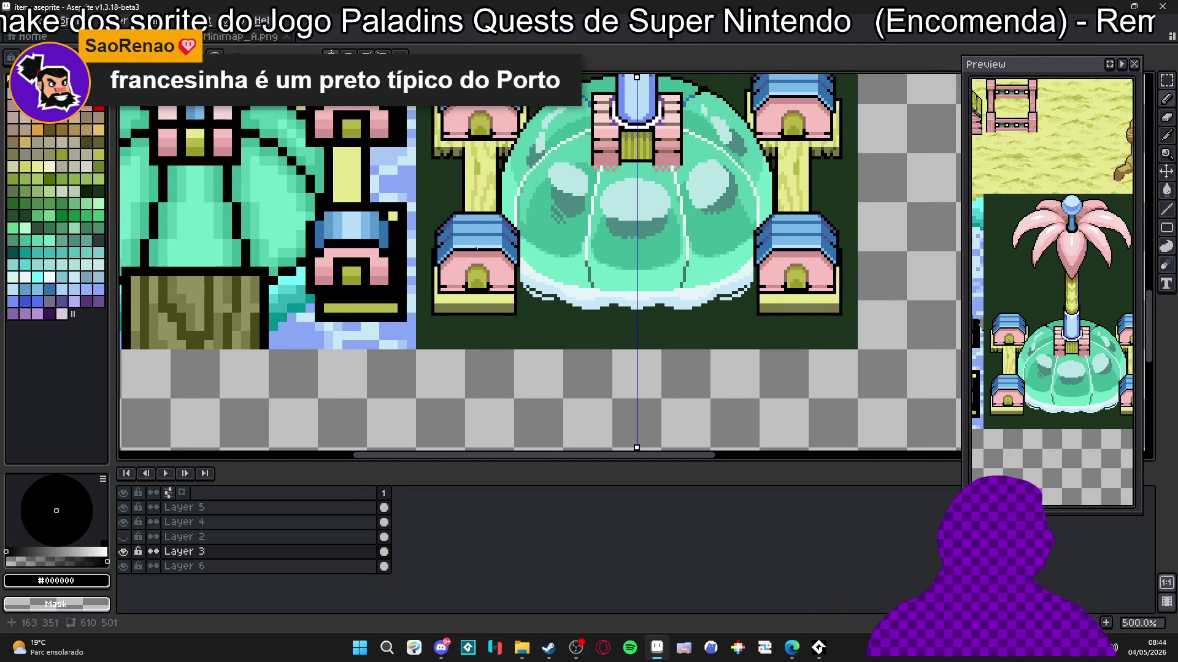
scroll(479, 188, "up", 4)
Step: Paint light yellow #d0d068 highlights on the pavilion base, undoing a stray pixel
left_click(479, 188, "alt")
scroll(484, 202, "down", 2)
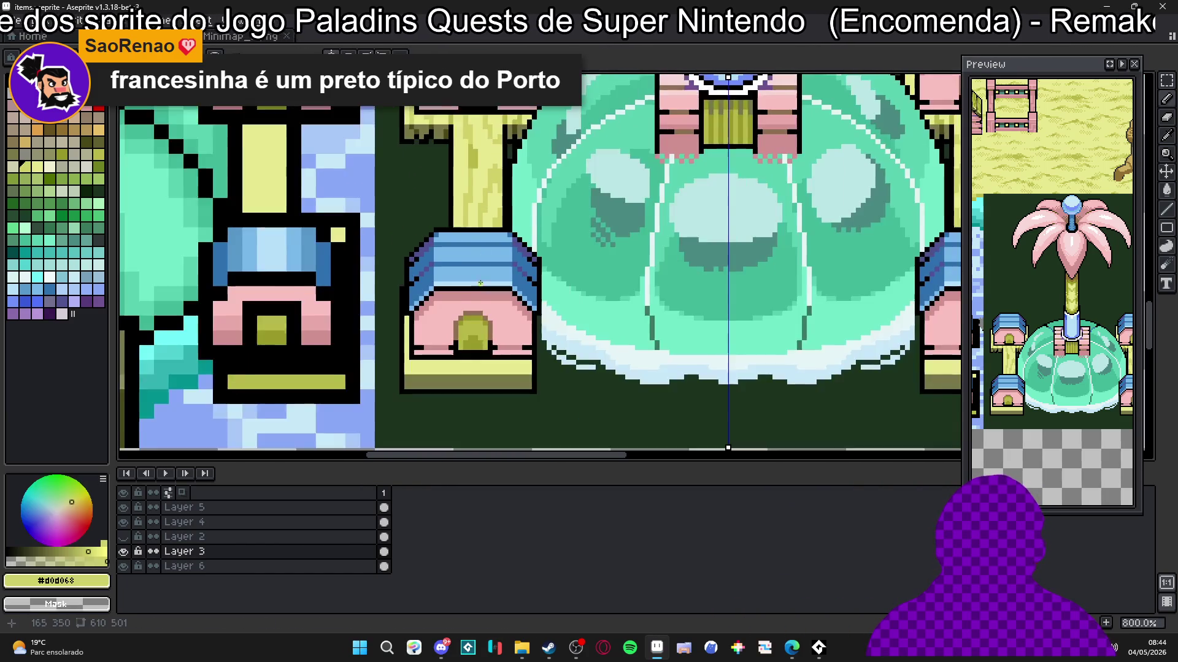
scroll(456, 307, "up", 3)
scroll(455, 307, "up", 2)
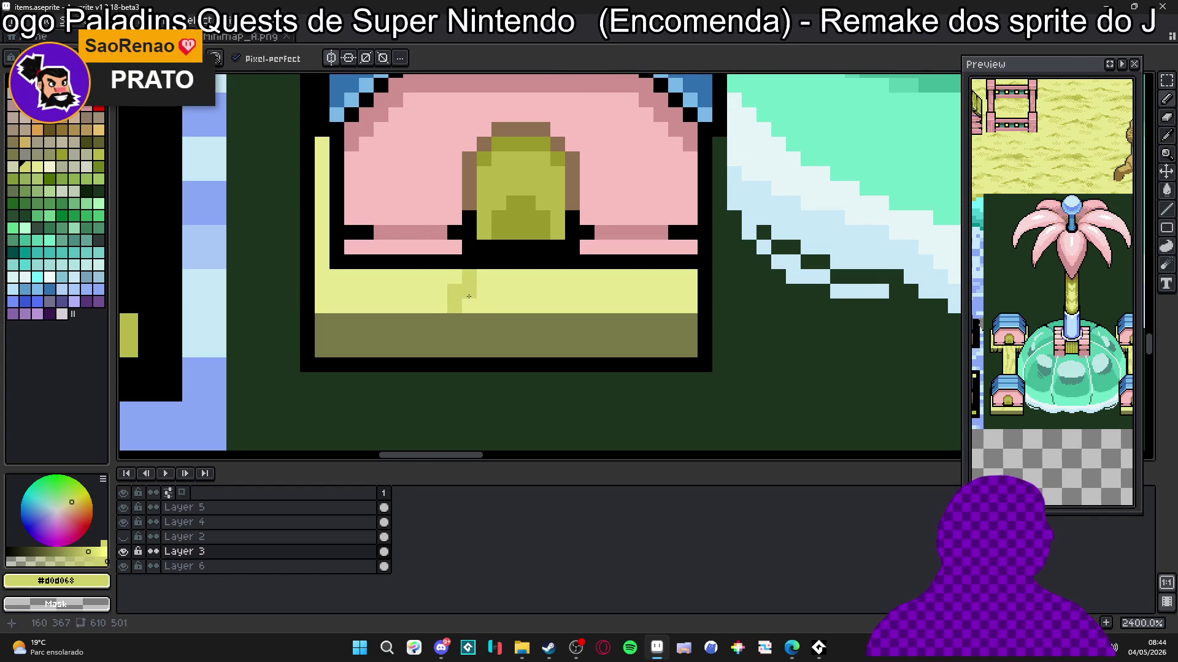
left_click(573, 321)
key("ctrl+z")
left_click(661, 277)
left_click_drag(660, 292, 674, 297)
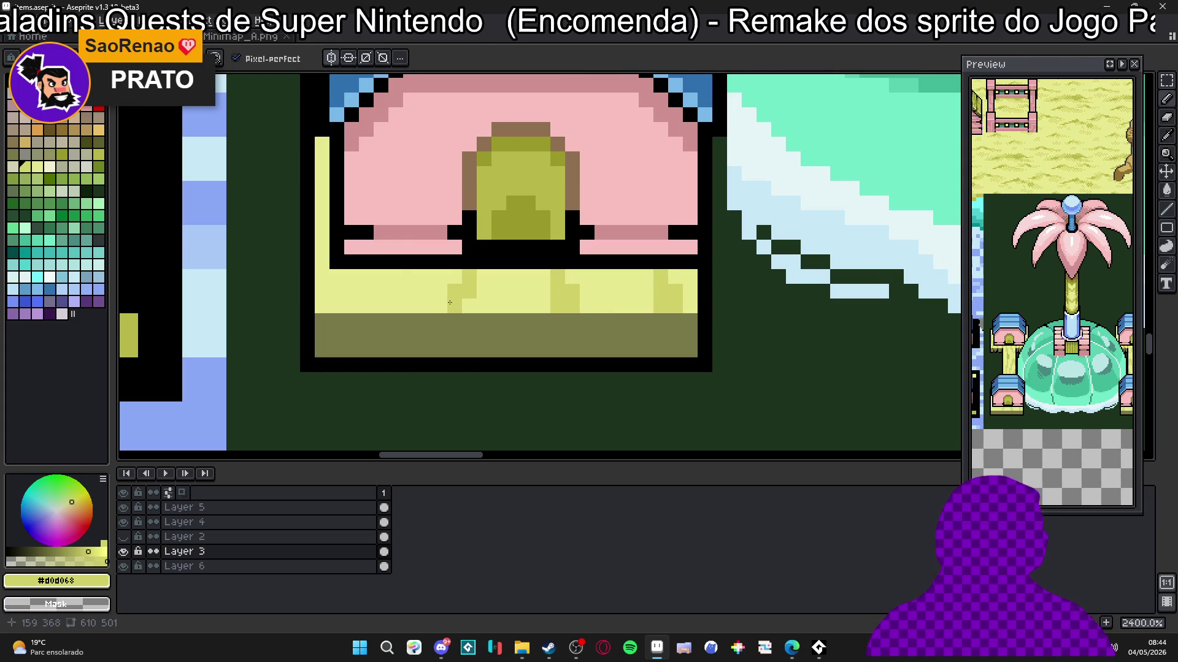
scroll(368, 305, "down", 3)
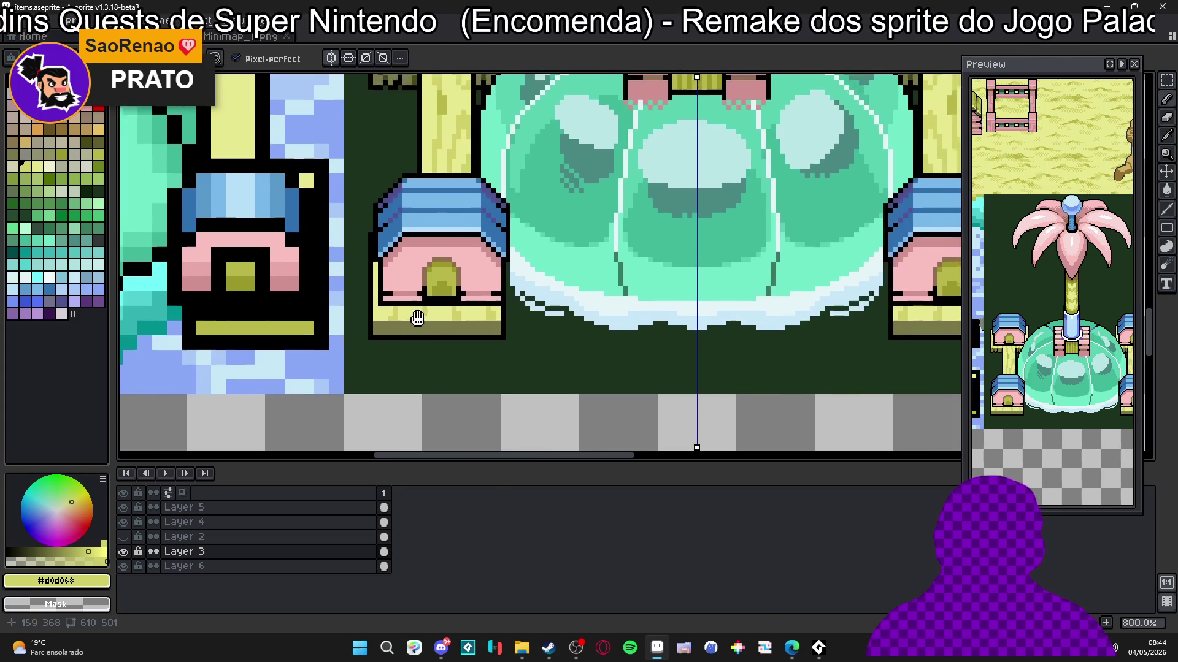
scroll(867, 368, "up", 2)
Step: Paint dark olive #484818 shading into the base's lower-left and lower band
left_click(406, 149, "alt")
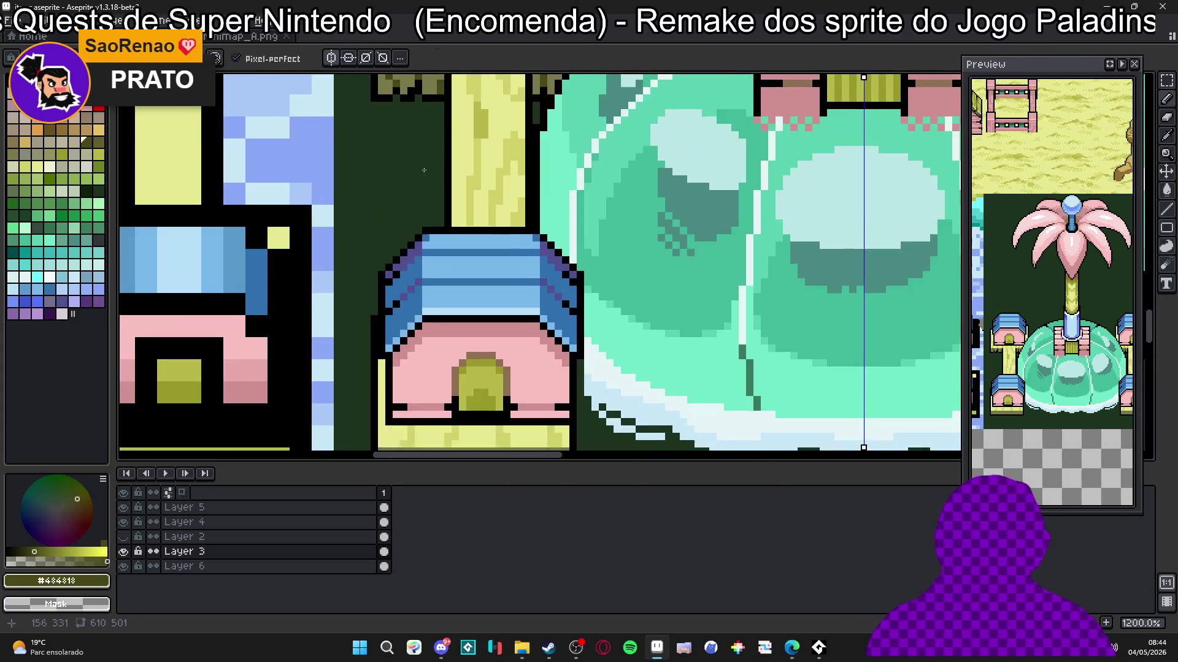
scroll(419, 283, "up", 3)
left_click_drag(419, 283, 419, 313)
left_click(405, 283)
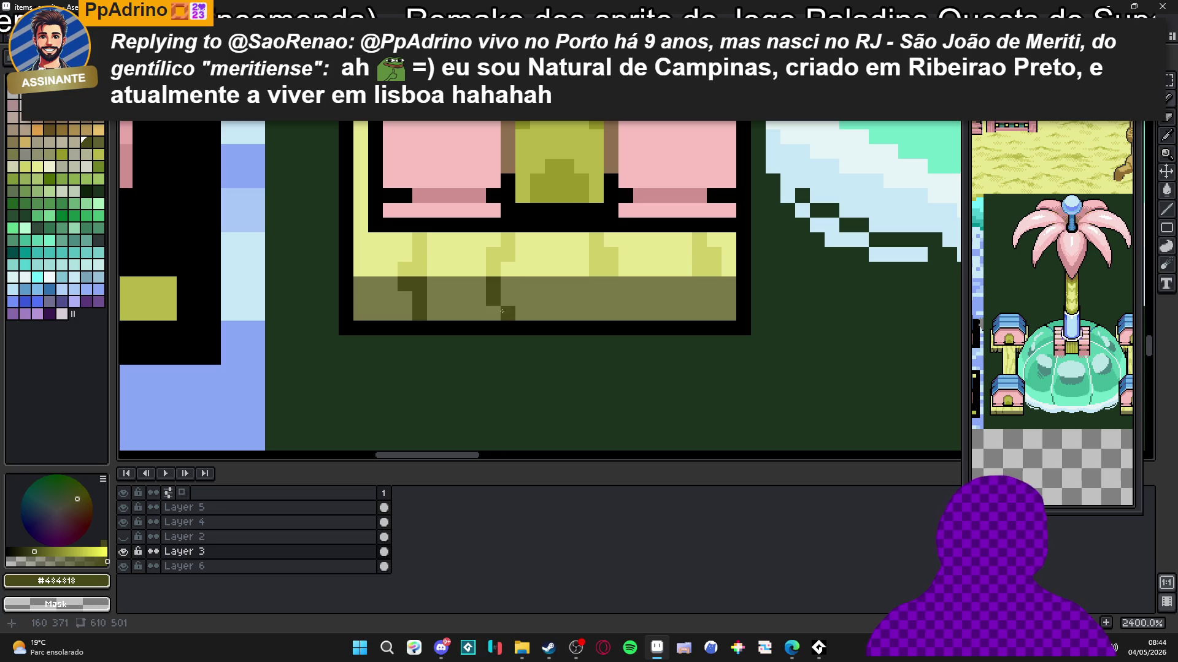
scroll(497, 301, "right", 3)
left_click(567, 285)
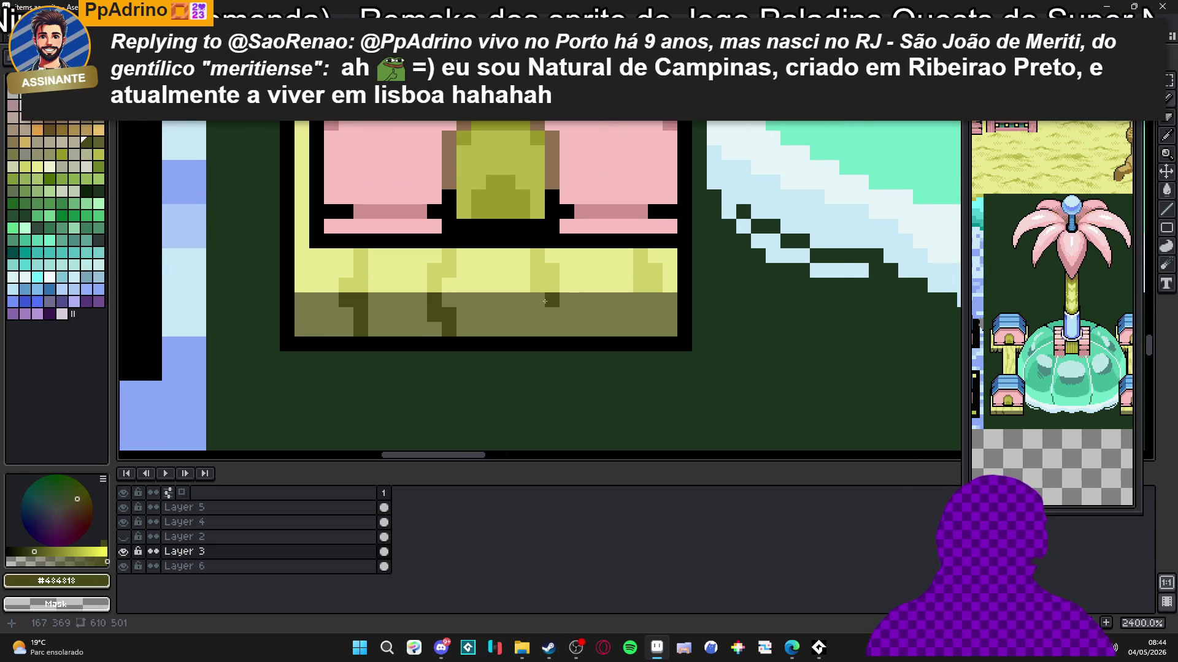
left_click(538, 315)
left_click(620, 299)
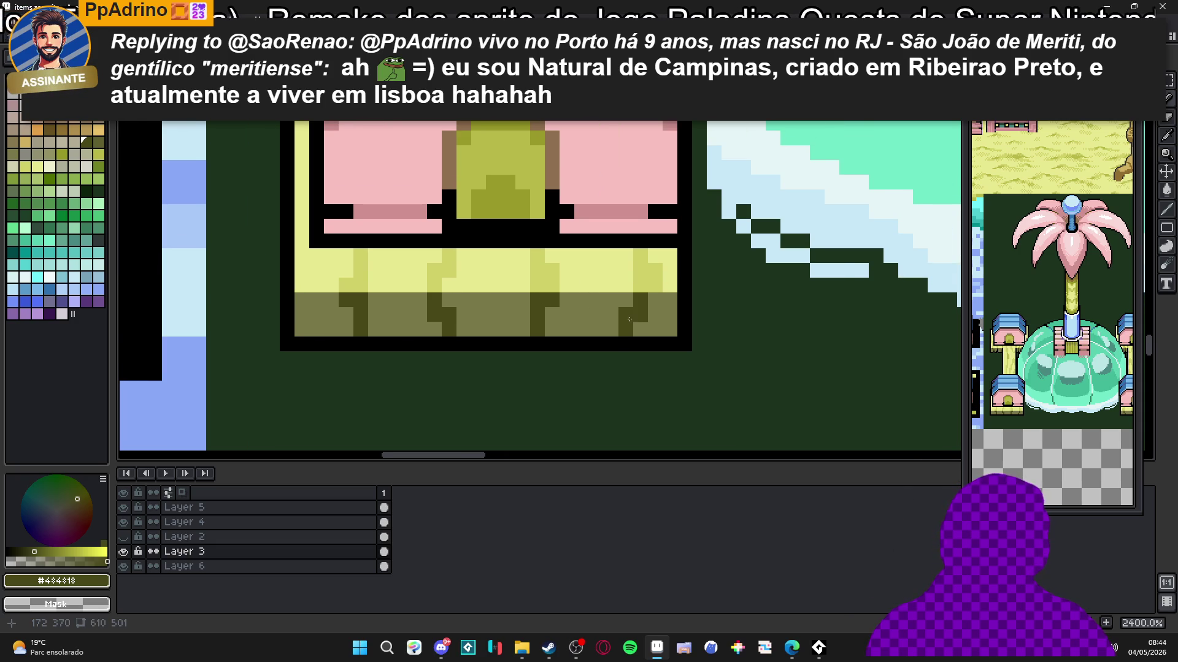
key("ctrl+z")
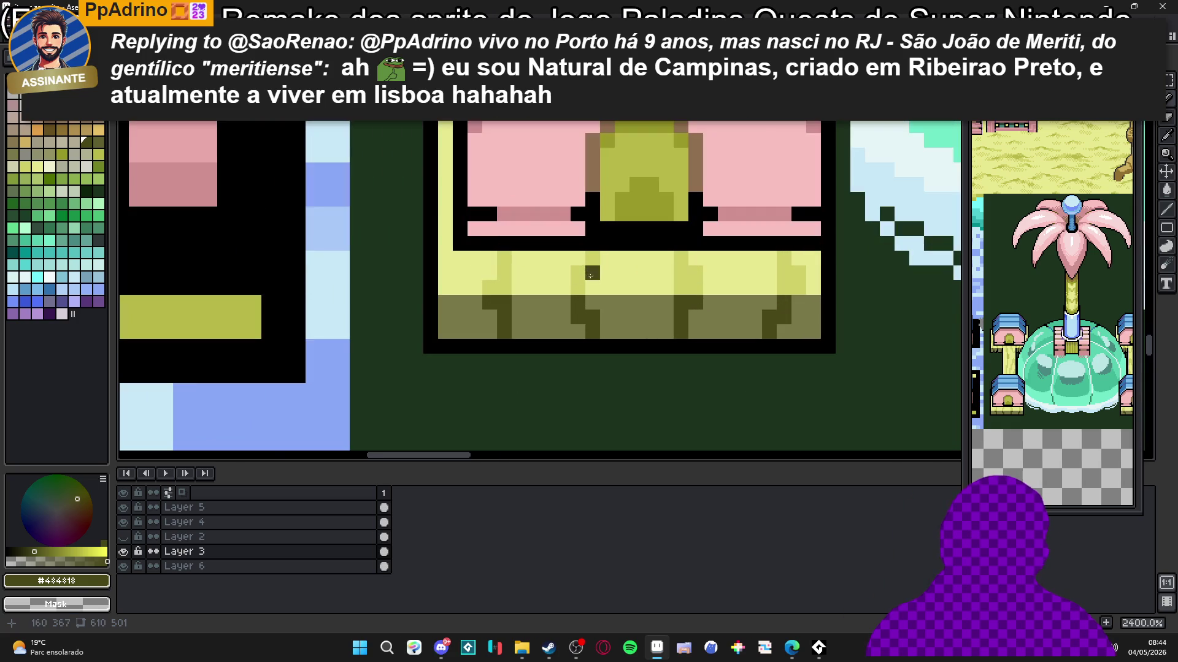
Step: Add a light yellow pixel and a vertical dark olive line in the base
left_click(595, 266, "alt")
left_click(615, 262)
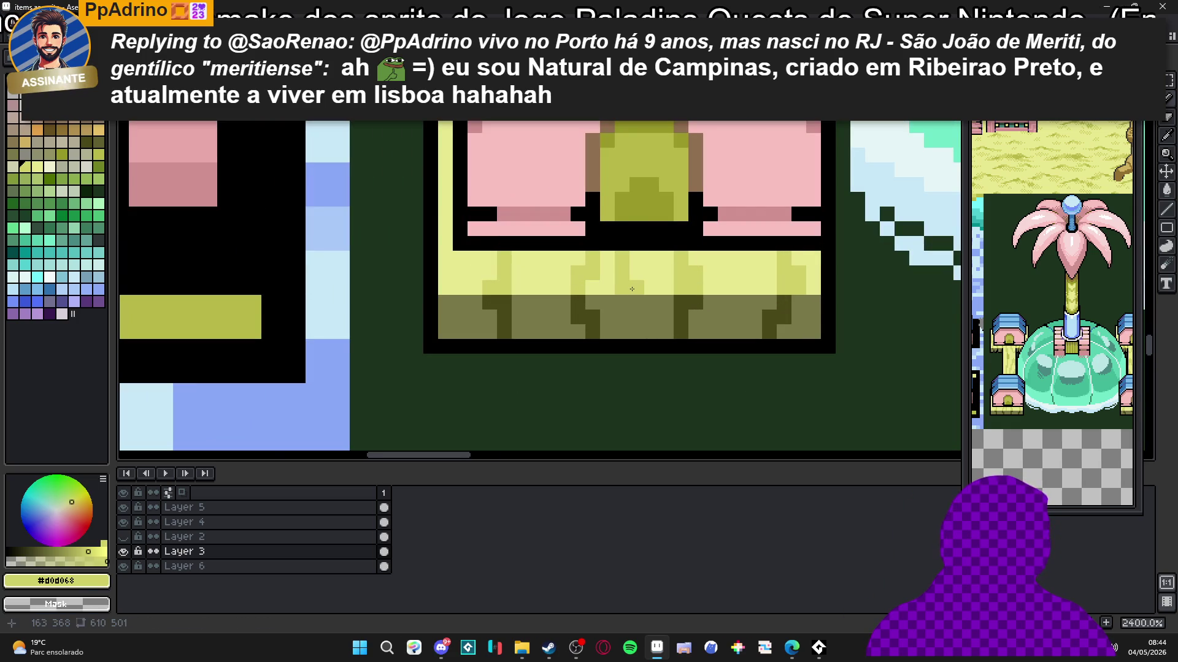
left_click(593, 315, "alt")
left_click_drag(622, 303, 620, 330)
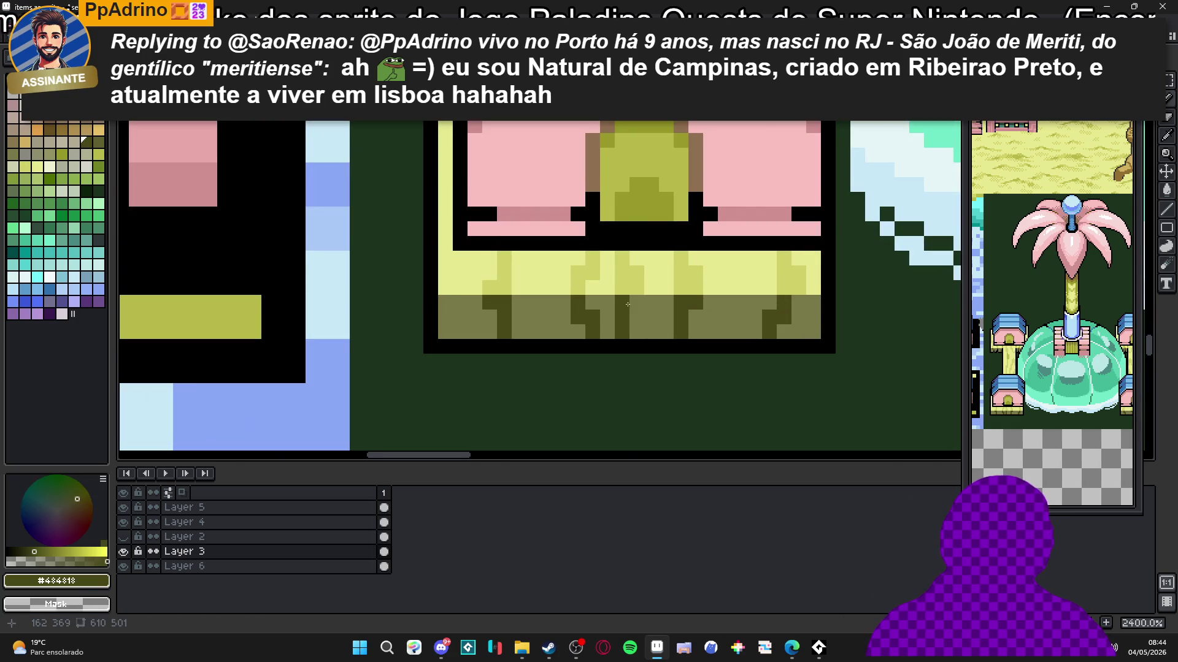
scroll(628, 304, "down", 2)
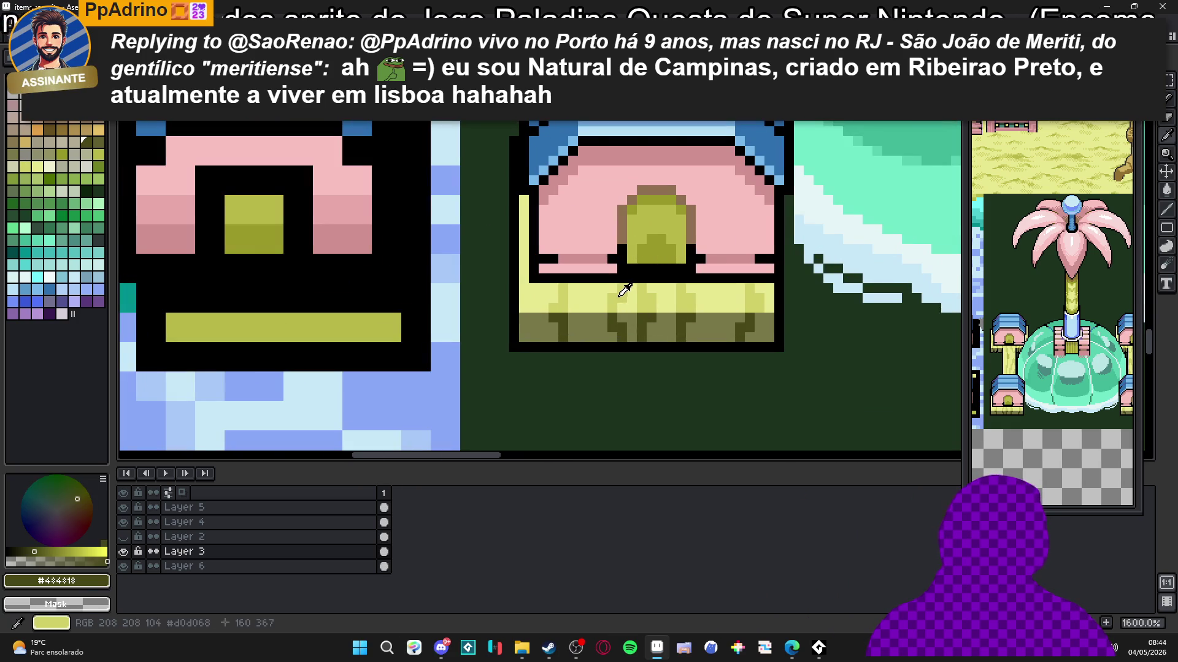
Step: Touch up a trunk pixel with the darker yellow #b0b048
left_click(617, 295, "alt")
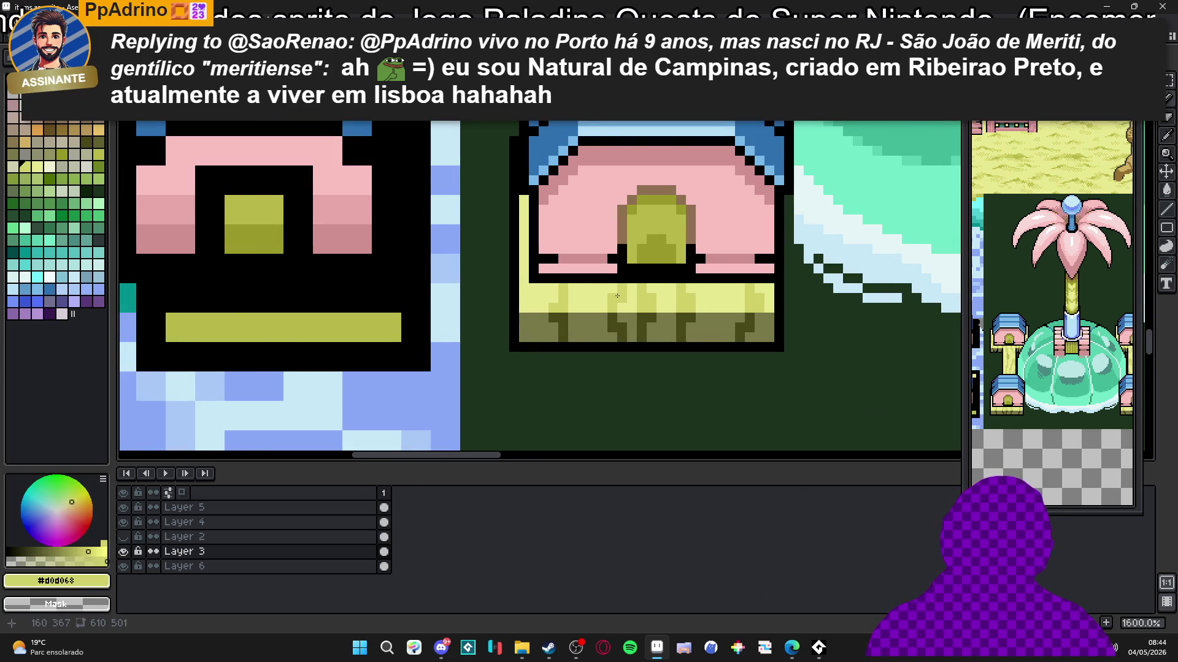
scroll(617, 296, "down", 3)
scroll(625, 246, "up", 3)
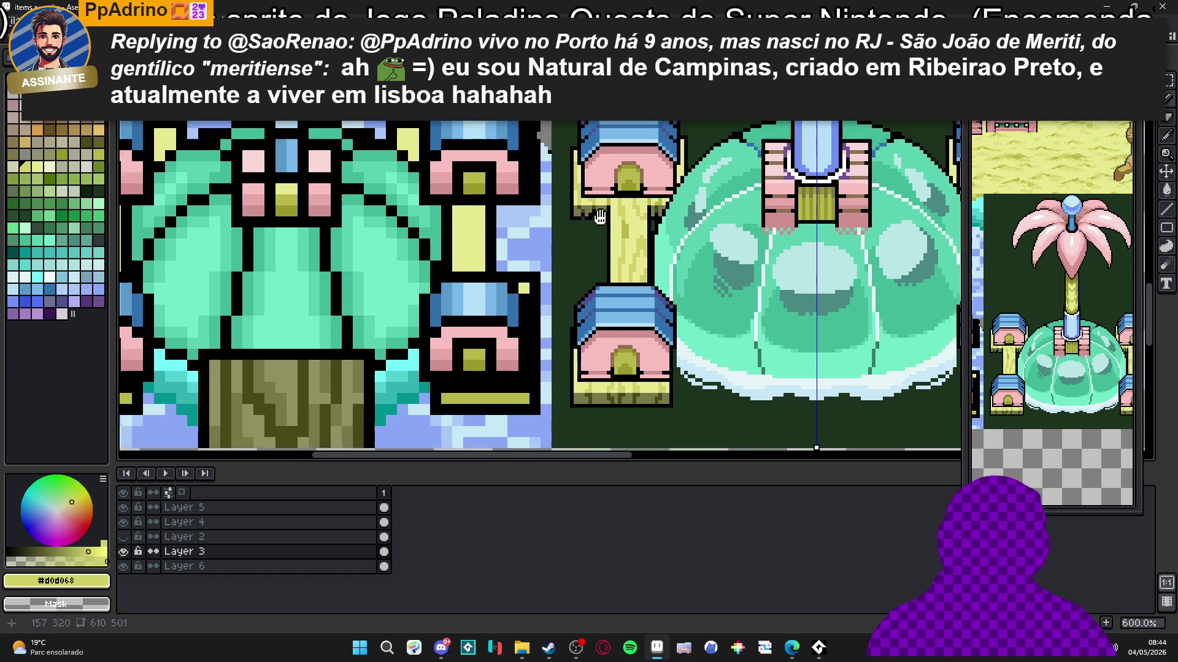
scroll(645, 239, "up", 3)
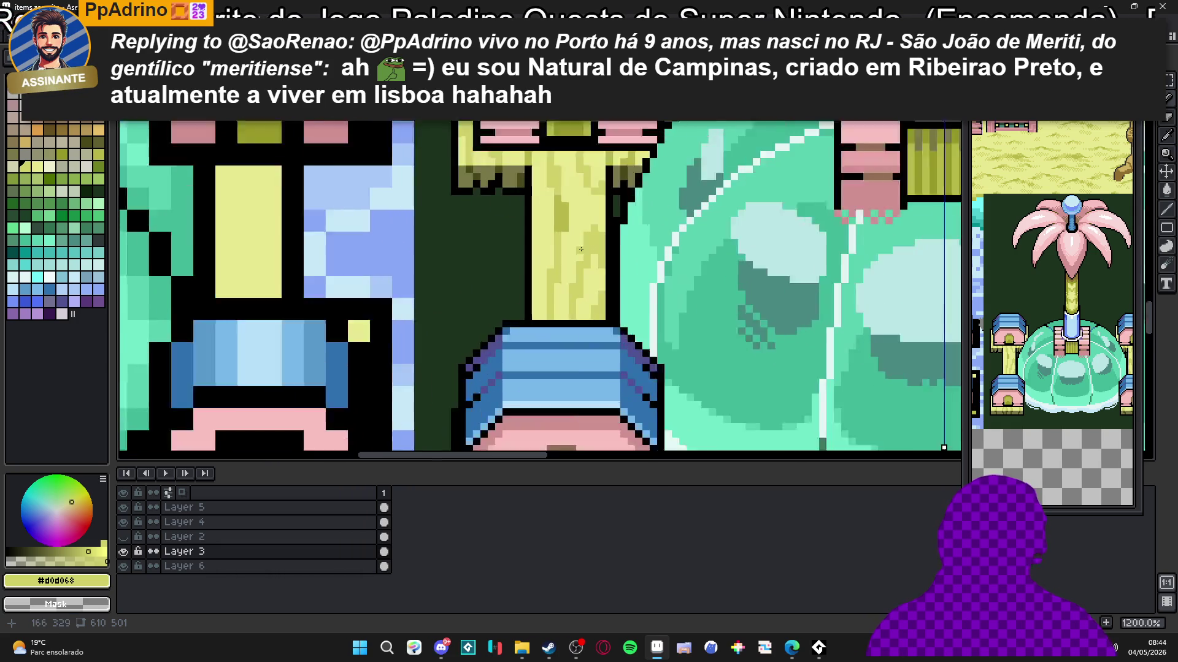
left_click(581, 290, "alt")
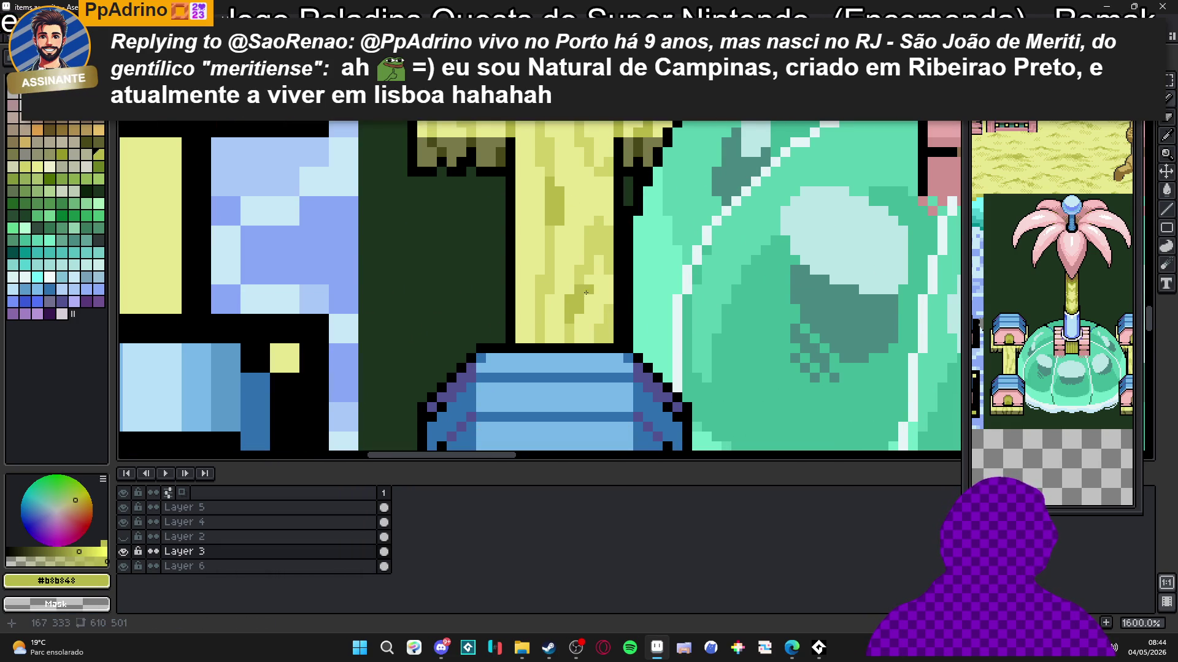
left_click(604, 334)
scroll(609, 320, "down", 5)
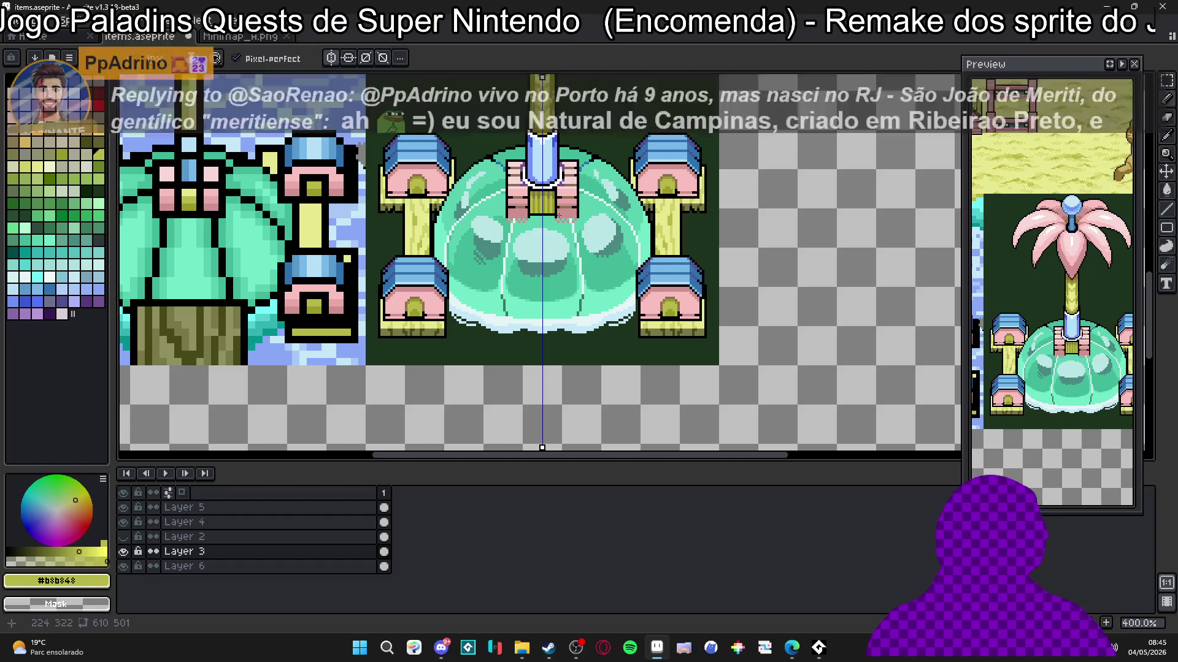
Step: Extend the pale yellow band over its black end pixels and flatten its right column
scroll(467, 229, "left", 1)
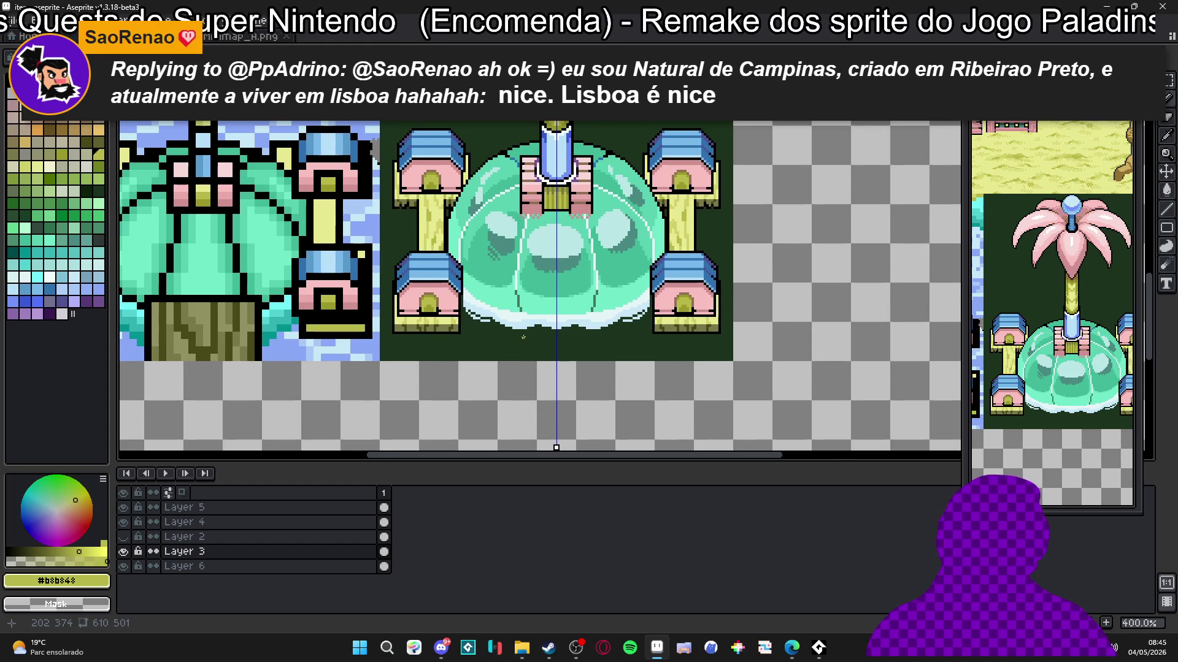
scroll(523, 337, "down", 1)
scroll(512, 334, "up", 7)
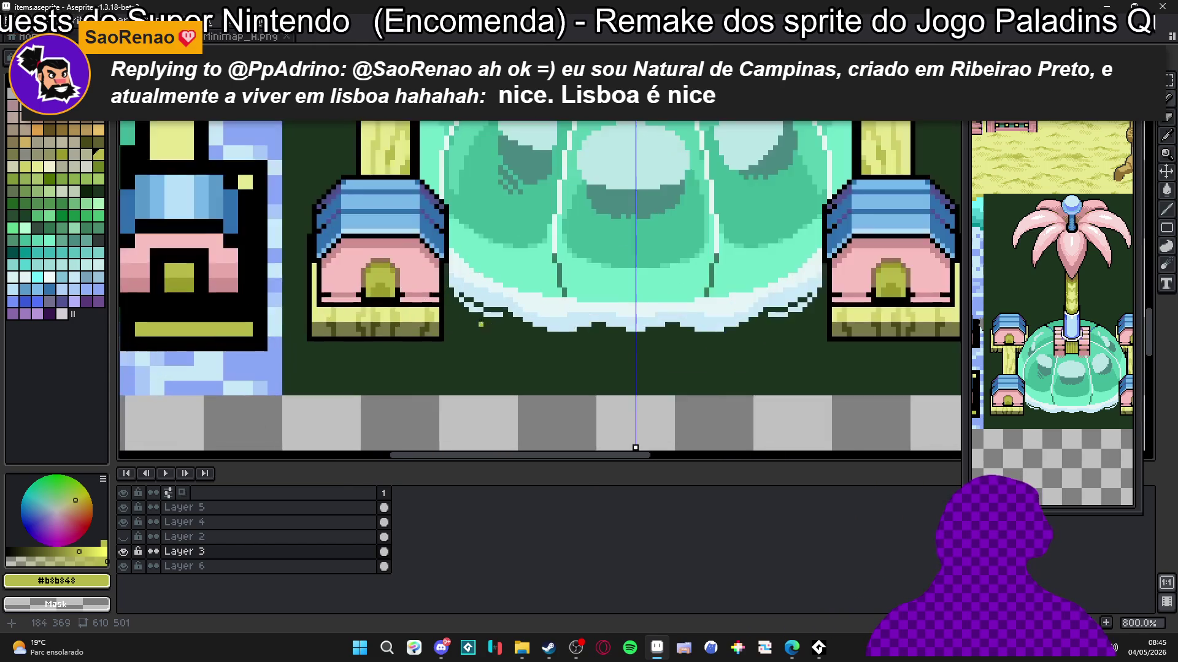
mouse_move(432, 307)
left_mouse_down()
mouse_move(432, 330)
mouse_move(442, 316)
mouse_move(452, 330)
mouse_move(464, 177)
mouse_move(504, 267)
left_mouse_up()
left_click(425, 313, "alt")
left_click(460, 326, "alt")
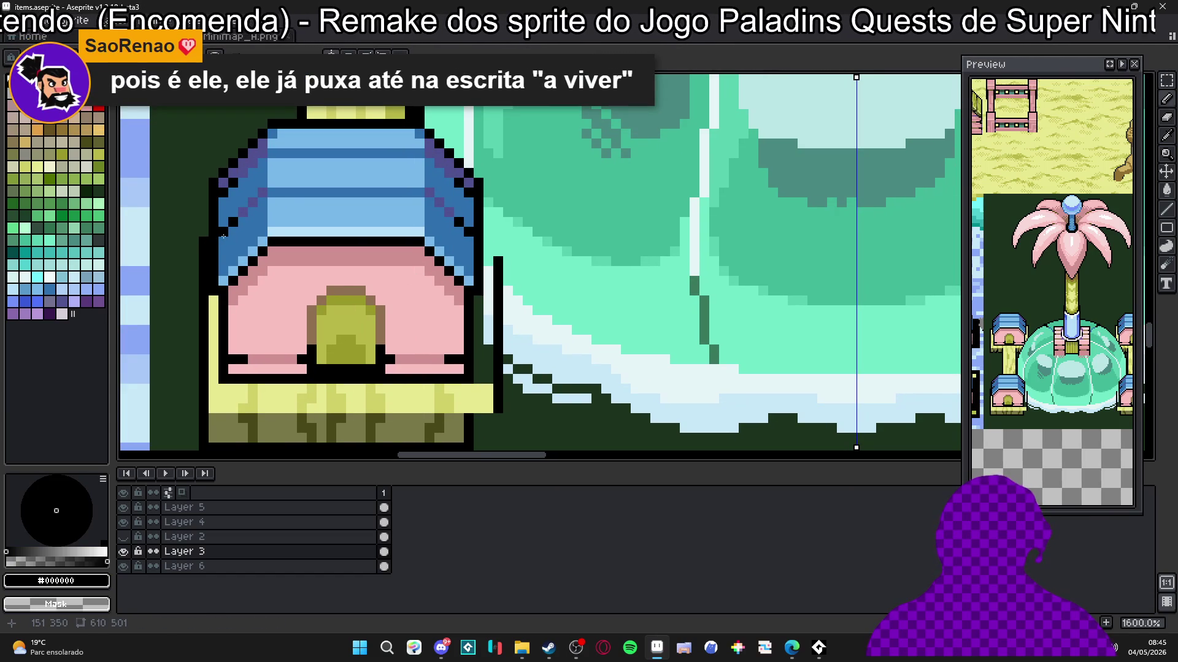
Step: Fill the outline gap right of the roof and extend the black outline down the right side
left_click_drag(208, 240, 433, 222)
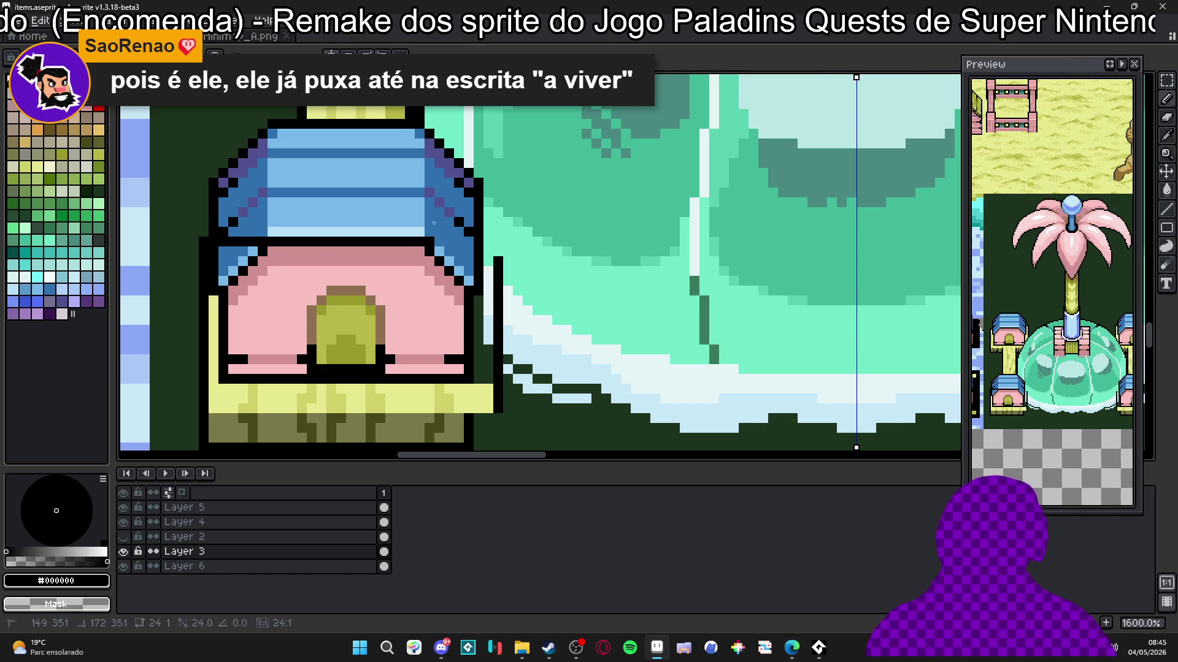
key("Escape")
left_click(498, 250)
left_click_drag(486, 375, 478, 288)
scroll(477, 298, "up", 2)
mouse_move(494, 341)
left_mouse_down()
mouse_move(494, 383)
mouse_move(464, 390)
mouse_move(464, 361)
mouse_move(477, 363)
left_mouse_up()
Step: Add olive base shading and a light yellow #e8e890 strip right of the outline
left_click(449, 368, "alt")
left_click(472, 310, "alt")
mouse_move(464, 273)
left_mouse_down()
mouse_move(479, 259)
mouse_move(481, 297)
mouse_move(485, 115)
left_mouse_up()
scroll(485, 114, "down", 6)
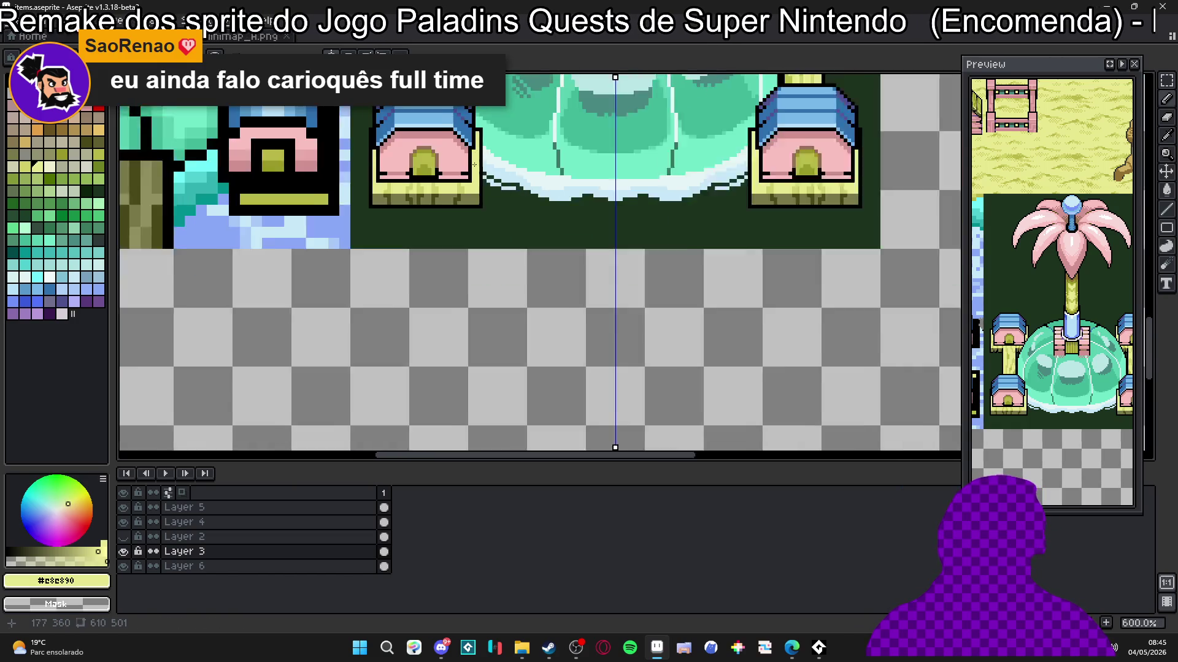
scroll(511, 206, "up", 5)
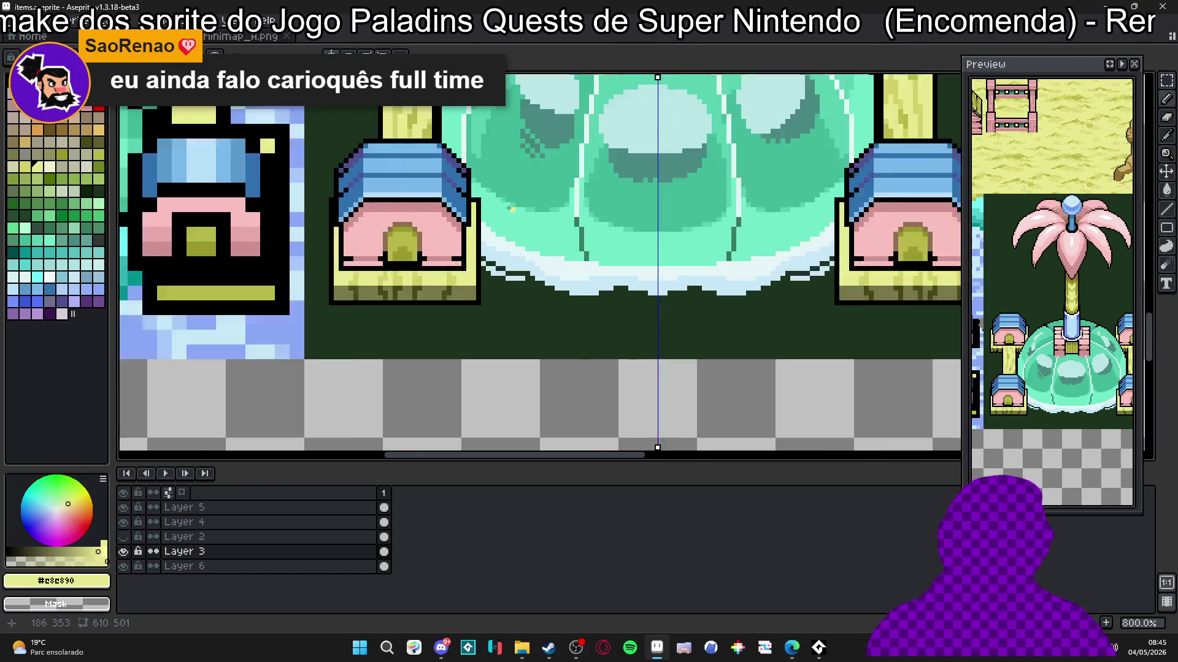
left_click(466, 195, "alt")
scroll(466, 195, "down", 5)
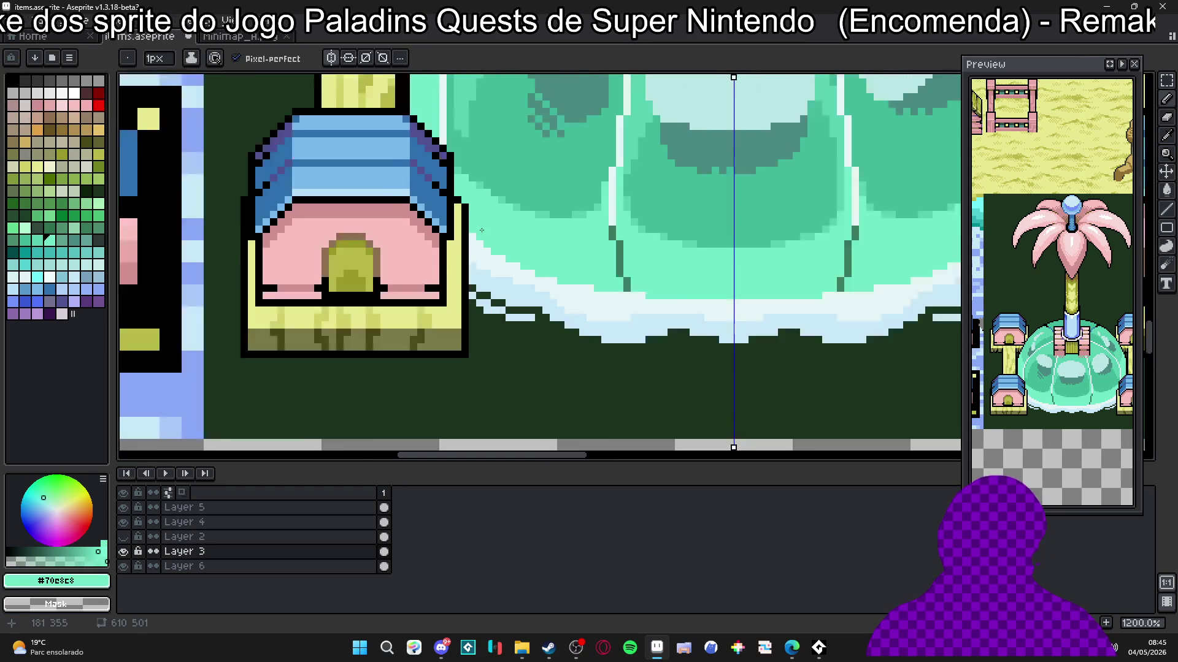
Step: Patch black and mint outline pixels beside the house, then sample #d0d068 and #484818
scroll(457, 211, "up", 7)
right_click(455, 215)
right_click(455, 227)
left_click(466, 228)
scroll(480, 265, "down", 6)
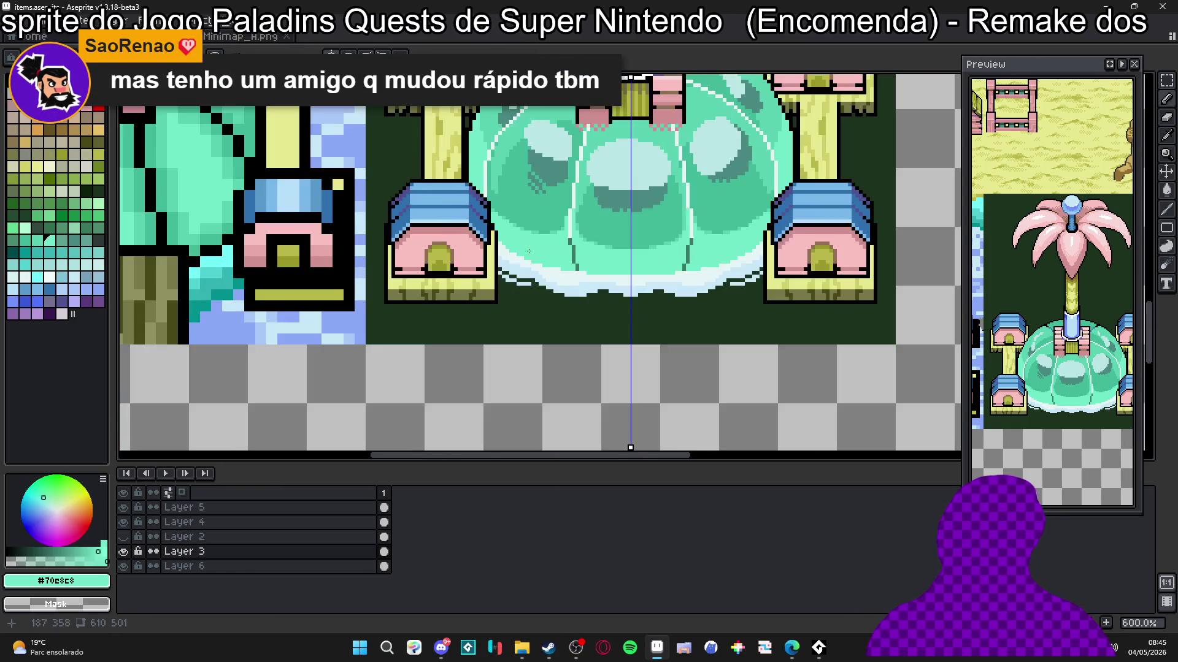
scroll(558, 277, "down", 1)
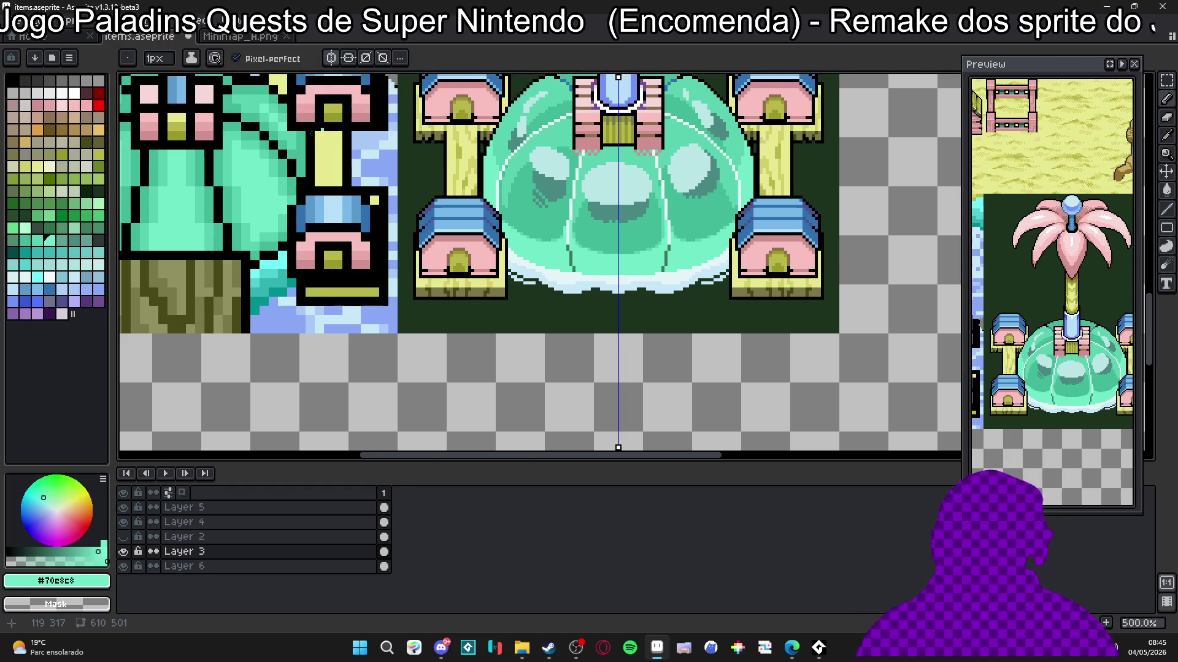
scroll(504, 265, "up", 5)
left_click(502, 277, "alt")
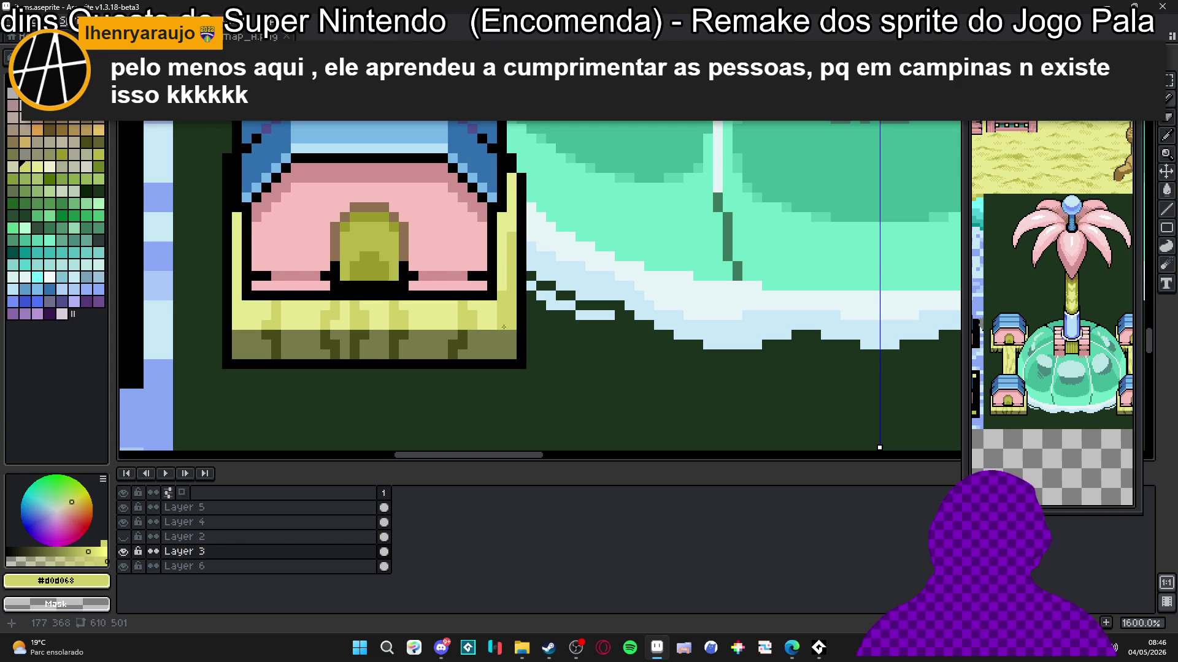
left_click(482, 353, "alt")
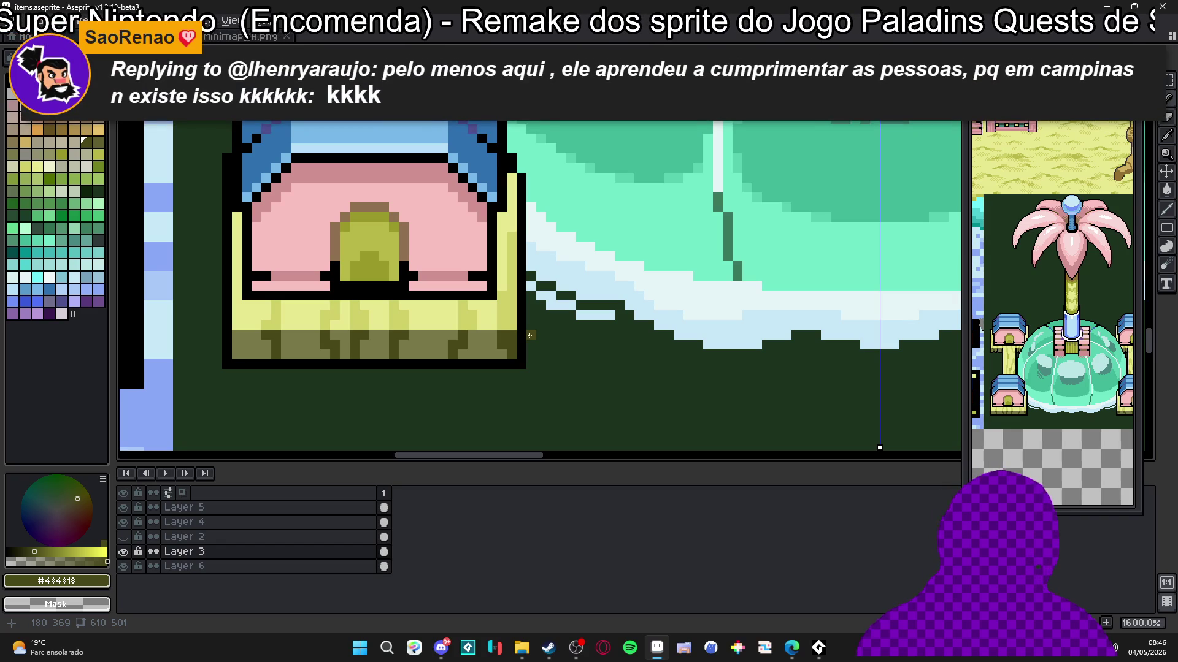
Step: Pan to compare both fountain sprites, glance at Minimap_A.png, and return to the items sheet
scroll(529, 335, "down", 5)
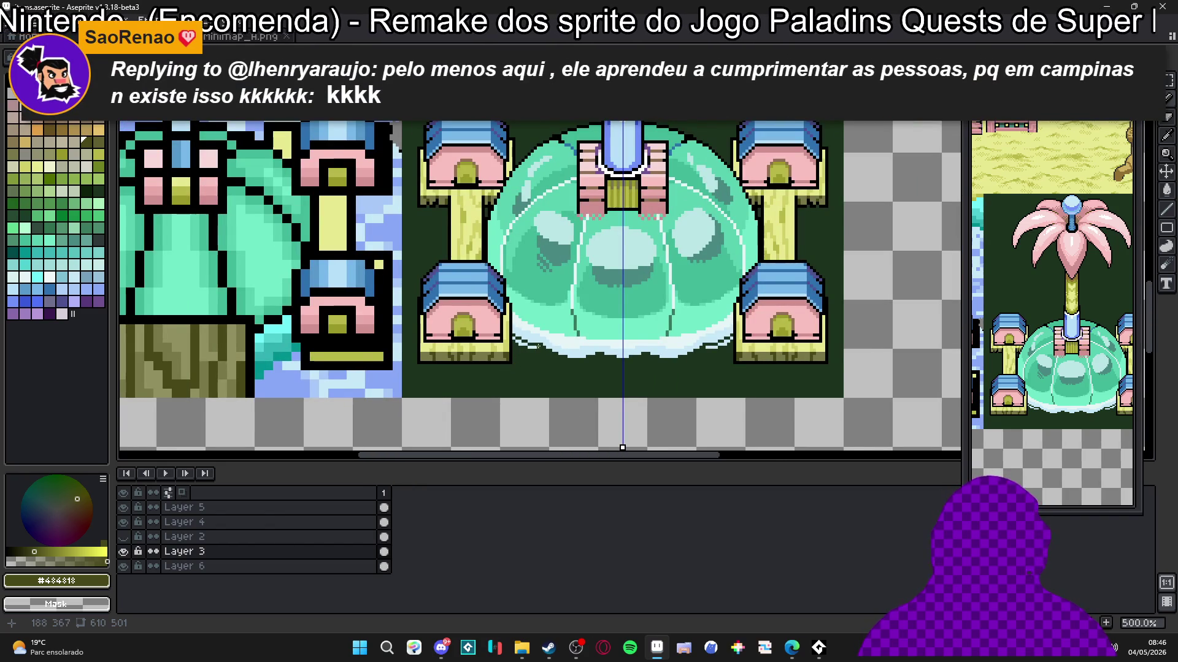
scroll(645, 254, "down", 1)
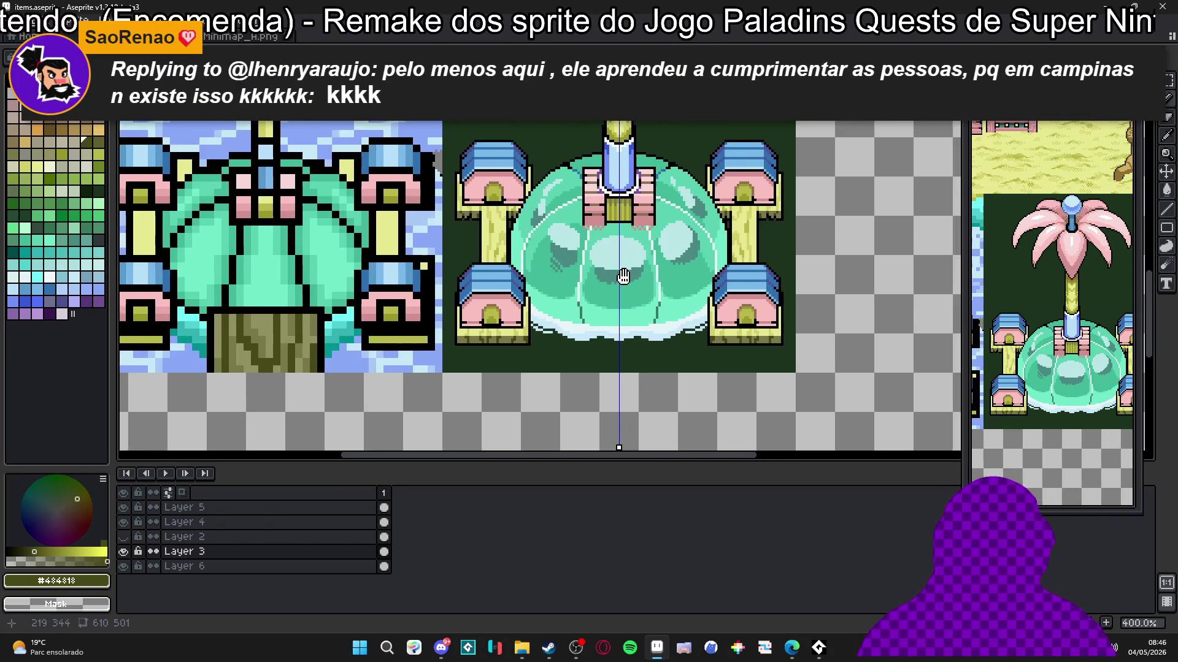
scroll(613, 283, "down", 2)
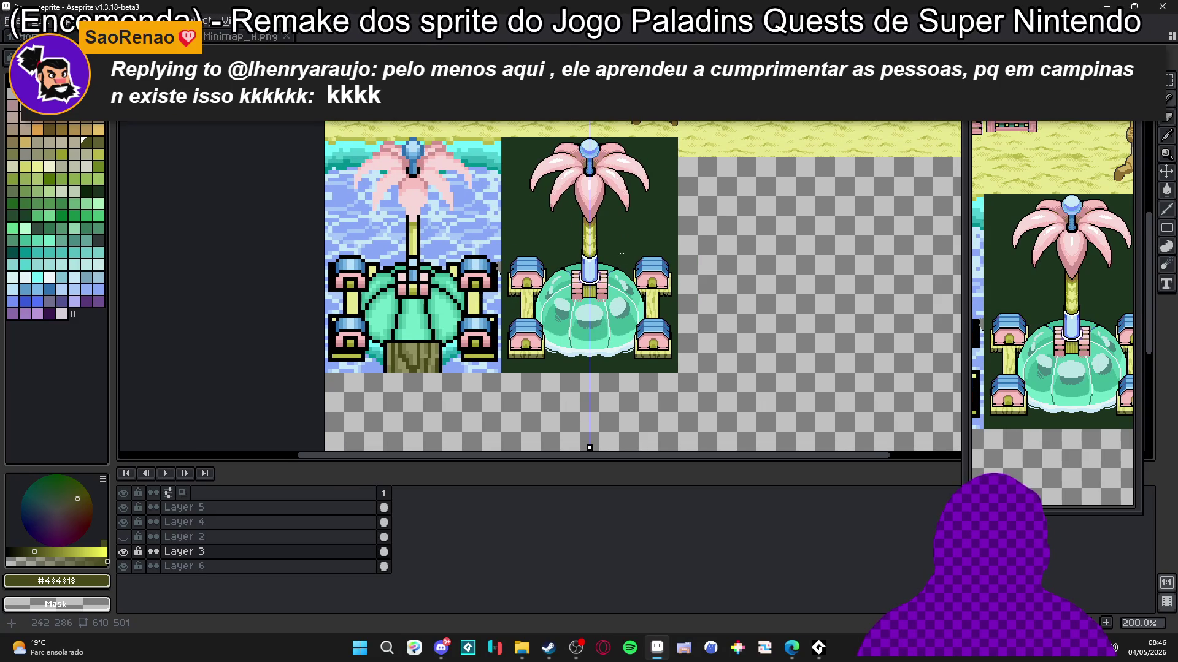
mouse_move(622, 251)
left_mouse_down()
mouse_move(467, 245)
mouse_move(594, 245)
mouse_move(559, 247)
left_mouse_up()
right_click(546, 274)
key("Escape")
key("ctrl+Tab")
key("ctrl+Tab")
left_click_drag(503, 395, 543, 408)
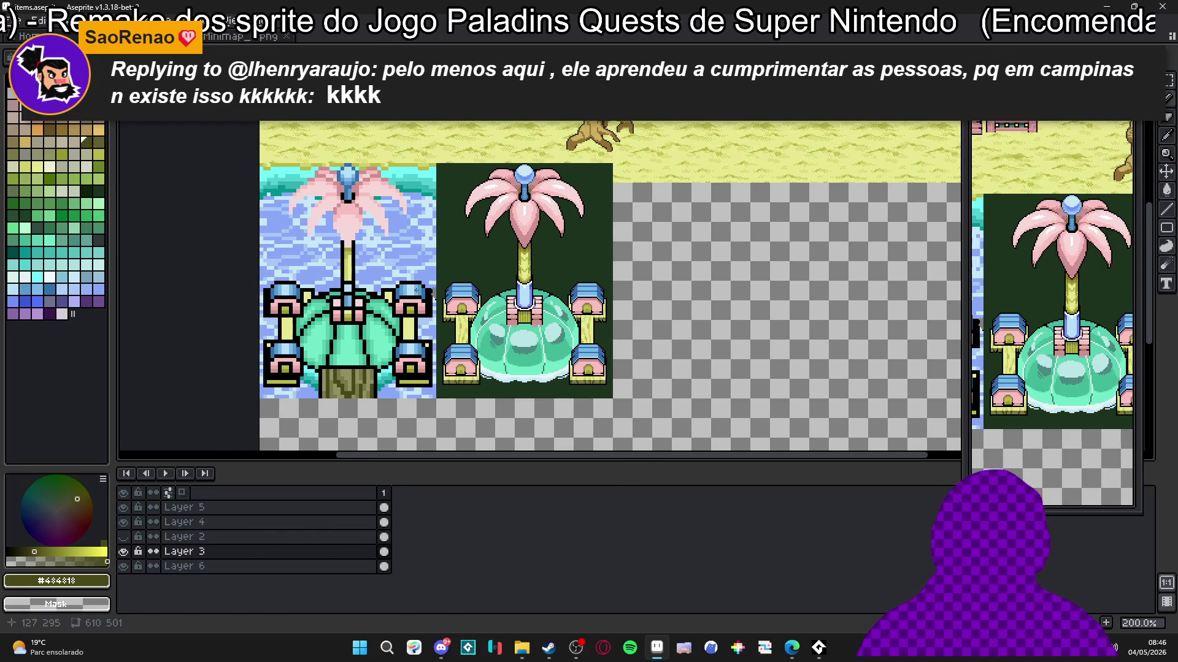
Step: On Layer 5, marquee the finished fountain tile, then deselect it
left_click(480, 268, "ctrl")
key("m")
left_click_drag(436, 163, 614, 400)
key("ctrl+d")
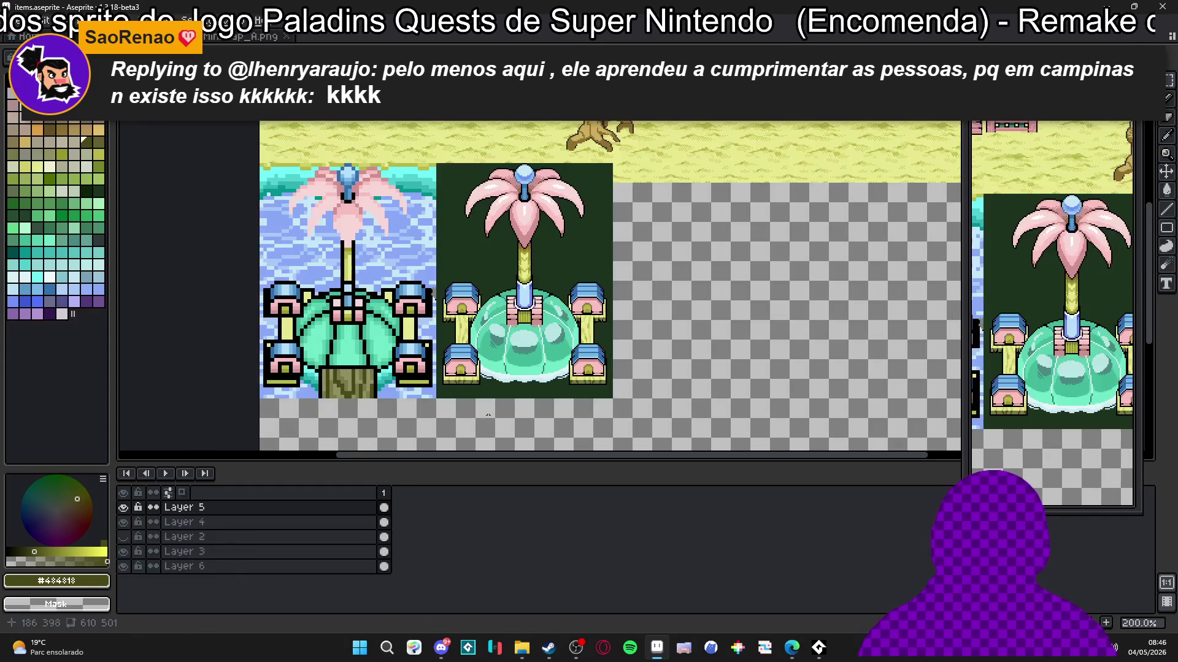
Step: Open the second_area map from the project folder and pan toward the lake
left_click(522, 649)
double_click(558, 261)
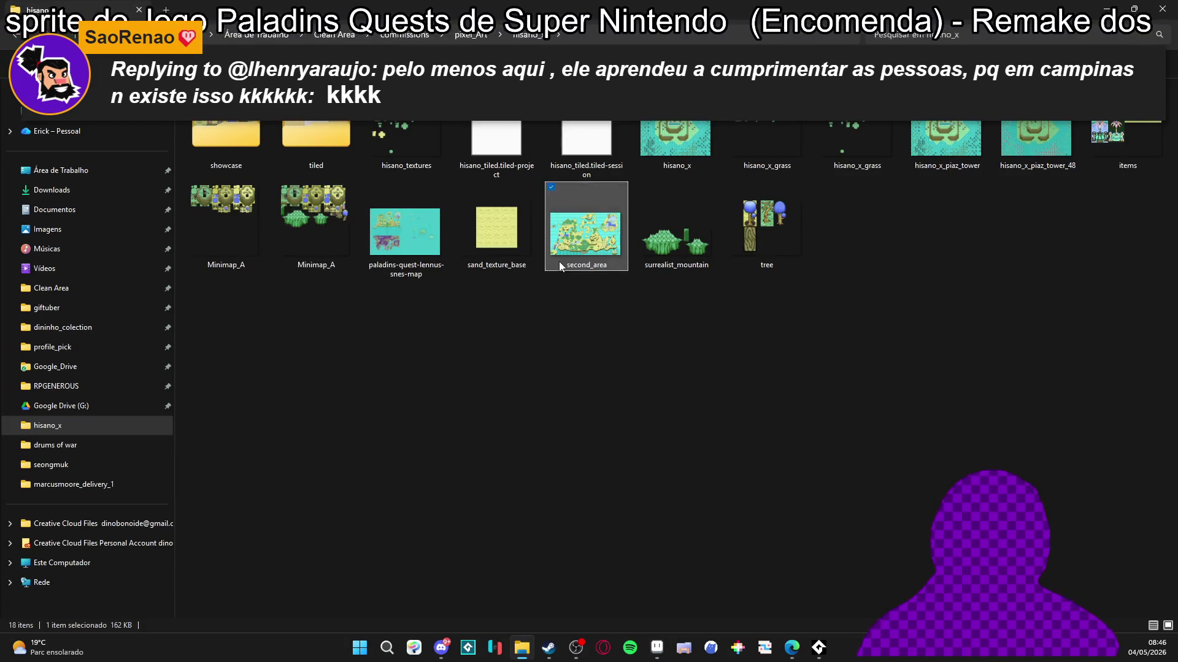
scroll(563, 260, "down", 1)
mouse_move(563, 260)
left_mouse_down()
mouse_move(484, 371)
mouse_move(602, 218)
mouse_move(590, 244)
left_mouse_up()
scroll(590, 244, "up", 5)
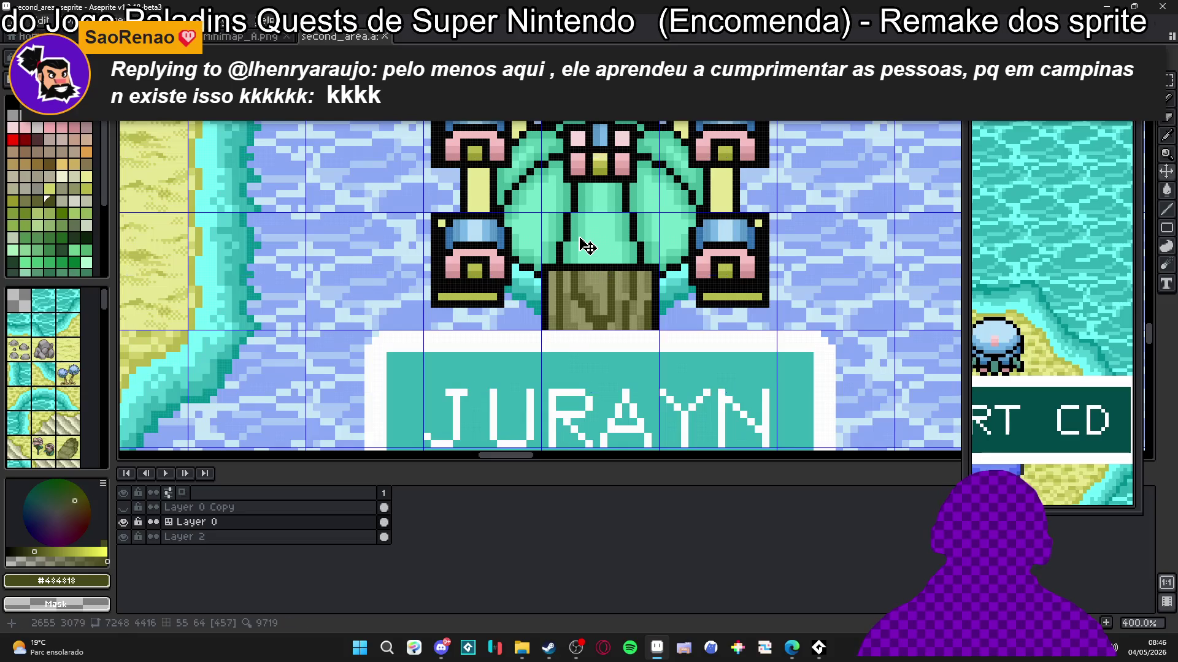
Step: Delete the old structure above the JURAYN label on the map and deselect
scroll(313, 204, "down", 1)
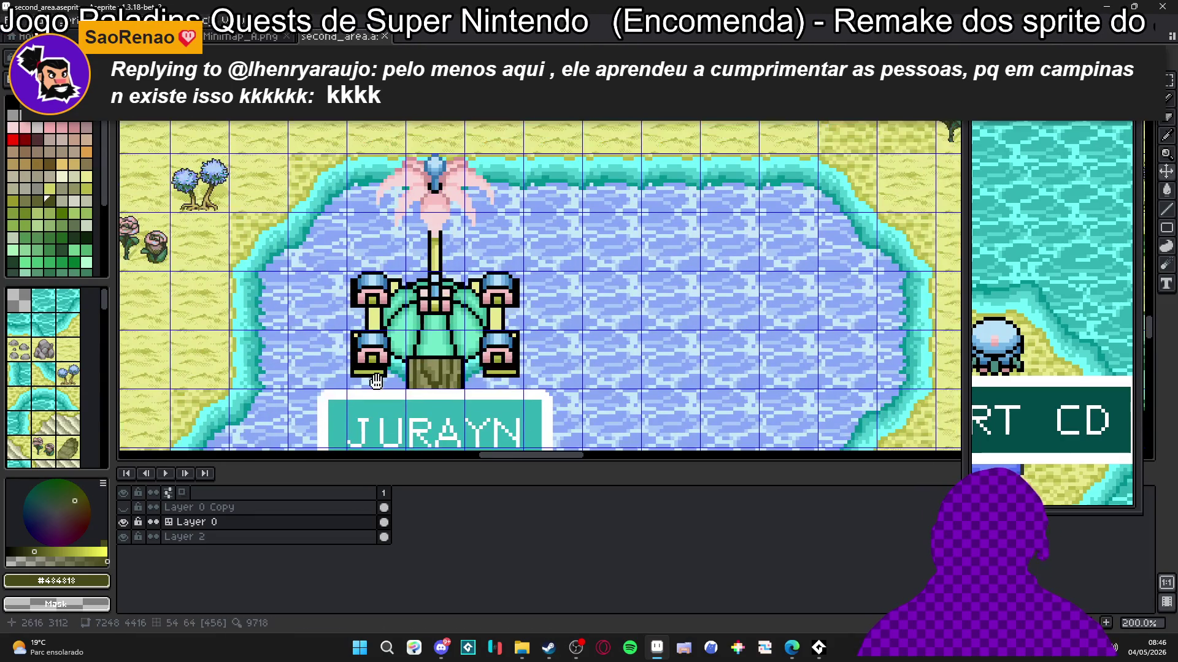
left_click_drag(448, 353, 458, 289)
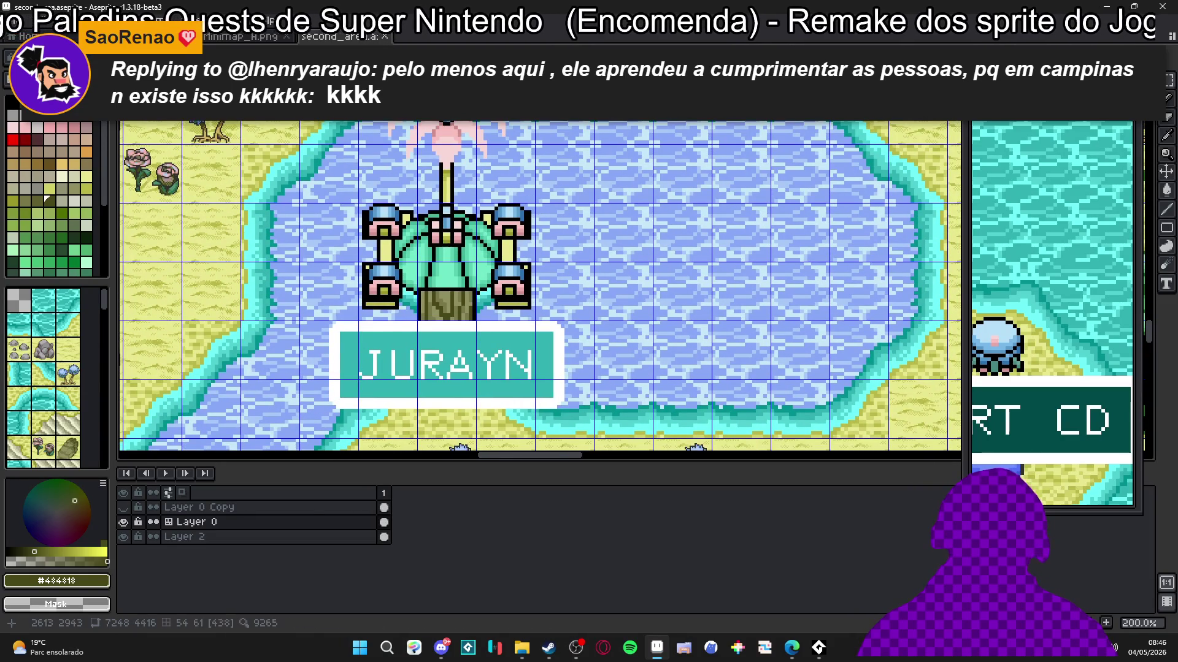
mouse_move(384, 101)
left_mouse_down()
mouse_move(515, 307)
mouse_move(509, 359)
mouse_move(517, 296)
mouse_move(541, 344)
left_mouse_up()
key("Delete")
key("ctrl+d")
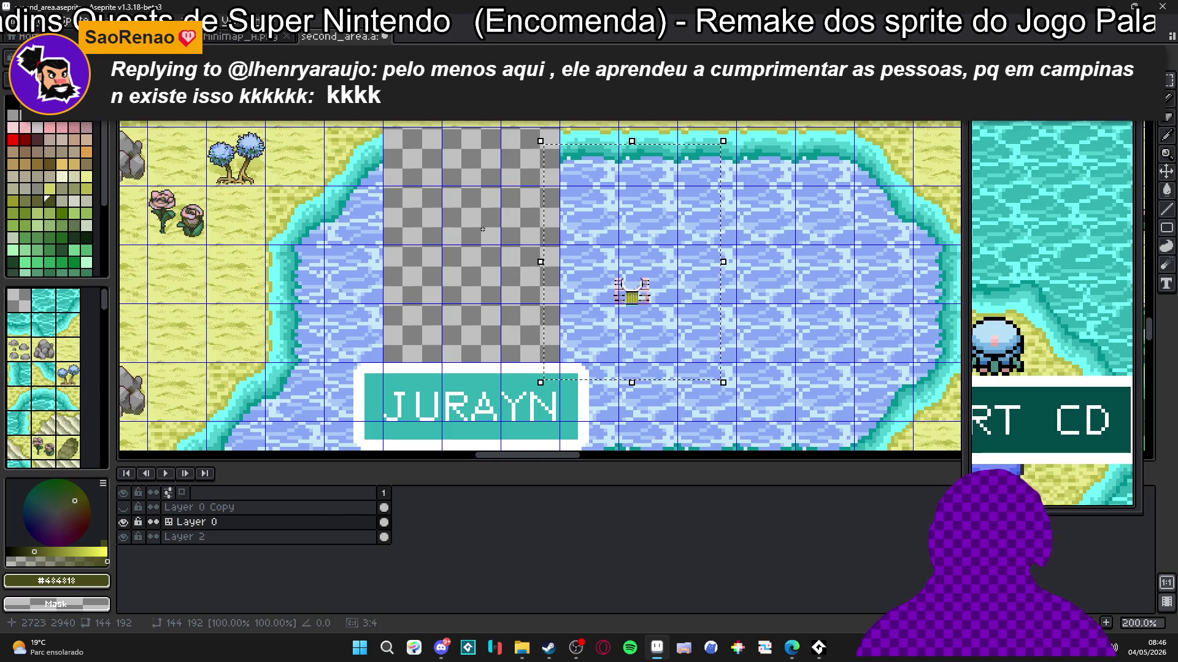
Step: Return to the items sheet, undo an accidental cel move, and make Layer 5 active
key("ctrl+shift+Tab")
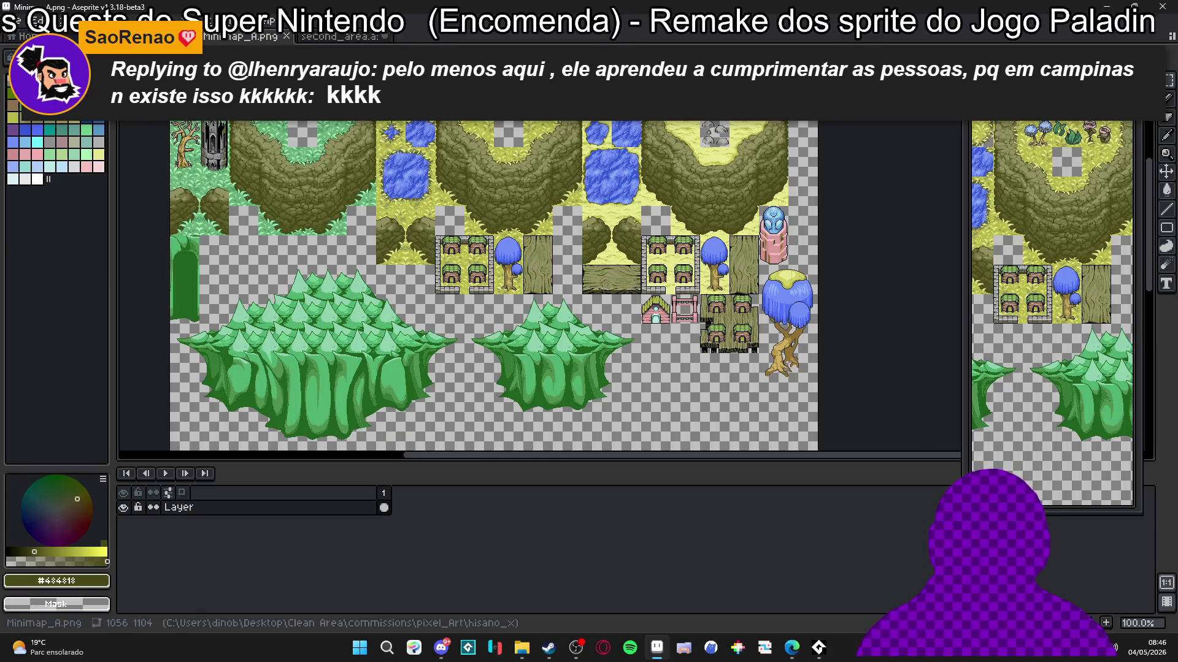
key("ctrl+shift+Tab")
left_click_drag(534, 336, 552, 362)
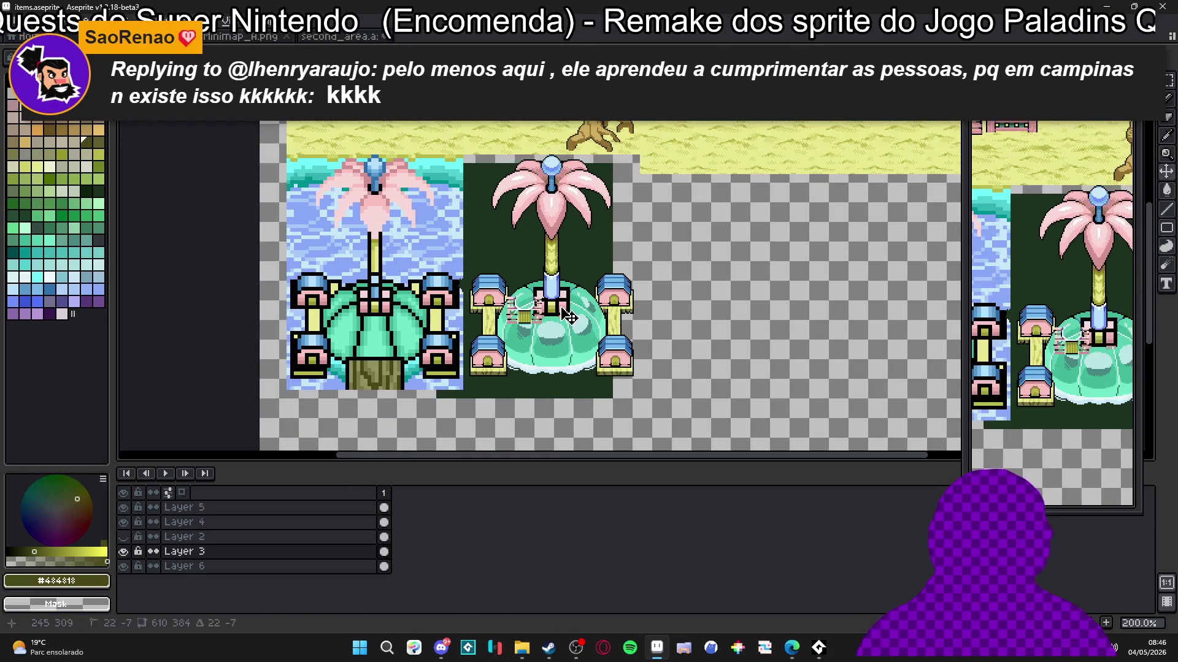
key("ctrl+z")
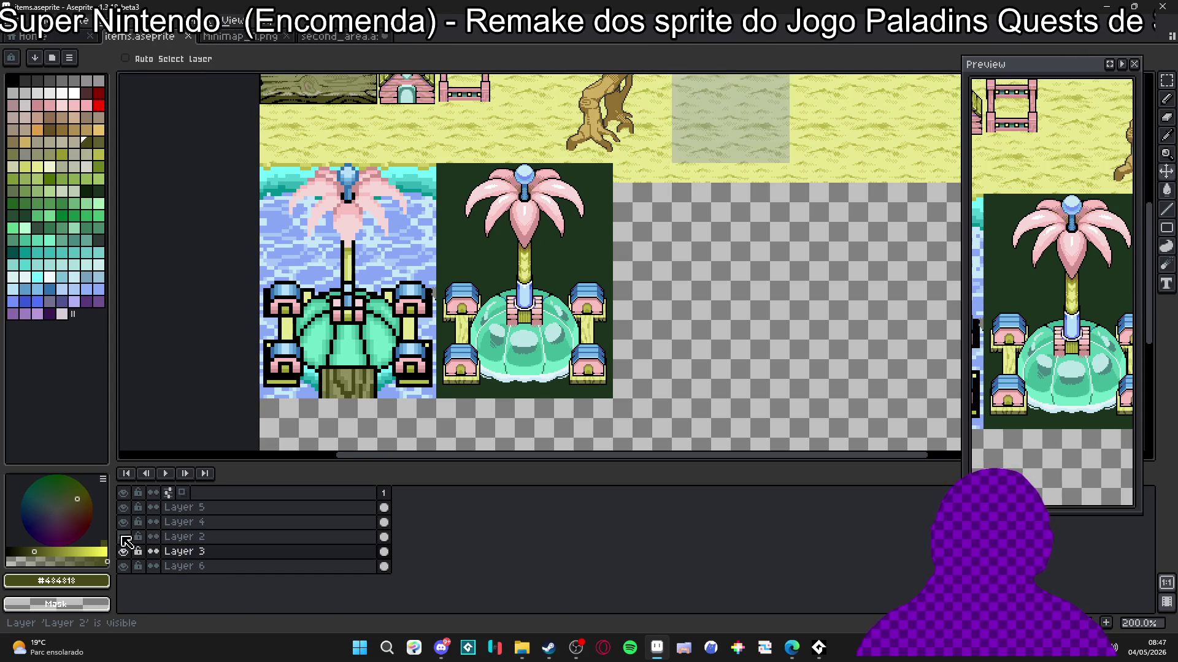
key("ctrl")
left_click(550, 322, "ctrl")
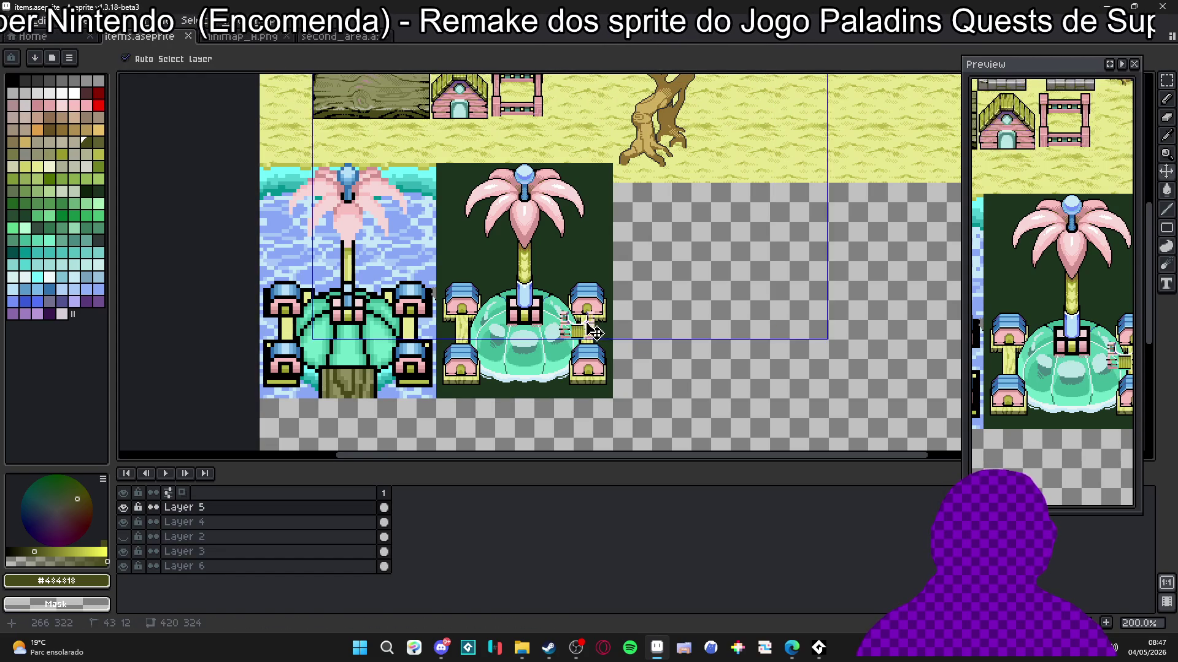
Step: Undo the accidental moves of the temple-and-fountain block and recheck Layer 3's visibility
key("m")
left_click(544, 288, "ctrl")
key("ctrl+z")
key("ctrl+z")
key("ctrl+z")
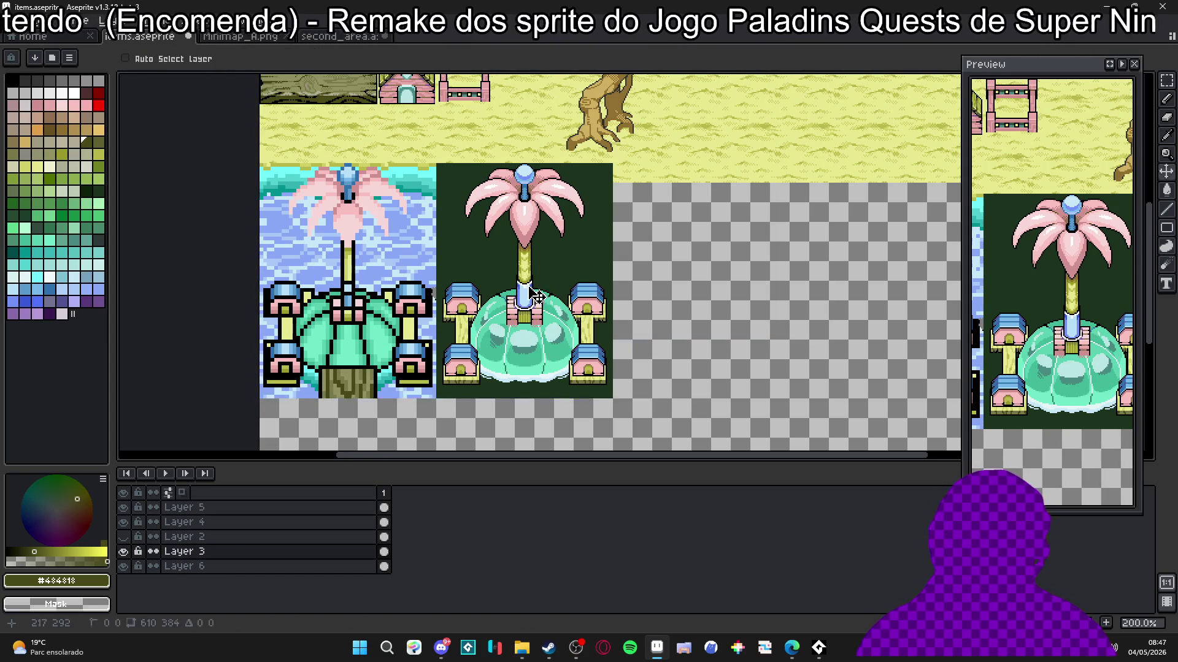
mouse_move(528, 219)
left_mouse_down()
mouse_move(593, 263)
mouse_move(570, 263)
mouse_move(595, 243)
left_mouse_up()
key("ctrl+z")
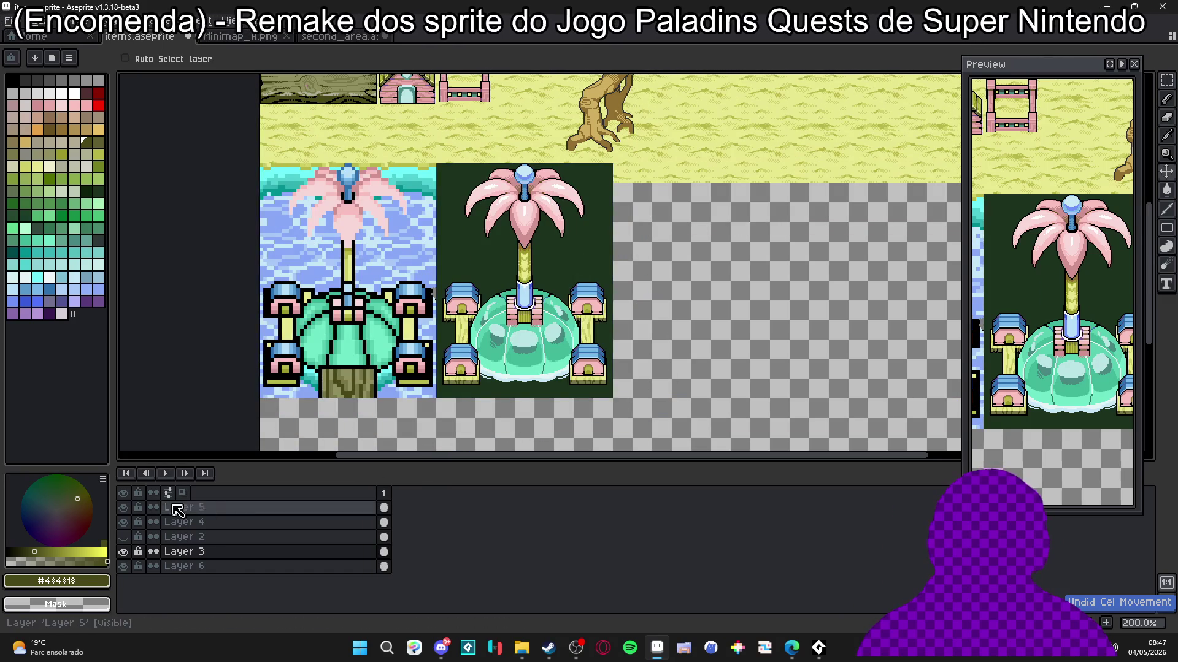
left_click(123, 551)
left_click(123, 552)
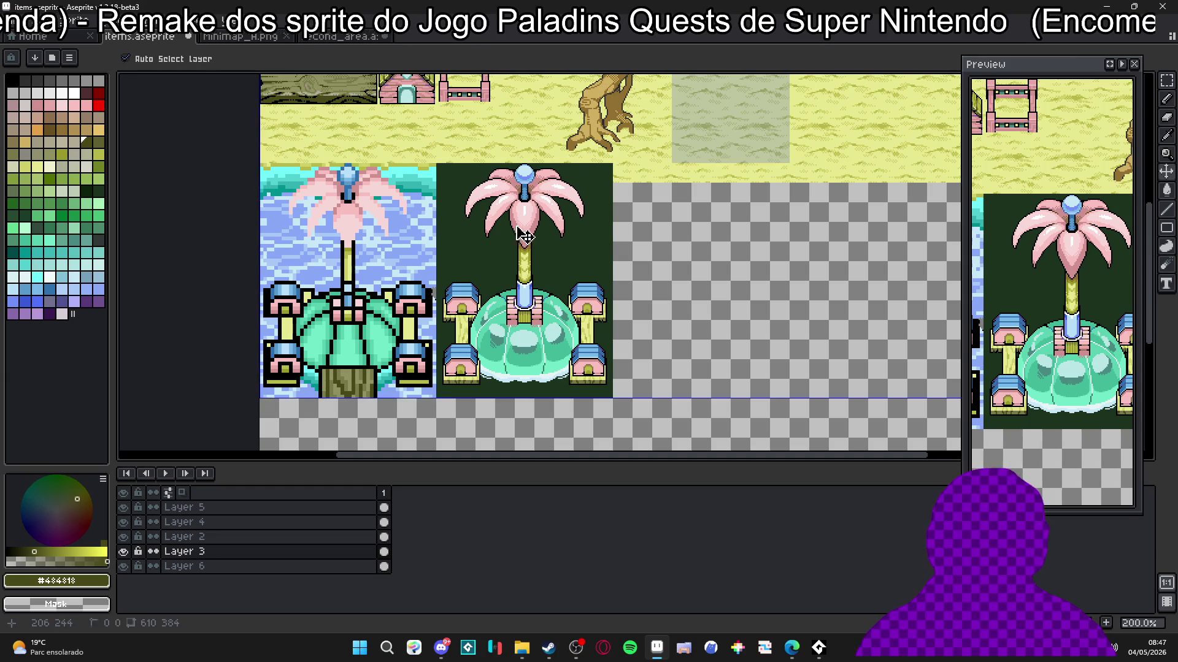
key("m")
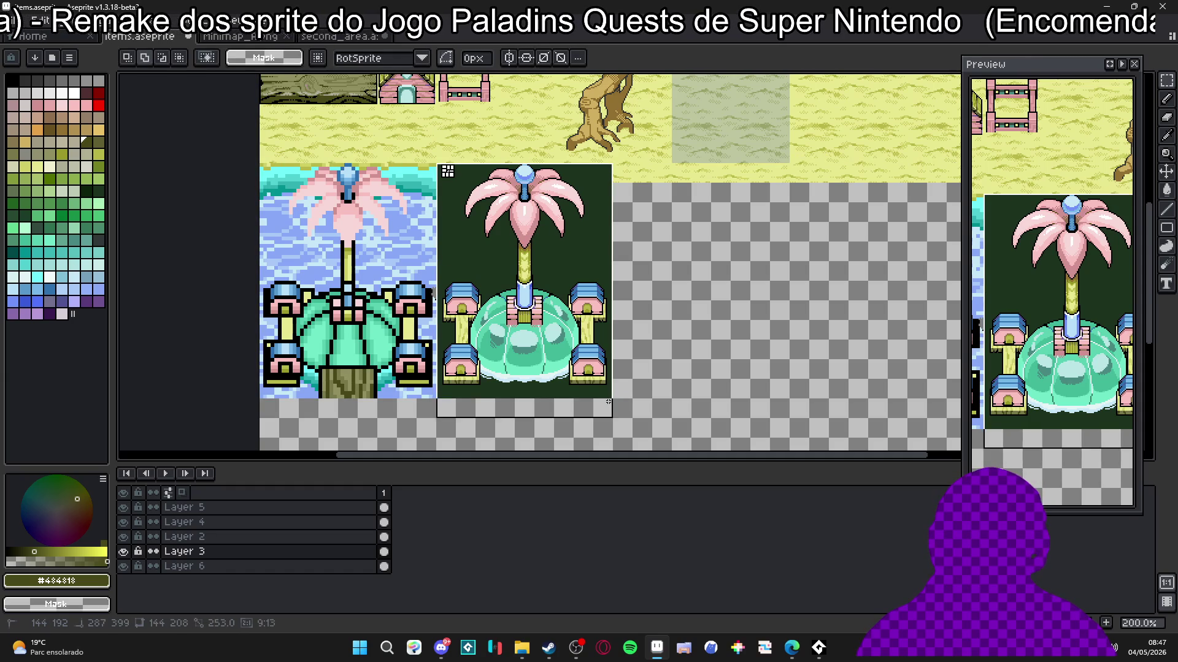
Step: Paste the dome fountain into the second_area map just above the JURAYN sign
left_click(328, 47)
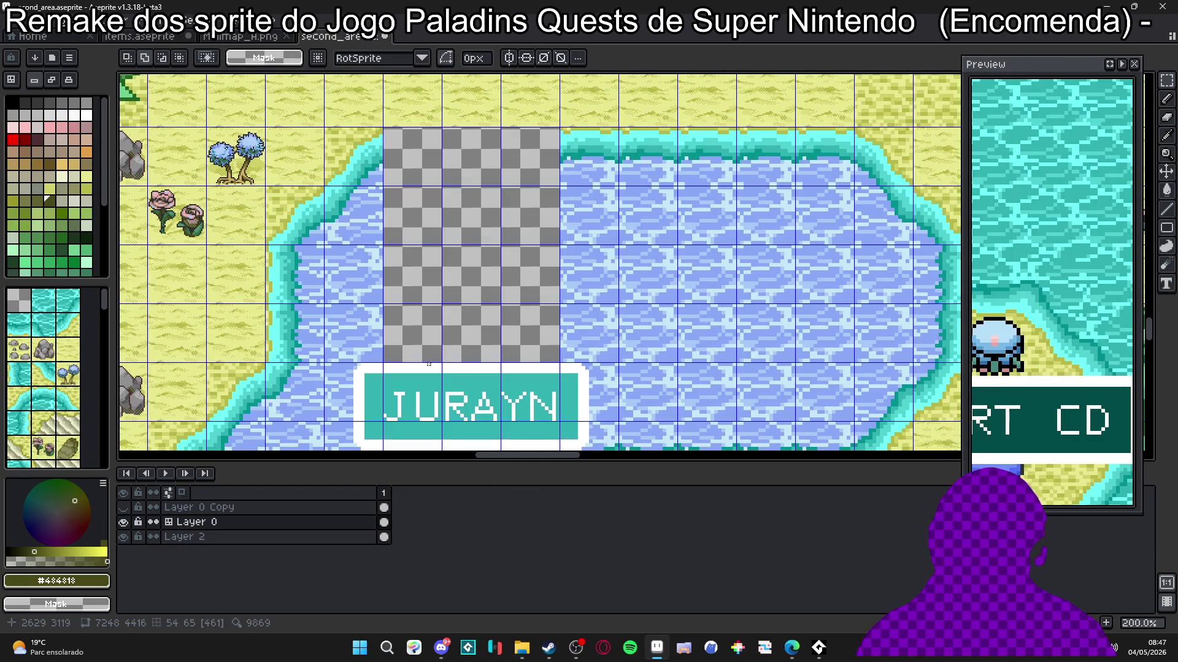
key("ctrl+v")
mouse_move(636, 344)
left_mouse_down()
mouse_move(467, 336)
mouse_move(483, 375)
left_mouse_up()
scroll(470, 331, "up", 2)
scroll(468, 313, "down", 1)
scroll(512, 156, "up", 4)
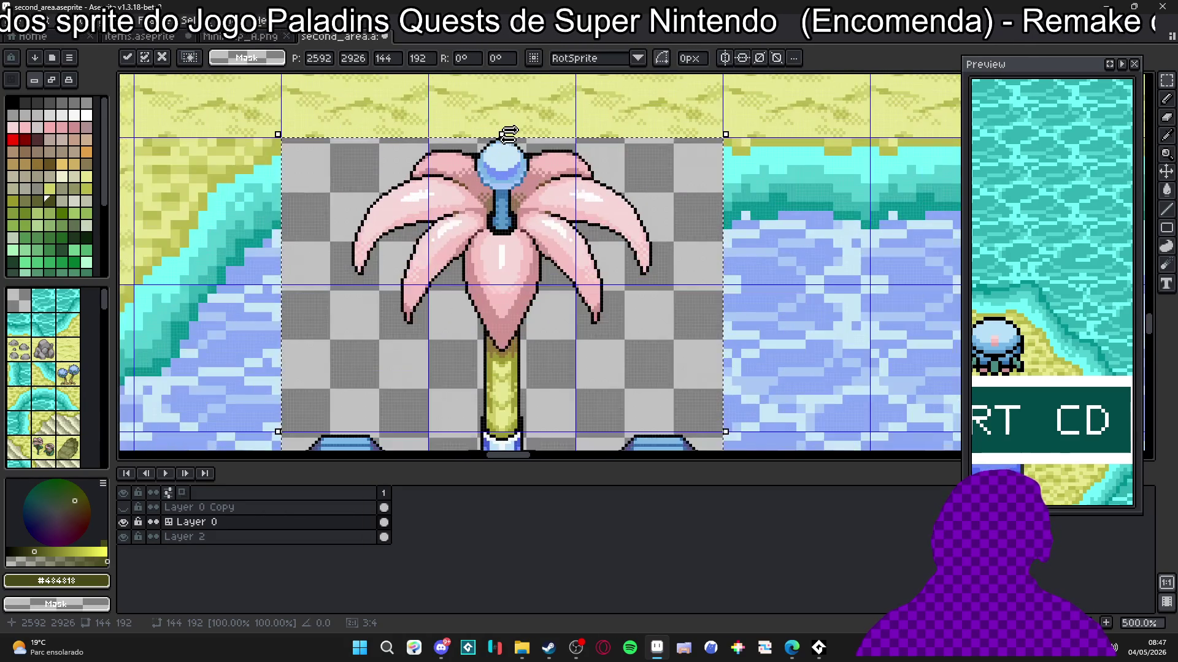
scroll(515, 159, "down", 5)
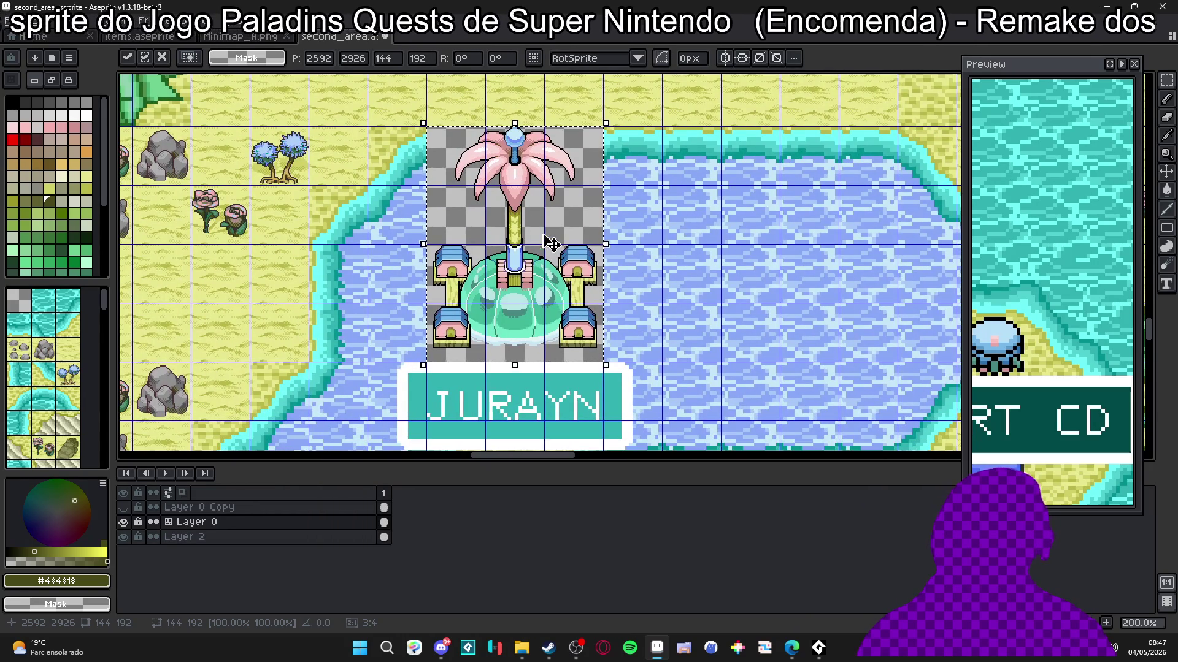
Step: Check the Minimap_A and items tabs, then cancel an extra pasted fountain copy
left_click(242, 37)
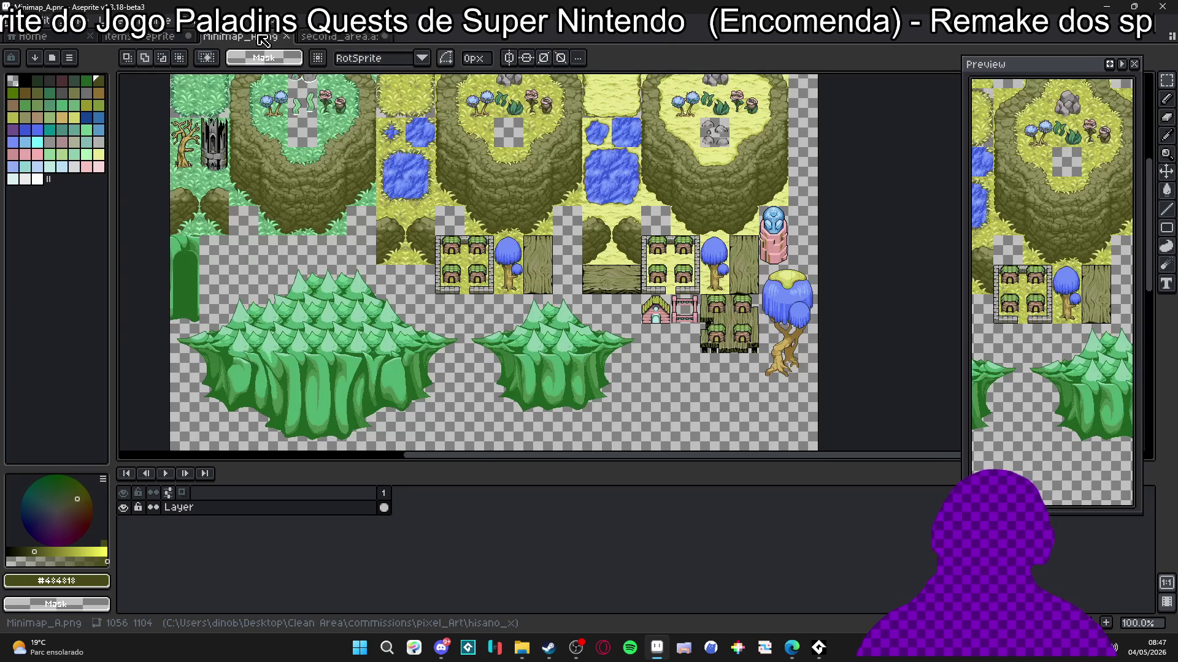
left_click(336, 38)
key("ctrl+shift+Tab")
key("ctrl+shift+Tab")
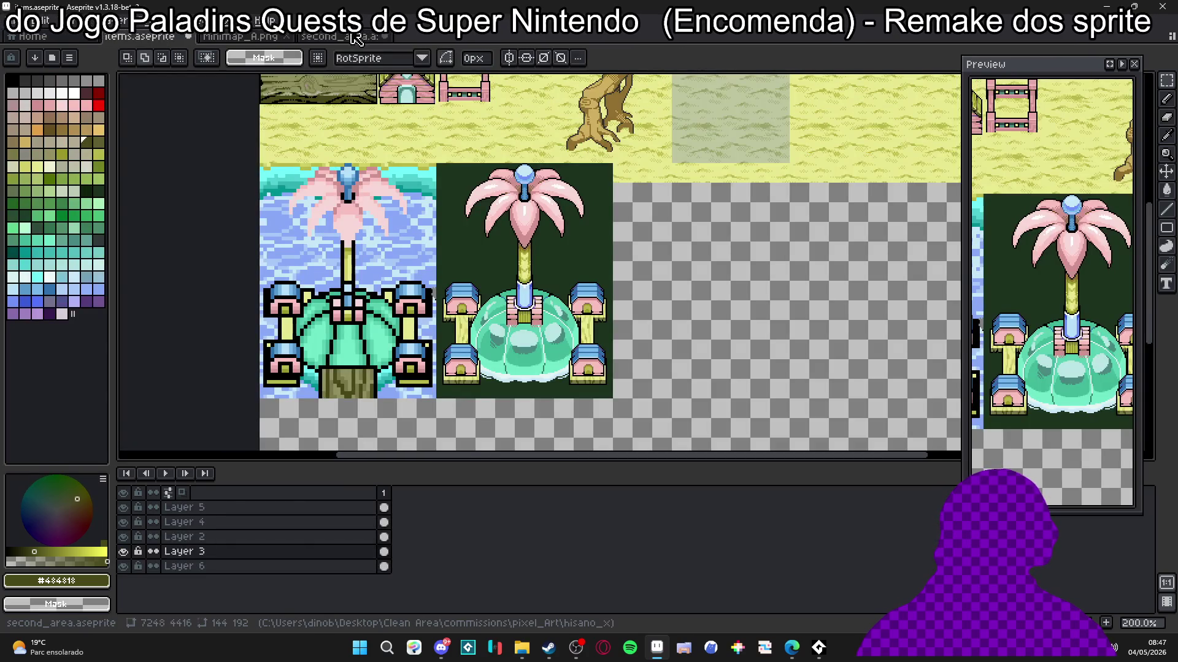
left_click(355, 38)
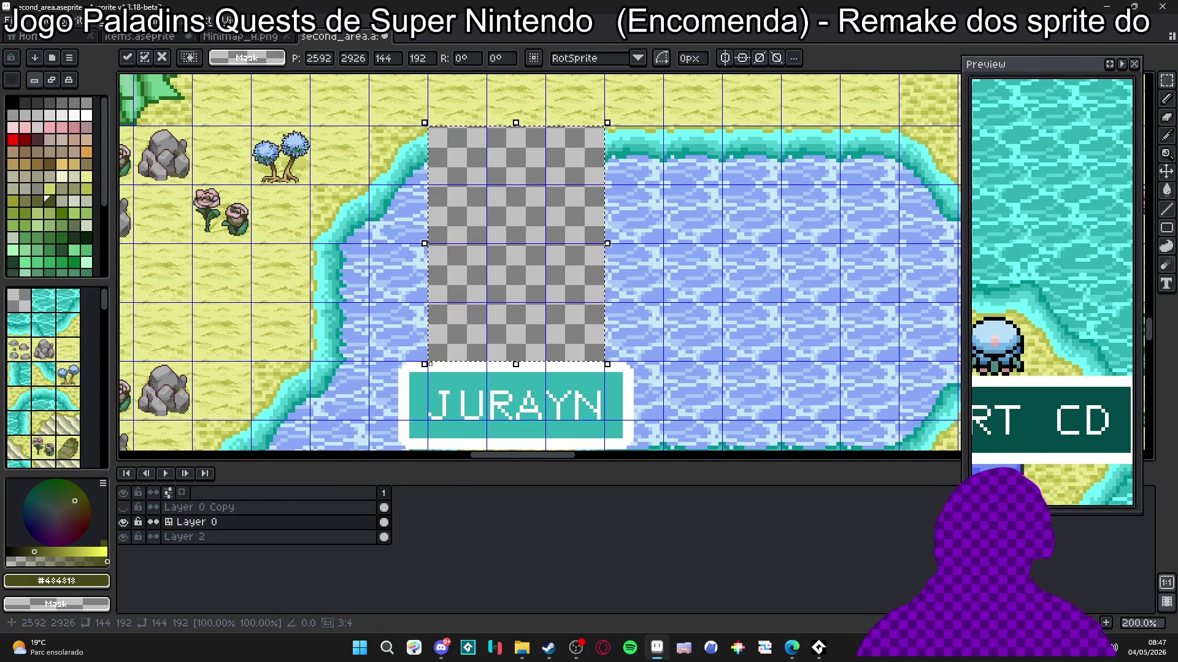
key("ctrl+v")
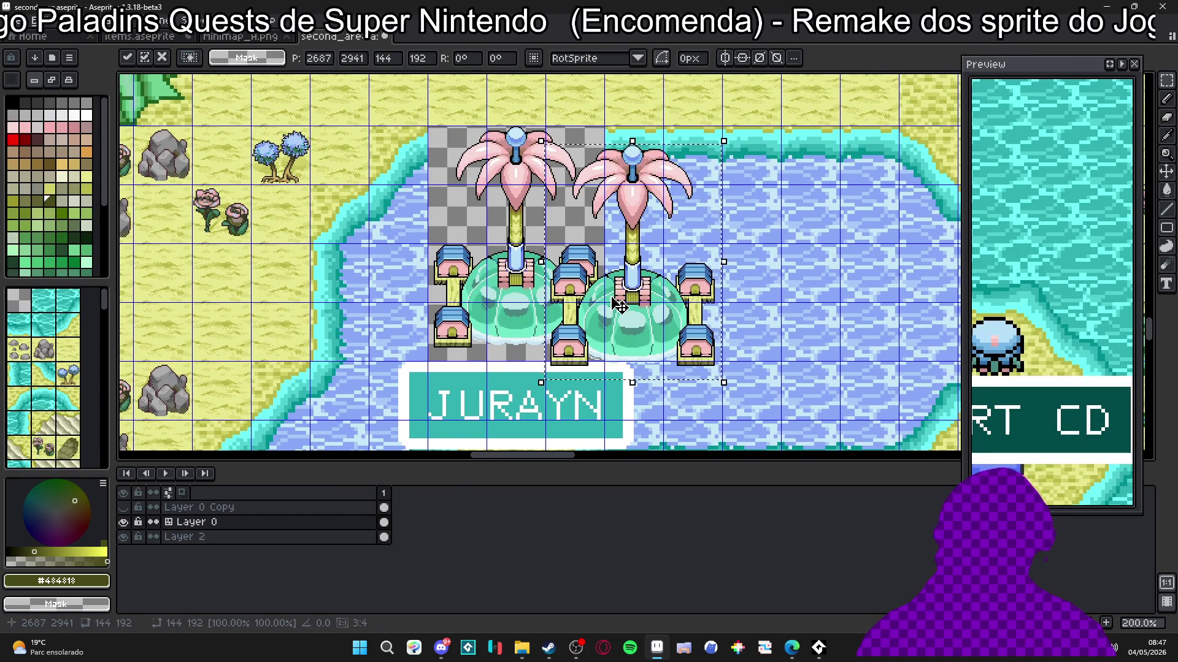
key("Escape")
scroll(607, 315, "down", 3)
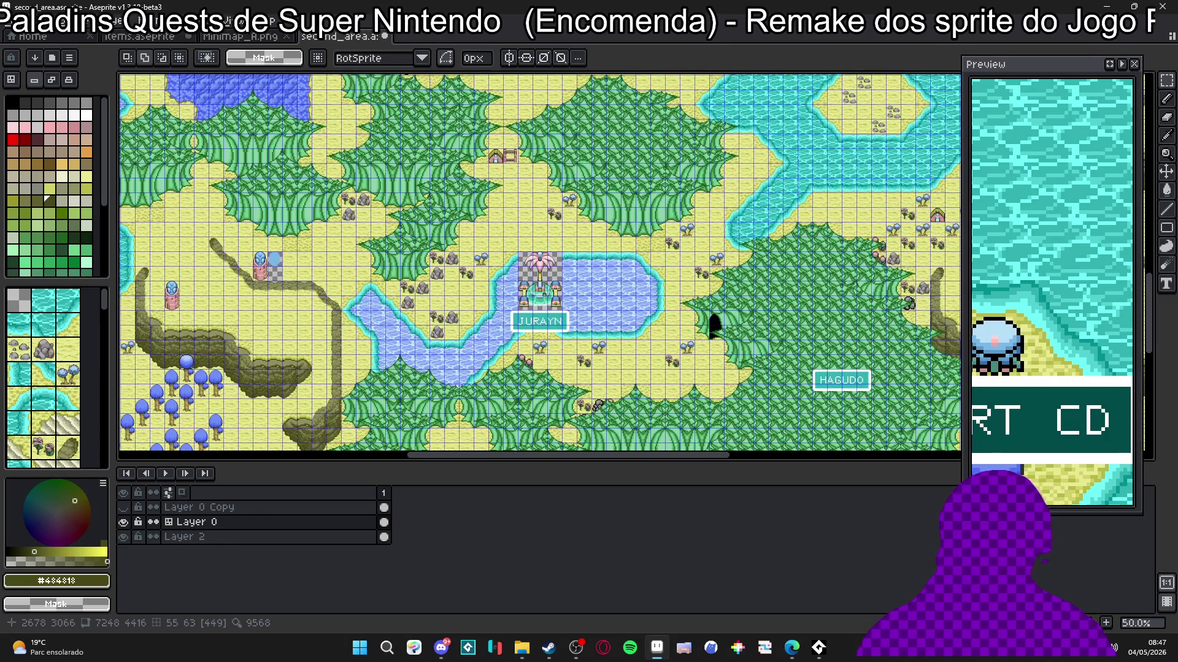
scroll(543, 295, "up", 3)
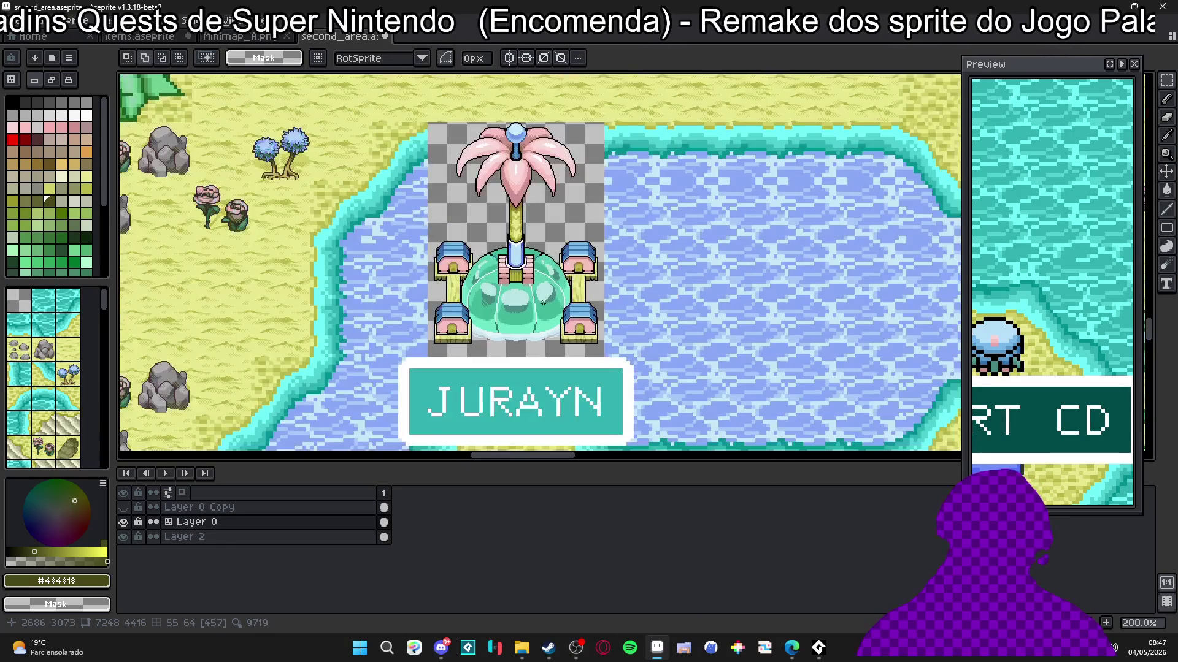
Step: Save the map, compare by toggling Layer 0 Copy, leave it hidden, and save again
key("ctrl+s")
left_click(125, 508)
left_click(125, 508)
left_click(124, 508)
left_click(124, 508)
left_click(124, 508)
left_click(125, 508)
left_click(125, 508)
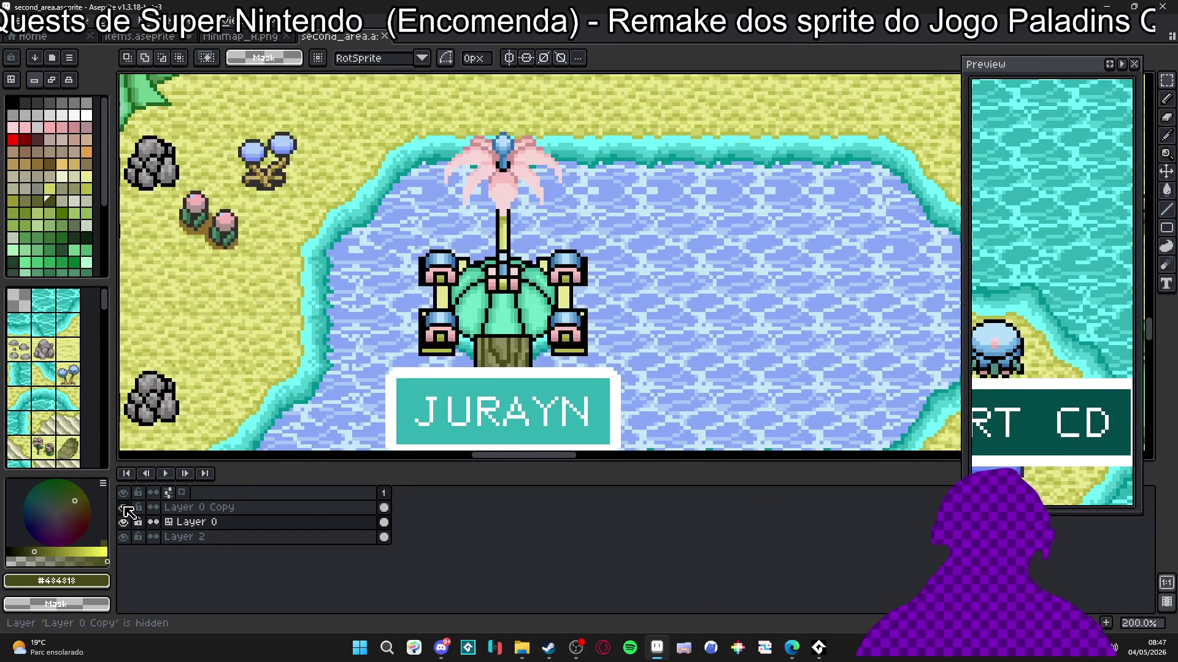
left_click(124, 507)
left_click(124, 508)
left_click(124, 508)
left_click(125, 508)
left_click(125, 508)
left_click(125, 508)
left_click(125, 508)
left_click(124, 508)
left_click(125, 508)
left_click(125, 508)
left_click(124, 508)
left_click(124, 508)
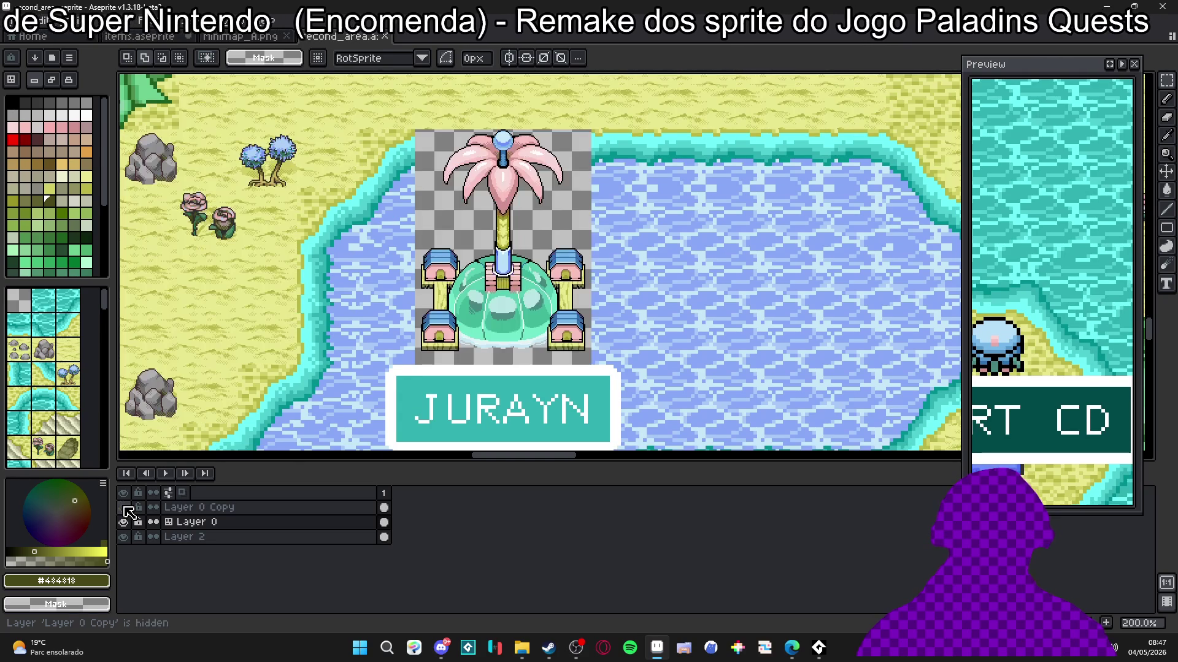
key("ctrl+s")
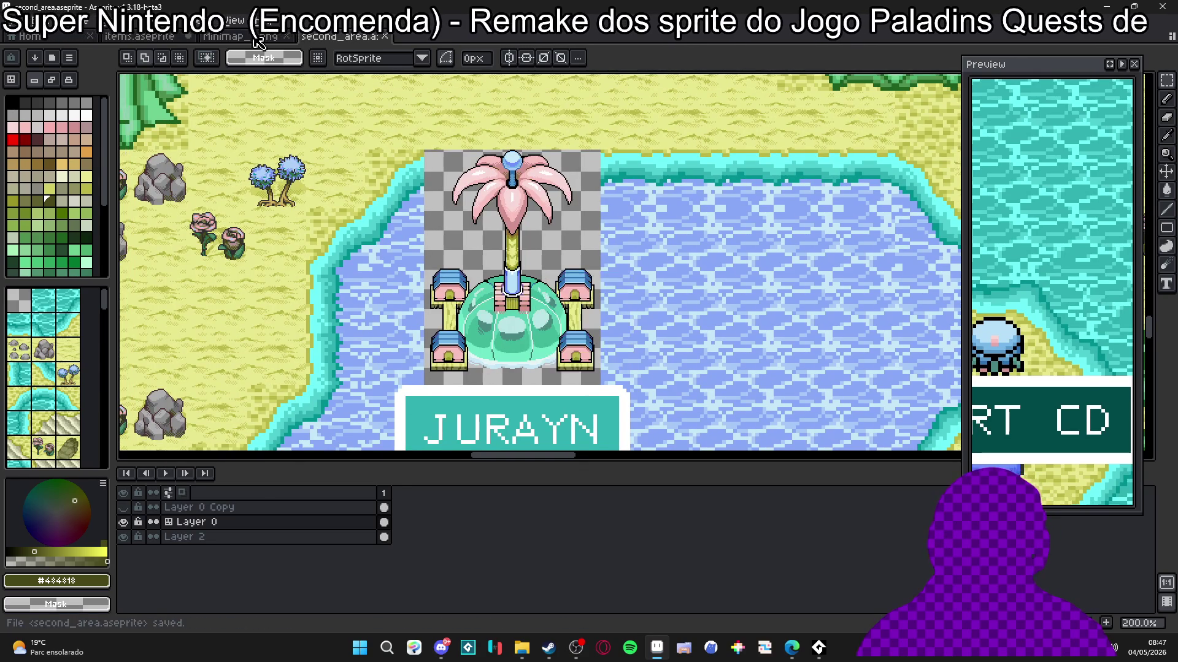
left_click(249, 37)
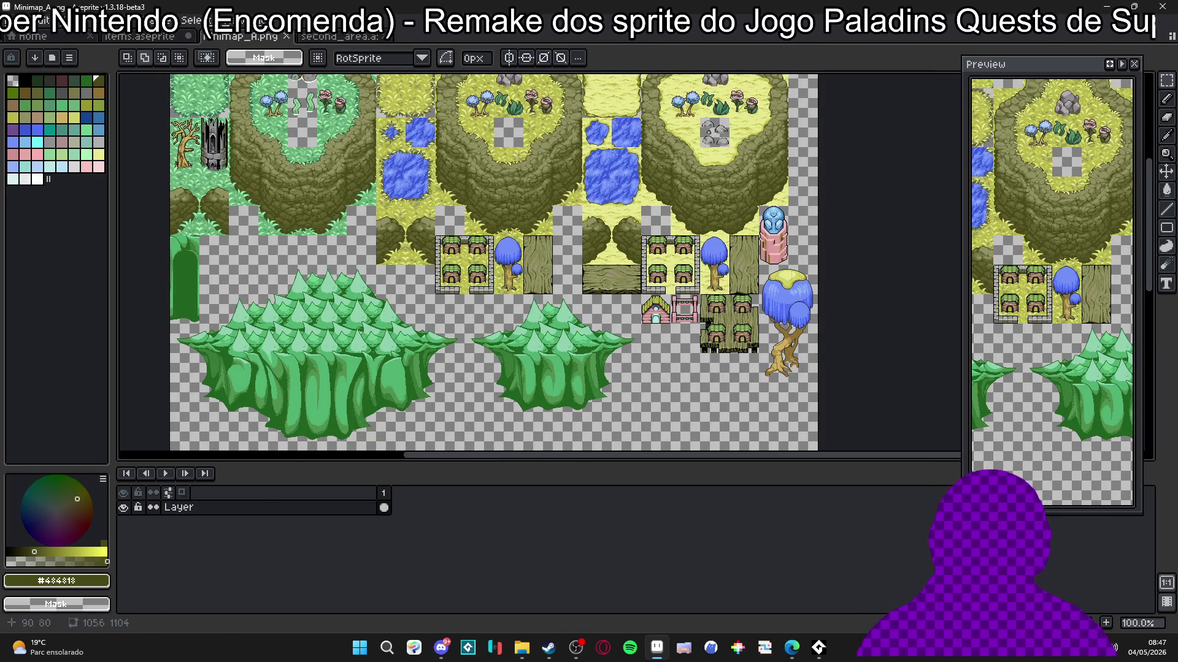
Step: Cycle through the items, Minimap_A and second_area documents, ending on the items sheet
left_click(175, 38)
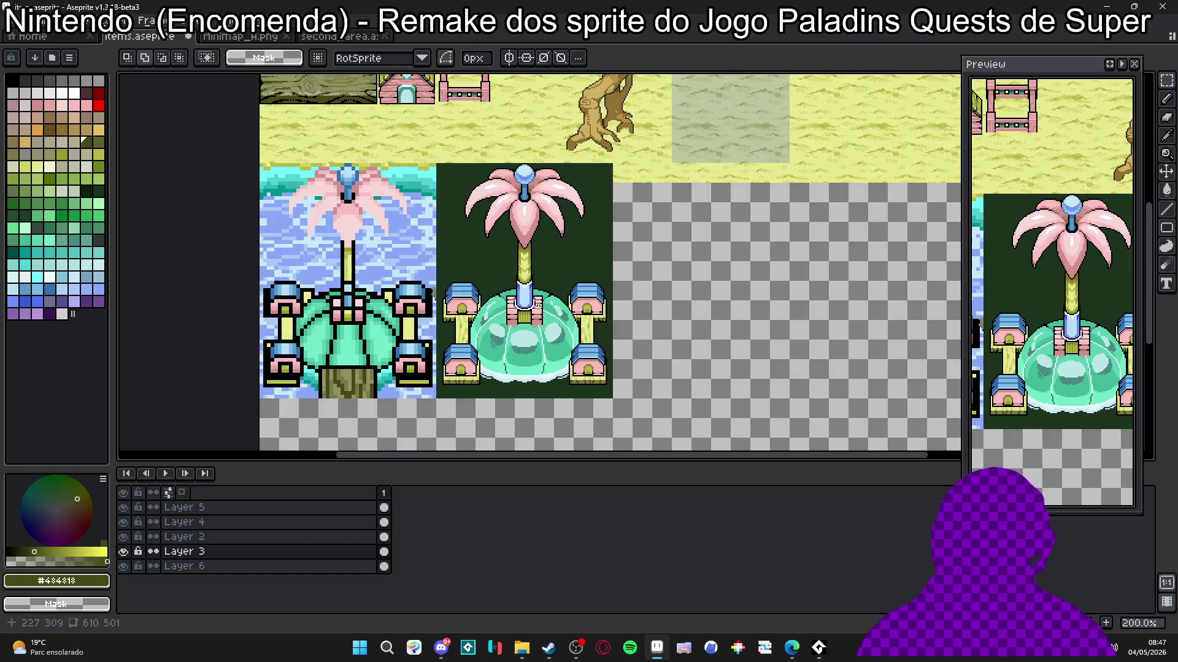
scroll(538, 304, "down", 1)
scroll(518, 310, "up", 1)
scroll(518, 310, "down", 1)
left_click(256, 38)
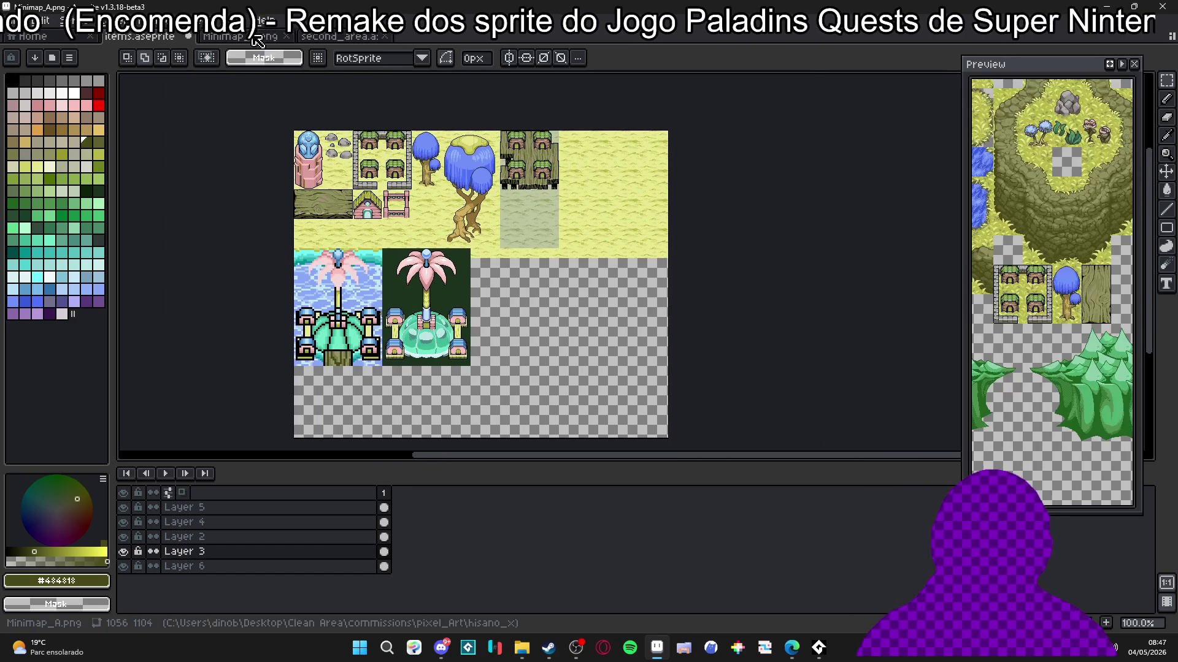
key("ctrl+Tab")
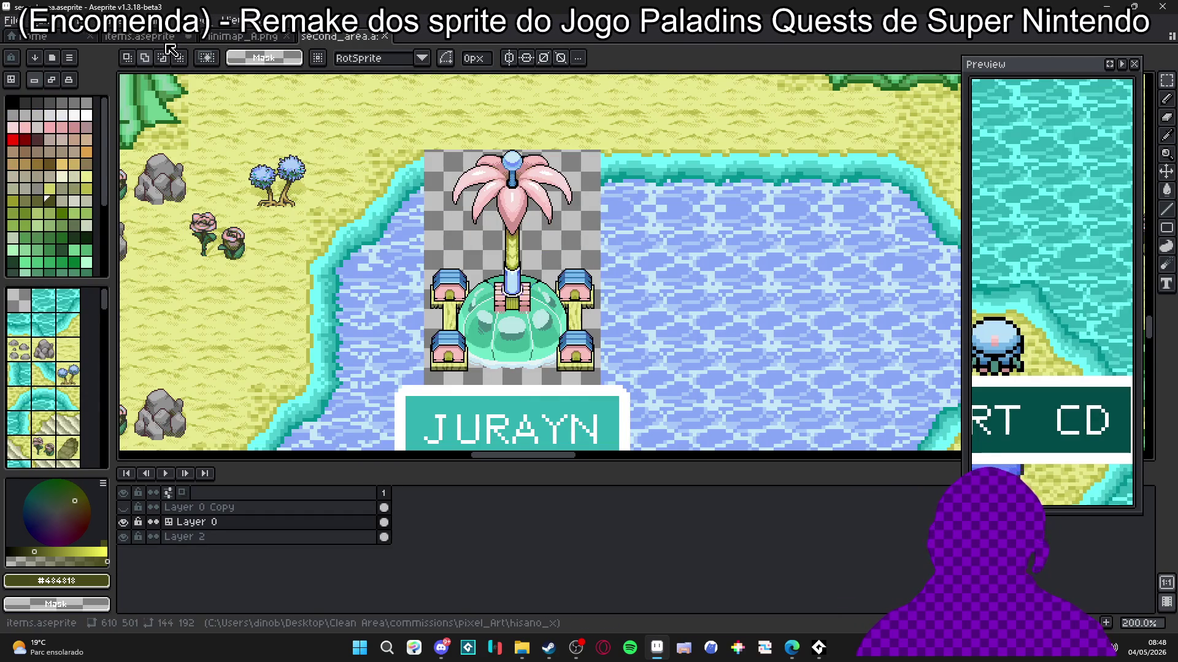
left_click(165, 37)
scroll(344, 285, "up", 1)
scroll(363, 306, "down", 1)
scroll(327, 249, "up", 1)
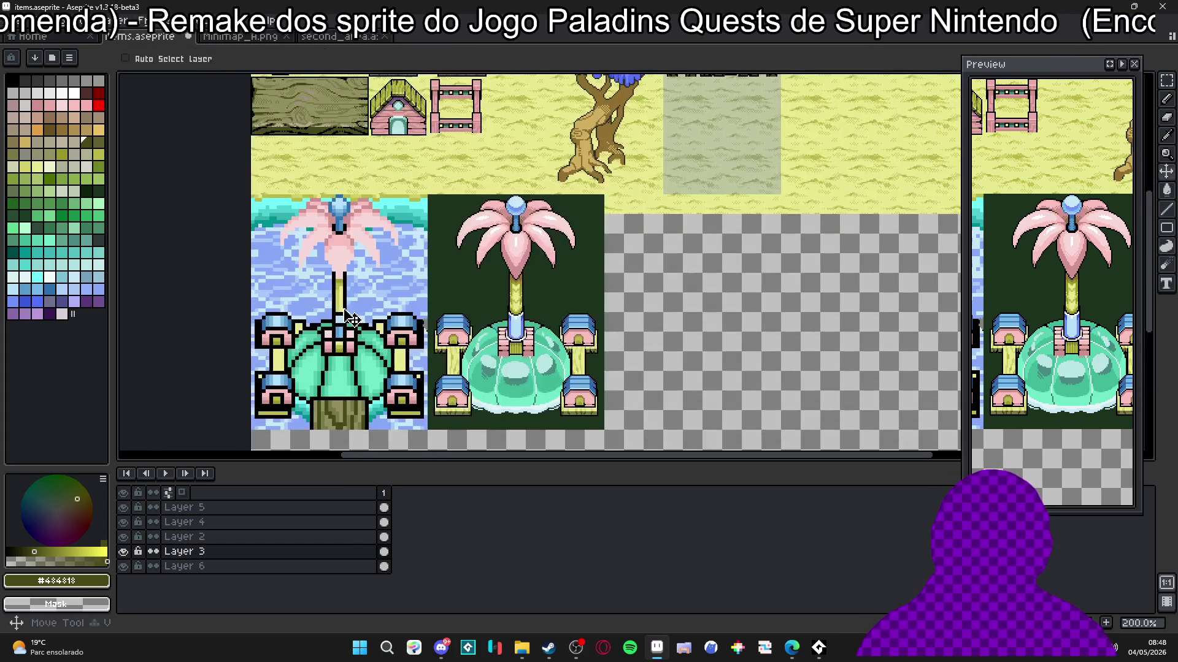
Step: Show the pixel grid, clear the old fountain tile, and recheck Layer 3's dark background
key("ctrl+apostrophe")
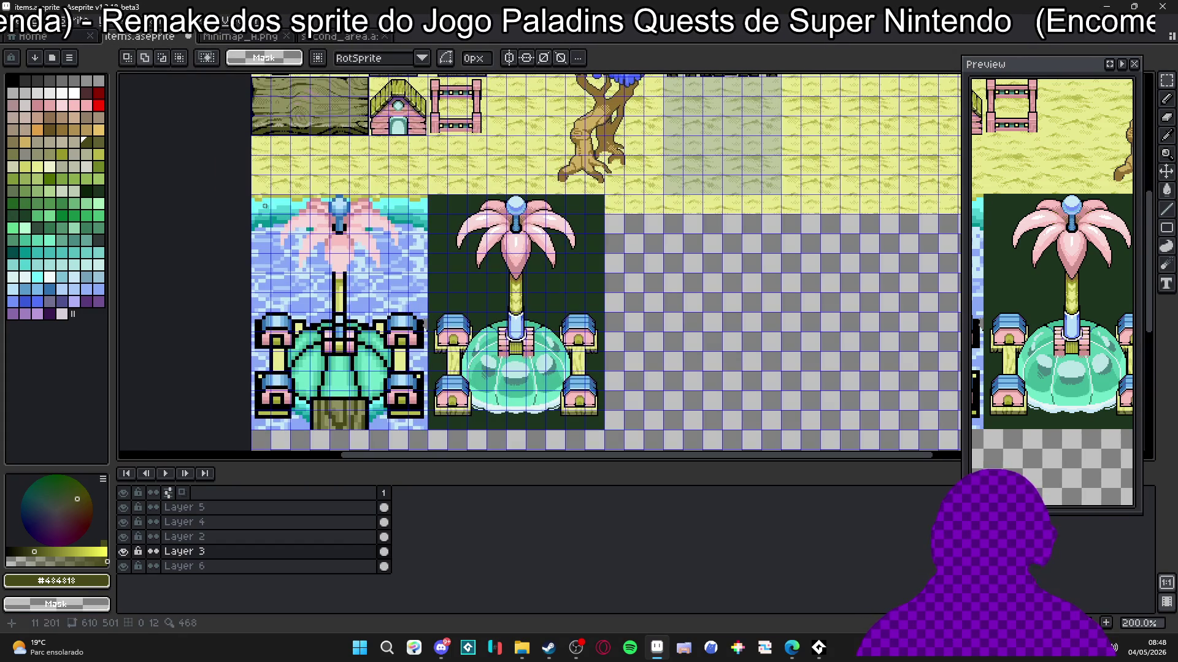
key("Delete")
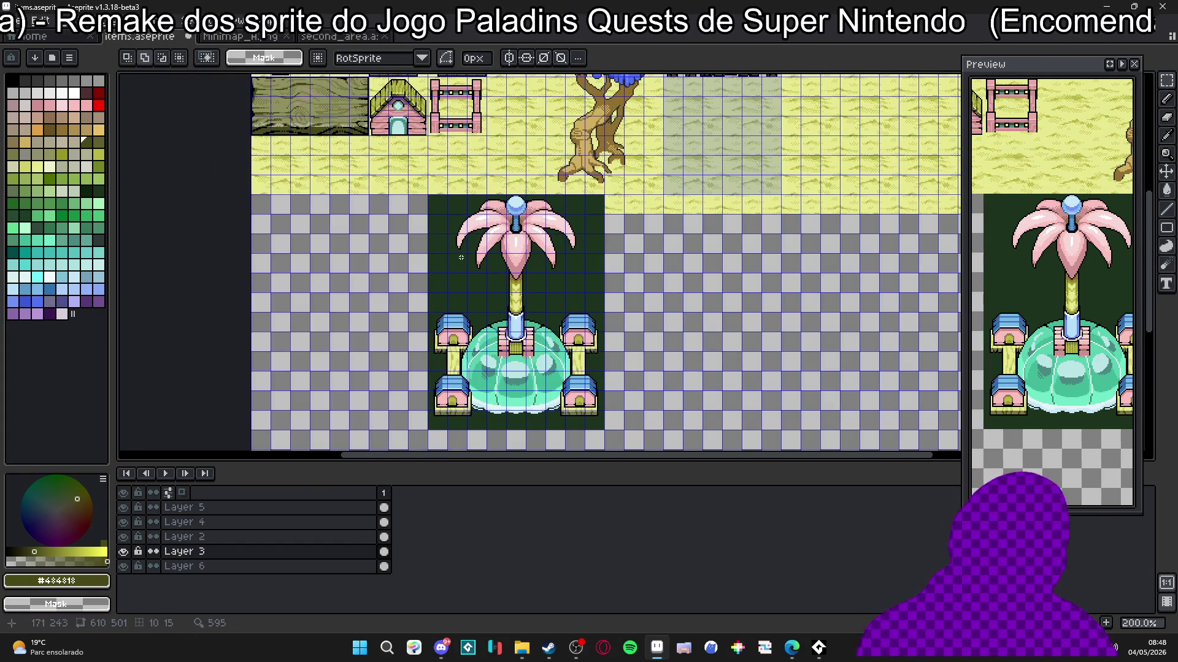
key("v")
left_click(123, 552)
left_click(123, 552)
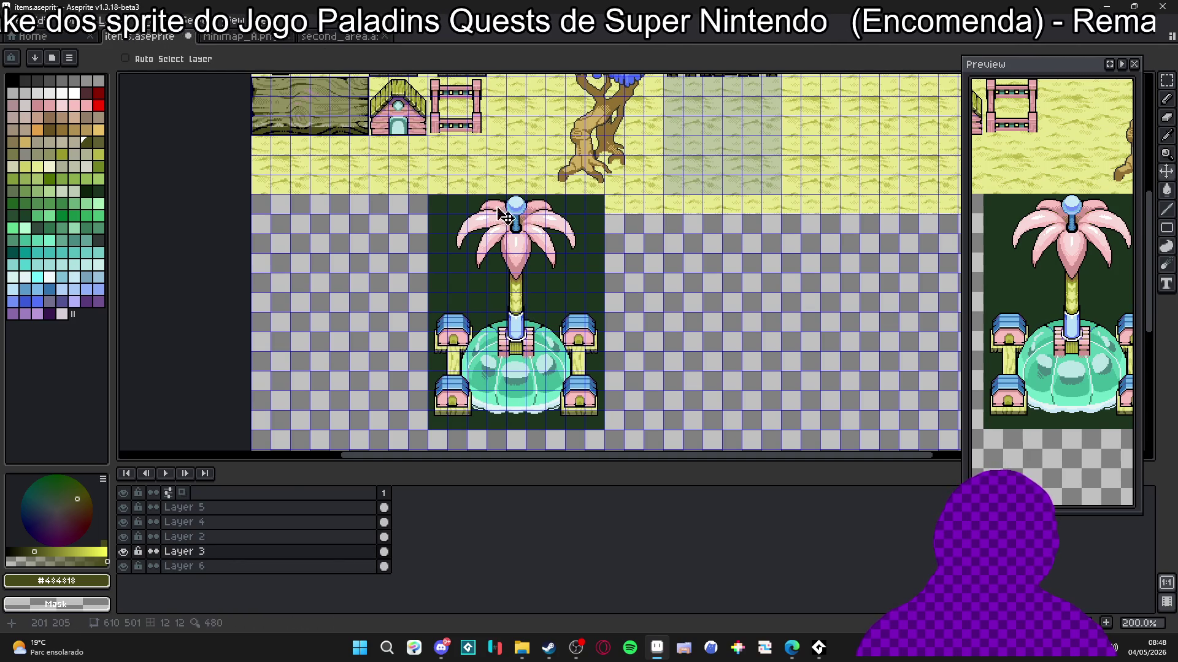
Step: Select the dome fountain tile and nudge it two steps left into the empty slot
key("m")
mouse_move(429, 195)
left_mouse_down()
mouse_move(623, 430)
mouse_move(604, 431)
left_mouse_up()
key("shift+Left")
key("shift+Left")
key("shift+Left")
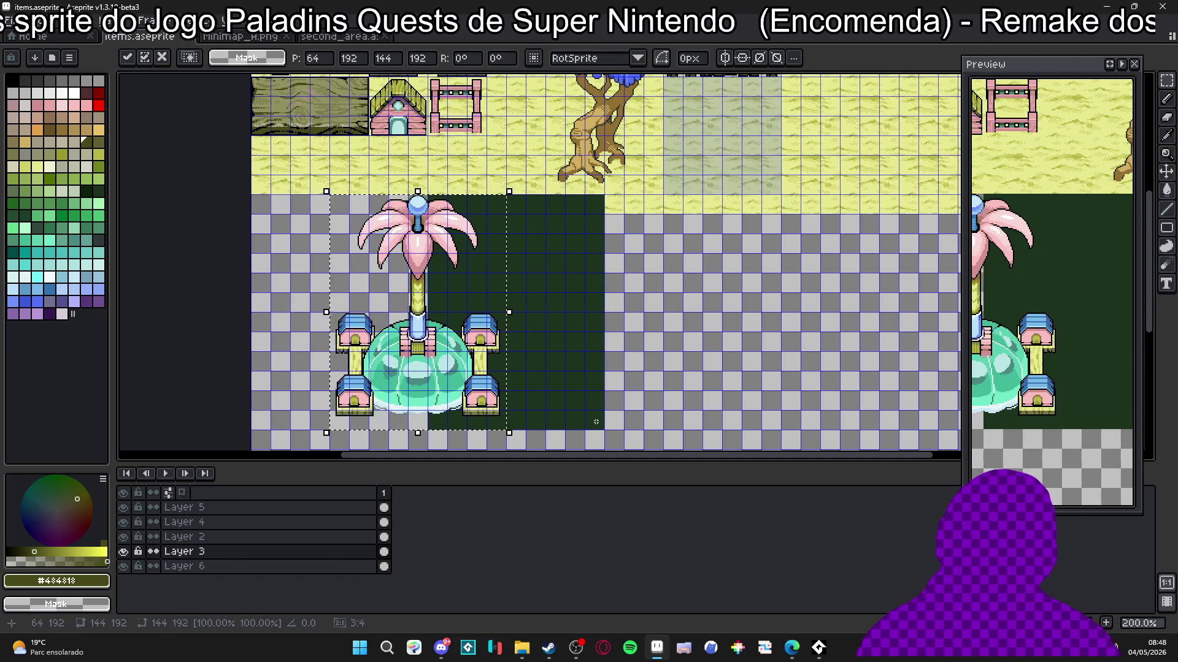
key("shift+Left")
key("Return")
Step: On Layer 6, select the dark background tile and shift it left behind the fountain
key("v")
left_click(559, 387, "ctrl")
key("m")
mouse_move(436, 200)
left_mouse_down()
mouse_move(616, 445)
mouse_move(591, 434)
left_mouse_up()
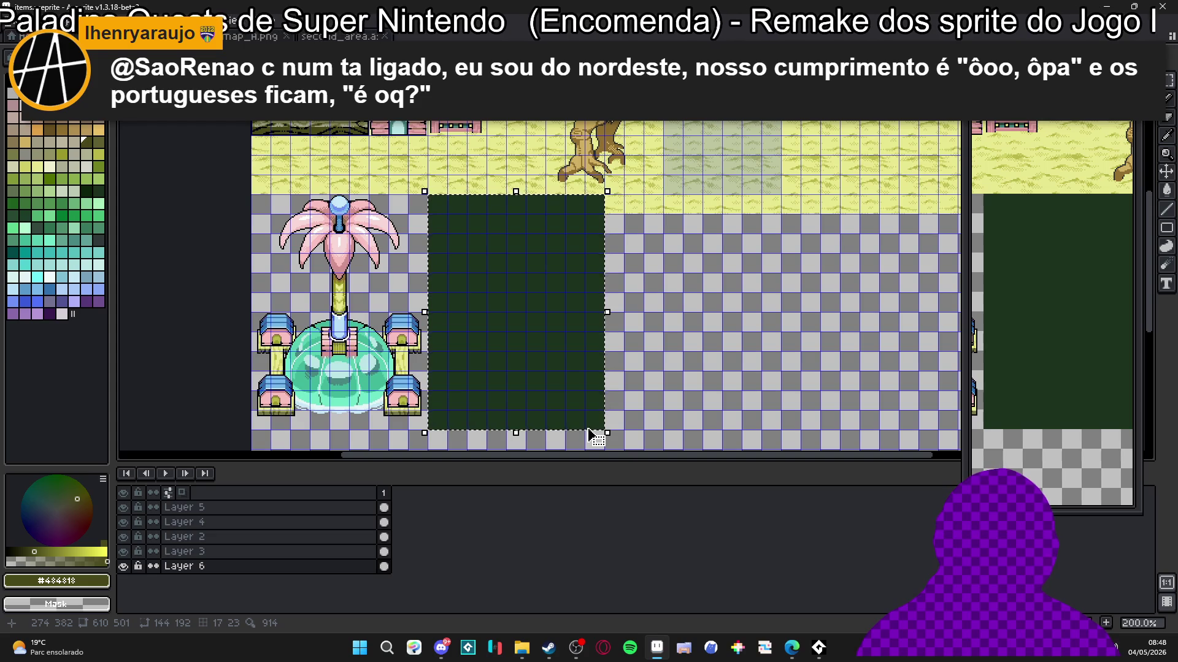
key("shift+Left")
key("shift+Left")
key("shift+Left")
key("shift+Left")
key("shift+Left")
key("shift+Left")
key("Return")
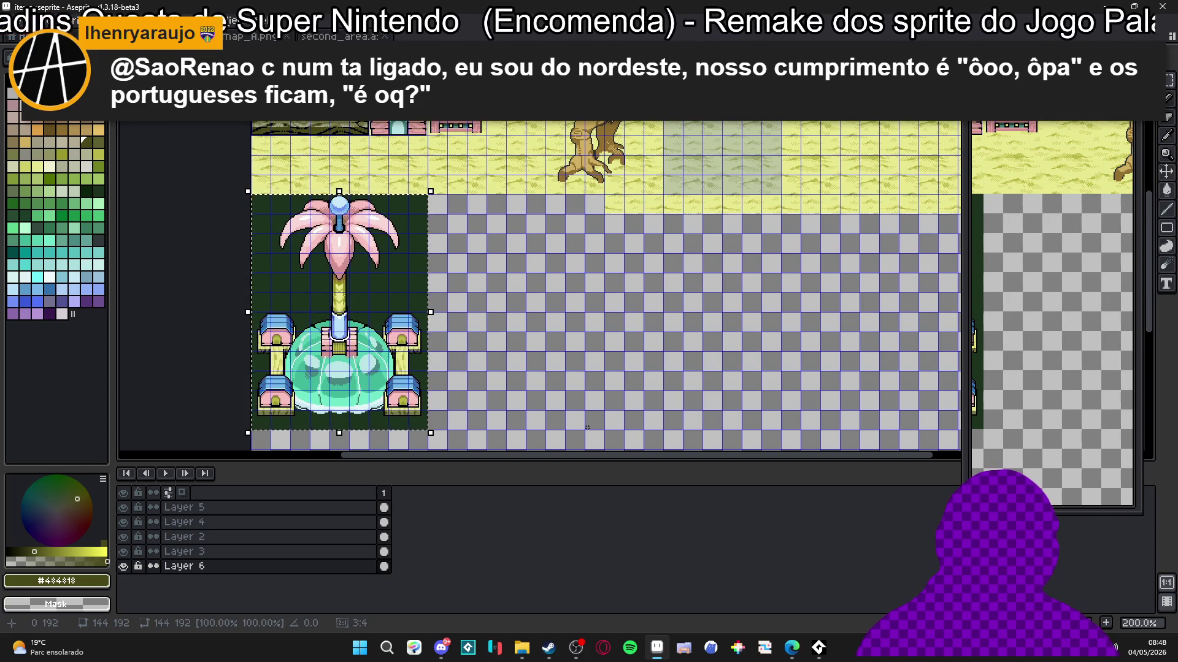
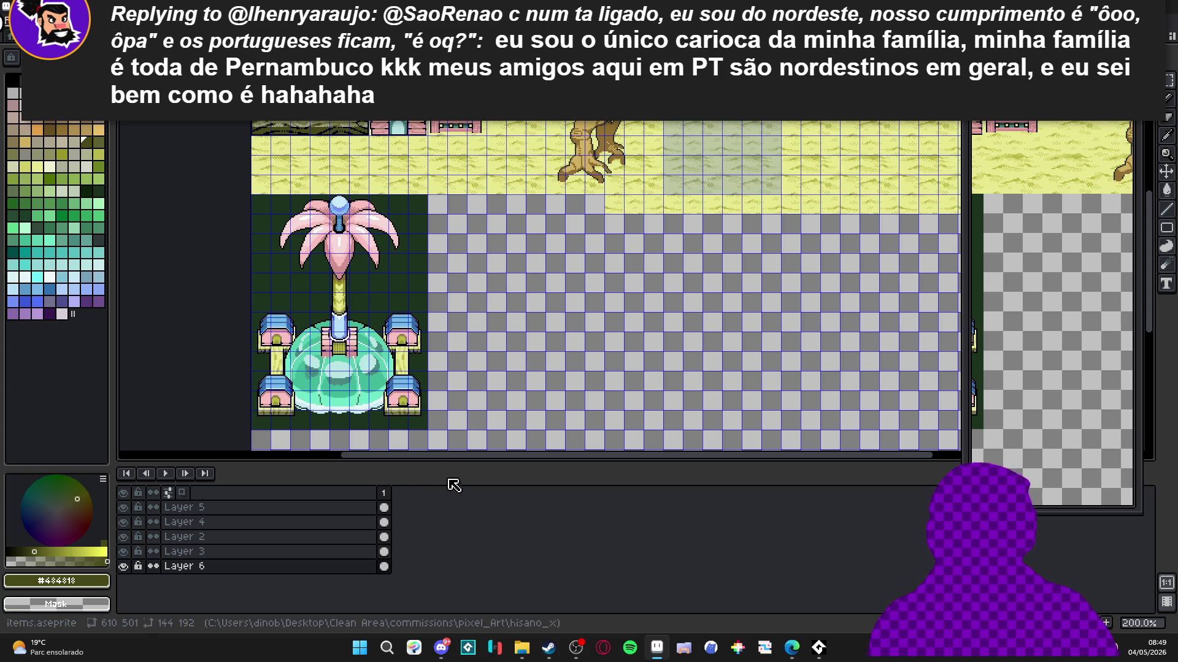
Step: Select the fountain's layer and toggle Layer 2 and Layer 3 visibility to check their contents
left_click(333, 260, "ctrl")
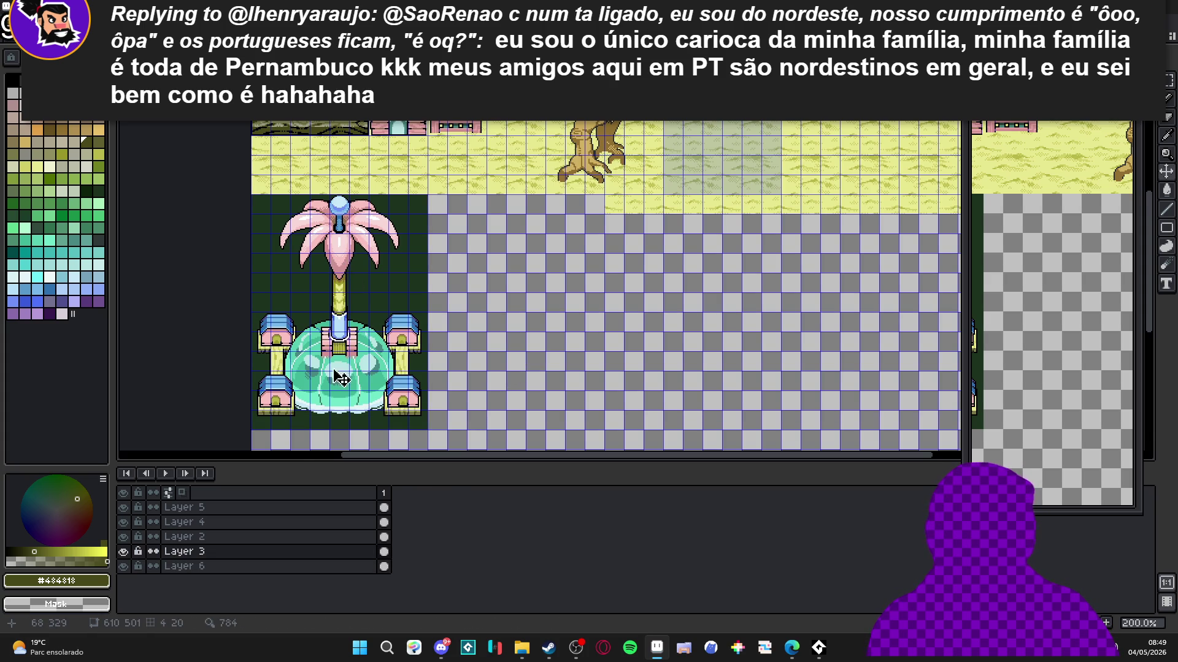
left_click(126, 537)
left_click(125, 537)
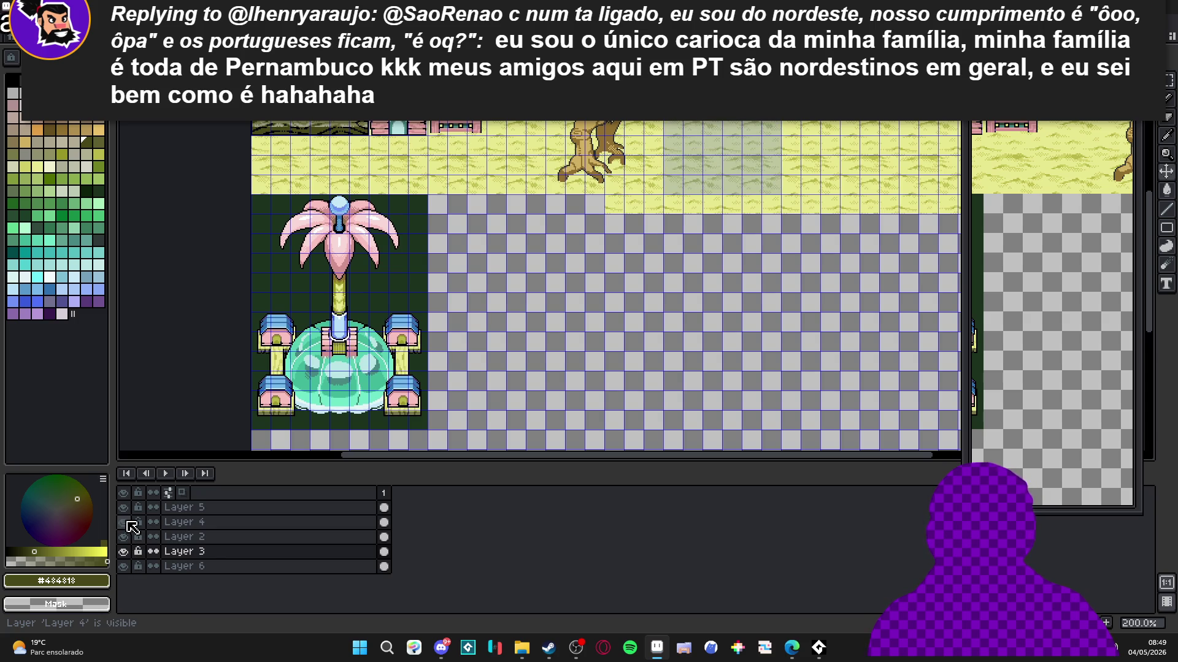
left_click(125, 552)
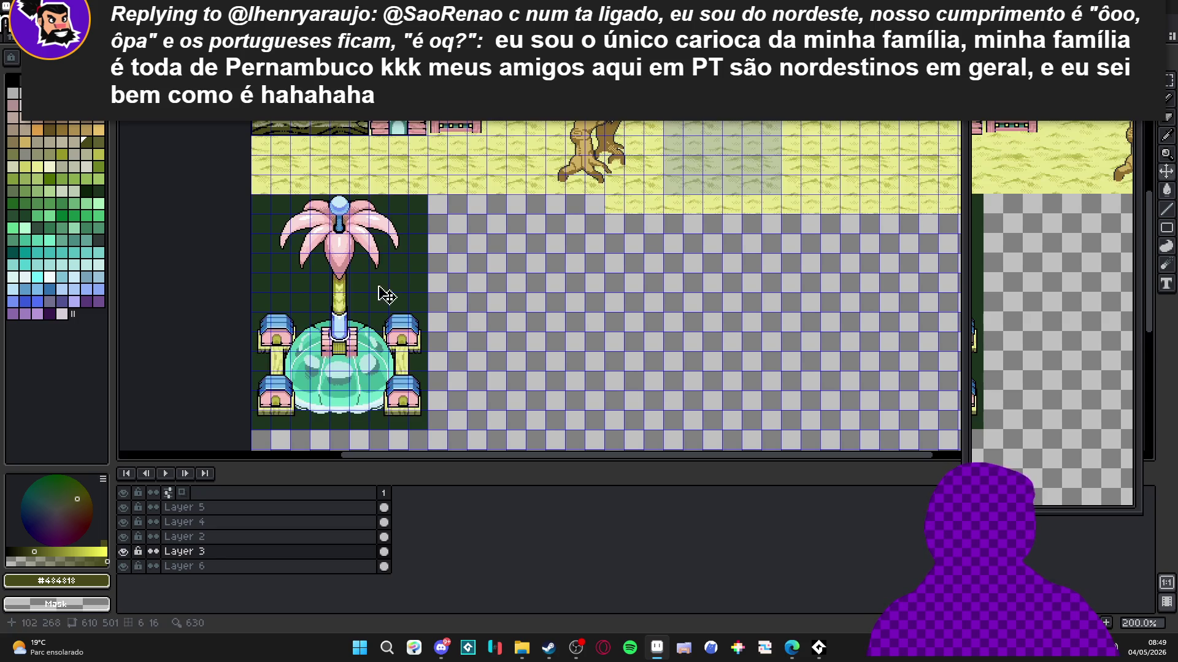
Step: Find the Lifeform Research Laboratory on the world map, then return to the items sheet
key("ctrl+Tab")
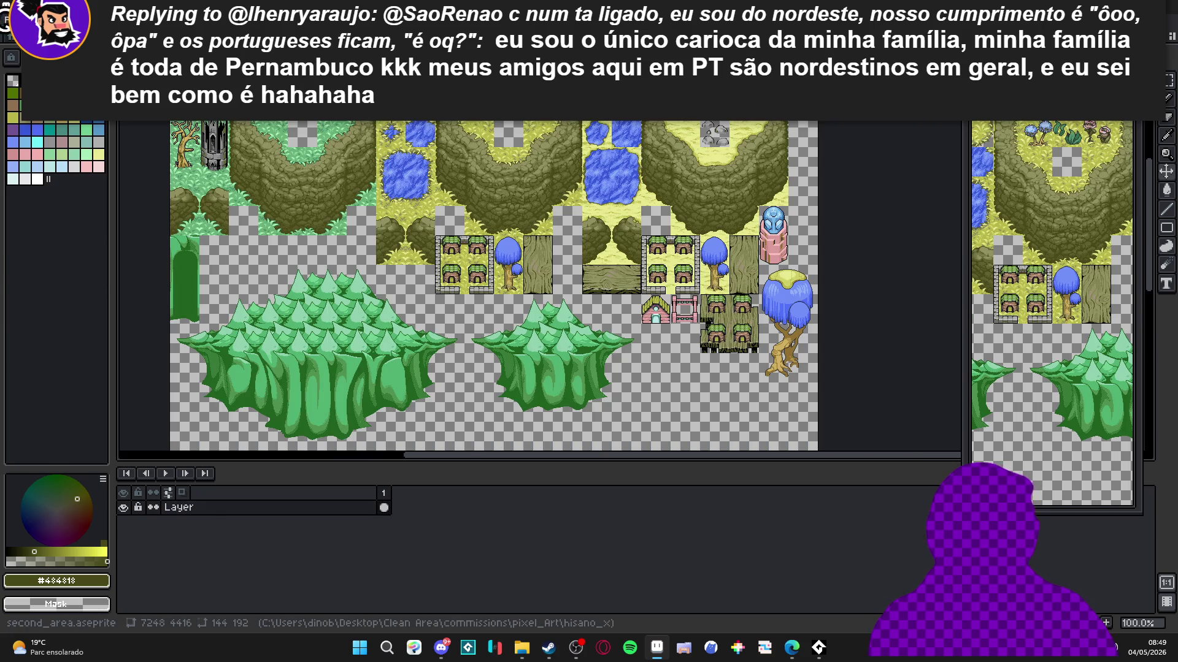
key("ctrl+Tab")
left_click_drag(504, 322, 625, 205)
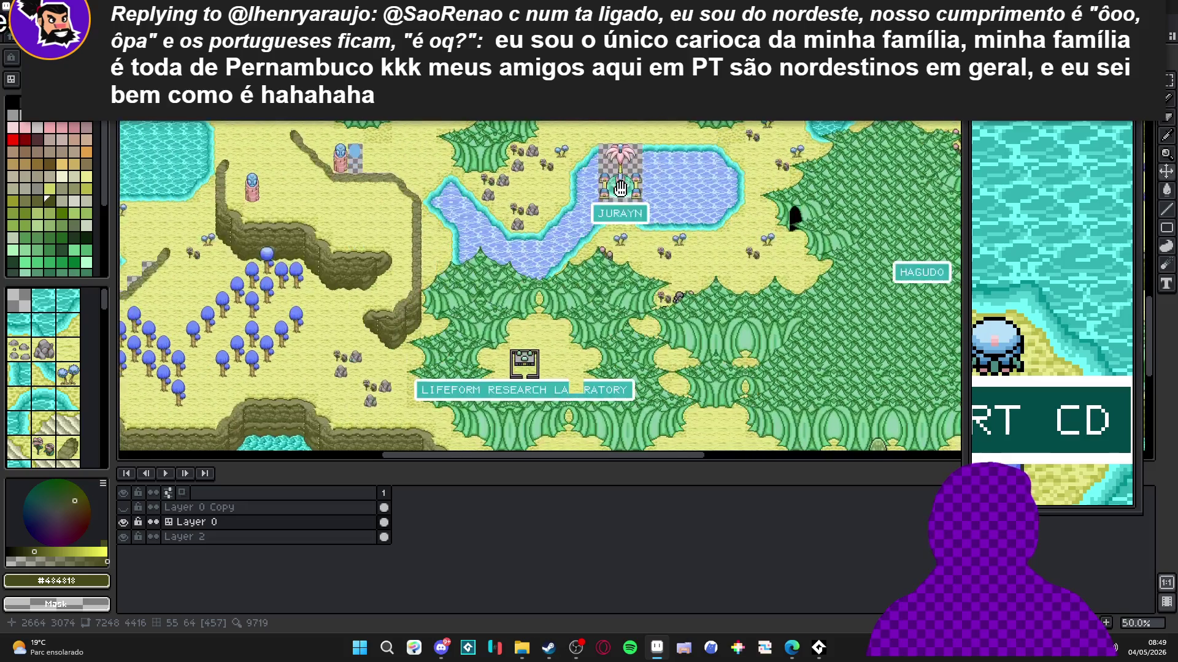
scroll(576, 331, "up", 1)
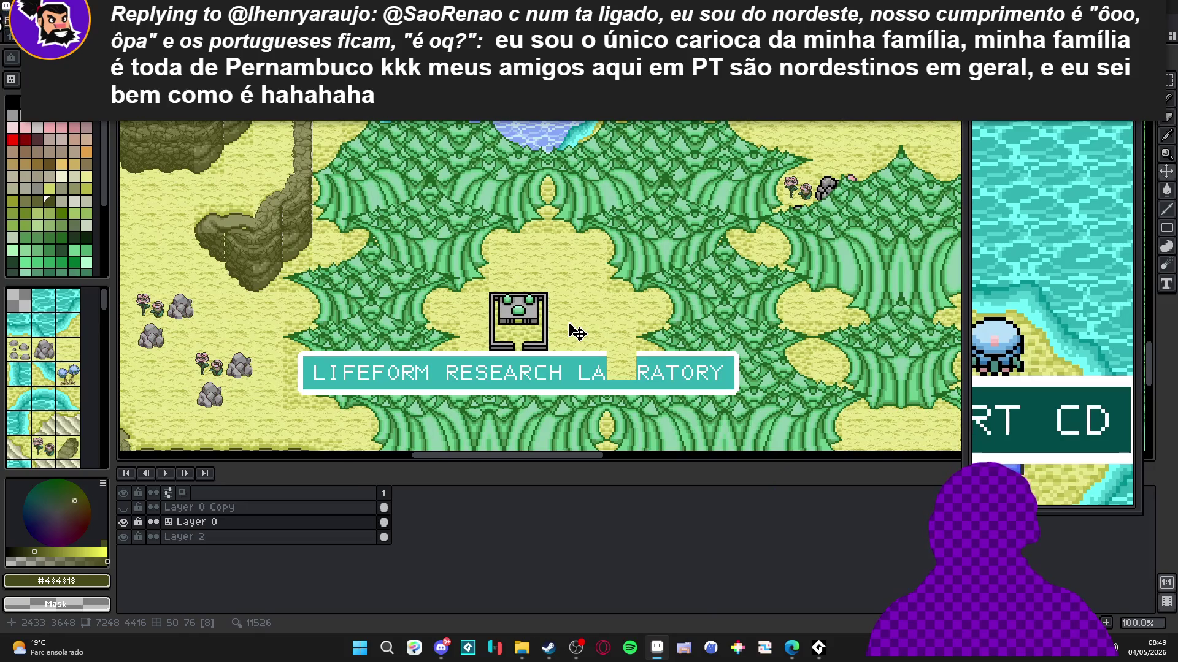
left_click_drag(572, 334, 553, 293)
scroll(548, 298, "down", 2)
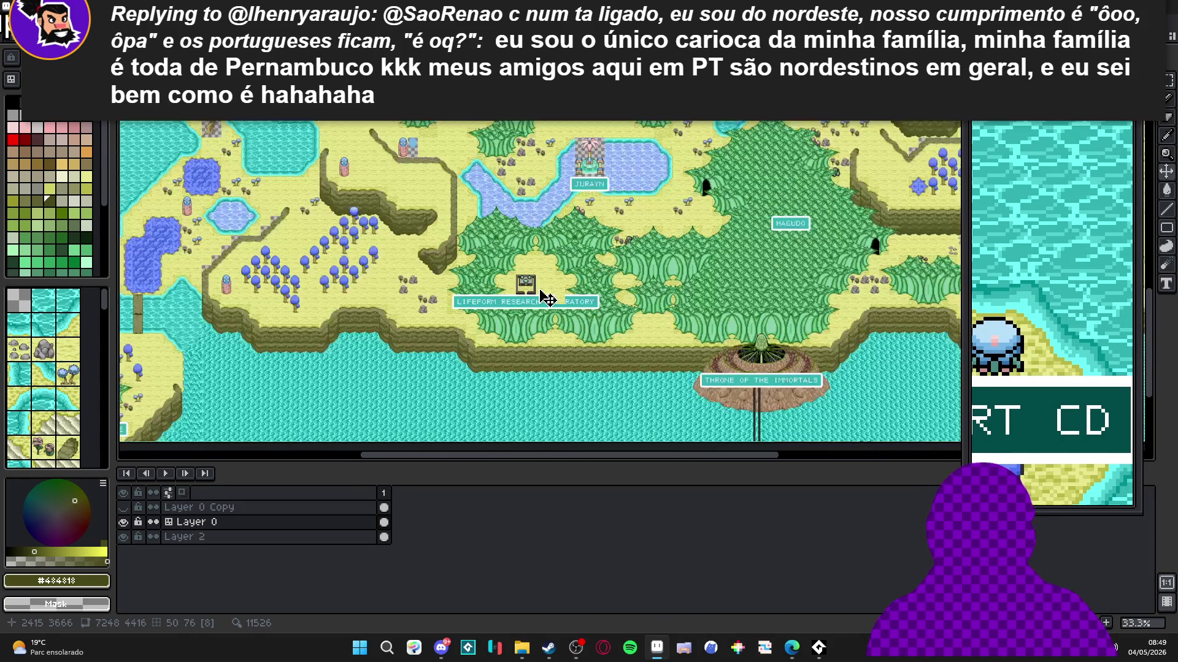
scroll(541, 298, "up", 2)
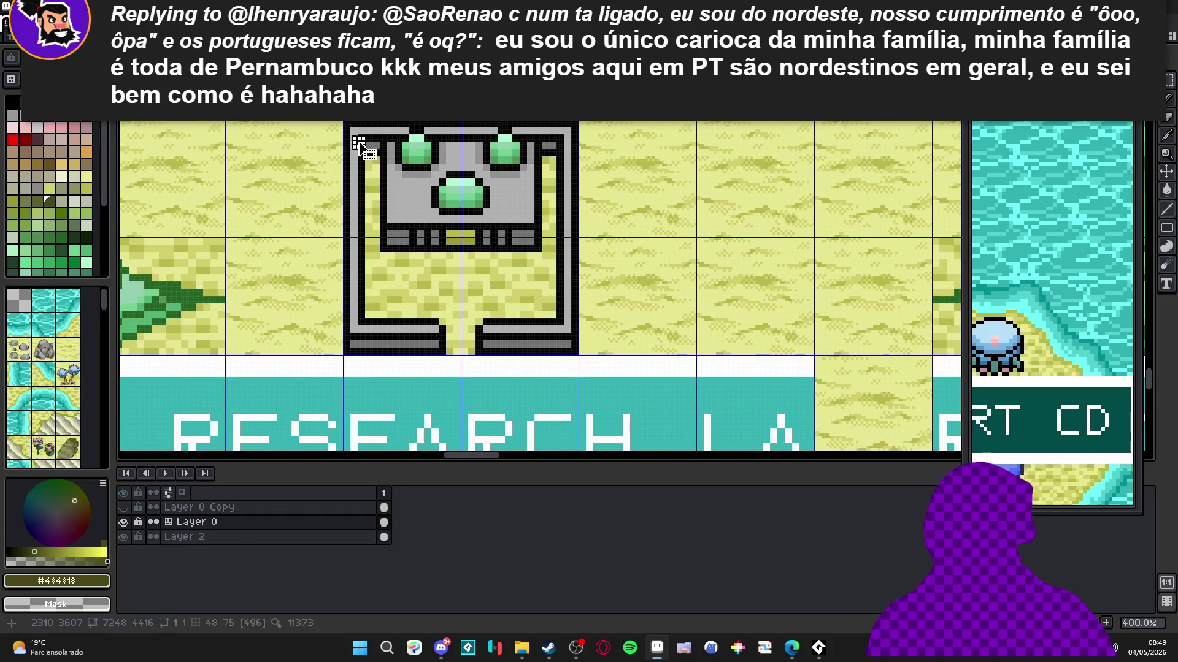
key("ctrl+Tab")
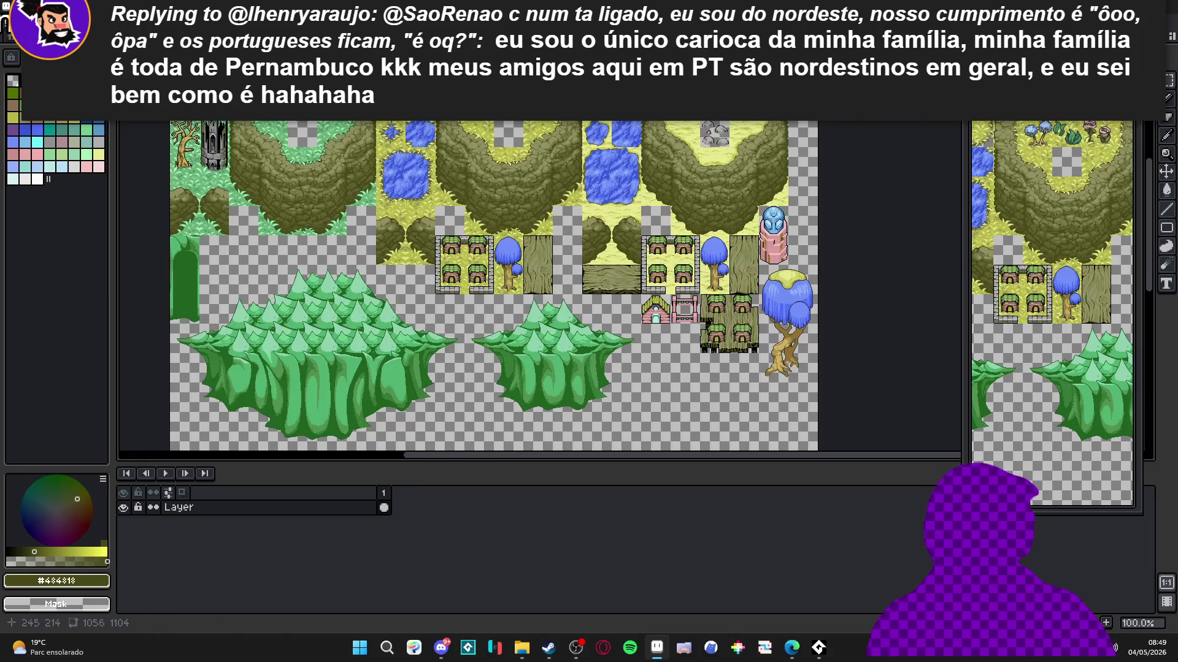
key("ctrl+Tab")
key("ctrl+Tab")
key("ctrl+Tab")
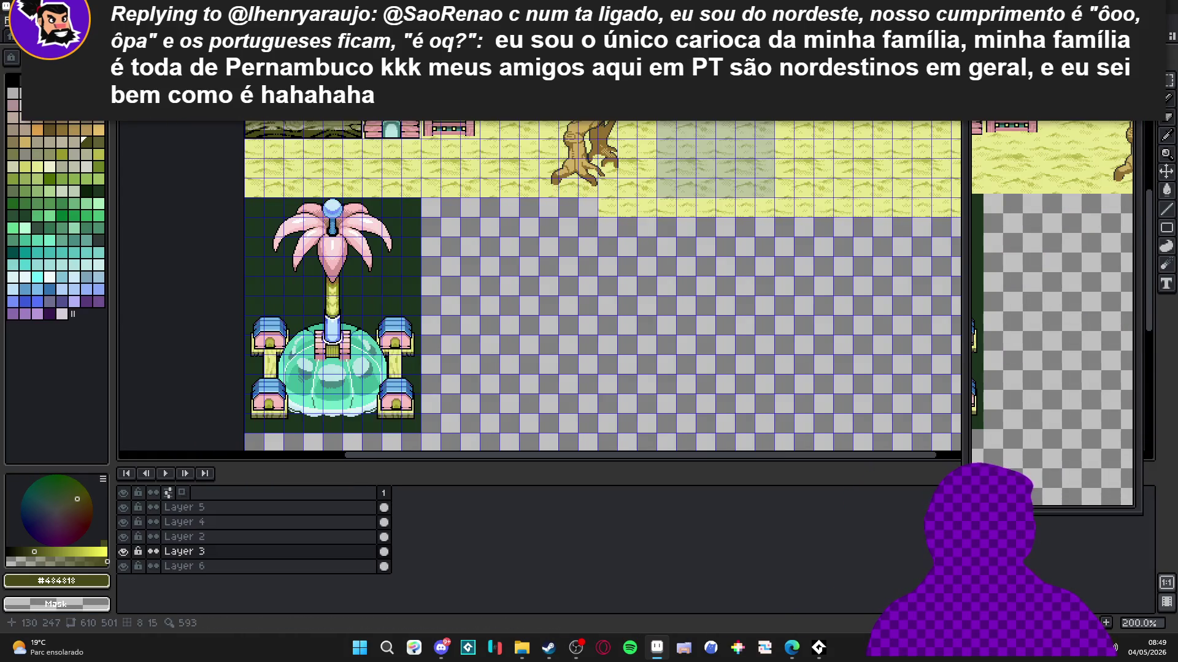
Step: Paste the laboratory building and commit it beside the fountain
left_click_drag(474, 297, 389, 261)
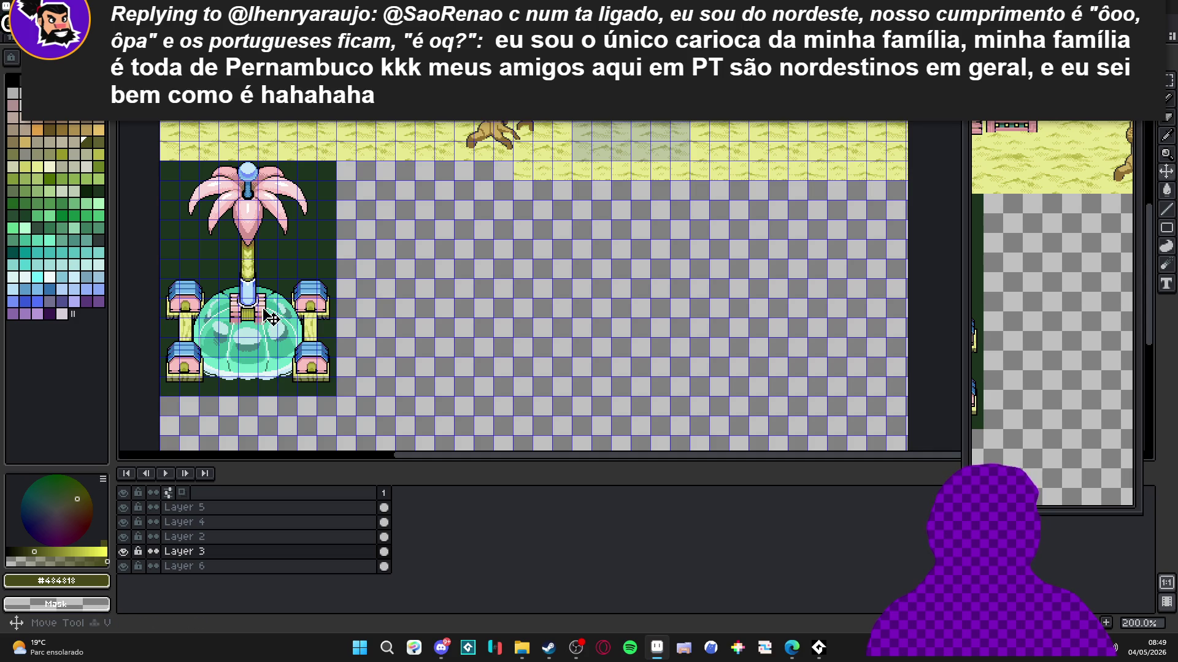
left_click(123, 551)
left_click(123, 552)
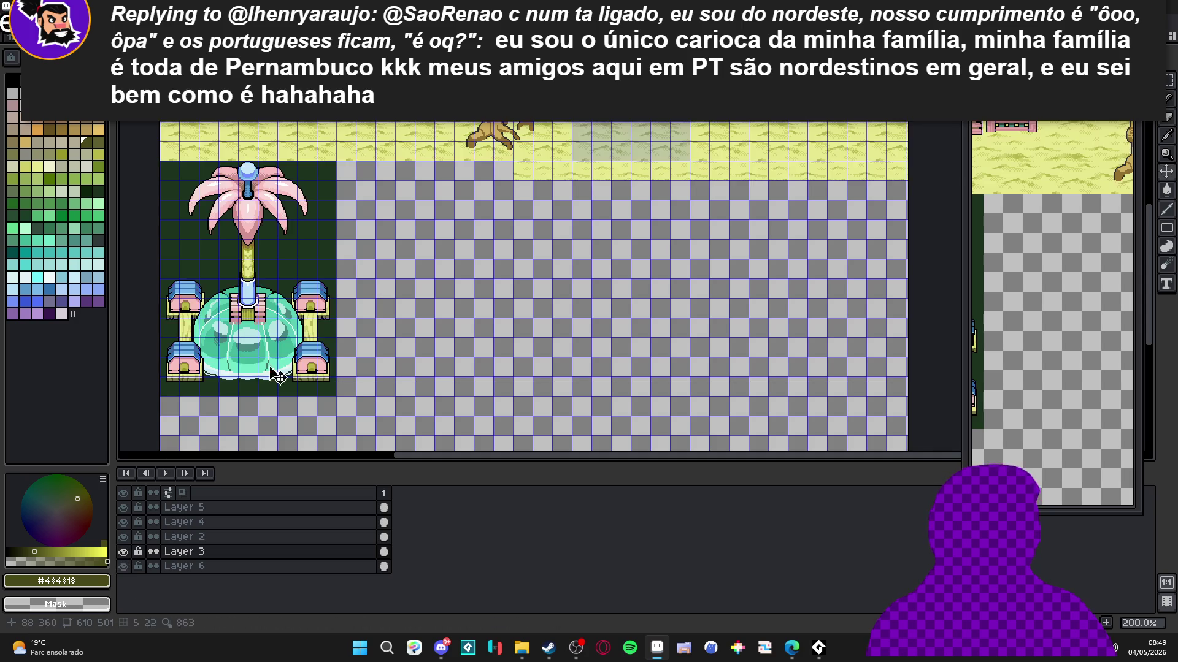
scroll(386, 293, "up", 1)
key("ctrl+v")
mouse_move(632, 285)
left_mouse_down()
mouse_move(399, 284)
mouse_move(423, 270)
mouse_move(422, 252)
left_mouse_up()
scroll(422, 251, "up", 2)
left_click_drag(396, 185, 375, 180)
key("Return")
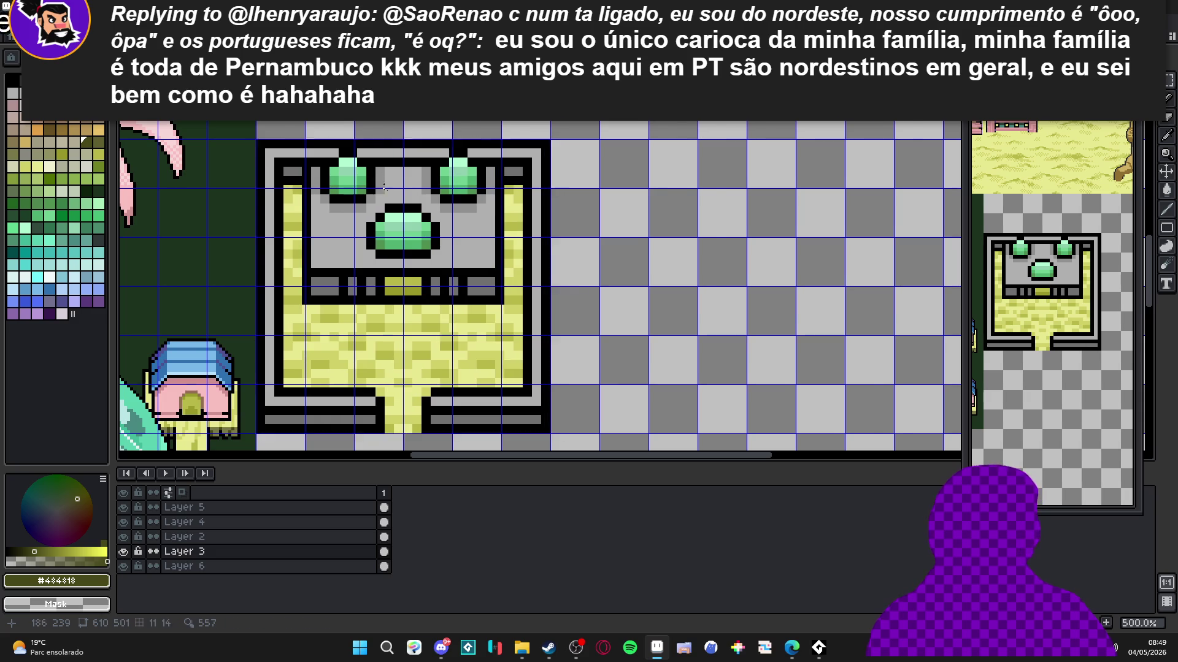
Step: Select the 96x96 building and drop a duplicate 64 px to its right
scroll(412, 223, "down", 1)
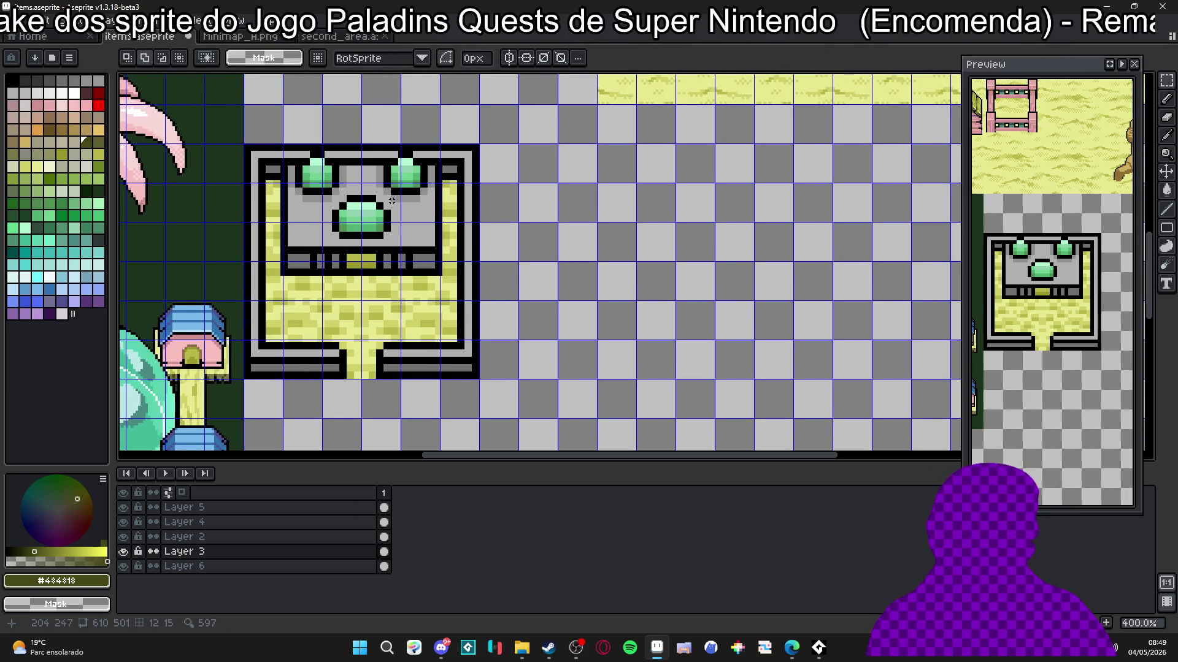
scroll(392, 201, "right", 2)
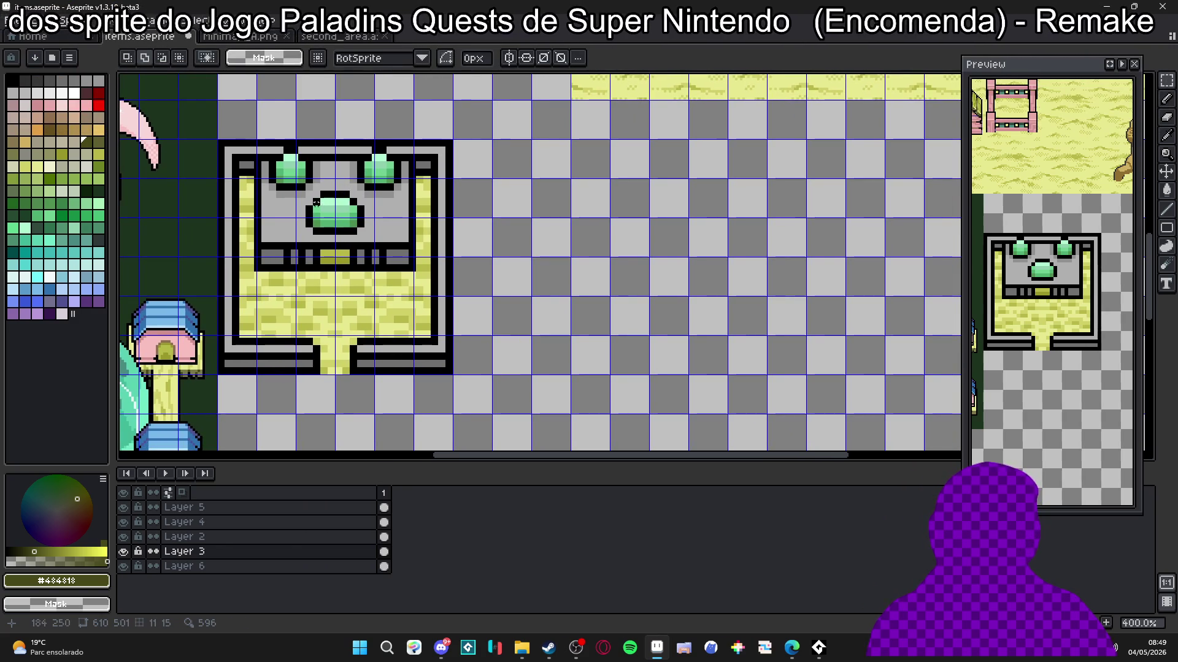
mouse_move(221, 143)
left_mouse_down()
mouse_move(410, 368)
mouse_move(440, 369)
left_mouse_up()
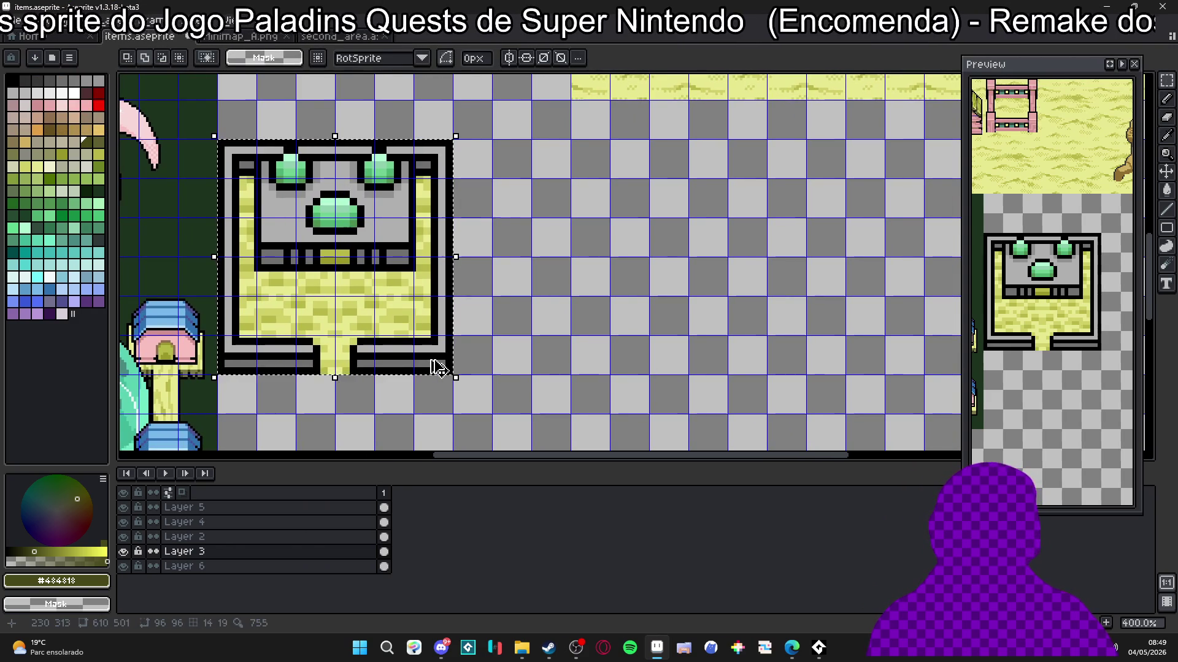
key("ctrl+c")
key("ctrl+v")
key("shift+Right")
key("shift+Right")
key("shift+Right")
key("shift+Right")
key("shift+Right")
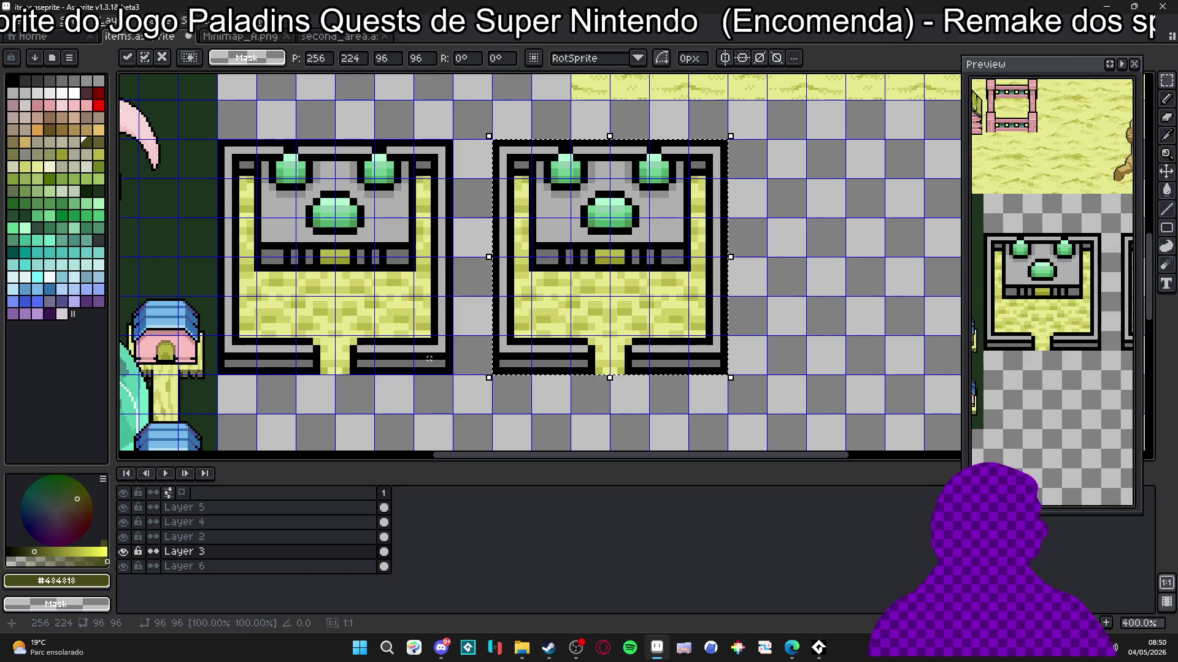
key("ctrl+d")
Step: Turn on horizontal symmetry with its axis on the duplicate and select Layer 2
left_click(509, 58)
mouse_move(391, 79)
left_mouse_down()
mouse_move(598, 83)
mouse_move(611, 89)
mouse_move(608, 116)
left_mouse_up()
left_click(130, 551)
left_click(237, 537)
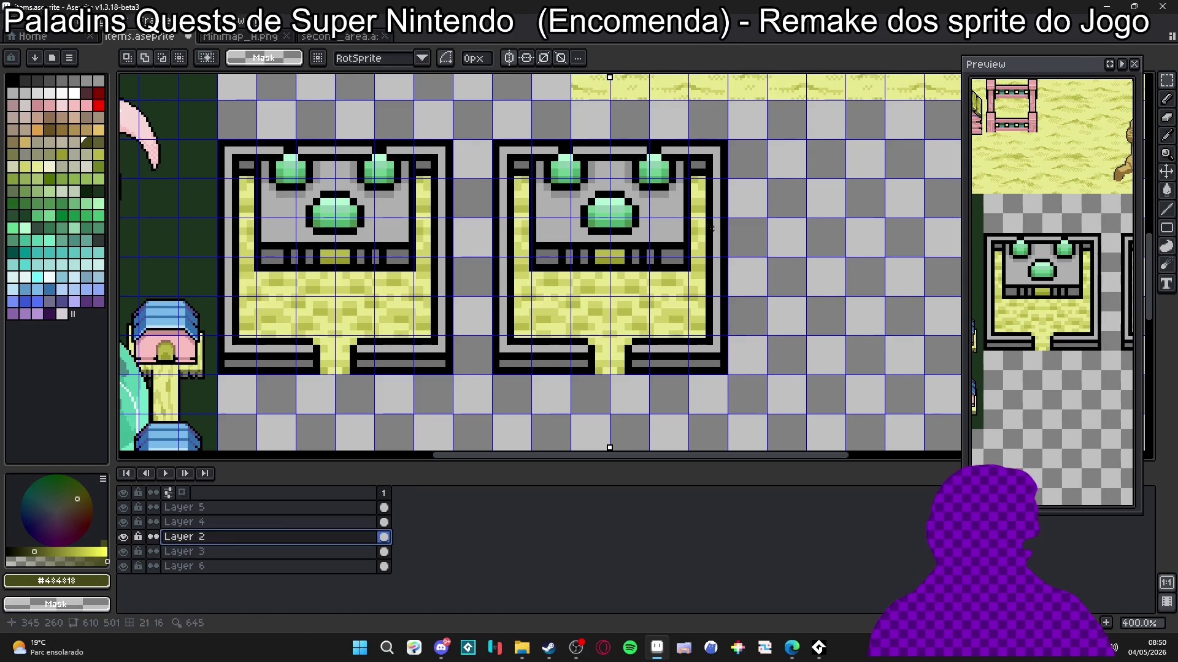
Step: Switch to the Pencil and pick the stone wall grey #b0b0b0
scroll(607, 261, "down", 1)
key("b")
scroll(535, 251, "down", 2)
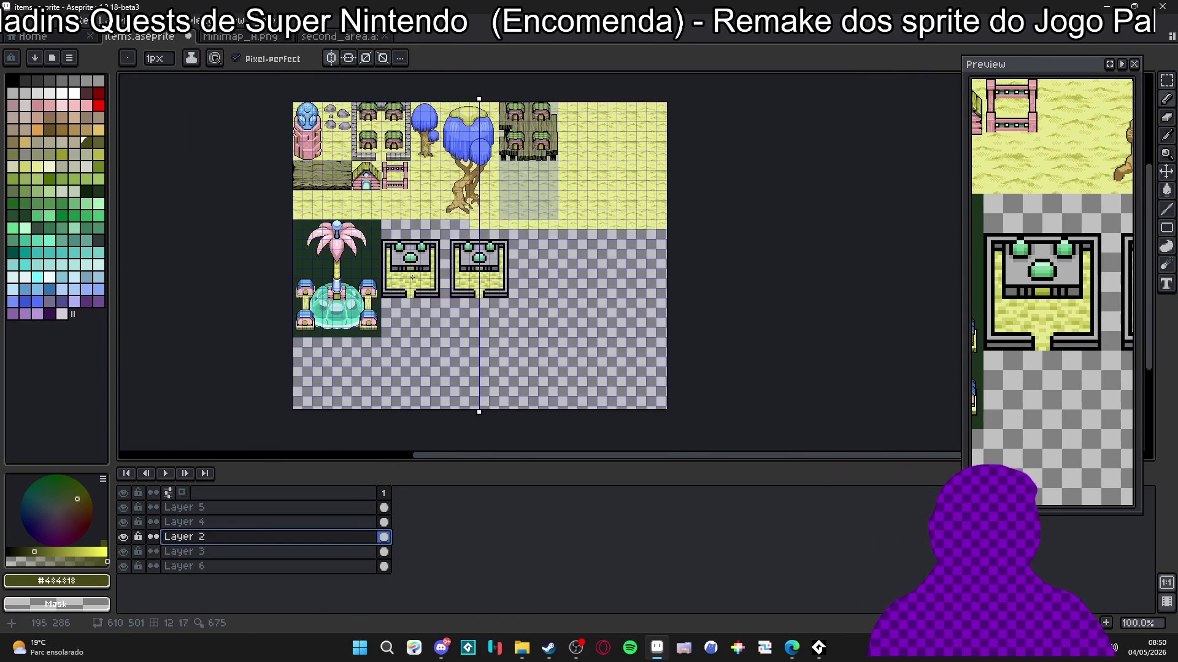
scroll(453, 241, "up", 1)
scroll(430, 186, "up", 1)
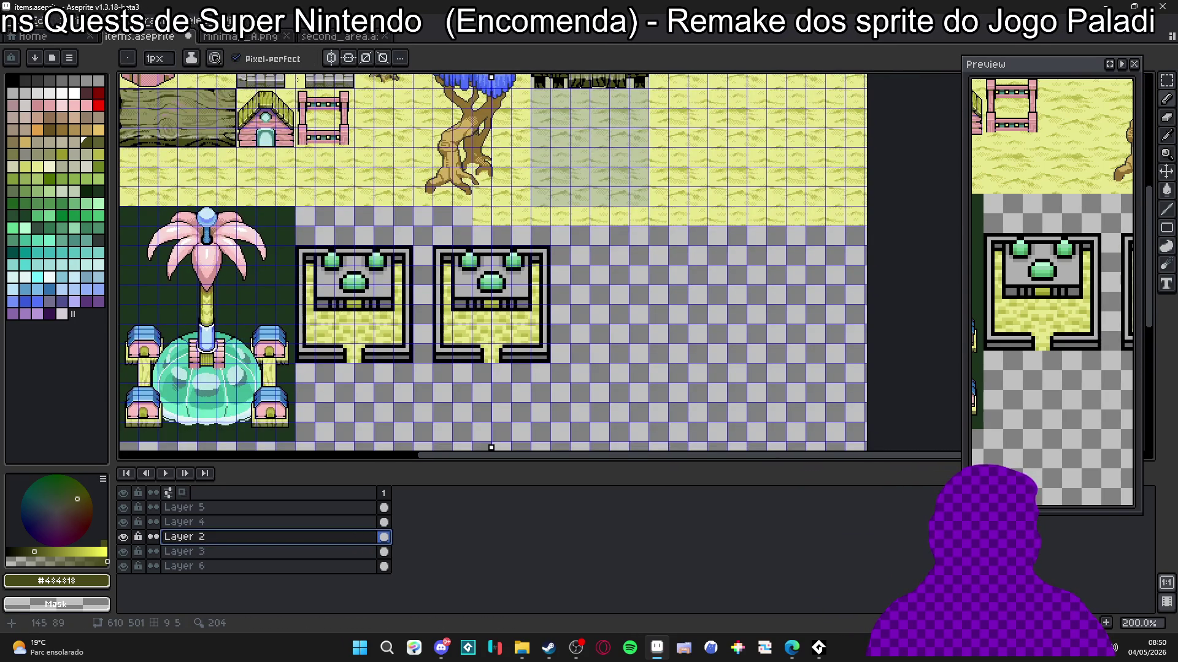
scroll(340, 108, "up", 3)
left_click(339, 108, "alt")
Step: Bring the grass above the buildings into view and make Layer 3 the drawing layer
scroll(498, 95, "down", 1)
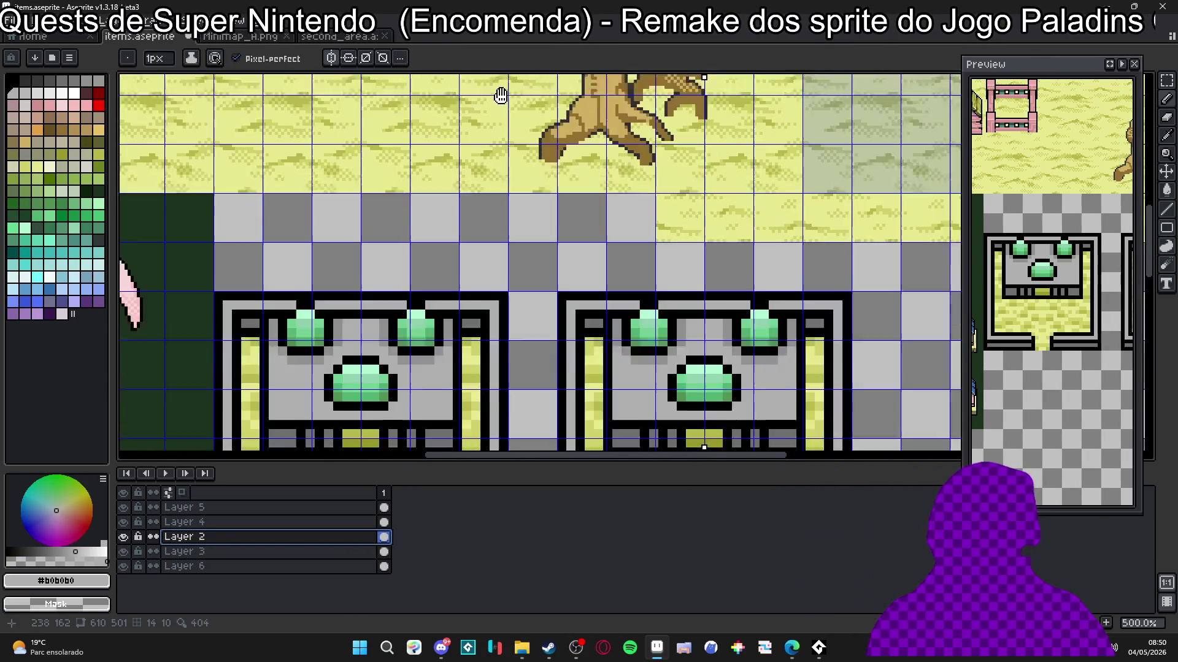
scroll(441, 283, "up", 2)
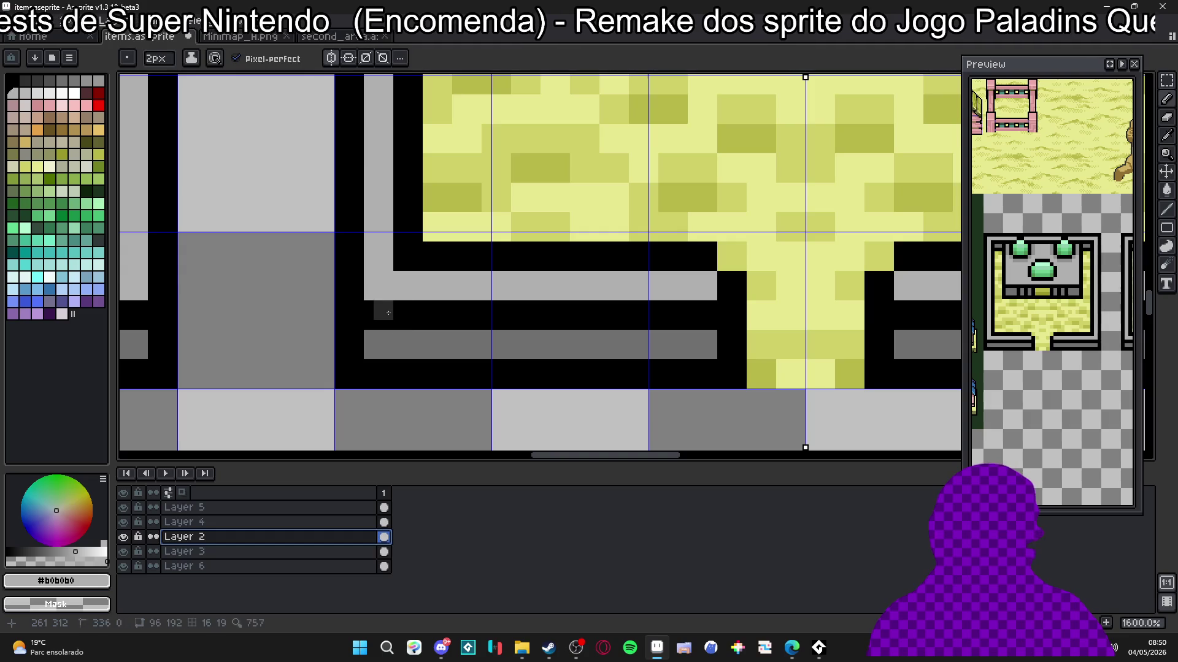
scroll(397, 305, "down", 2)
scroll(429, 276, "down", 1)
left_click_drag(453, 203, 453, 368)
scroll(454, 368, "down", 2)
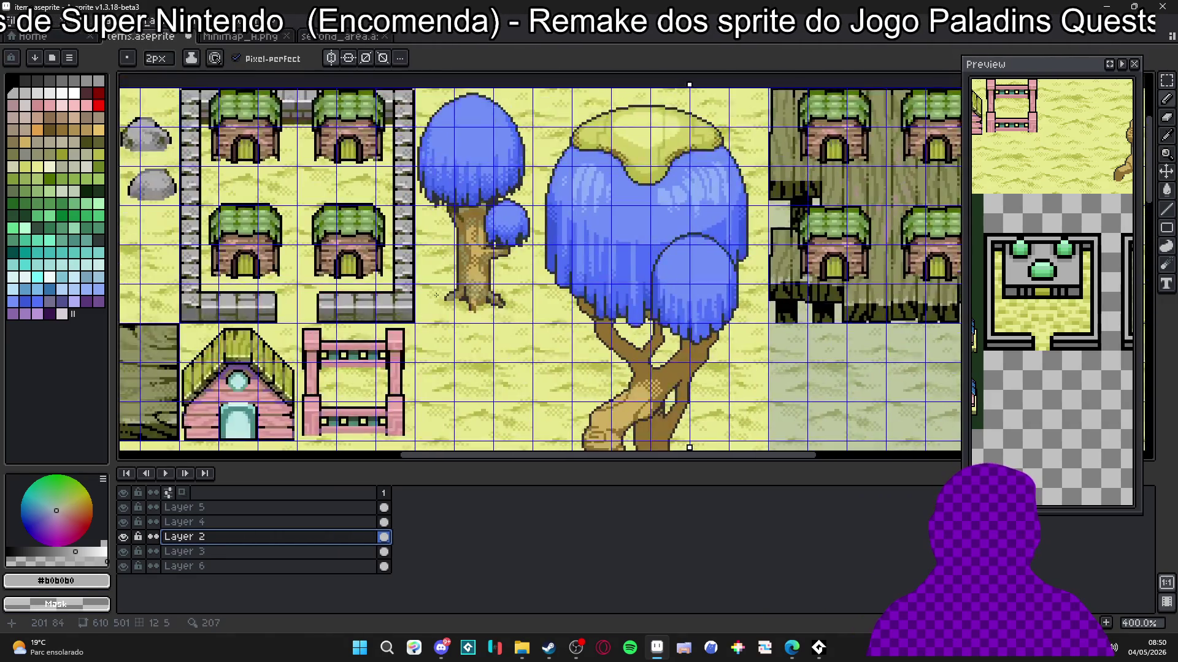
scroll(361, 289, "up", 4)
scroll(444, 327, "down", 6)
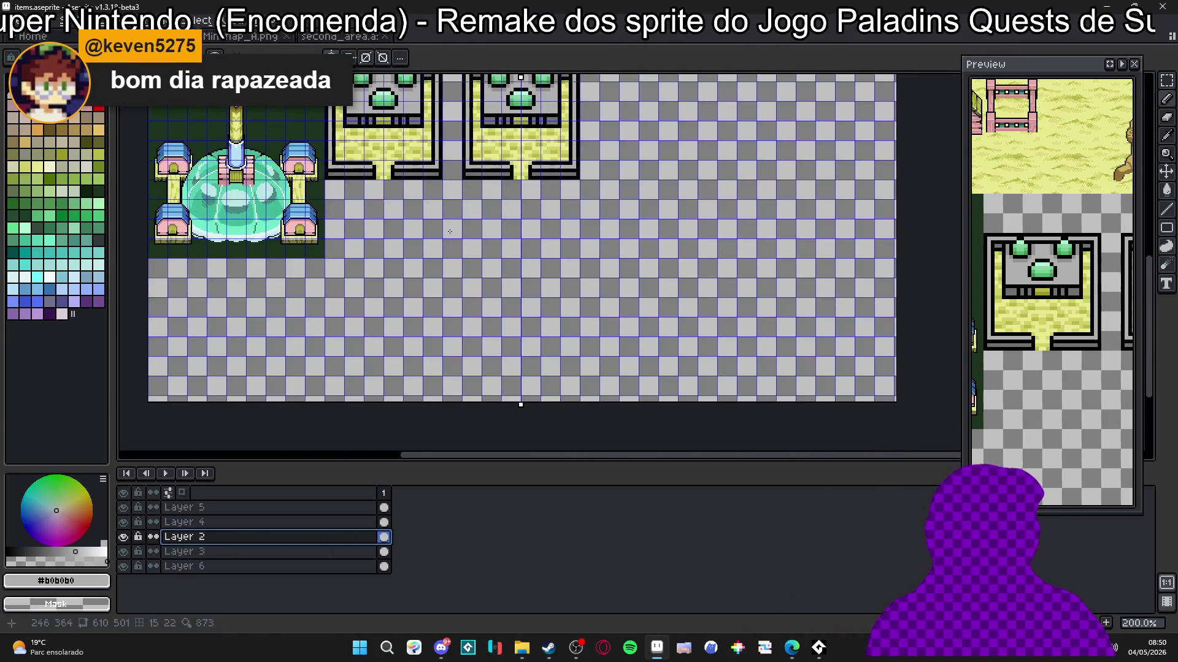
scroll(449, 231, "up", 5)
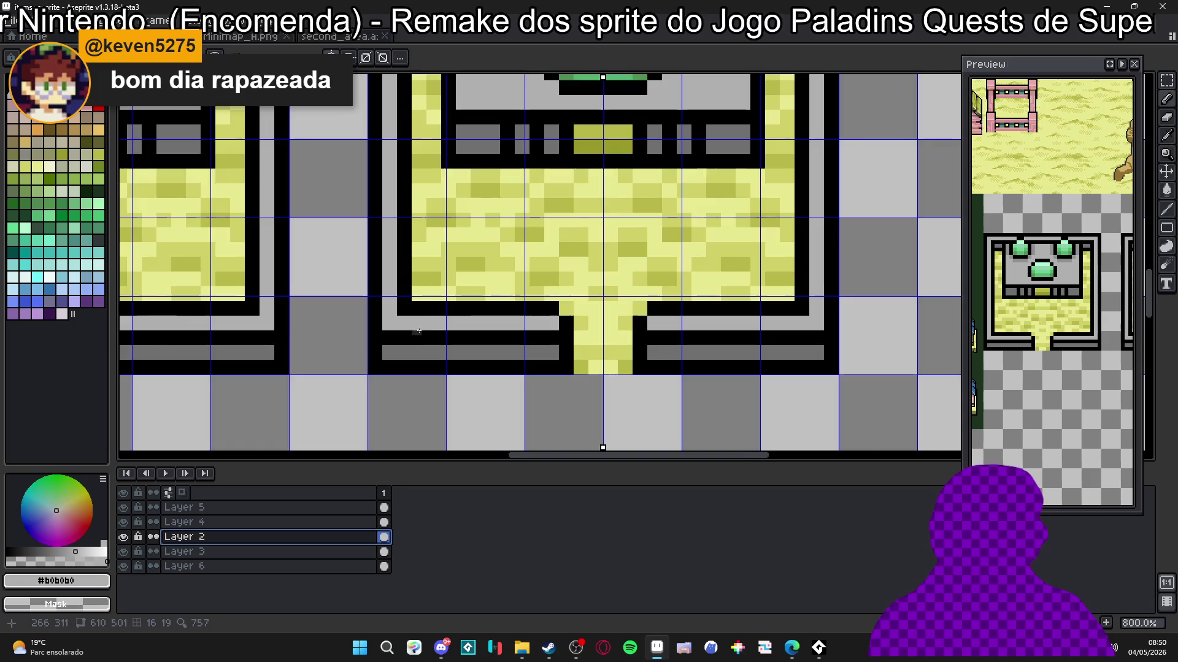
scroll(419, 332, "up", 3)
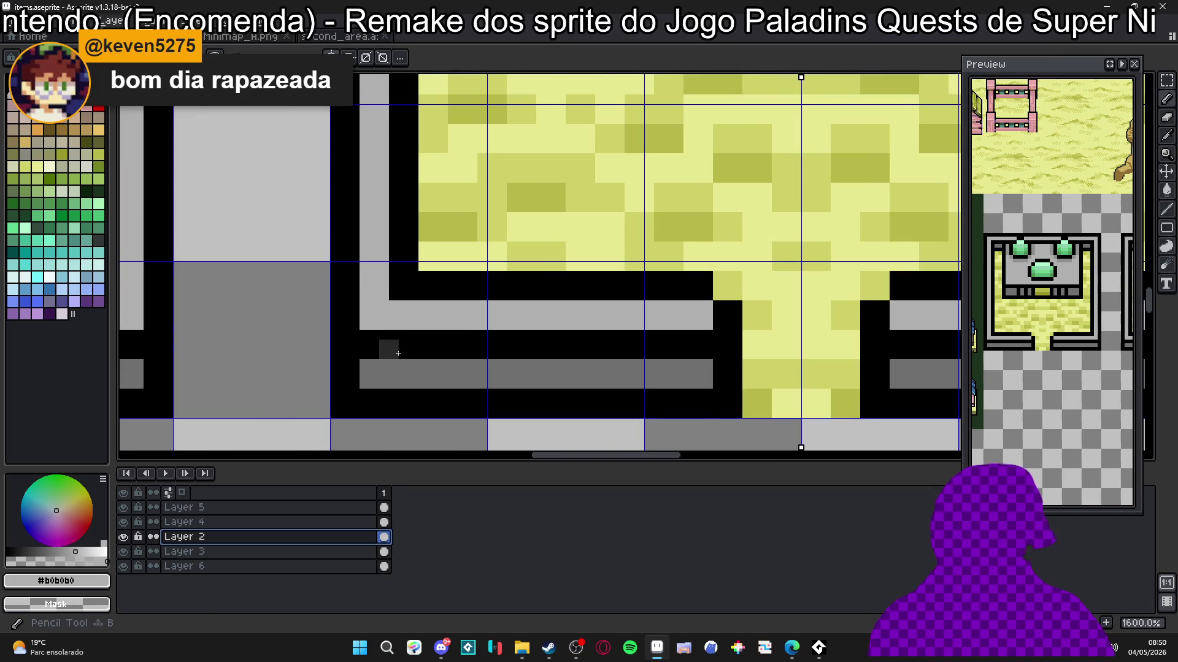
key("Down")
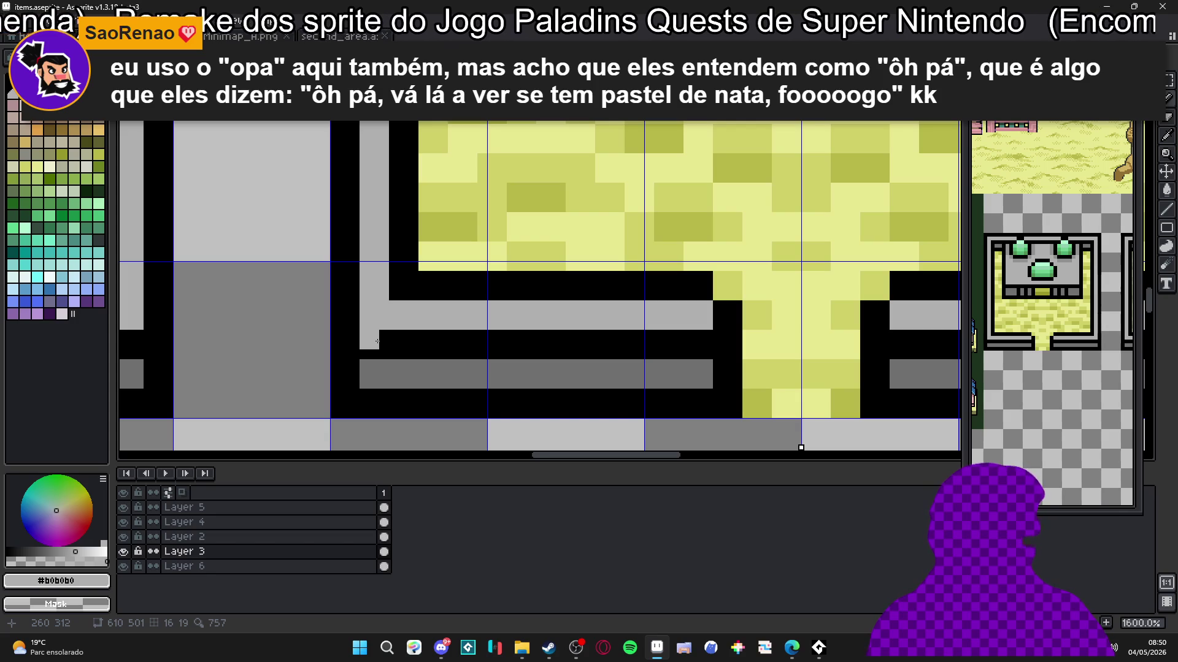
Step: Paint a light grey band along the wall and extend the grey row over the black
mouse_move(377, 341)
left_mouse_down()
mouse_move(723, 337)
mouse_move(717, 318)
mouse_move(540, 286)
mouse_move(408, 281)
mouse_move(408, 436)
left_mouse_up()
left_click_drag(395, 141, 390, 445)
scroll(395, 296, "down", 3)
scroll(405, 277, "up", 3)
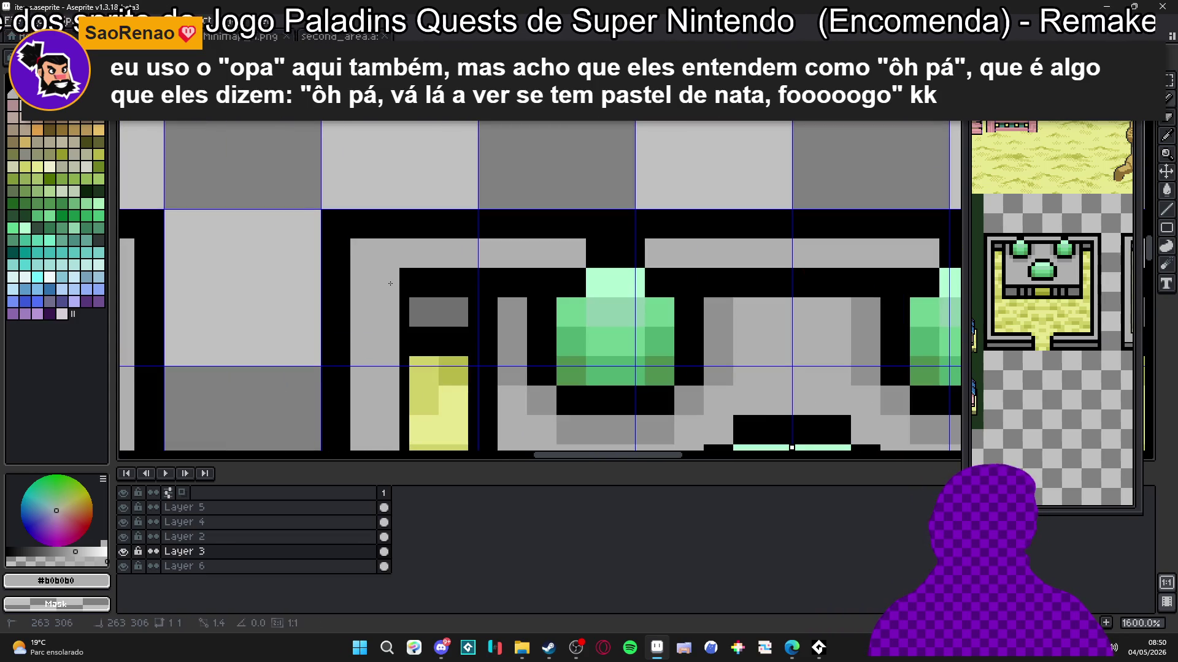
left_click_drag(410, 275, 521, 275)
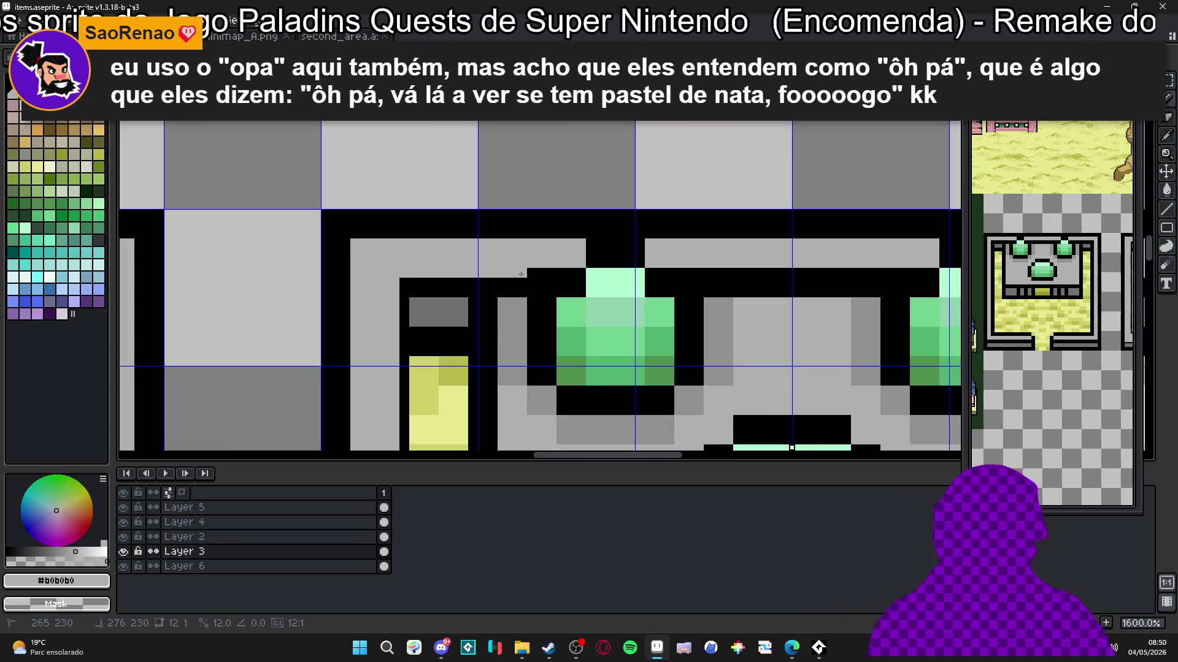
Step: Add a green pixel beside the gem, trim the grey bar's corners black, and fill grey above the gem
left_click(567, 310, "alt")
left_click(581, 284)
left_click(578, 264, "alt")
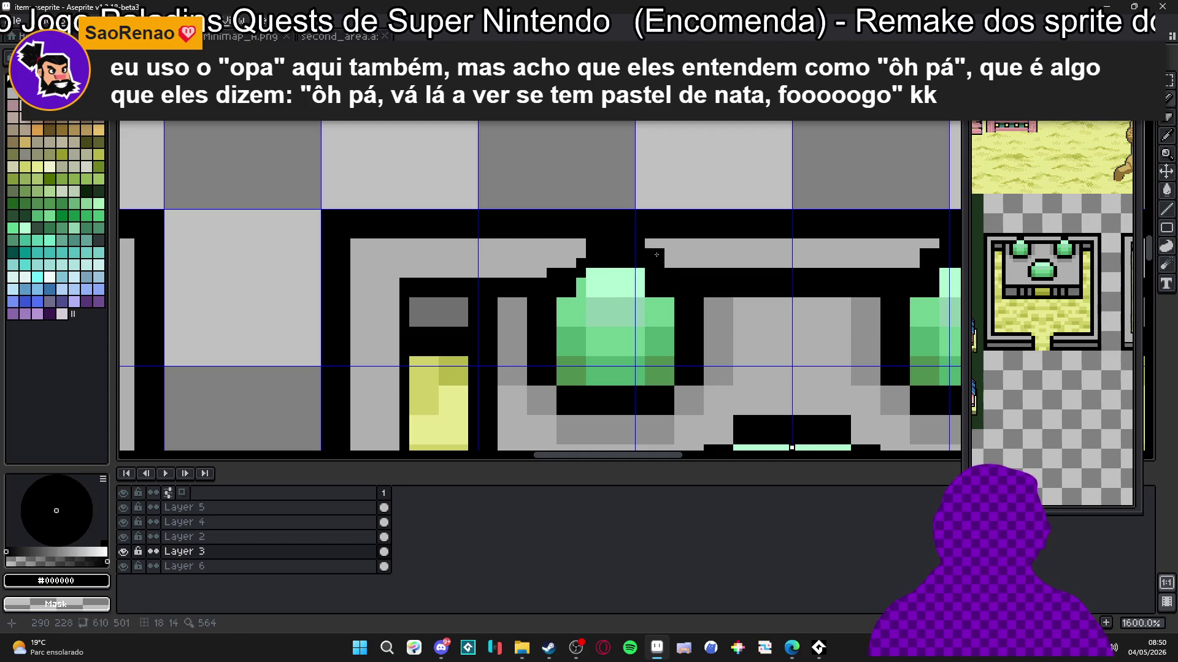
left_click(670, 263)
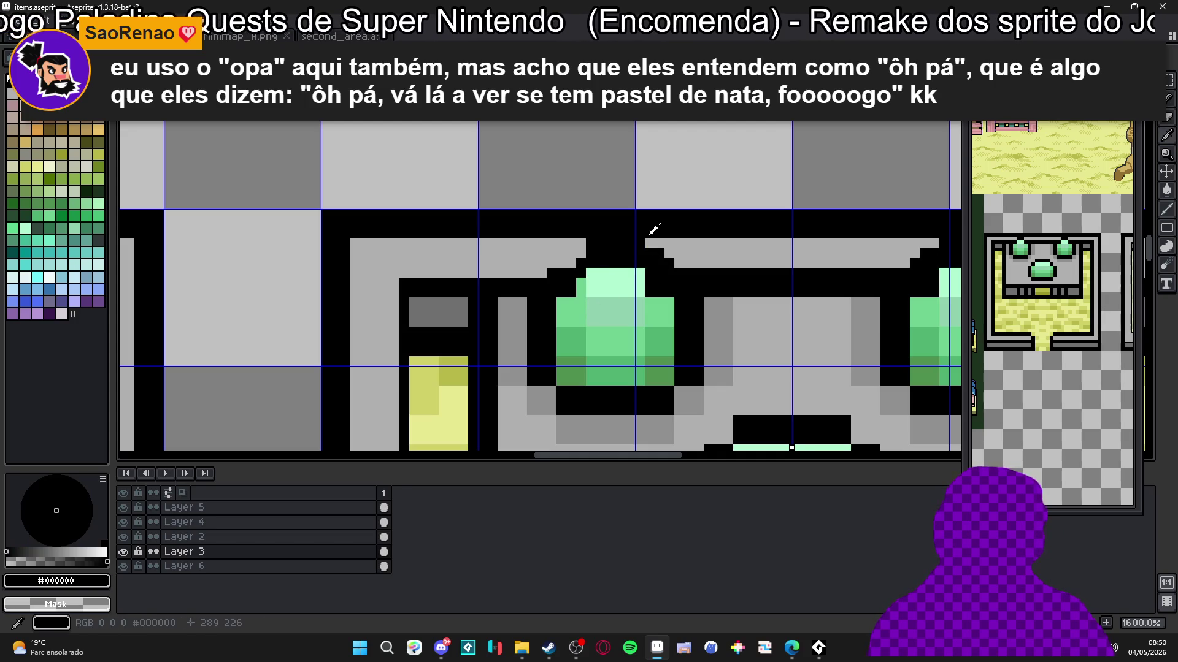
left_click(652, 241, "alt")
mouse_move(621, 244)
left_mouse_down()
mouse_move(651, 244)
mouse_move(600, 255)
left_mouse_up()
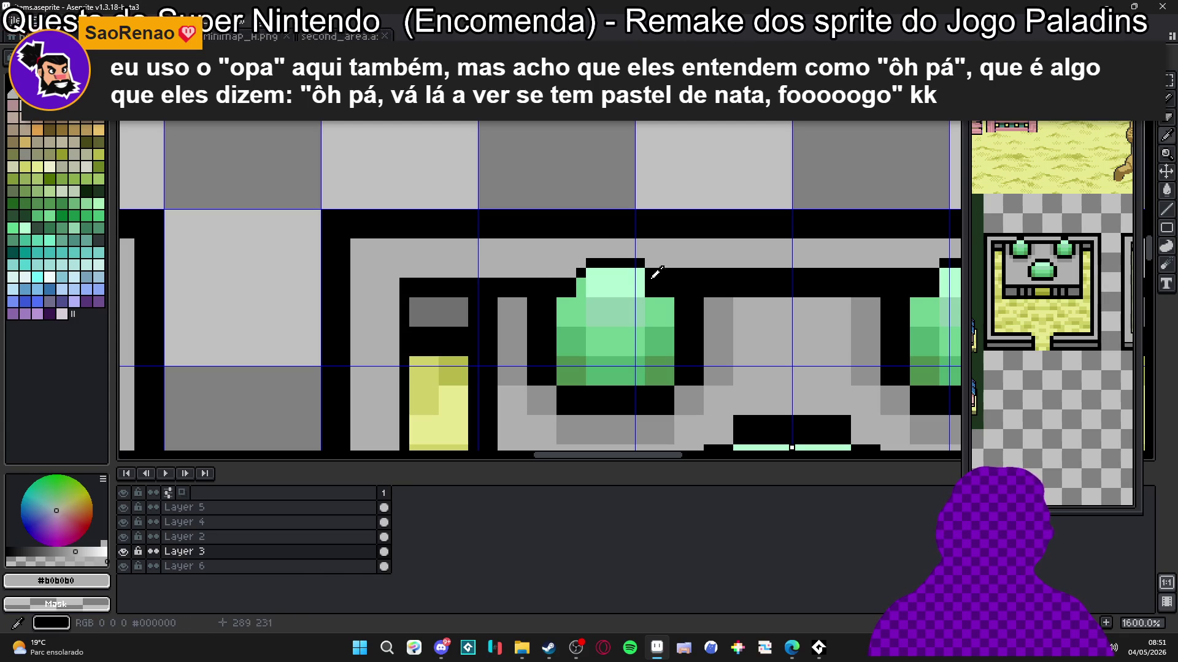
Step: Smooth the gem's outline with green edge pixels and a black top-left pixel
left_click(660, 298, "alt")
left_click_drag(650, 292, 665, 287)
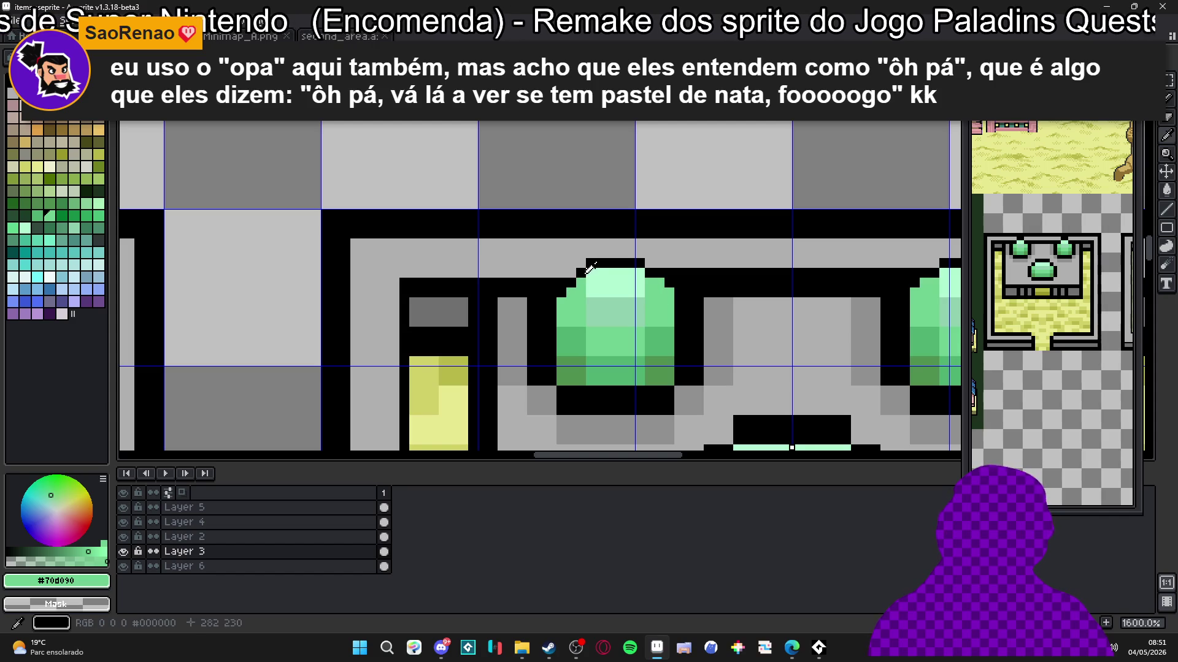
left_click(581, 273, "alt")
left_click(571, 273)
left_click(575, 282, "alt")
left_click(565, 292)
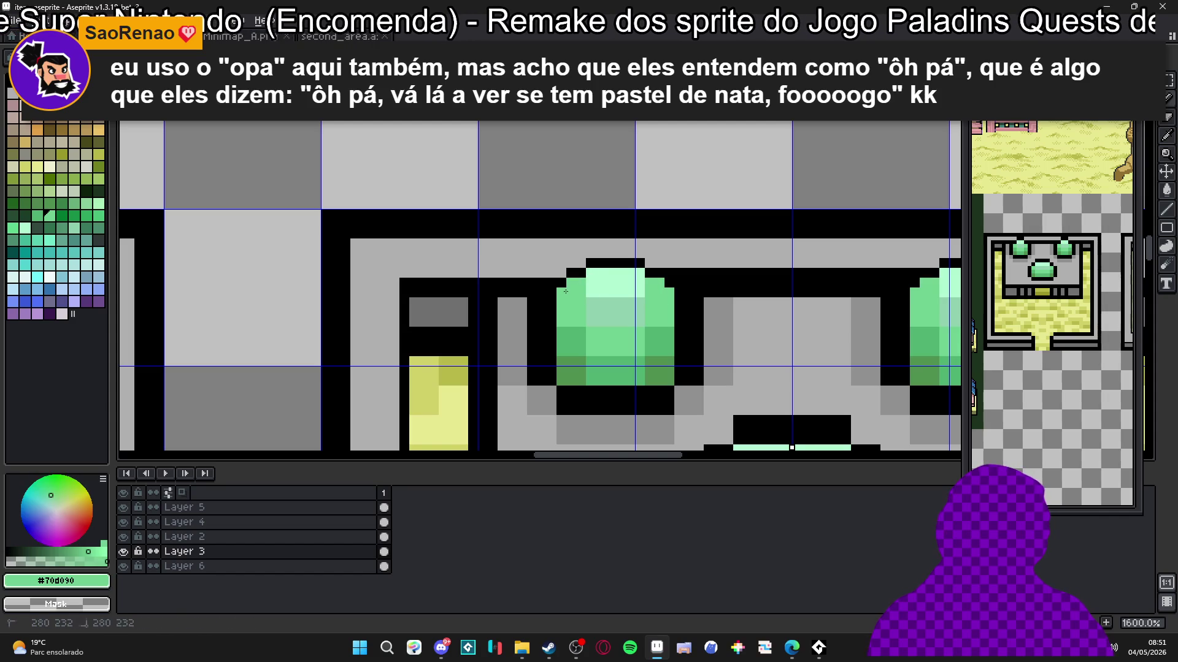
Step: Paint the black row right of the gem light grey and draw a small rectangle on the lower-left wall
left_click(653, 275, "alt")
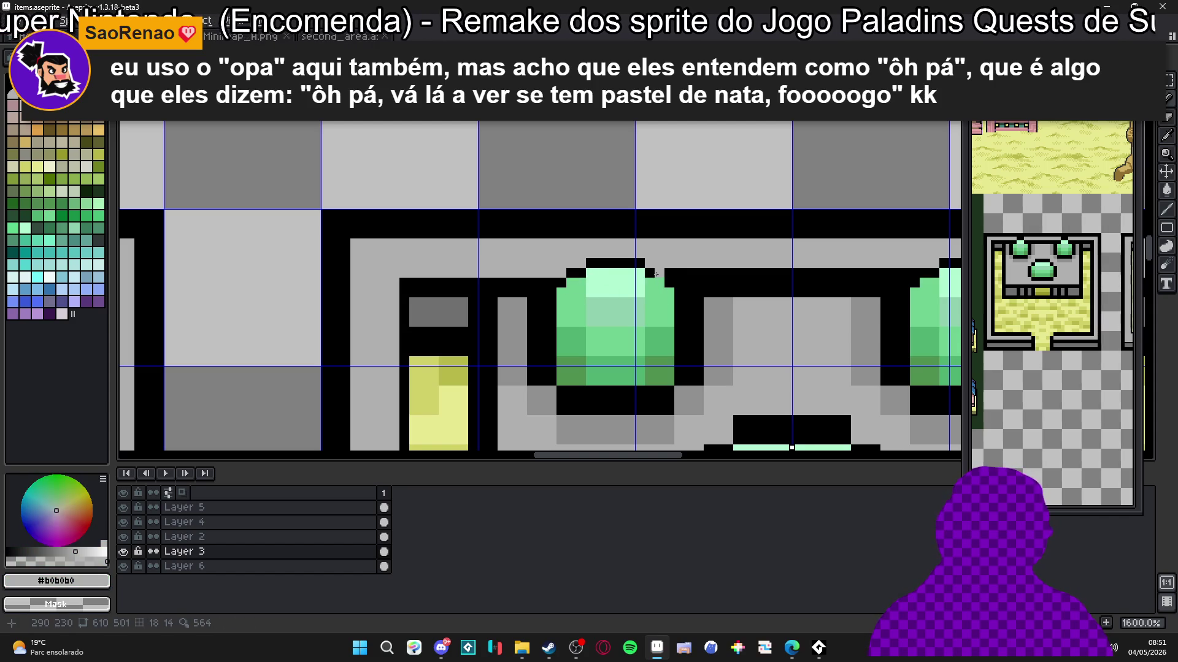
mouse_move(914, 273)
left_mouse_down()
mouse_move(672, 273)
mouse_move(573, 195)
left_mouse_up()
scroll(670, 300, "down", 4)
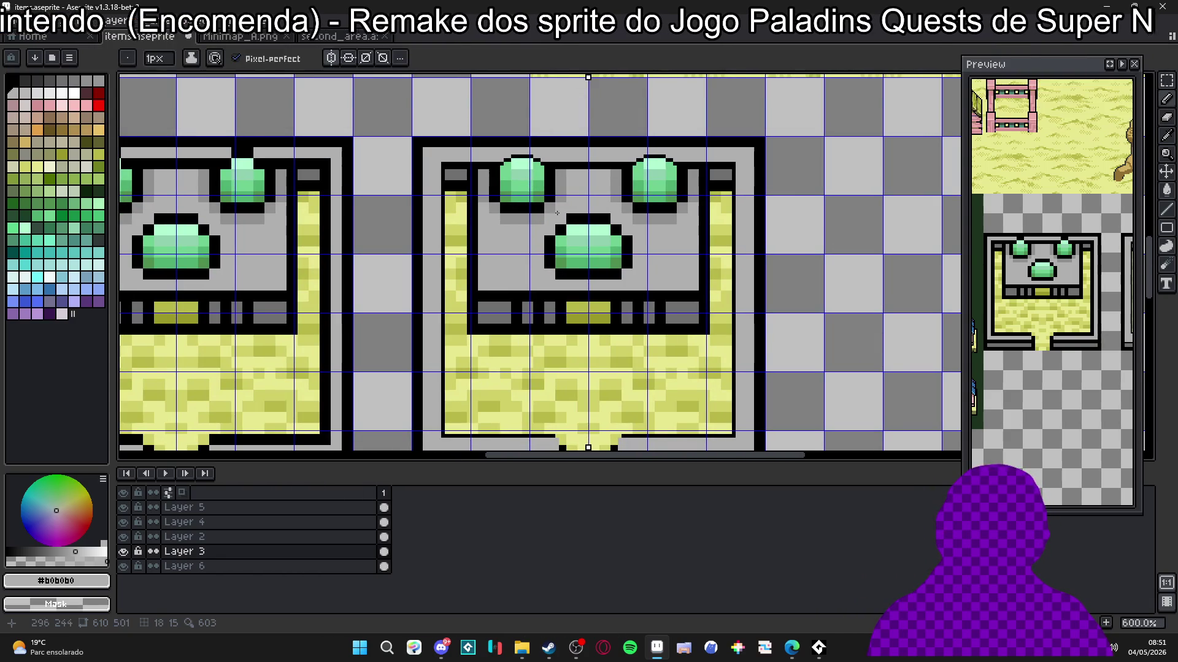
left_click_drag(459, 193, 473, 242)
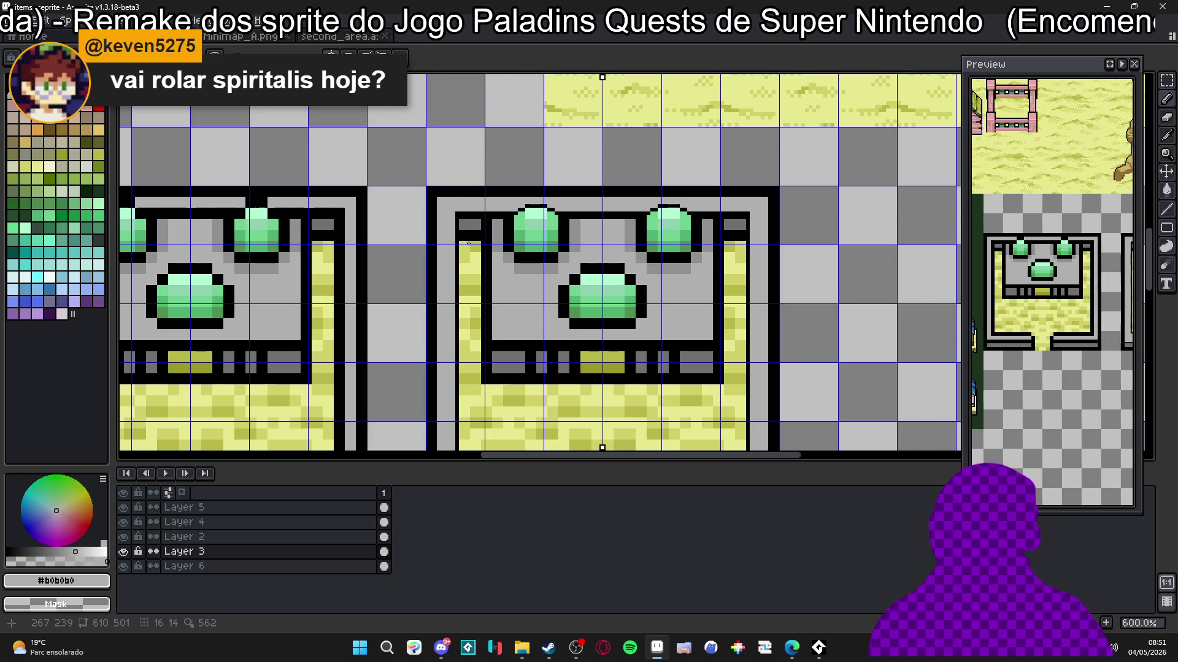
scroll(468, 243, "down", 1)
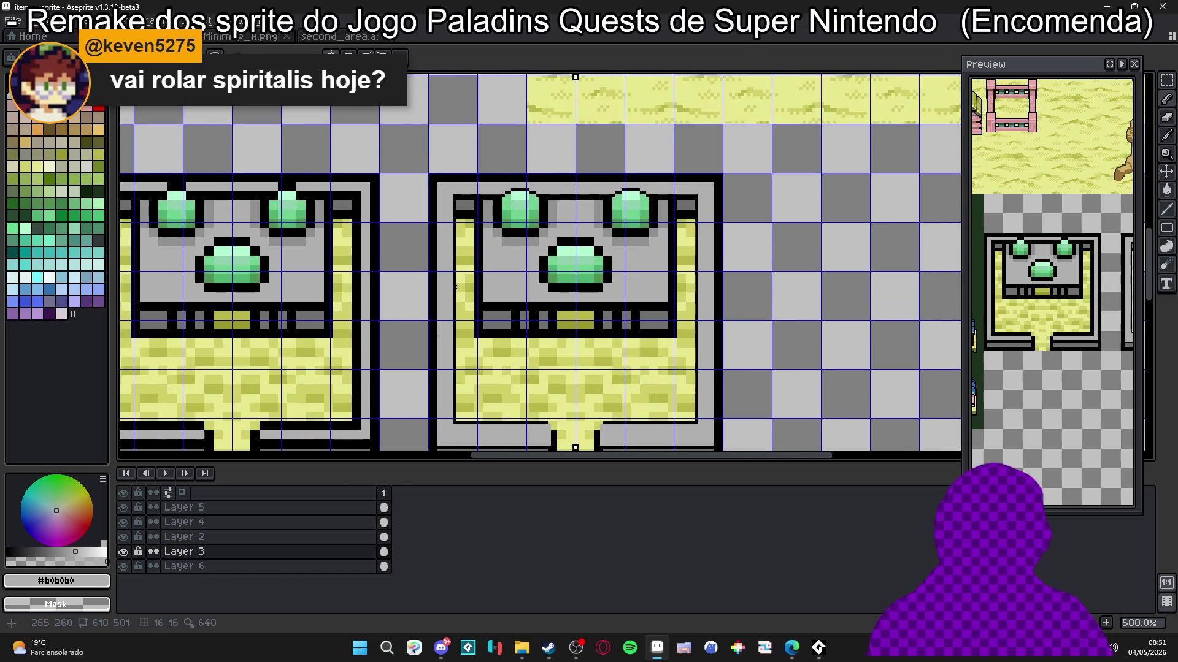
scroll(456, 287, "down", 1)
scroll(462, 410, "up", 3)
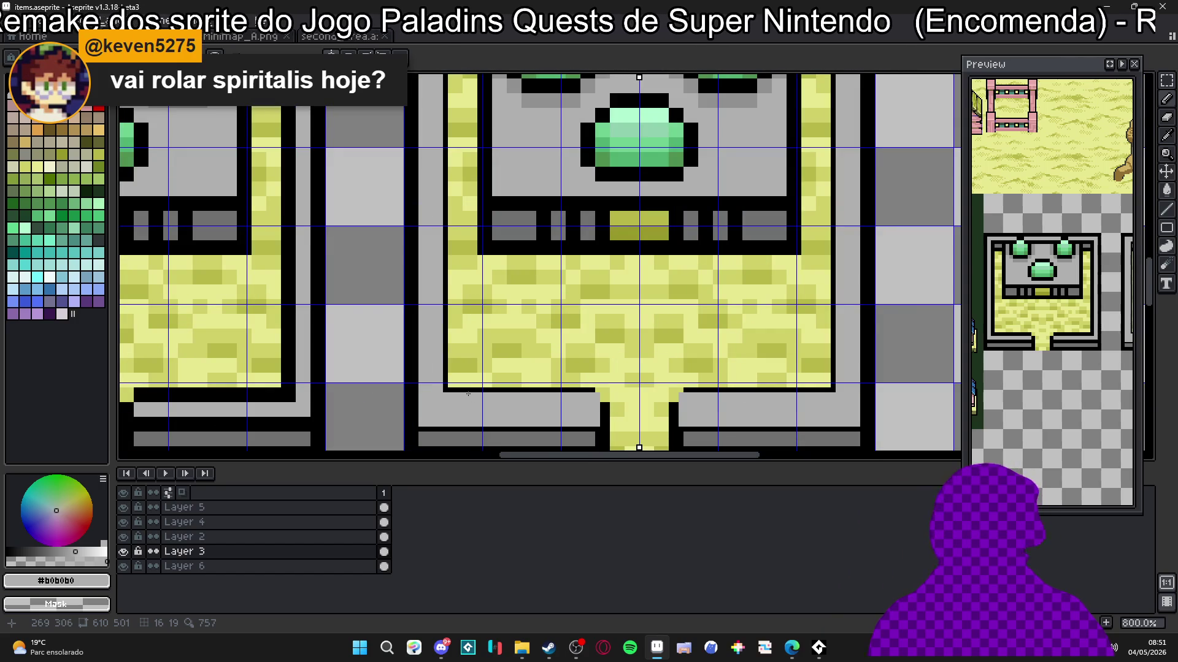
scroll(469, 394, "up", 3)
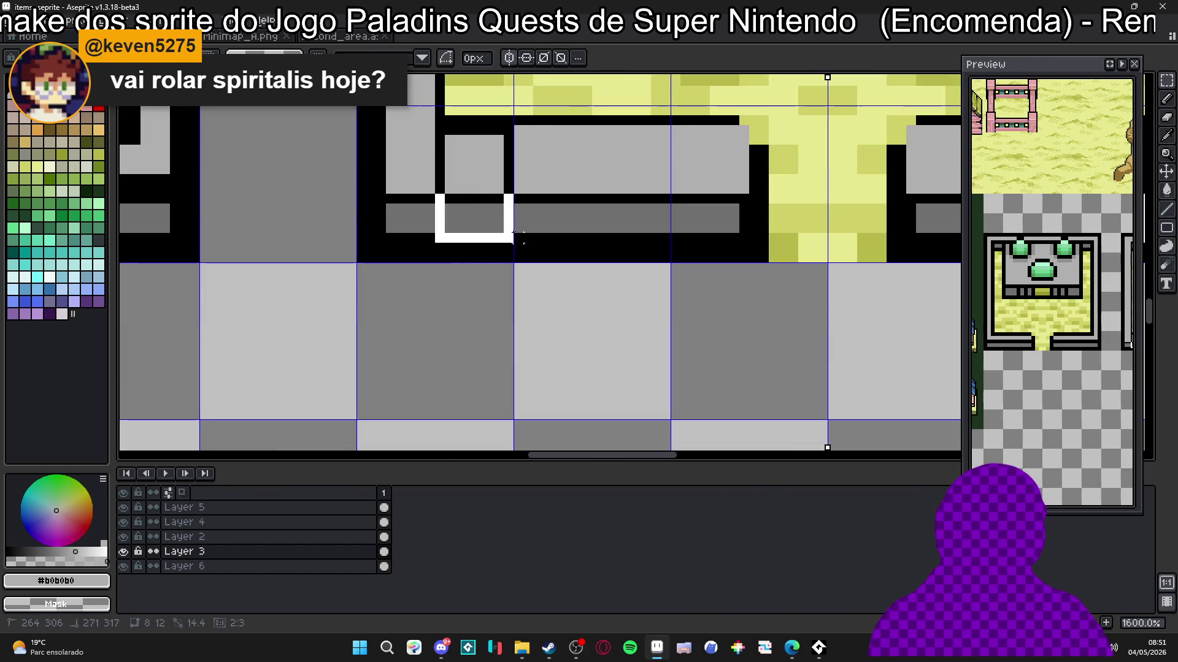
left_click_drag(440, 130, 527, 189)
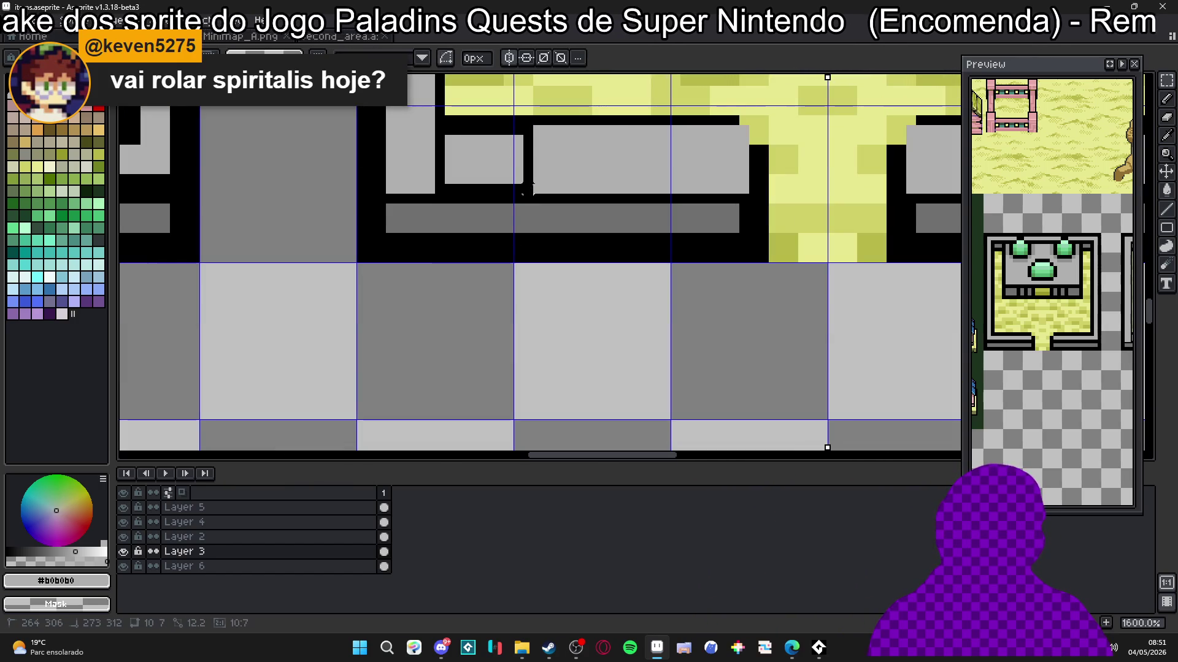
Step: Return to the Pencil and select the grey block on the lower wall
scroll(526, 189, "down", 3)
key("b")
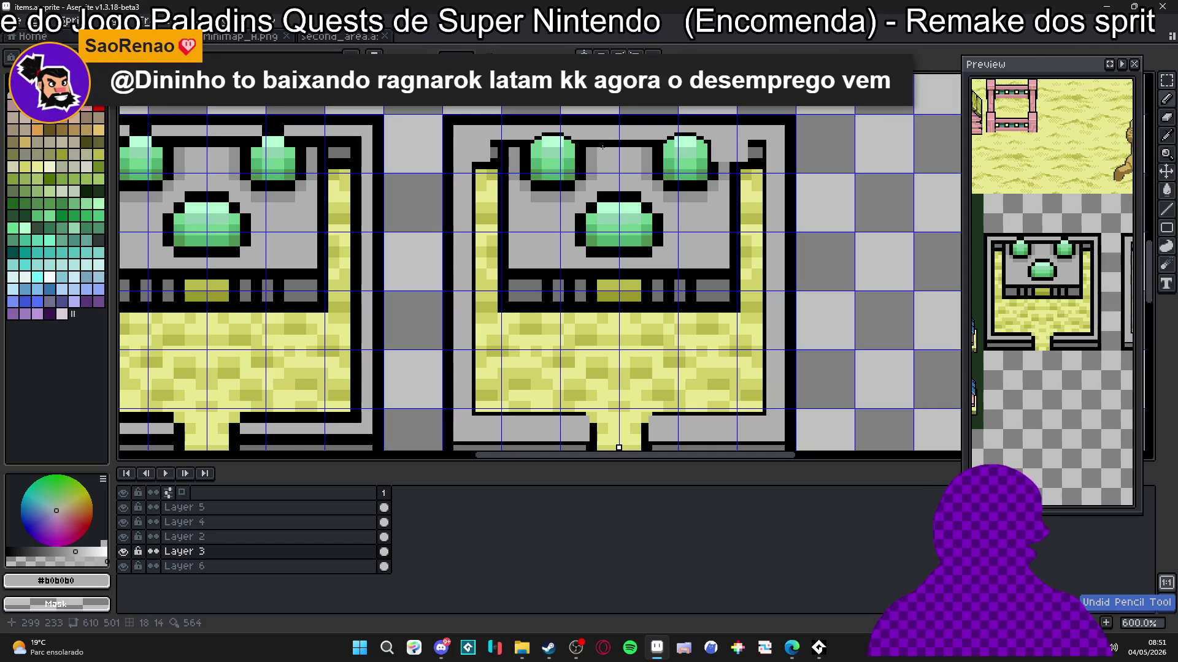
scroll(589, 153, "down", 1)
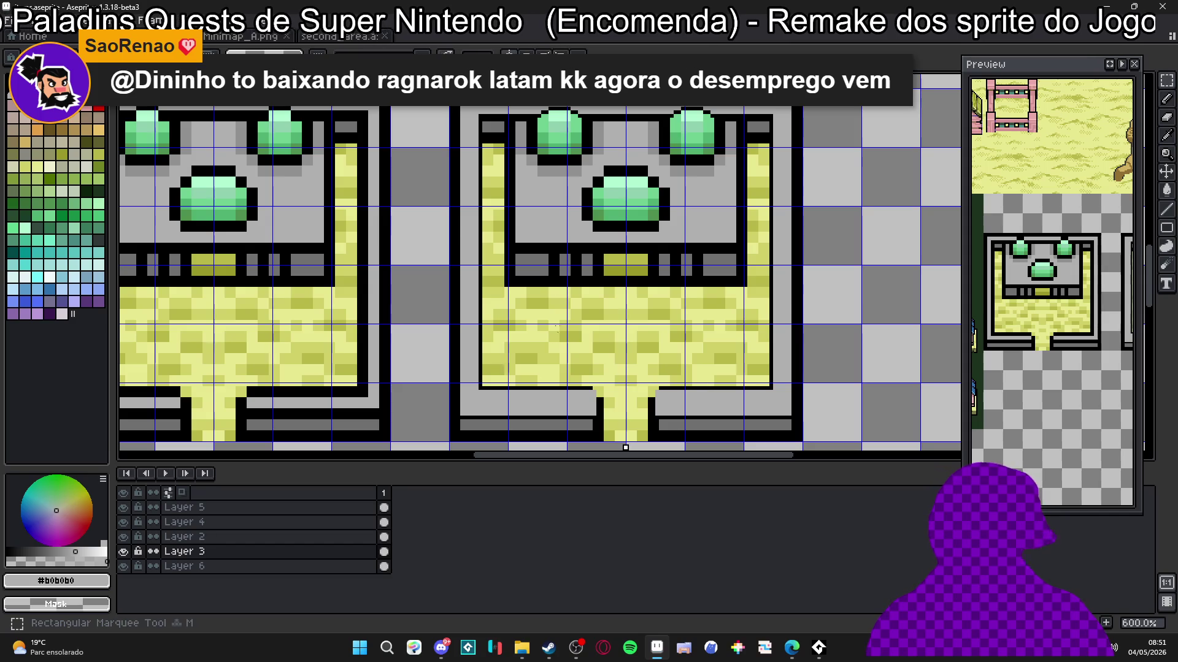
scroll(451, 423, "up", 3)
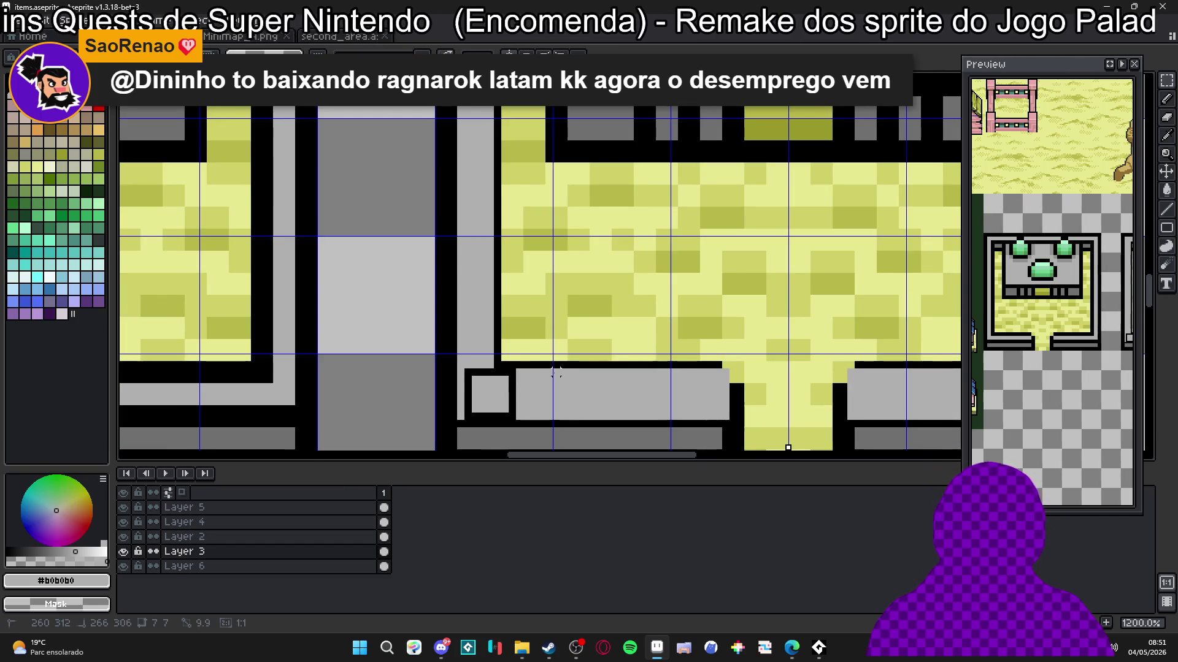
mouse_move(458, 422)
left_mouse_down()
mouse_move(517, 363)
mouse_move(546, 368)
left_mouse_up()
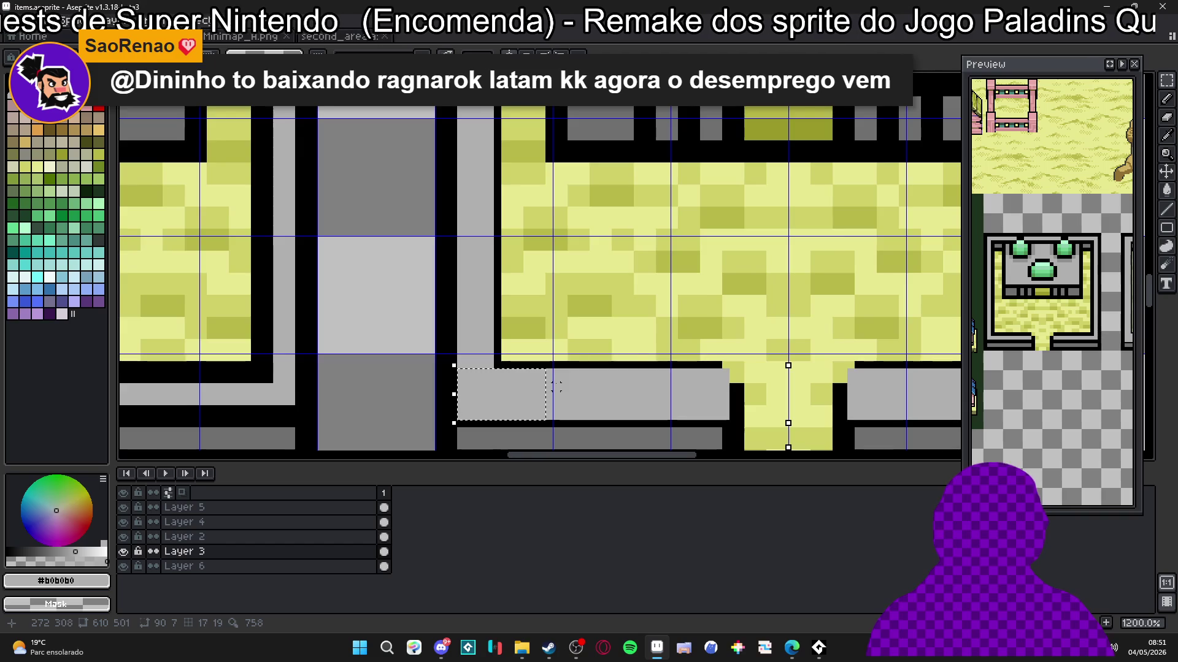
scroll(545, 381, "down", 3)
scroll(540, 323, "up", 2)
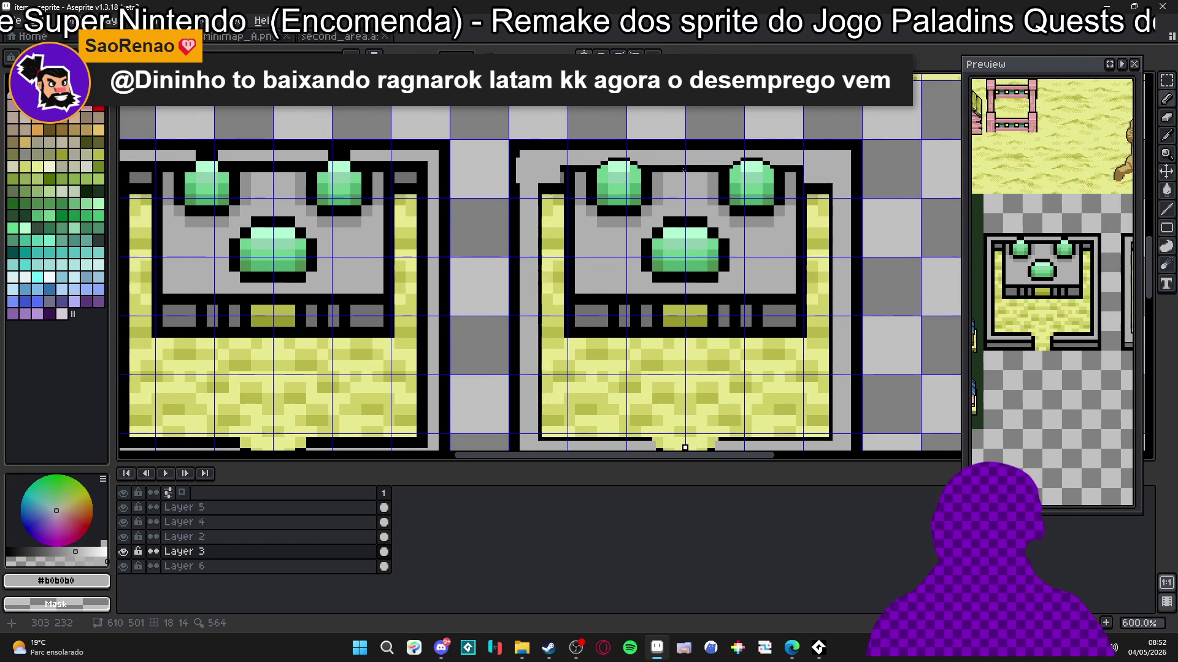
scroll(679, 157, "up", 3)
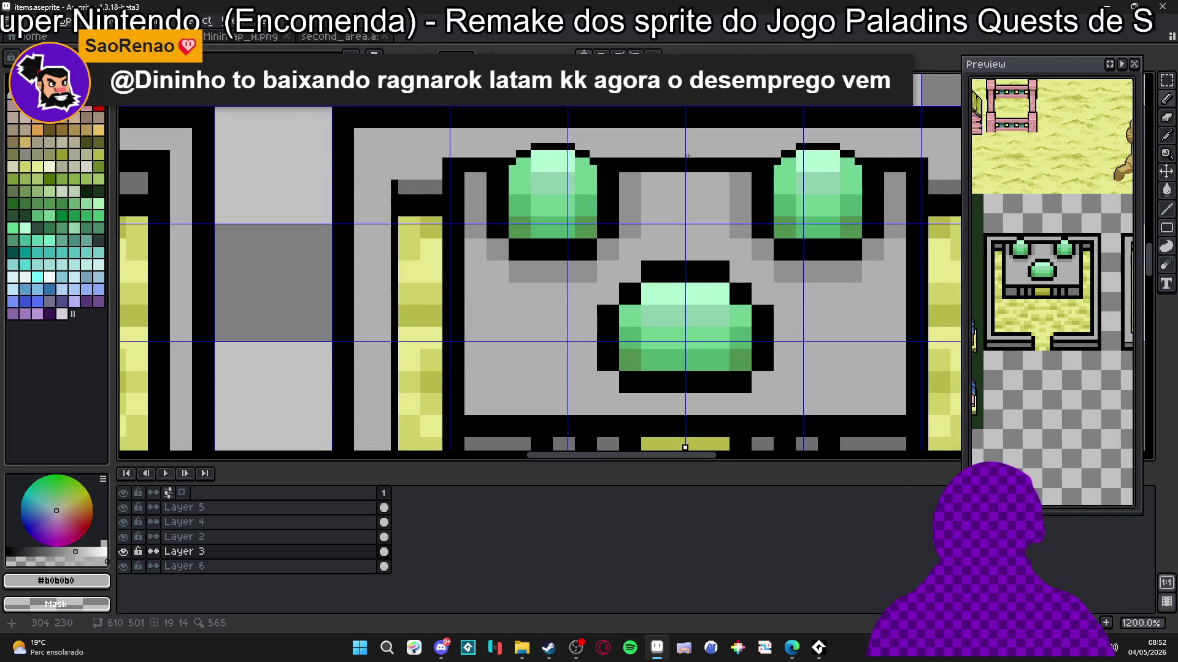
scroll(688, 156, "down", 3)
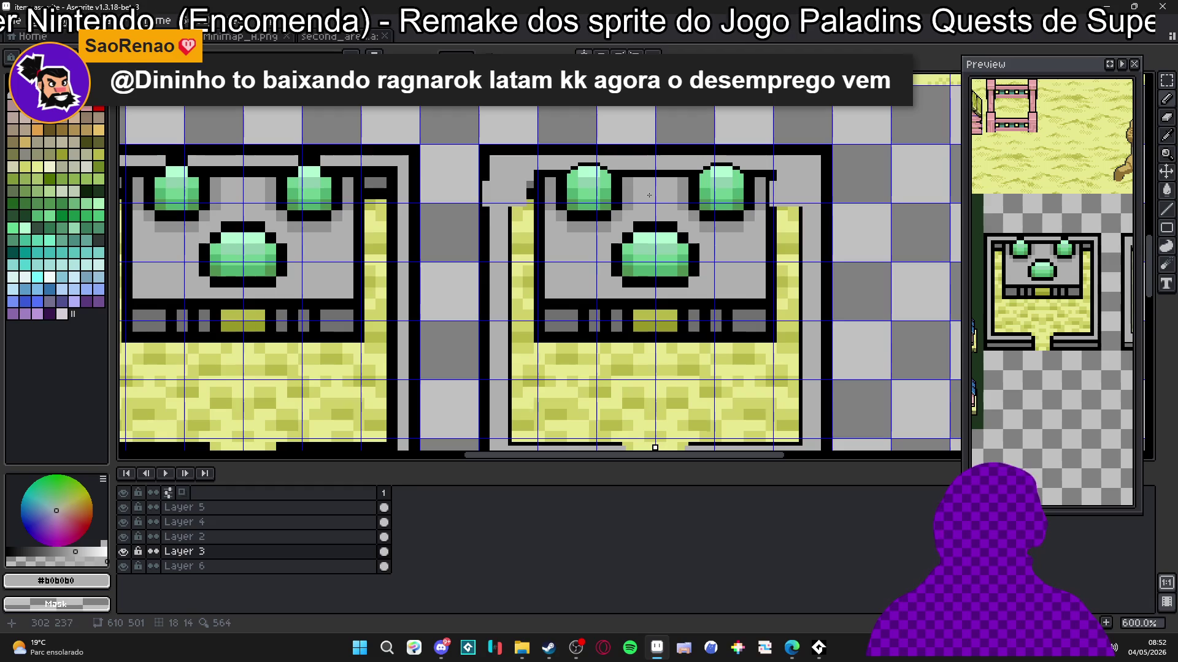
scroll(525, 194, "up", 3)
Step: Fill the black notch and pixels beneath the grey block with mid grey
left_click(516, 187, "alt")
left_click(512, 197)
left_click(533, 205)
left_click_drag(535, 217, 510, 217)
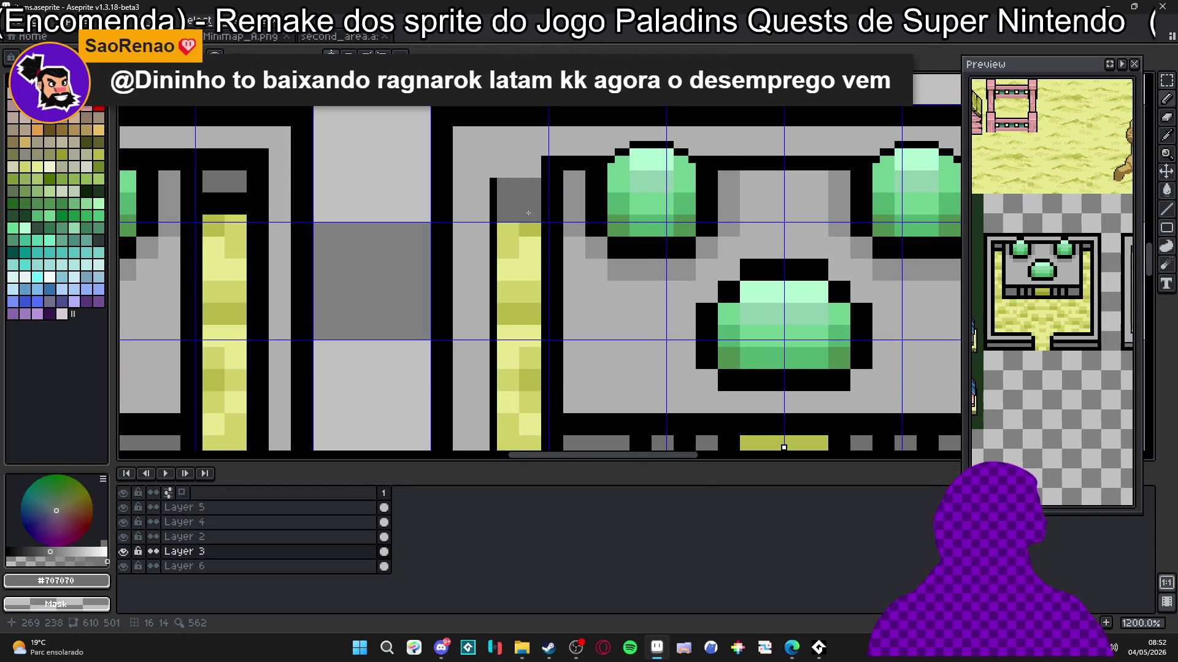
scroll(532, 218, "down", 5)
scroll(522, 211, "up", 5)
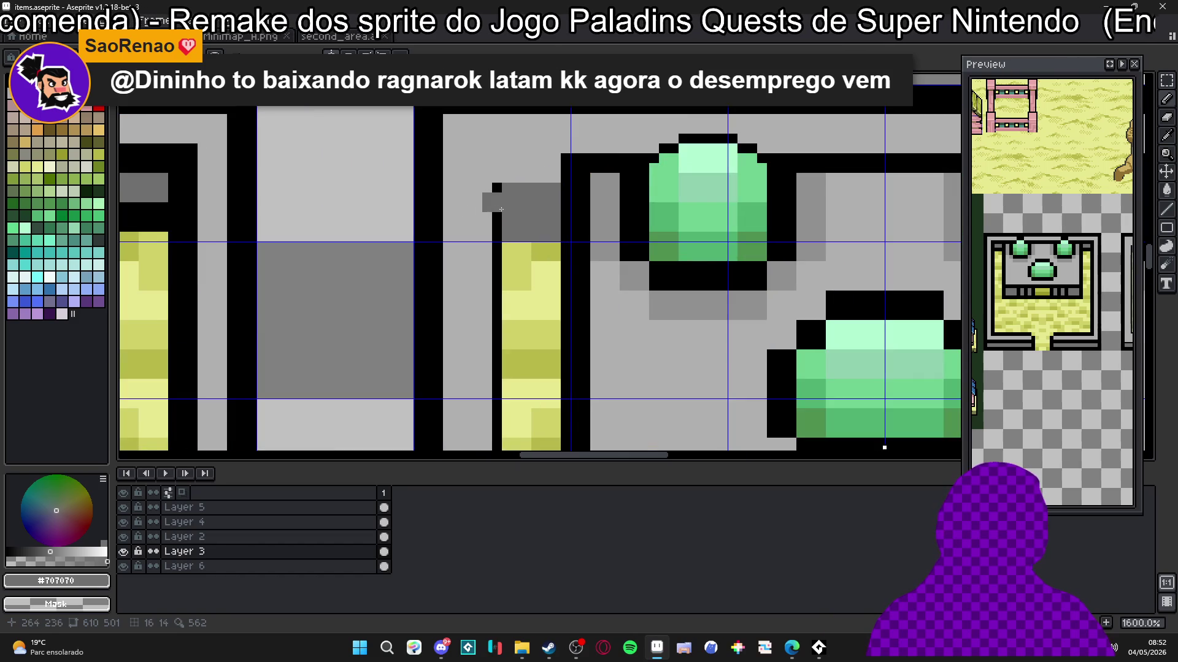
Step: Add a mid-grey row atop the block and repaint its top row light grey
left_click(500, 178, "alt")
scroll(500, 178, "up", 3)
left_click(522, 203, "alt")
left_click_drag(500, 166, 569, 168)
scroll(568, 168, "down", 5)
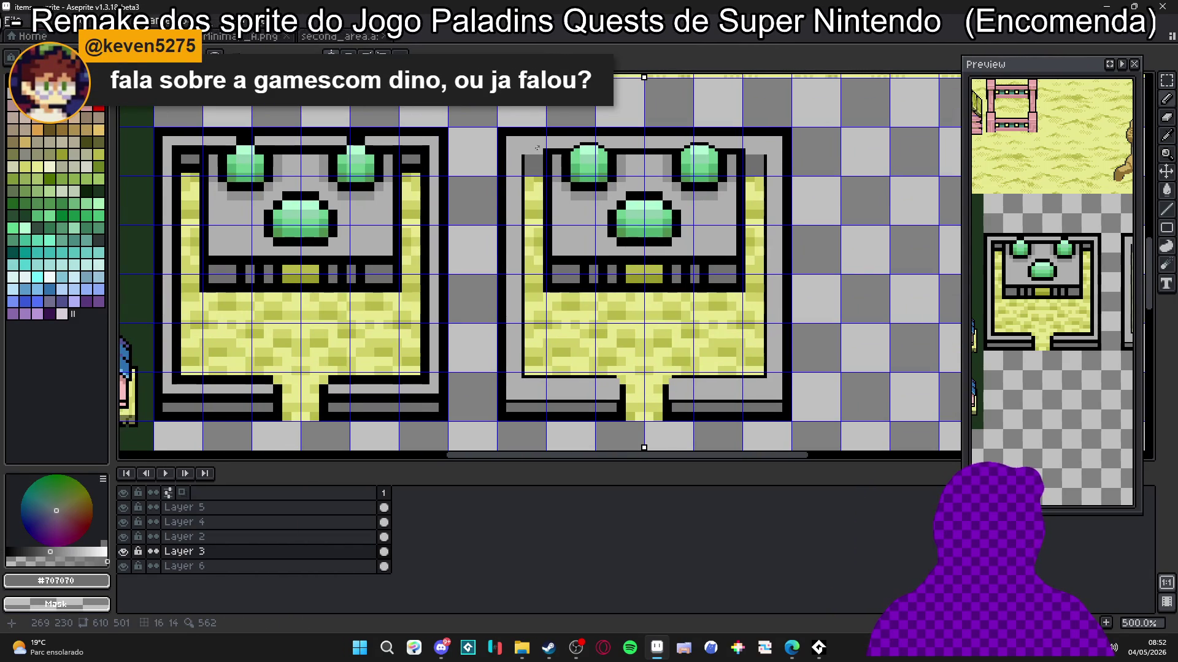
scroll(539, 146, "up", 4)
left_click(537, 172, "alt")
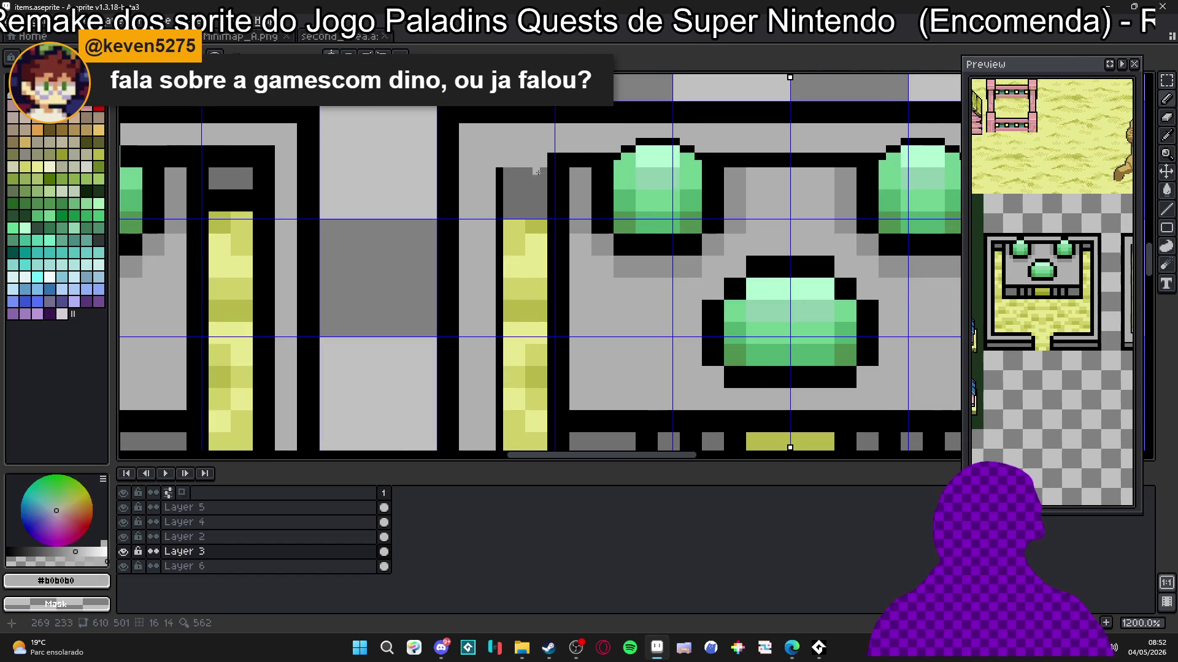
left_click_drag(546, 174, 496, 172)
scroll(538, 293, "down", 6)
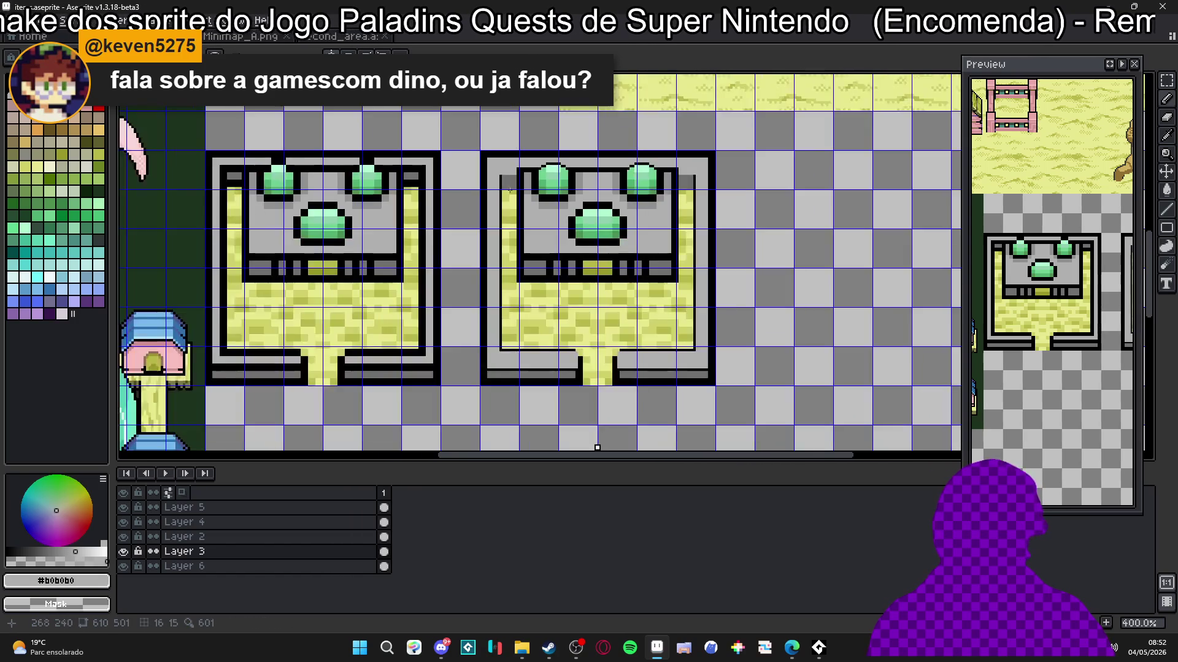
scroll(537, 293, "up", 6)
Step: Add a black pixel below the outline corner and darken the floor yellow to olive
left_click(578, 305, "alt")
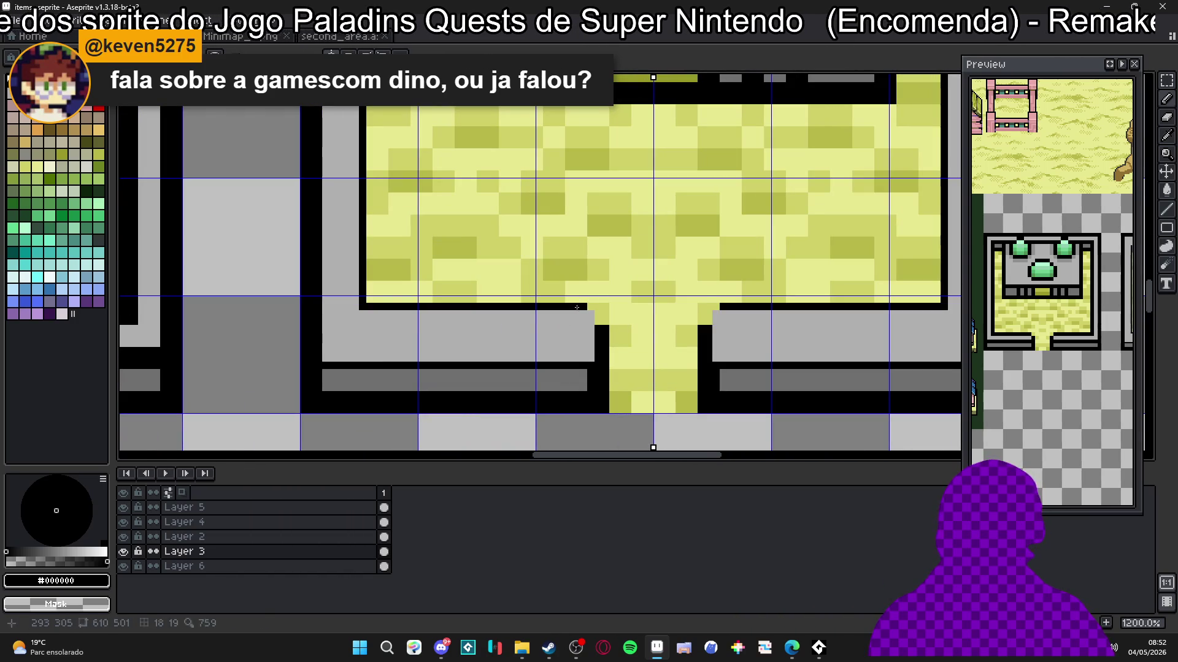
left_click(598, 317)
left_click(624, 346, "alt")
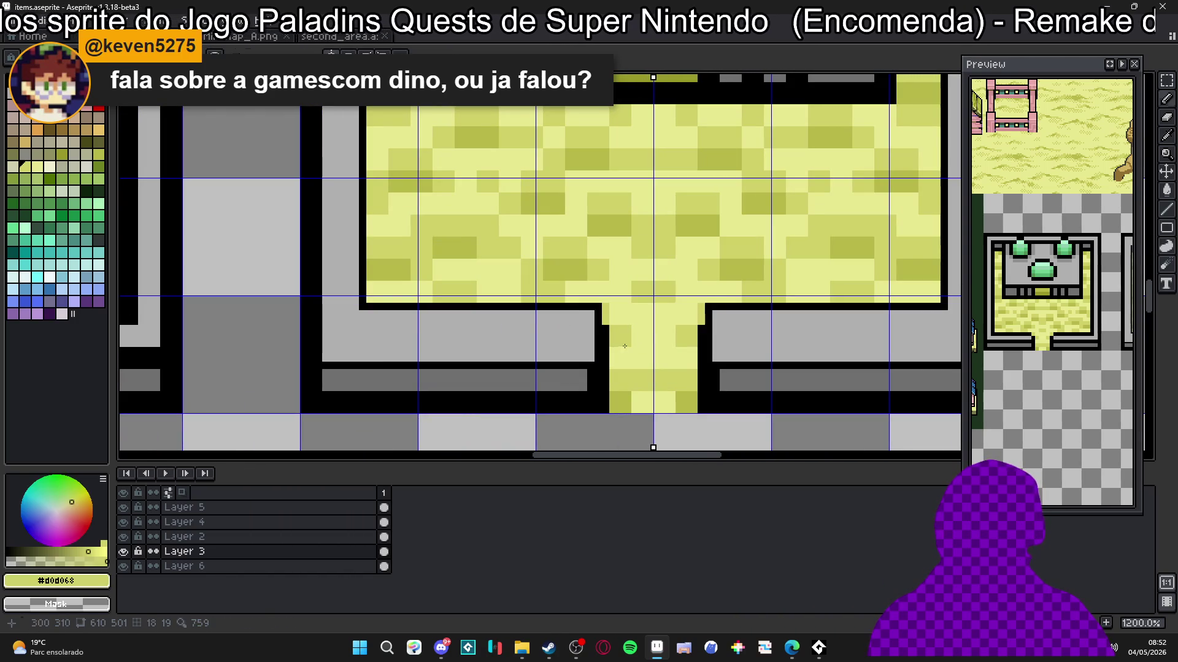
left_click(605, 409, "alt")
Step: Repaint the copy's corridor, room floor and side strips in solid olive #b8b848
left_click_drag(610, 407, 614, 323)
left_click_drag(621, 409, 680, 406)
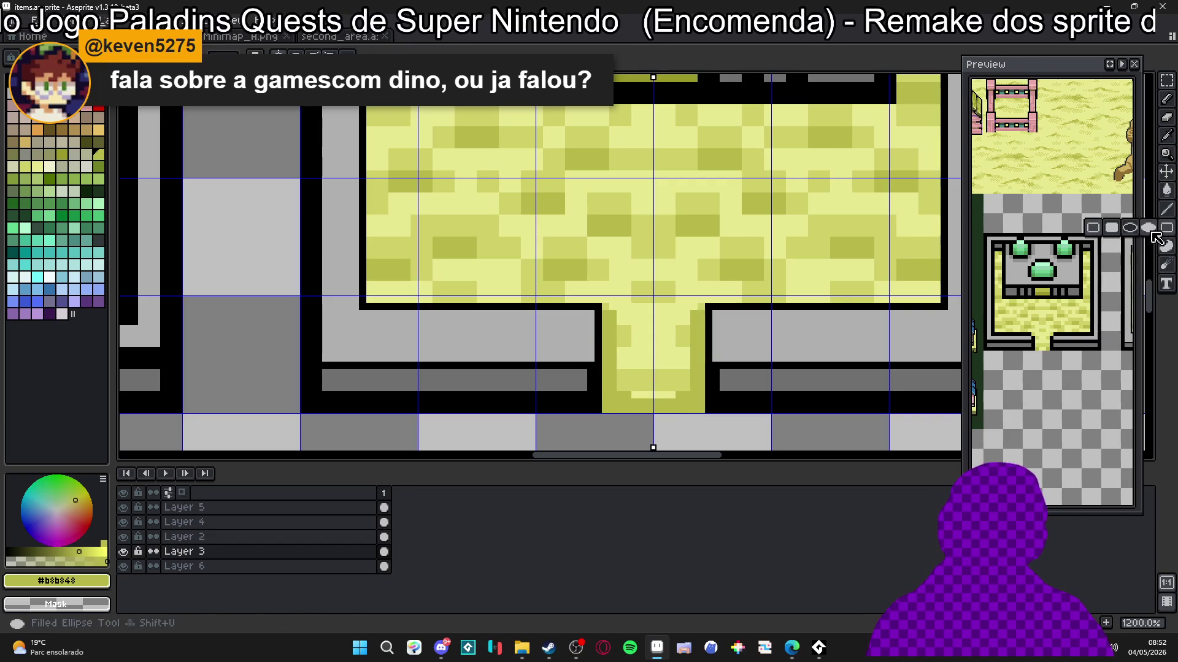
left_click_drag(612, 409, 666, 312)
mouse_move(376, 298)
left_mouse_down()
mouse_move(466, 184)
mouse_move(614, 135)
mouse_move(552, 245)
left_mouse_up()
left_click_drag(589, 171, 658, 437)
scroll(476, 369, "down", 2)
mouse_move(493, 401)
left_mouse_down()
mouse_move(494, 252)
mouse_move(475, 235)
mouse_move(482, 401)
left_mouse_up()
Step: Draw a horizontal light grey line near the gems
scroll(539, 246, "down", 2)
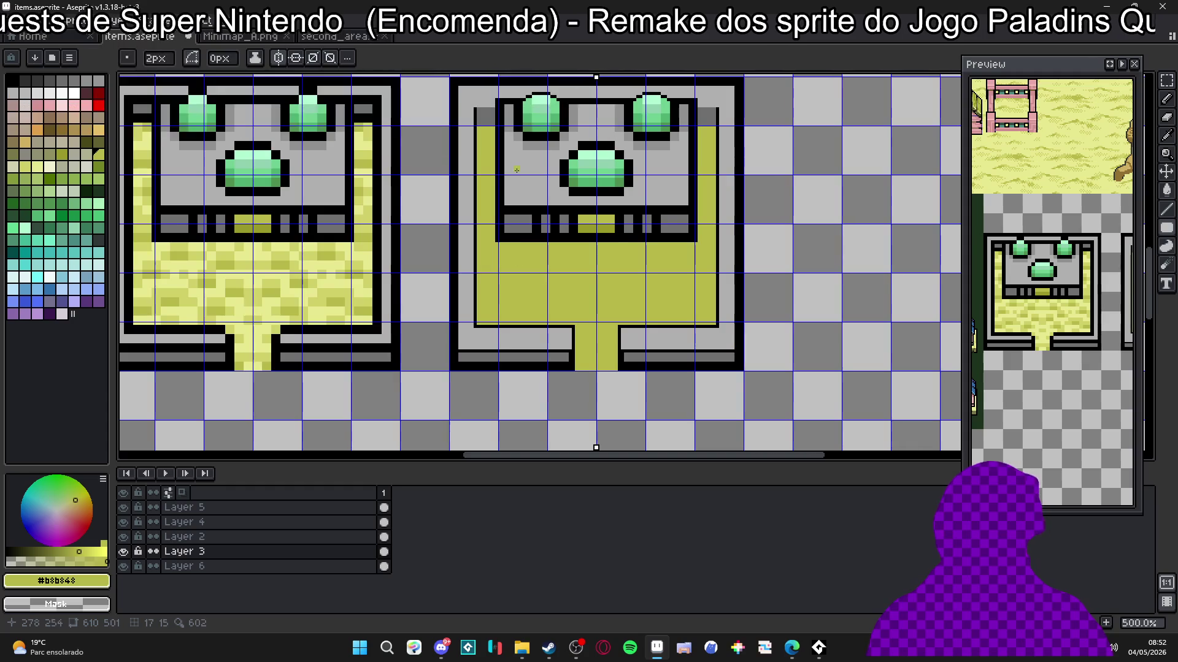
scroll(541, 278, "up", 7)
left_click(466, 202, "alt")
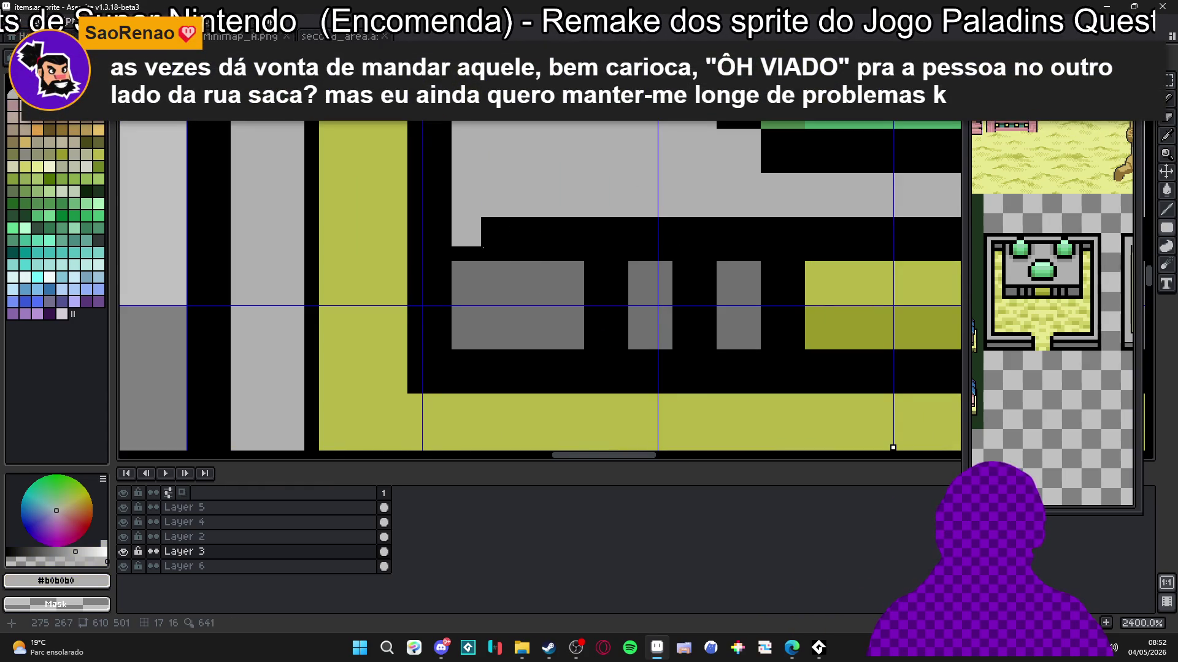
left_click_drag(483, 247, 205, 311)
left_click_drag(698, 303, 745, 299)
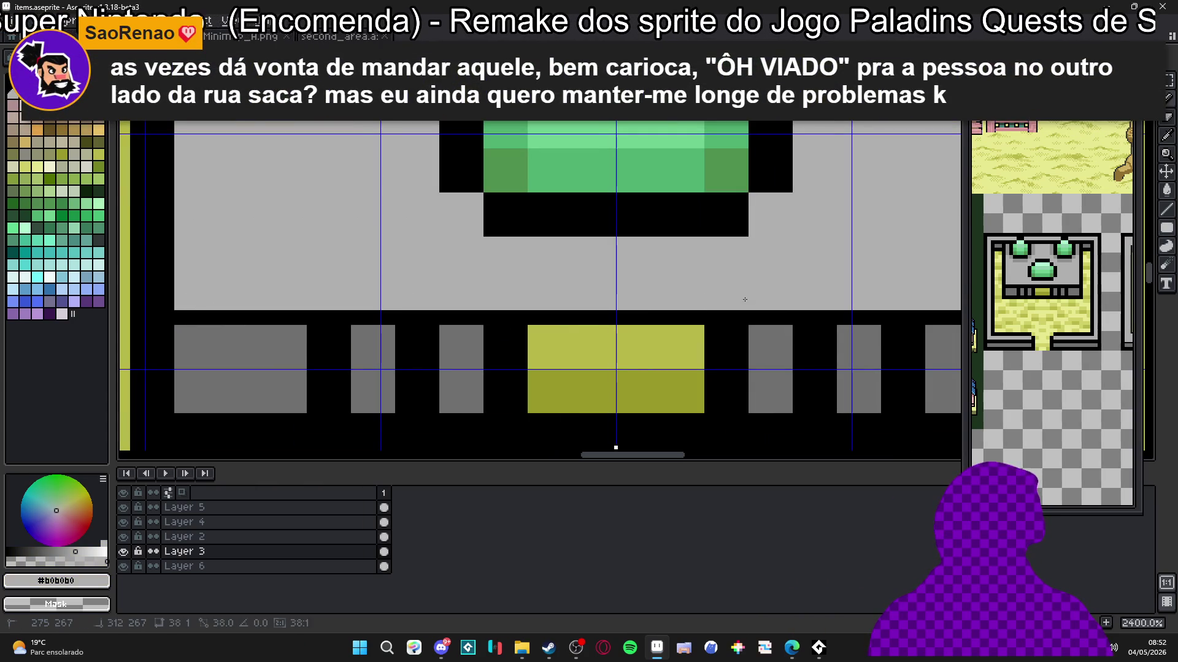
scroll(719, 303, "down", 6)
scroll(514, 292, "down", 2)
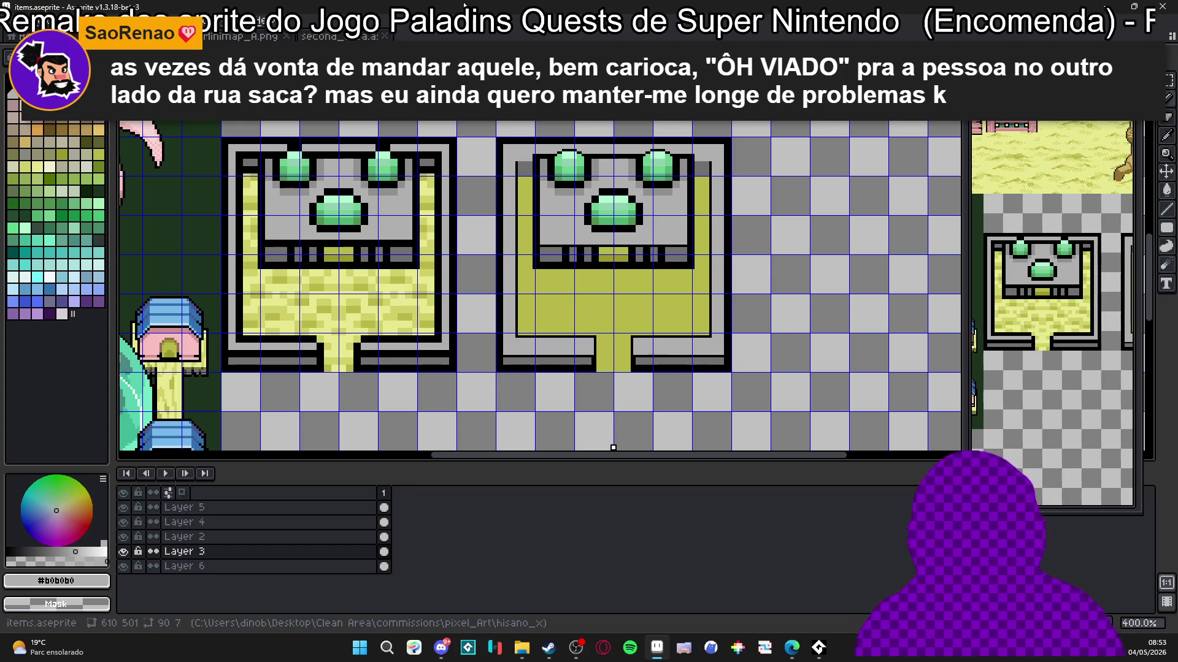
Step: Close the outline at the bar's end with mid-grey pixels
scroll(593, 341, "up", 6)
left_click(581, 412, "alt")
left_click(588, 422)
mouse_move(589, 426)
left_mouse_down()
mouse_move(596, 332)
mouse_move(597, 367)
mouse_move(258, 362)
mouse_move(307, 358)
mouse_move(221, 350)
mouse_move(234, 332)
left_mouse_up()
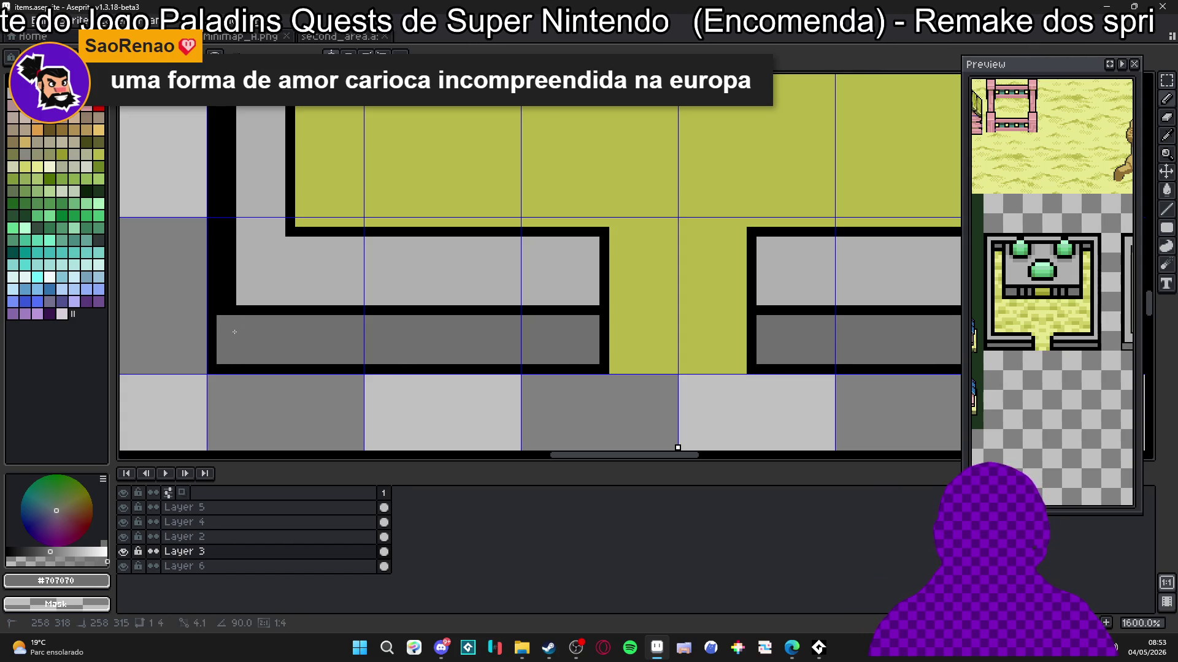
Step: Lighten the left outline and thin the thick black top bar to light grey
left_click(258, 289, "alt")
left_click(221, 295)
left_click(226, 242)
scroll(240, 333, "down", 2)
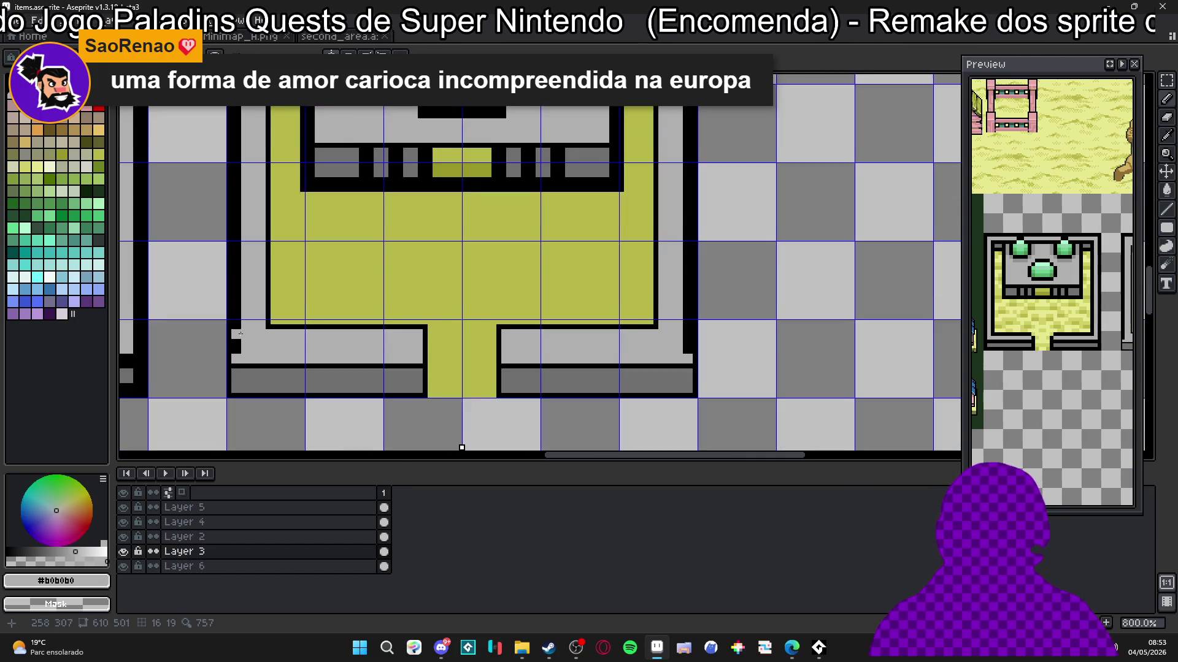
scroll(273, 332, "up", 2)
scroll(299, 160, "up", 2)
mouse_move(300, 161)
left_mouse_down()
mouse_move(957, 161)
mouse_move(404, 151)
left_mouse_up()
scroll(579, 219, "down", 3)
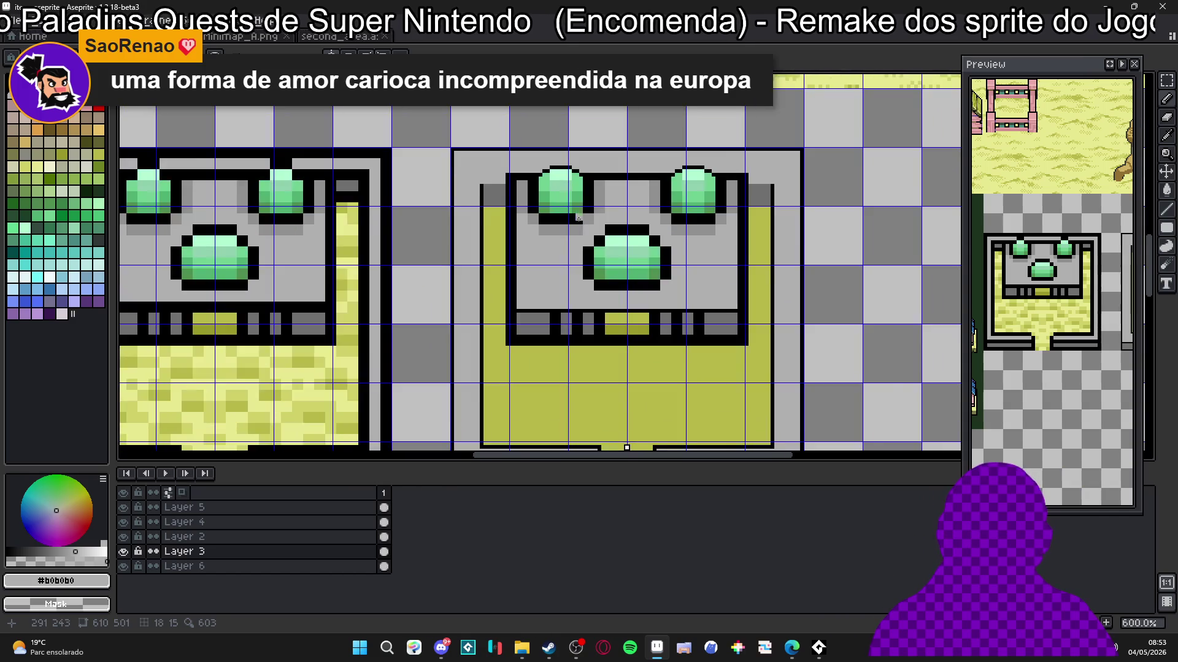
scroll(578, 218, "up", 4)
Step: Paint medium grey over the black outline, undoing the wrong grey stroke
left_click(508, 184, "alt")
left_click(512, 144)
left_click(493, 148)
mouse_move(478, 153)
left_mouse_down()
mouse_move(484, 381)
mouse_move(430, 448)
mouse_move(422, 173)
left_mouse_up()
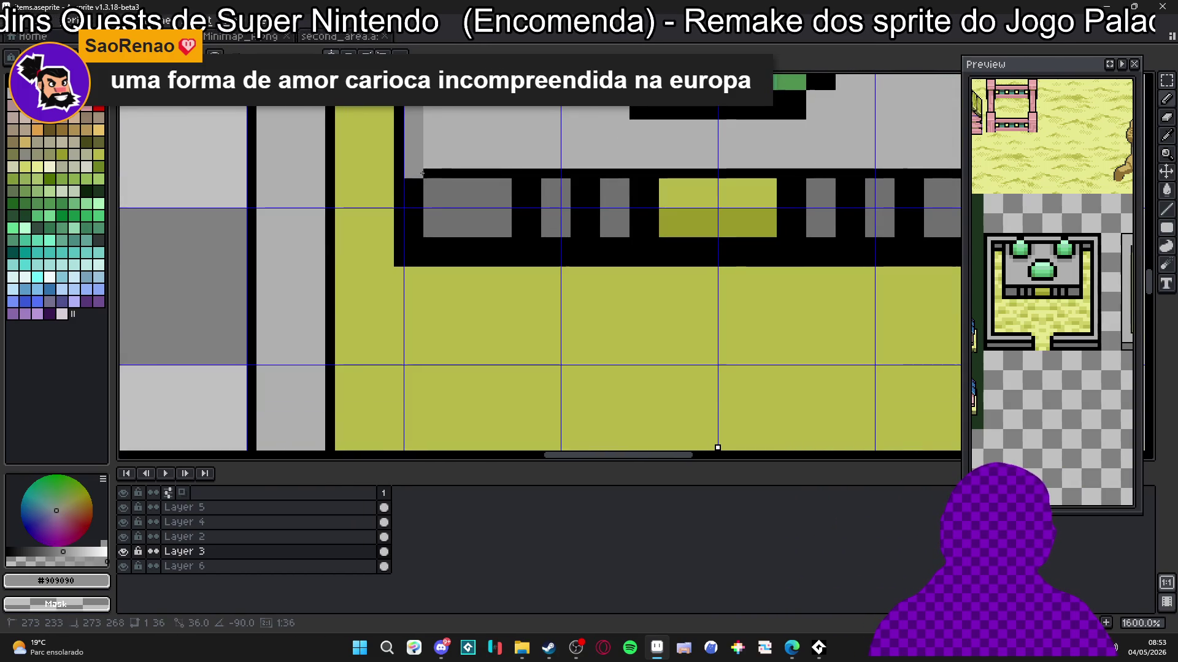
key("ctrl+z")
Step: Draw a light-grey vertical line along the wall edge beside the gem panel
left_click(432, 141, "alt")
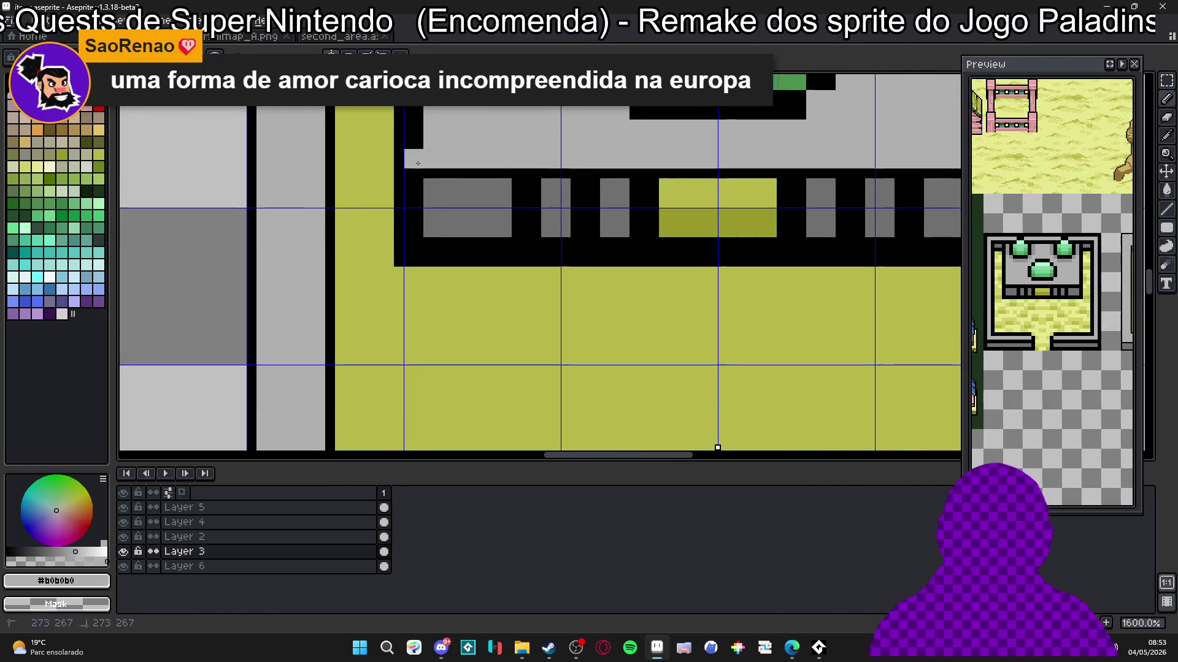
left_click(423, 119)
left_click_drag(427, 119, 433, 311)
scroll(433, 311, "up", 5)
left_click(458, 339, "shift")
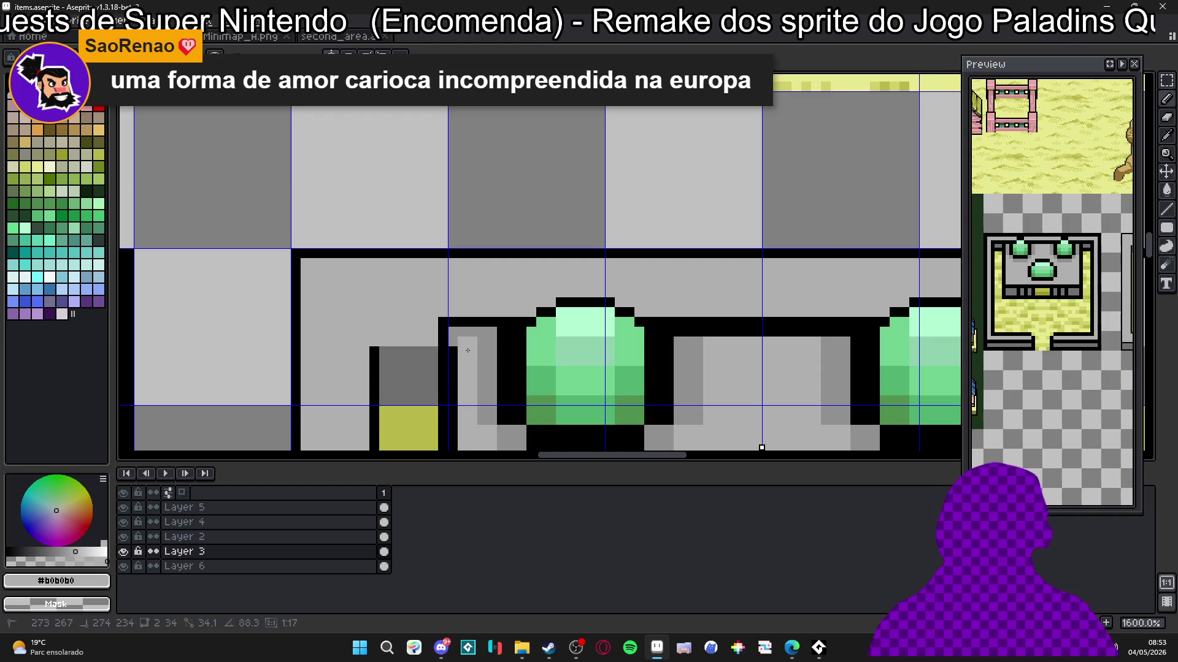
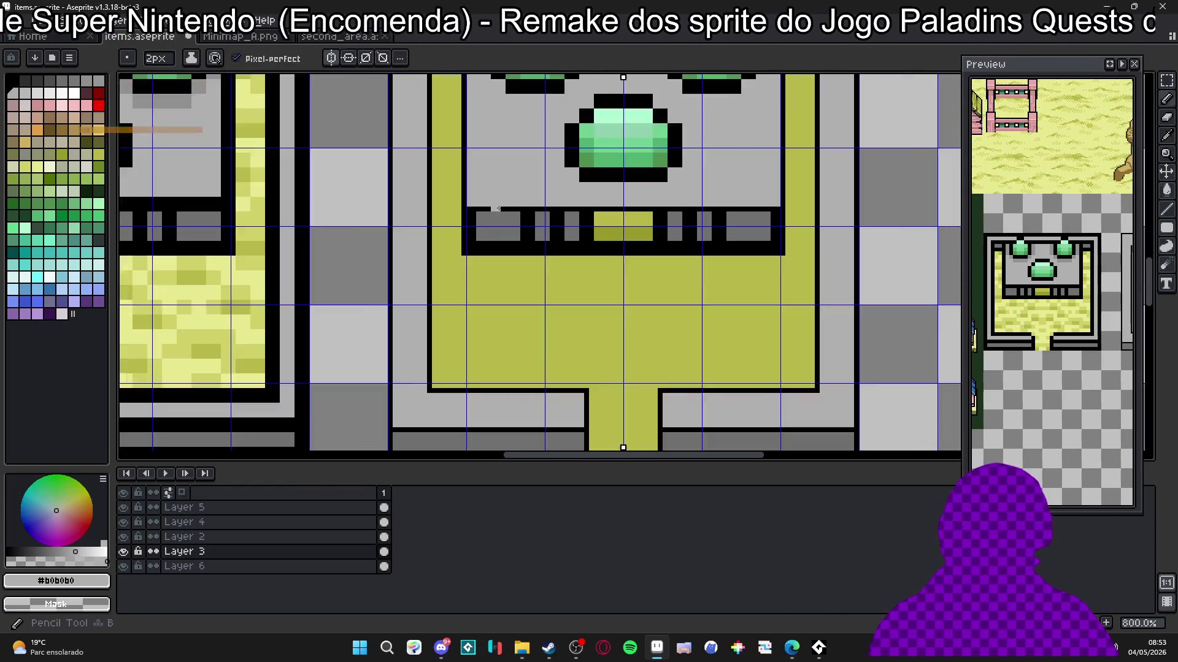
Step: Draw a mirrored #707070 trim line and fill the olive panel's bottom row with #989828
left_click(483, 251, "alt")
mouse_move(464, 224)
left_mouse_down()
mouse_move(462, 265)
mouse_move(611, 270)
left_mouse_up()
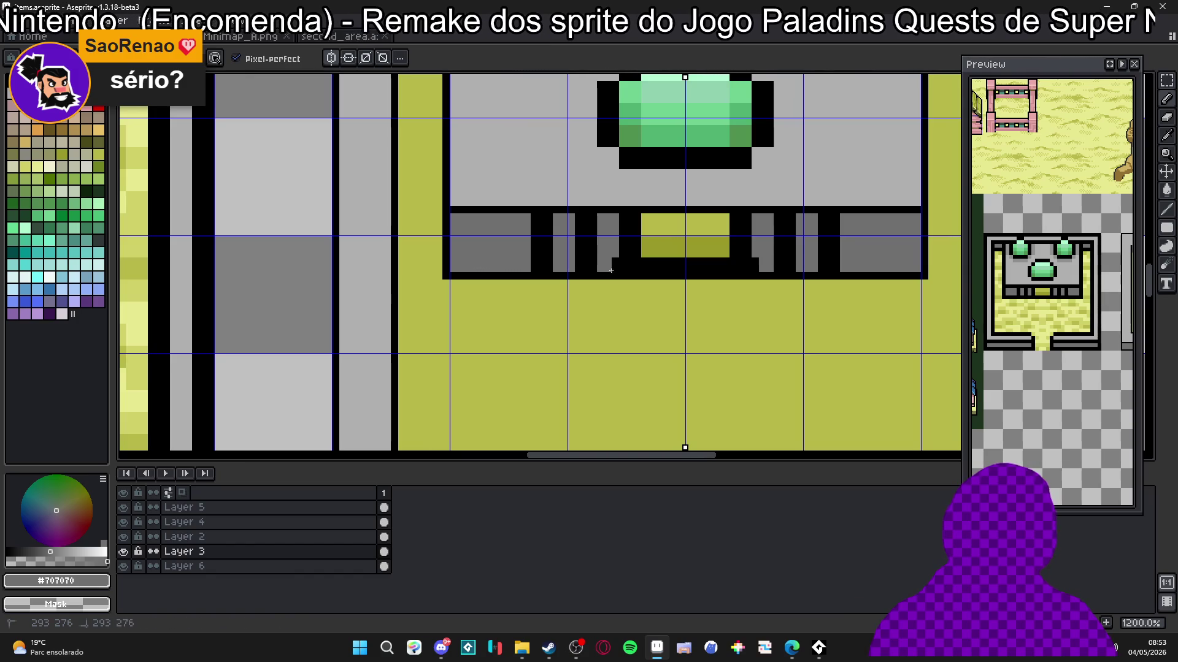
left_click(657, 251, "alt")
left_click(657, 268)
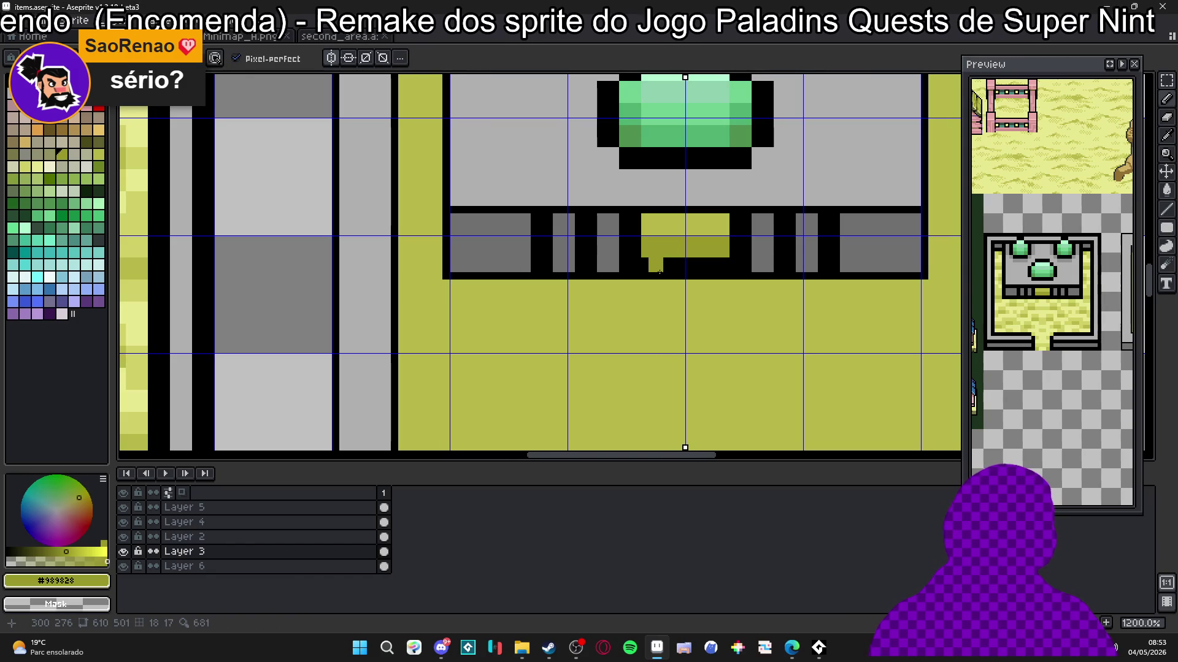
mouse_move(651, 268)
left_mouse_down()
mouse_move(677, 265)
mouse_move(663, 265)
left_mouse_up()
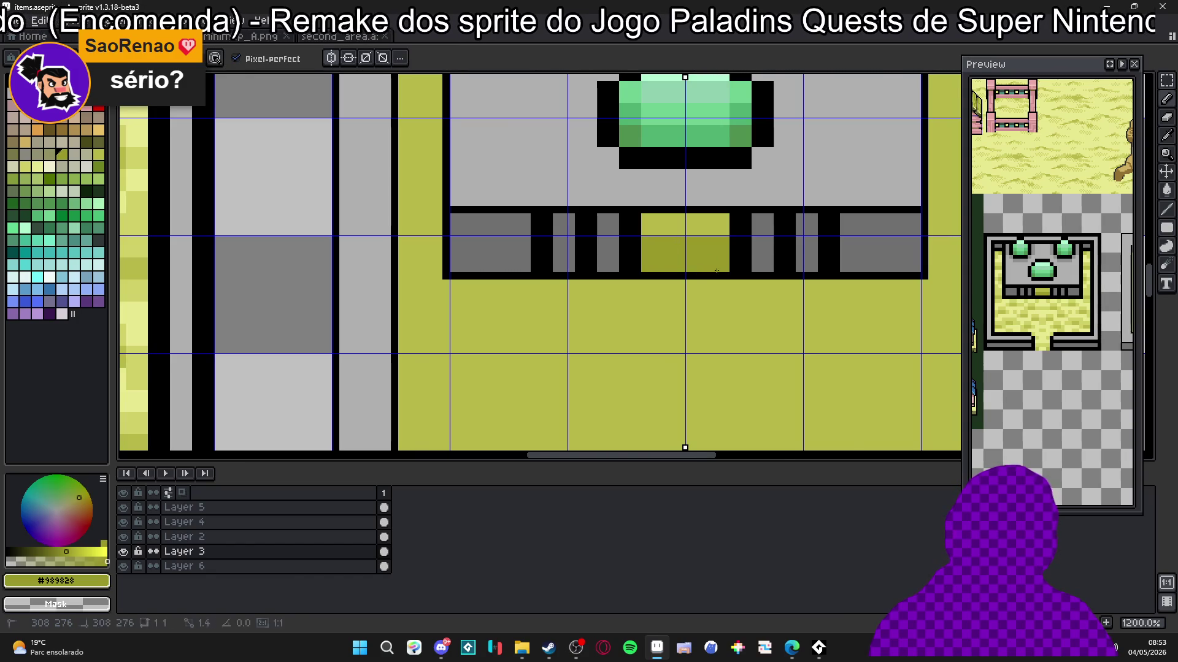
Step: Compare both altar tiles, then paint a short black run along the ledge
scroll(706, 276, "down", 4)
left_click_drag(737, 290, 703, 292)
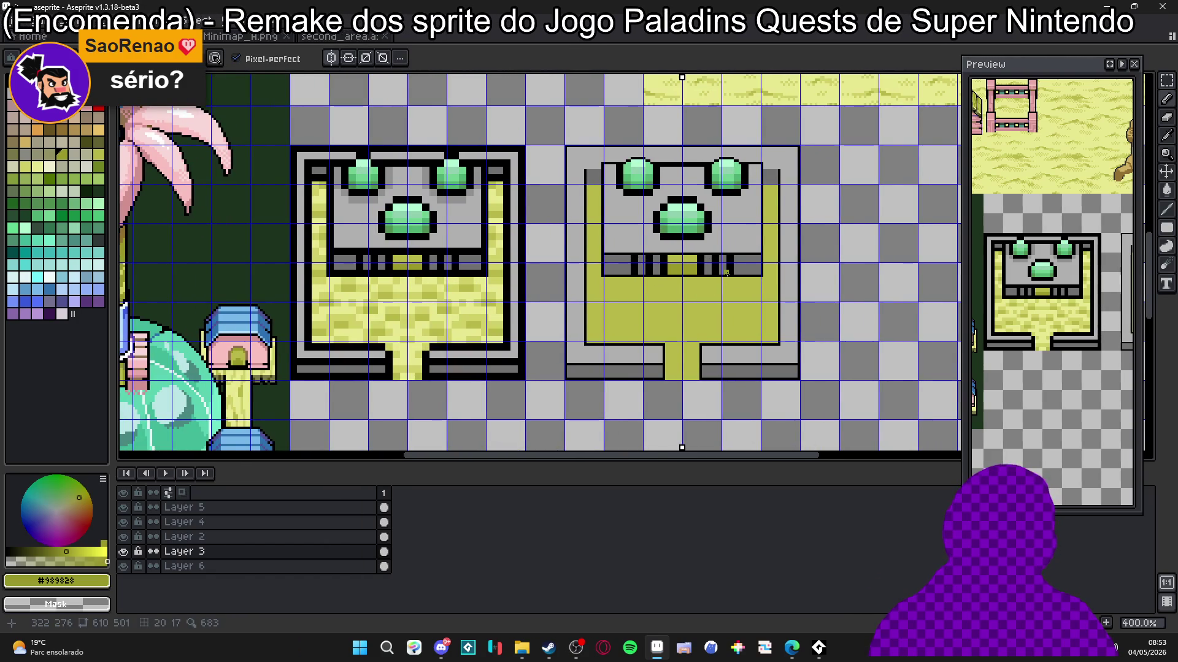
scroll(690, 279, "down", 1)
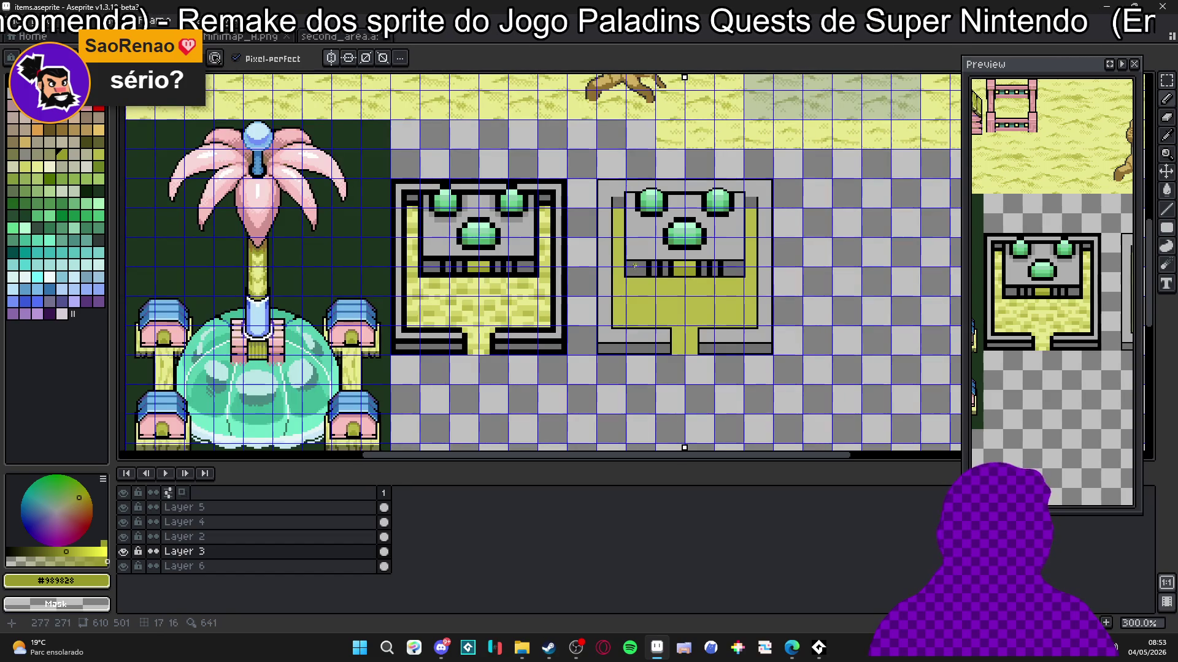
scroll(647, 276, "up", 5)
left_click(636, 252, "alt")
left_click_drag(601, 243, 624, 244)
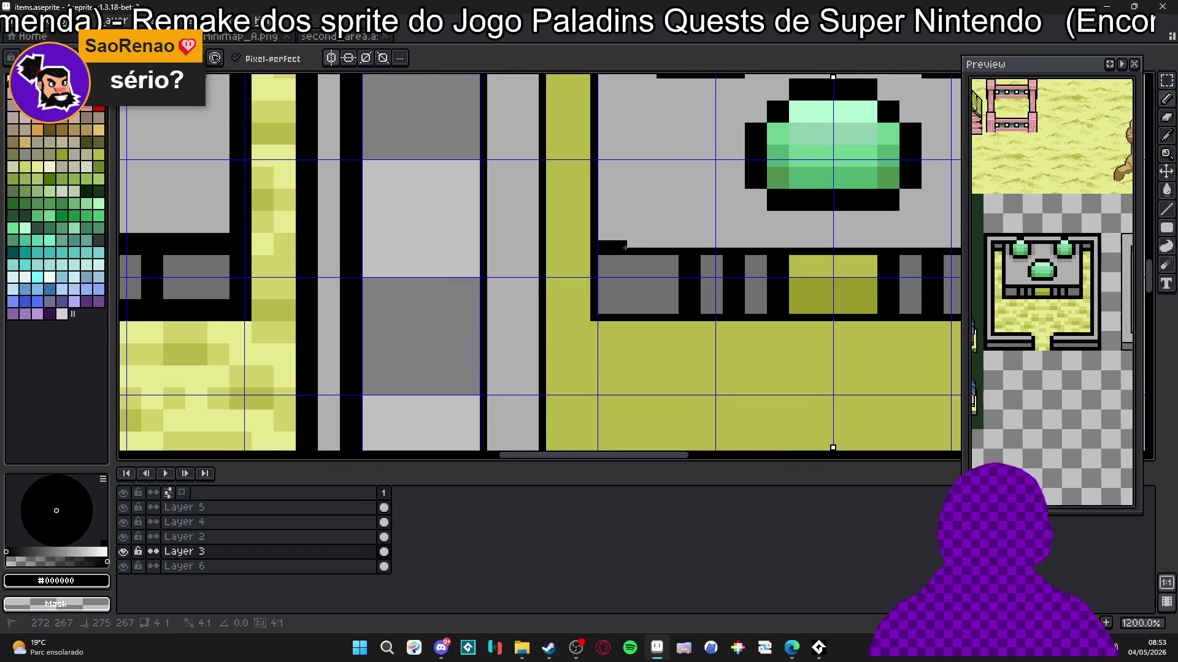
Step: Draw a mirrored black staircase down the slab's lower corner, extending the ledge one pixel
left_click(600, 230)
left_click(630, 244)
mouse_move(630, 243)
left_mouse_down()
mouse_move(645, 244)
mouse_move(601, 223)
left_mouse_up()
left_click(660, 245)
Step: Fill #707070 dark-grey shading beneath the new stepped corner curve
left_click(613, 270, "alt")
left_click_drag(617, 252, 598, 228)
scroll(613, 294, "down", 5)
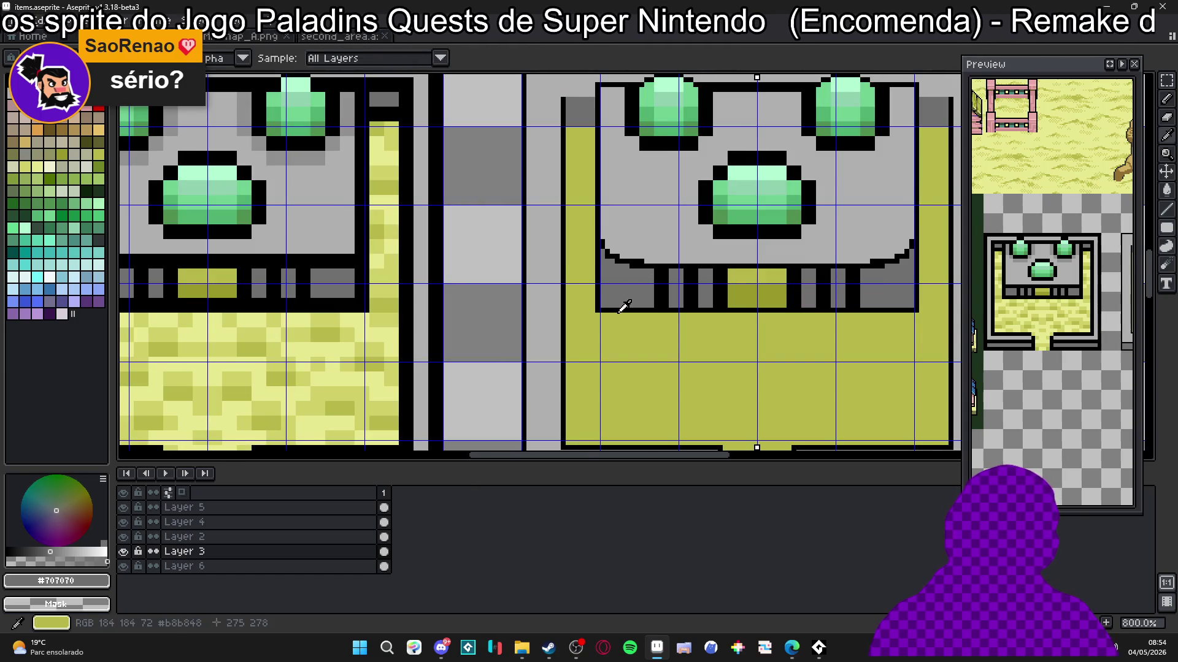
scroll(603, 305, "up", 7)
left_click_drag(602, 305, 566, 289)
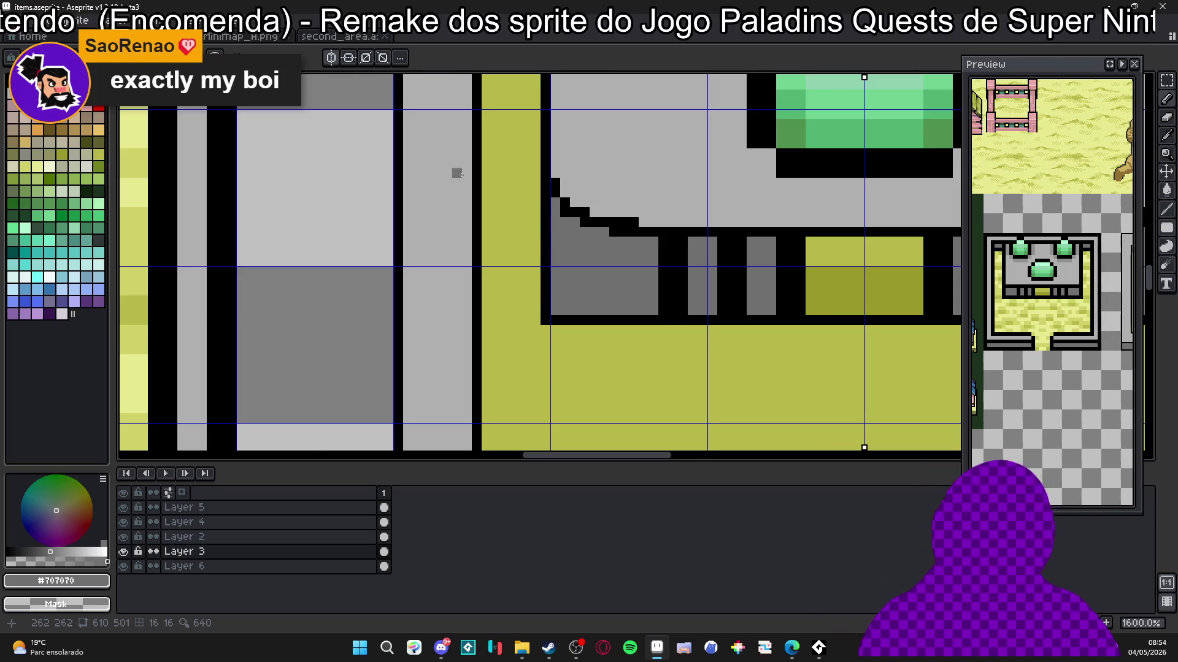
Step: Pencil a stepped black edge along the base's bottom corner
scroll(612, 299, "down", 4)
scroll(618, 293, "up", 6)
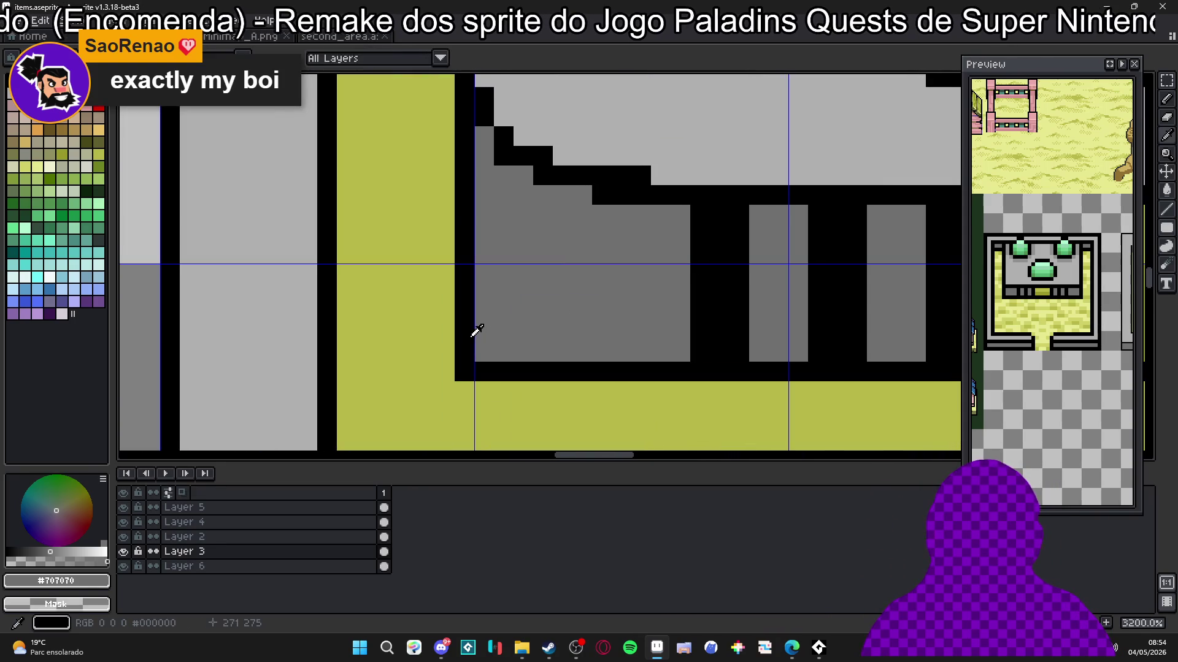
left_click(473, 330, "alt")
left_click(476, 340)
left_click(499, 332)
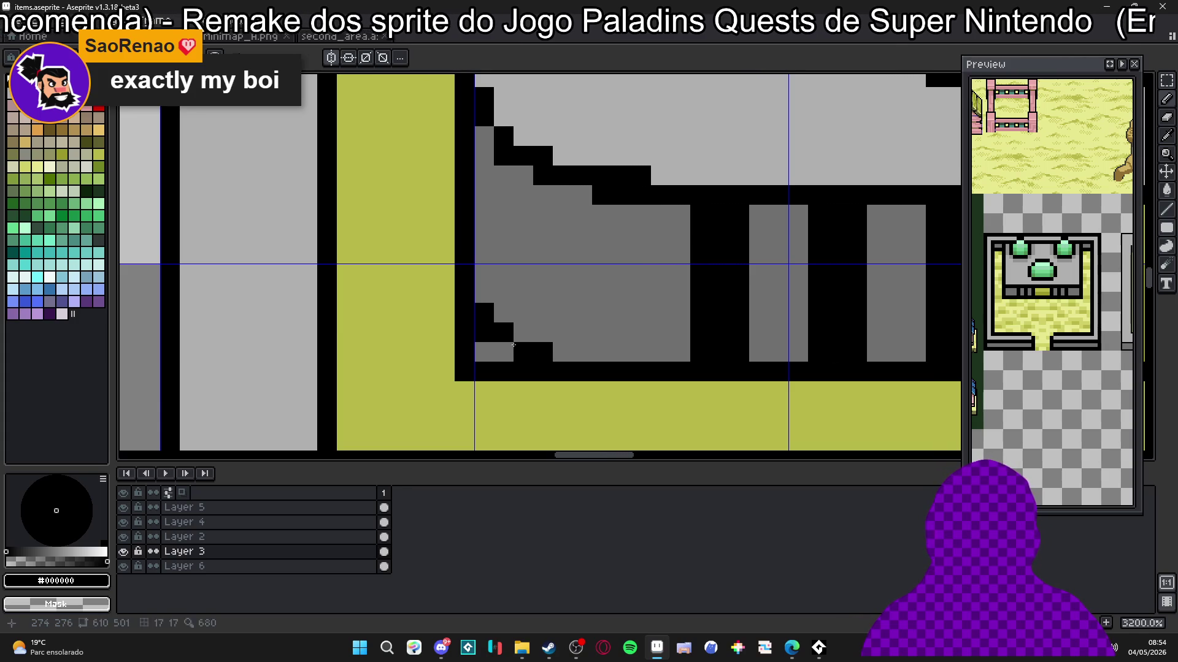
left_click_drag(503, 352, 557, 351)
left_click(522, 337)
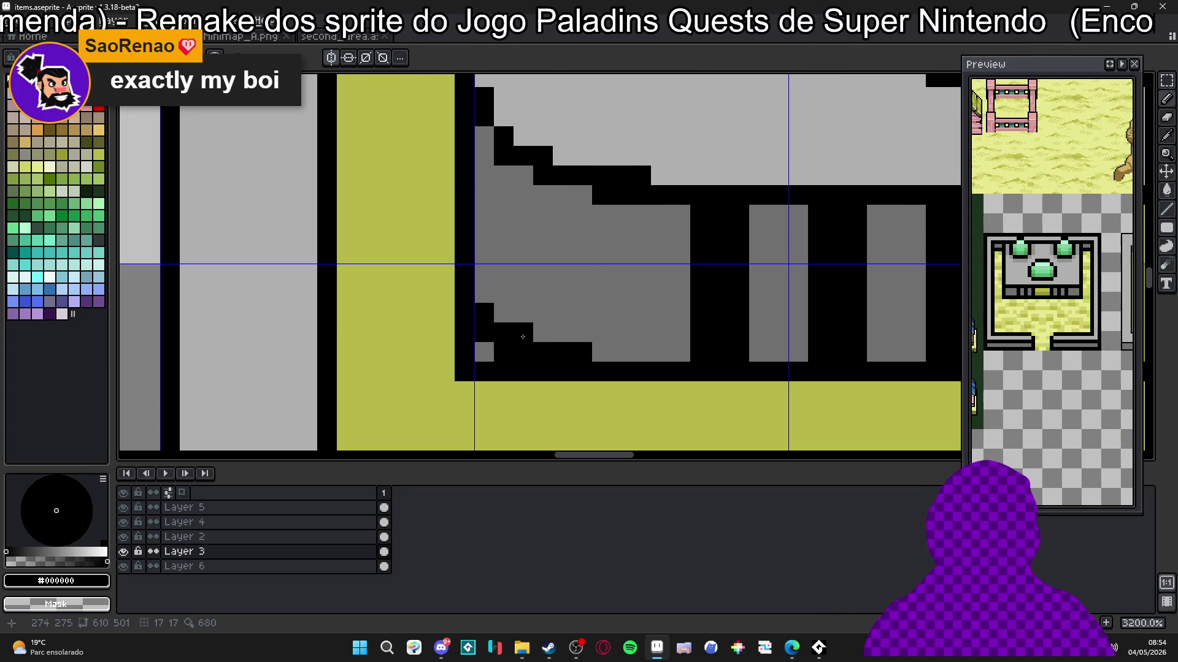
Step: Repaint the black bottom border and stray outline pixels with olive #b8b848
scroll(616, 357, "down", 2)
left_click(552, 392, "alt")
scroll(571, 356, "up", 3)
mouse_move(574, 354)
left_mouse_down()
mouse_move(601, 355)
mouse_move(484, 357)
mouse_move(485, 324)
mouse_move(457, 324)
mouse_move(466, 354)
mouse_move(445, 304)
left_mouse_up()
left_click(426, 295)
left_click(426, 265)
left_click(514, 324)
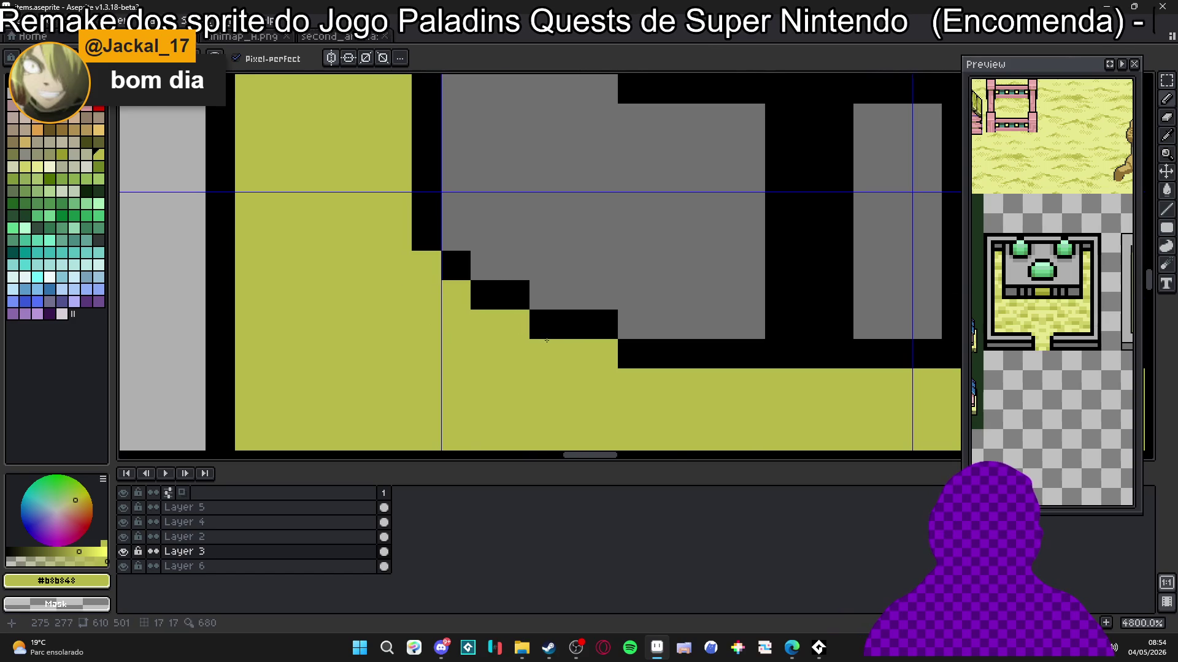
Step: Step the diagonal base edge inward with olive floor pixels
scroll(499, 366, "down", 6)
scroll(499, 367, "down", 3)
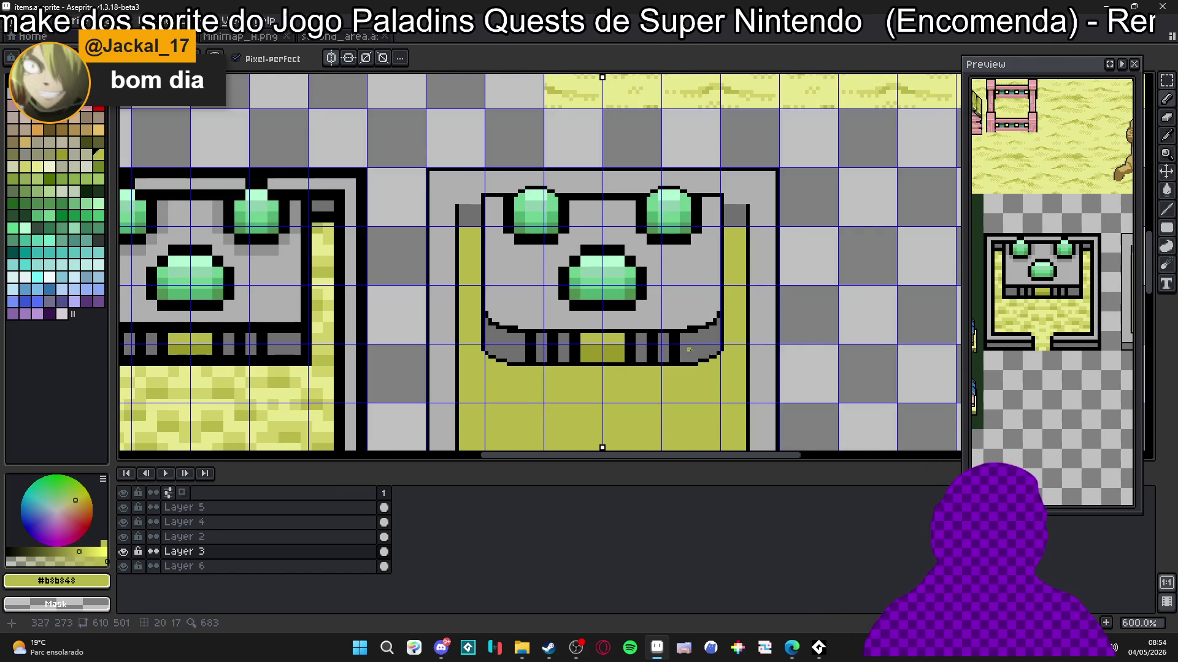
scroll(689, 349, "up", 4)
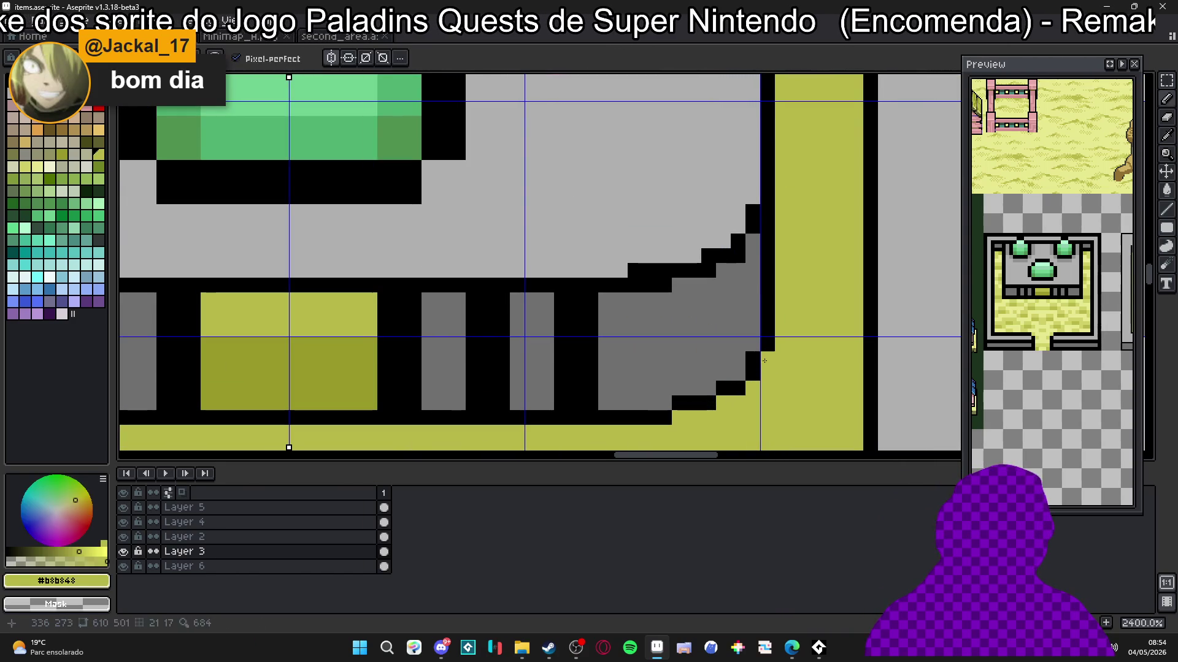
left_click(753, 374, "alt")
left_click(719, 400, "alt")
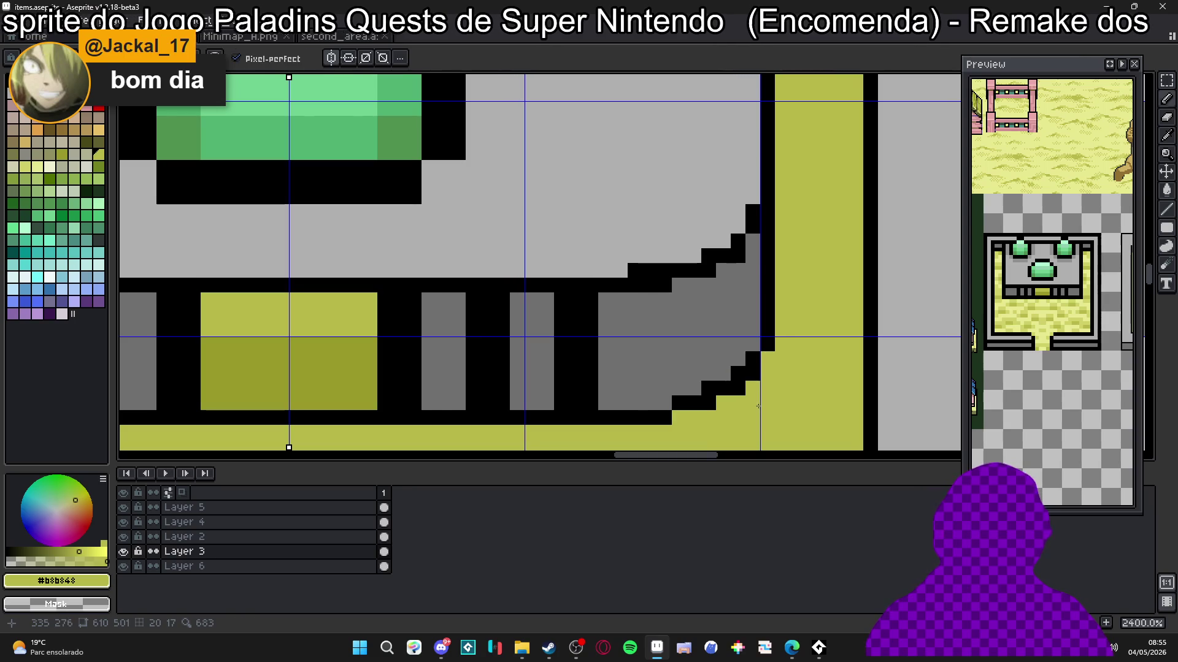
left_click(738, 388)
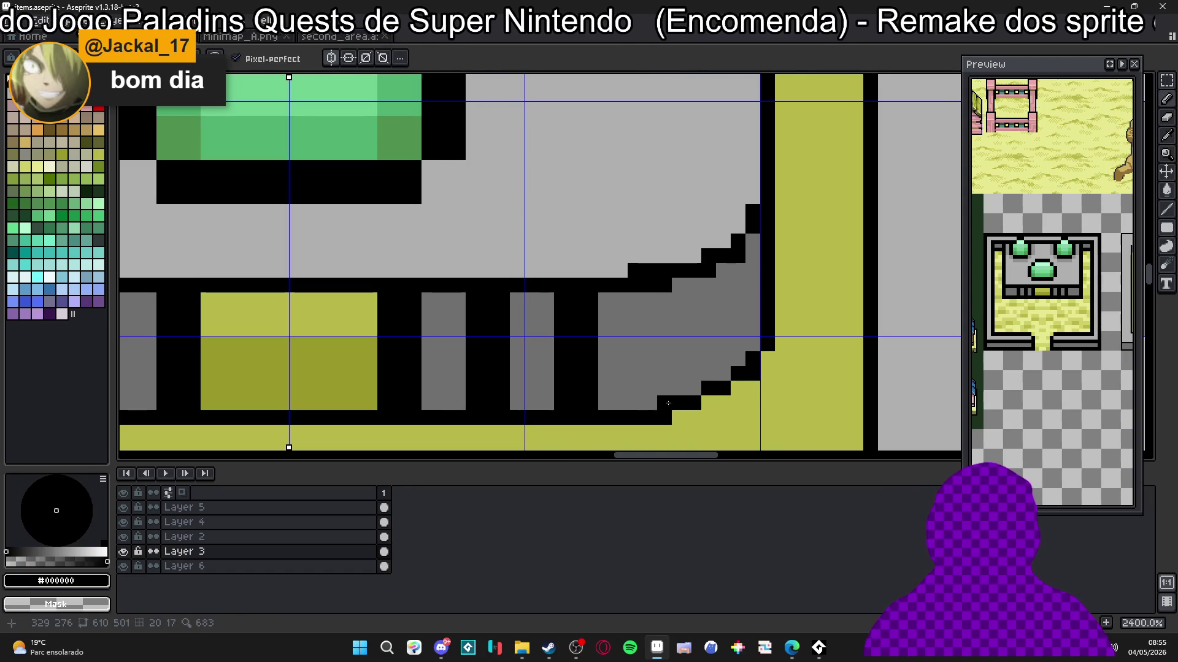
scroll(533, 407, "down", 3)
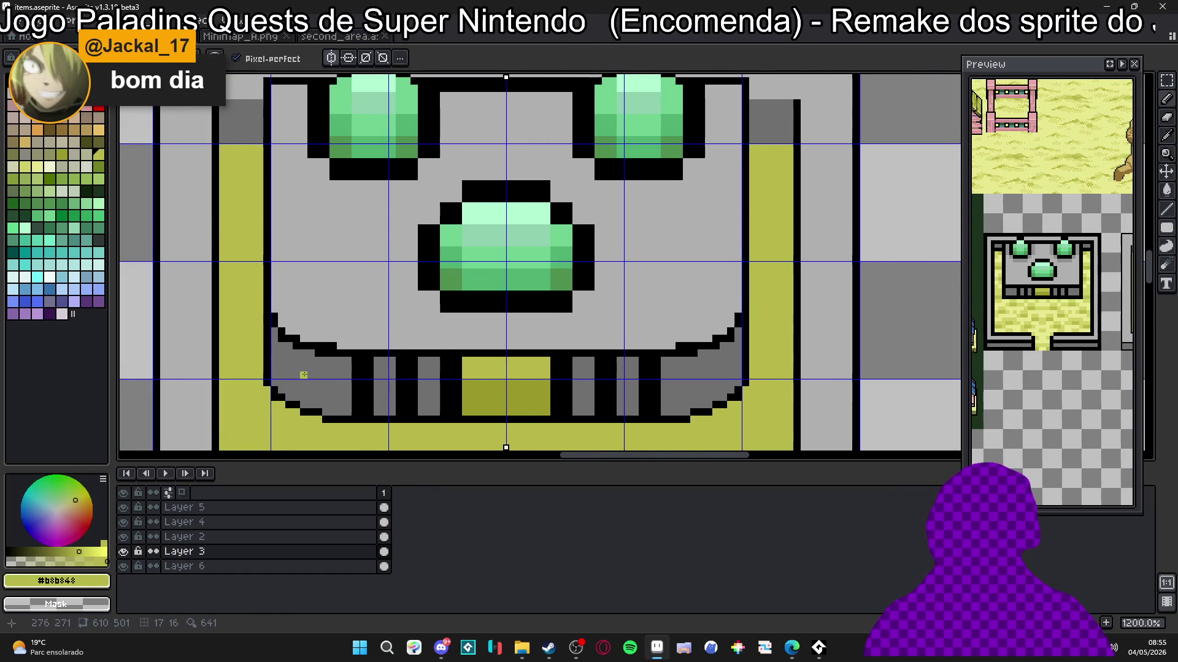
Step: Fix the outline corner pixel in black and paint the mirrored corner pixels olive
scroll(297, 413, "down", 3)
scroll(298, 413, "up", 4)
left_click(295, 399)
key("x")
left_click(295, 380)
key("x")
left_click(285, 381)
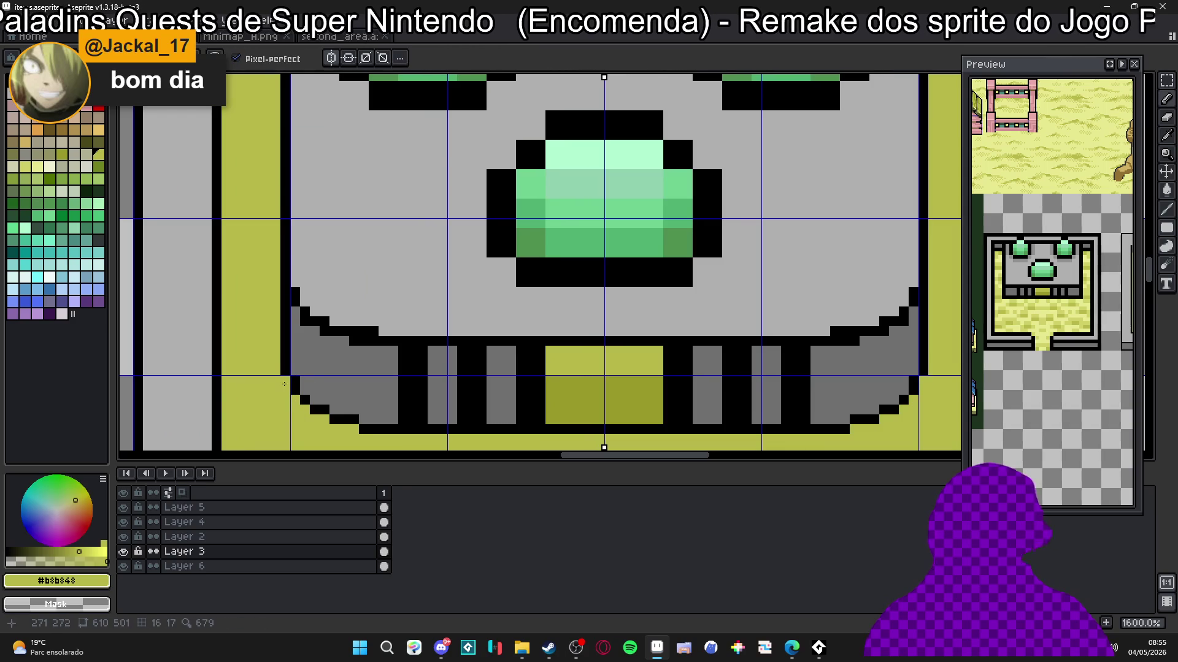
Step: Soften the curve's outline steps with dark-grey and light-grey in-between pixels
scroll(284, 384, "down", 1)
scroll(283, 368, "up", 1)
left_click(281, 354, "alt")
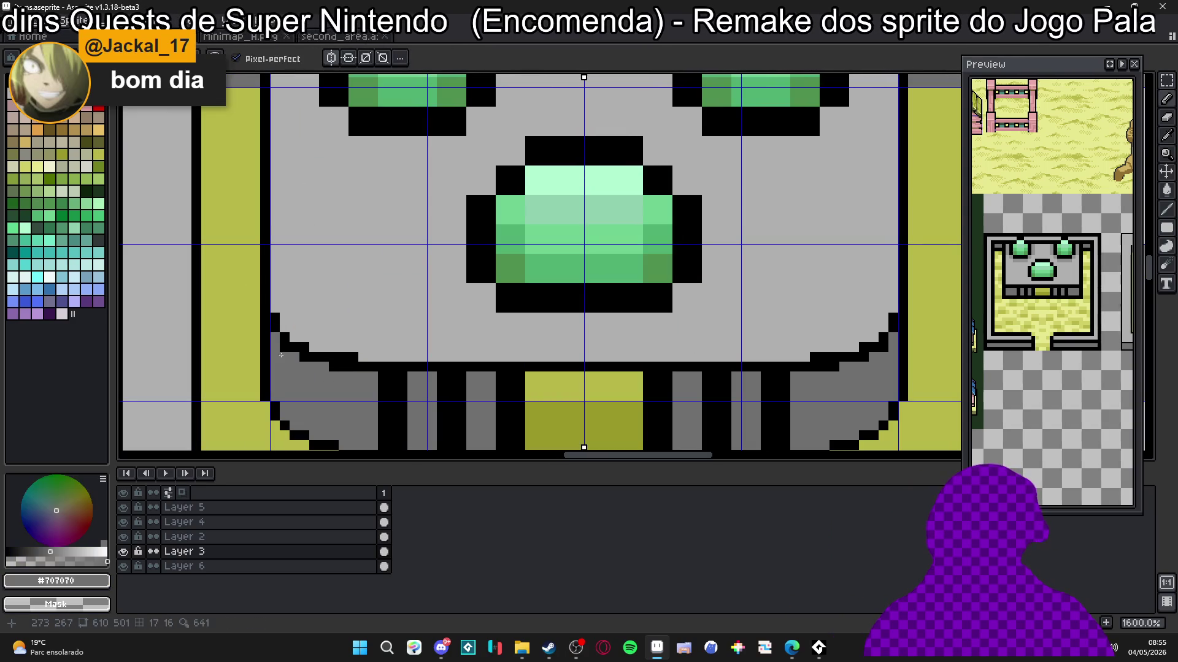
left_click(283, 335, "alt")
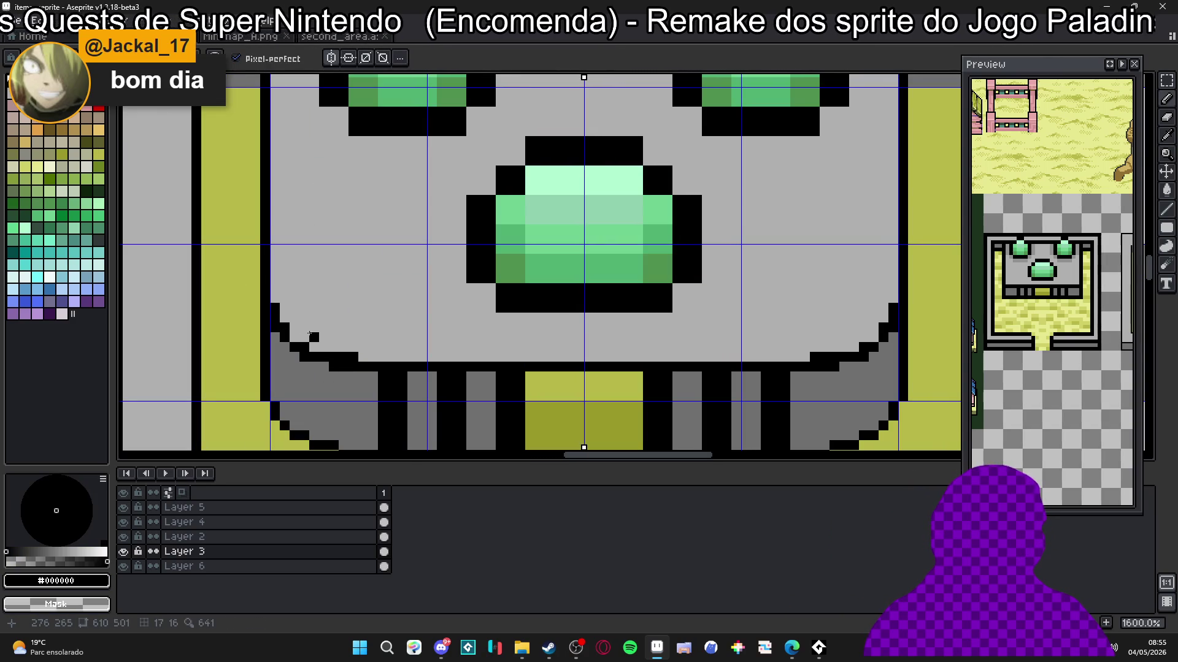
scroll(364, 348, "down", 1)
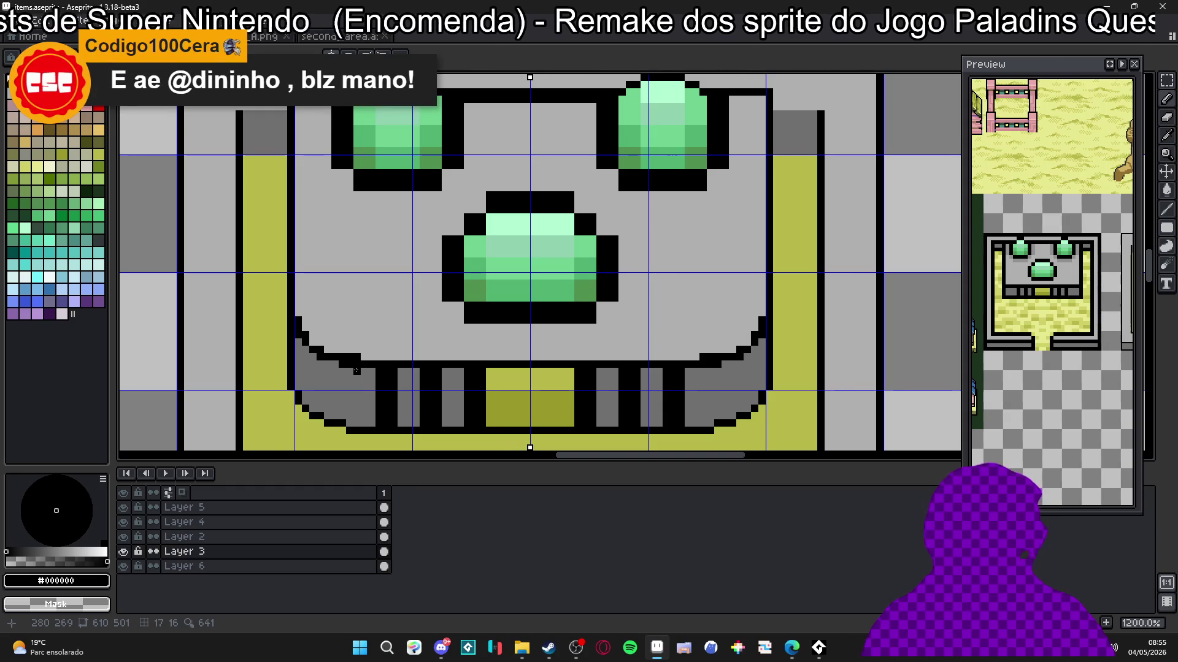
scroll(355, 371, "up", 1)
left_click(362, 347, "alt")
left_click(341, 371, "alt")
left_click(336, 366)
left_click(381, 336, "alt")
left_click(357, 352)
left_click(346, 350)
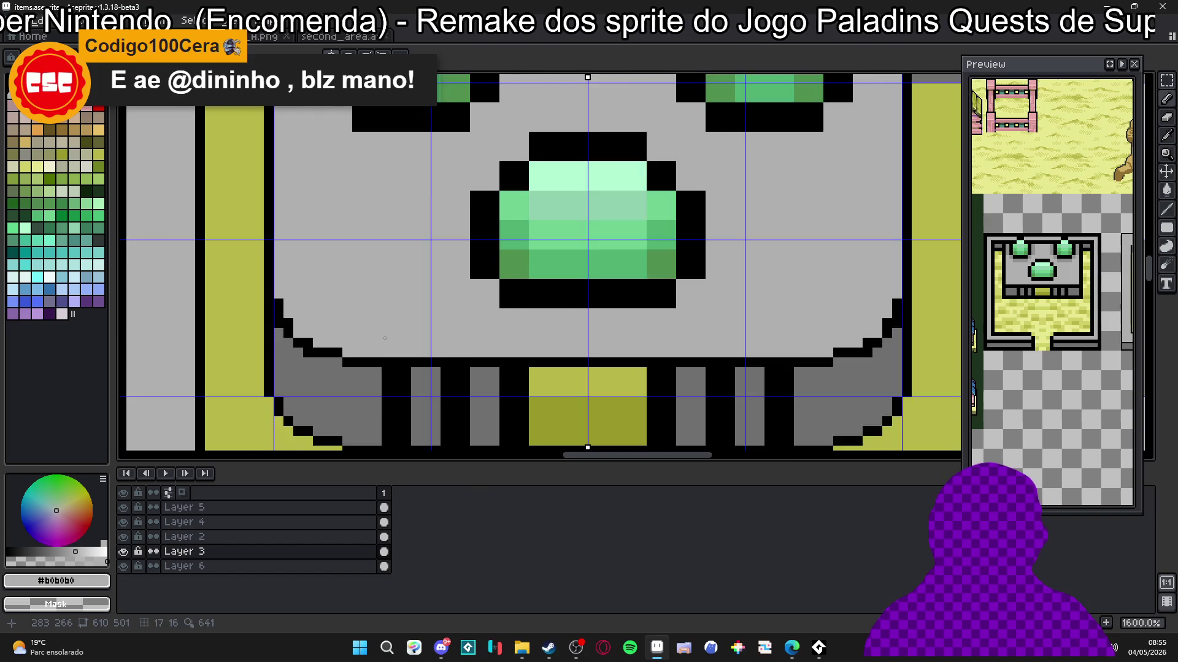
Step: Smooth more of the slab curve by recolouring outline pixels dark and light grey
scroll(384, 338, "down", 2)
scroll(343, 334, "up", 2)
left_click(312, 332, "alt")
left_click(338, 351)
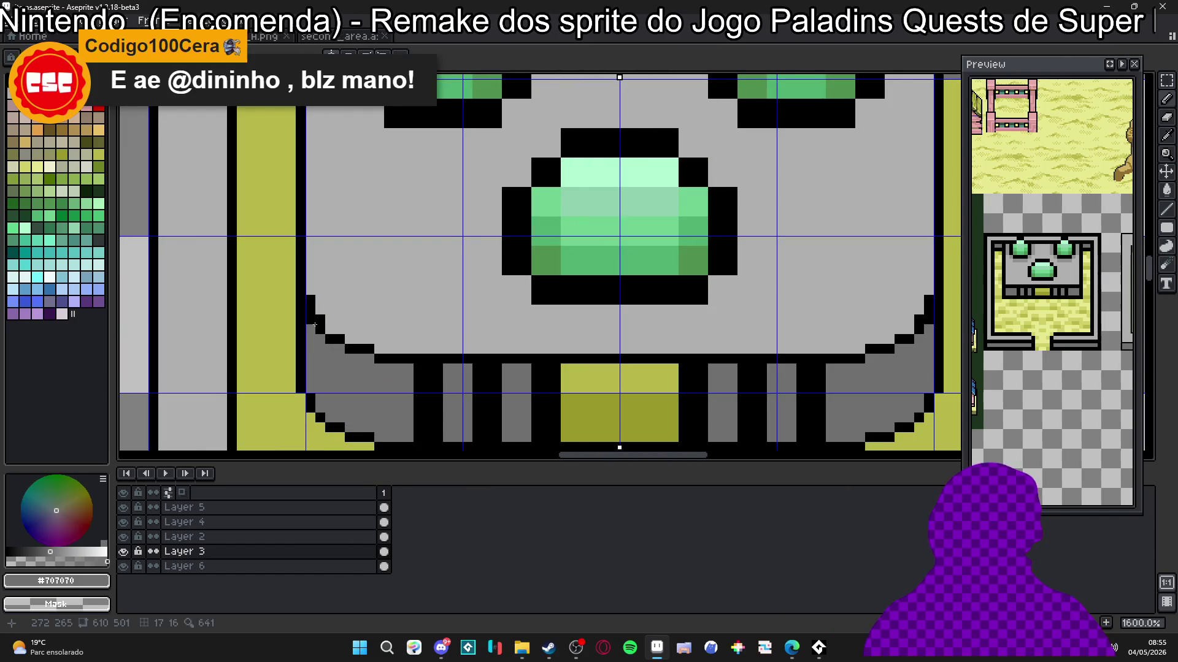
left_click(317, 307, "alt")
left_click(310, 300)
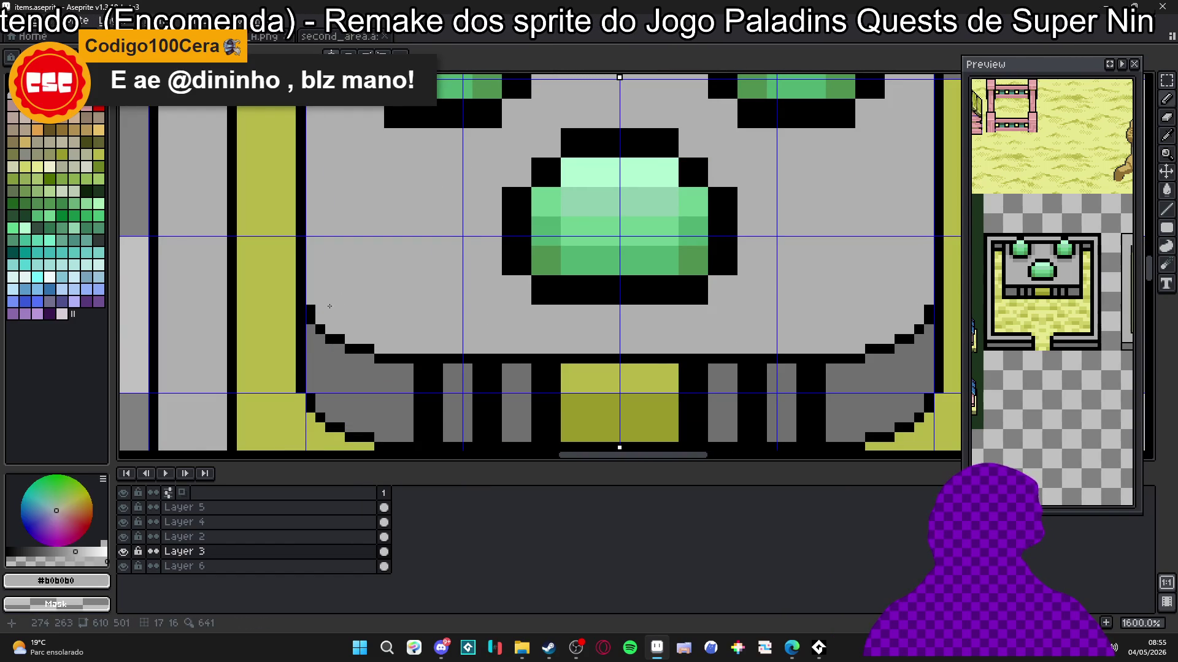
Step: Draw a mirrored light-grey highlight down the railing post with a black edge beside it
scroll(330, 306, "down", 4)
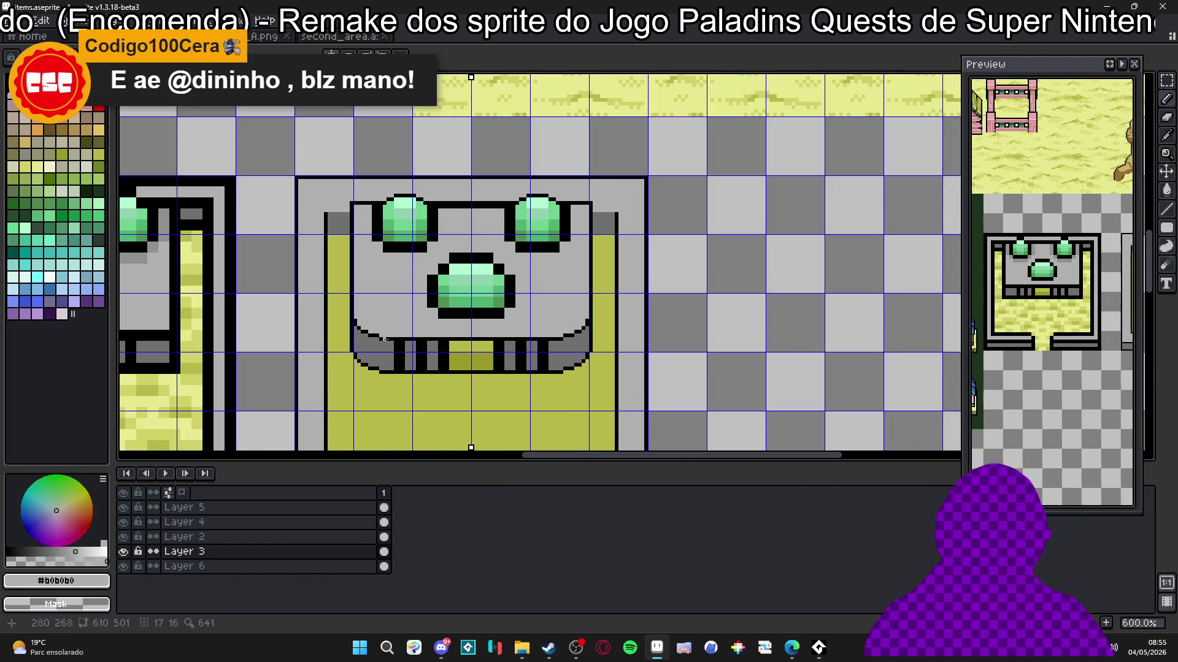
scroll(385, 338, "up", 3)
scroll(556, 314, "down", 3)
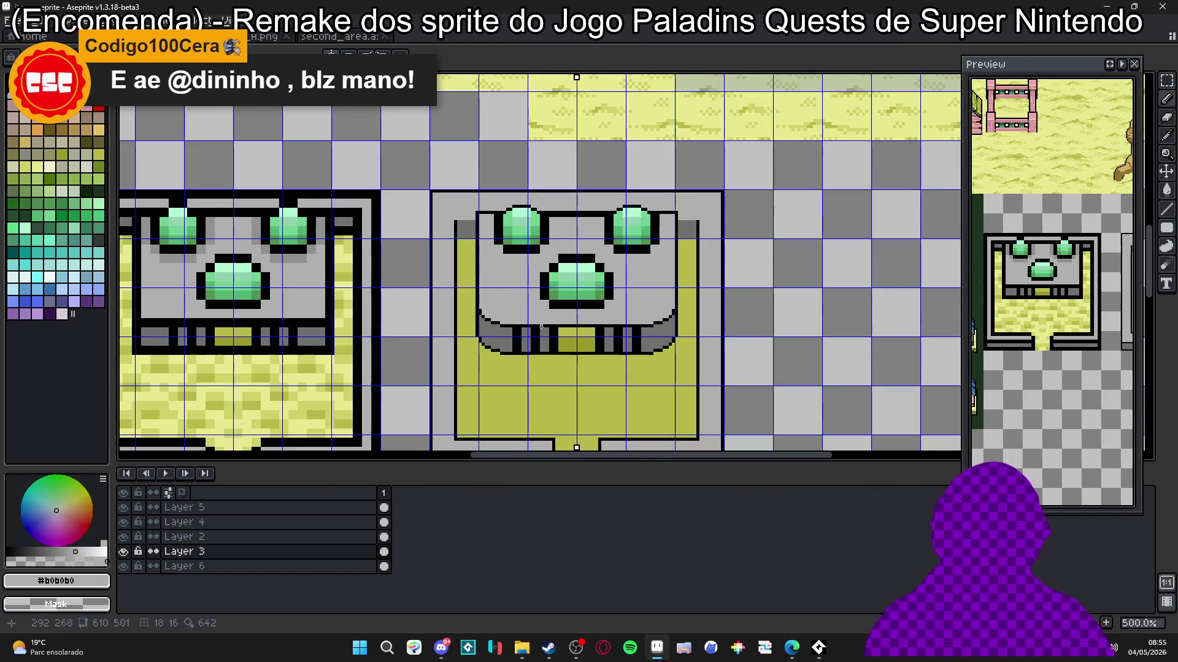
scroll(525, 329, "up", 5)
left_click(509, 340)
mouse_move(509, 333)
left_mouse_down()
mouse_move(503, 393)
mouse_move(523, 325)
mouse_move(498, 311)
left_mouse_up()
left_click(497, 391, "alt")
left_click(510, 328, "alt")
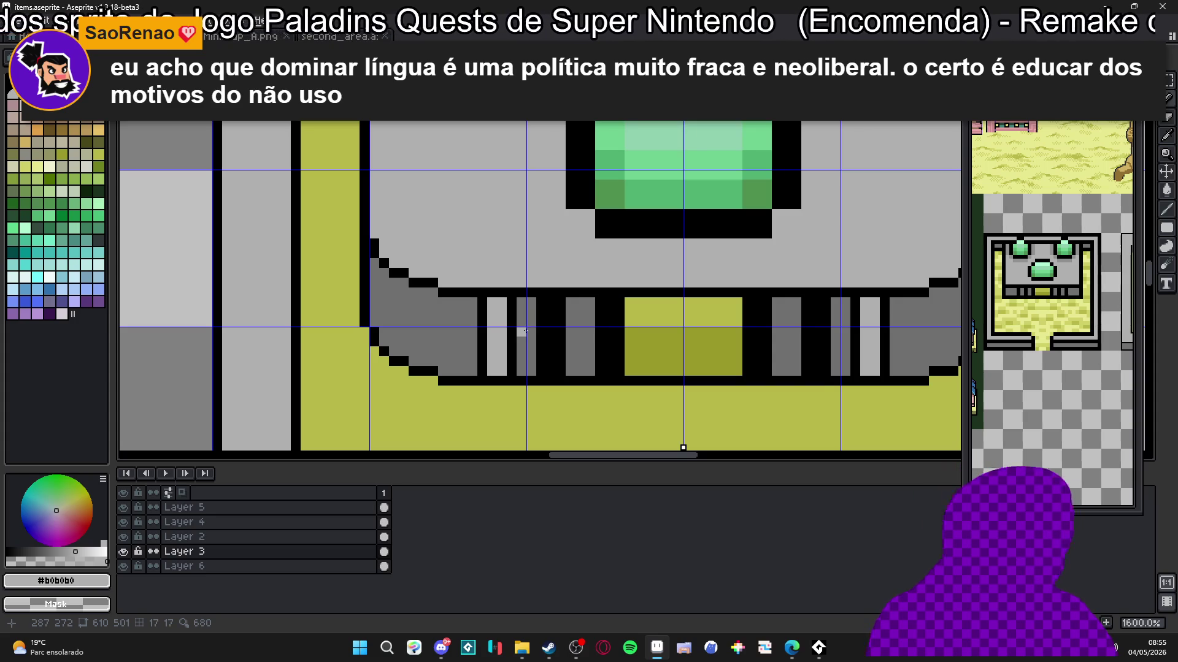
Step: Extend the light-grey post highlight to the bottom, adding black pixels at its base
scroll(507, 305, "up", 2)
left_click(518, 293, "alt")
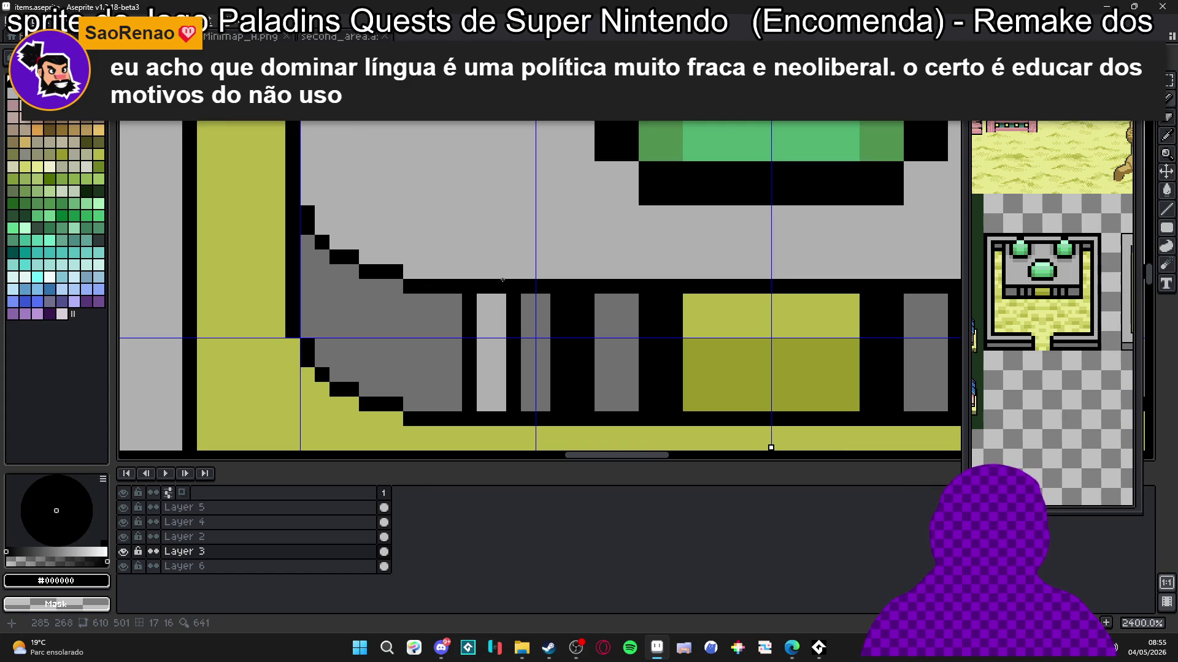
left_click(490, 368, "alt")
left_click_drag(499, 419, 483, 418)
left_click(475, 398, "alt")
left_click(470, 434)
left_click(513, 445)
left_click(490, 392, "alt")
left_click(491, 433)
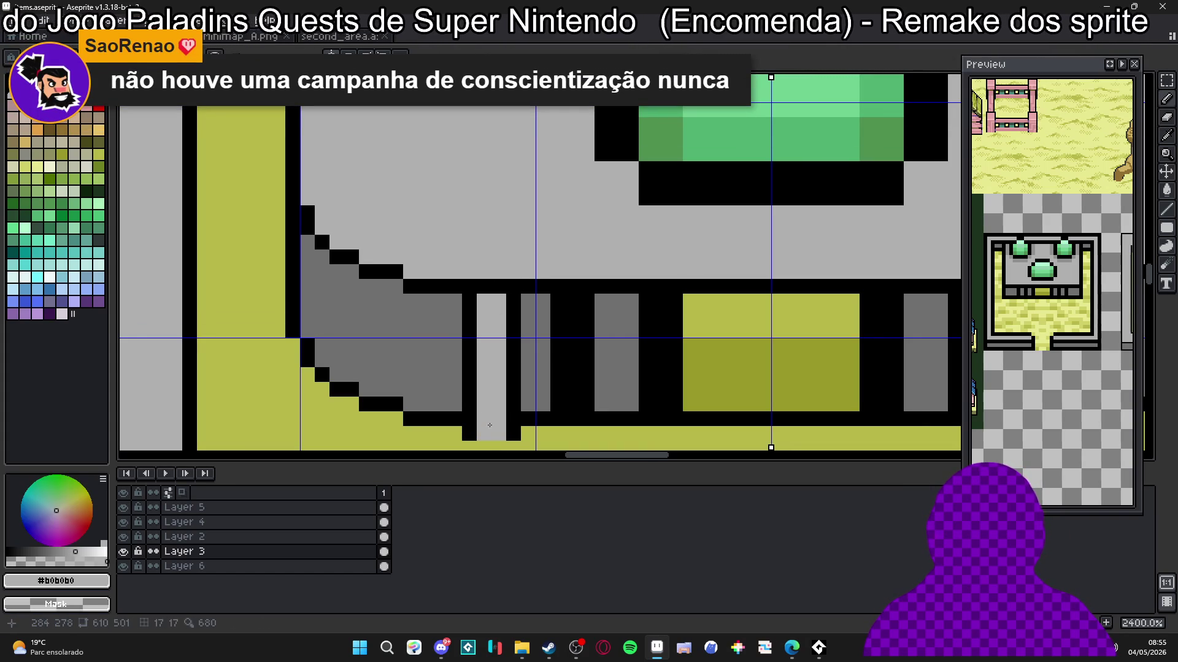
left_click(493, 286, "alt")
Step: Extend the dark-grey pillar down through the black bar, mirrored
scroll(624, 342, "down", 2)
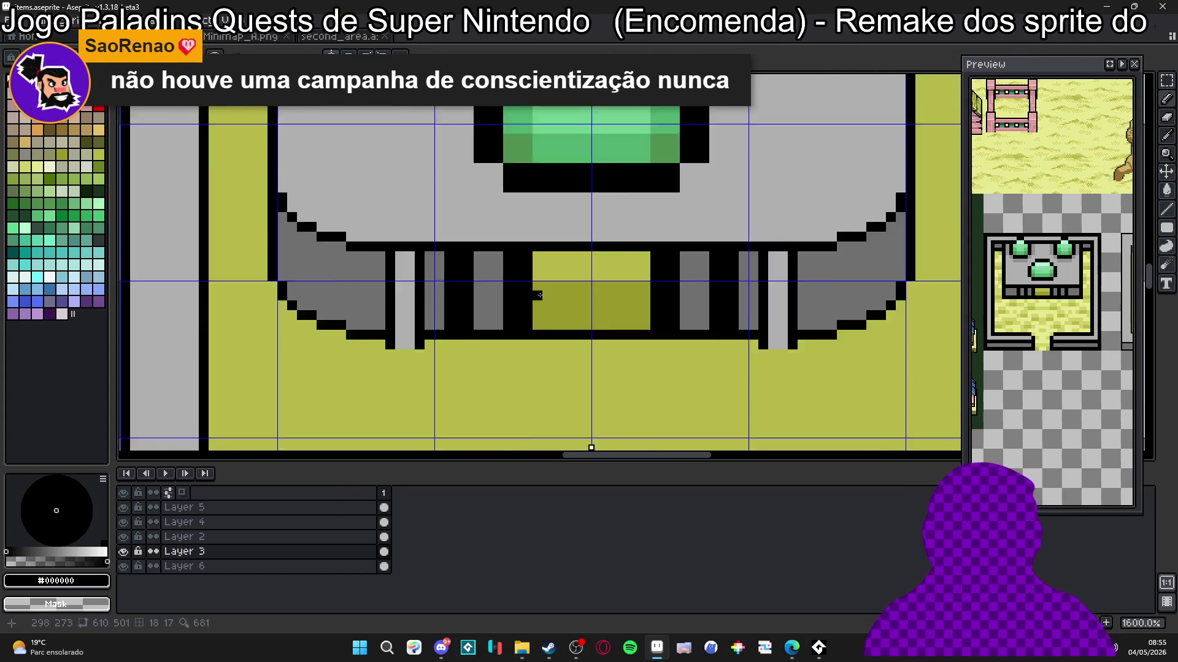
scroll(675, 328, "up", 2)
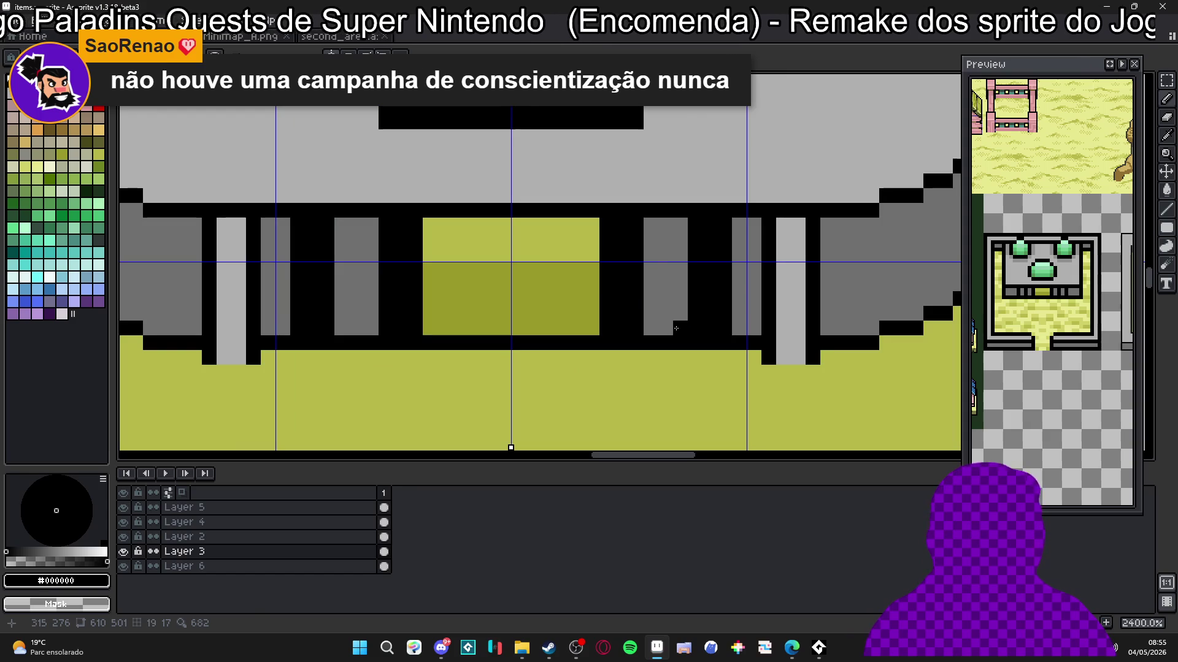
right_click(687, 322)
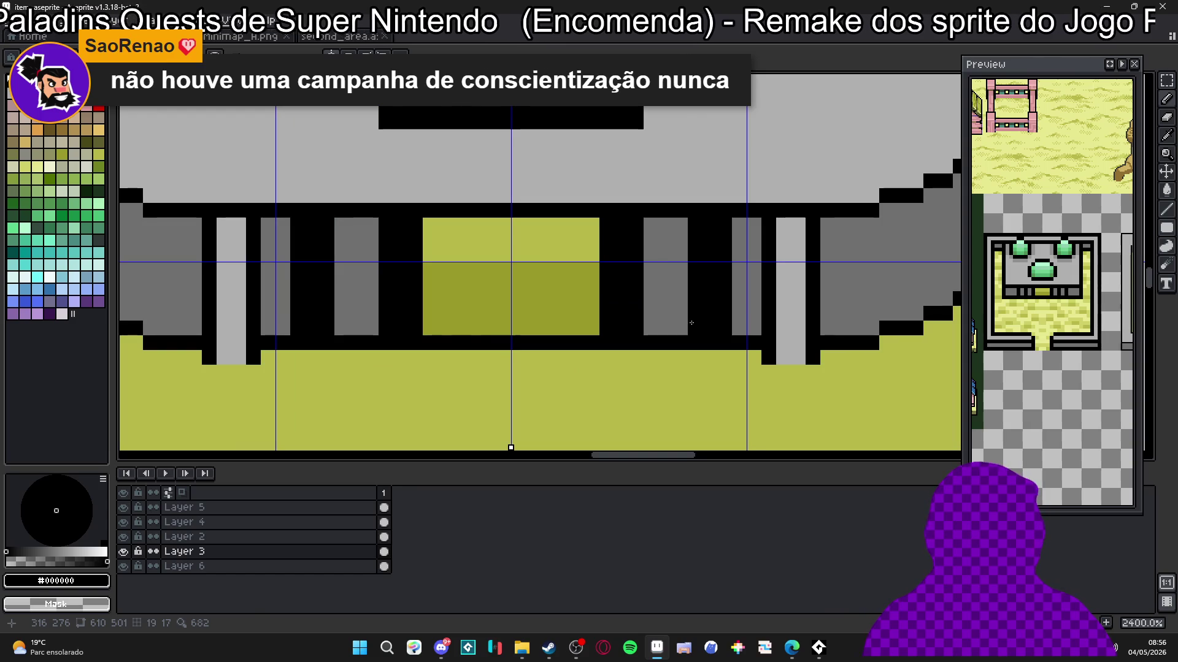
scroll(702, 321, "down", 1)
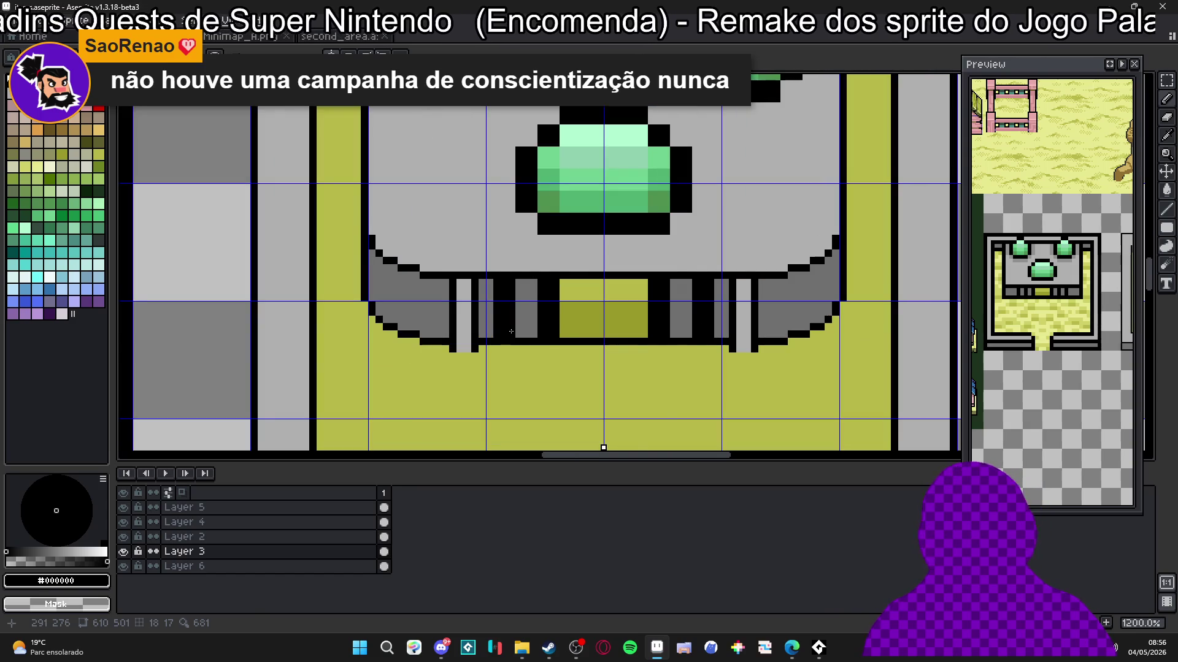
scroll(514, 285, "down", 1)
left_click(525, 279, "alt")
left_click(495, 295)
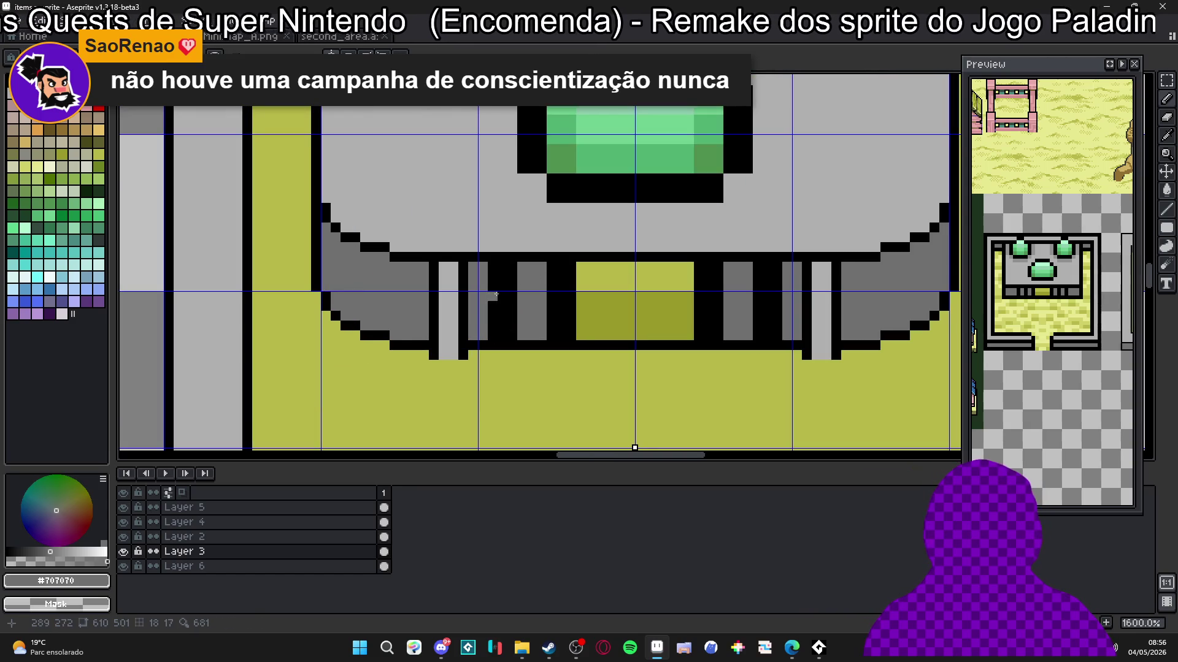
left_click(531, 345)
left_click(529, 357)
Step: Outline the extended pillar with black pixels beside and beneath it
left_click(512, 344, "alt")
left_click(512, 355)
left_click(550, 355)
left_click(522, 365)
left_click(523, 375)
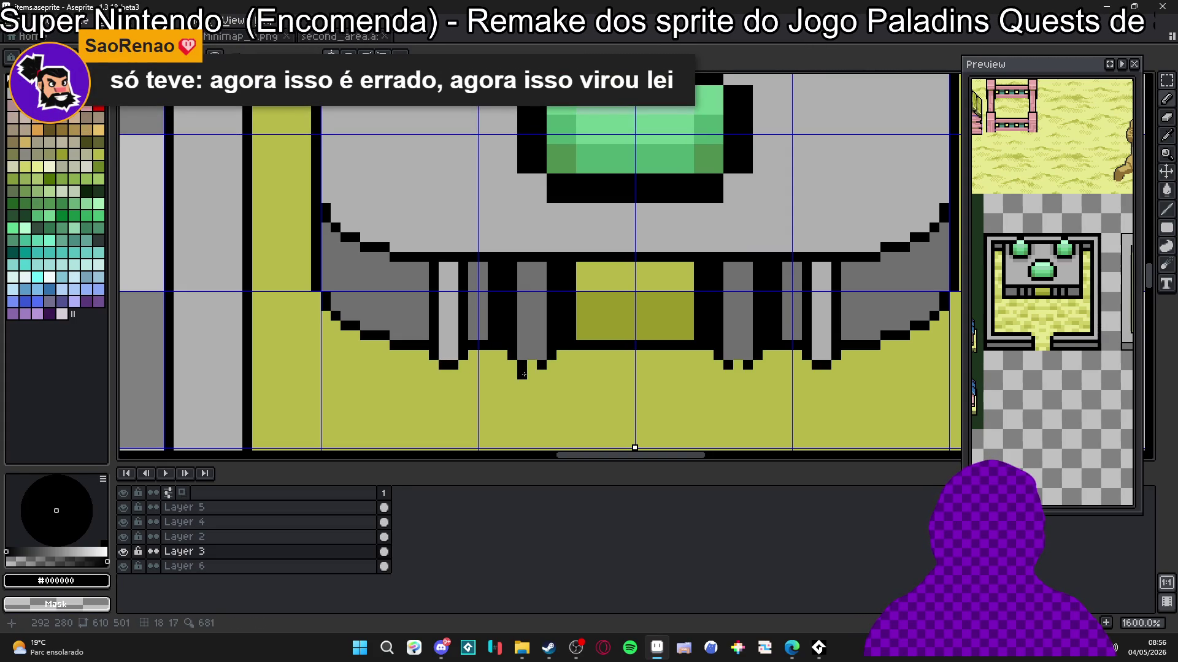
Step: Turn the black pixels beside and below the pillars olive
right_click(542, 365)
left_click(522, 365)
left_click(748, 365)
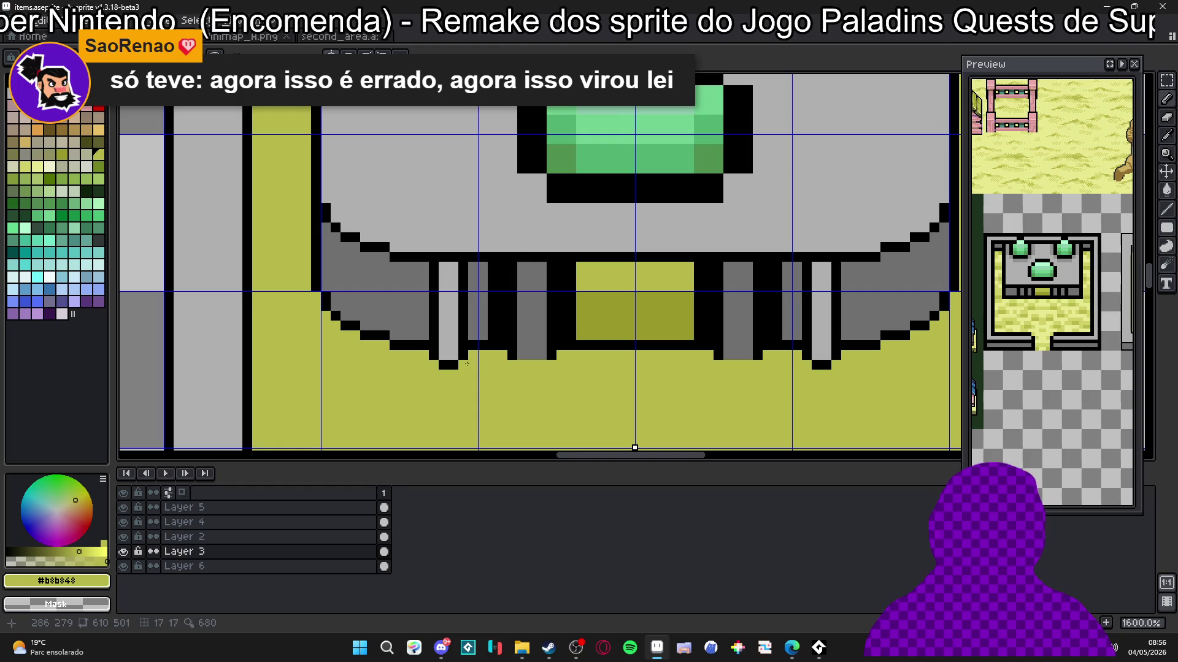
Step: Paint olive #b8b848 over the leftover black pixels under the left and right pillars
left_click_drag(817, 365, 827, 365)
left_click_drag(453, 365, 443, 365)
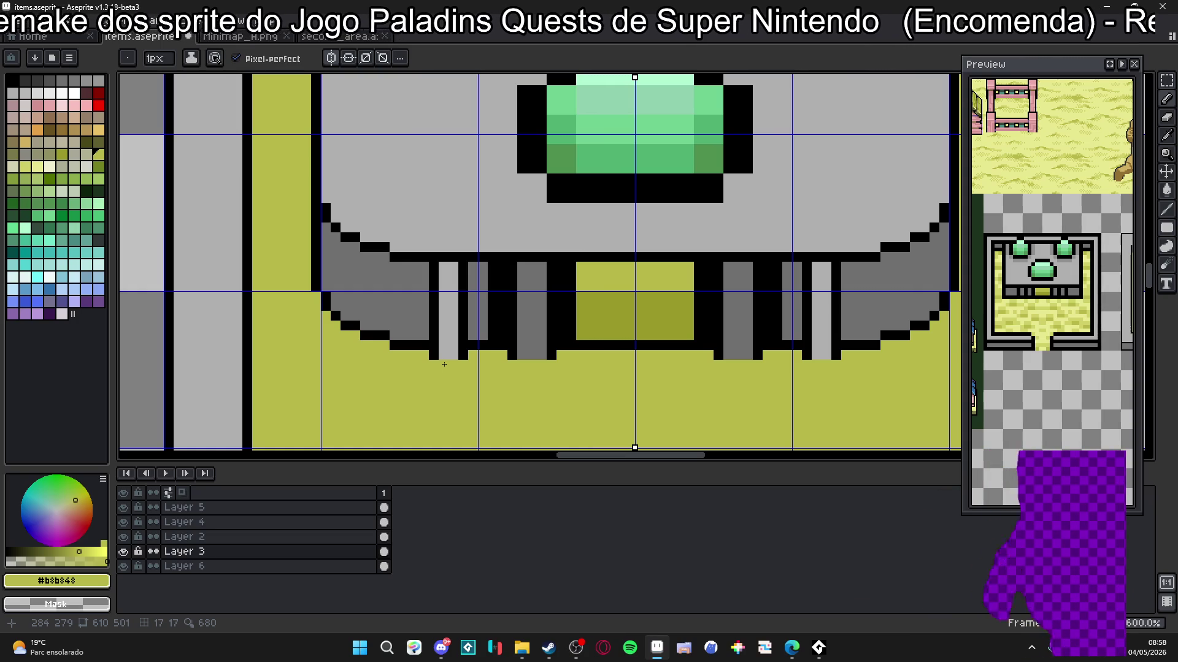
Step: Paint a small black spot in the pillar dark grey
left_click(444, 364)
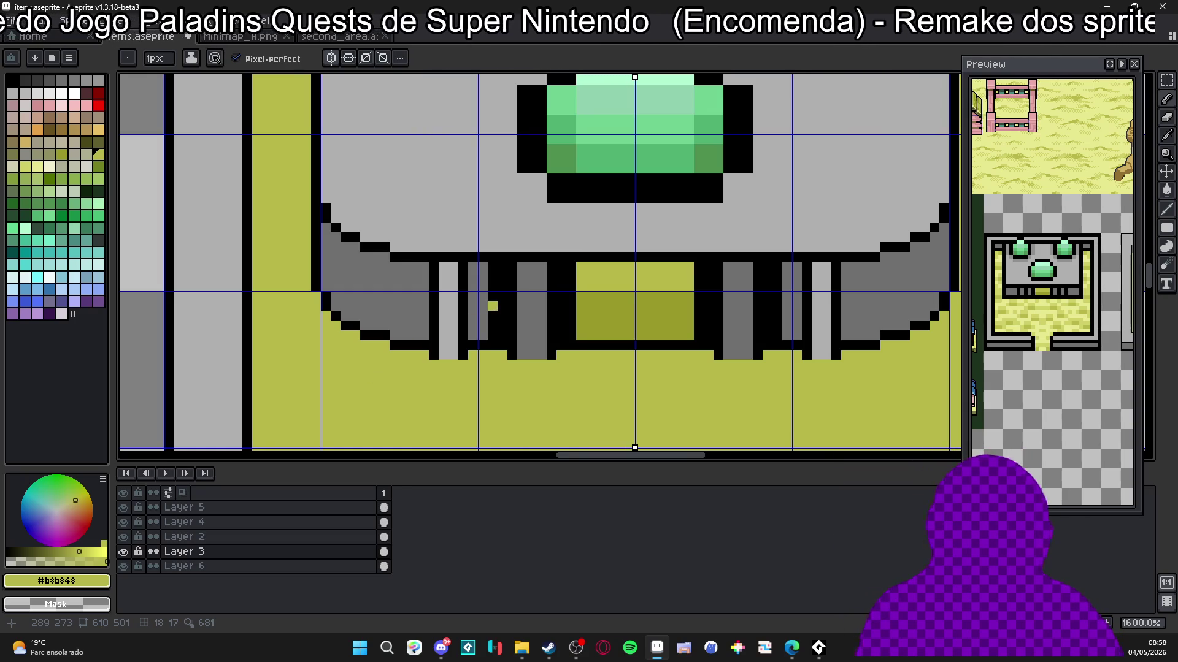
left_click(481, 337, "alt")
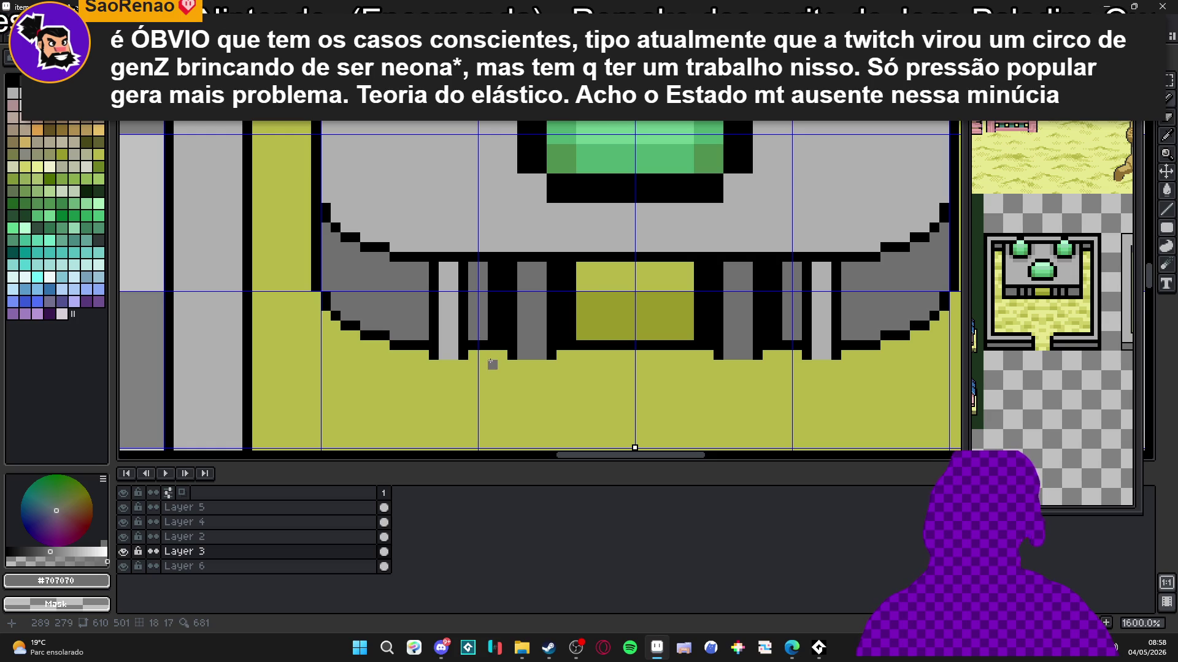
left_click(500, 339)
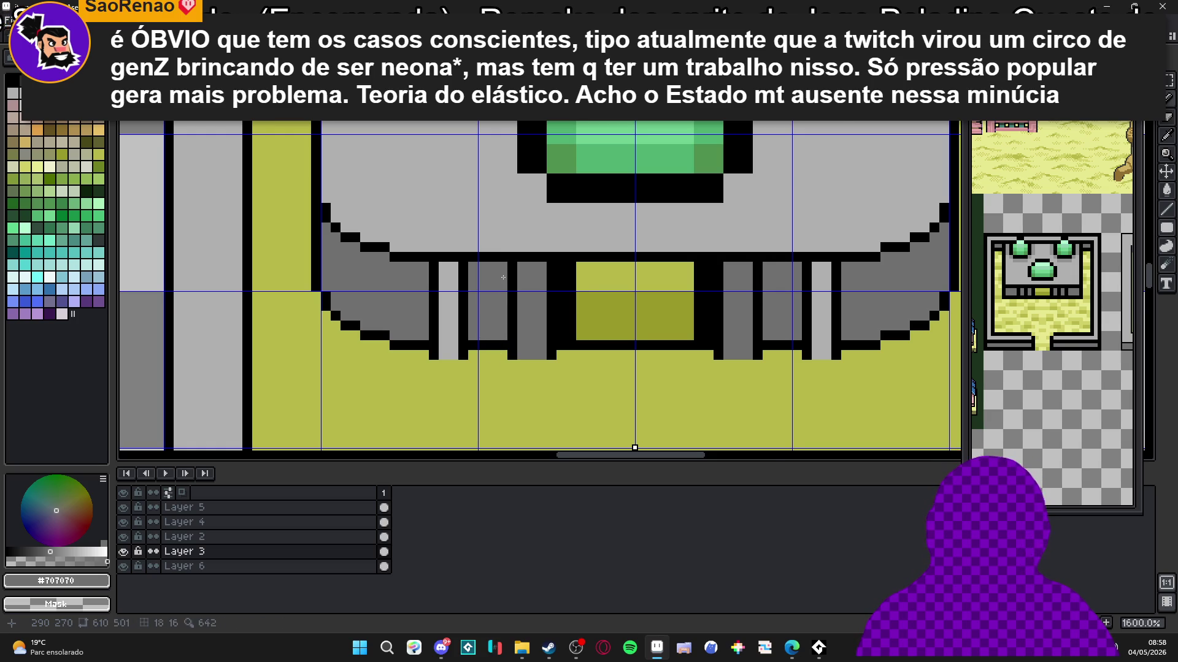
scroll(503, 277, "down", 3)
scroll(488, 293, "up", 2)
scroll(488, 293, "up", 1)
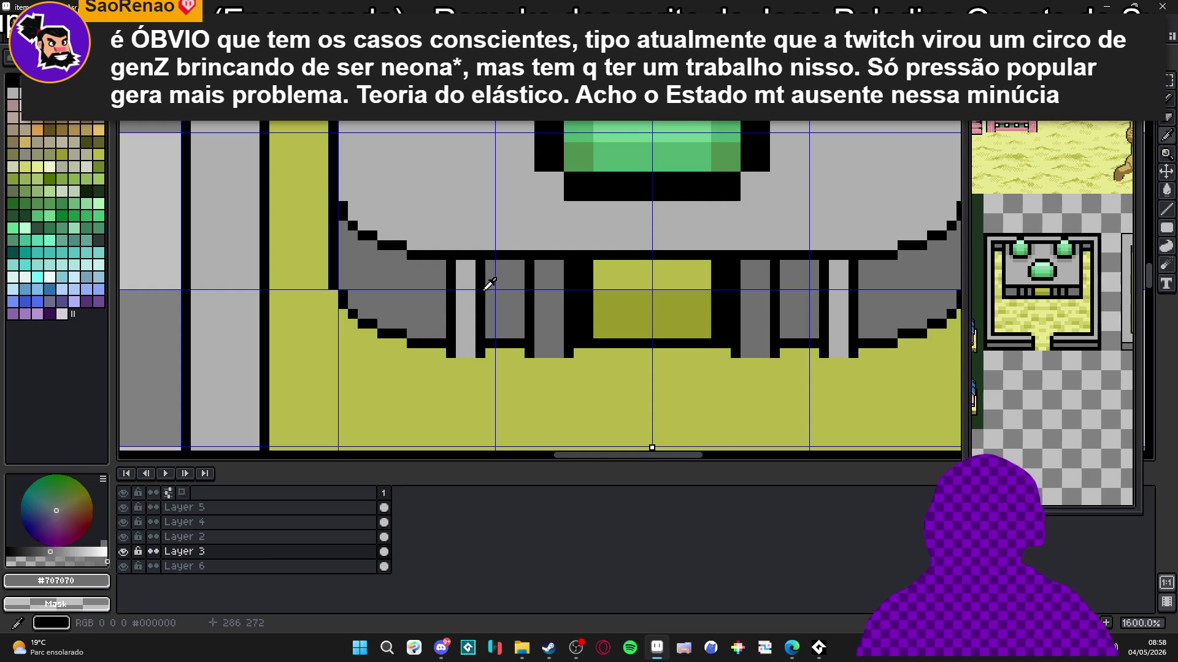
Step: Recolour the black line down the pillar light grey so it reaches the floor
left_click(489, 274, "alt")
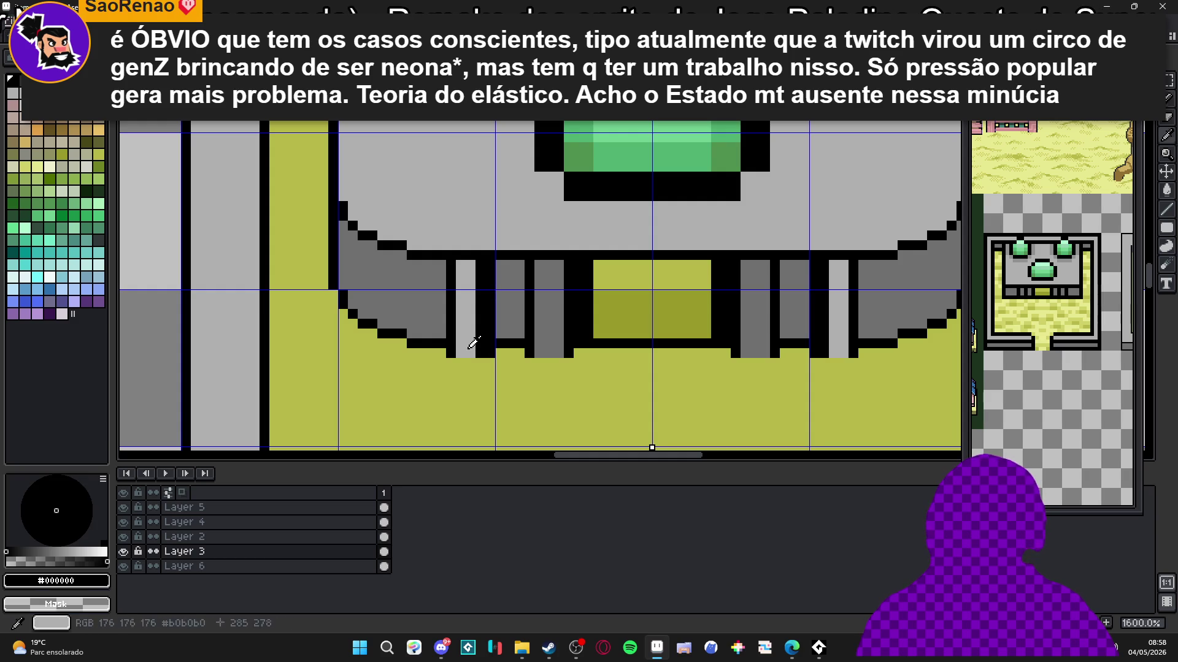
left_click(472, 342, "alt")
left_click(481, 352, "shift")
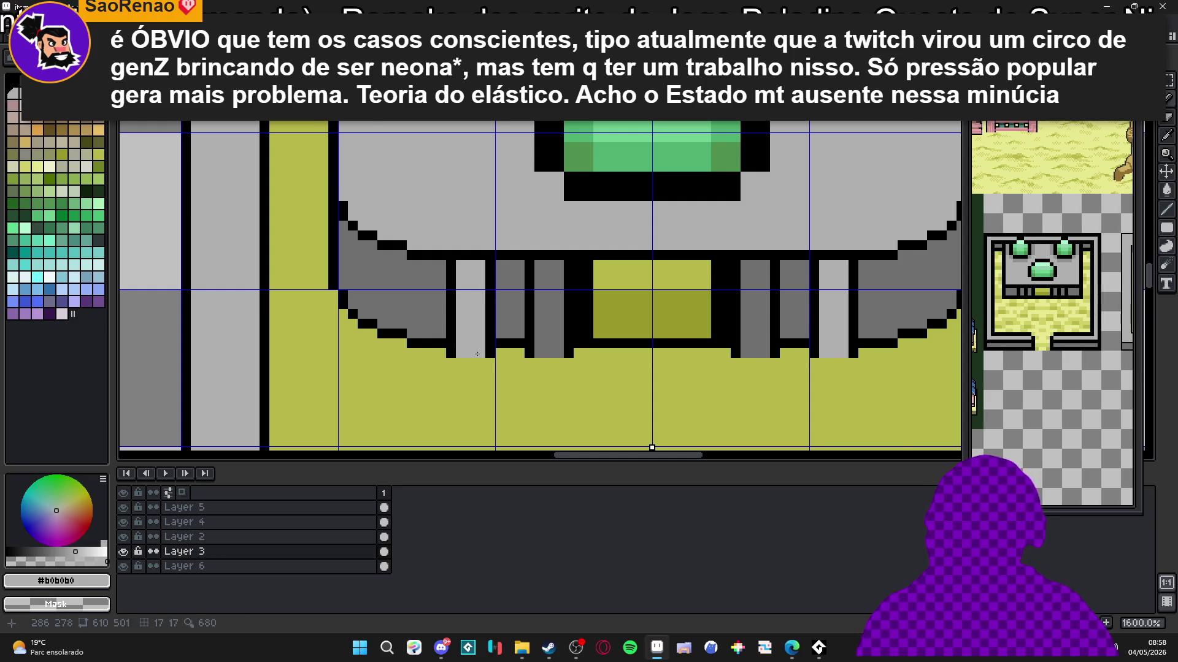
scroll(477, 354, "down", 2)
scroll(444, 299, "up", 2)
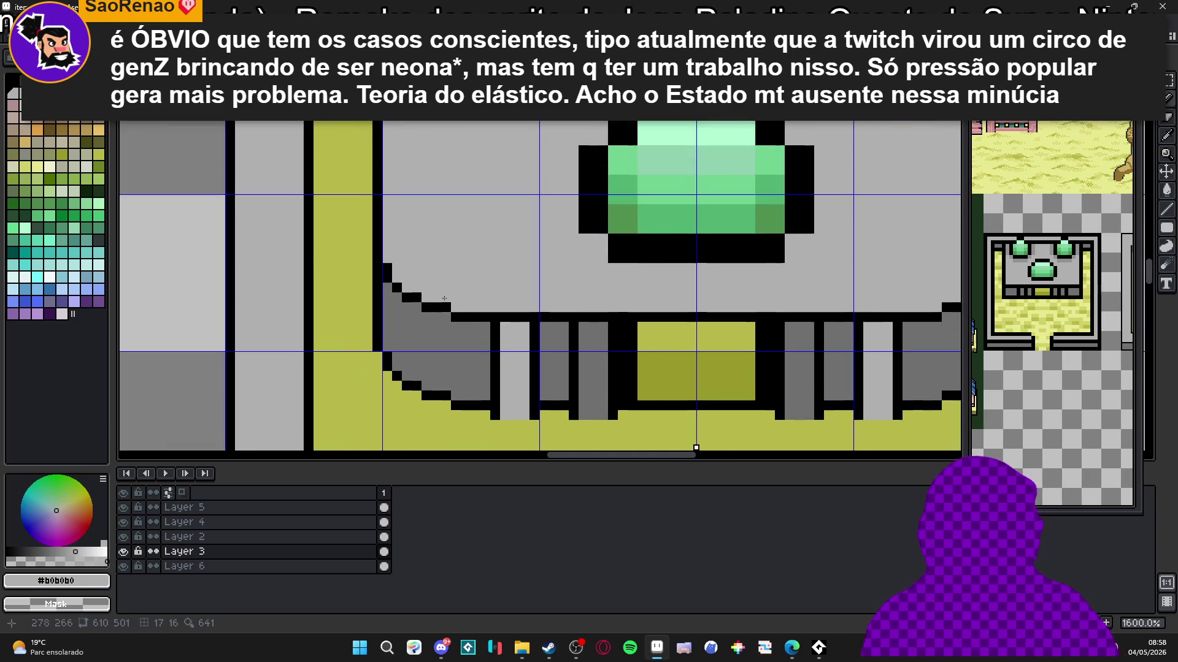
scroll(444, 298, "down", 6)
scroll(456, 184, "up", 3)
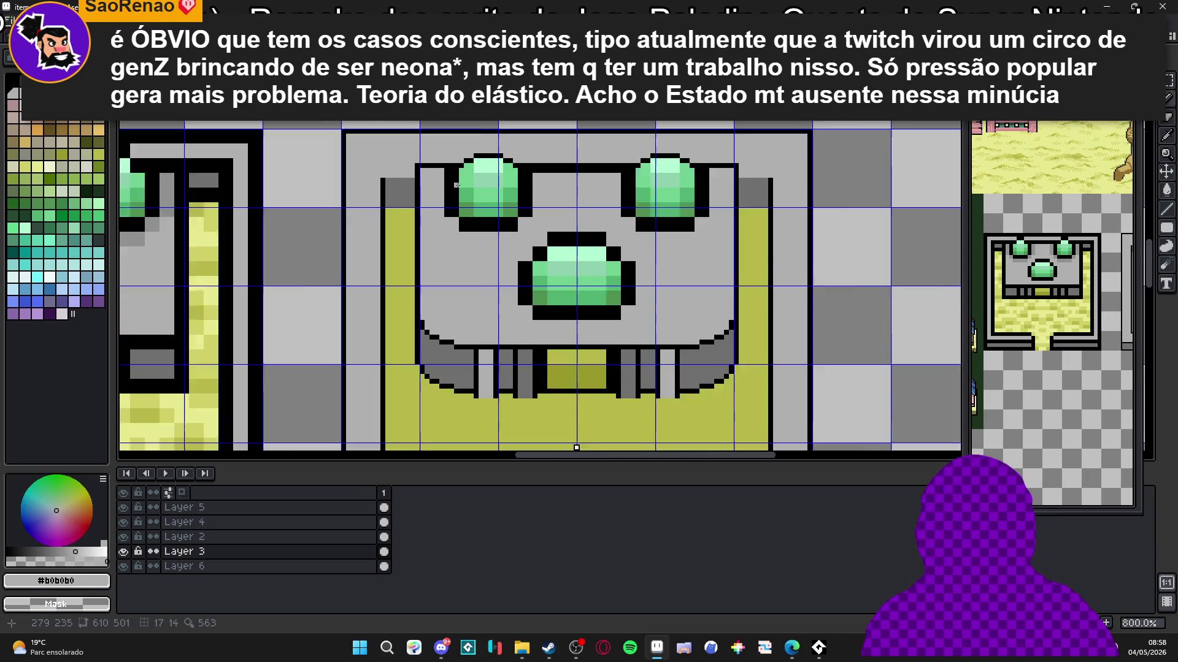
Step: Shade the upper gem with a light green left column and dark green middle bands
scroll(455, 185, "up", 2)
left_click(453, 167, "alt")
left_click_drag(453, 168, 451, 241)
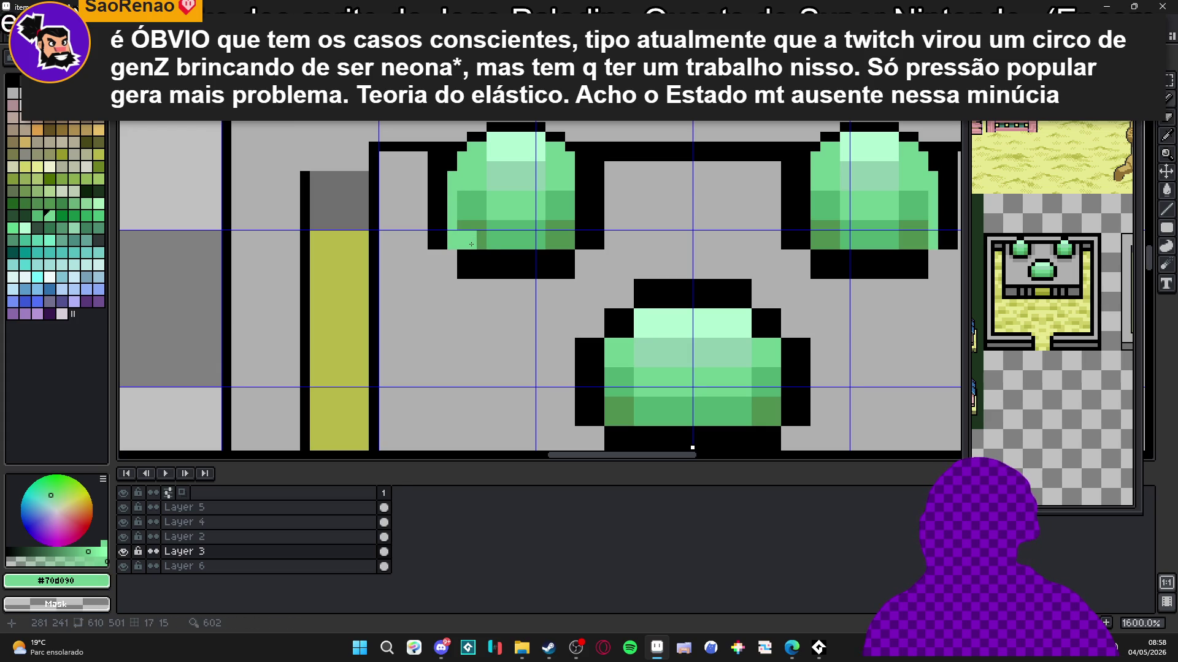
left_click(482, 229, "alt")
mouse_move(489, 211)
left_mouse_down()
mouse_move(537, 201)
mouse_move(533, 215)
mouse_move(504, 219)
mouse_move(534, 234)
left_mouse_up()
left_click(519, 222, "alt")
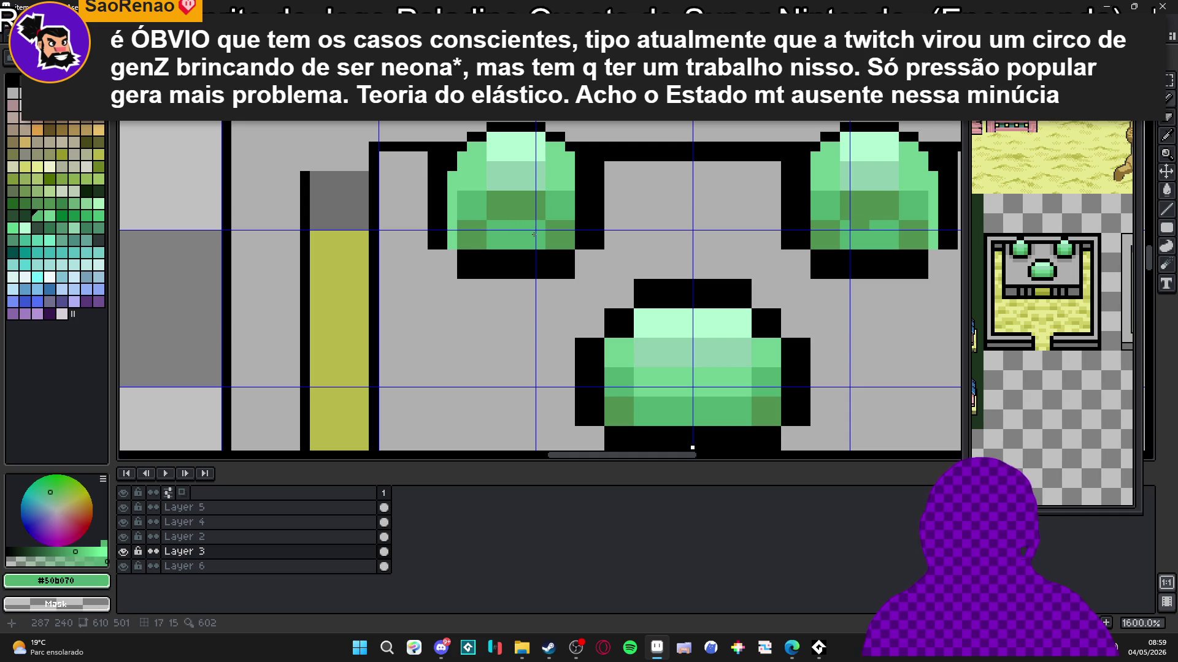
left_click(481, 241, "alt")
mouse_move(472, 198)
left_mouse_down()
mouse_move(482, 214)
mouse_move(554, 208)
mouse_move(562, 195)
left_mouse_up()
left_click(566, 207, "alt")
left_click_drag(471, 195, 471, 205)
left_click(489, 199, "alt")
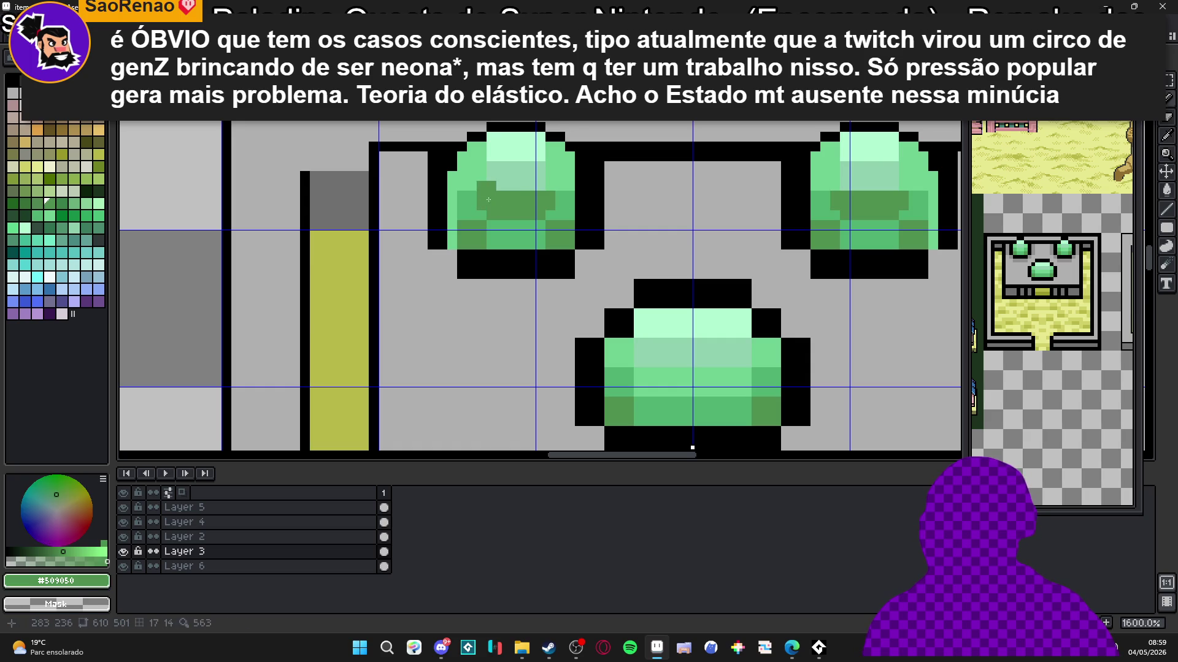
Step: Add a pale mint highlight across the gem's top and a light green pixel on each gem
left_click(504, 153, "alt")
left_click(498, 175)
mouse_move(499, 176)
left_mouse_down()
mouse_move(494, 184)
mouse_move(536, 183)
mouse_move(535, 166)
mouse_move(526, 177)
left_mouse_up()
left_click(551, 181, "alt")
left_click(541, 186)
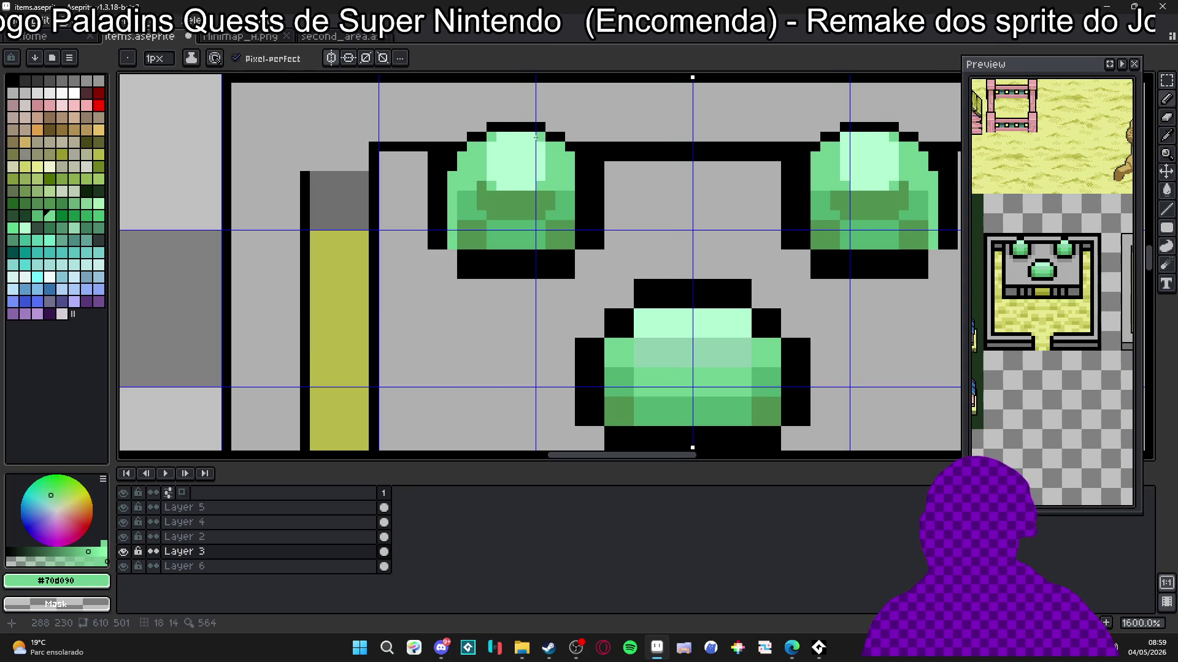
Step: Add dark green shading pixels around the gem's upper left and right edges
left_click(551, 198, "alt")
left_click(552, 184)
left_click(551, 177)
left_click(471, 195)
left_click(472, 186)
left_click(481, 176)
left_click(472, 176)
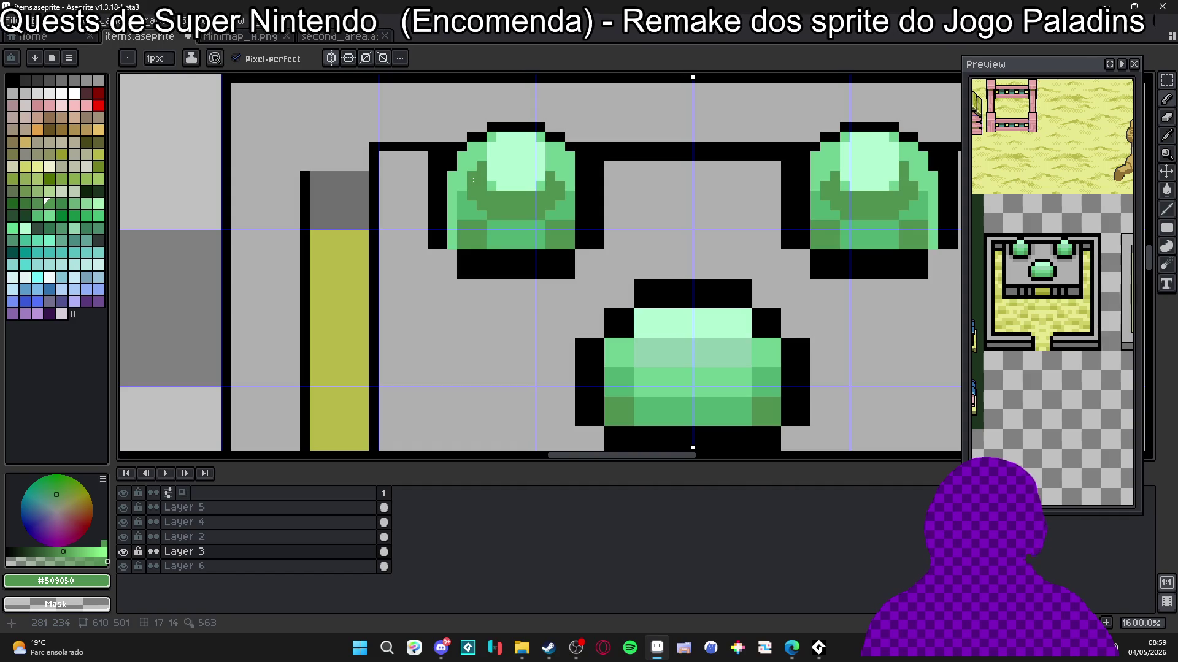
left_click(551, 169)
left_click(559, 177)
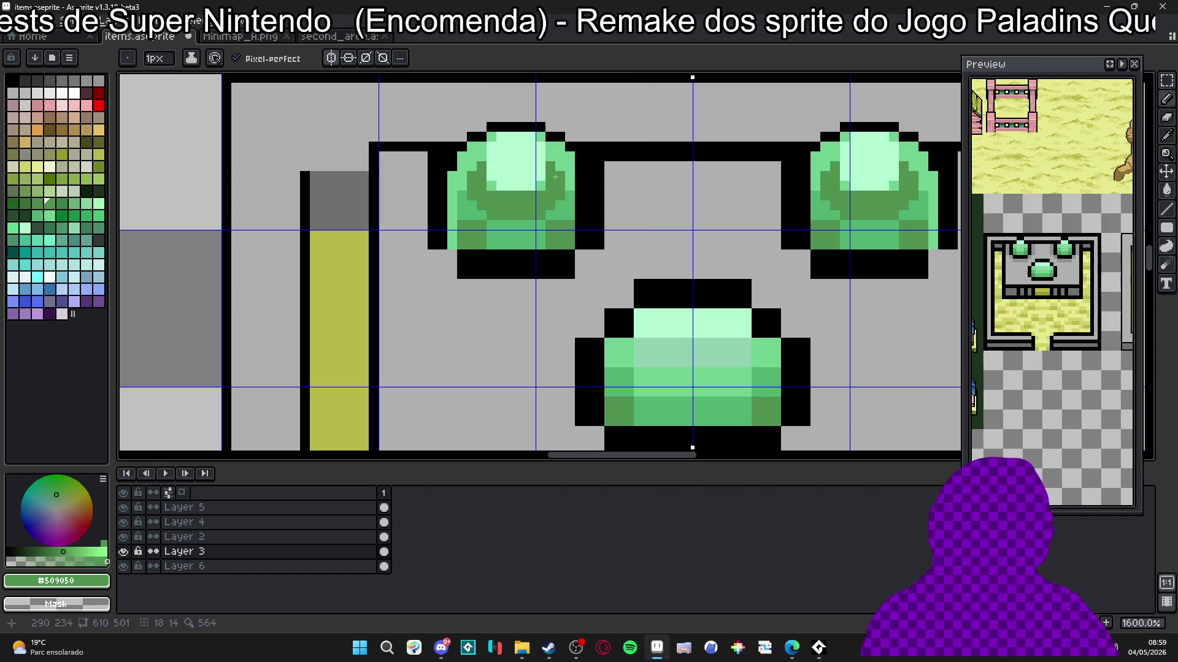
left_click(568, 205, "alt")
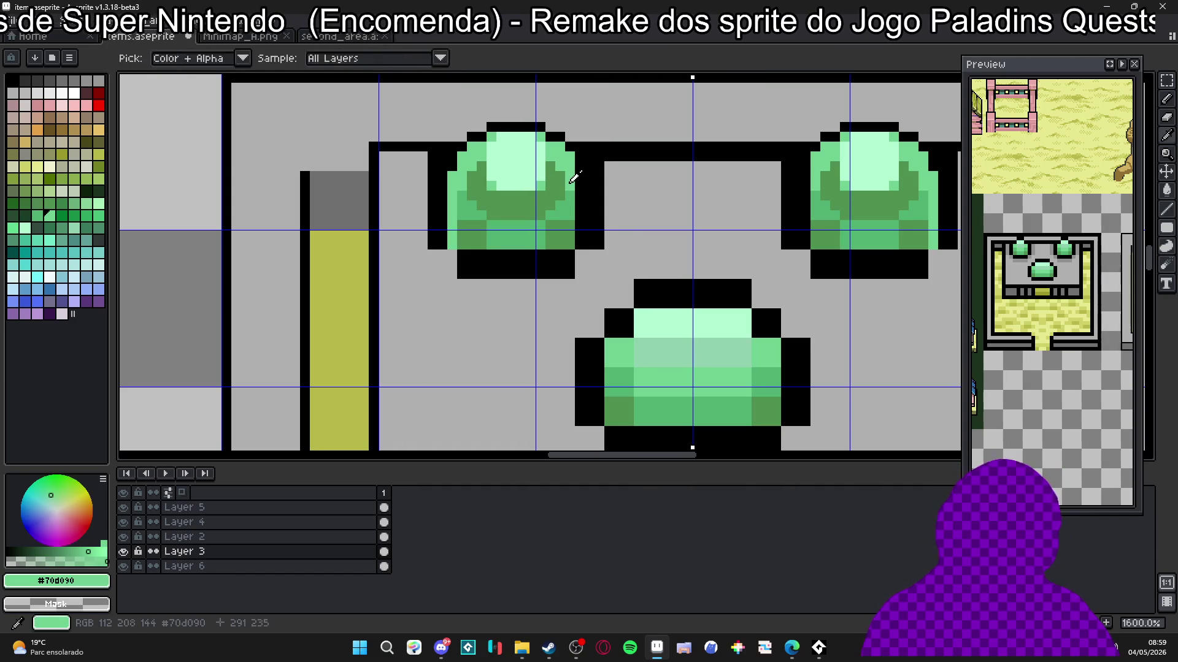
left_click(569, 206)
Step: With a 2px brush, lighten the gem's lower rows and right edge column to light green
key("plus")
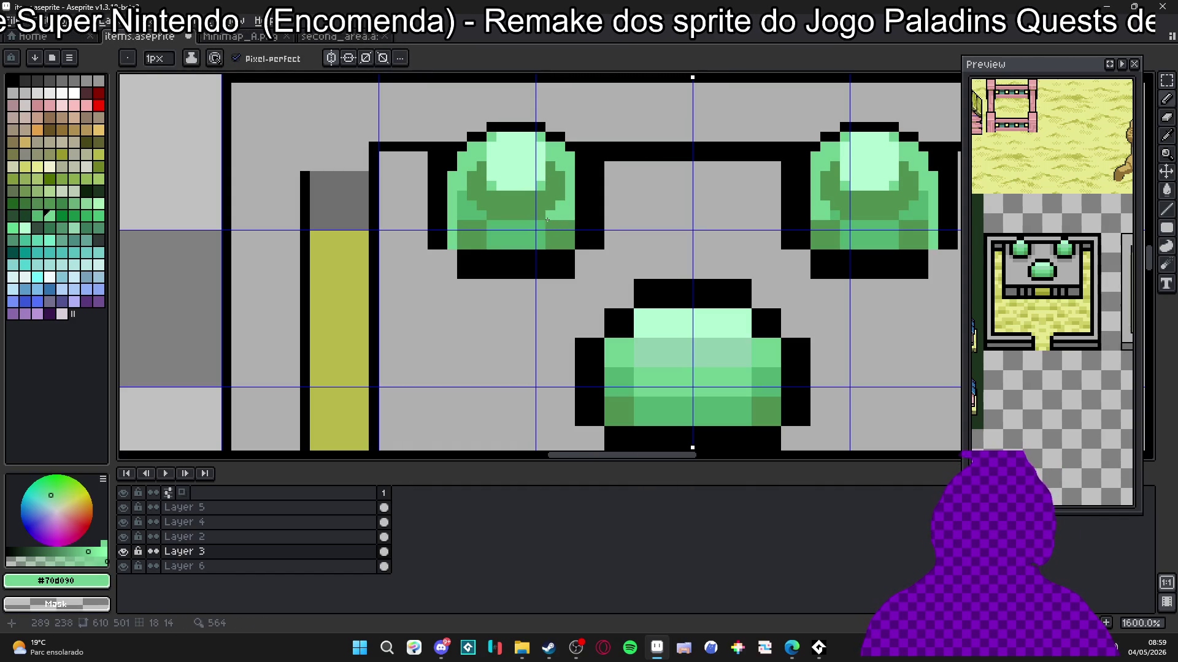
key("b")
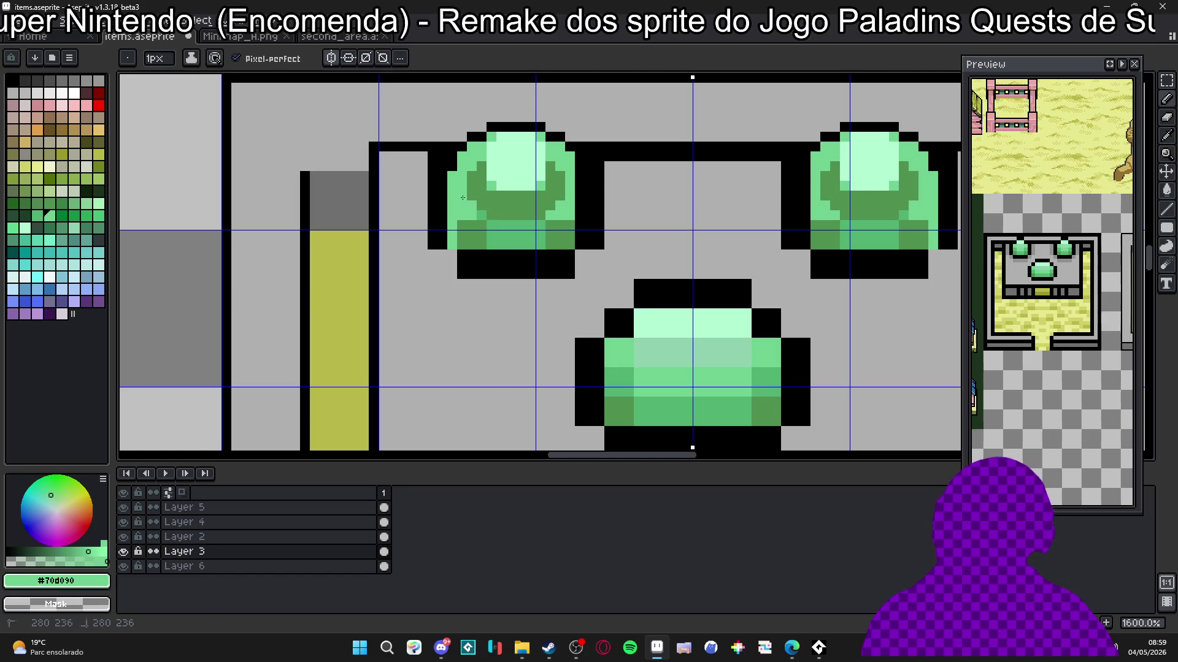
left_click(469, 233)
mouse_move(531, 230)
left_mouse_down()
mouse_move(560, 231)
mouse_move(552, 244)
left_mouse_up()
key("alt")
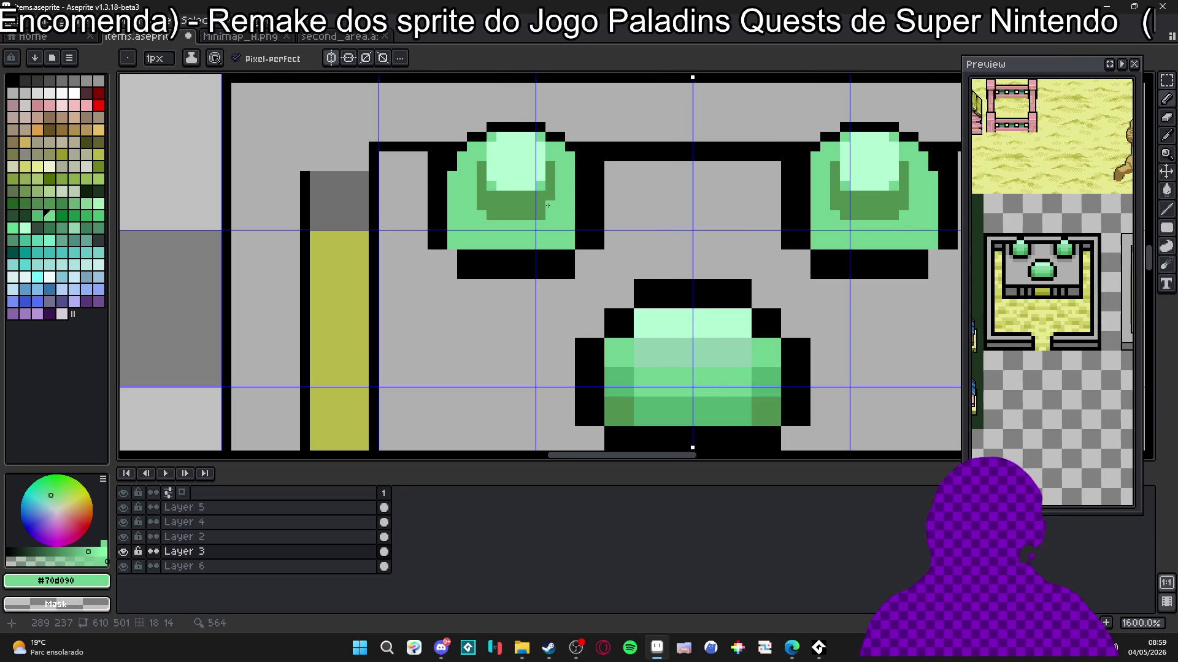
left_click_drag(486, 214, 526, 215)
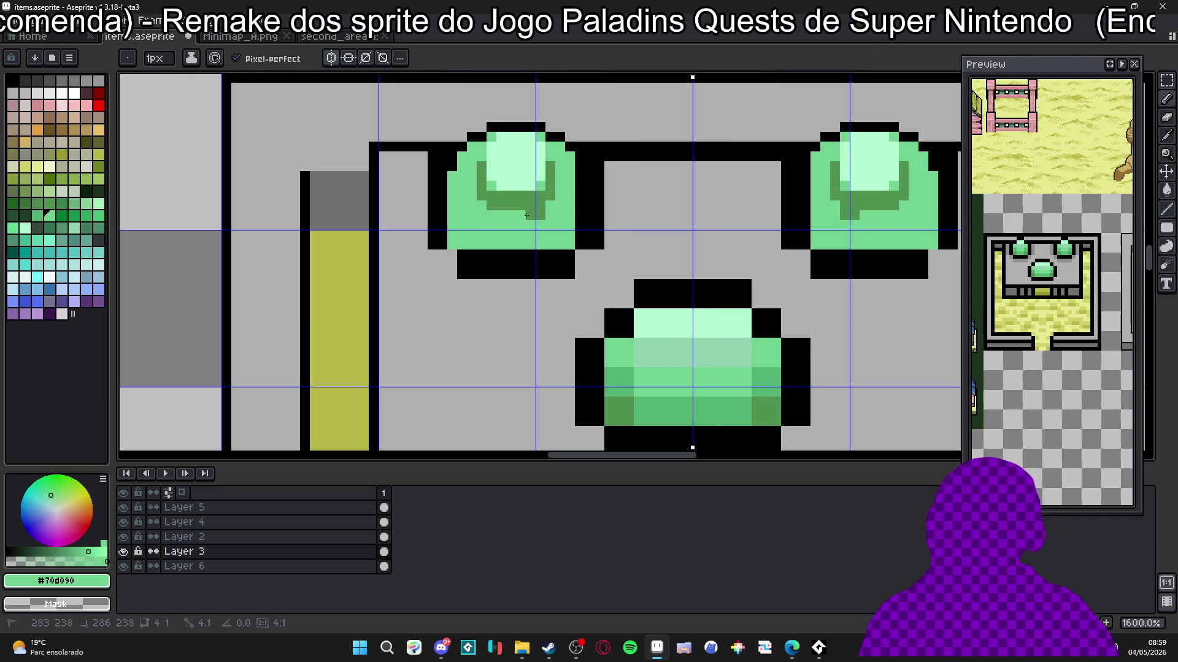
left_click(618, 386, "alt")
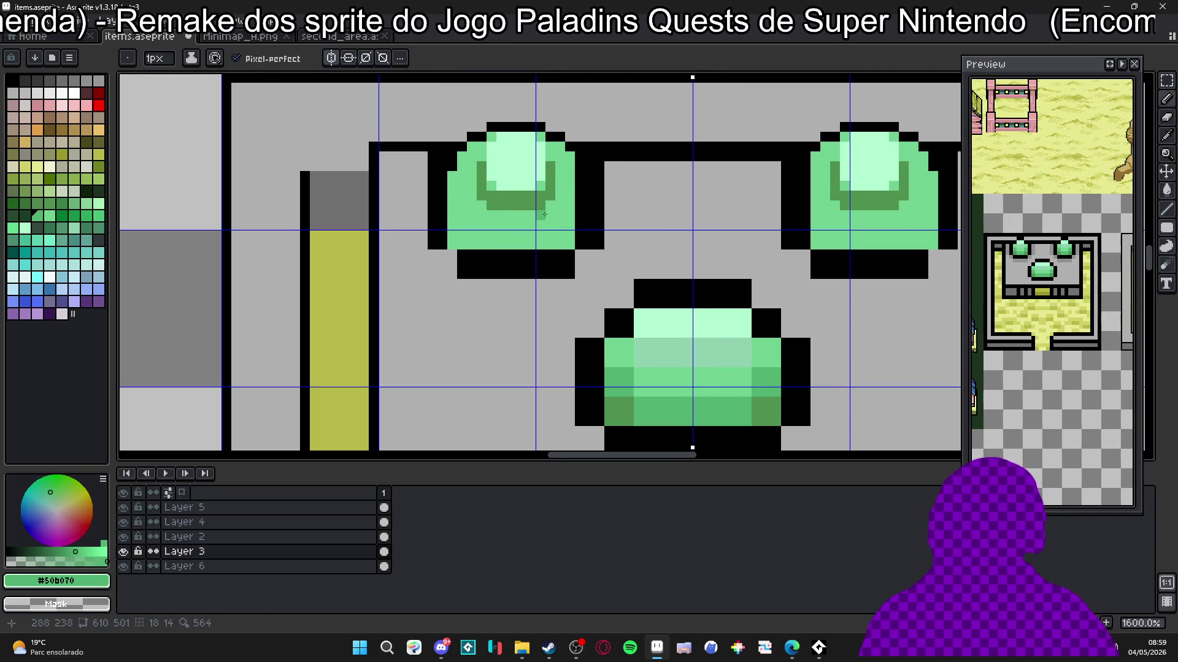
left_click(563, 185, "alt")
left_click(577, 166)
left_click_drag(577, 173, 576, 228)
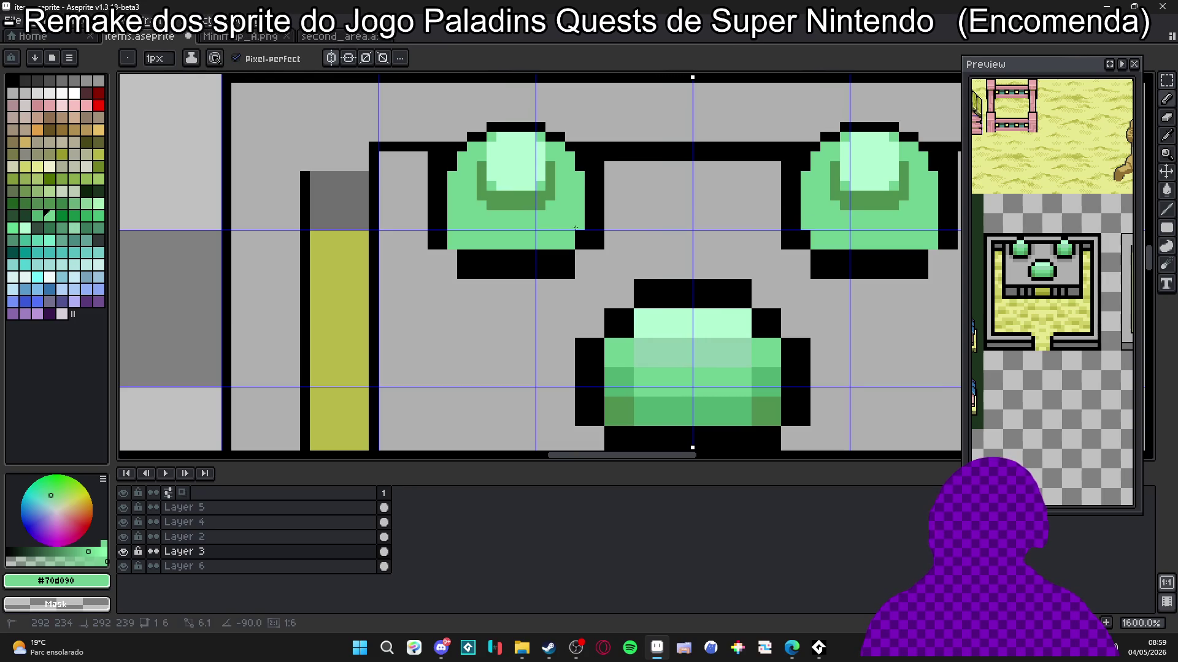
Step: Paint the gems' black side edges and shadow lines light grey with a 2px brush
left_click(620, 166, "alt")
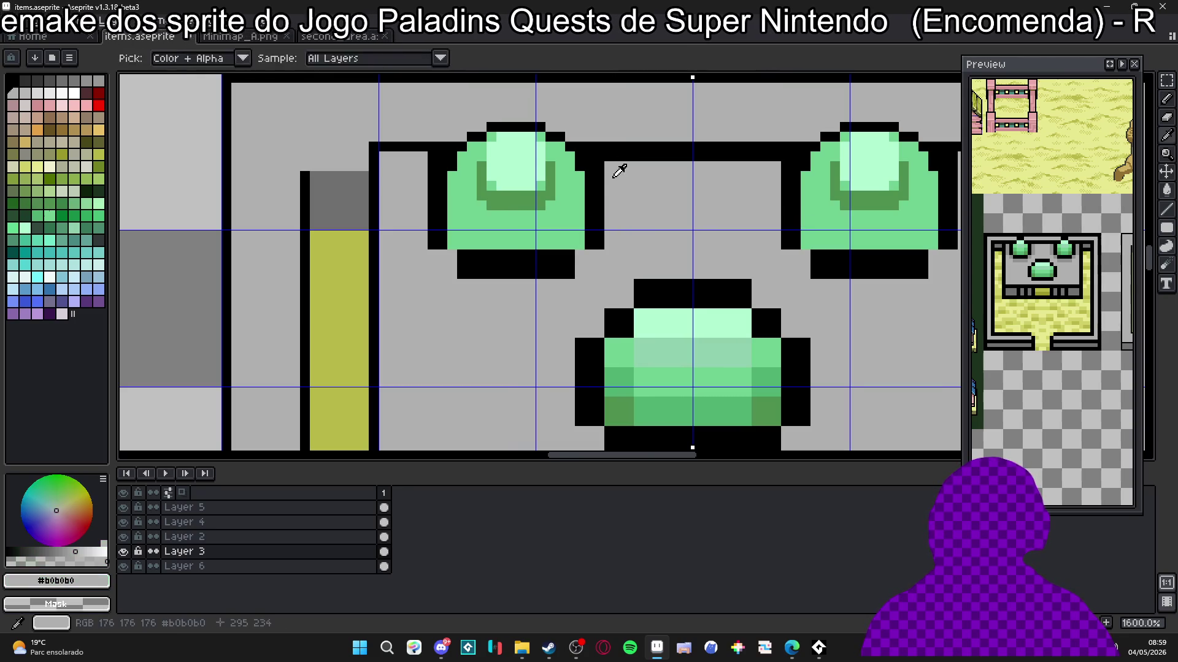
left_click_drag(599, 165, 599, 227)
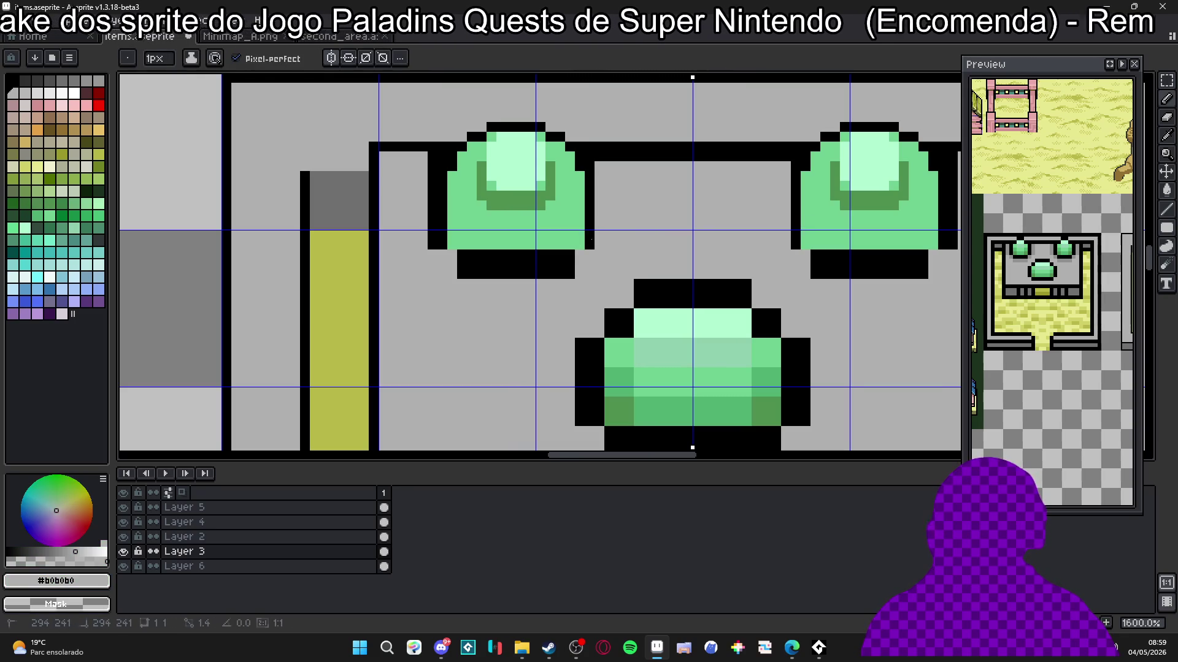
mouse_move(443, 167)
left_mouse_down()
mouse_move(443, 157)
mouse_move(433, 245)
mouse_move(571, 270)
mouse_move(534, 254)
left_mouse_up()
left_click(462, 264)
key("plus")
left_click(469, 269)
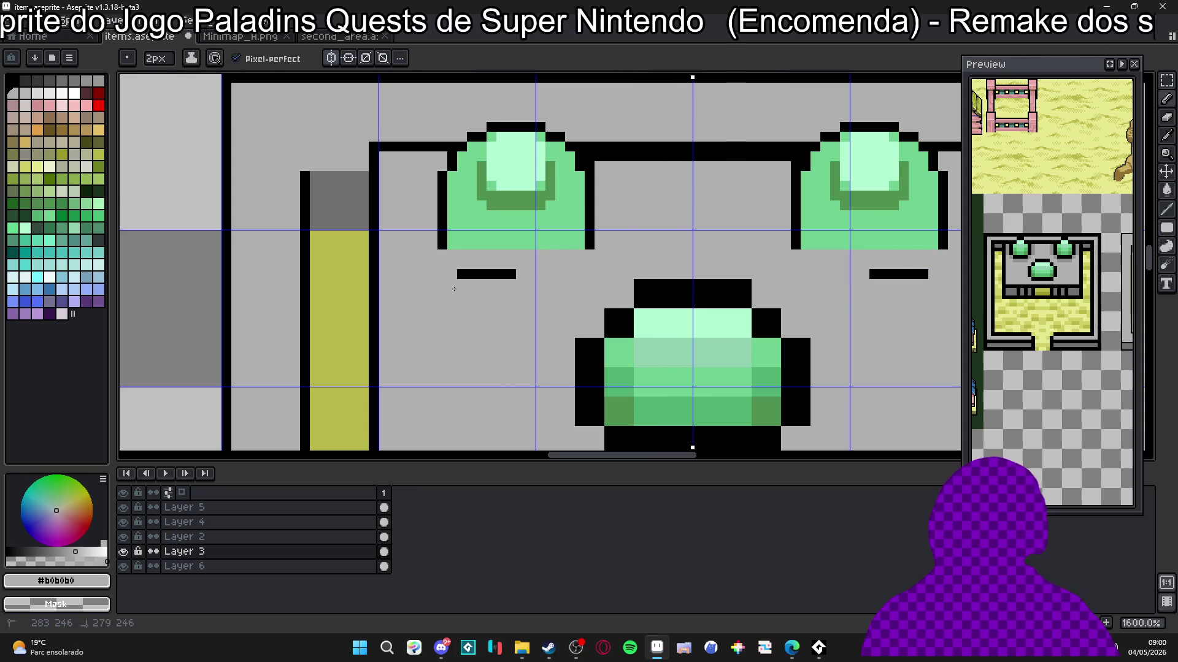
left_click_drag(459, 274, 516, 274)
scroll(470, 259, "down", 5)
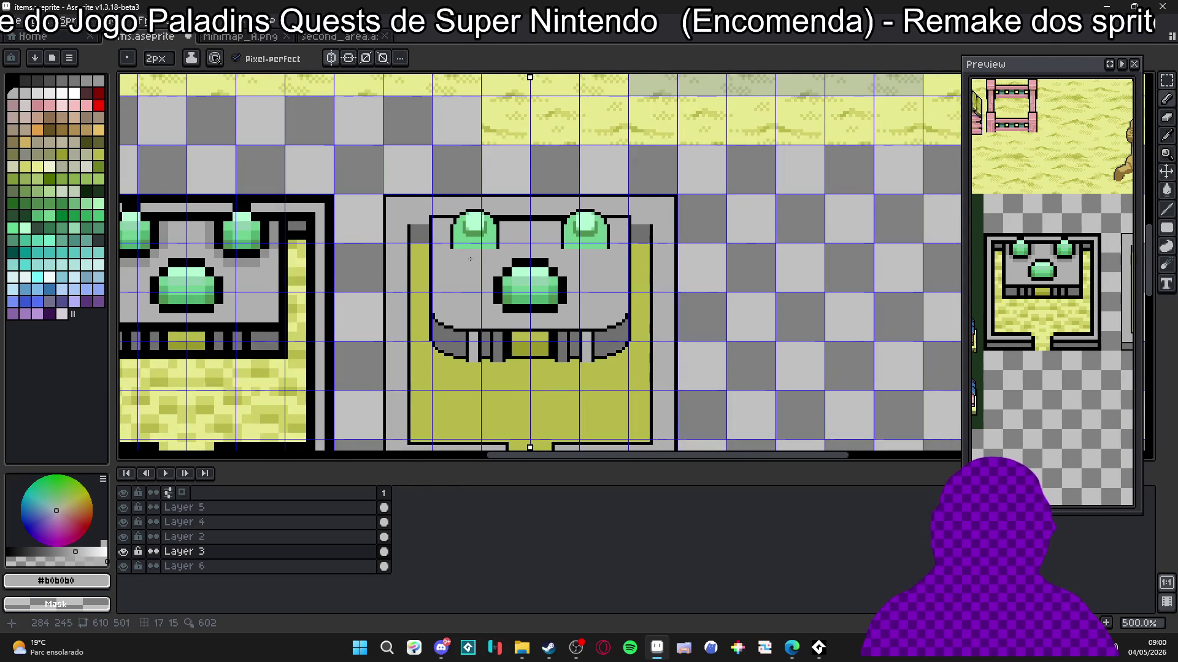
scroll(470, 259, "down", 3)
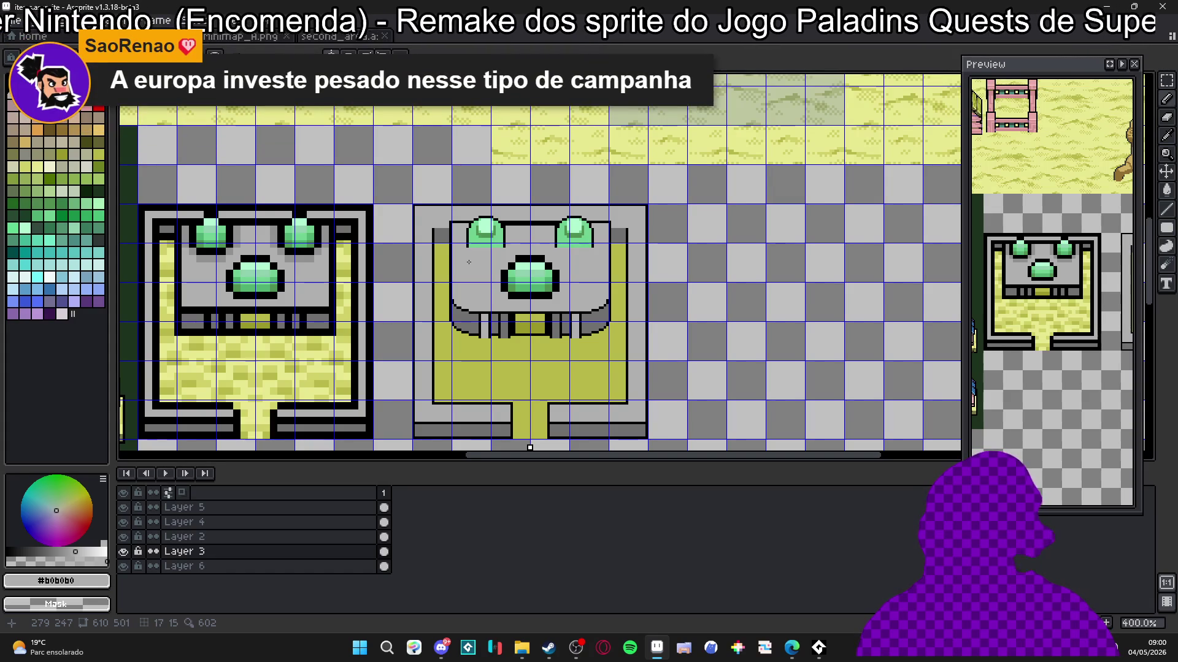
scroll(460, 271, "down", 3)
scroll(464, 268, "up", 2)
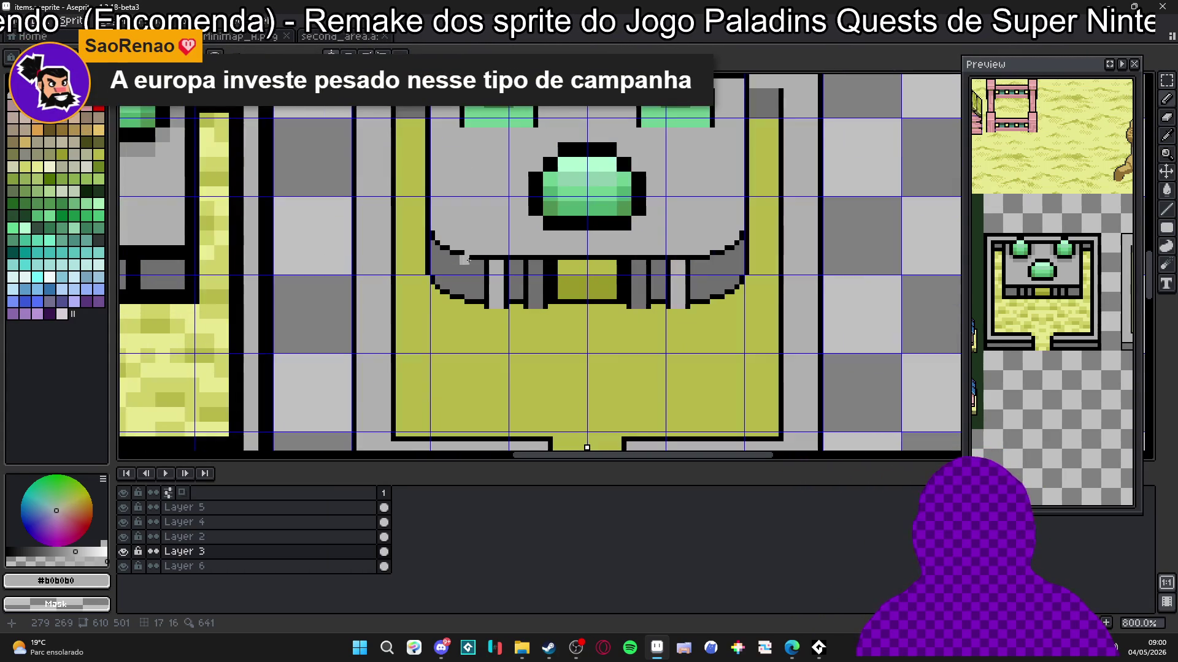
scroll(484, 233, "up", 1)
scroll(485, 262, "down", 2)
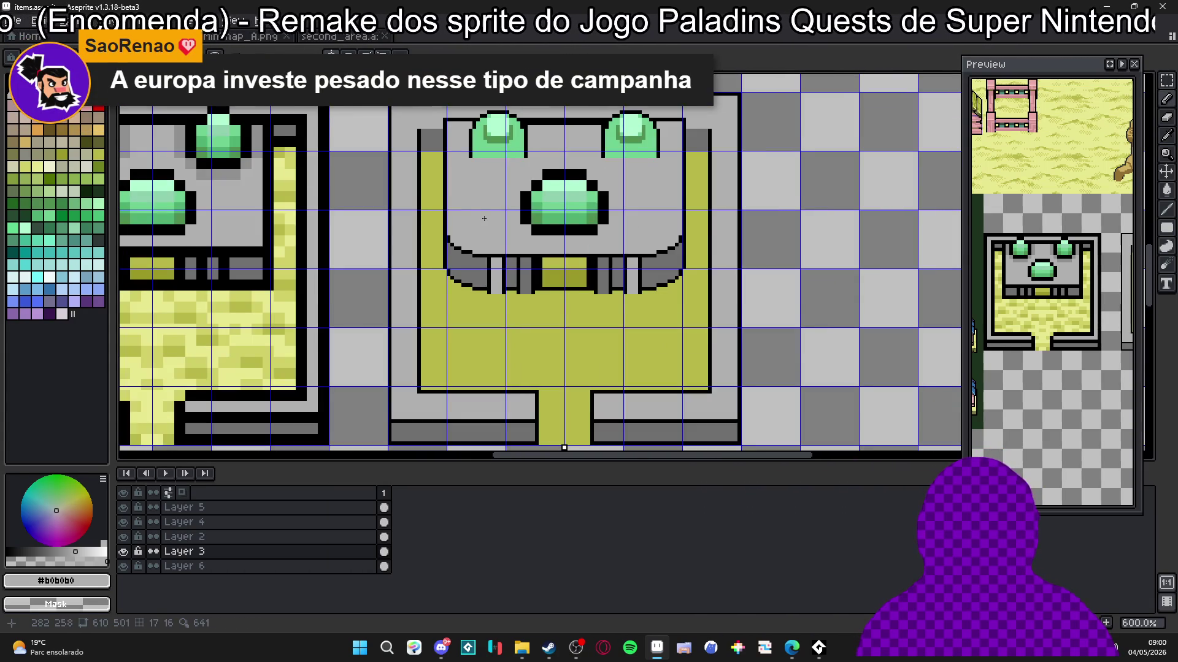
scroll(474, 243, "down", 1)
scroll(480, 239, "up", 2)
scroll(479, 251, "down", 3)
scroll(476, 270, "up", 4)
scroll(473, 284, "down", 1)
scroll(474, 284, "down", 2)
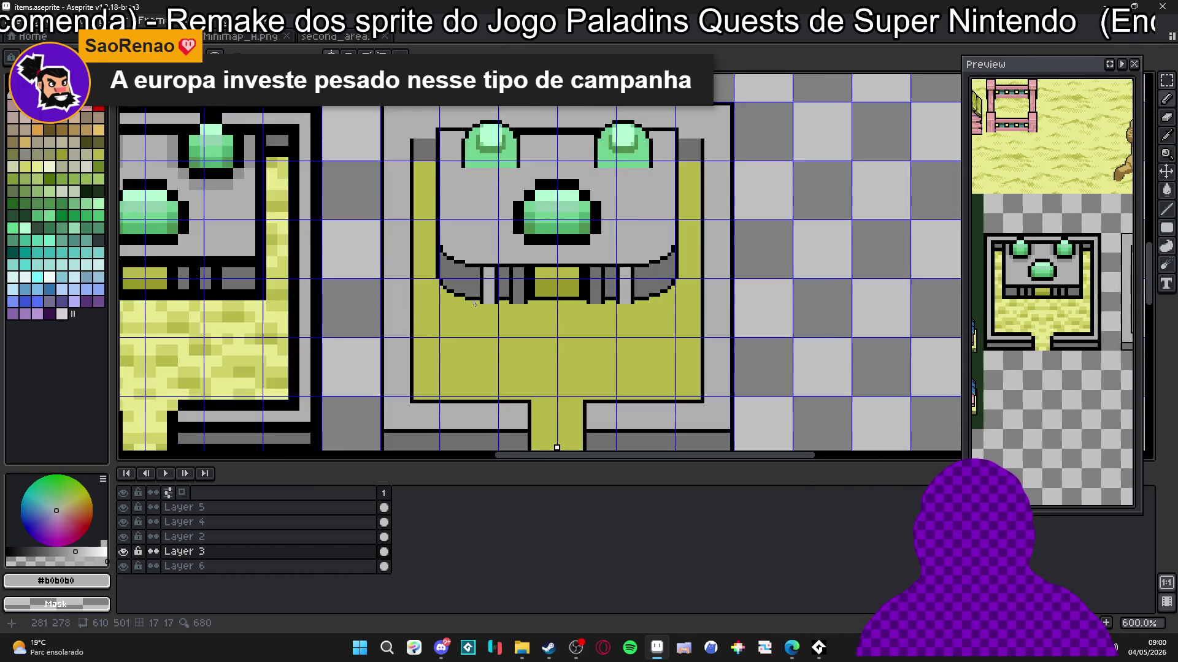
scroll(472, 285, "up", 4)
left_click(470, 286, "alt")
Step: Widen the olive recess under the arch, turning its edges and top rows olive
key("ctrl+z")
mouse_move(525, 286)
left_mouse_down()
mouse_move(693, 287)
mouse_move(591, 276)
left_mouse_up()
left_click(632, 270, "alt")
left_click(594, 231)
left_click(593, 242)
mouse_move(589, 259)
left_mouse_down()
mouse_move(586, 227)
mouse_move(626, 245)
left_mouse_up()
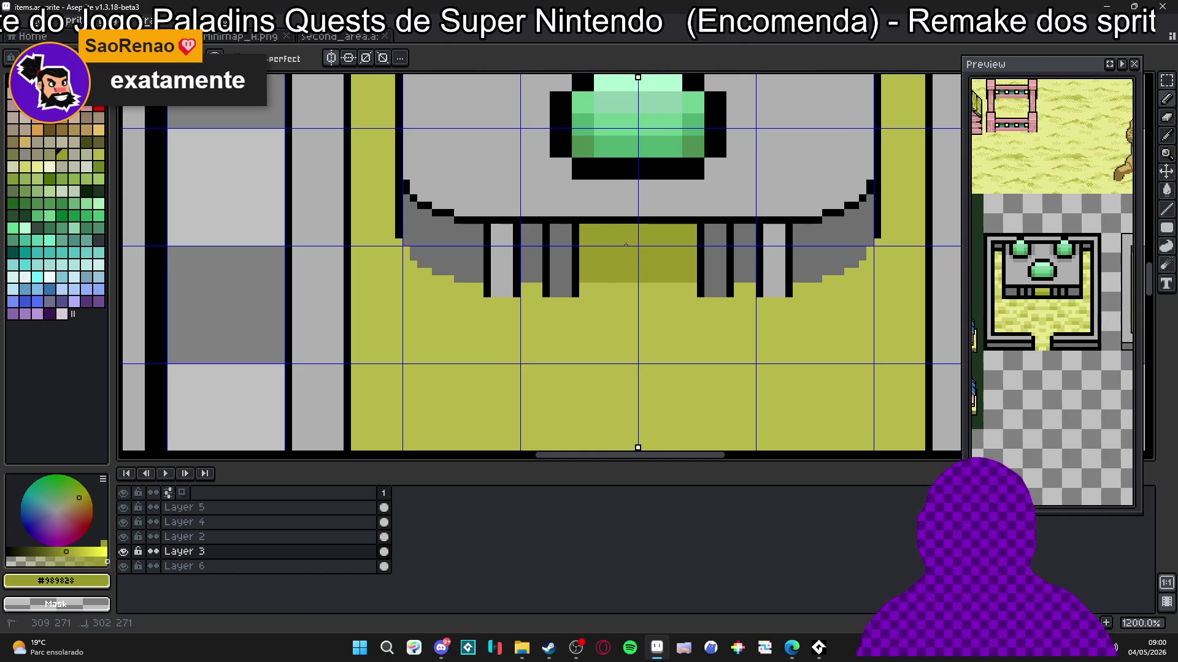
scroll(626, 246, "down", 2)
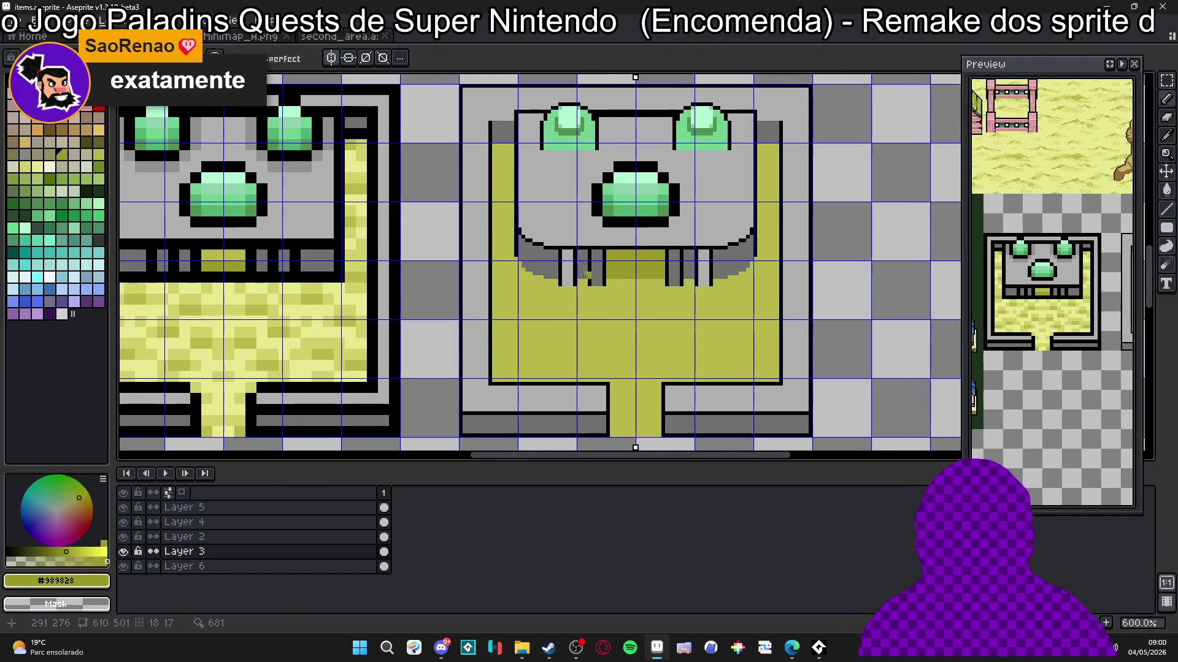
scroll(586, 276, "up", 2)
Step: Add a black pixel to the arch outline and sample the grey stone colours
left_click(510, 214, "alt")
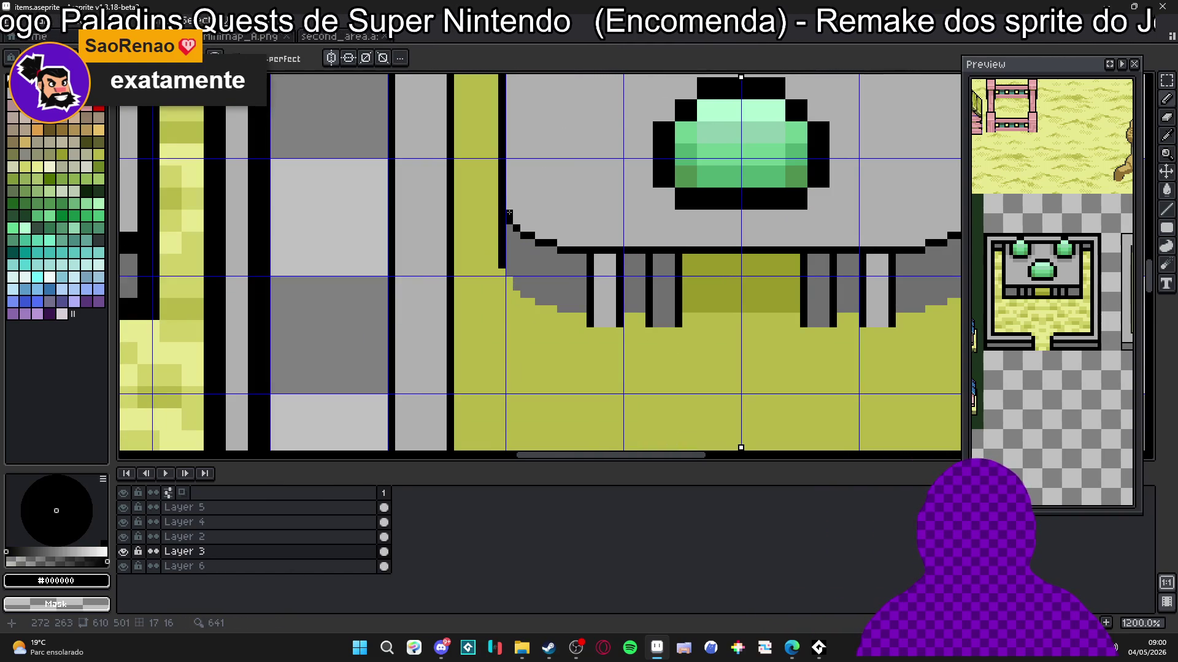
left_click(526, 228)
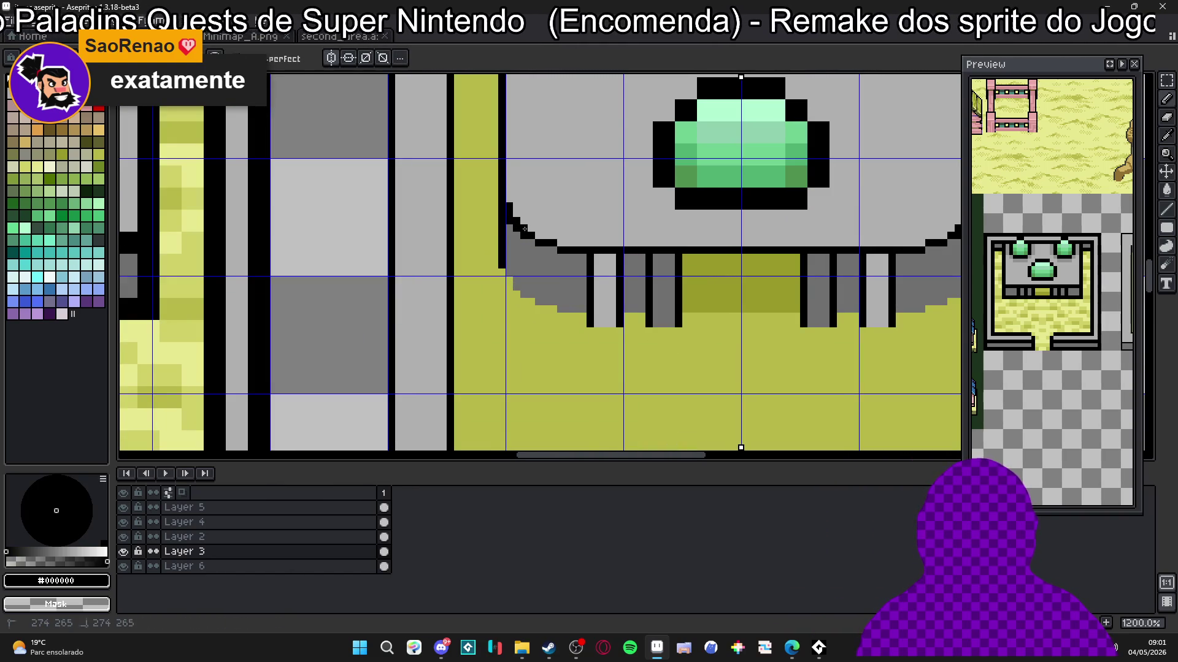
scroll(563, 243, "down", 2)
scroll(543, 233, "up", 2)
left_click(542, 234, "alt")
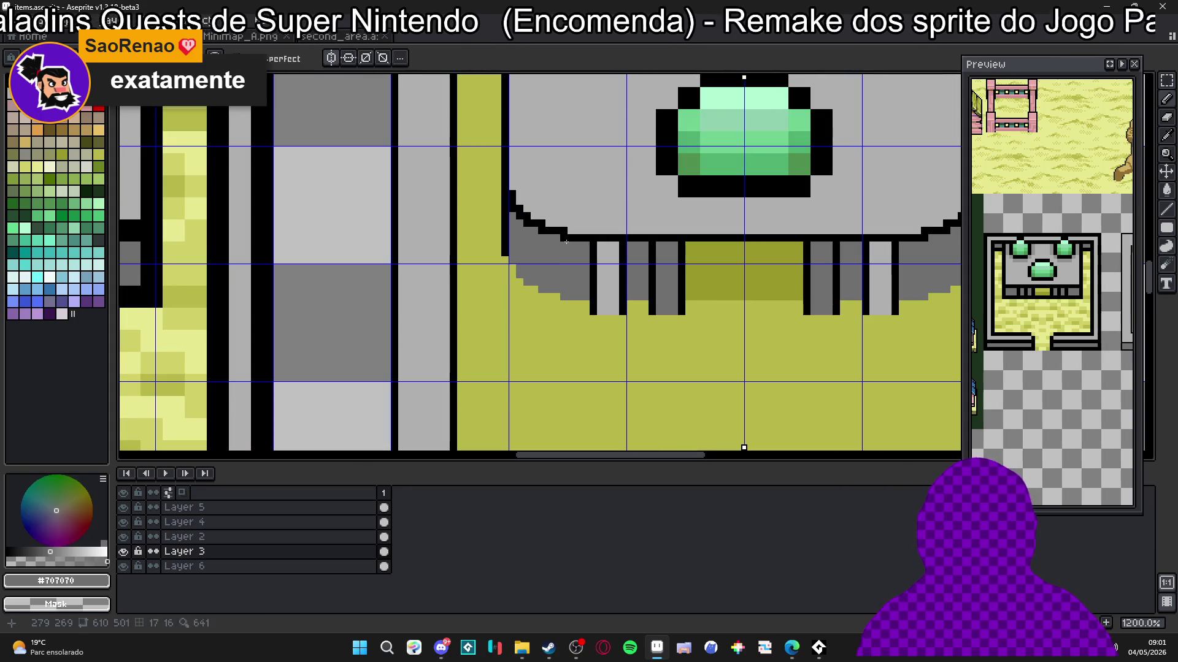
left_click(519, 207, "alt")
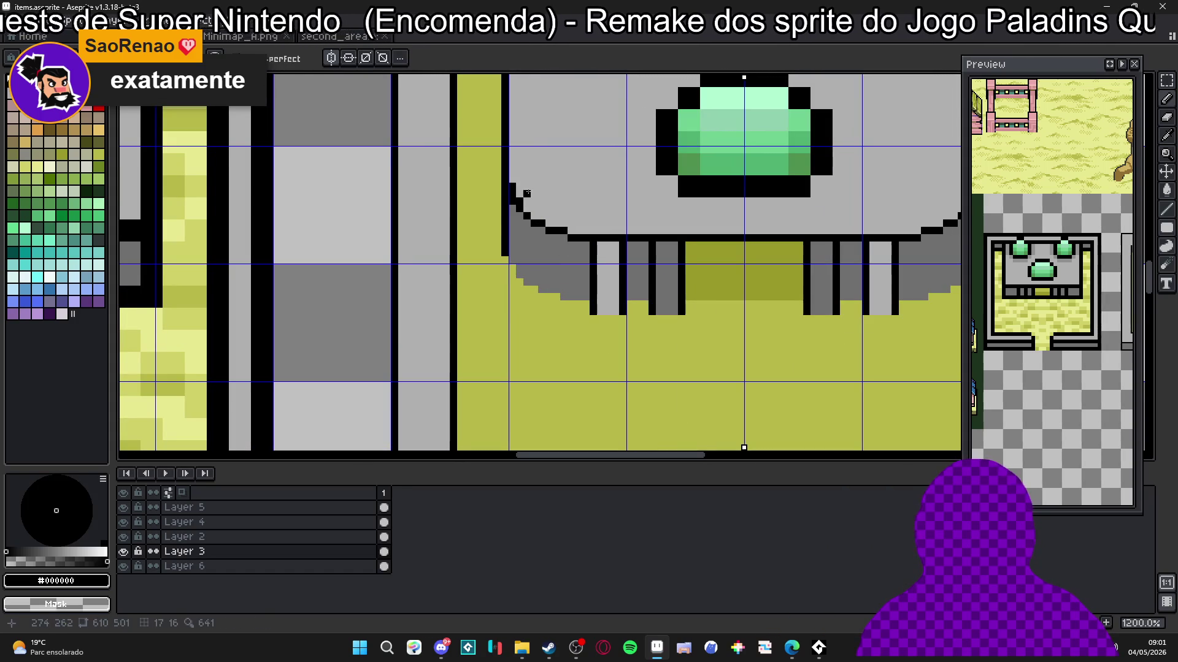
scroll(528, 198, "down", 4)
scroll(566, 245, "up", 2)
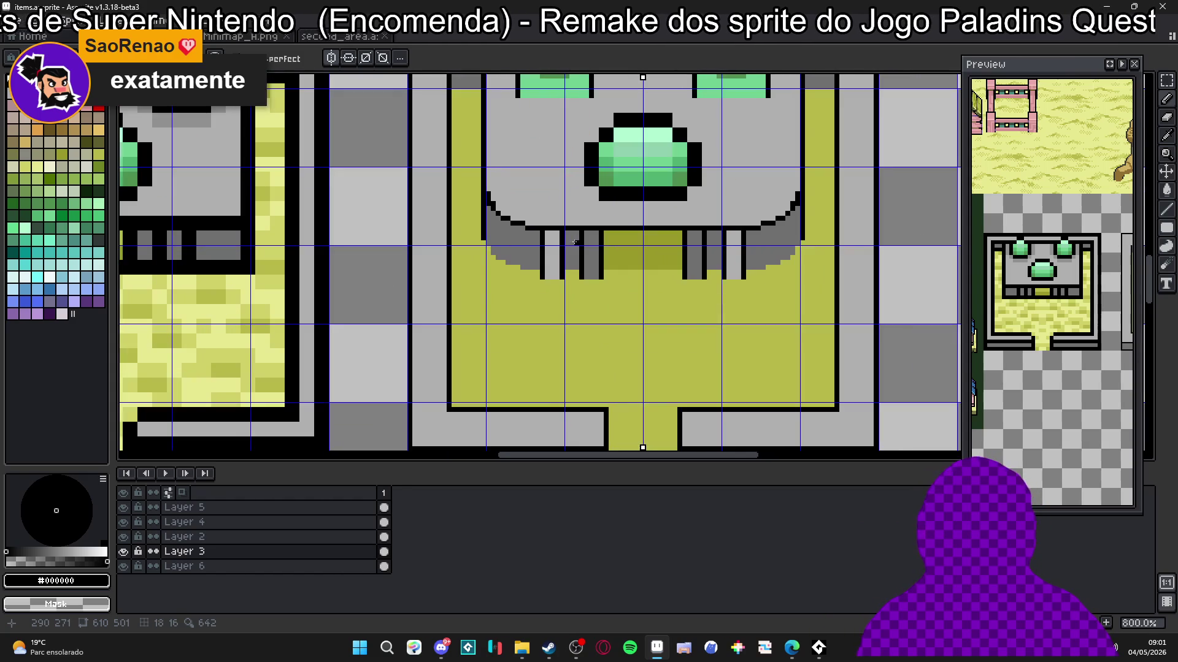
left_click(551, 233, "alt")
scroll(552, 234, "down", 3)
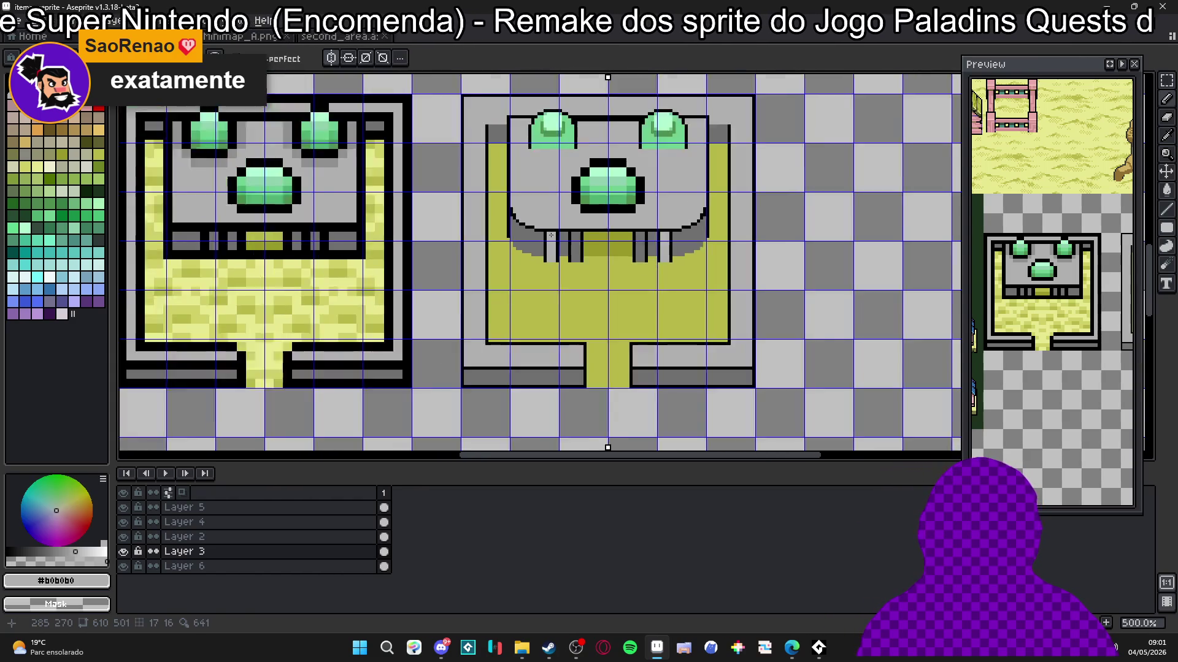
scroll(551, 236, "up", 2)
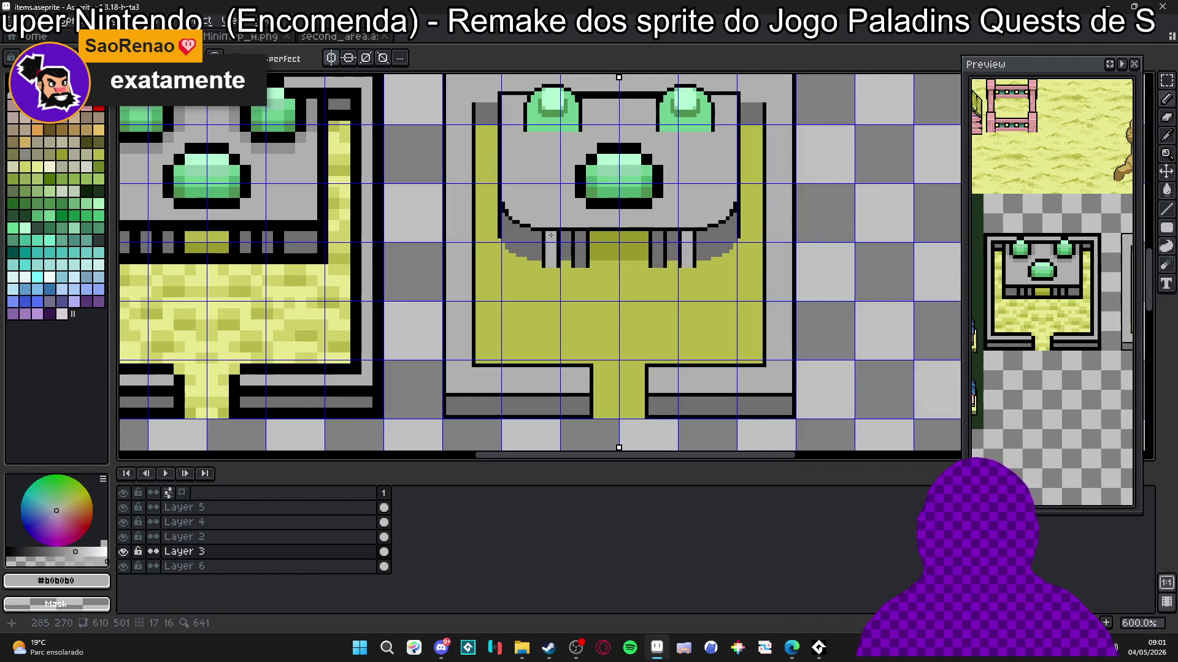
scroll(551, 235, "up", 3)
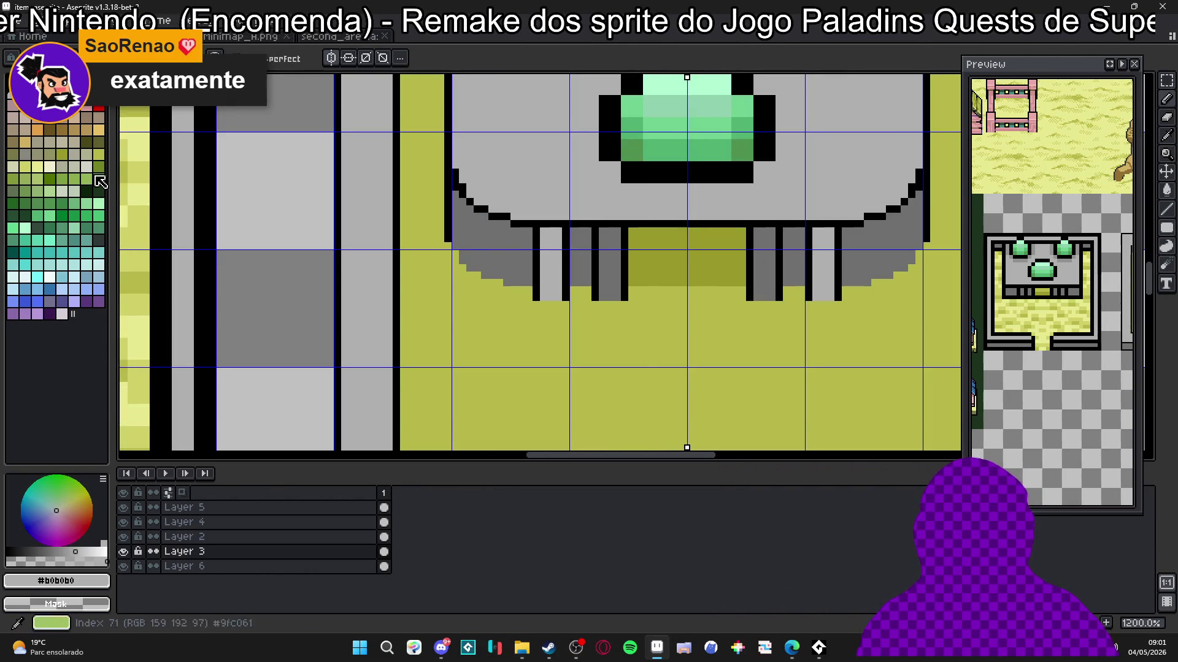
Step: Paint light grey #d8d8d8 highlights onto the pillar tops, mirrored on both sides
left_click(38, 107)
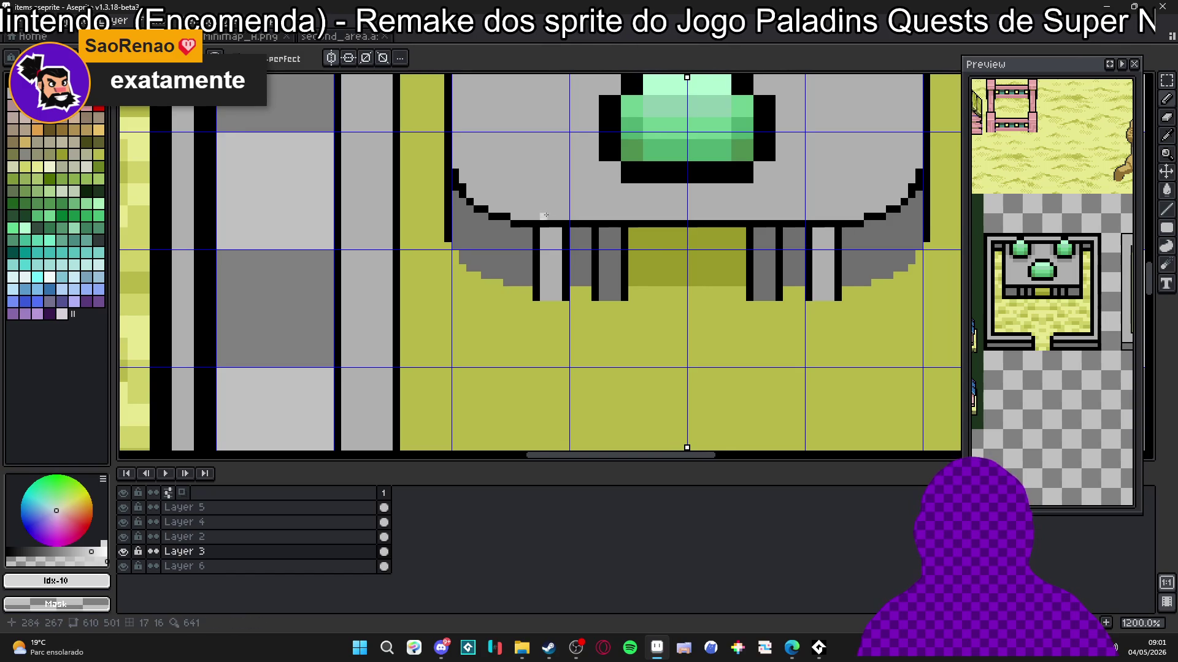
scroll(557, 231, "up", 1)
scroll(555, 229, "up", 3)
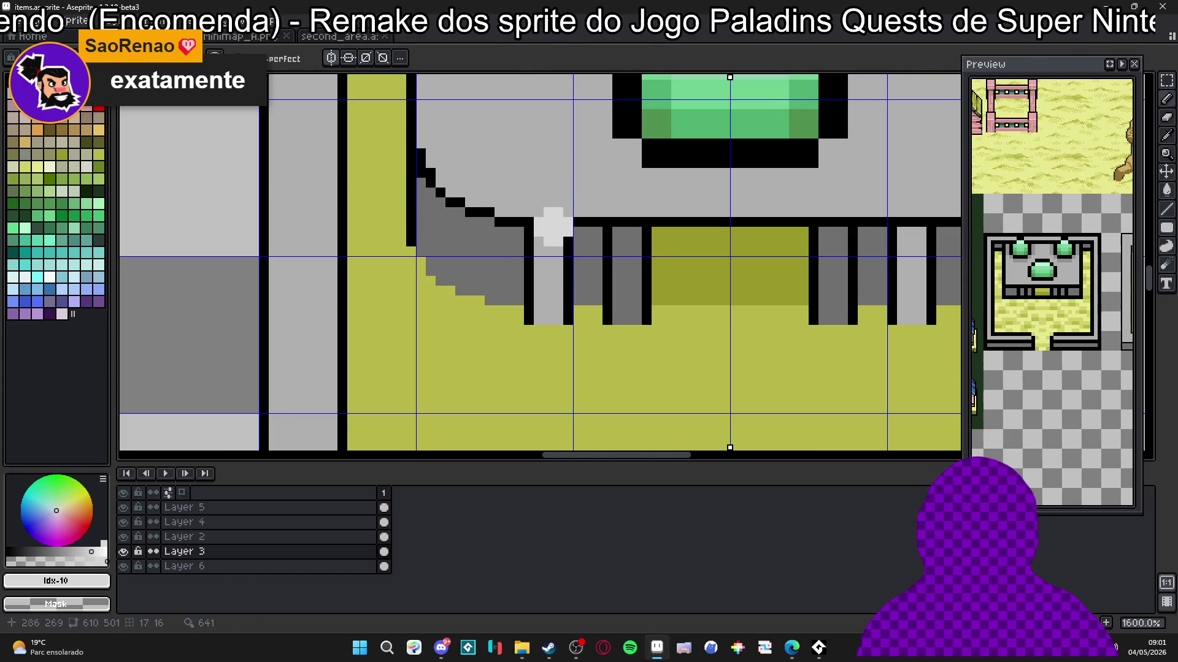
scroll(558, 233, "up", 2)
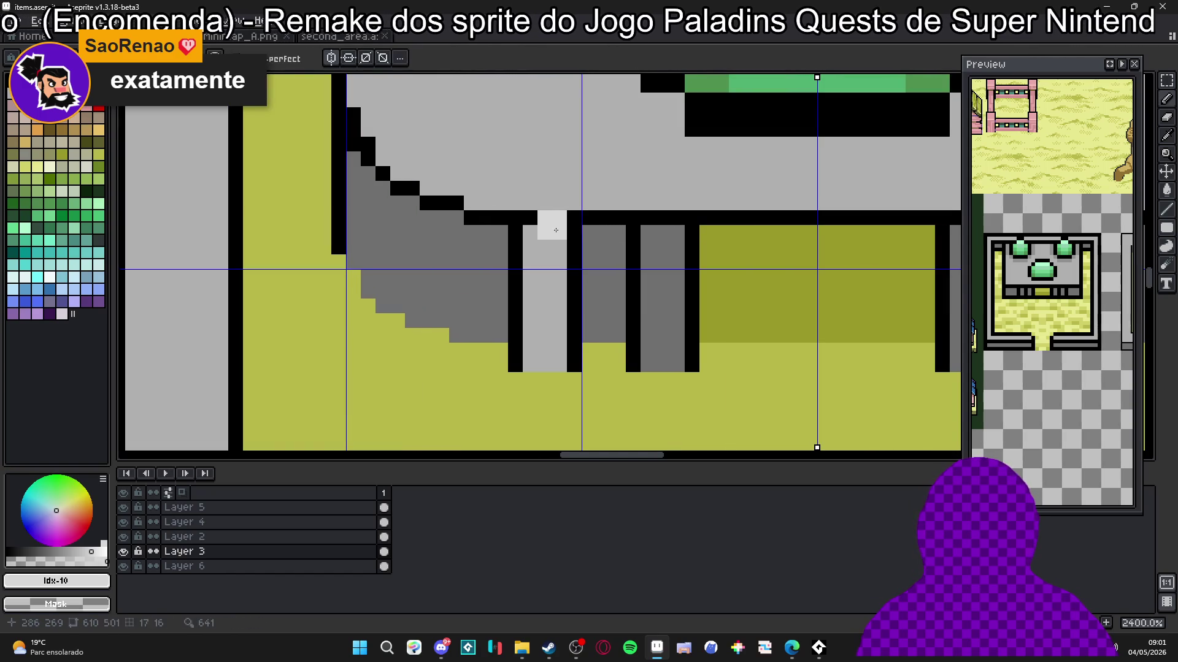
left_click(518, 216, "alt")
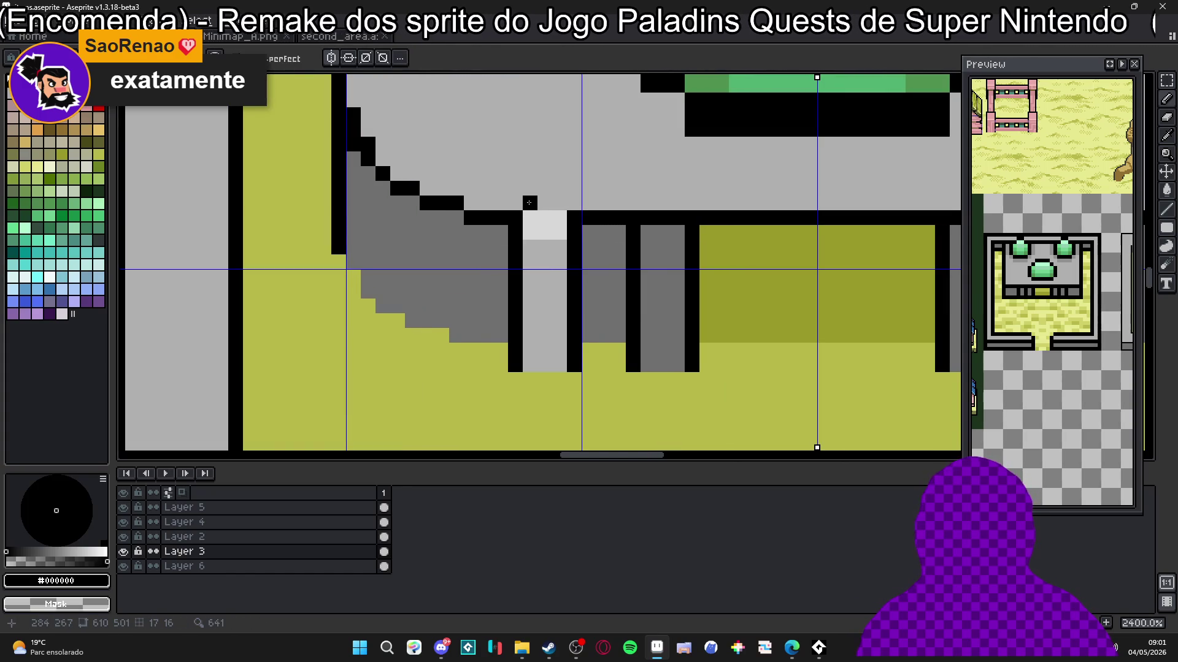
left_click(540, 227, "alt")
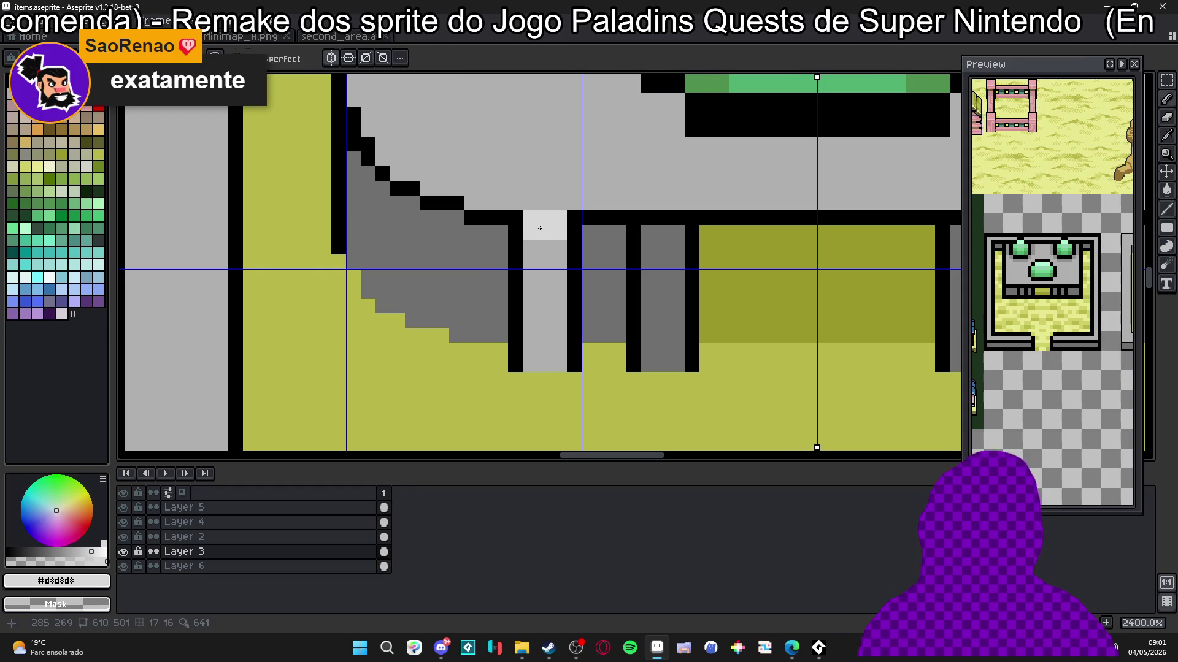
scroll(546, 209, "down", 6)
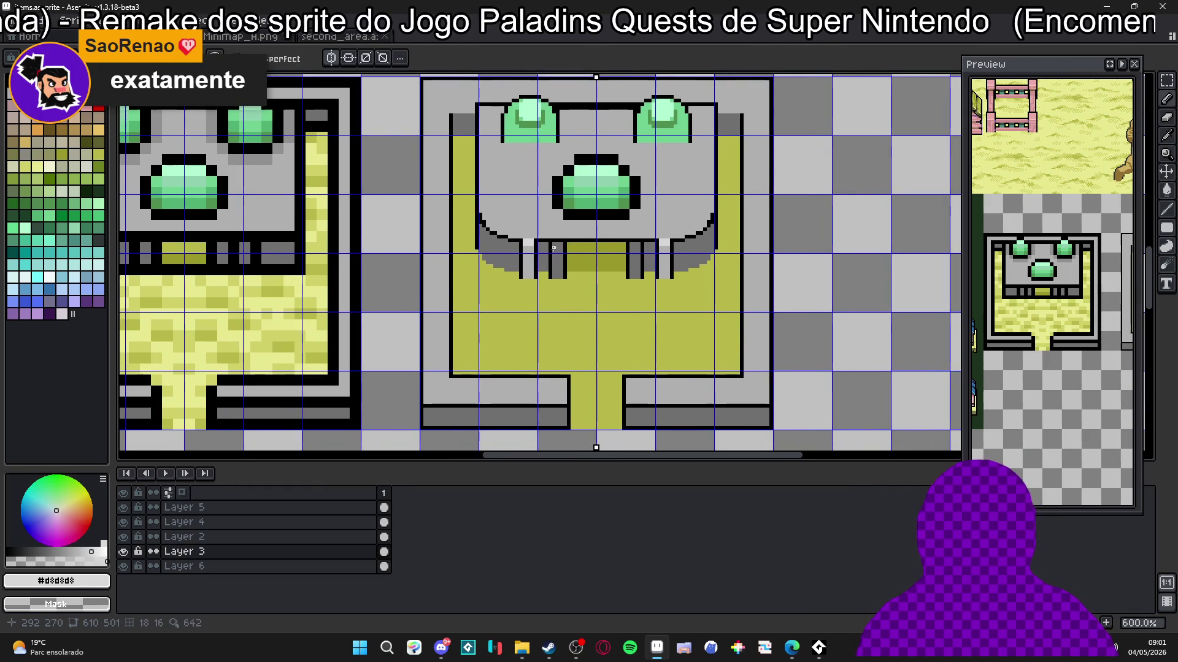
scroll(557, 245, "up", 6)
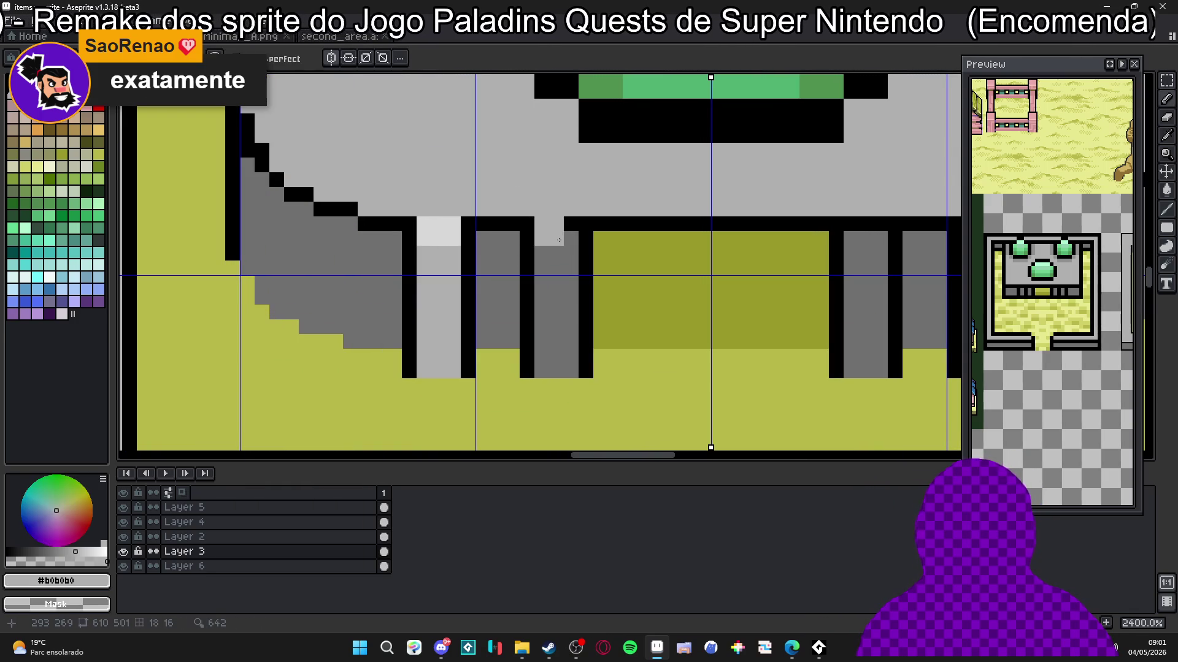
mouse_move(556, 224)
left_mouse_down()
mouse_move(564, 237)
mouse_move(542, 236)
left_mouse_up()
scroll(567, 238, "down", 5)
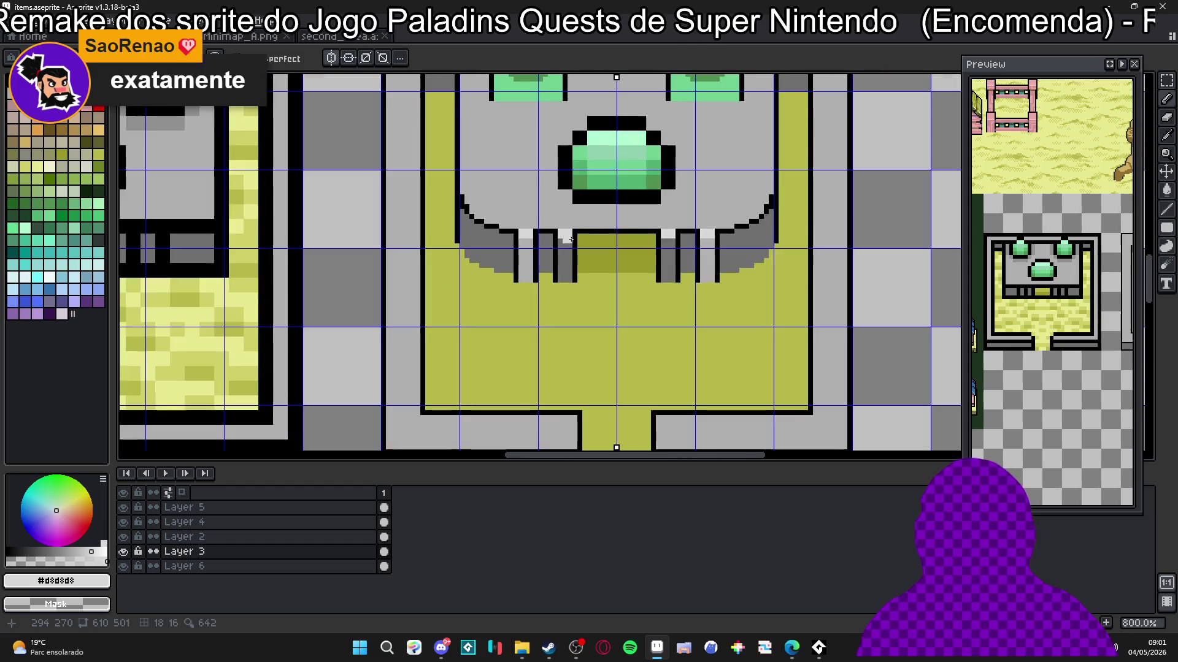
scroll(571, 240, "down", 1)
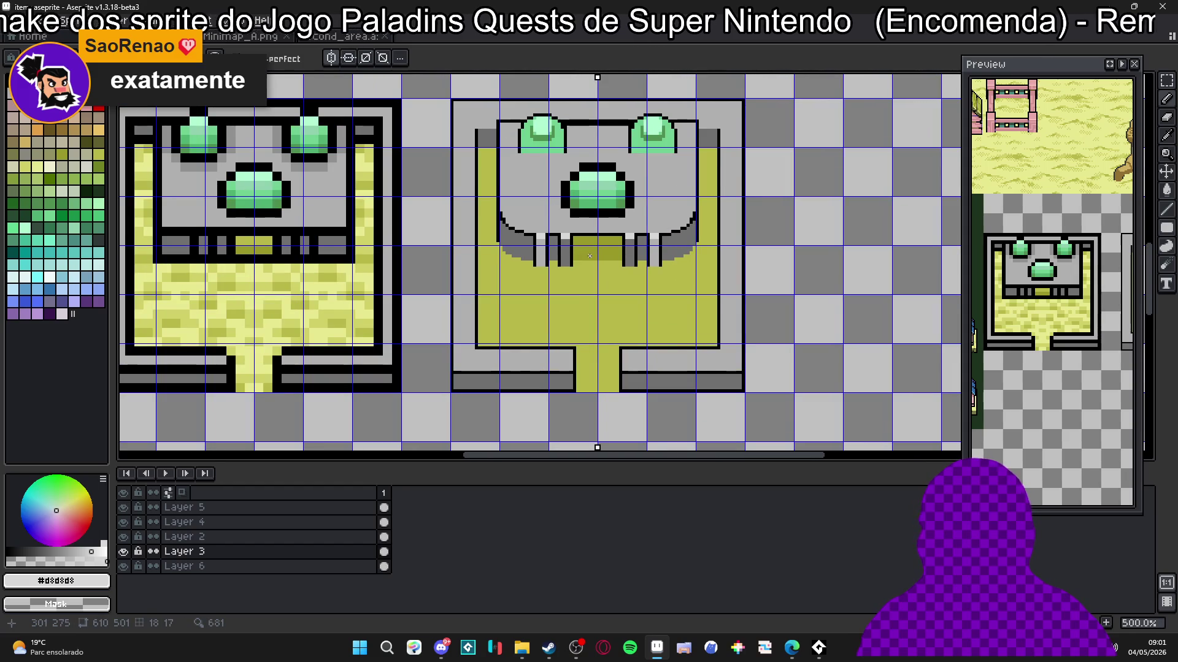
scroll(686, 250, "down", 1)
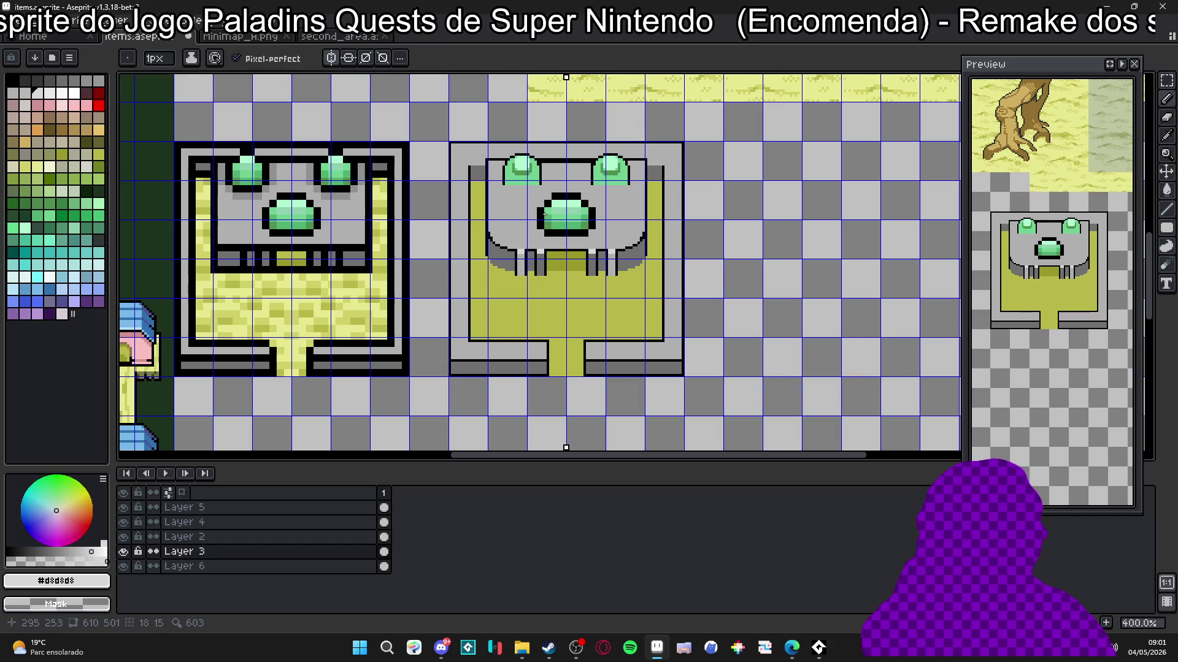
Step: Recolour the arch's black diagonal outline and left edge light grey
scroll(539, 232, "up", 6)
scroll(528, 260, "up", 2)
left_click_drag(574, 308, 546, 306)
scroll(534, 301, "right", 1)
left_click(511, 300)
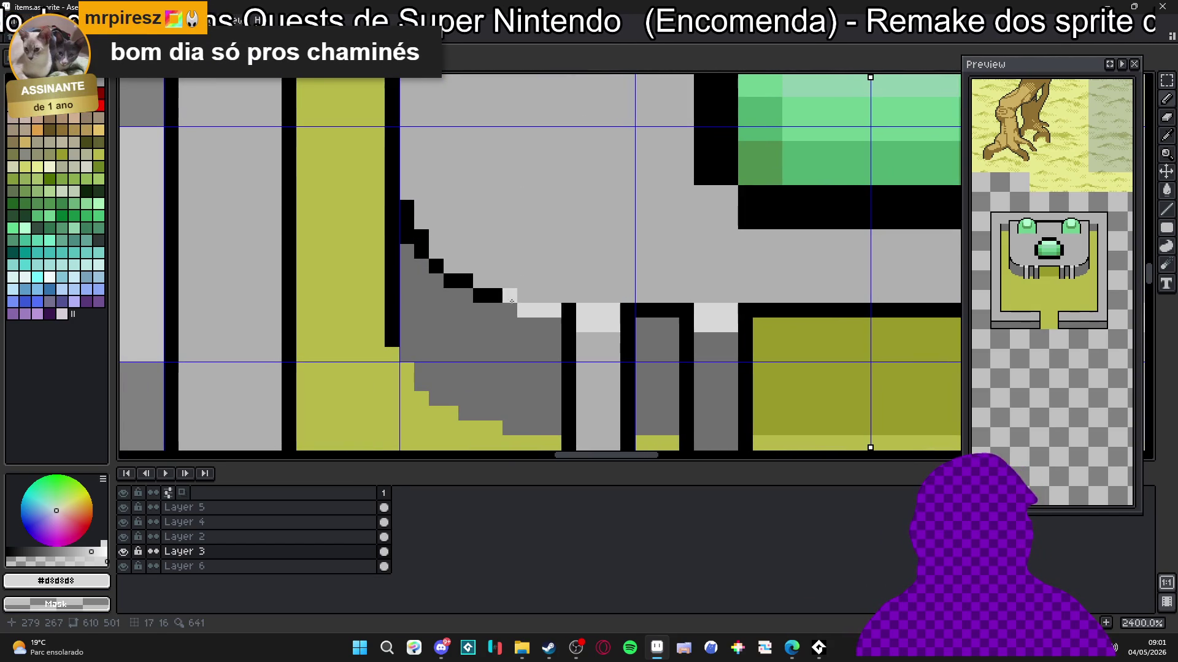
scroll(519, 295, "up", 1)
mouse_move(500, 296)
left_mouse_down()
mouse_move(466, 295)
mouse_move(412, 259)
left_mouse_up()
left_click(390, 217)
left_click_drag(371, 197, 371, 178)
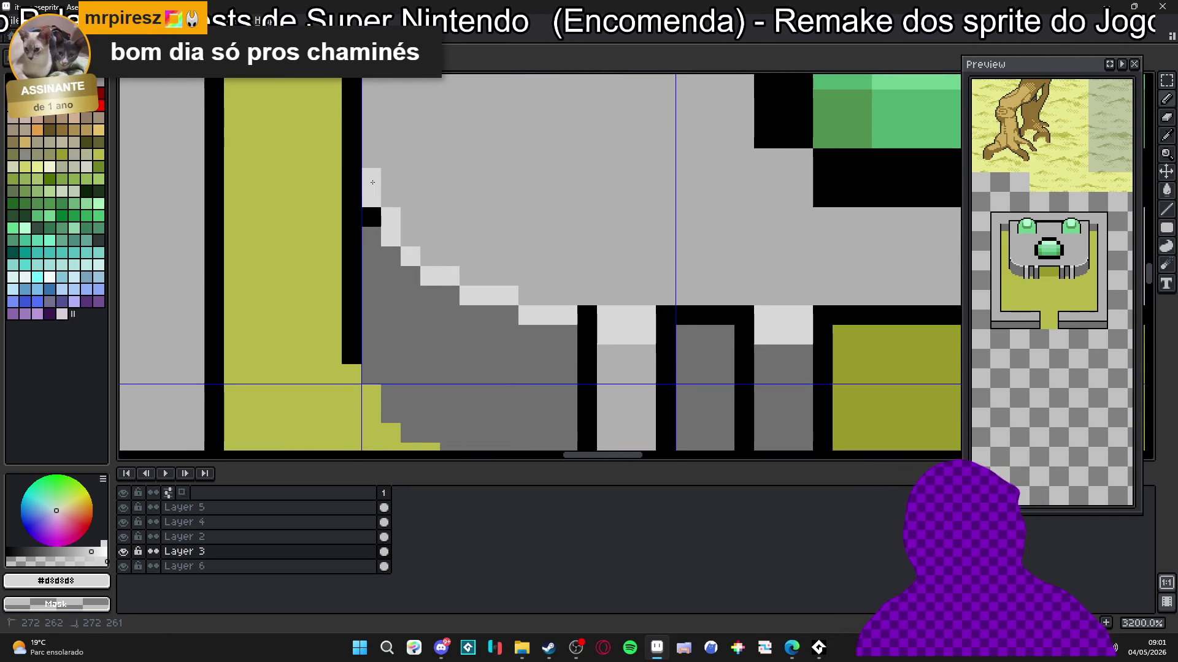
left_click(369, 233, "alt")
left_click(376, 190, "alt")
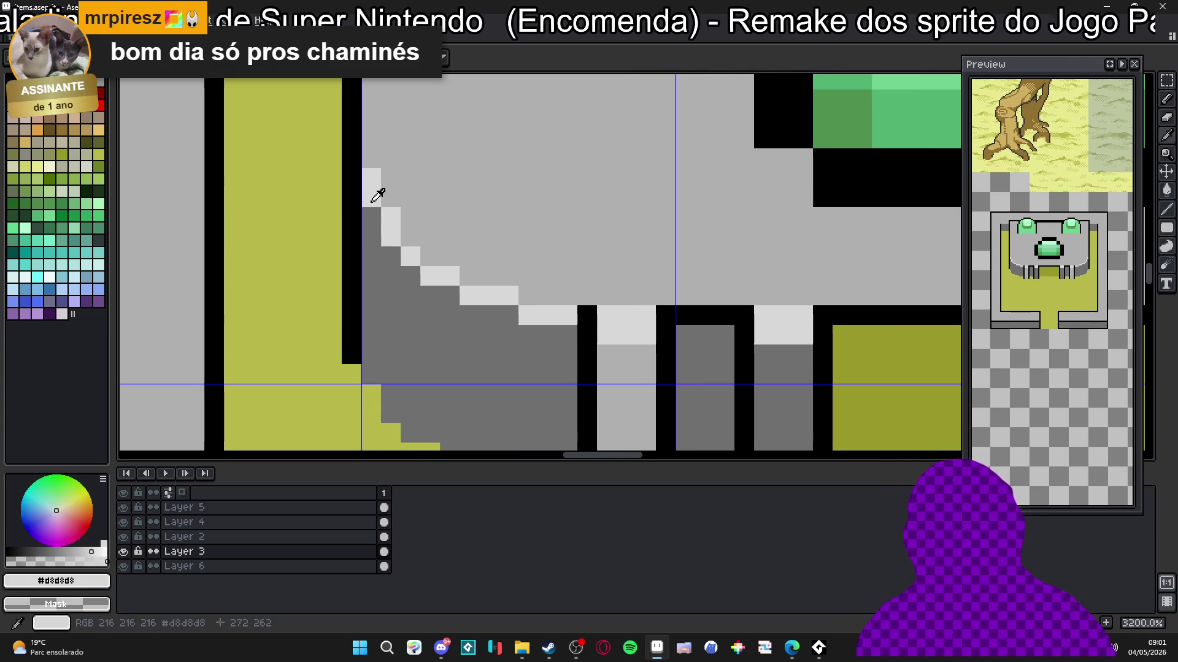
left_click(371, 217)
scroll(371, 217, "down", 5)
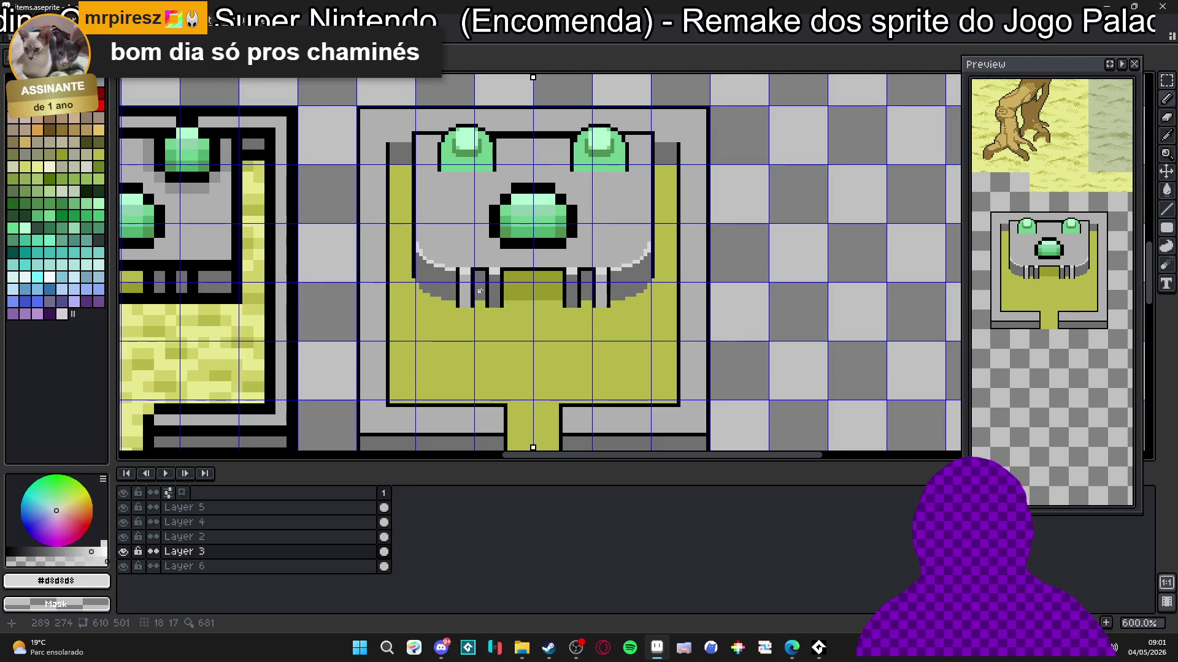
scroll(522, 135, "up", 4)
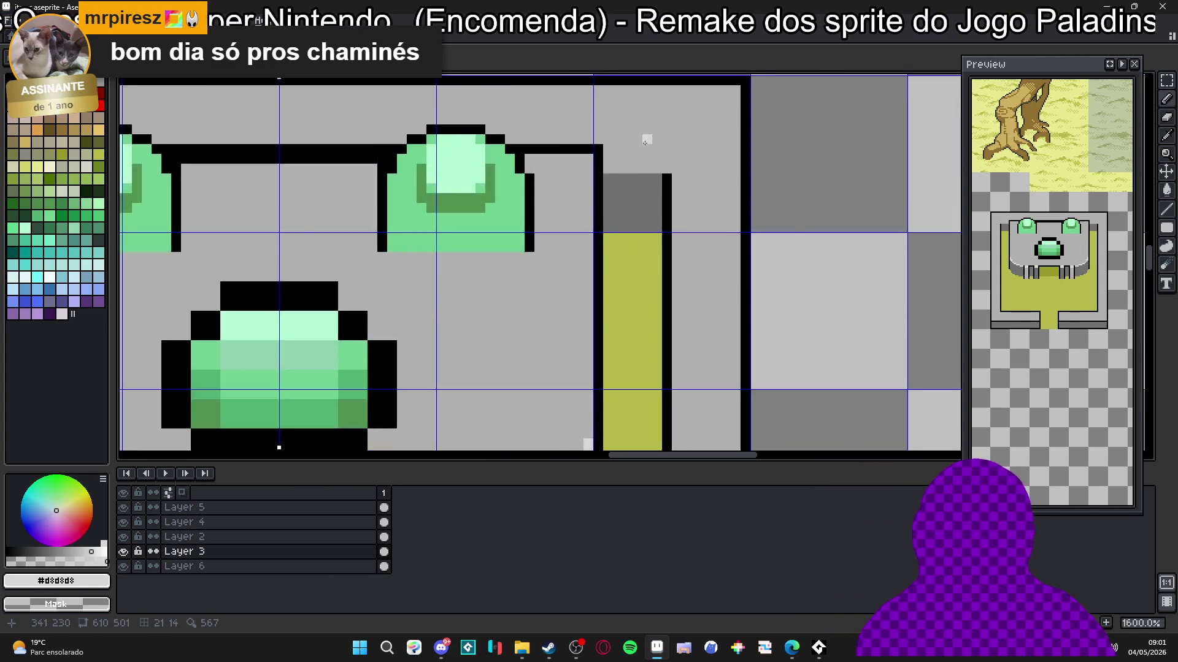
Step: Touch up the top outline corners with black and light grey pixels
left_click(560, 158, "alt")
left_click(564, 163)
left_click(590, 175, "alt")
left_click(576, 166)
left_click(576, 151)
left_click(560, 151)
scroll(567, 166, "down", 3)
mouse_move(178, 184)
left_mouse_down()
mouse_move(227, 167)
mouse_move(527, 178)
left_mouse_up()
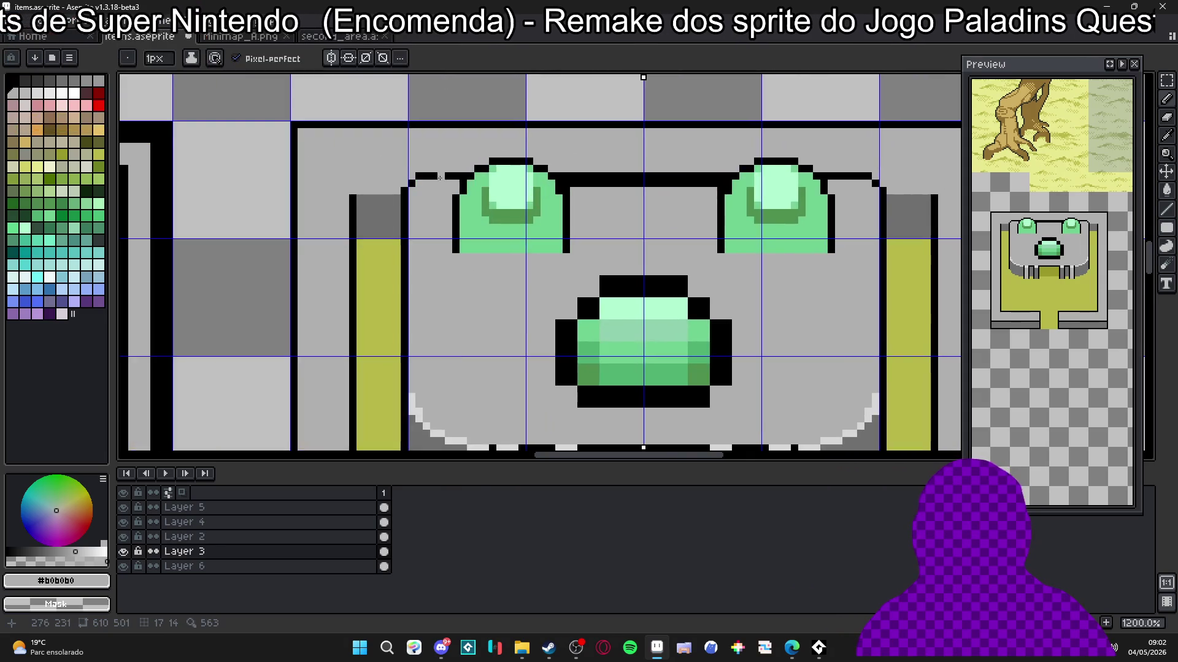
scroll(388, 207, "up", 2)
left_click(379, 209, "alt")
left_click(393, 204)
left_click(371, 189, "alt")
left_click(379, 204)
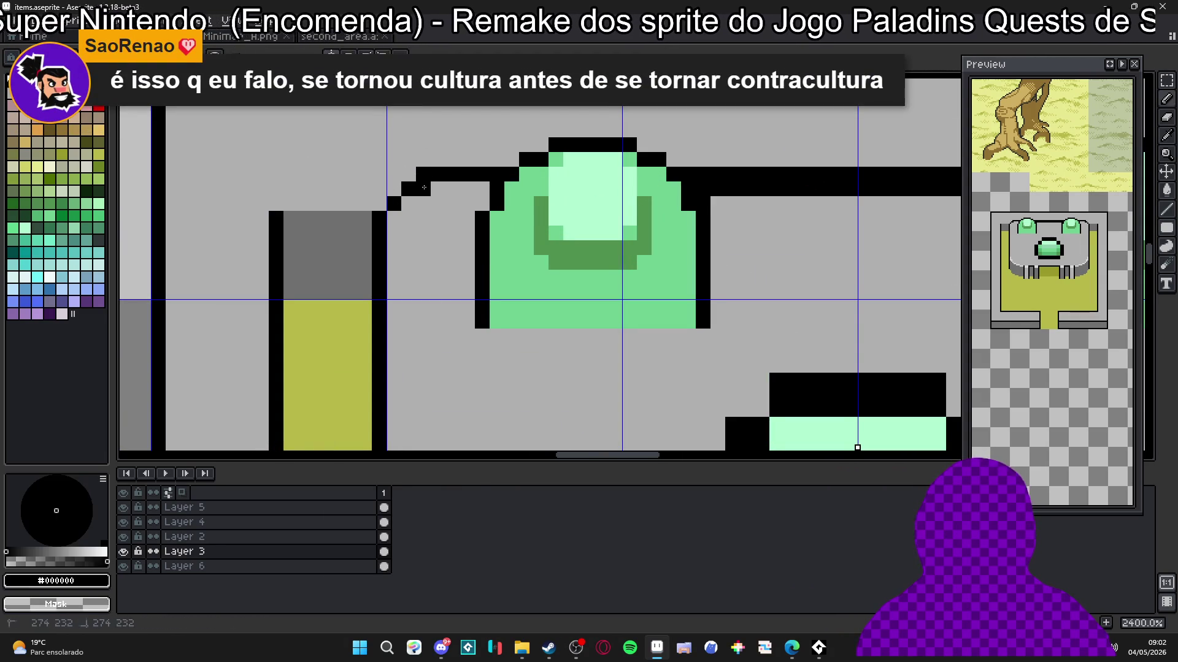
scroll(486, 203, "down", 7)
scroll(486, 202, "up", 7)
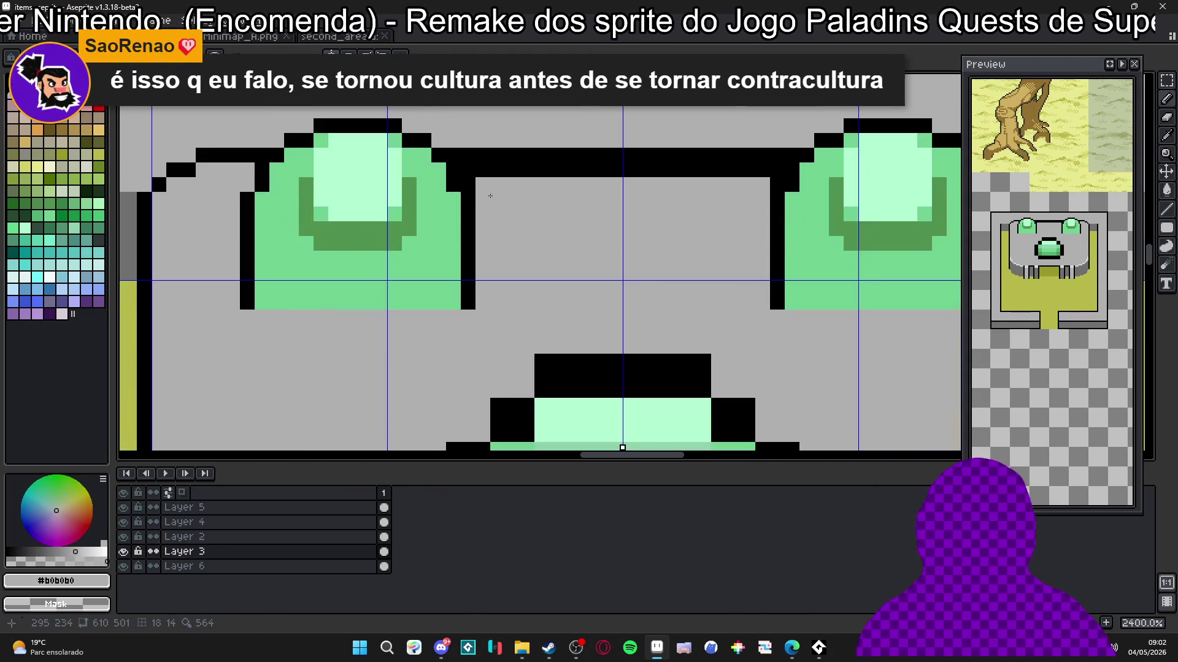
Step: Repaint the inner black row beneath the altar top light grey
left_click_drag(467, 173, 778, 173)
left_click(778, 185)
left_click(468, 185)
scroll(475, 185, "down", 4)
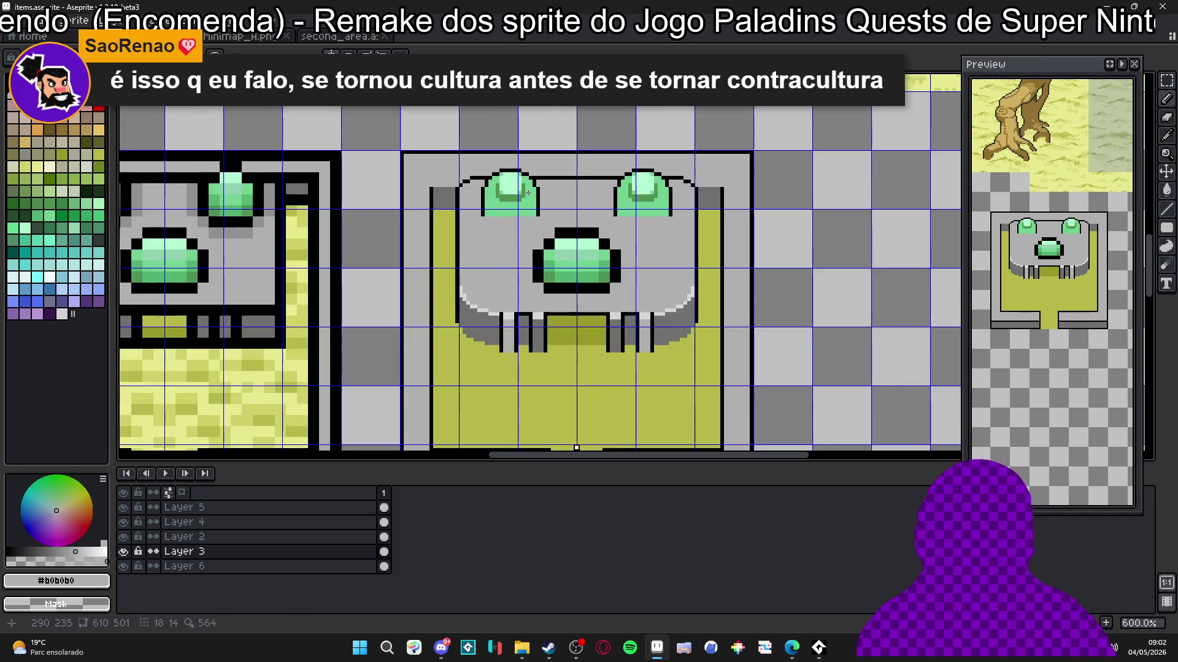
scroll(527, 196, "up", 2)
left_click_drag(549, 210, 532, 198)
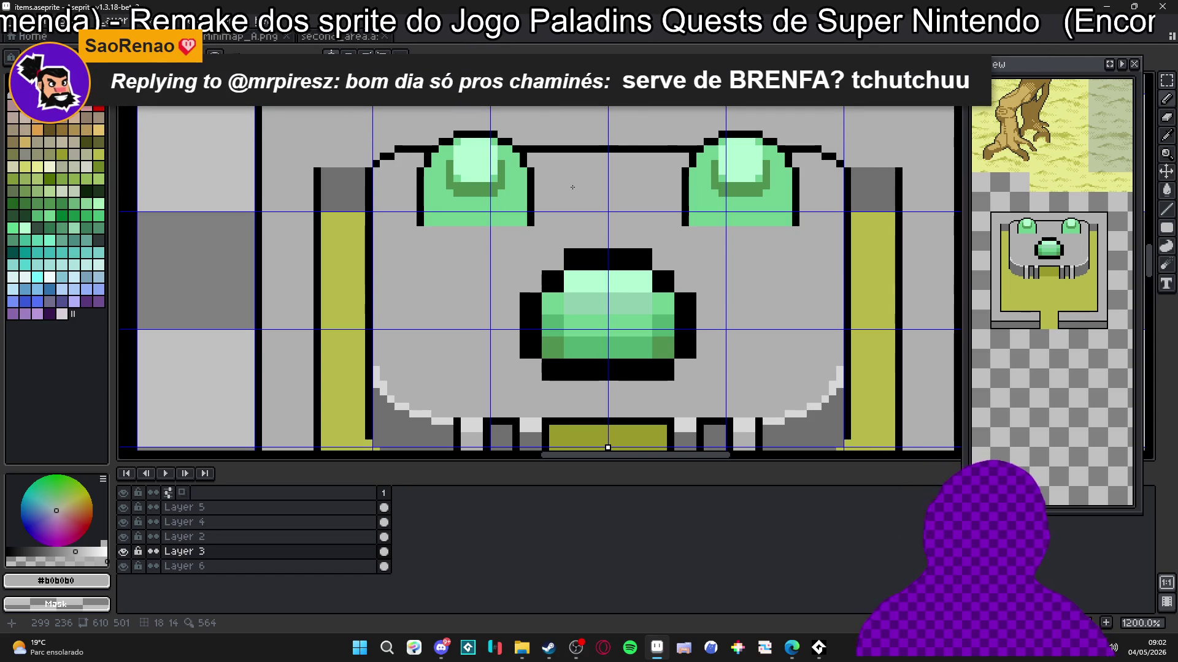
scroll(572, 187, "down", 3)
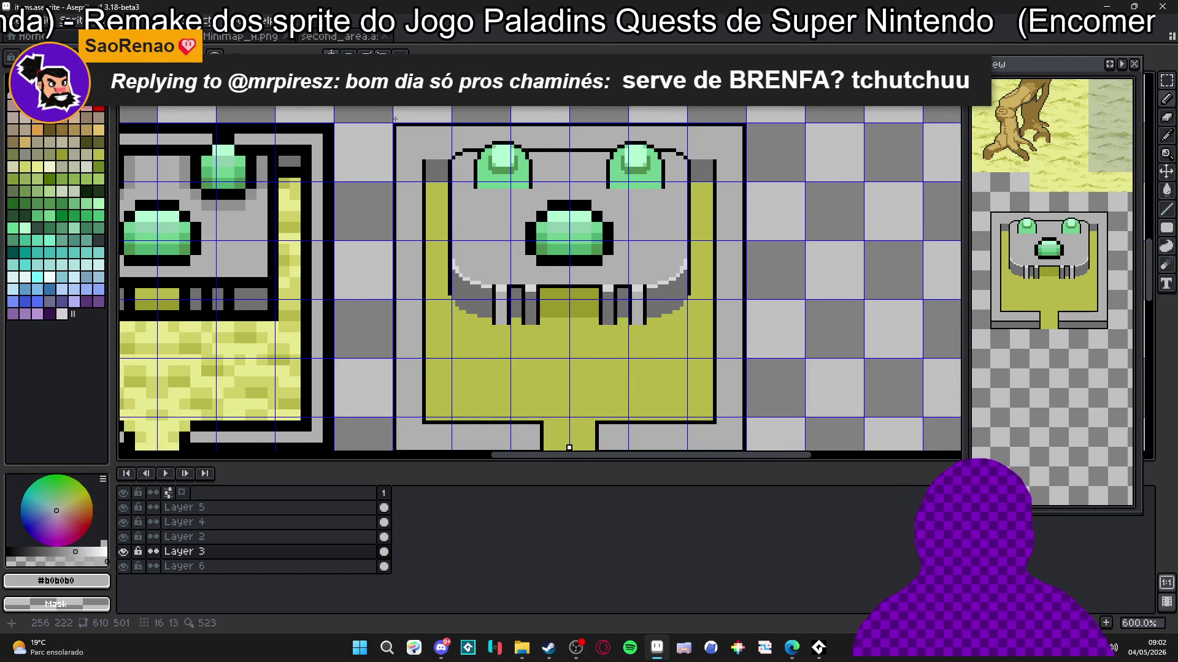
scroll(395, 119, "up", 6)
Step: Begin stepping the upper-left corner into a diagonal, erasing the square corner and adding black pixels
left_click(394, 118, "alt")
key("e")
mouse_move(394, 118)
left_mouse_down()
mouse_move(379, 133)
mouse_move(394, 147)
mouse_move(395, 133)
mouse_move(380, 147)
left_mouse_up()
key("b")
key("e")
key("b")
left_click(395, 163)
key("e")
left_click(380, 163)
key("b")
Step: Complete the stepped black diagonal outline and erase the leftover corner pixels
left_click(424, 132)
key("e")
left_click(424, 118)
key("b")
left_click(410, 148)
left_click(439, 133)
left_click(395, 178)
key("e")
left_click_drag(439, 133, 424, 133)
key("ctrl+z")
left_click(439, 118)
scroll(380, 177, "down", 6)
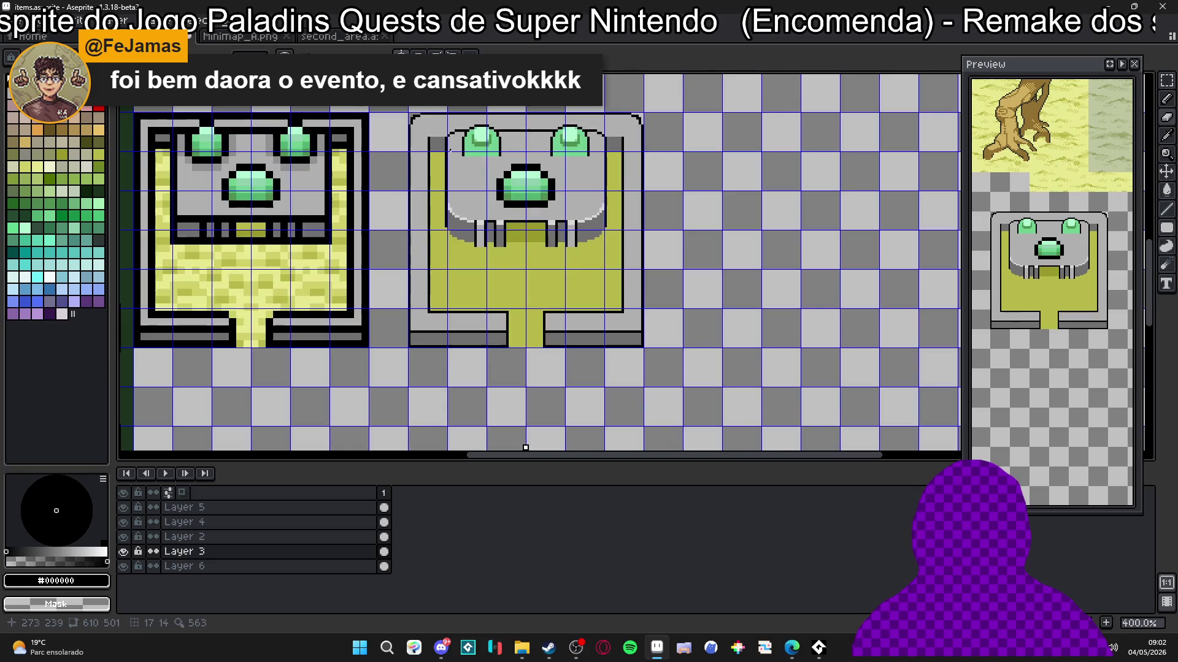
Step: Draw black diagonal pixels at the floor opening's inner corner, recolouring one dark grey
scroll(433, 271, "up", 4)
left_click(411, 339)
left_click(422, 349)
left_click(422, 350)
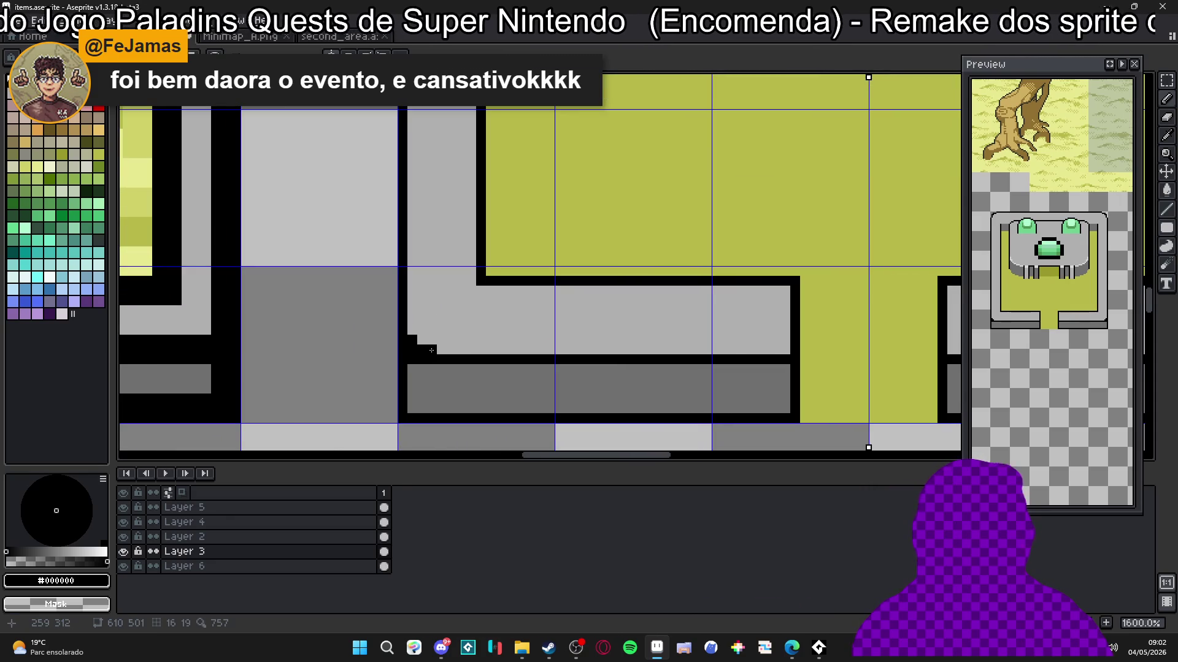
left_click(422, 377, "alt")
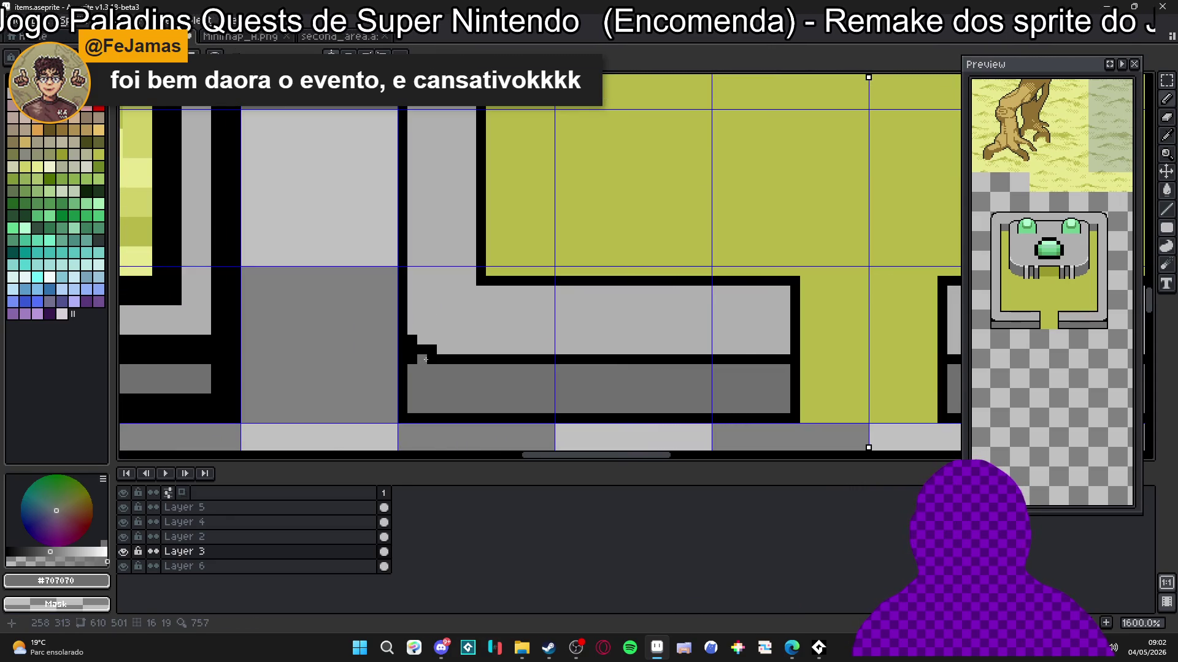
left_click(412, 349)
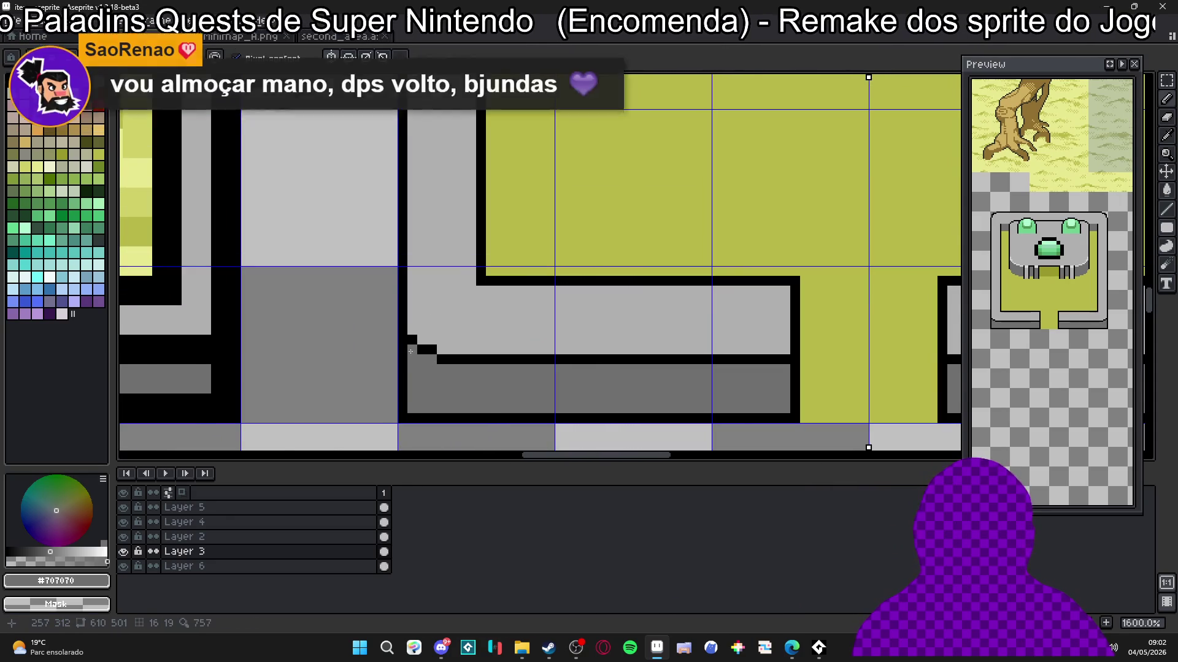
scroll(405, 365, "down", 2)
scroll(570, 329, "up", 4)
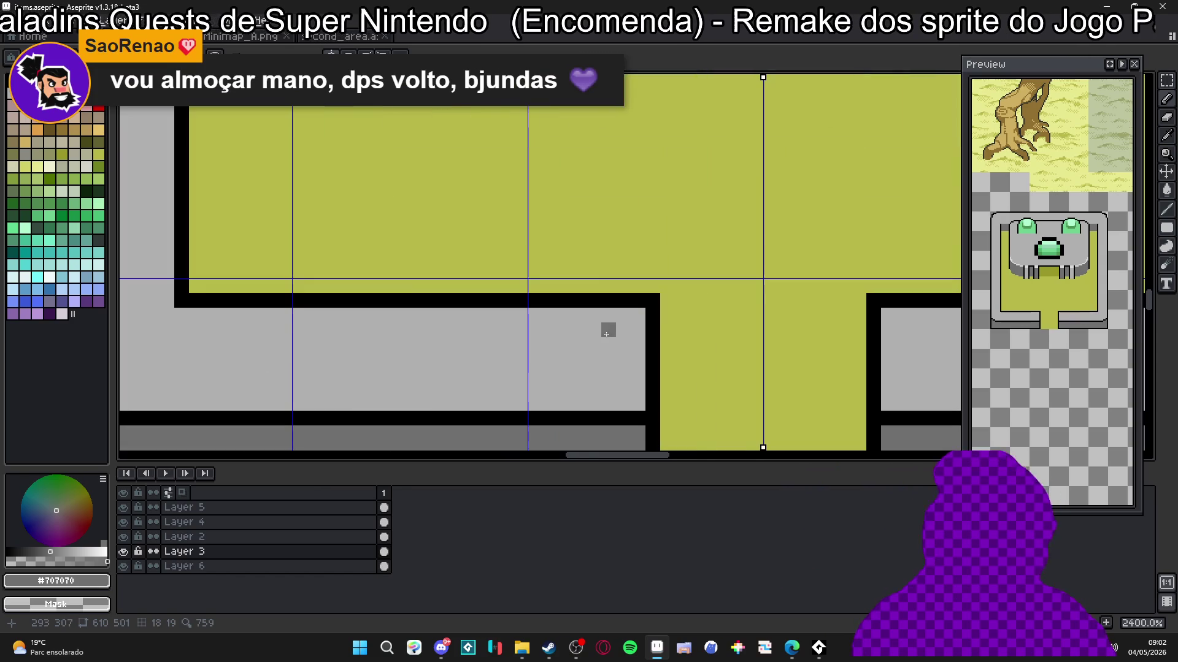
Step: Add black corner pixels on both sides and fill the gaps with olive #b8b848
left_click(649, 320, "alt")
left_click(634, 311)
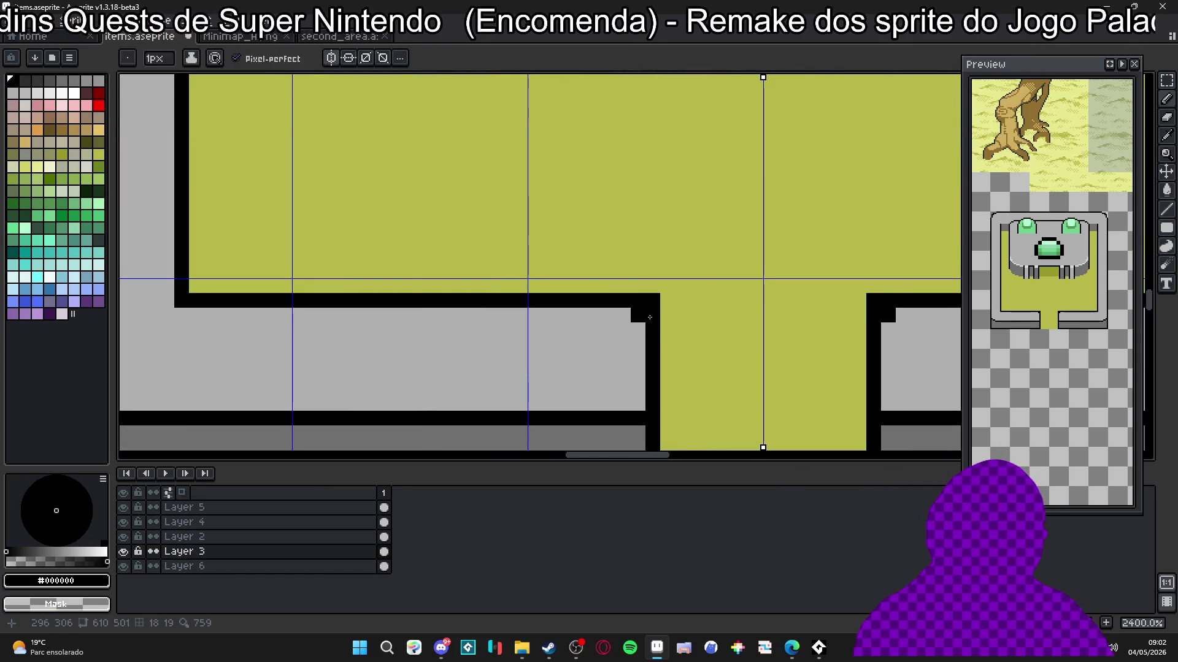
left_click(667, 305, "alt")
left_click(650, 299)
left_click(640, 302)
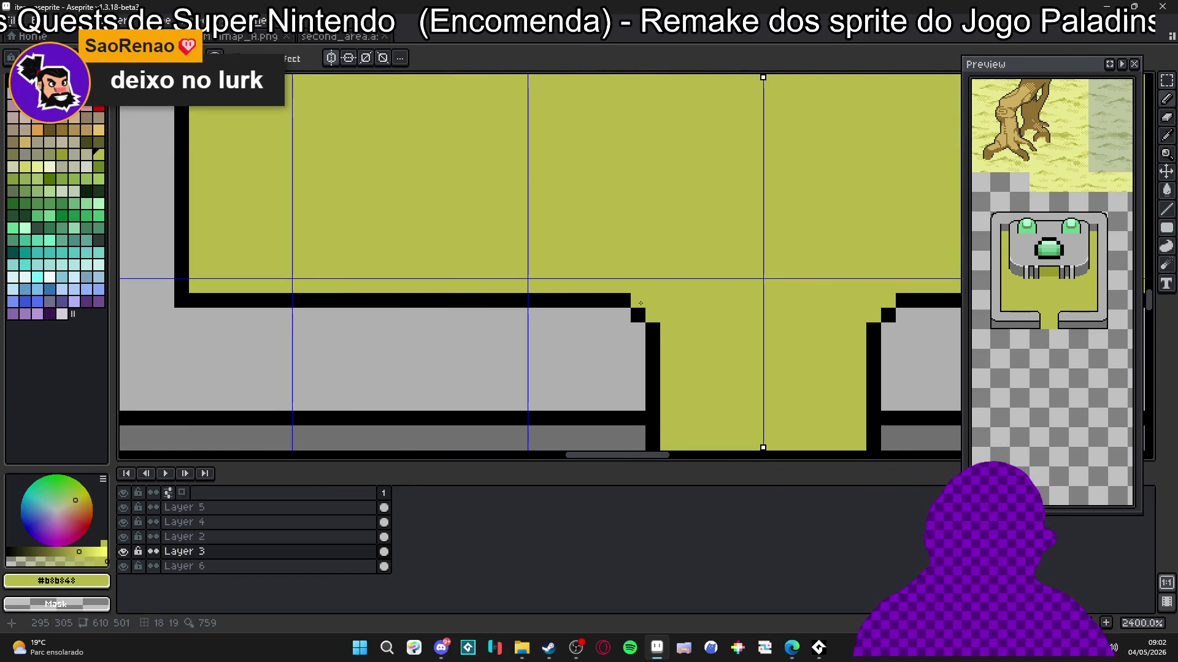
Step: Lighten a leftover corner pixel to the light grey stone colour
scroll(640, 313, "down", 2)
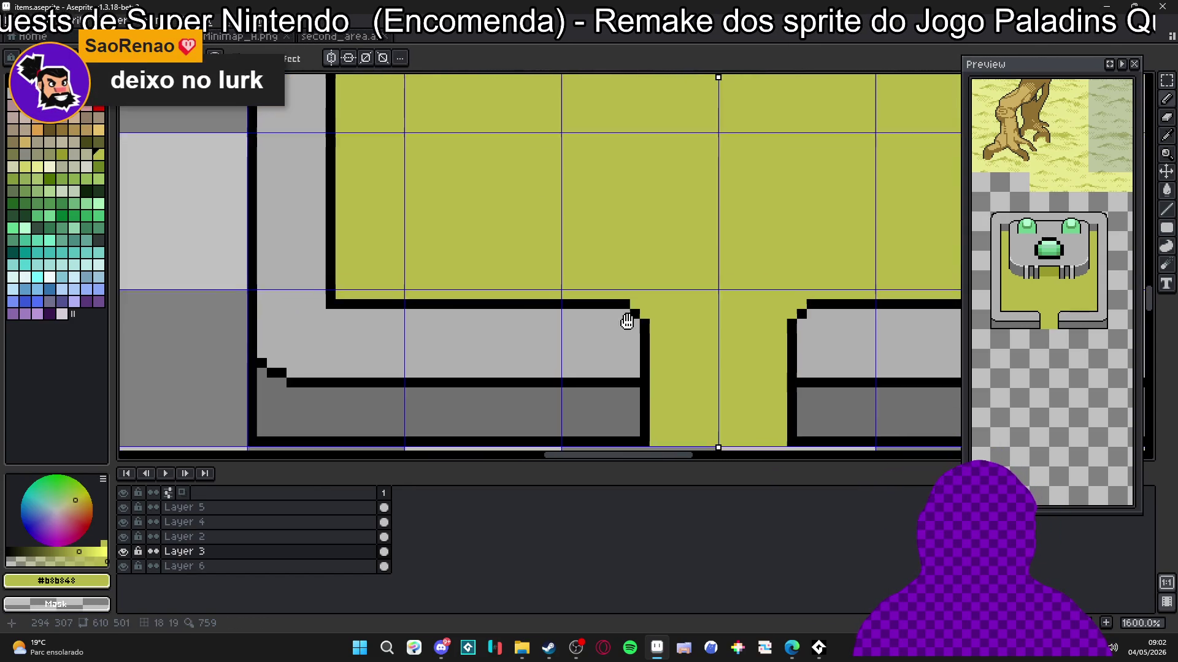
scroll(625, 319, "down", 3)
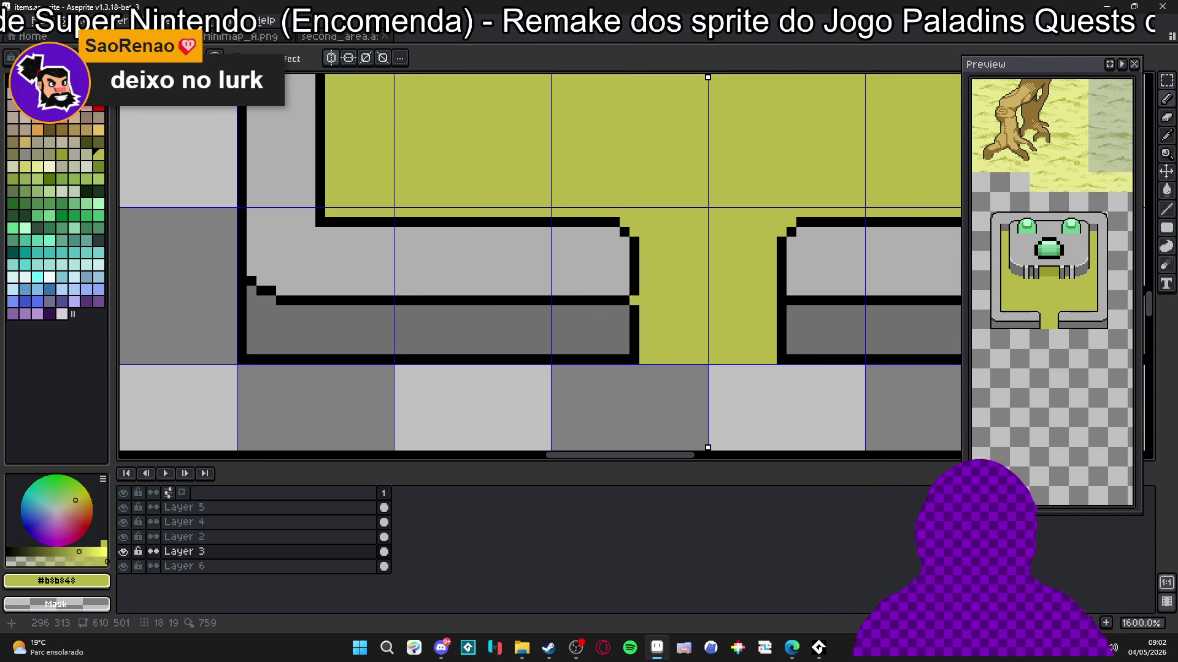
left_click(625, 300, "alt")
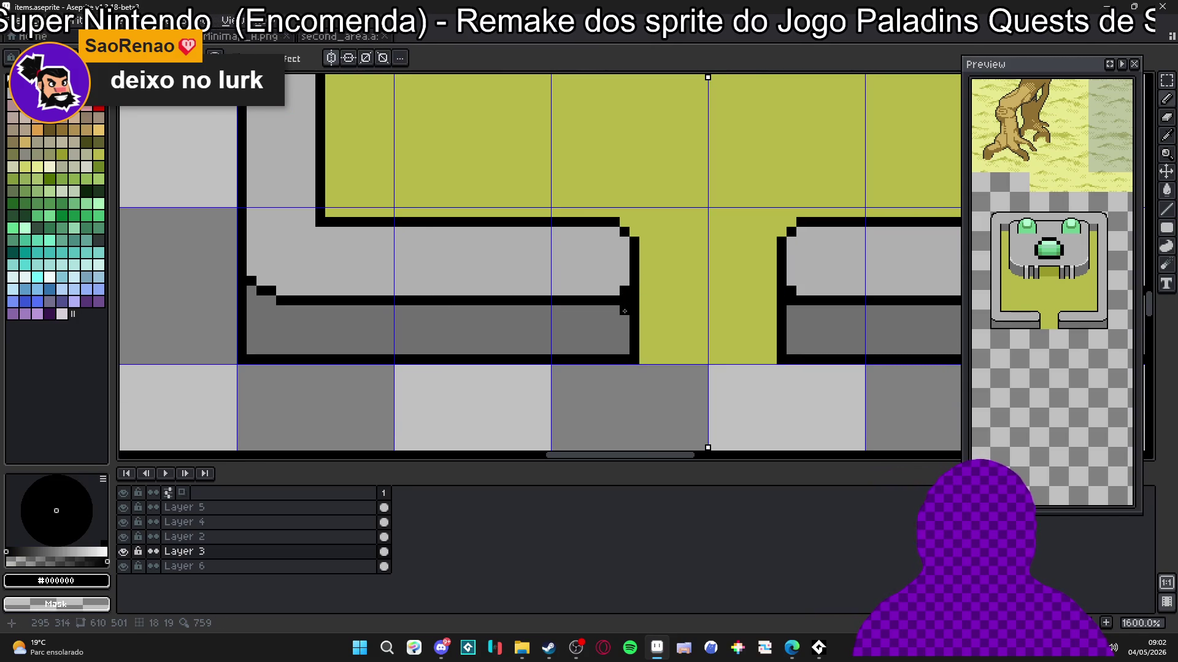
left_click(618, 266, "alt")
left_click(791, 291)
scroll(638, 331, "down", 6)
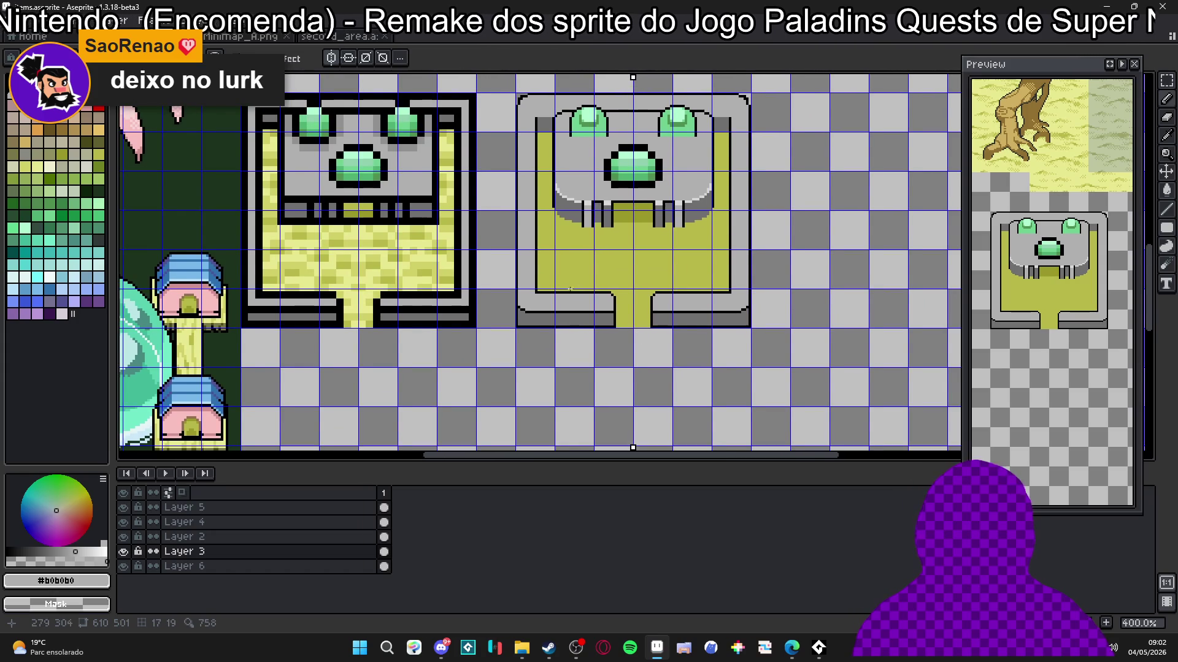
Step: Undo a stray black pixel and paint the leg's bottom row dark grey
scroll(552, 319, "down", 2)
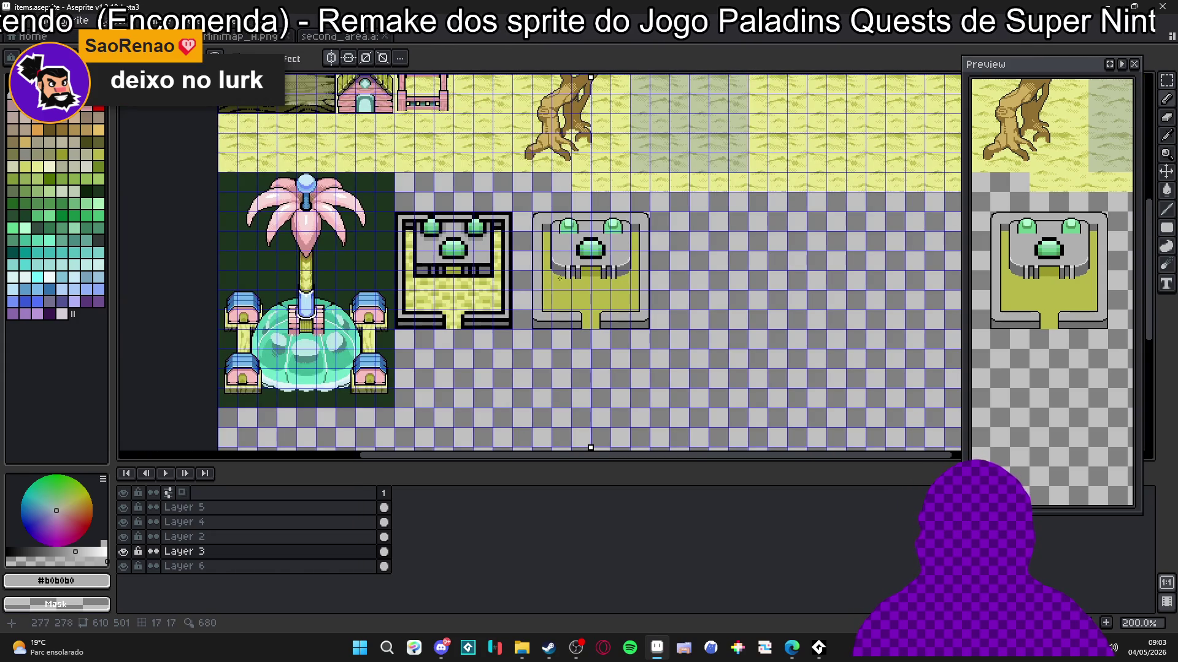
scroll(580, 280, "up", 10)
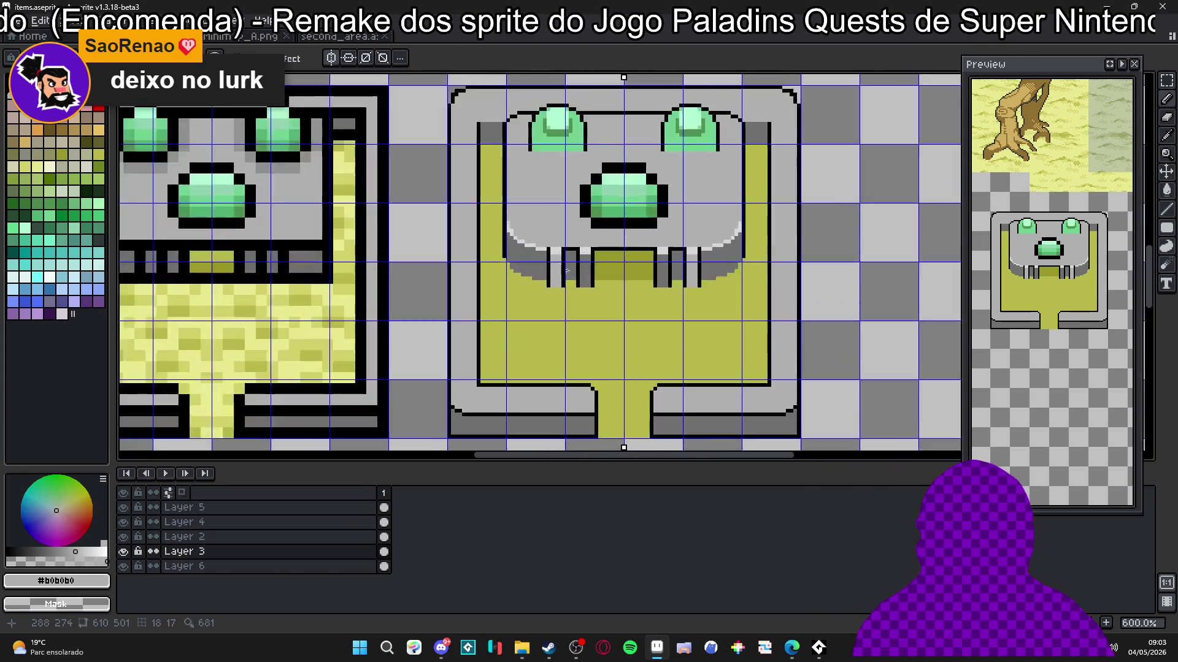
left_click(624, 307, "alt")
left_click(611, 308)
key("ctrl+z")
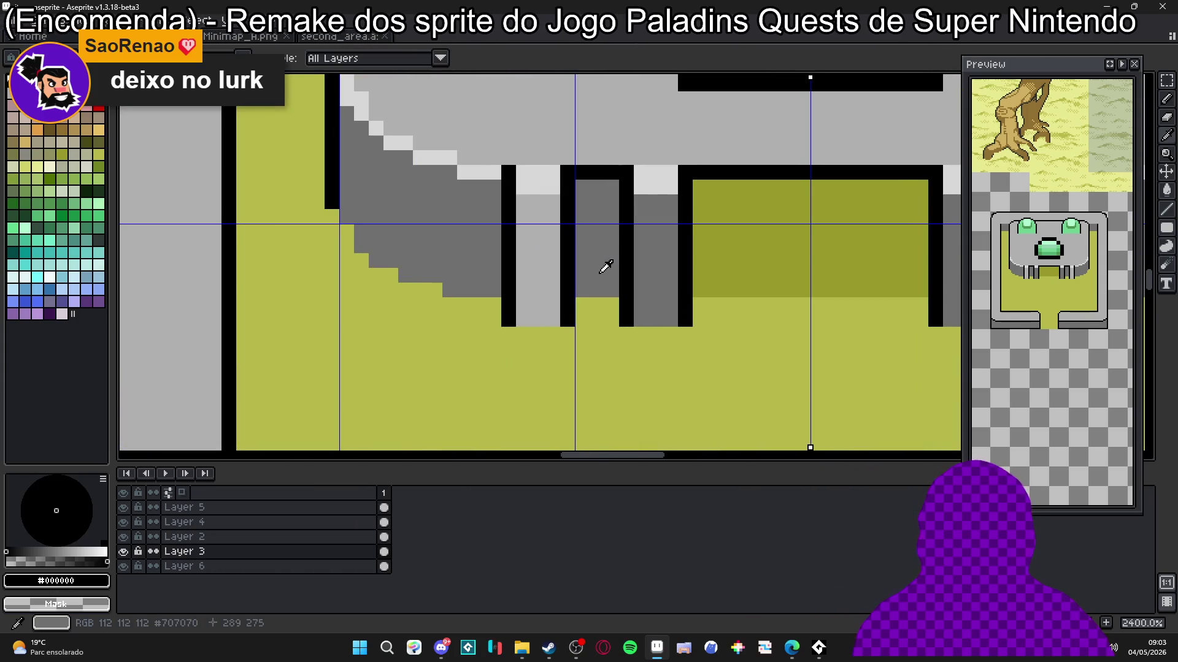
left_click(605, 262, "alt")
left_click(518, 322)
left_click_drag(516, 324, 552, 319)
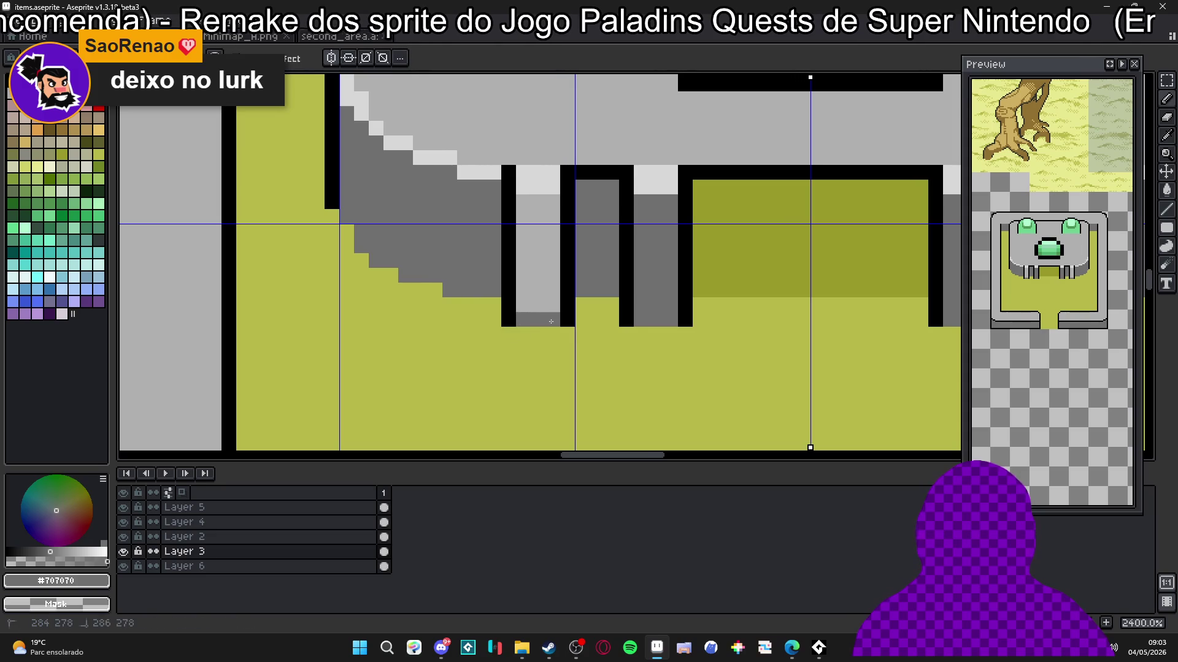
Step: Repaint the leg's bottom row dark grey and lighten pixels in the dark leg column
left_click(509, 301, "alt")
left_click(523, 304)
left_click(551, 307)
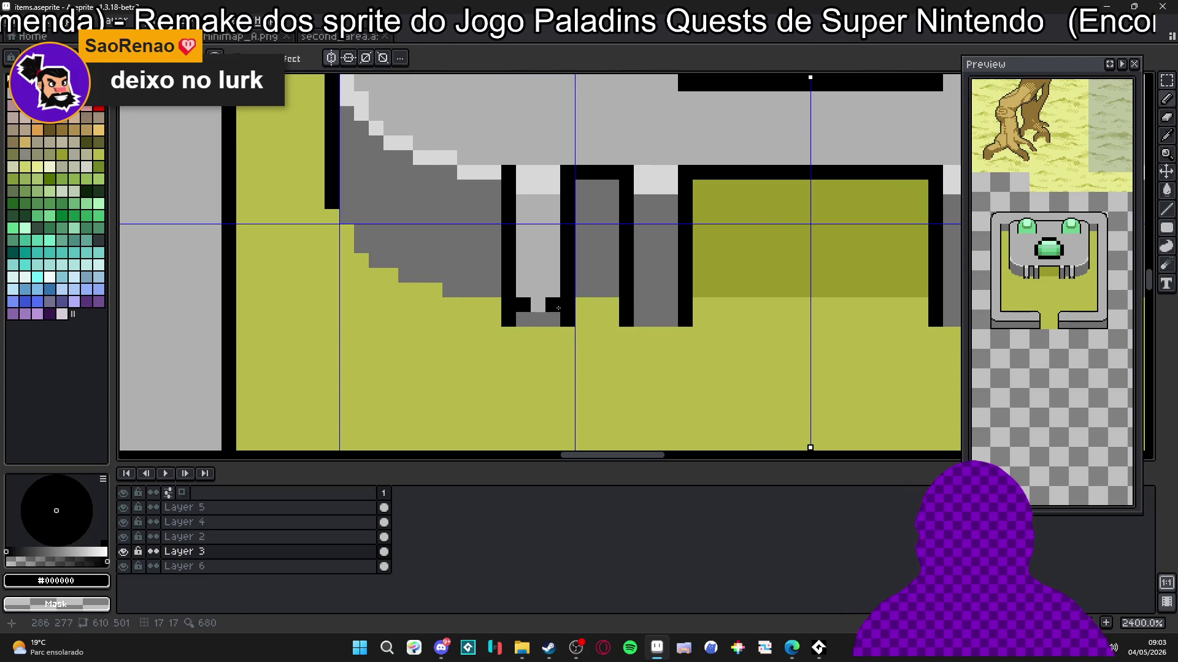
key("ctrl+z")
key("ctrl+z")
left_click(527, 320, "alt")
mouse_move(527, 321)
left_mouse_down()
mouse_move(529, 305)
mouse_move(567, 309)
left_mouse_up()
left_click(538, 264, "alt")
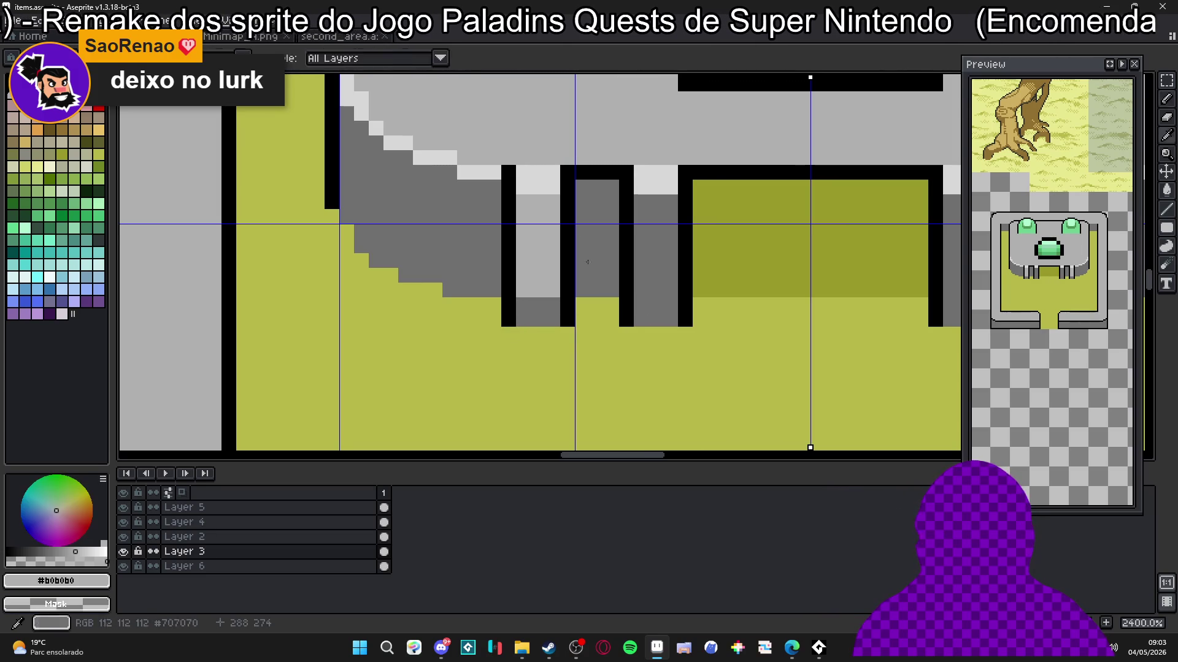
mouse_move(641, 283)
left_mouse_down()
mouse_move(670, 282)
mouse_move(662, 202)
mouse_move(641, 264)
mouse_move(625, 264)
left_mouse_up()
Step: Turn the next leg's base pixels dark grey and add black pixels beside it
scroll(583, 293, "down", 3)
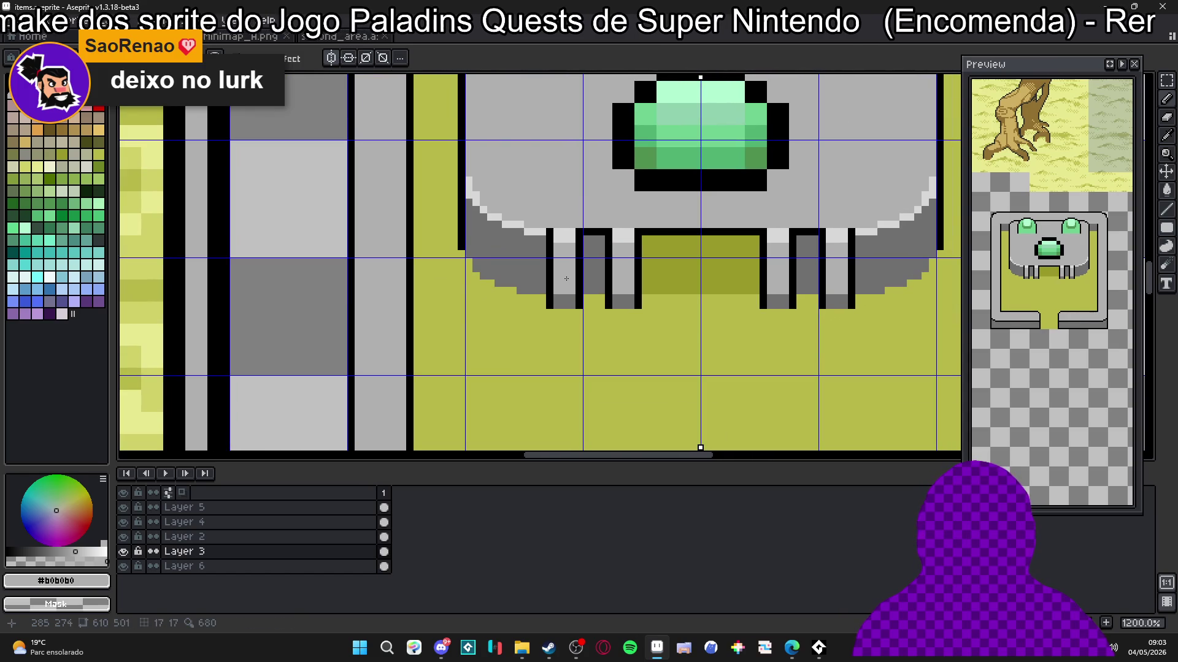
scroll(565, 290, "up", 3)
left_click(552, 310, "alt")
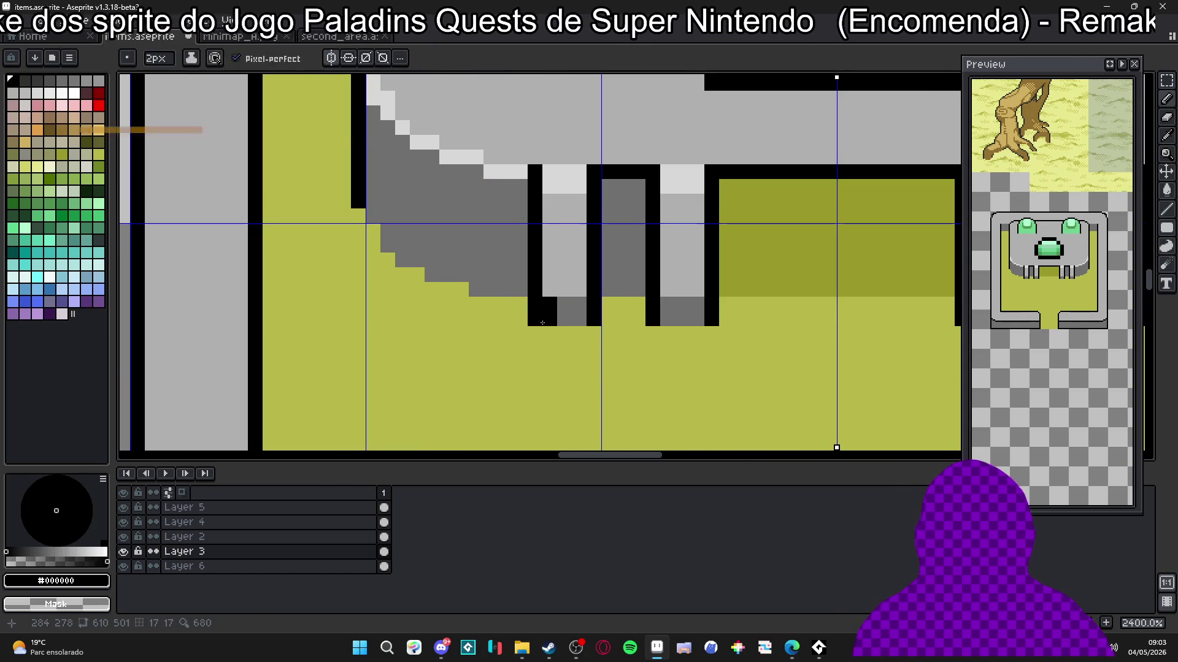
left_click(546, 315)
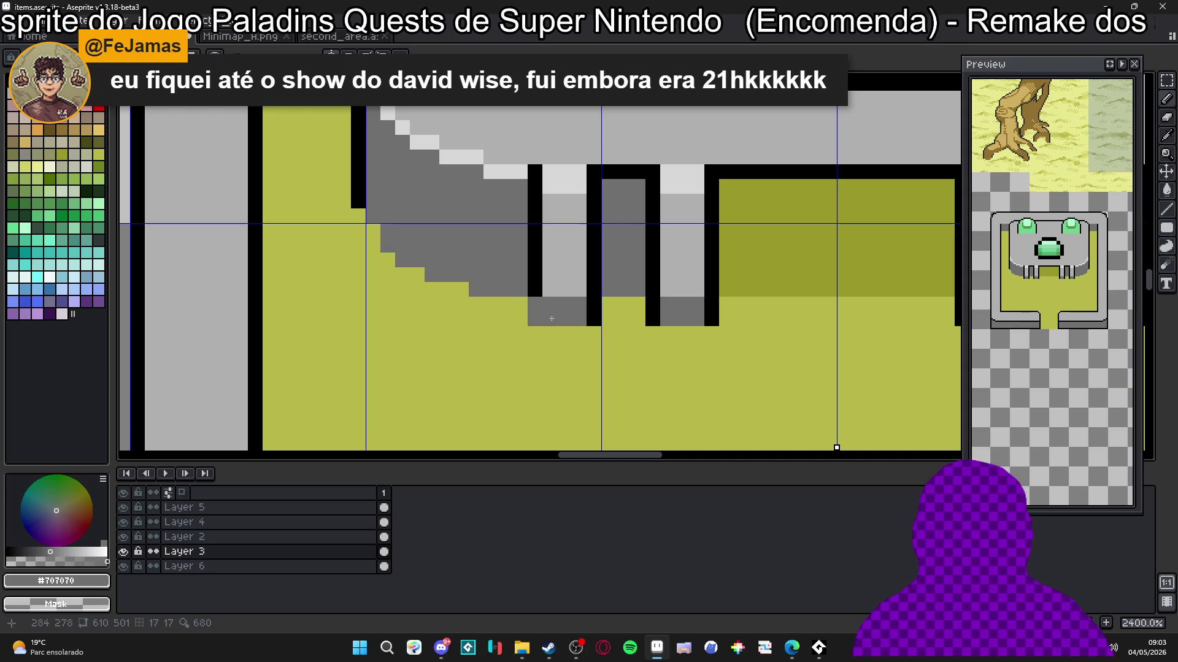
left_click_drag(594, 319, 594, 304)
left_click(594, 288, "alt")
left_click(609, 319)
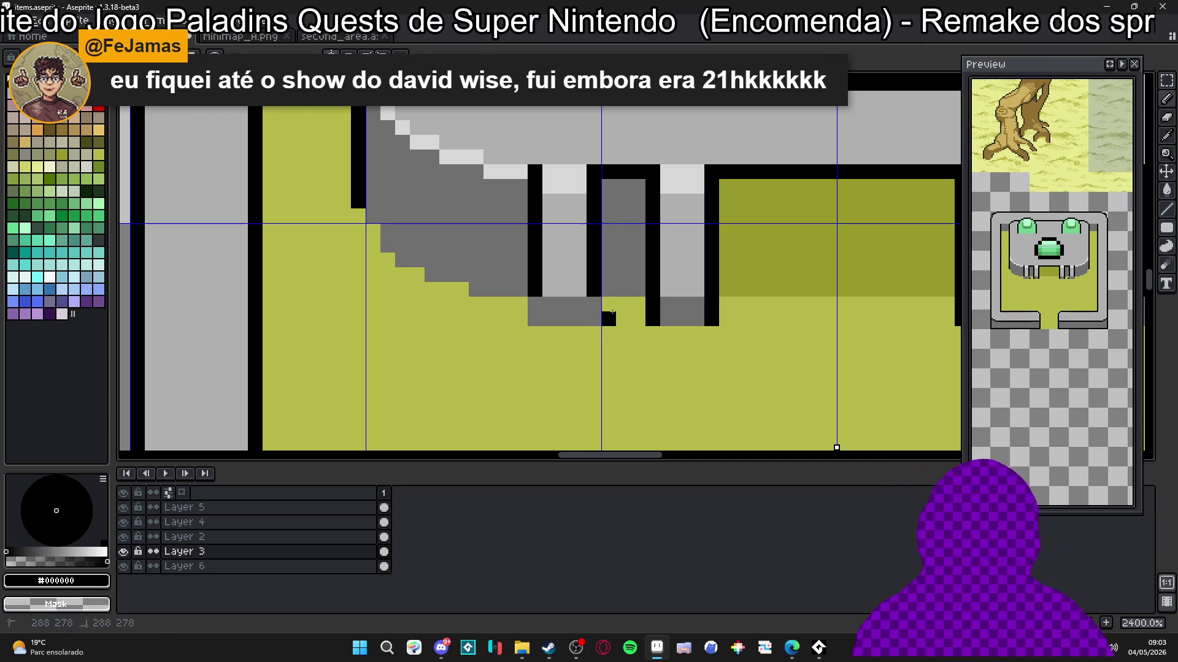
left_click(610, 289)
Step: Extend the black leg outlines down to the floor, turning adjacent pixels dark grey
left_click_drag(520, 289, 522, 306)
left_click(520, 319)
left_click(644, 315)
left_click_drag(639, 292, 639, 319)
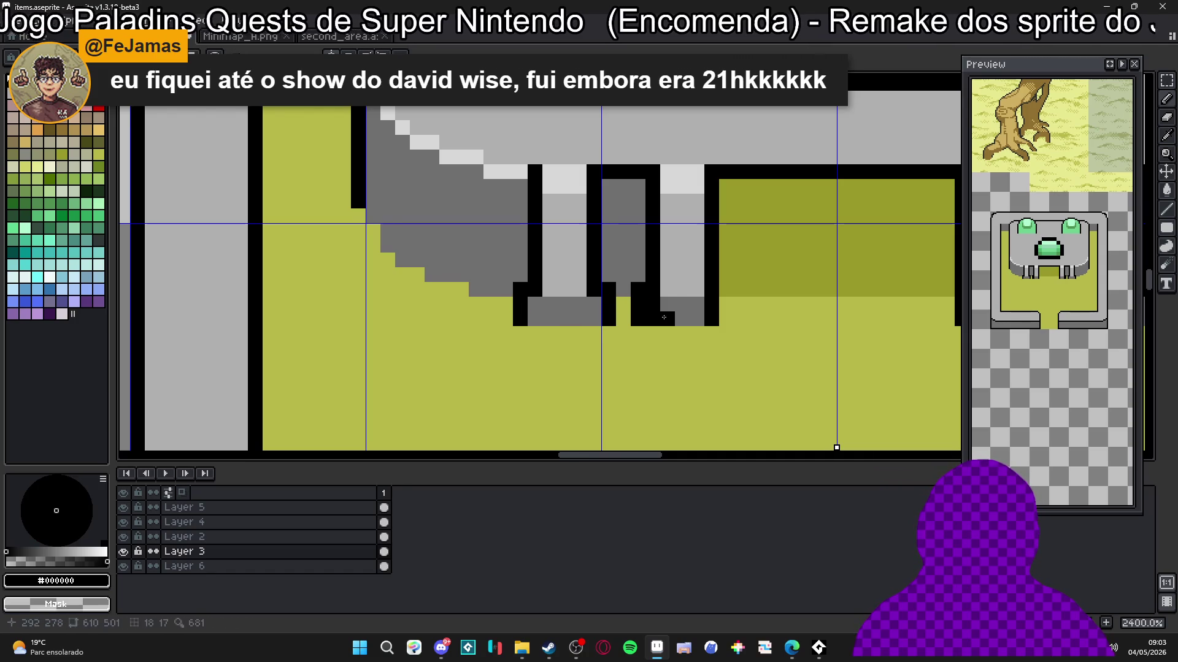
left_click(668, 319, "alt")
left_click(653, 305)
left_click(653, 319)
Step: Outline the right leg in black and add black pixels along the leg's base
left_click(712, 304)
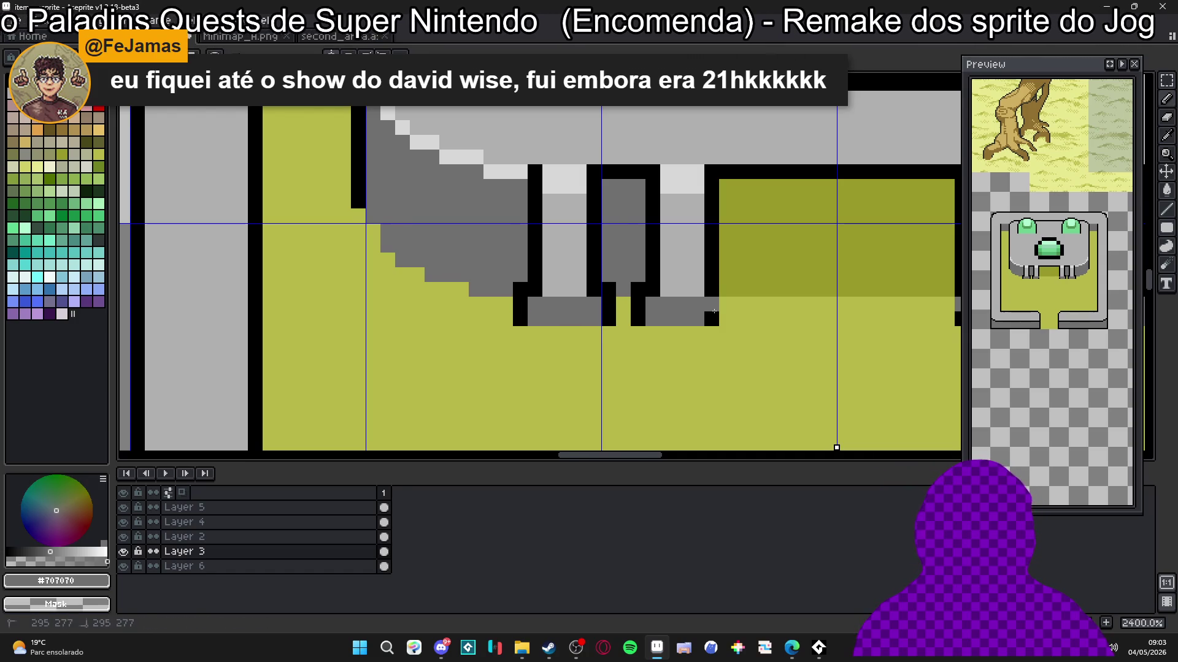
left_click(712, 319)
left_click(712, 289, "alt")
left_click_drag(726, 290, 726, 319)
left_click(699, 305)
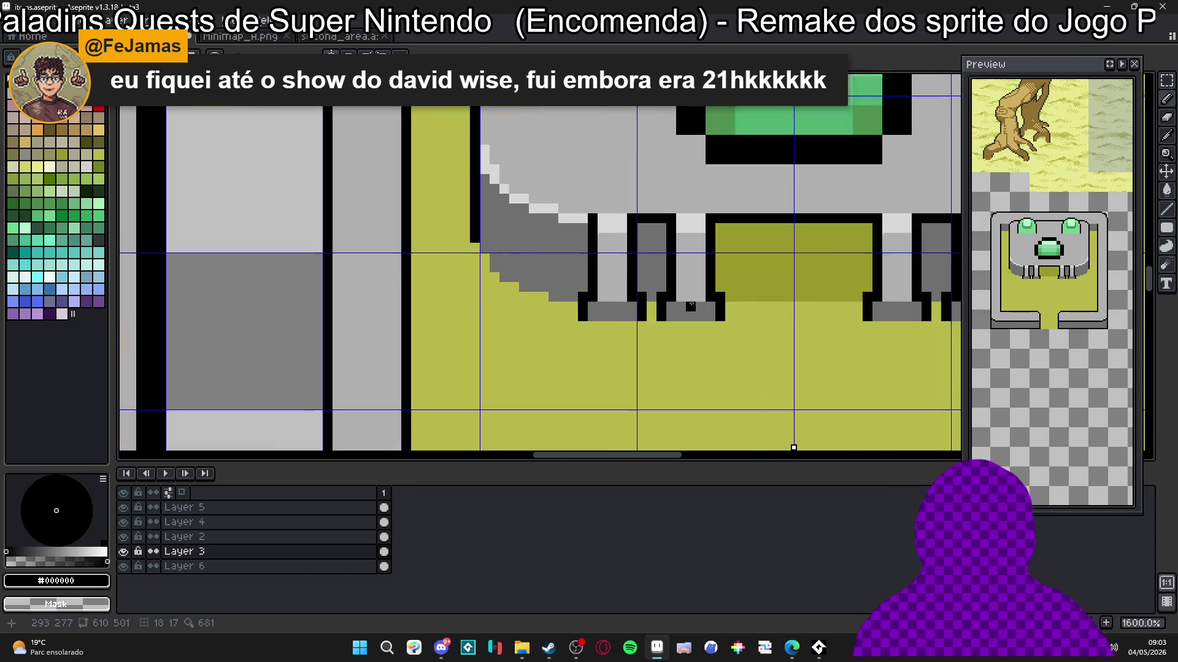
key("ctrl+z")
left_click_drag(639, 278, 581, 280)
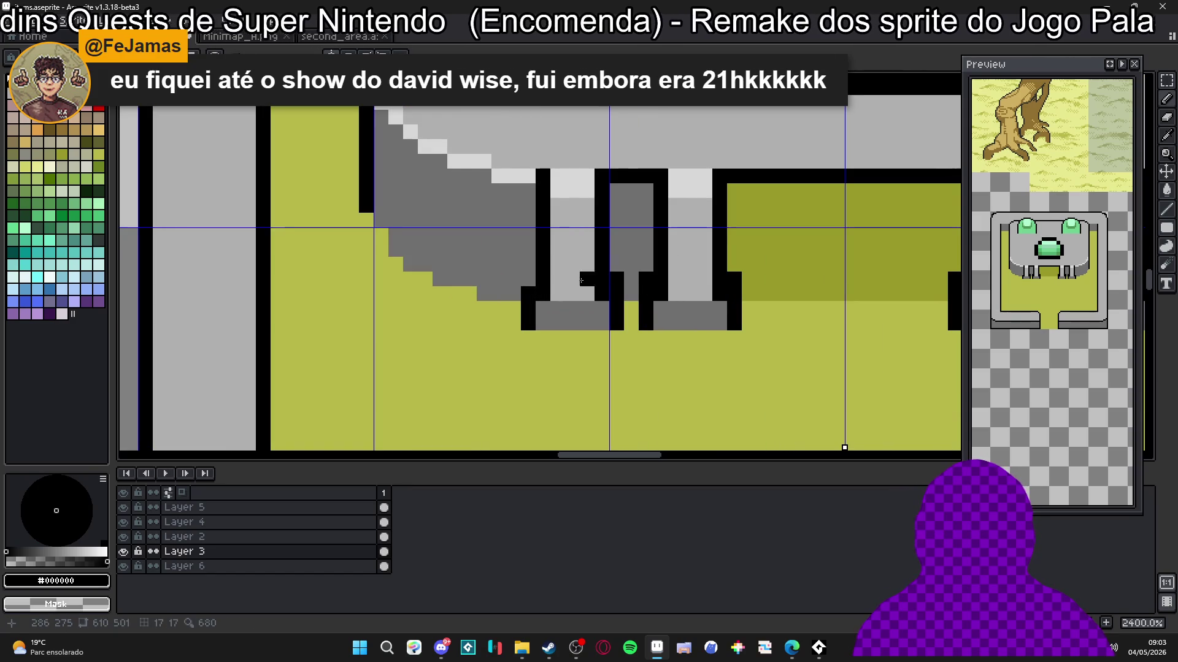
Step: Zoom out and pan to view the redrawn altar beside the original tile
scroll(610, 313, "down", 5)
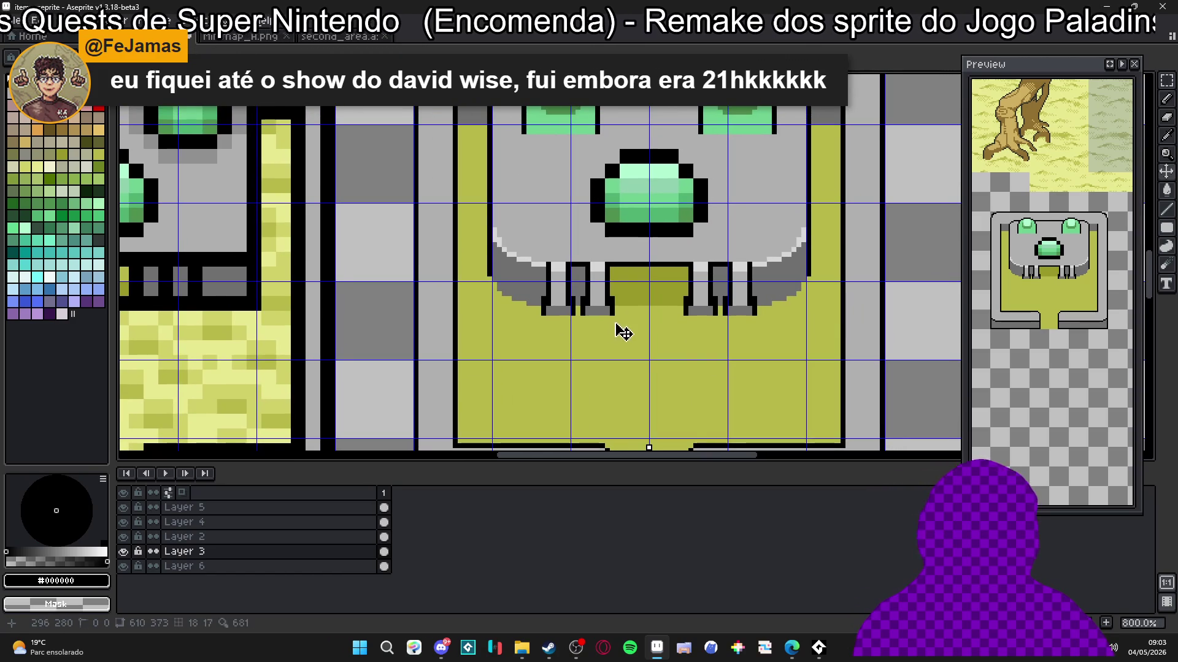
scroll(661, 362, "down", 1)
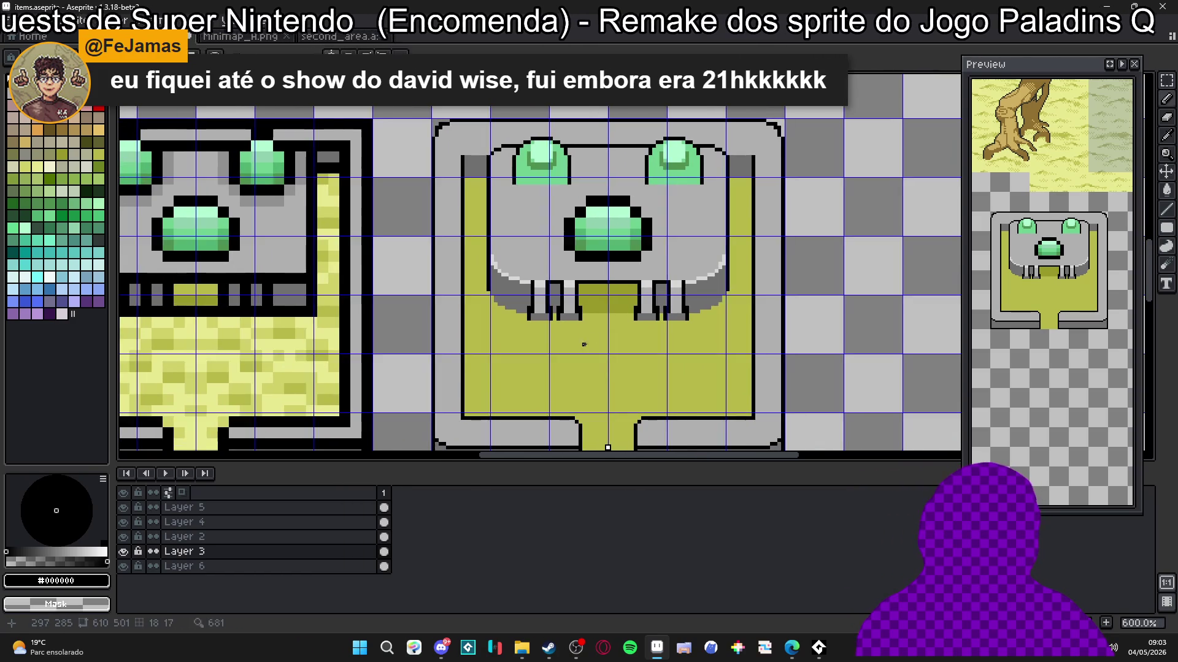
scroll(588, 348, "down", 1)
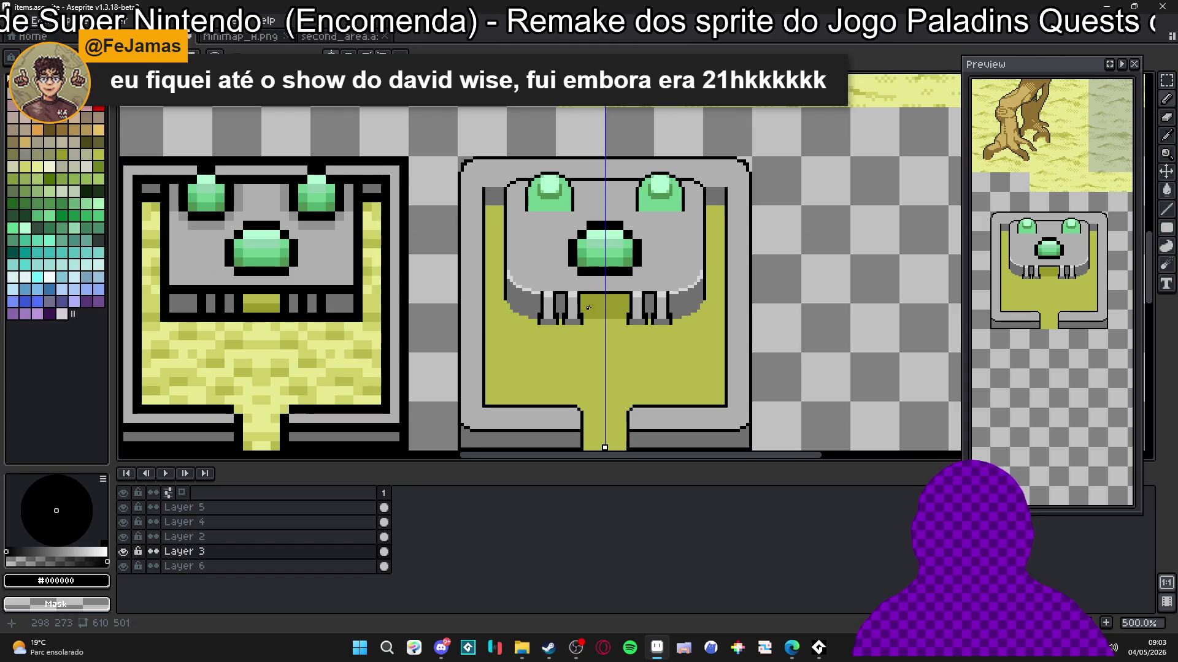
scroll(587, 315, "down", 1)
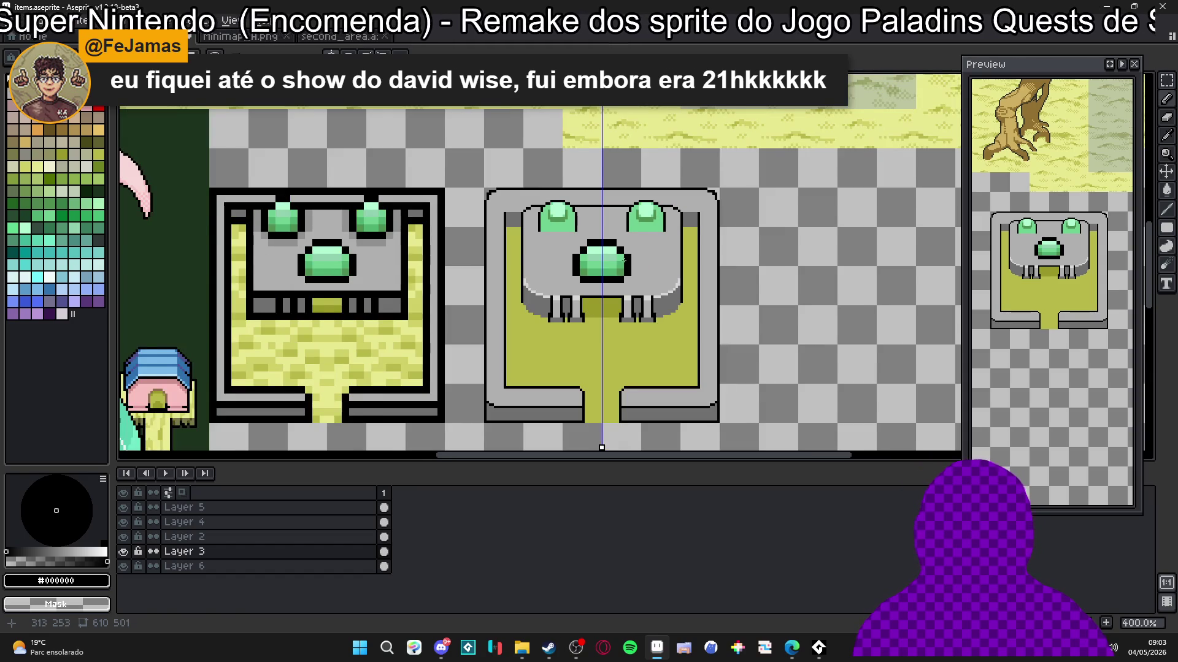
scroll(623, 260, "down", 1)
left_click_drag(612, 275, 603, 293)
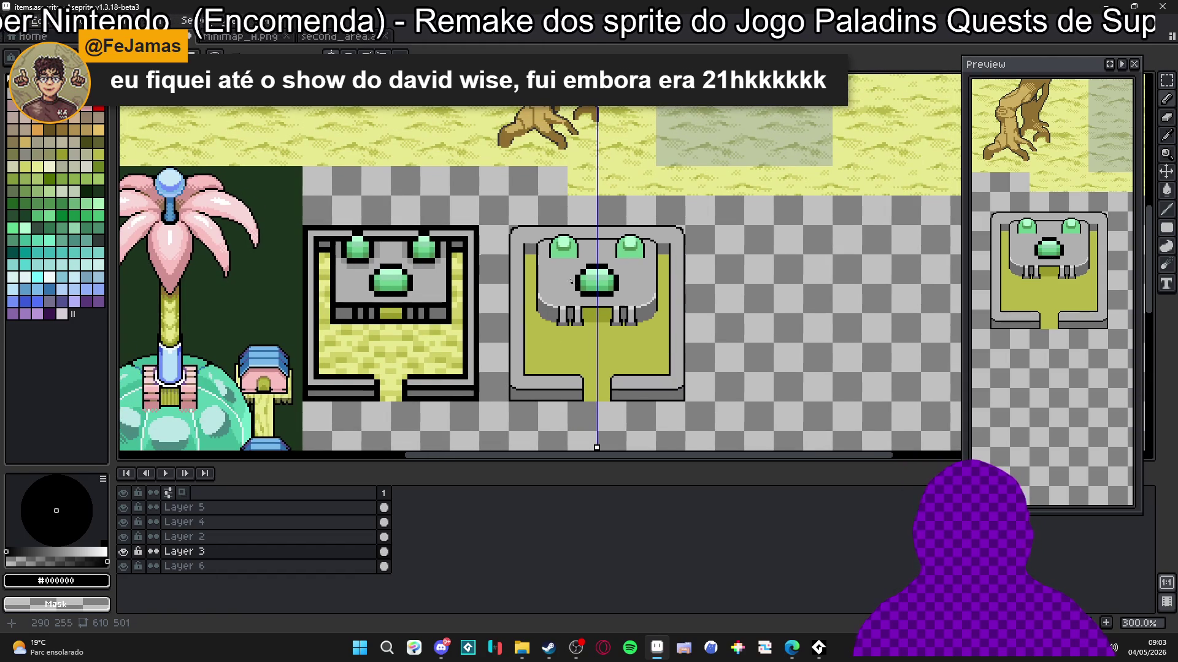
left_click_drag(598, 344, 576, 302)
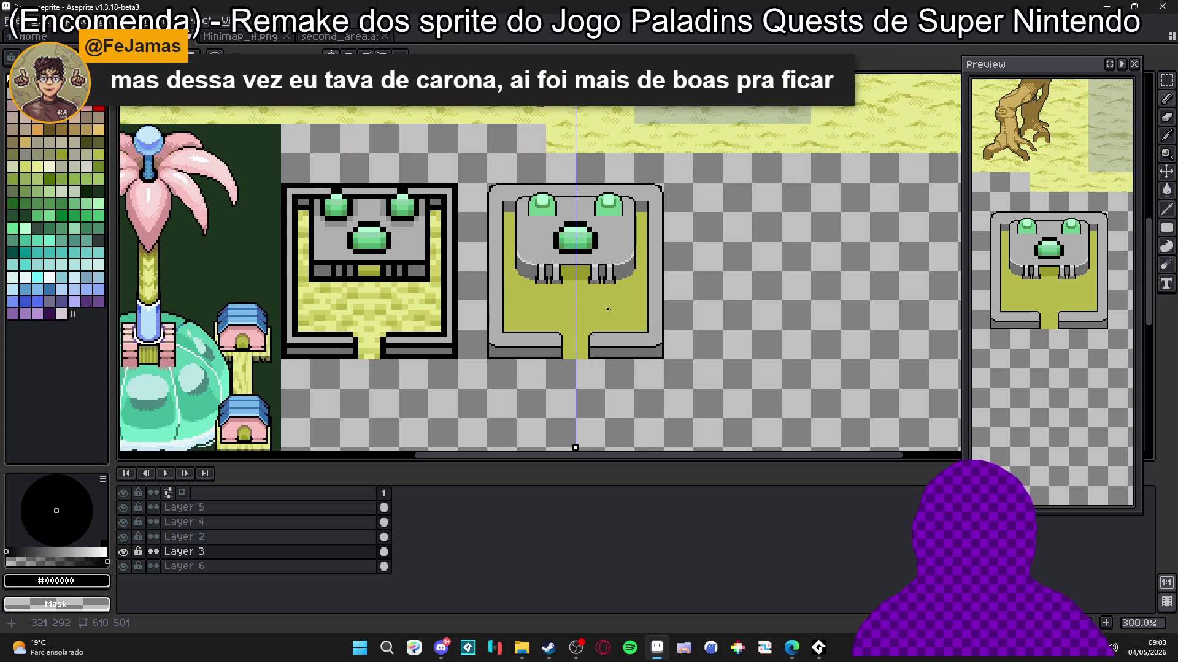
left_click_drag(556, 251, 530, 257)
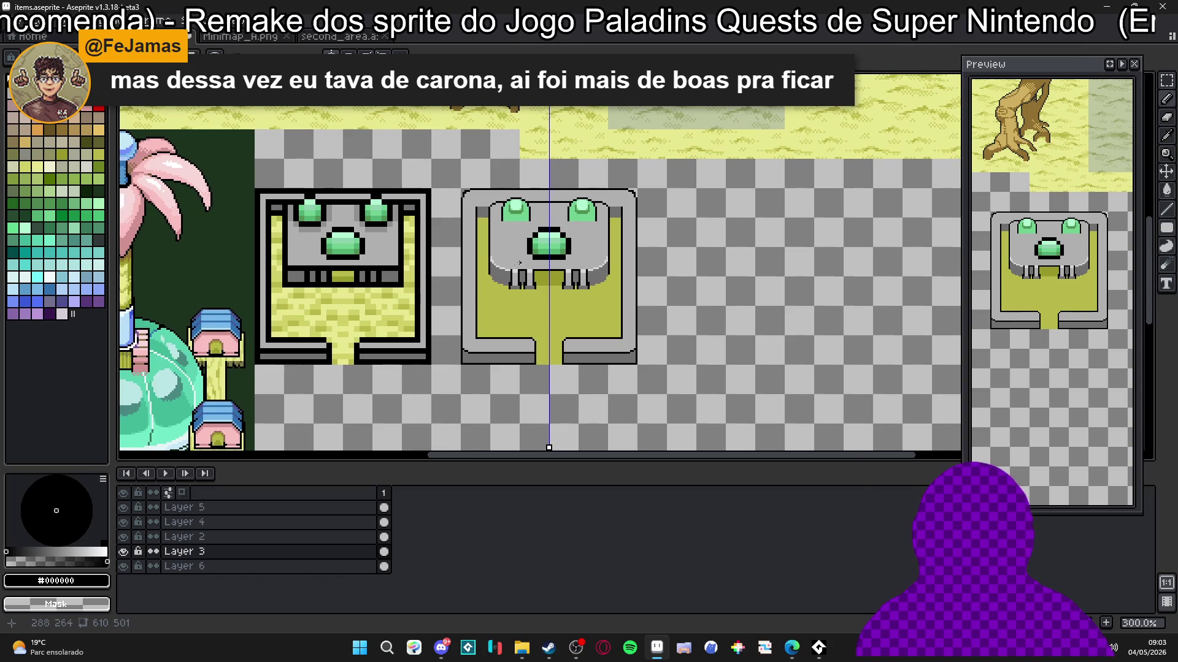
scroll(519, 263, "up", 3)
left_click(515, 268, "alt")
Step: Draw the dark grey #707070 inset lines along the altar top's side and top edges
scroll(512, 270, "up", 2)
scroll(509, 273, "down", 2)
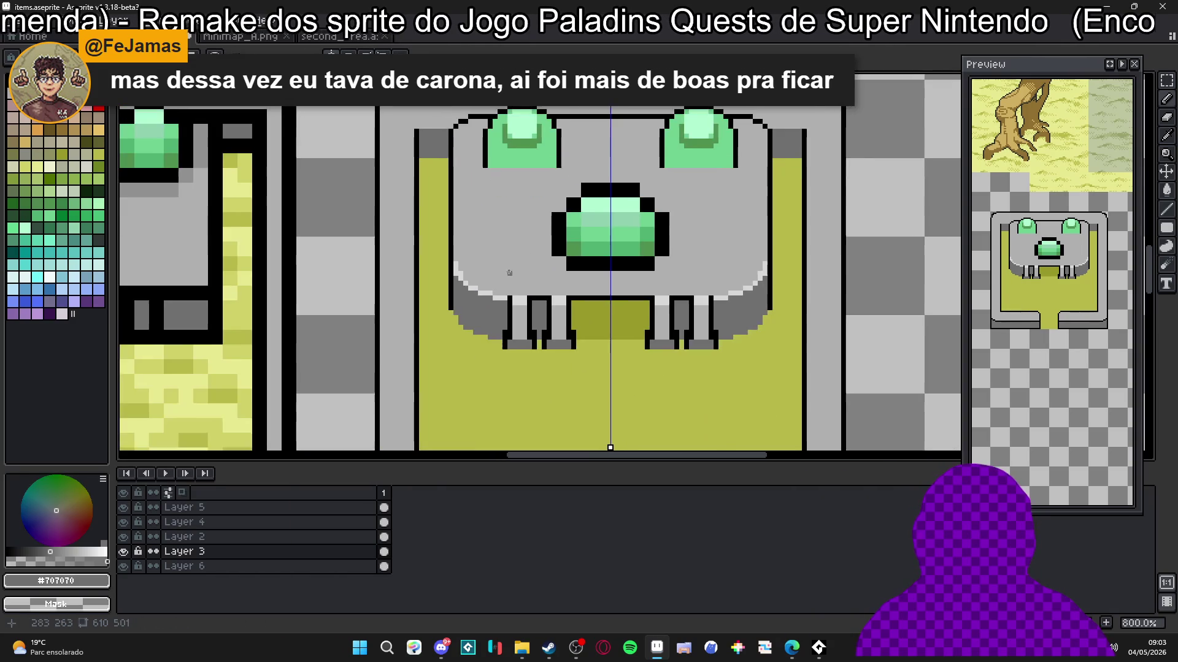
scroll(457, 131, "up", 3)
mouse_move(466, 122)
left_mouse_down()
mouse_move(469, 383)
mouse_move(470, 370)
left_mouse_up()
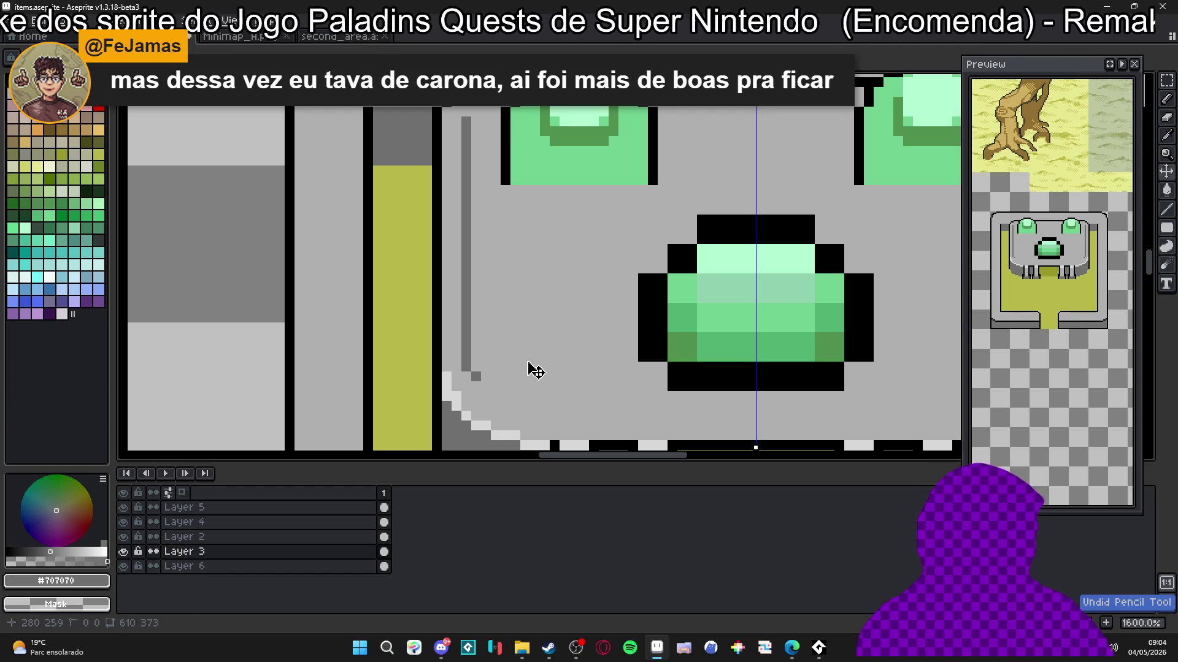
left_click(477, 111)
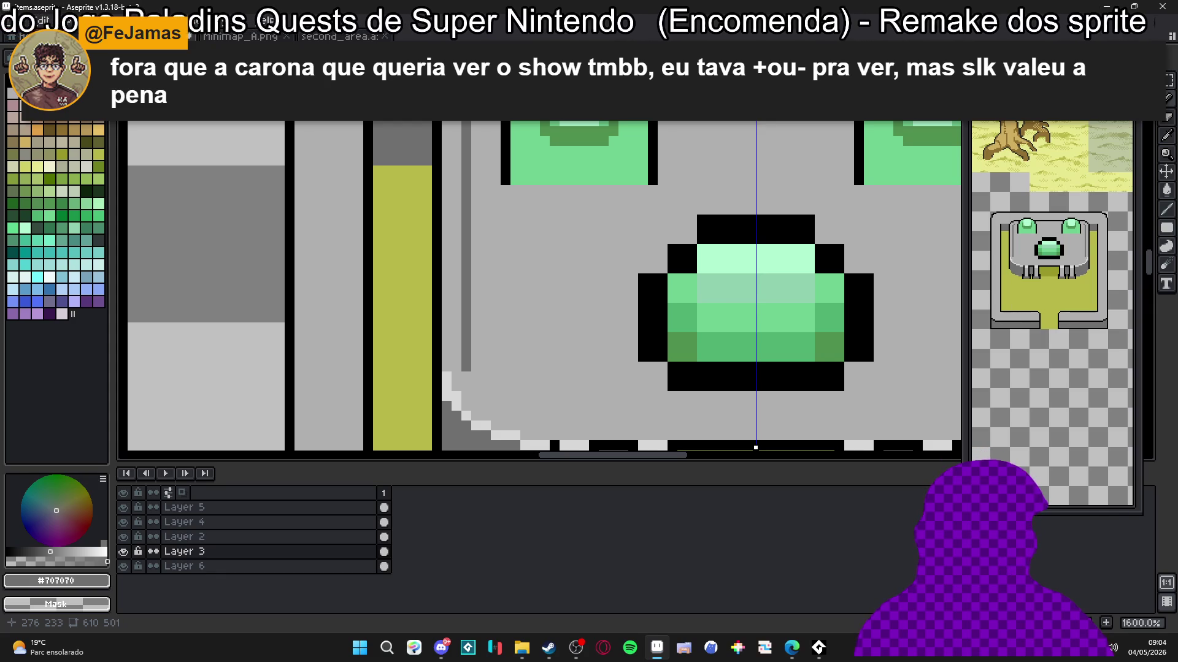
scroll(478, 132, "down", 1)
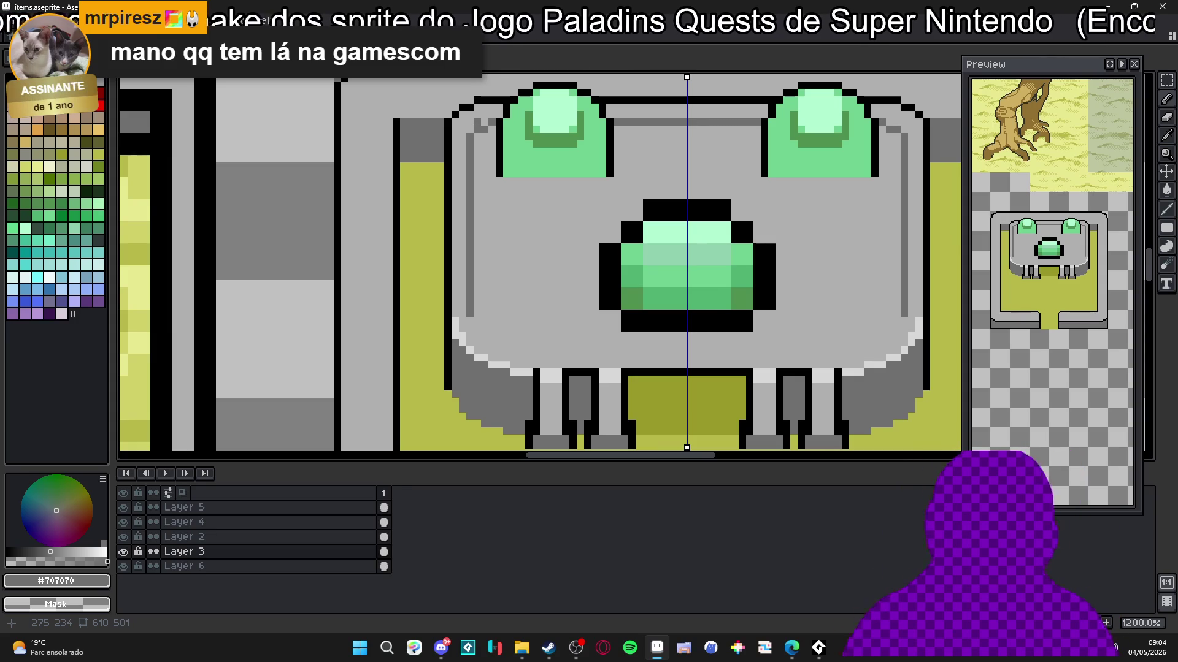
left_click(483, 159)
scroll(484, 299, "up", 1)
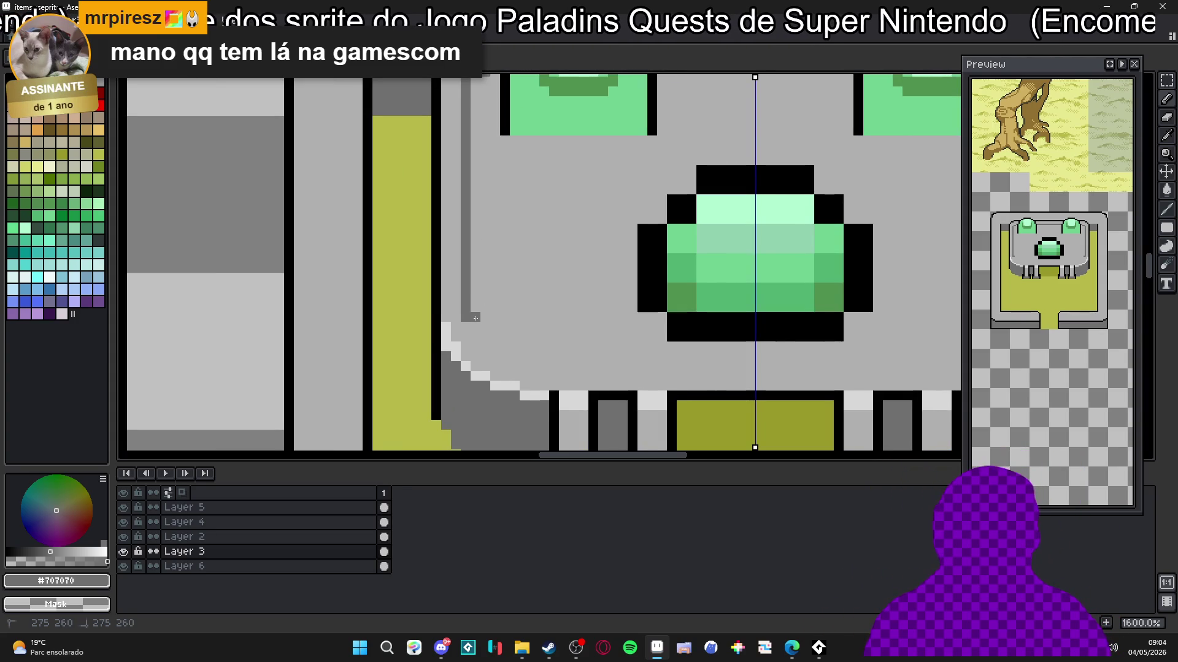
Step: Add stepped dark grey corner pixels at the inset corners, touching up with #b0b0b0
left_click(475, 327)
left_click_drag(485, 327, 498, 339)
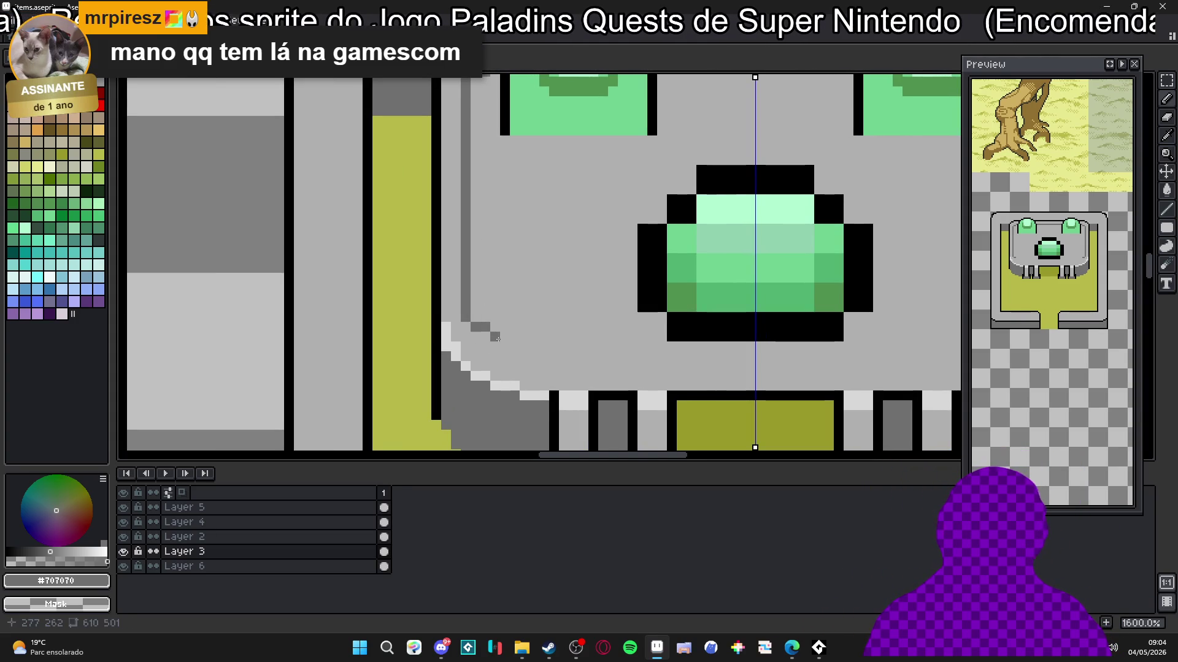
left_click(514, 345)
scroll(514, 346, "down", 5)
scroll(509, 350, "up", 7)
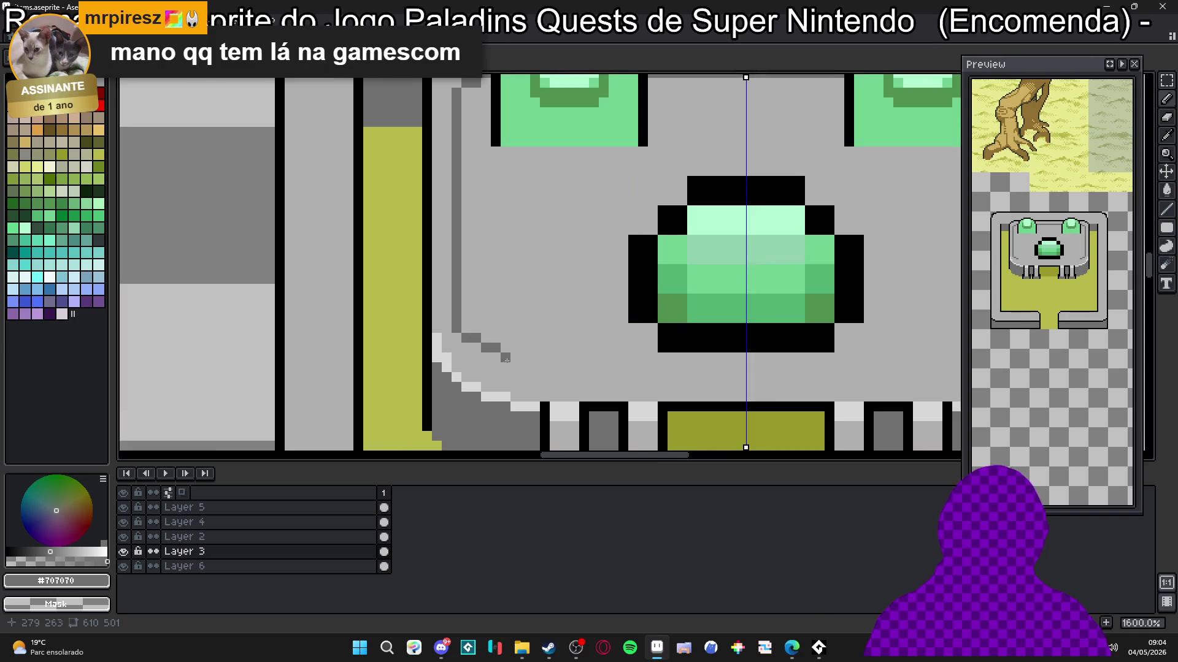
scroll(521, 359, "down", 3)
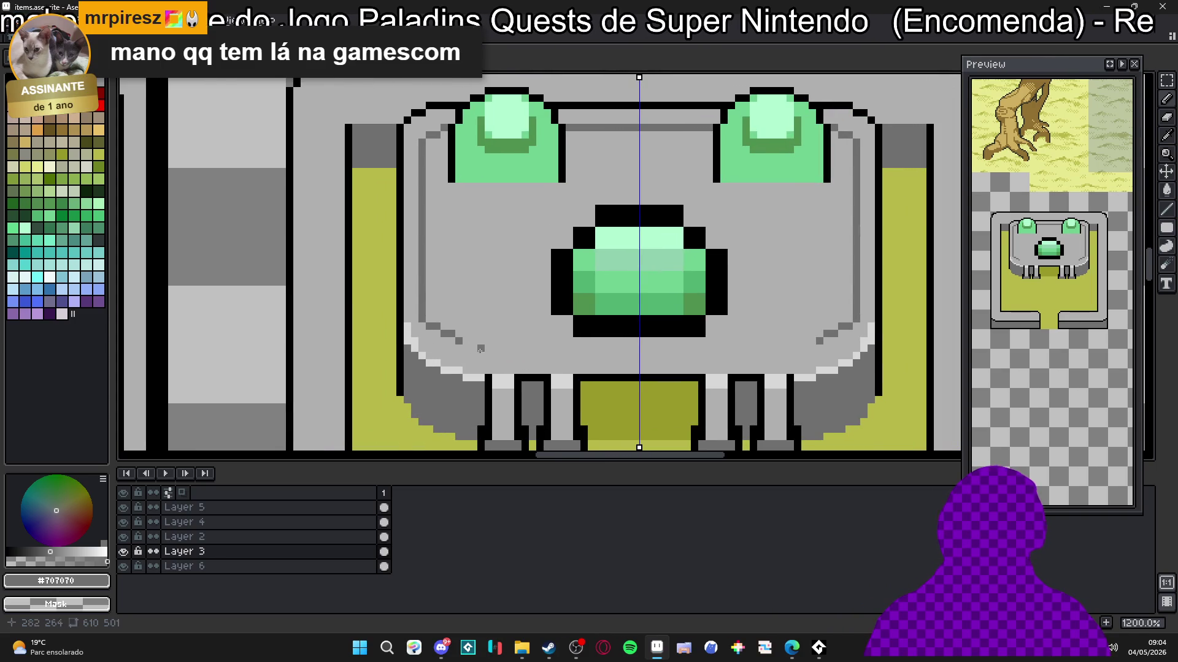
left_click(452, 340)
left_click(468, 329, "alt")
left_click(453, 334)
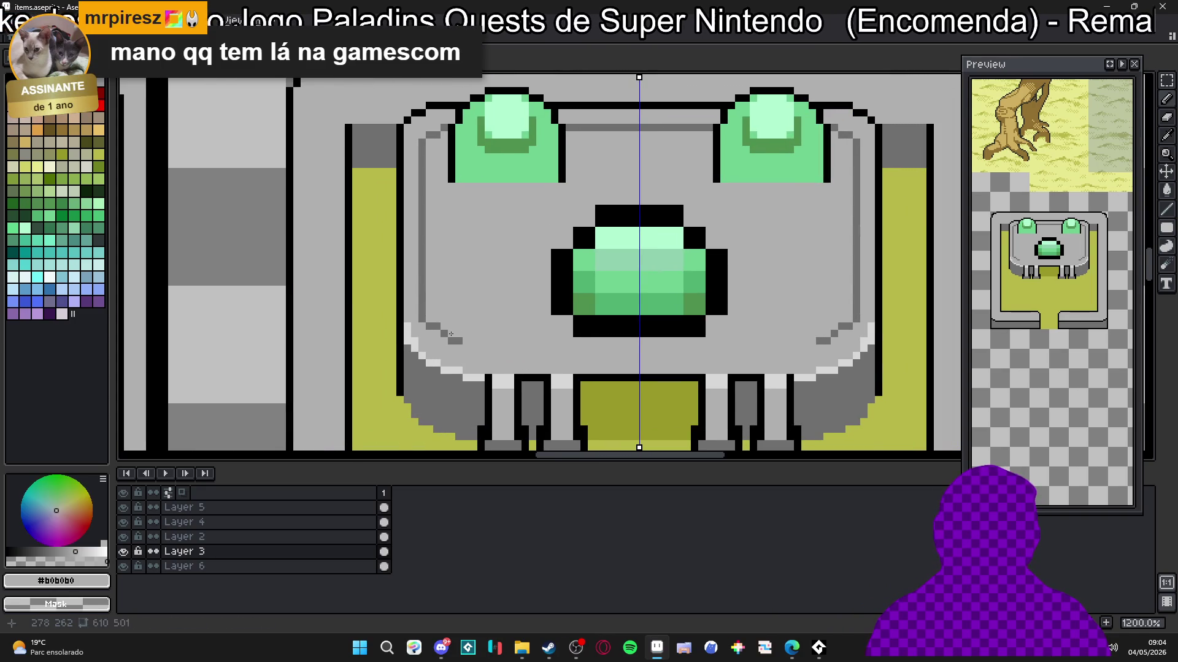
left_click(437, 334)
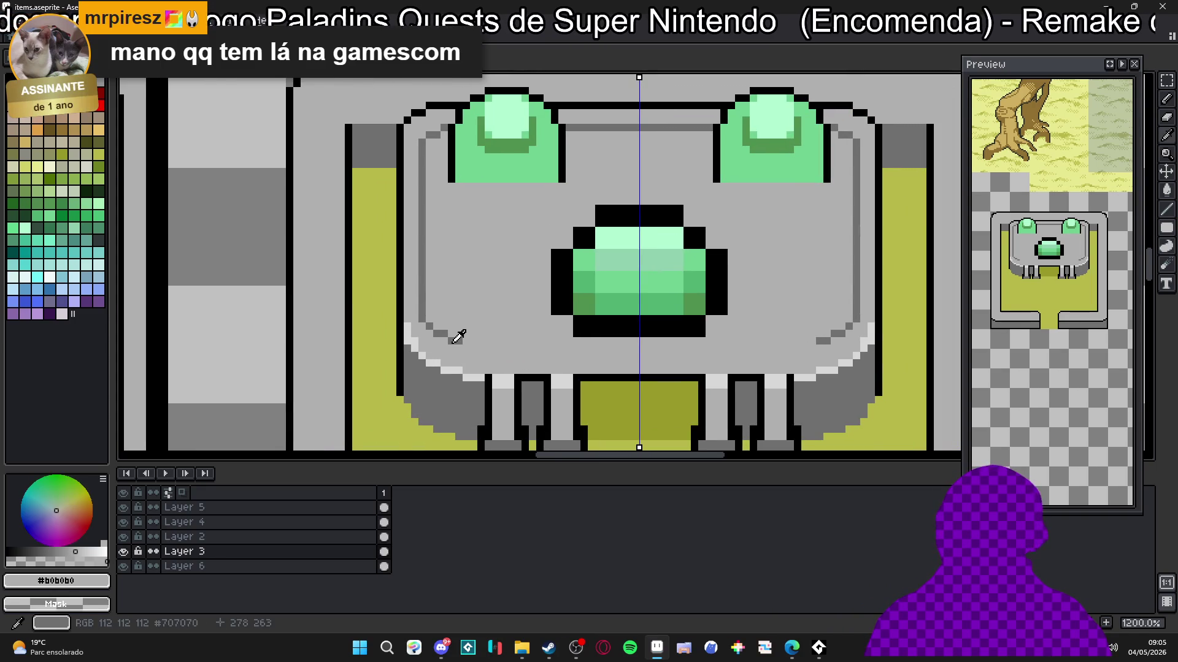
Step: Draw the dark grey line along the top's lower edge and grey the outline pixel under the left gem
left_click(452, 342, "alt")
left_click_drag(465, 347, 642, 357)
scroll(444, 312, "up", 1)
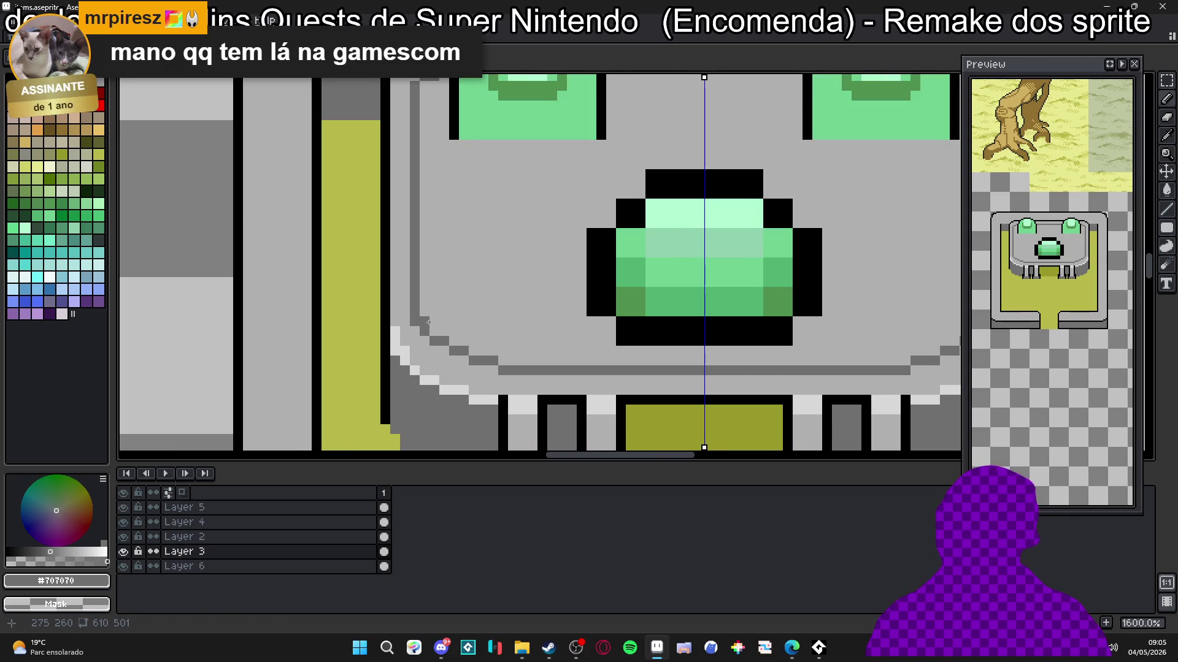
left_click(411, 319, "alt")
scroll(412, 321, "down", 5)
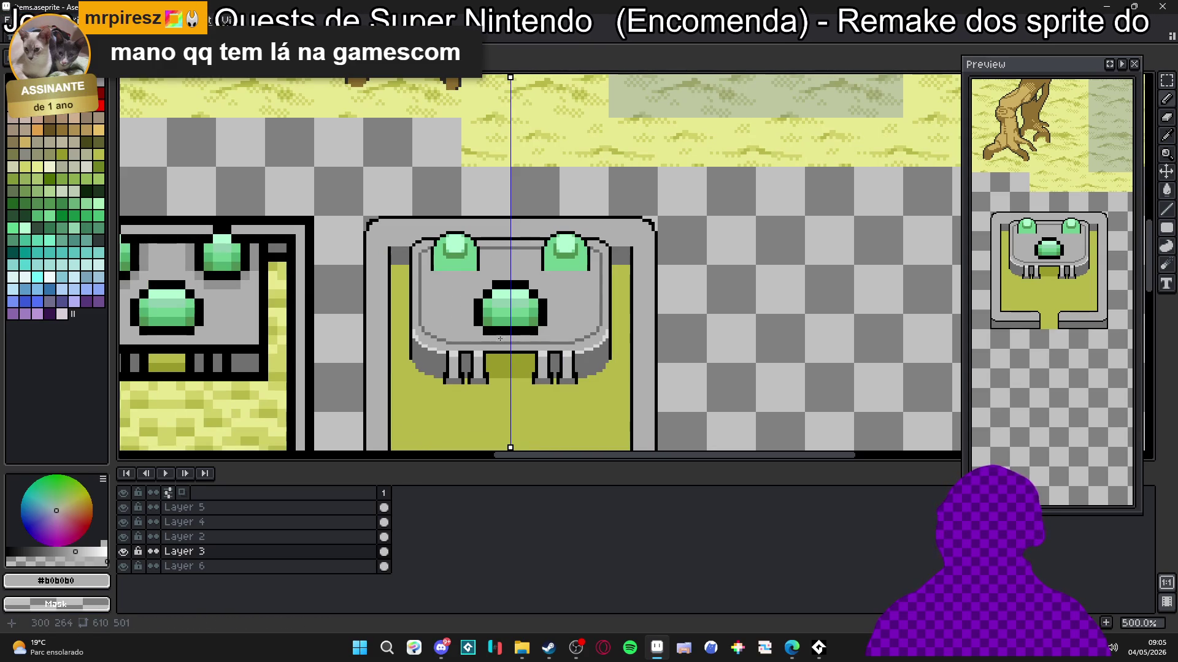
scroll(456, 235, "up", 5)
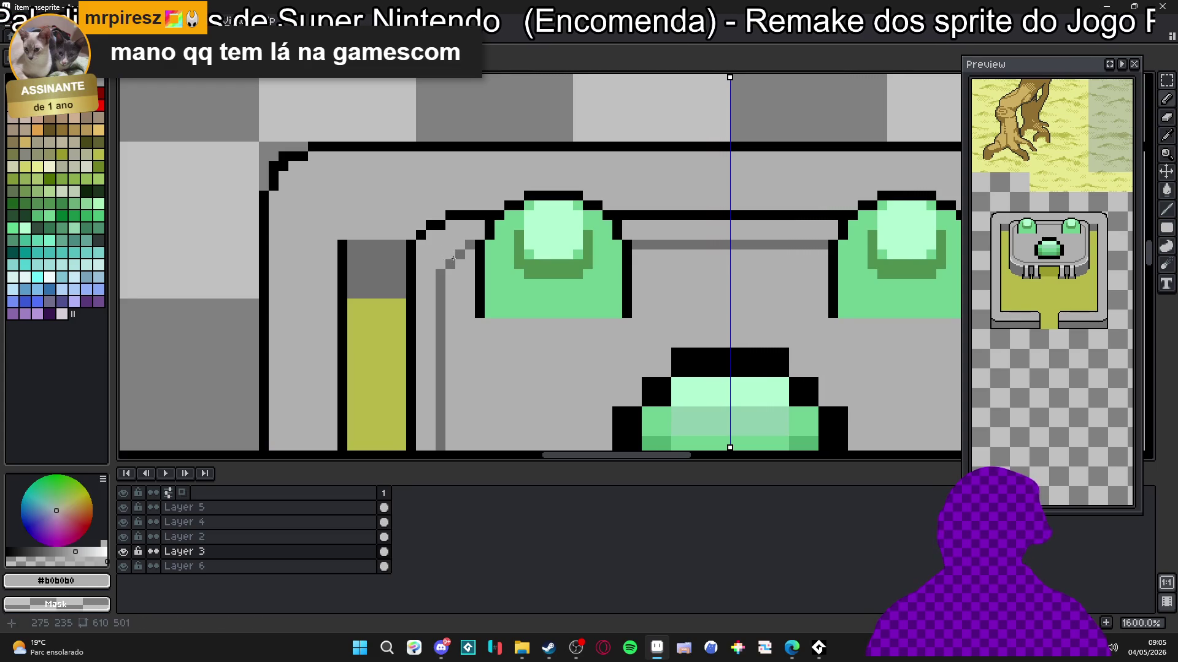
scroll(443, 262, "down", 3)
scroll(462, 261, "down", 1)
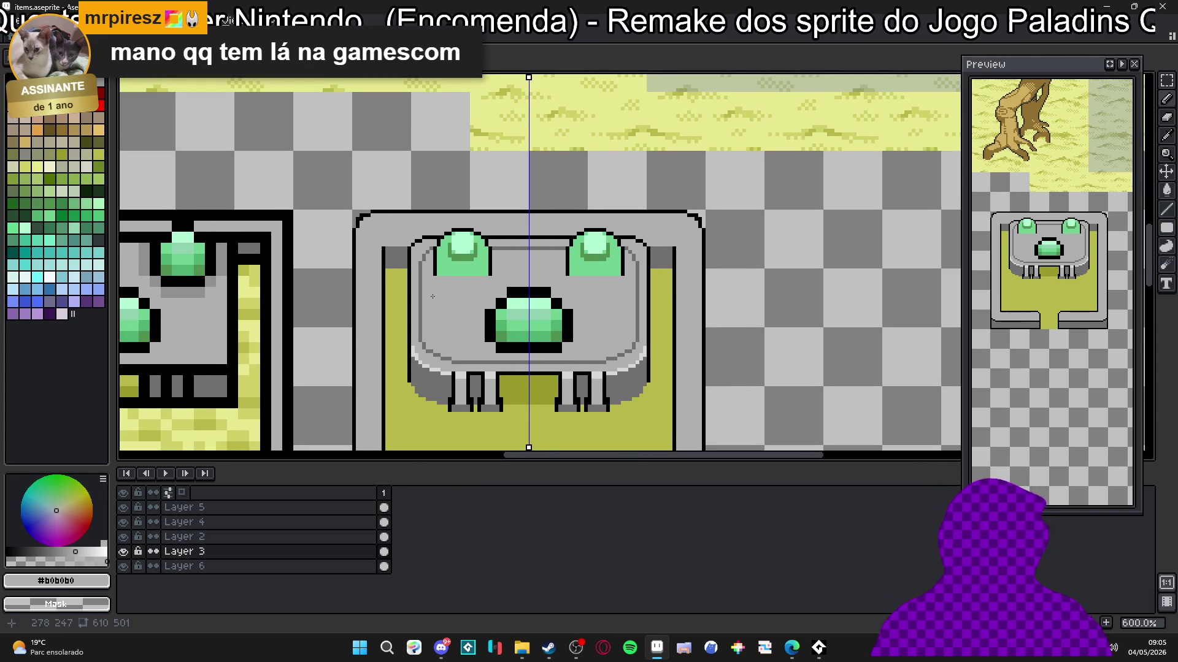
scroll(437, 283, "up", 4)
left_click(432, 257)
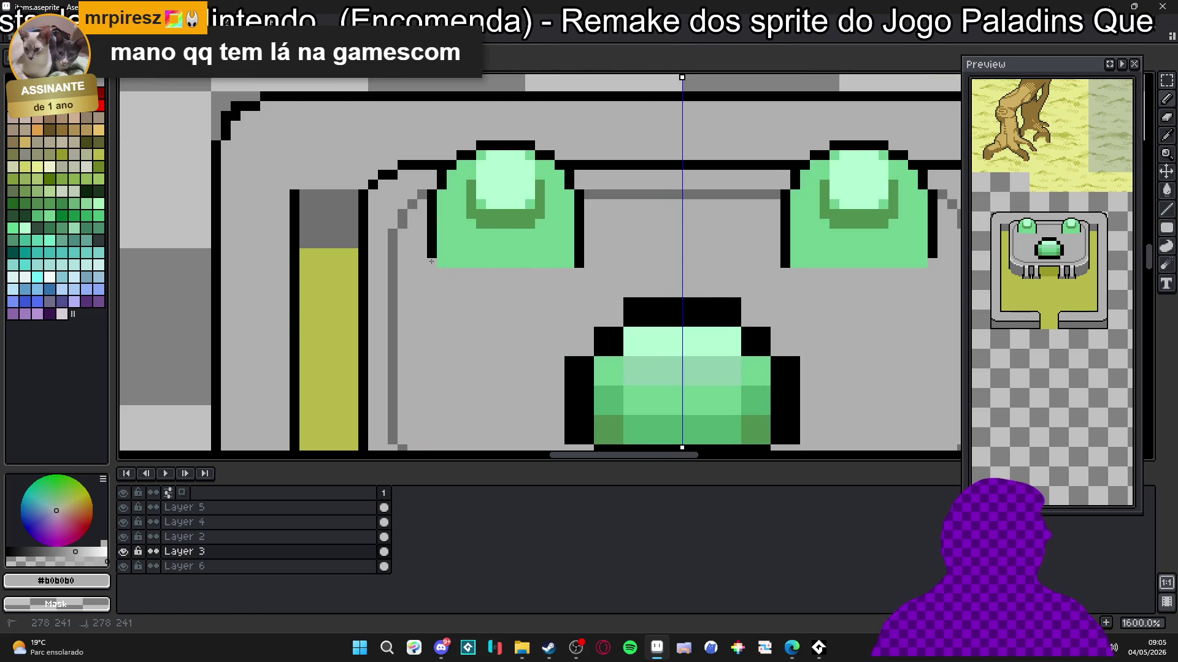
Step: Grey out a gem outline pixel and add a dark green #509050 shadow row under both gems
left_click(579, 263)
left_click(539, 257, "alt")
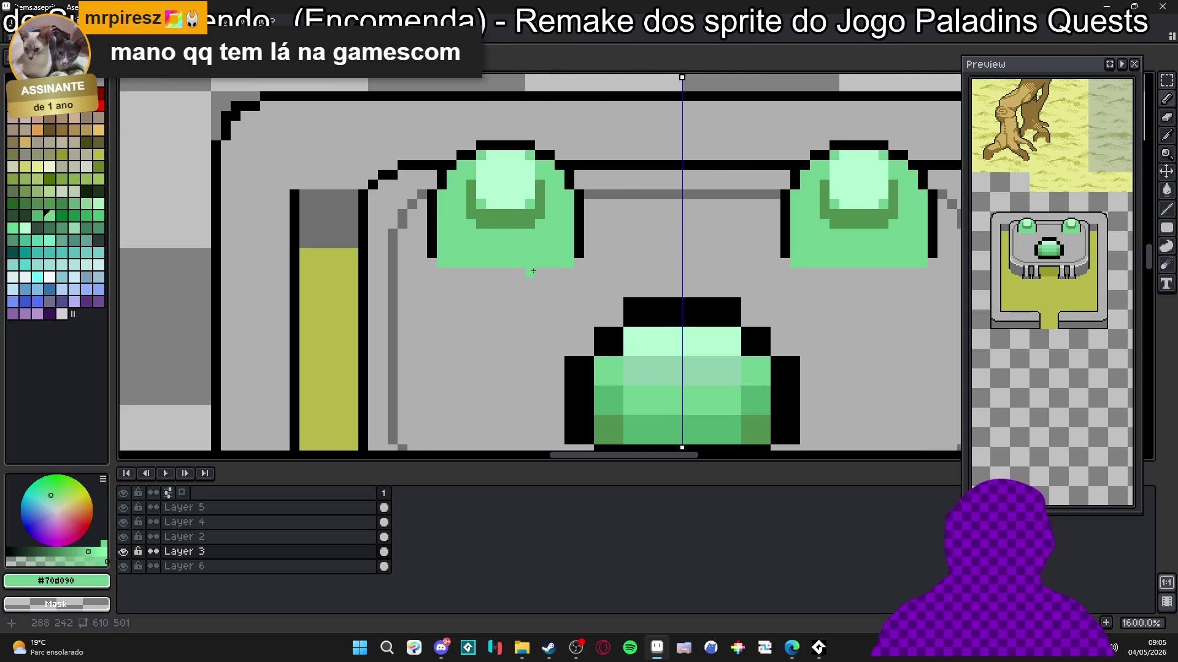
scroll(520, 287, "down", 4)
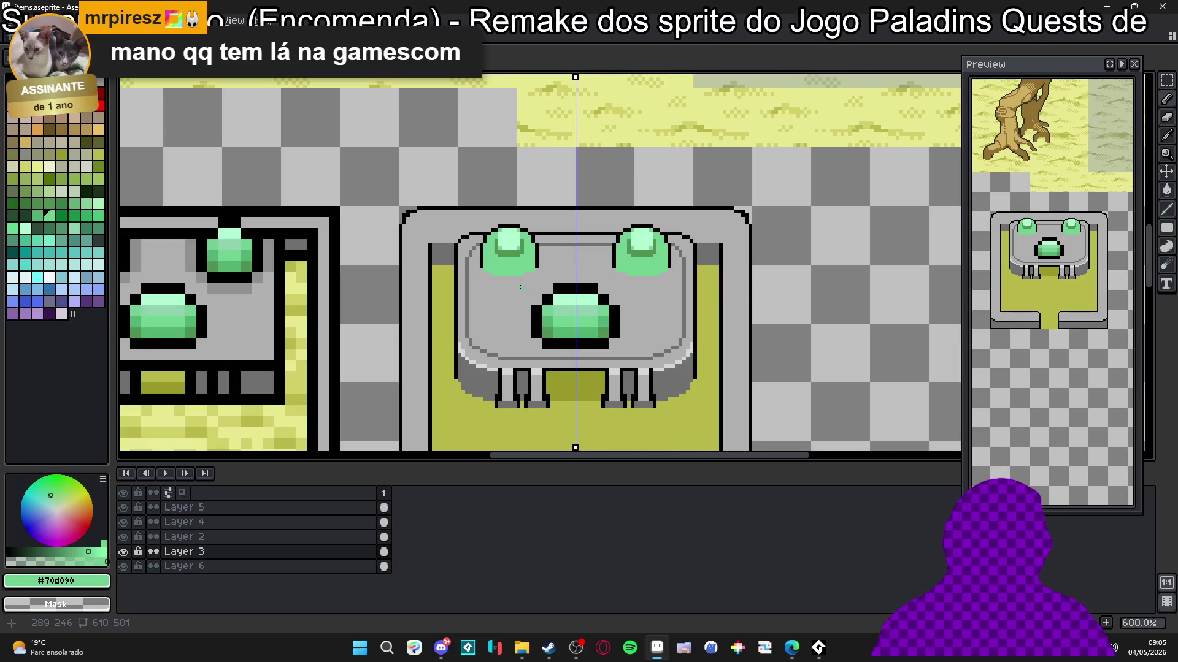
scroll(526, 273, "up", 3)
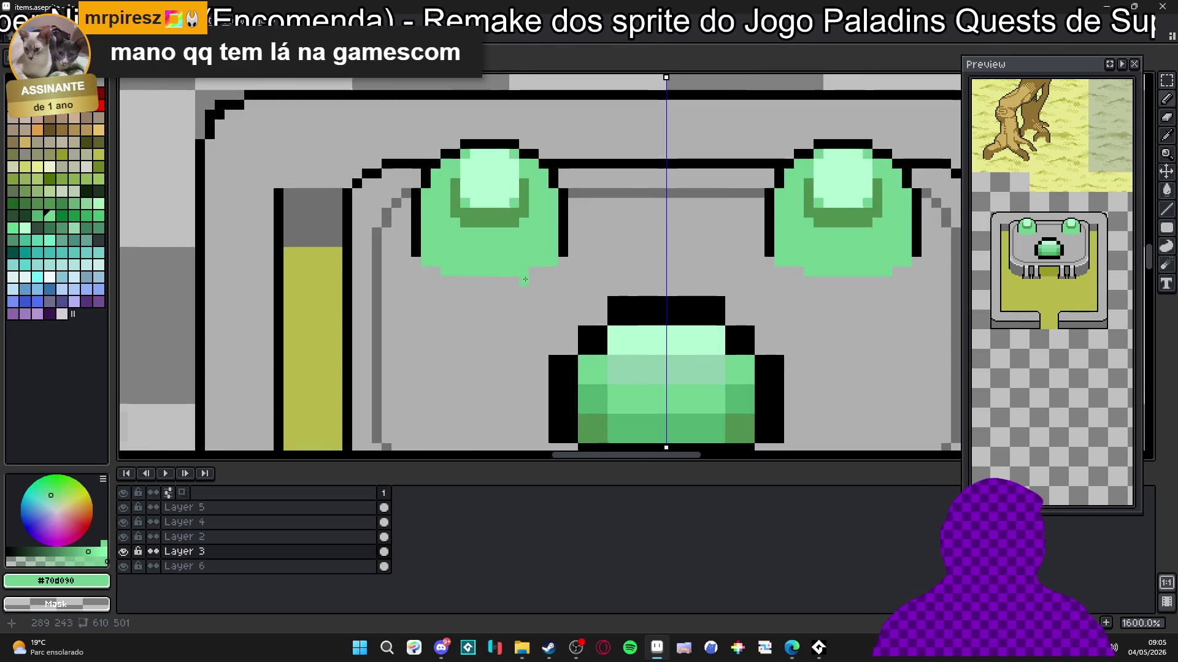
scroll(530, 274, "down", 4)
scroll(530, 273, "up", 3)
left_click(512, 255, "alt")
left_click(488, 265)
left_click_drag(487, 265, 540, 266)
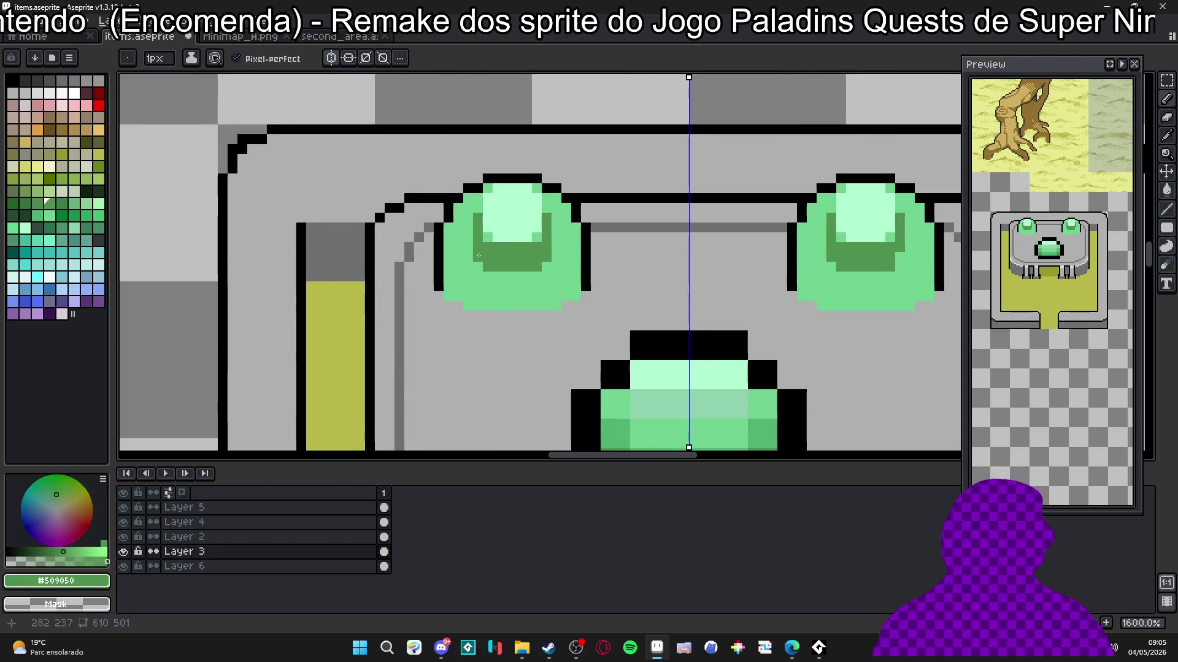
Step: Add light mint #b0f8d0 highlights to both top gems with a 2 px brush
scroll(496, 270, "down", 3)
scroll(496, 270, "down", 1)
scroll(485, 267, "up", 4)
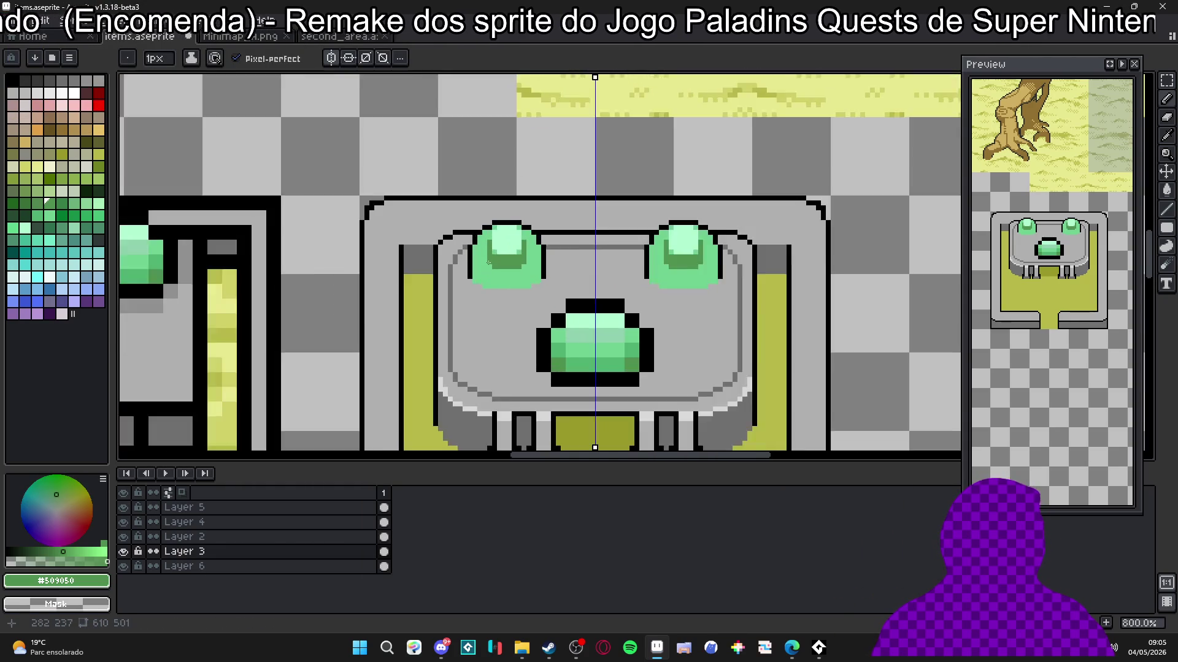
left_click(488, 231, "alt")
left_click(488, 240)
key("plus")
left_click(491, 235)
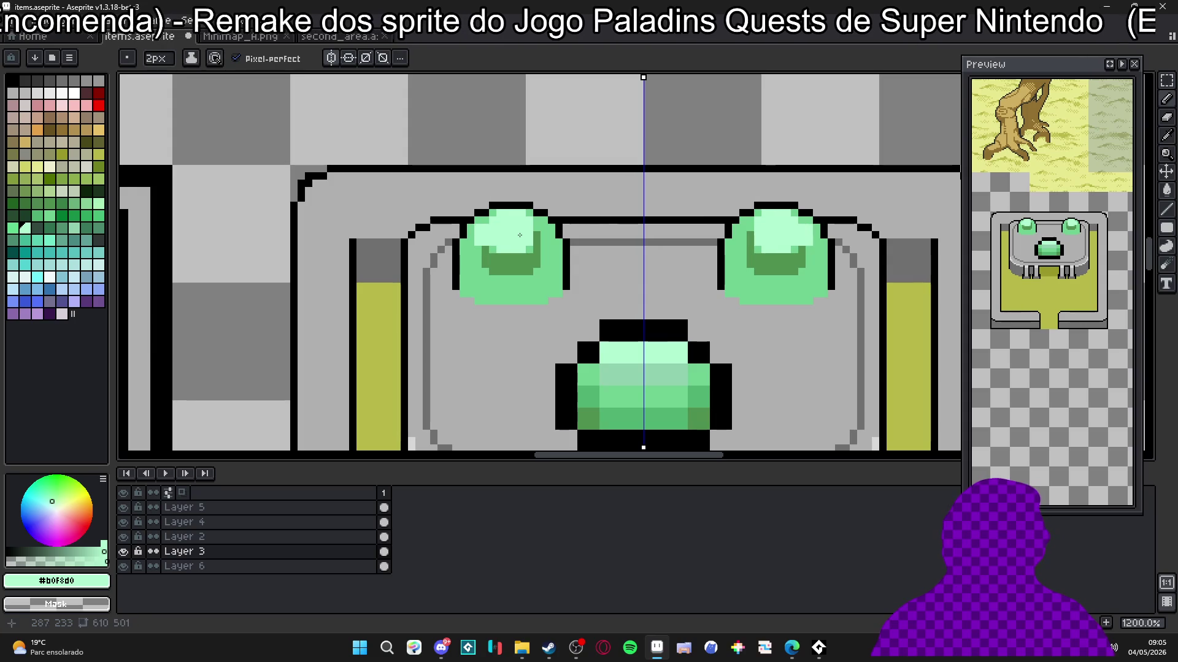
key("plus")
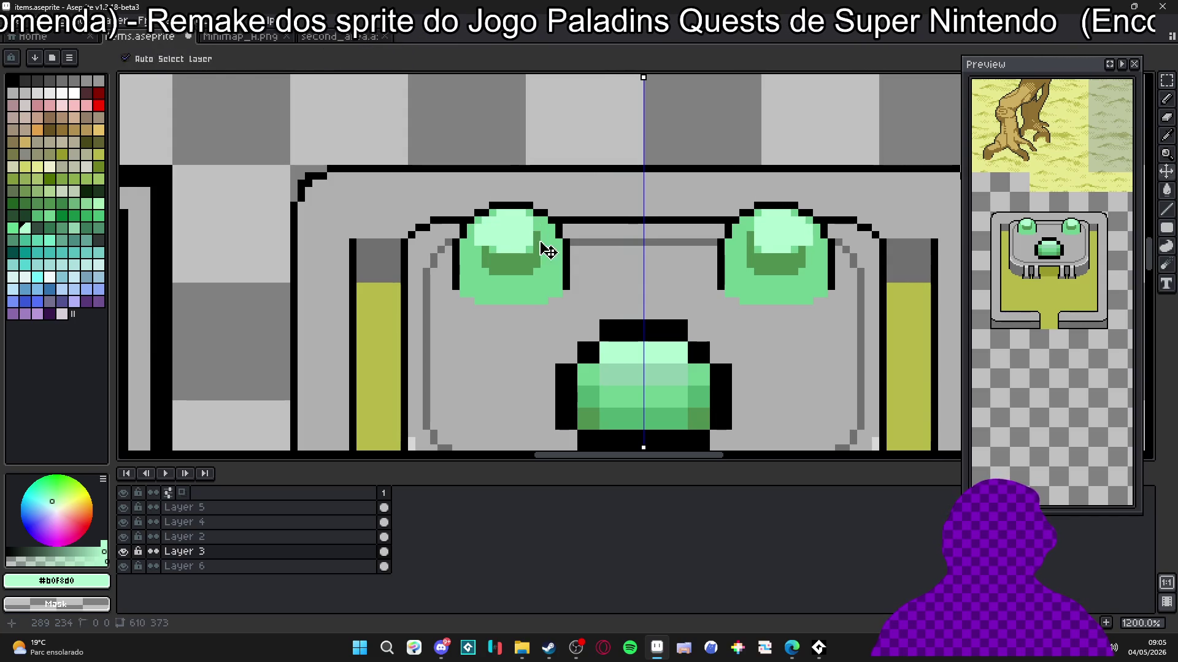
left_click(540, 235)
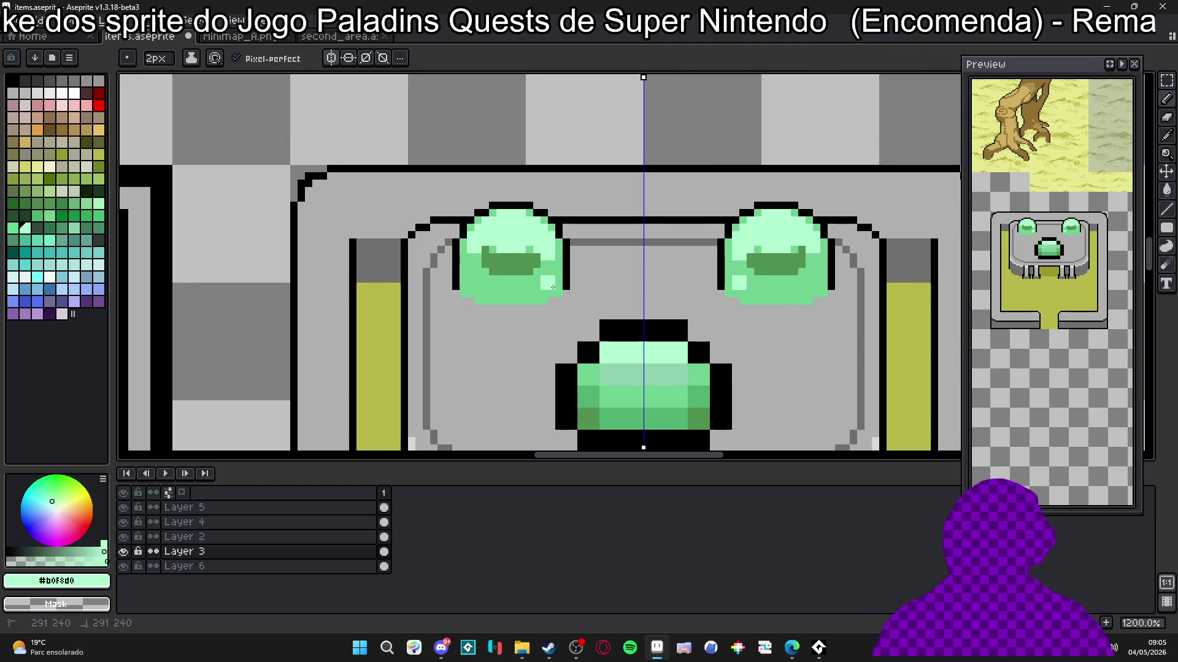
Step: Recolour the upper-left gem's black top outline in medium green #70d090
scroll(553, 287, "down", 4)
scroll(537, 277, "up", 2)
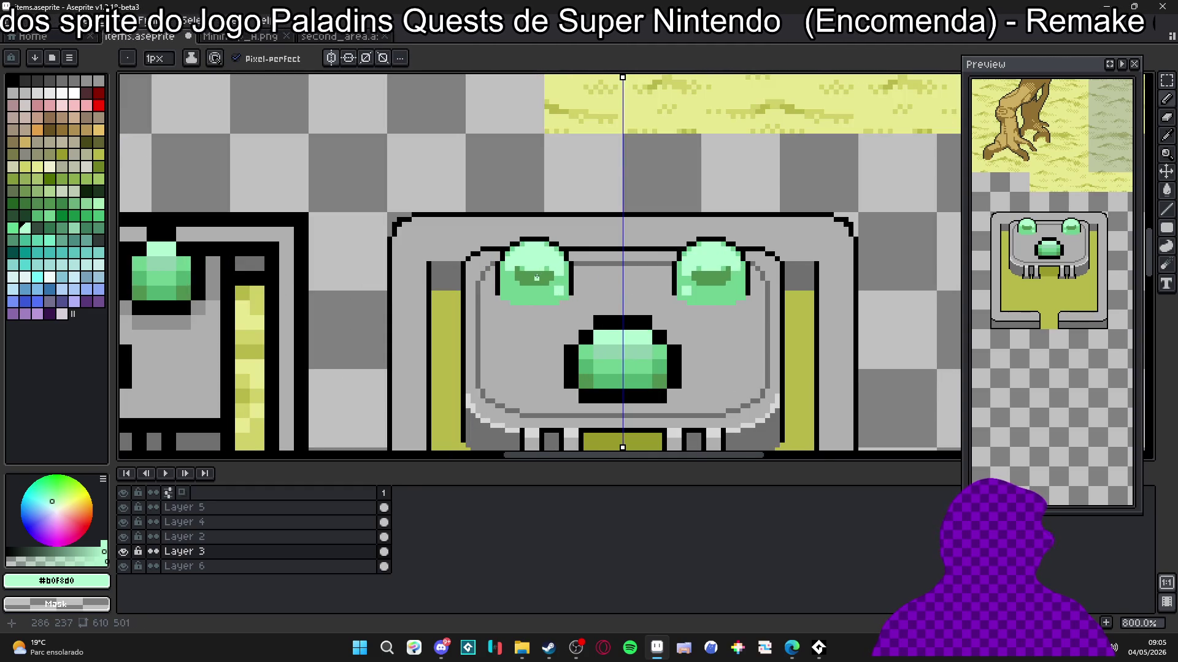
scroll(555, 292, "down", 3)
scroll(534, 295, "up", 3)
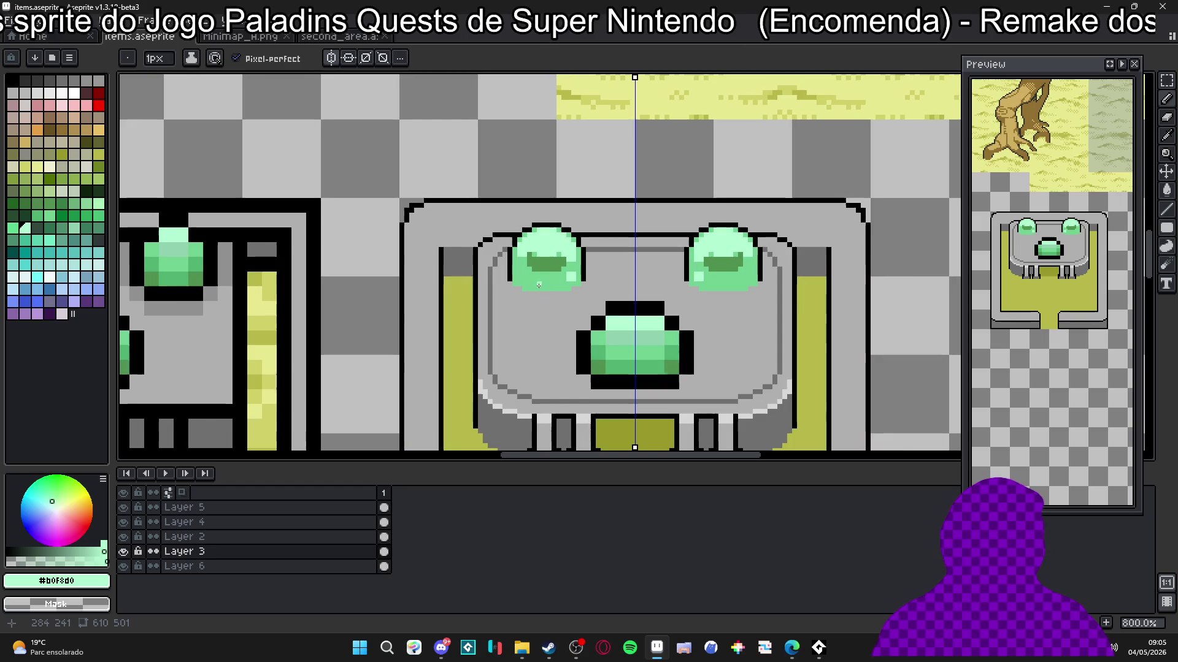
scroll(539, 285, "down", 2)
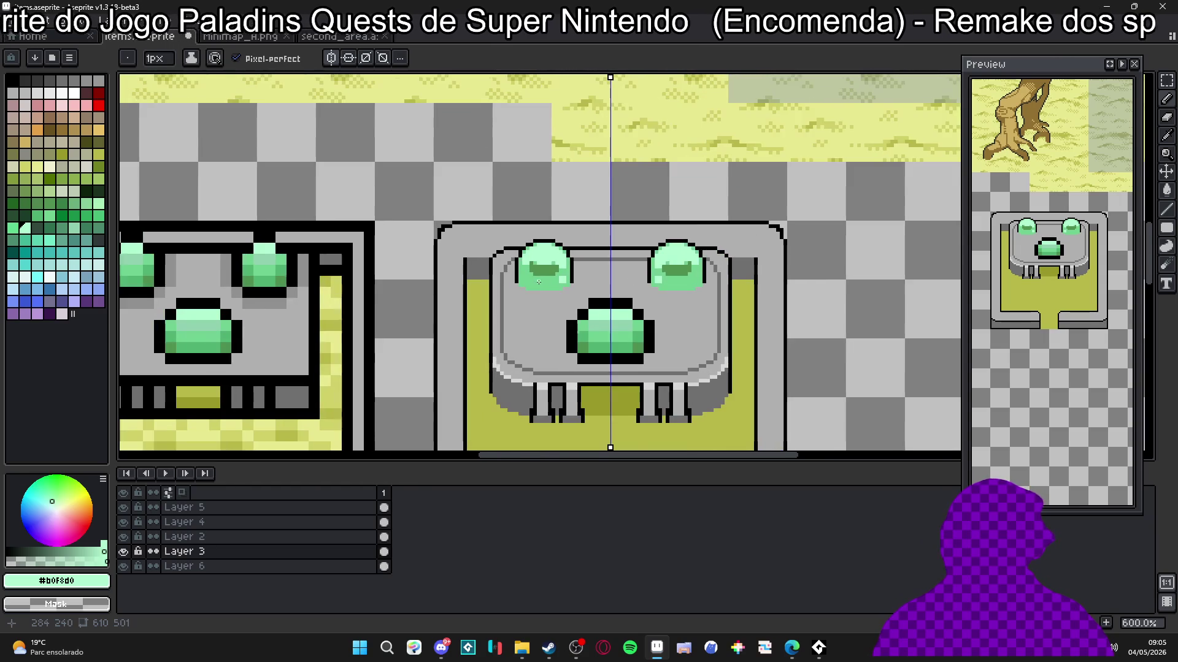
scroll(538, 282, "up", 2)
scroll(539, 285, "down", 2)
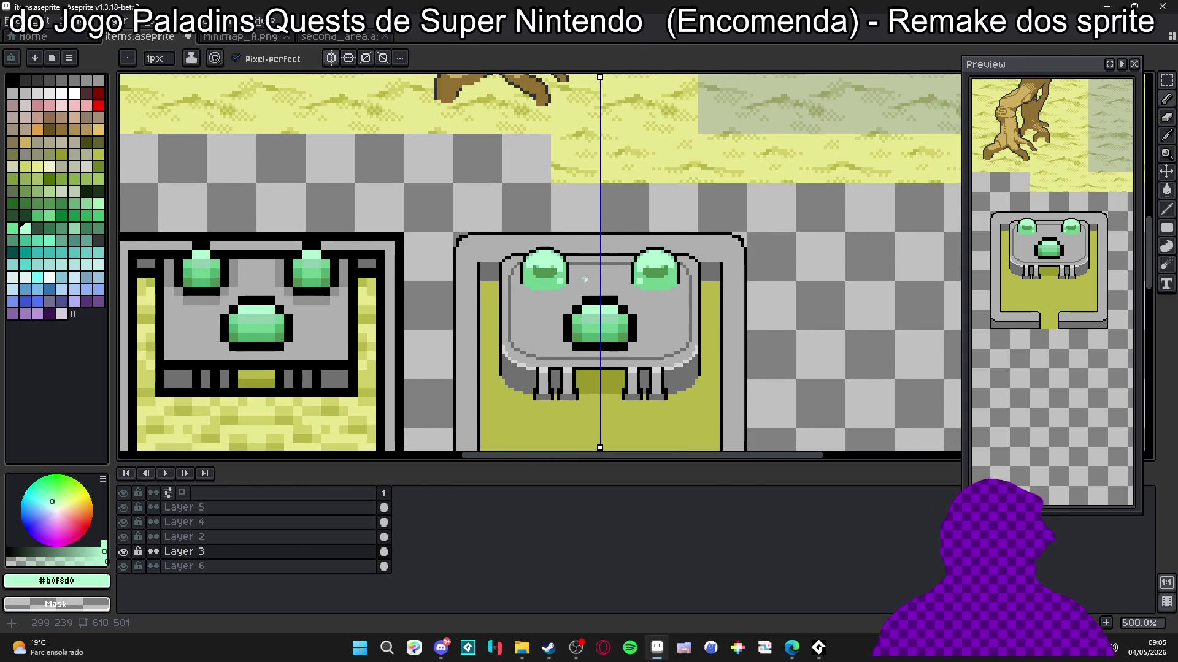
scroll(586, 279, "left", 1)
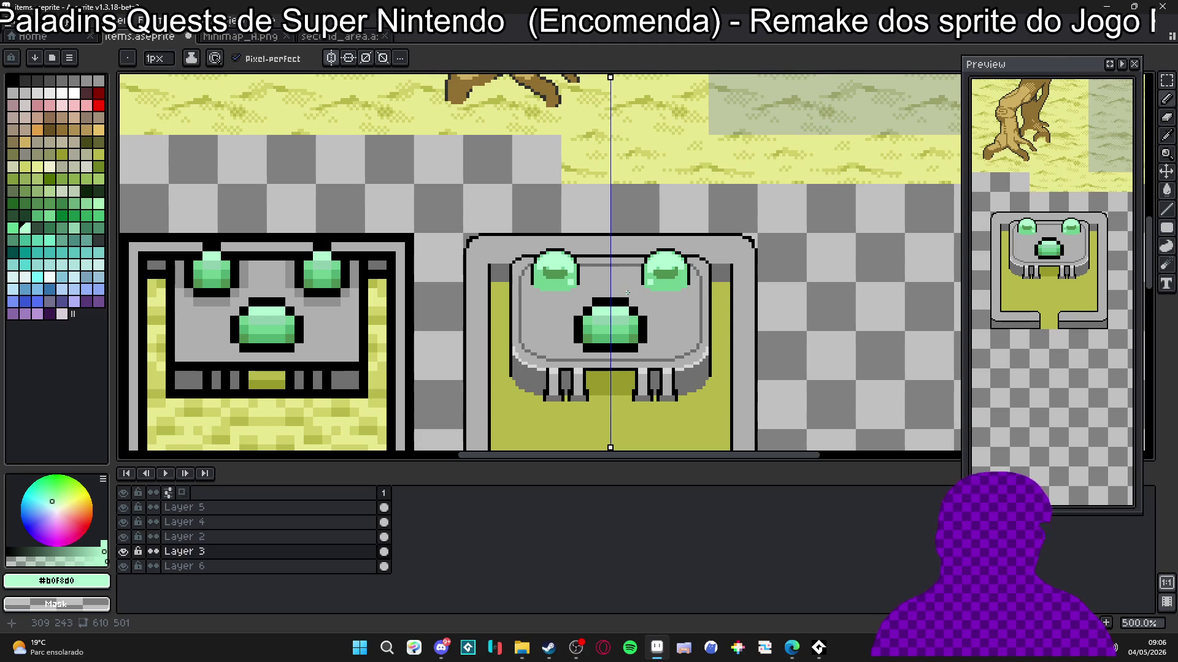
scroll(554, 283, "up", 2)
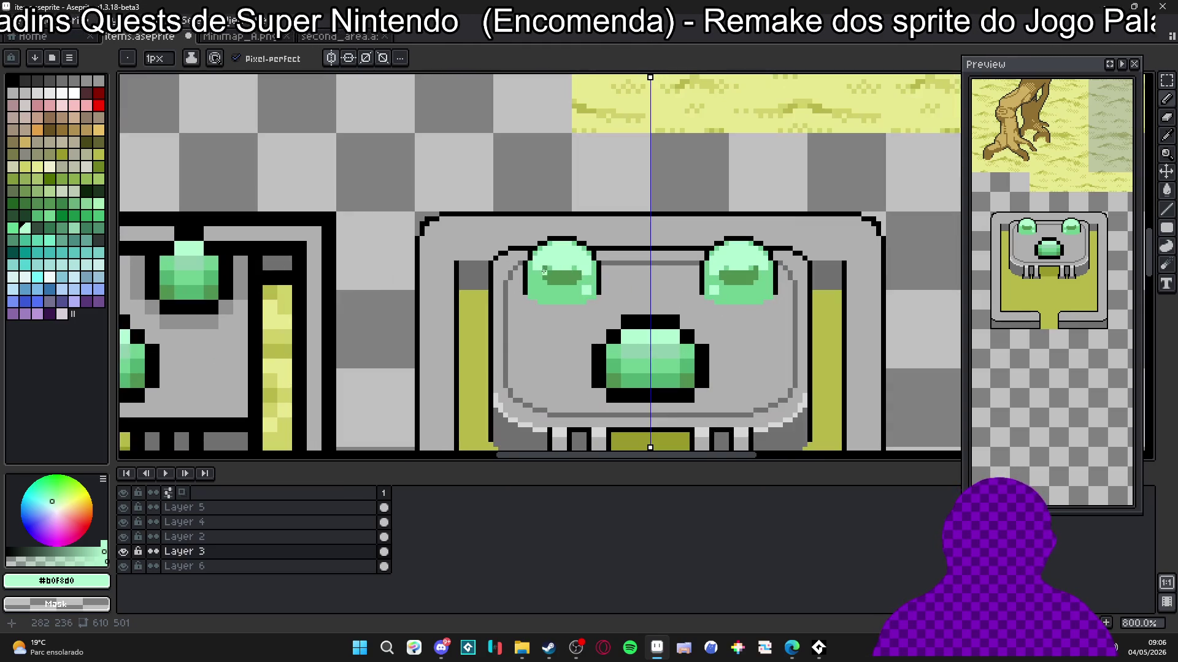
left_click(559, 288, "alt")
scroll(556, 239, "up", 2)
scroll(556, 236, "up", 2)
left_click_drag(535, 251, 637, 262)
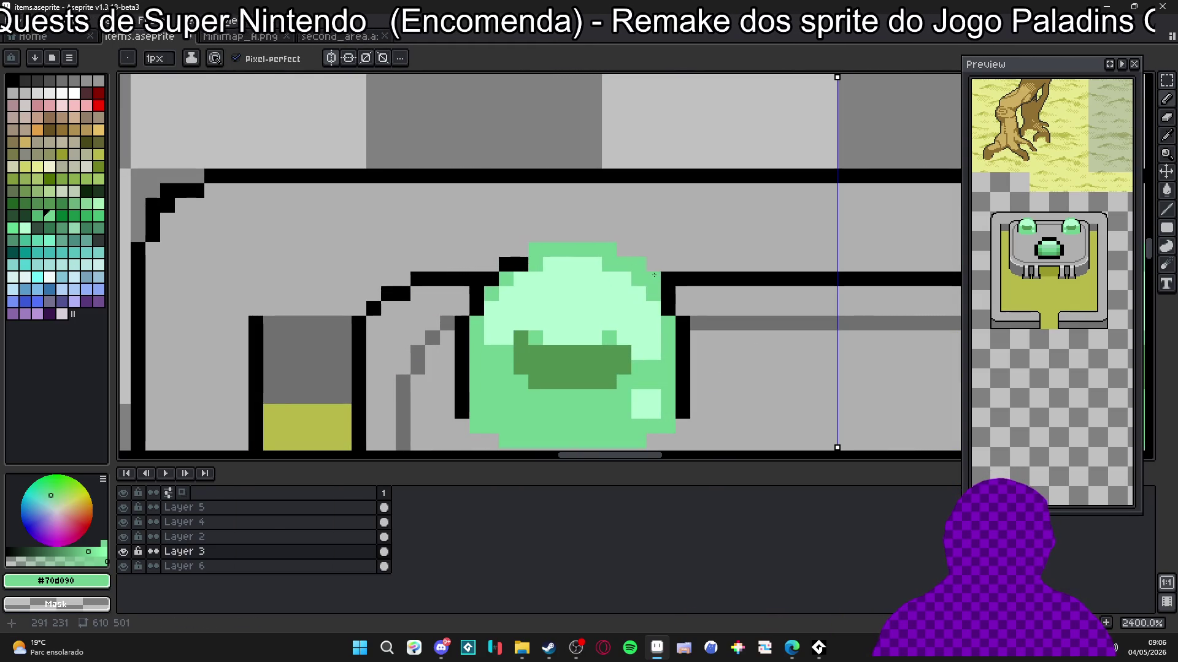
Step: Undo the green stroke and redraw the gems' top and right outline in dark green #509050
key("ctrl+z")
left_click(587, 362, "alt")
left_click(532, 261)
mouse_move(532, 262)
left_mouse_down()
mouse_move(595, 250)
mouse_move(637, 266)
mouse_move(669, 310)
left_mouse_up()
left_click(507, 280)
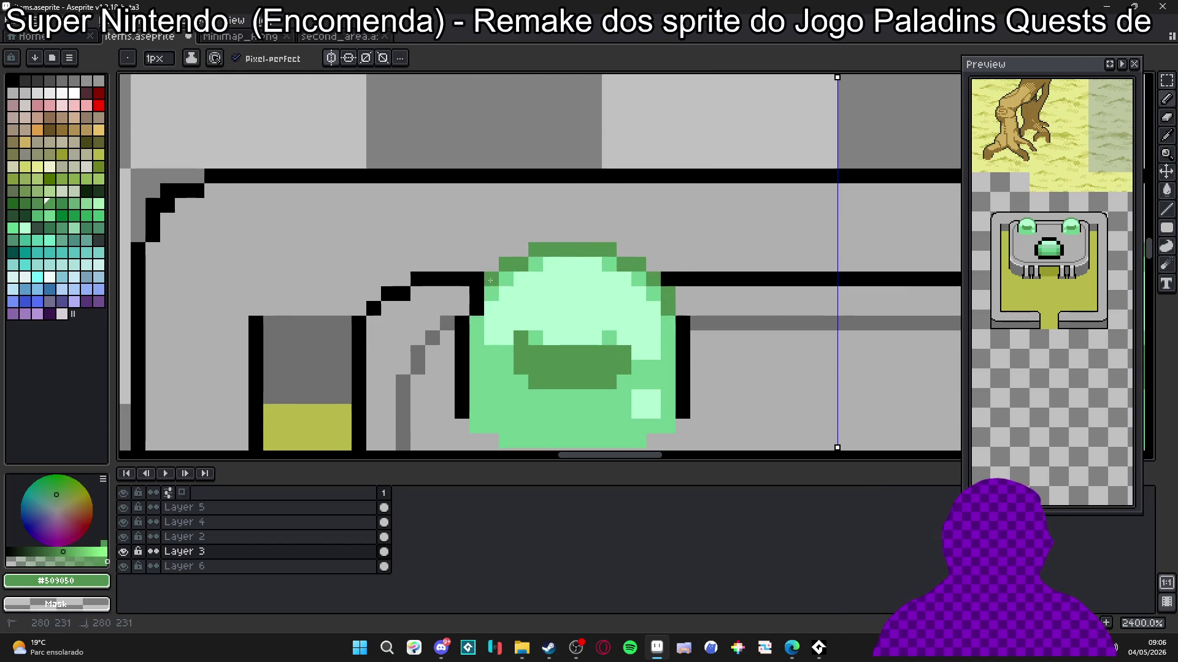
Step: Compare green shades from the canvas and palette, painting a test pixel below the gem
scroll(602, 334, "down", 5)
scroll(605, 334, "down", 2)
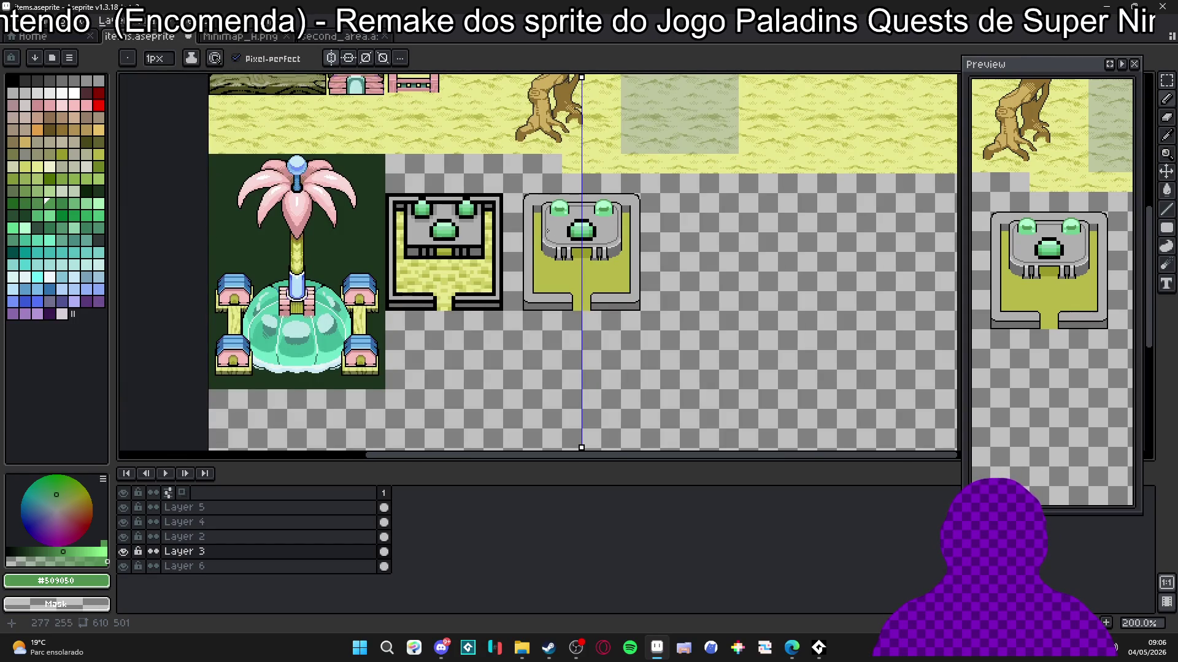
scroll(561, 213, "up", 6)
left_click(557, 211, "alt")
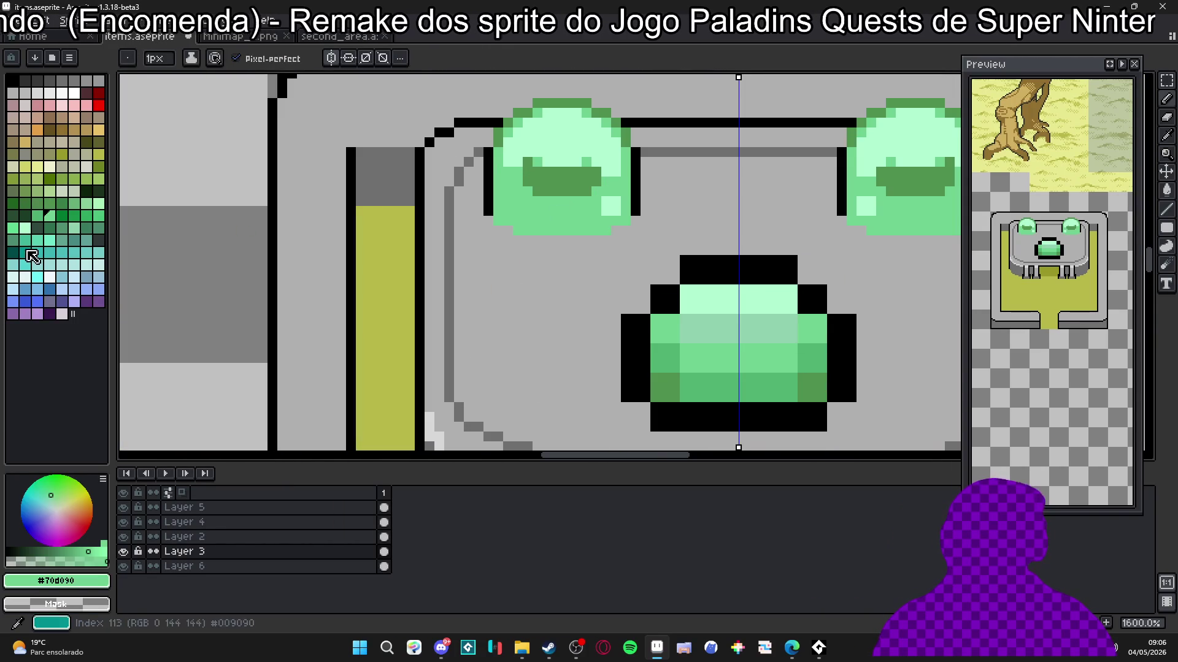
left_click(12, 228)
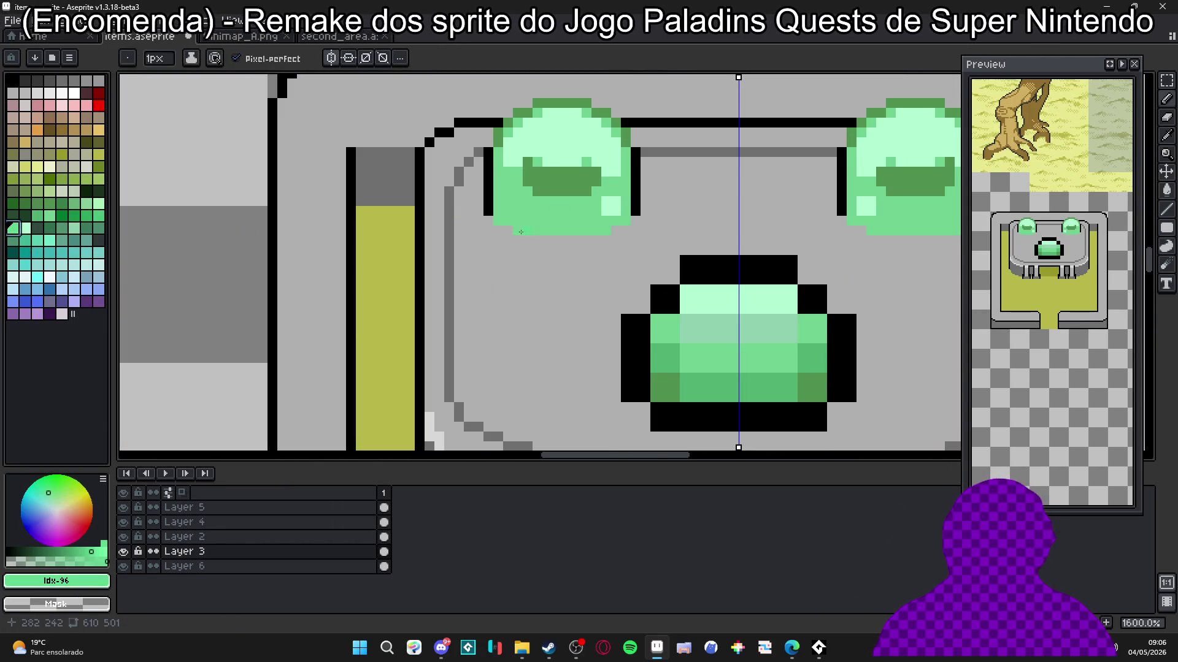
left_click(25, 228)
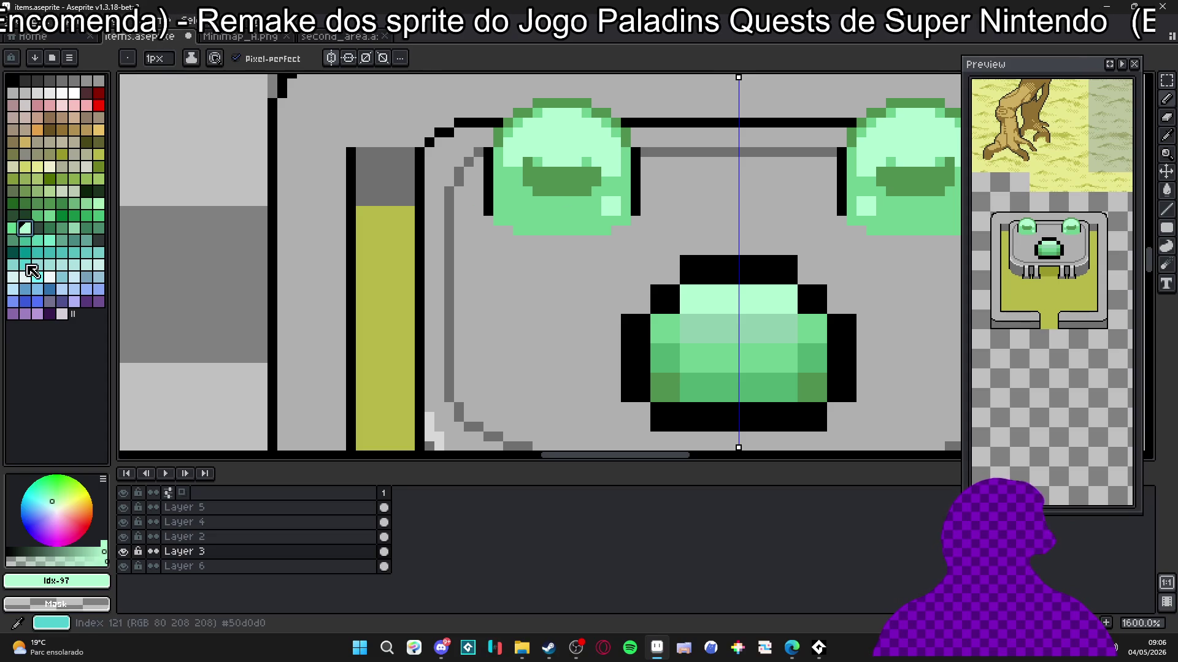
left_click(98, 216)
left_click(439, 202)
left_click(550, 224, "alt")
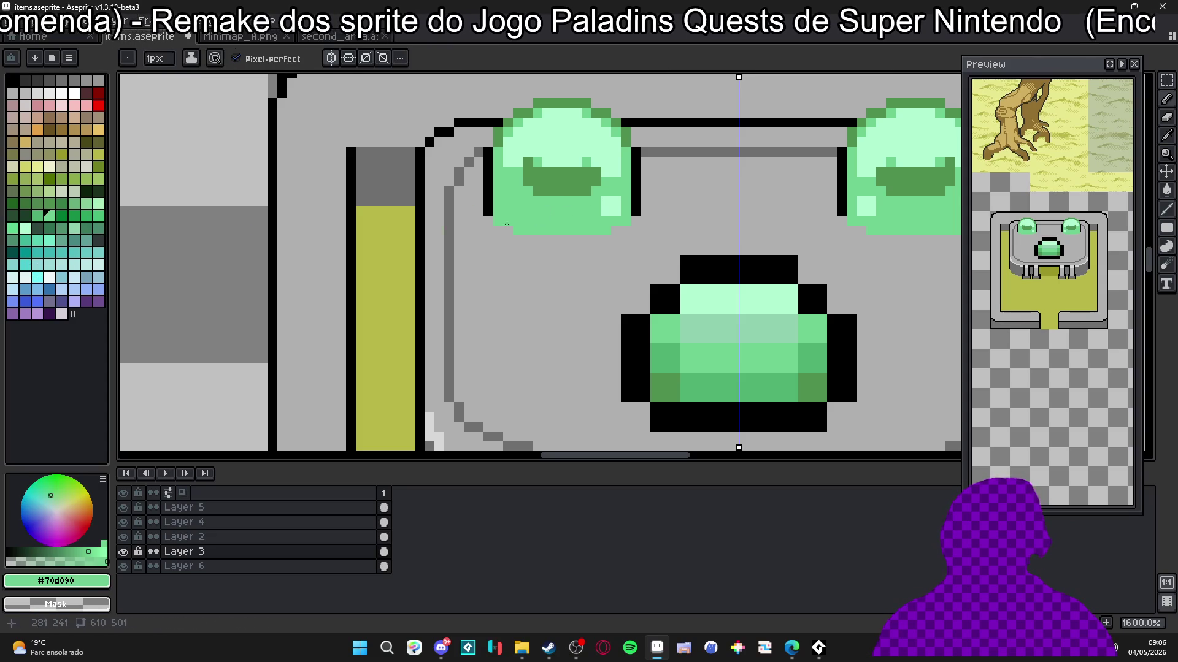
Step: Pick a pale green and draw a straight light-green line along the gems' bottom row, then undo the last stroke
left_click(88, 207)
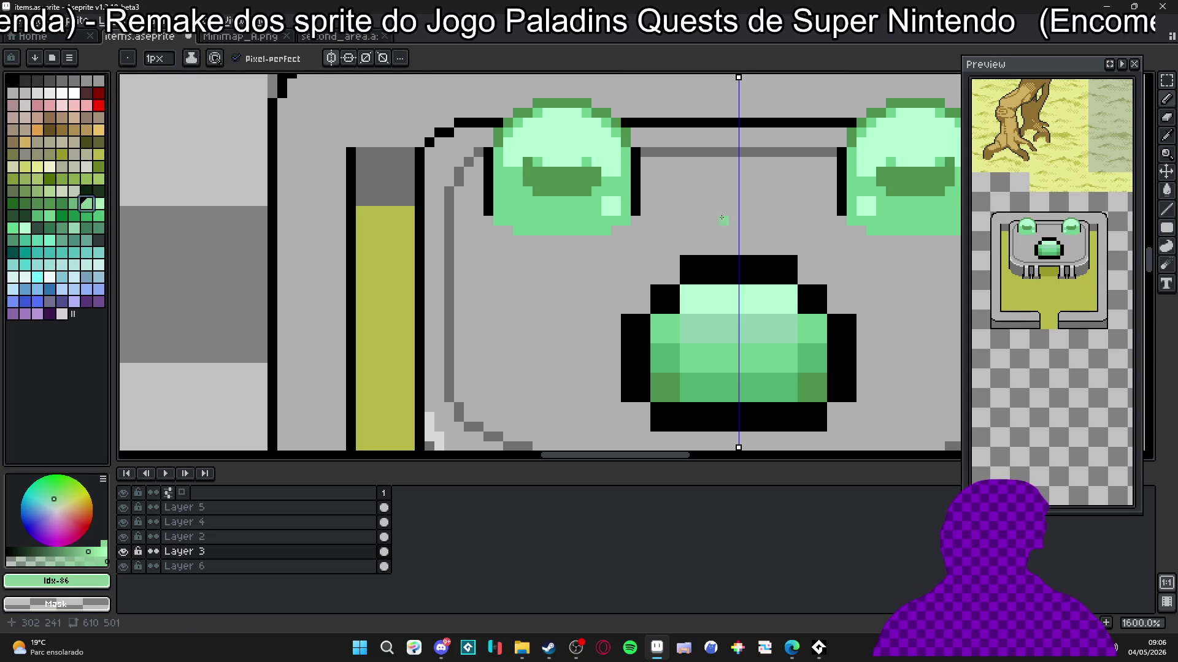
left_click(99, 204)
left_click(518, 230)
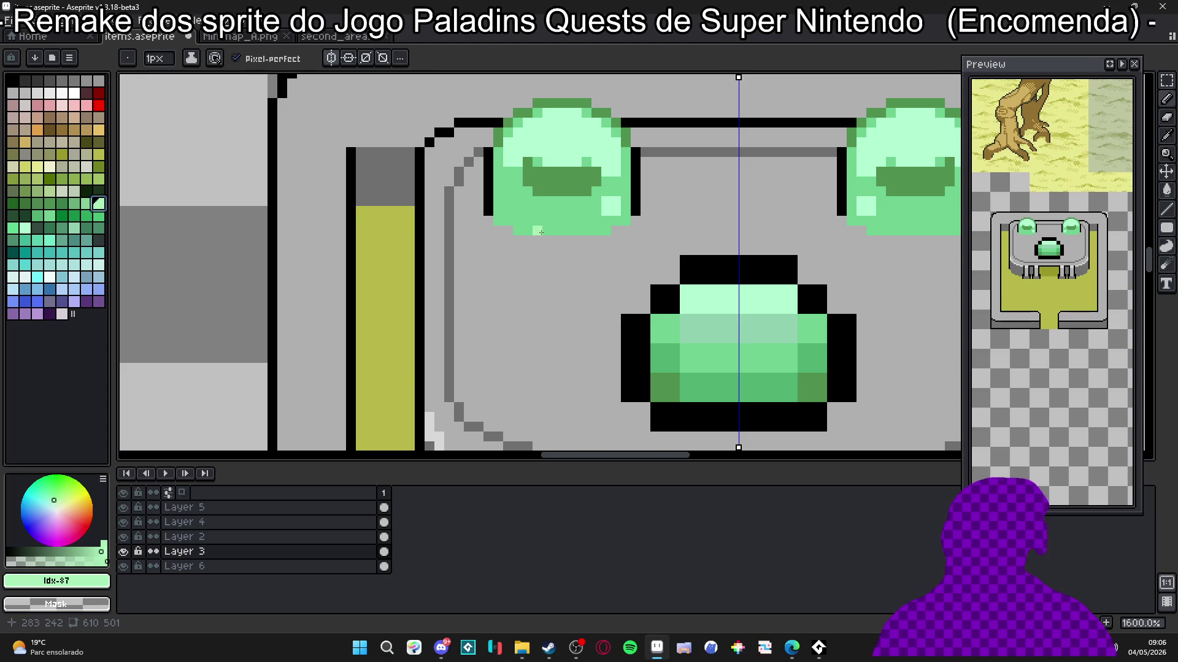
key("plus")
left_click(525, 231)
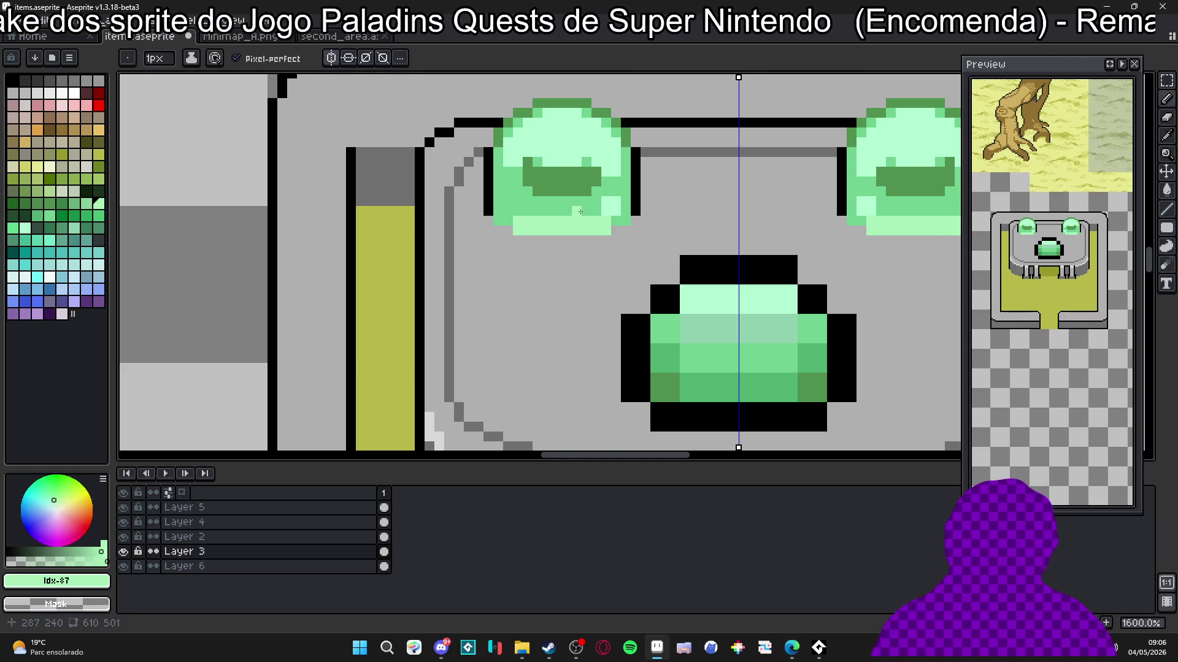
scroll(535, 214, "down", 4)
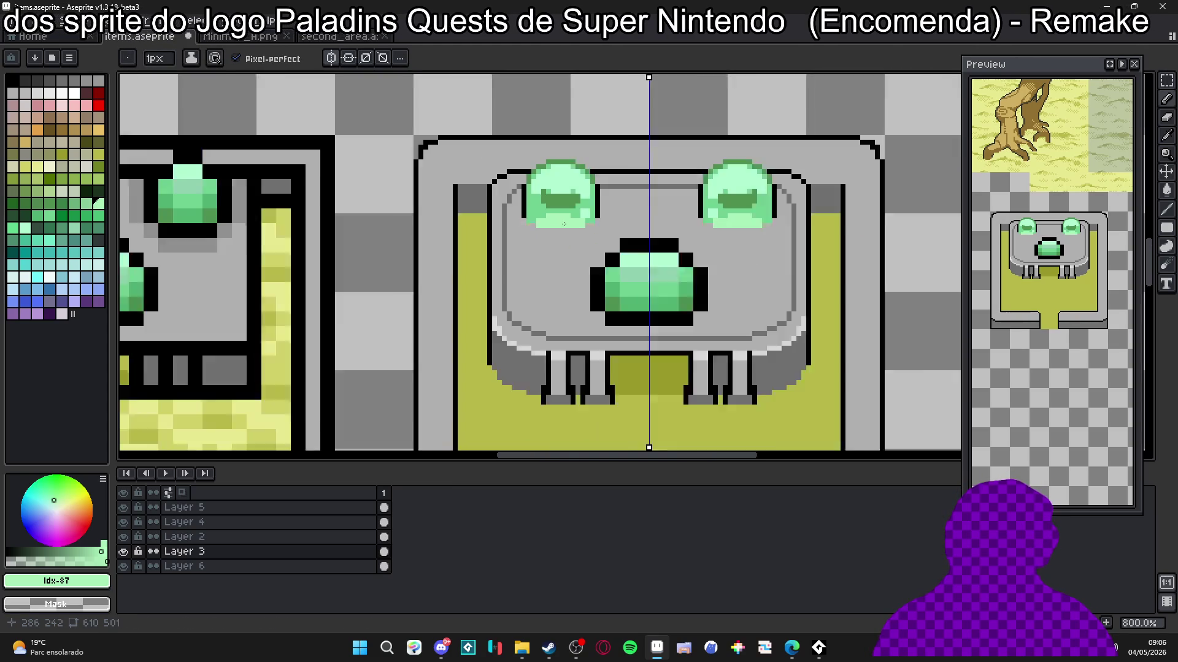
scroll(592, 232, "down", 2)
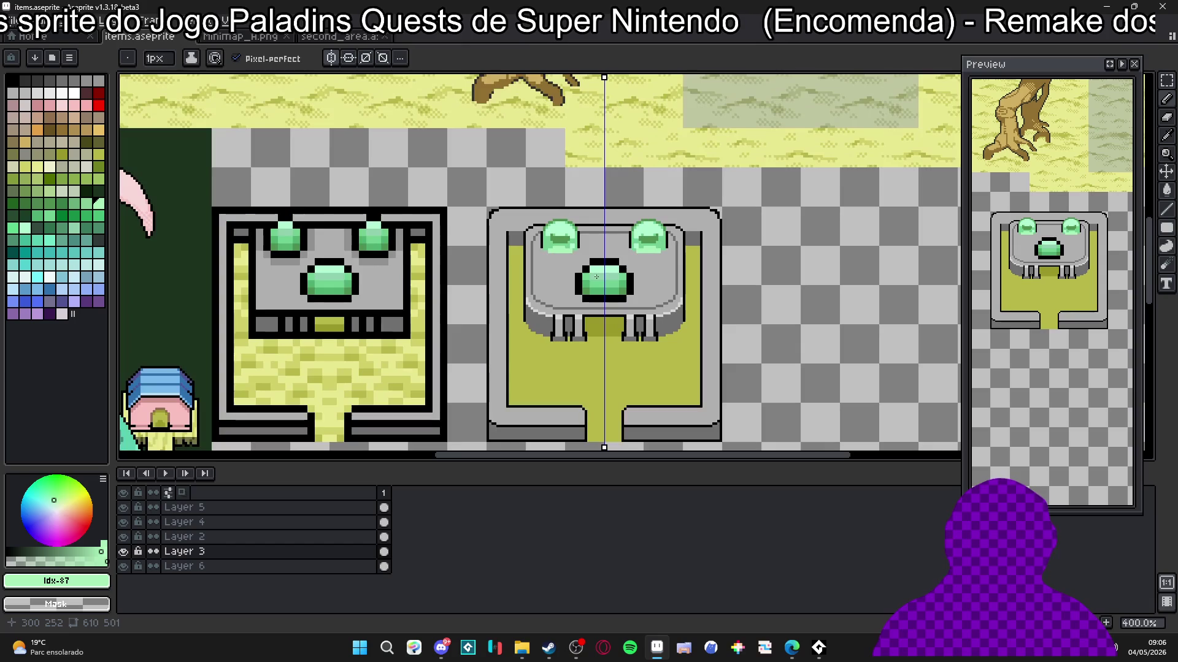
key("ctrl+z")
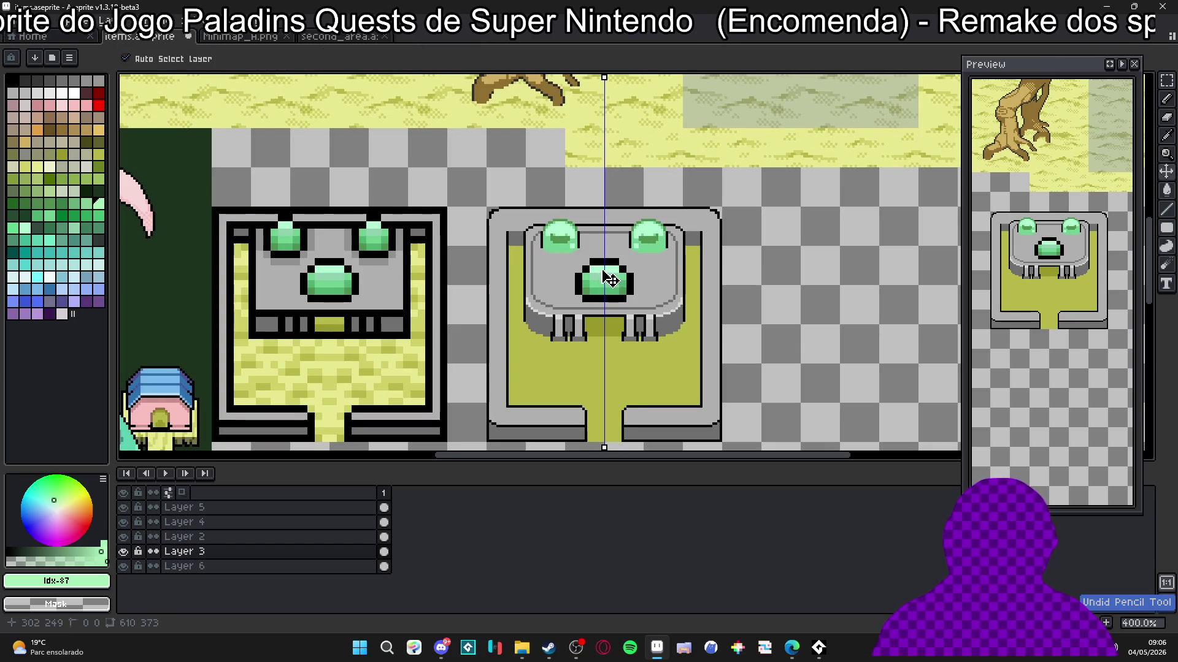
scroll(606, 284, "up", 6)
scroll(553, 247, "down", 4)
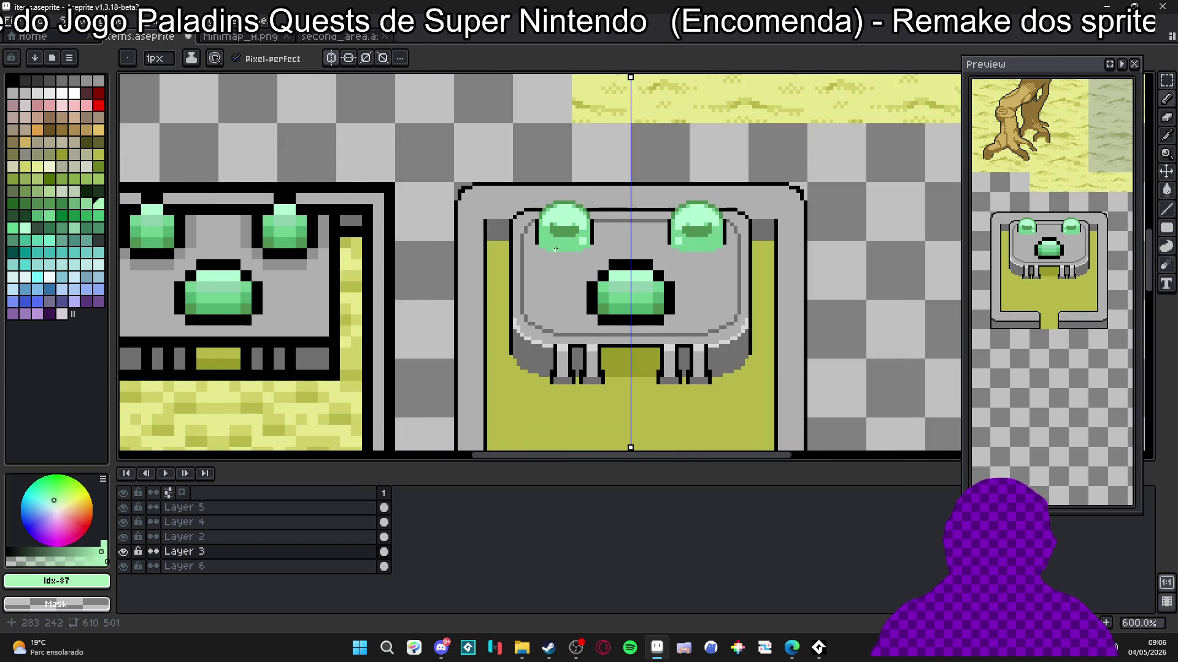
scroll(555, 249, "down", 1)
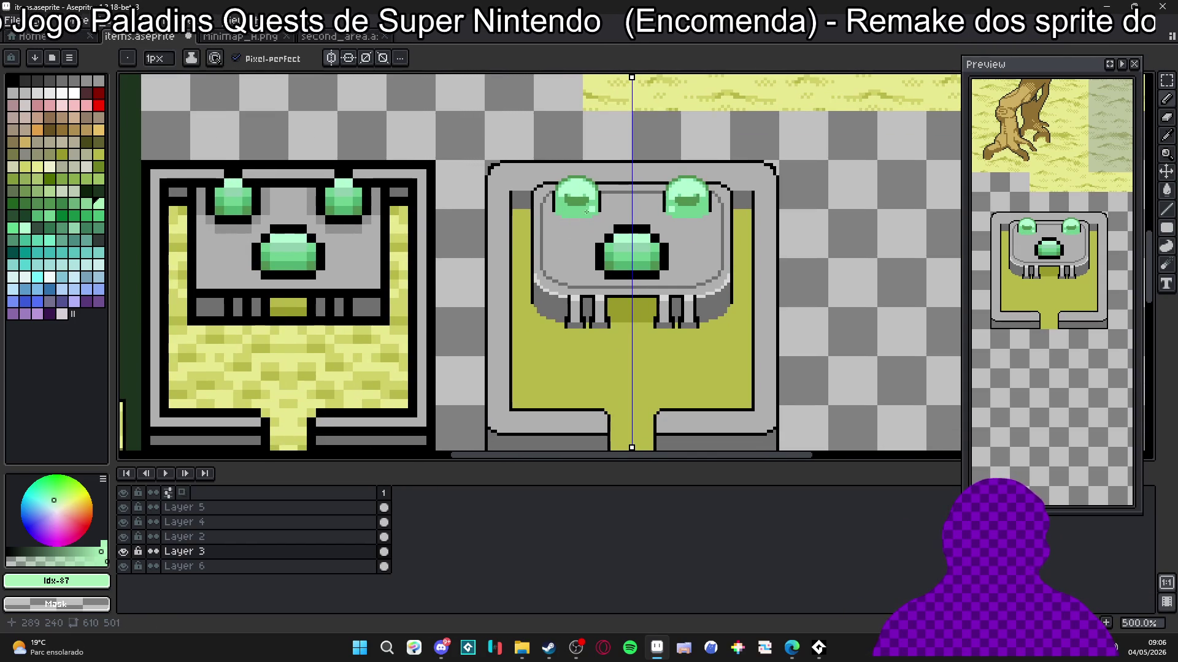
scroll(586, 211, "down", 1)
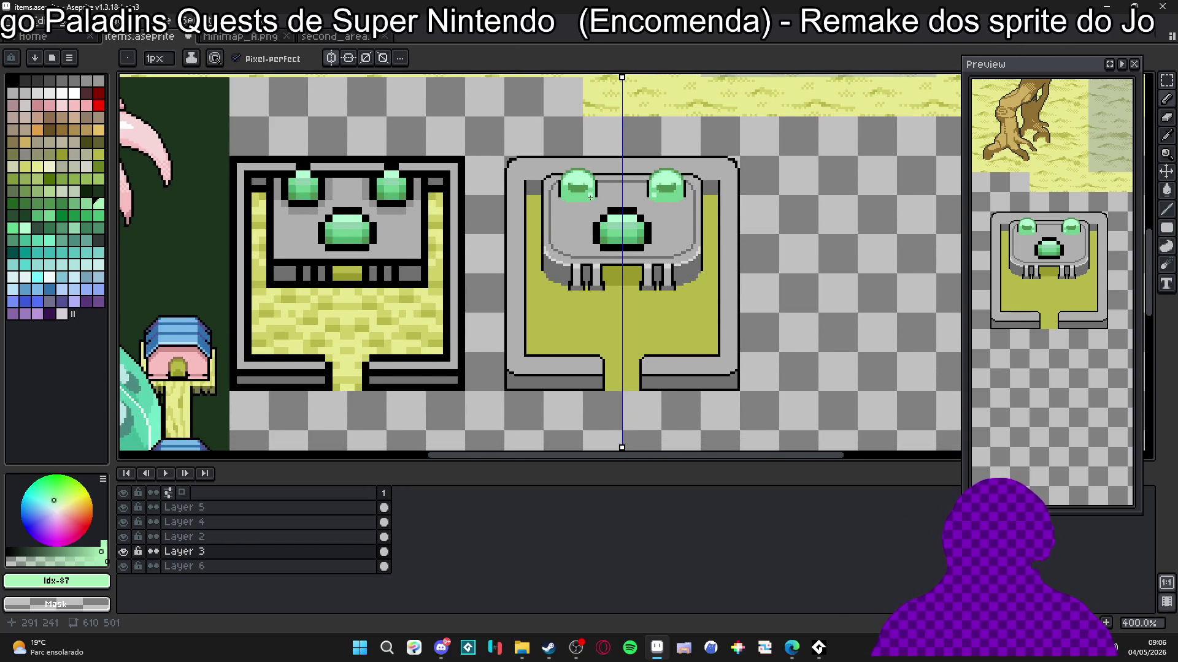
scroll(600, 184, "up", 3)
scroll(600, 193, "up", 3)
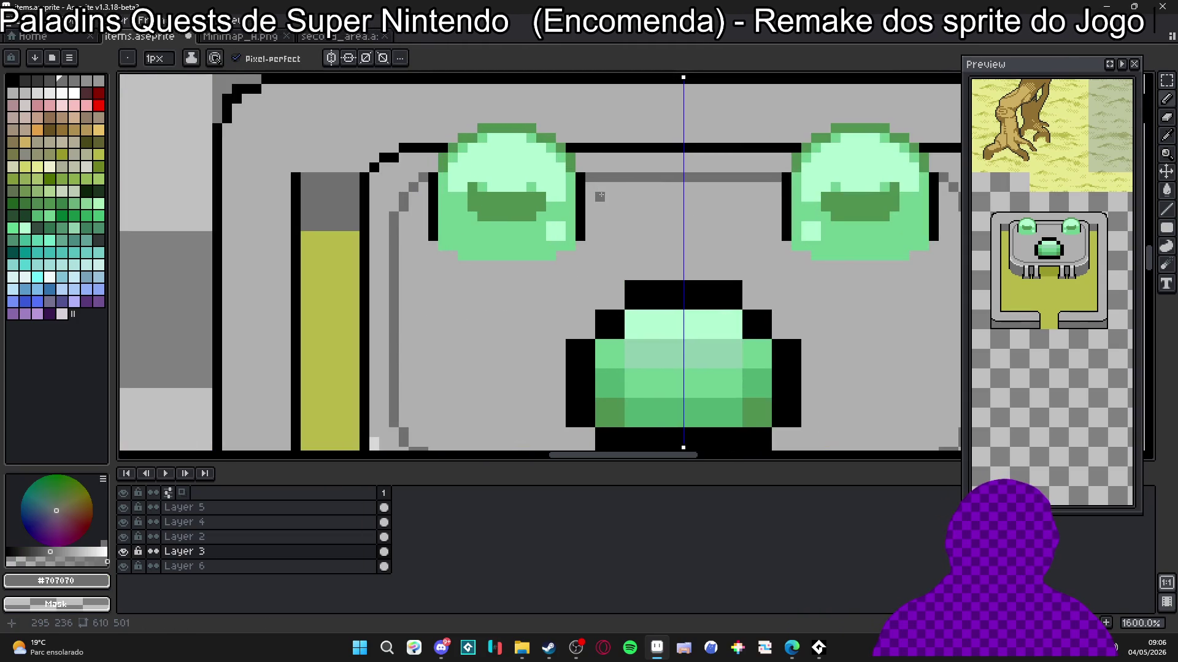
Step: Fill the band between the gems with #707070, reset the brush to 1 px, and sample #d8d8d8 from the frame
left_click_drag(602, 195, 772, 195)
key("minus")
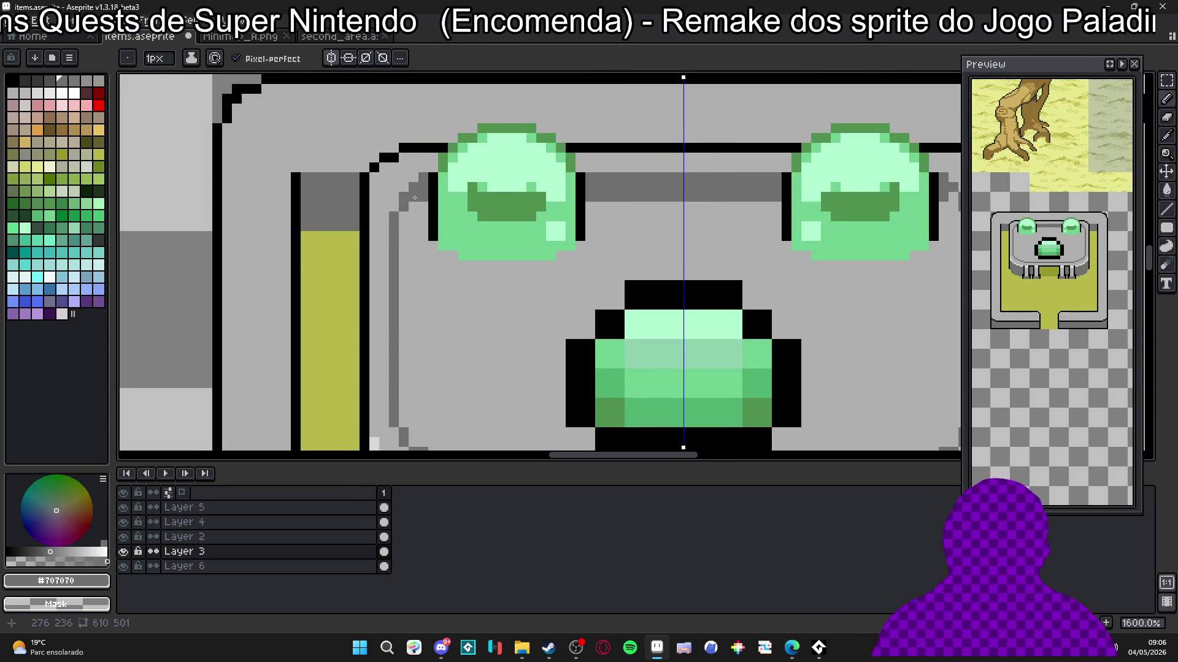
scroll(574, 238, "down", 5)
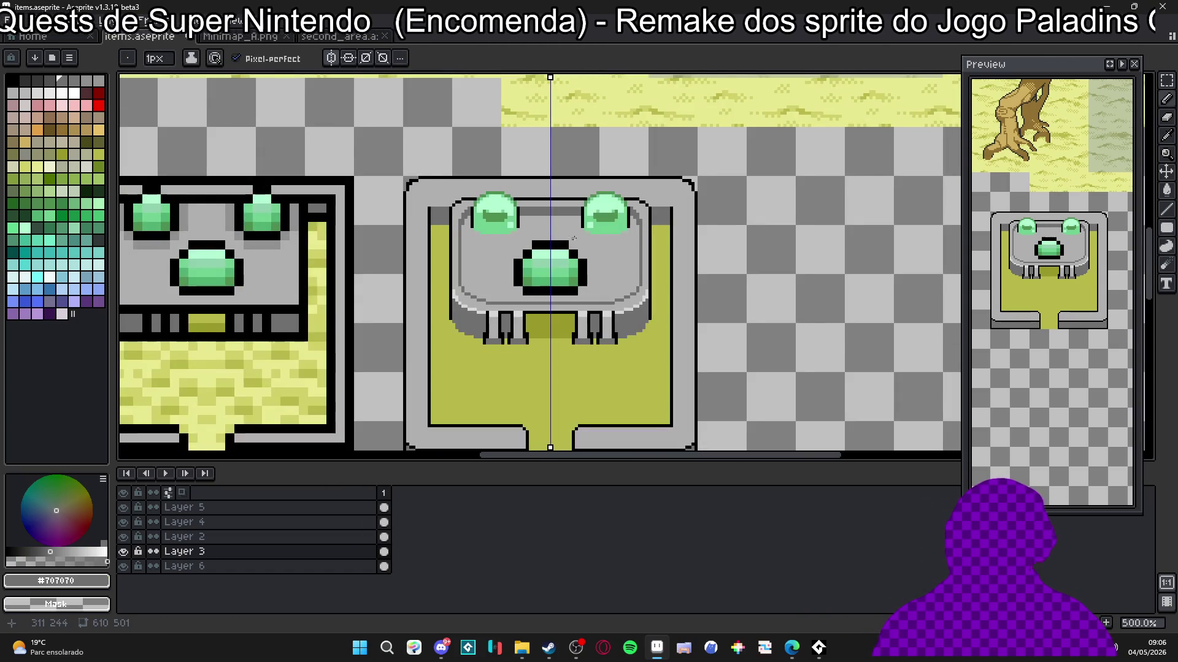
scroll(459, 229, "up", 3)
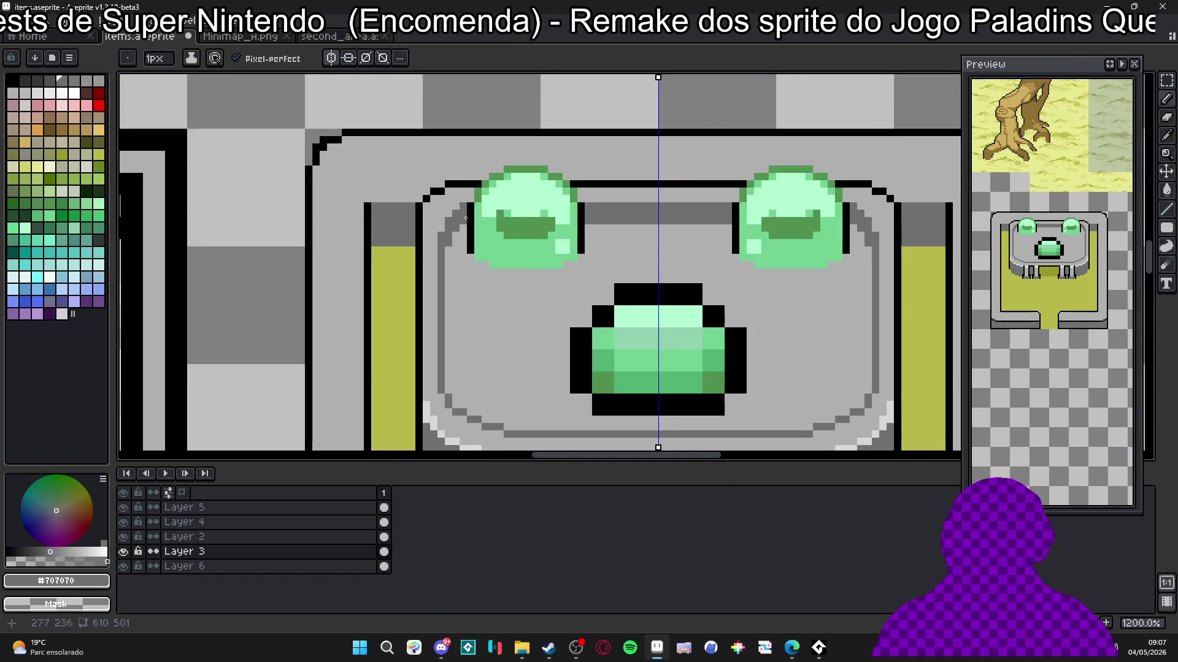
scroll(489, 226, "down", 4)
scroll(316, 206, "up", 2)
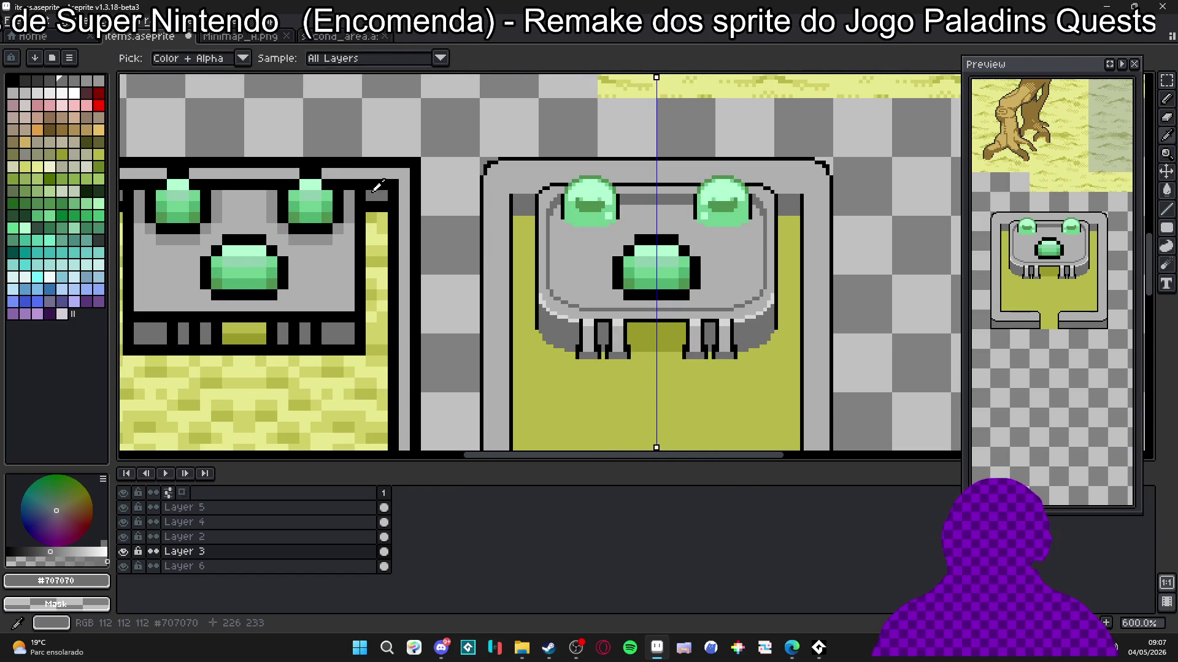
scroll(498, 241, "up", 3)
scroll(498, 240, "down", 5)
scroll(498, 241, "down", 1)
scroll(386, 245, "up", 1)
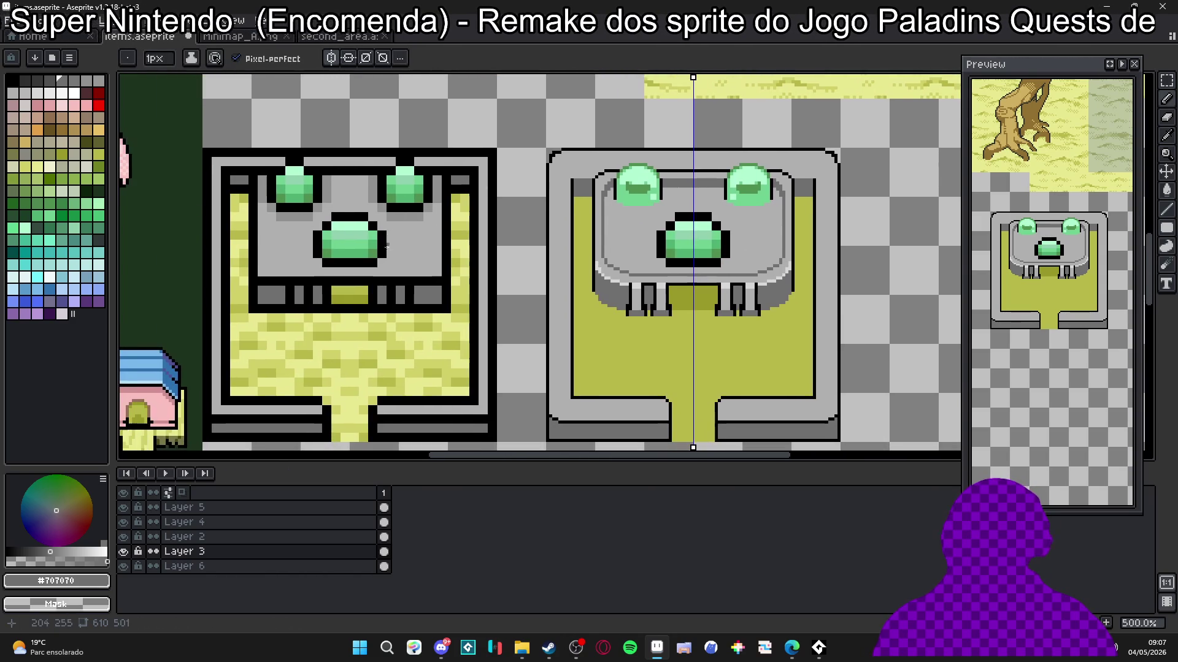
scroll(687, 193, "up", 3)
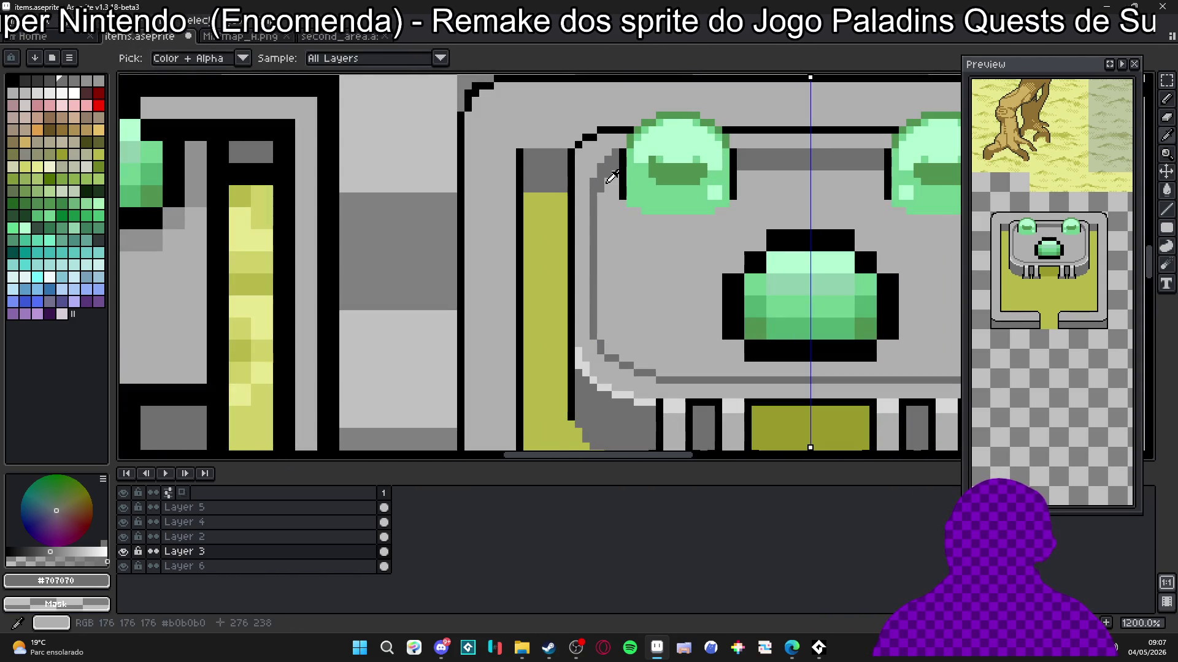
scroll(676, 182, "down", 2)
scroll(708, 180, "down", 2)
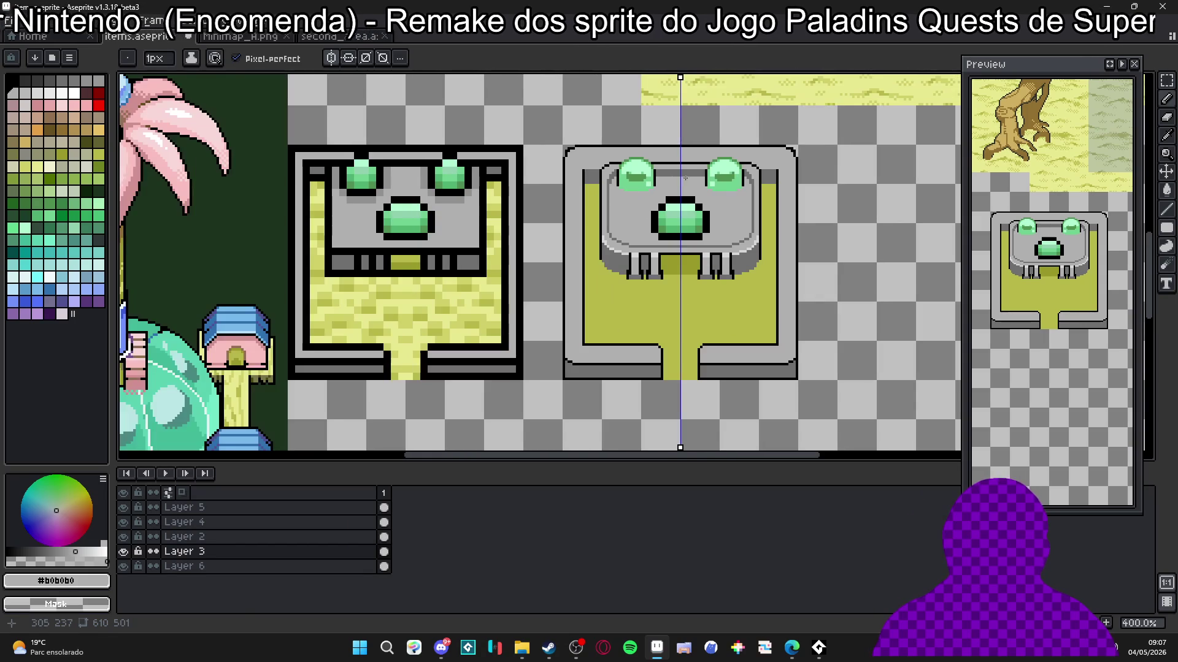
scroll(705, 196, "up", 1)
scroll(652, 197, "down", 1)
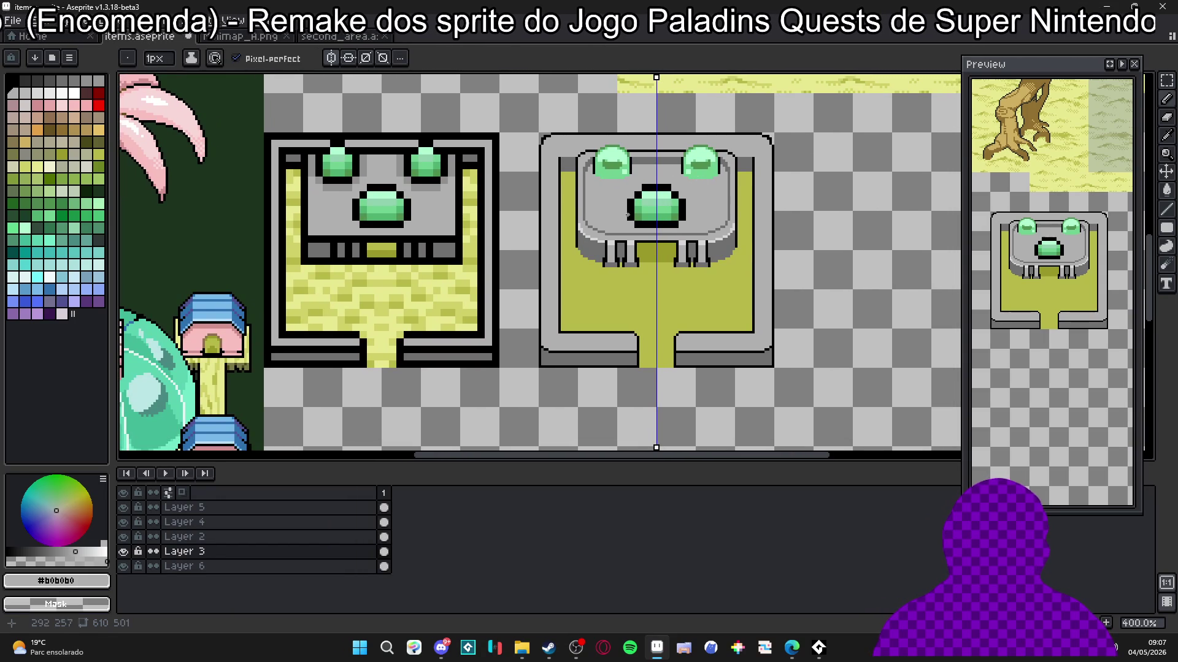
scroll(442, 212, "up", 1)
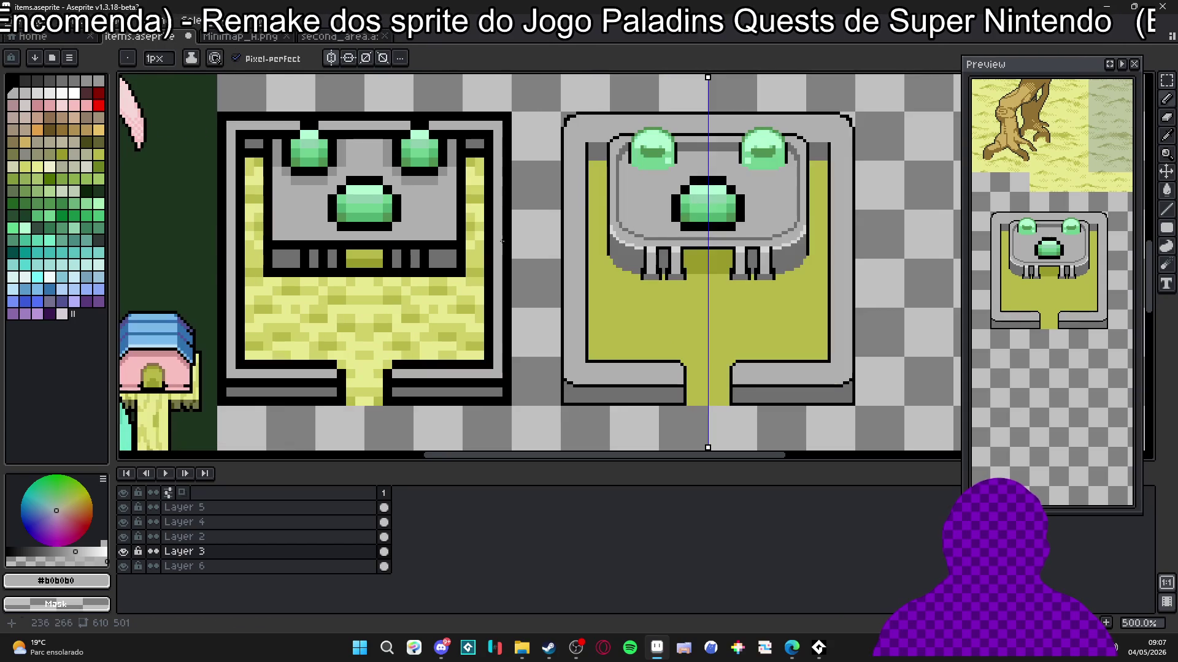
scroll(613, 208, "up", 2)
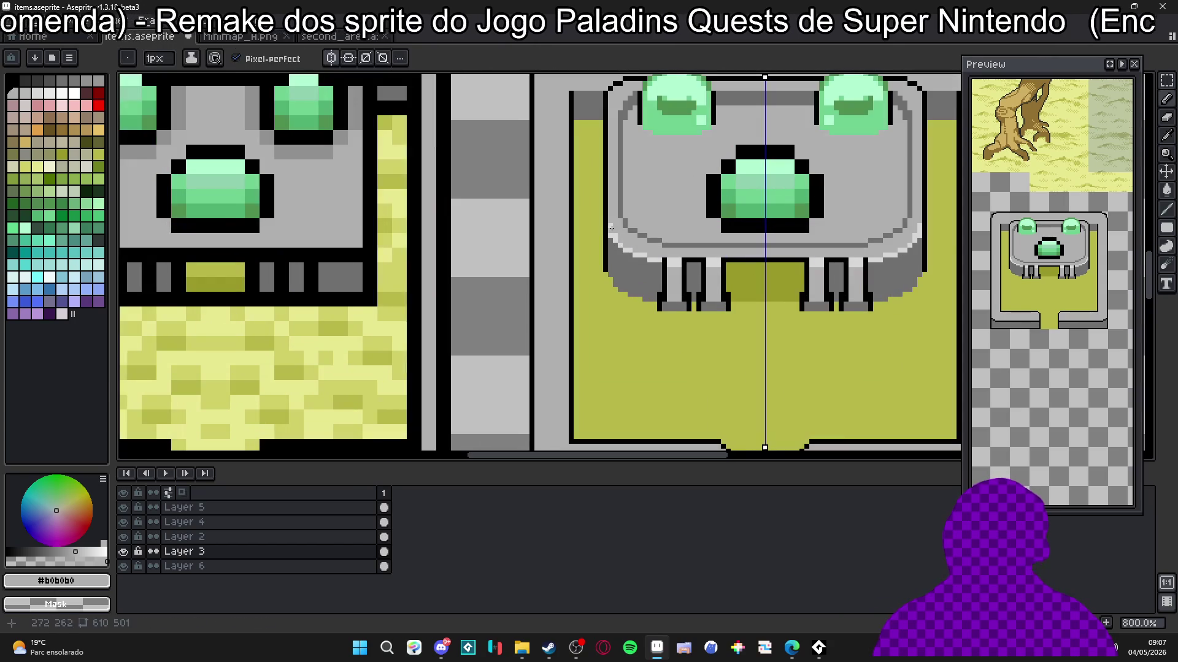
left_click(616, 232, "alt")
scroll(636, 247, "down", 2)
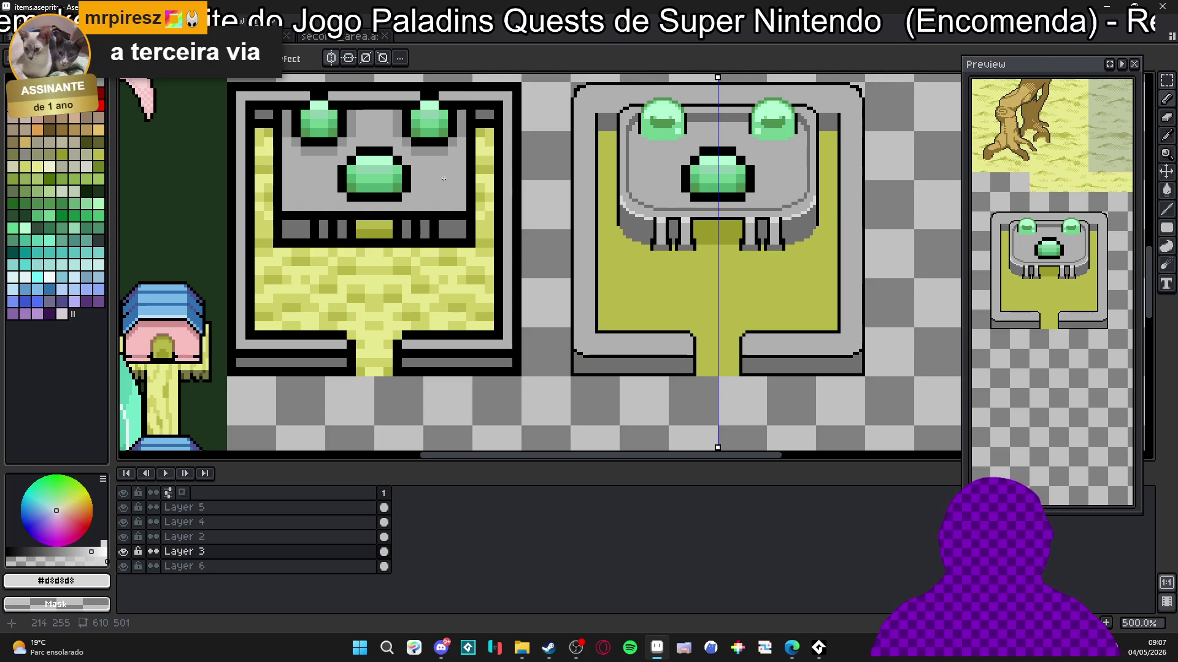
Step: Draw black vertical and horizontal outlines at the frame's lower-left corner, running the vertical to the bottom edge
scroll(596, 396, "up", 5)
left_click(602, 366, "alt")
left_click(613, 370)
left_click(627, 370)
scroll(642, 373, "down", 6)
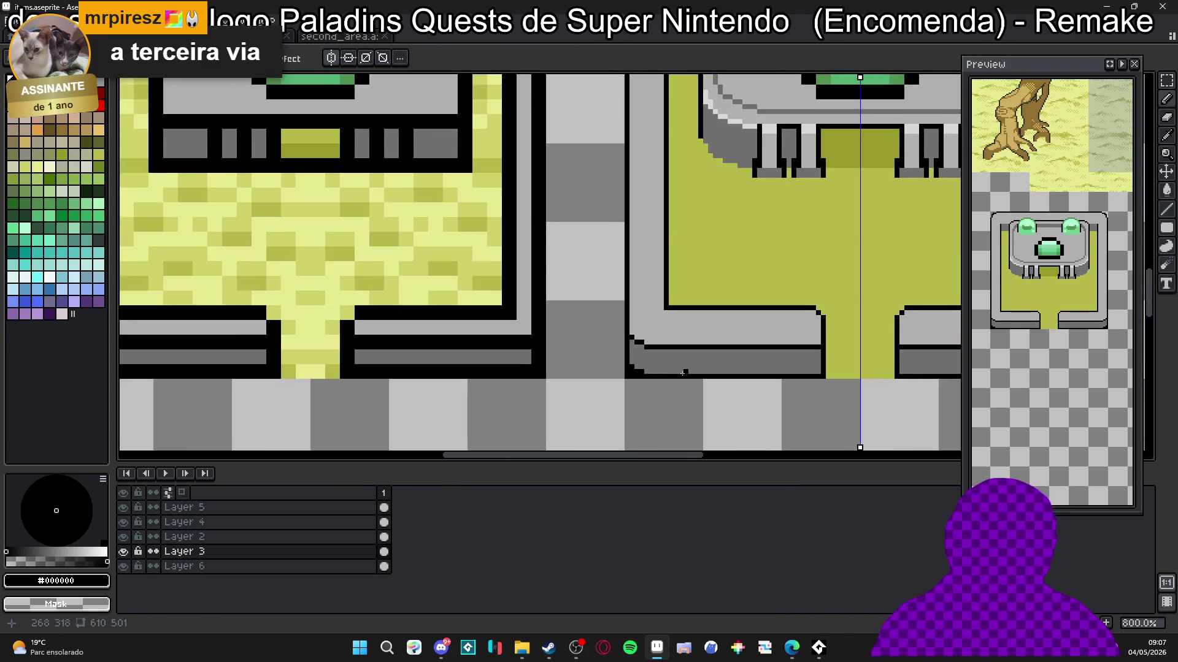
scroll(625, 289, "up", 4)
key("alt")
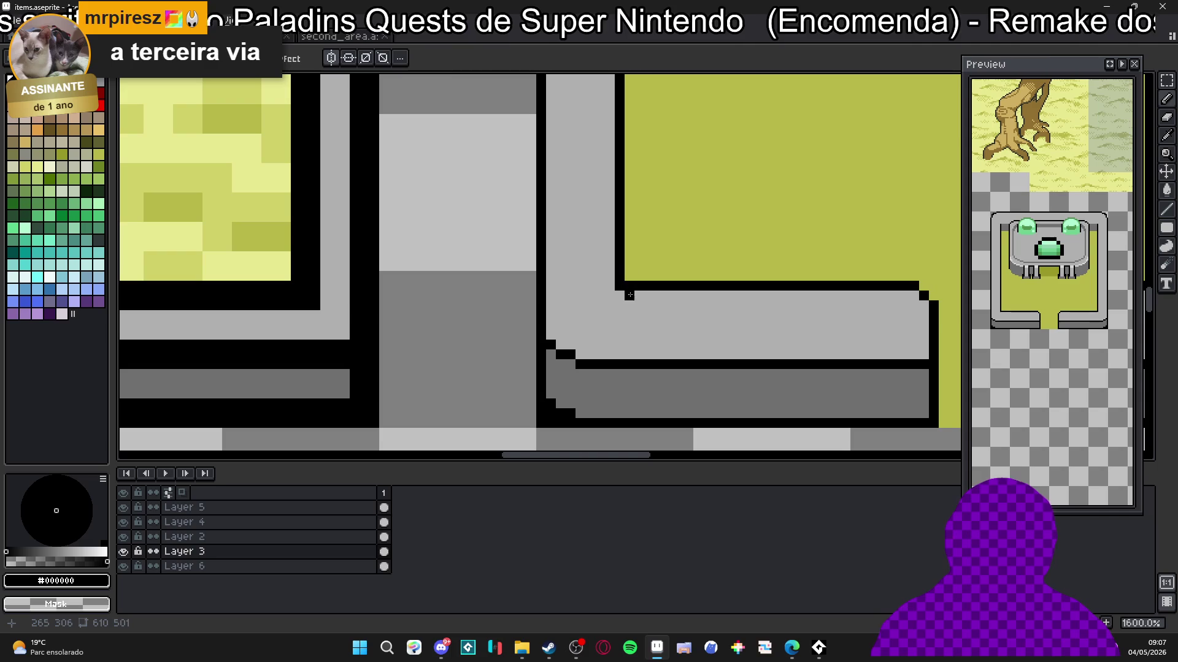
left_click_drag(622, 299, 619, 357)
left_click_drag(618, 285, 550, 286)
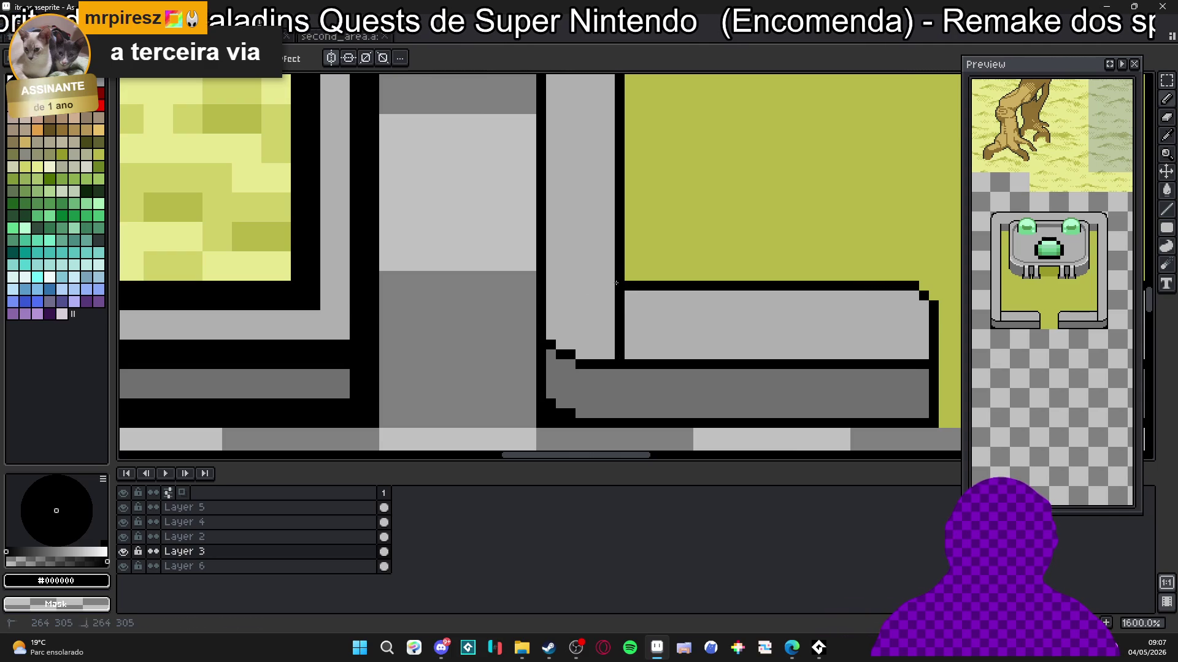
left_click(617, 416, "shift")
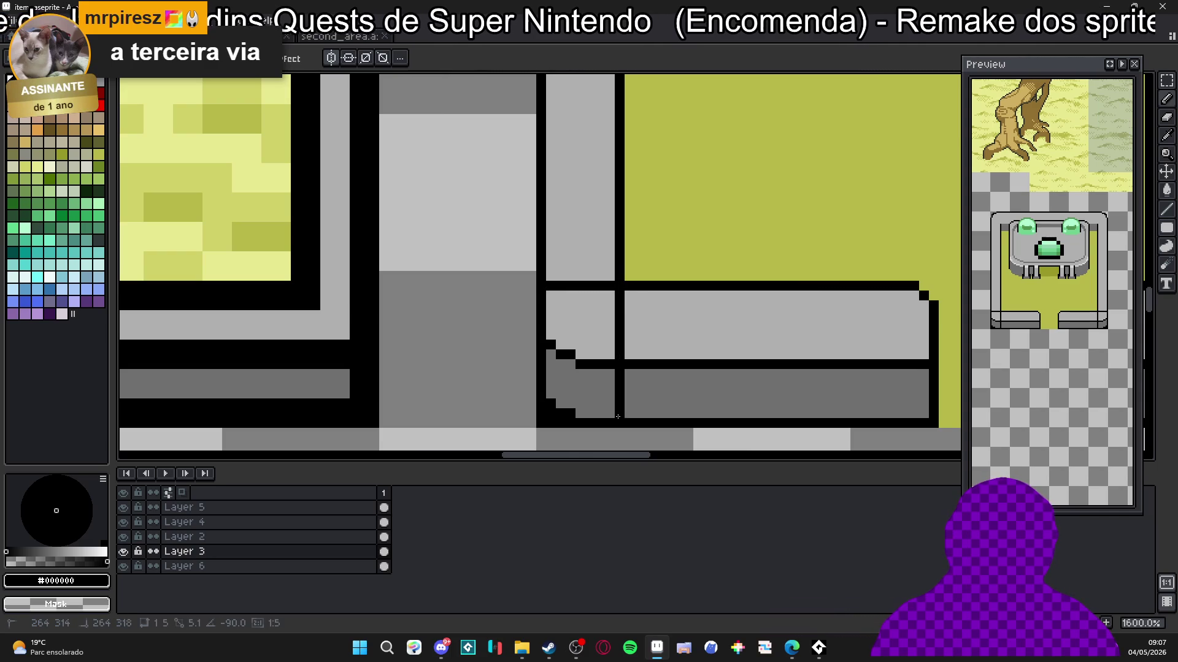
scroll(571, 288, "right", 2)
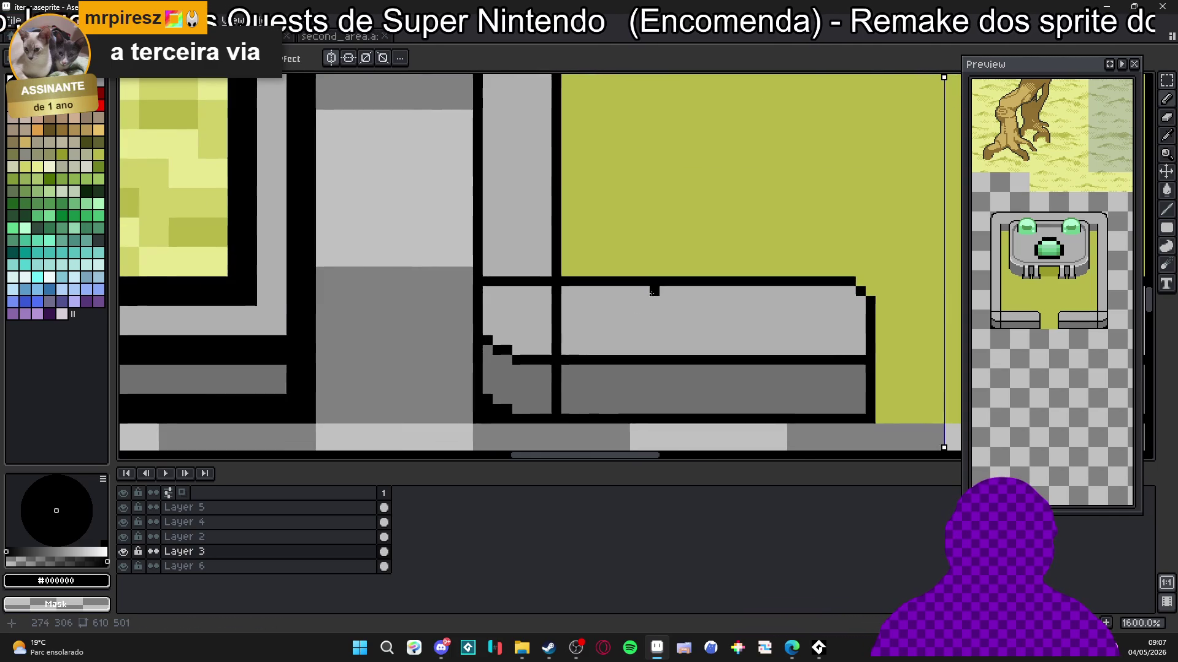
scroll(645, 292, "down", 7)
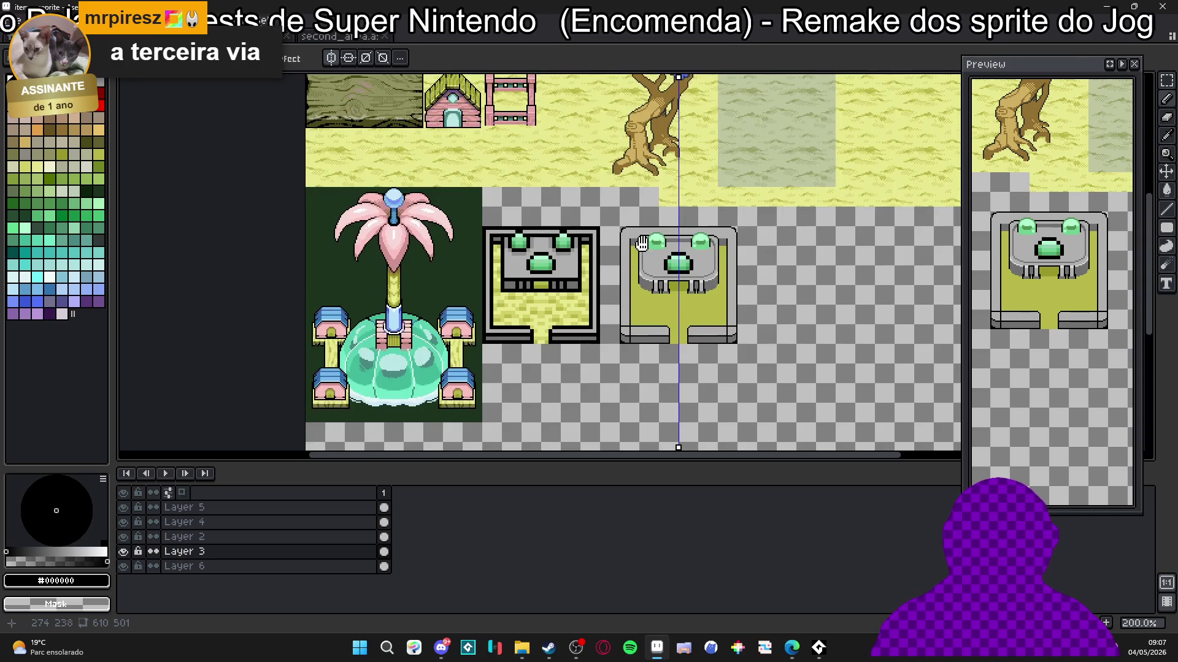
Step: Look over the upper tiles of the Minimap_A.png reference sheet
mouse_move(641, 243)
left_mouse_down()
mouse_move(580, 427)
mouse_move(572, 208)
left_mouse_up()
left_click(333, 36)
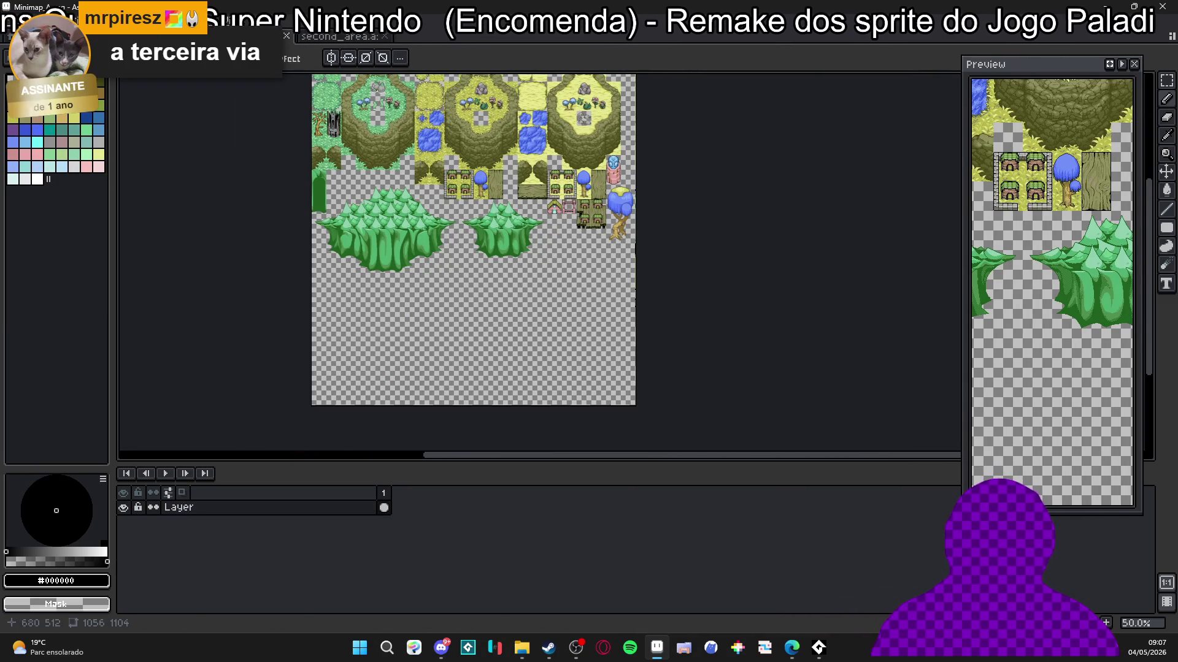
scroll(456, 376, "up", 1)
left_click_drag(591, 207, 534, 309)
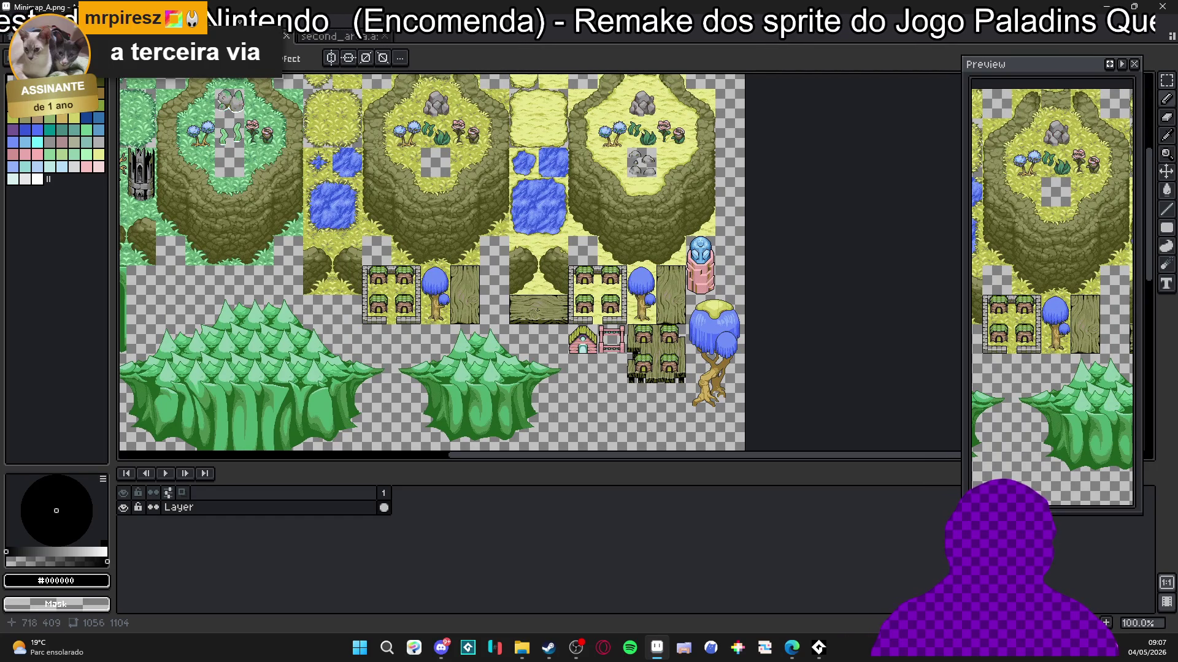
Step: Return to items.aseprite and add a short horizontal black line to the altar frame
key("ctrl+Tab")
key("ctrl+Tab")
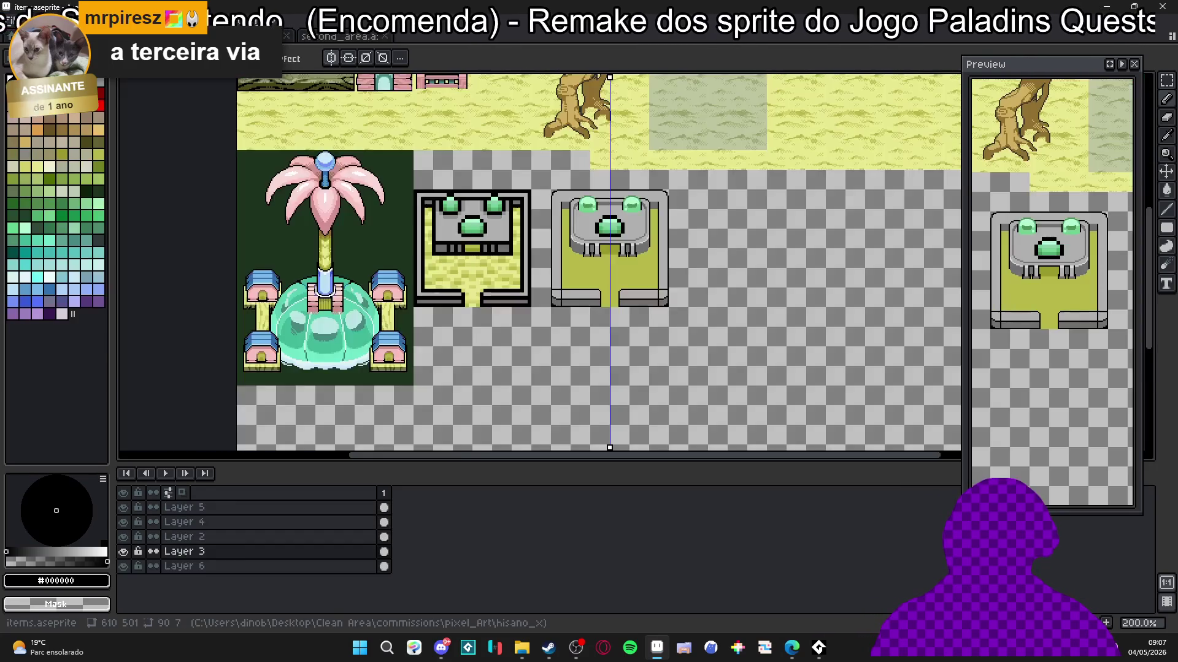
scroll(440, 241, "up", 2)
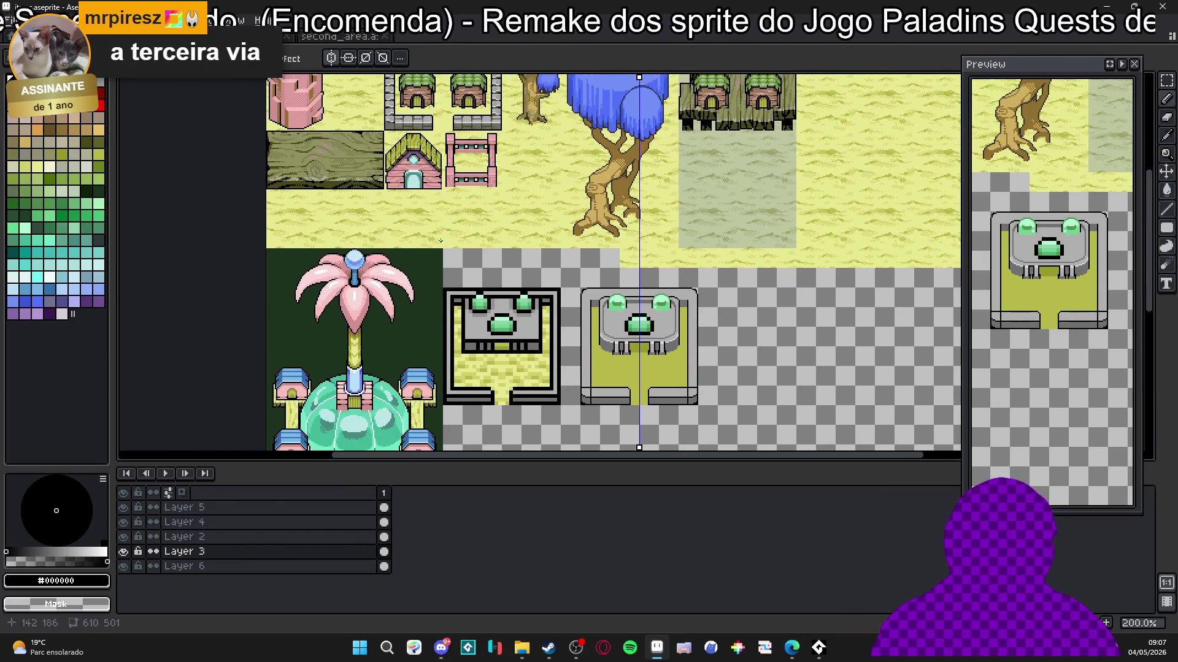
scroll(558, 293, "right", 2)
scroll(558, 292, "down", 1)
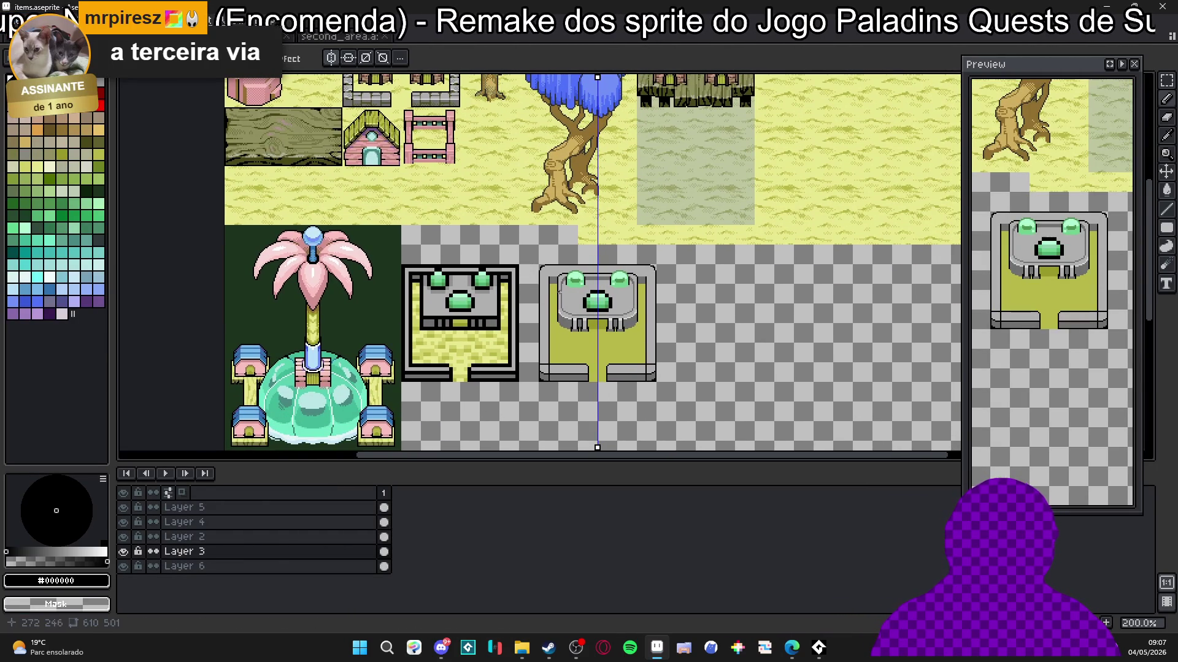
scroll(546, 272, "up", 4)
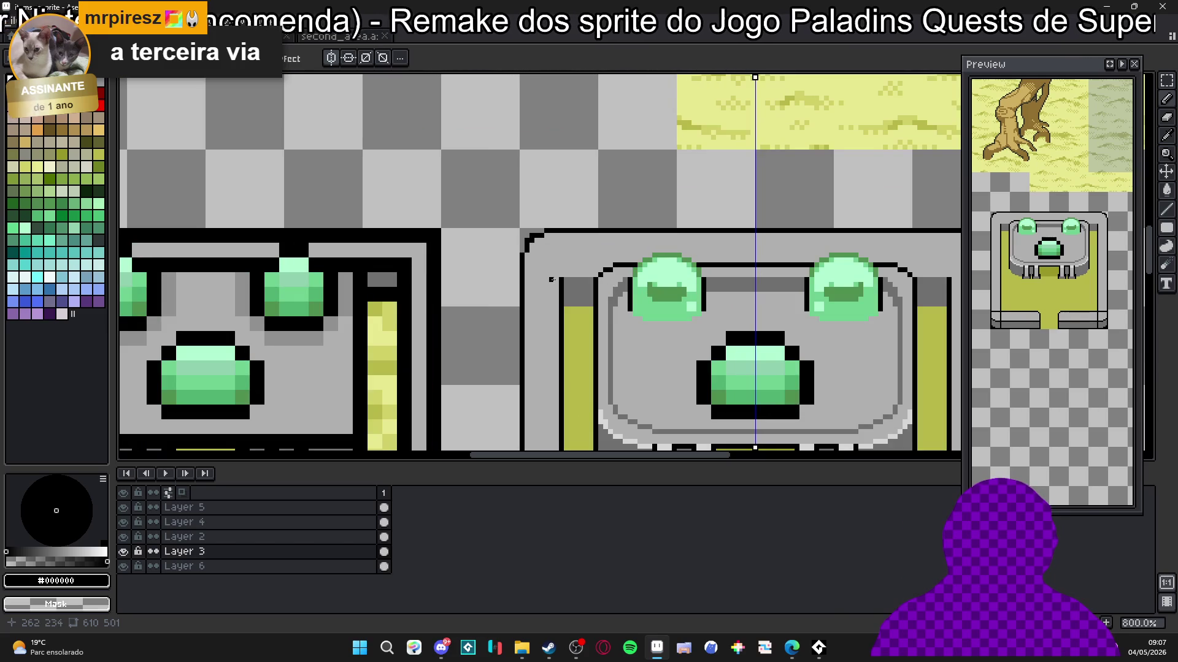
left_click_drag(555, 280, 530, 279)
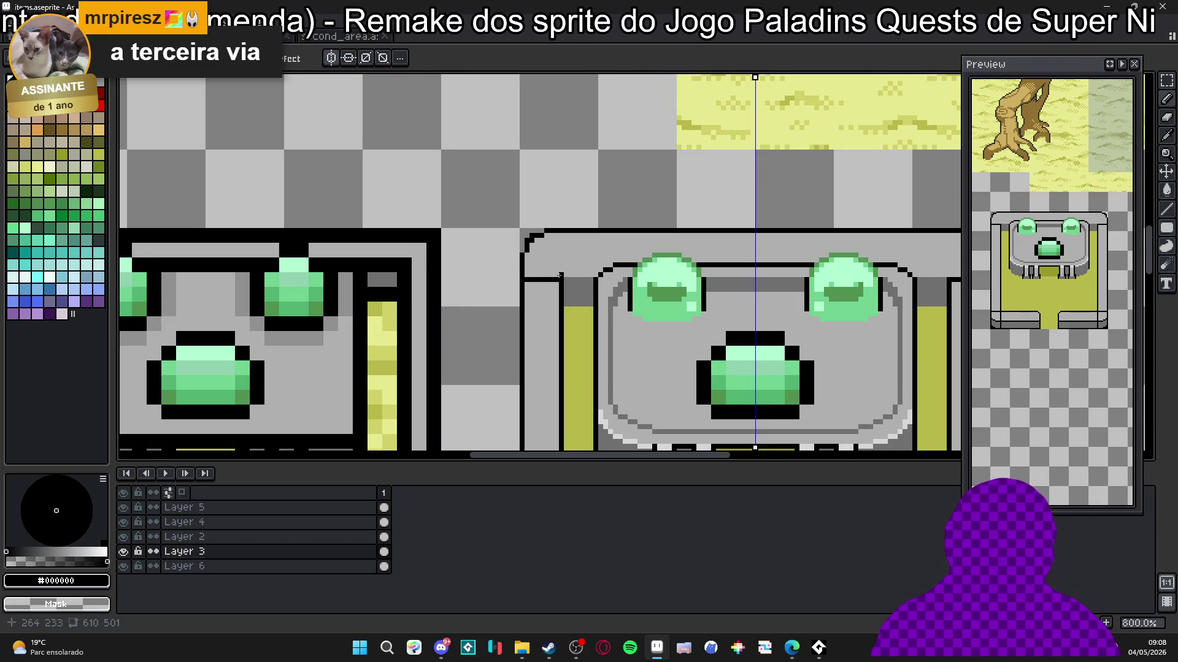
scroll(577, 270, "down", 2)
scroll(579, 267, "up", 2)
scroll(579, 267, "down", 3)
scroll(552, 331, "up", 3)
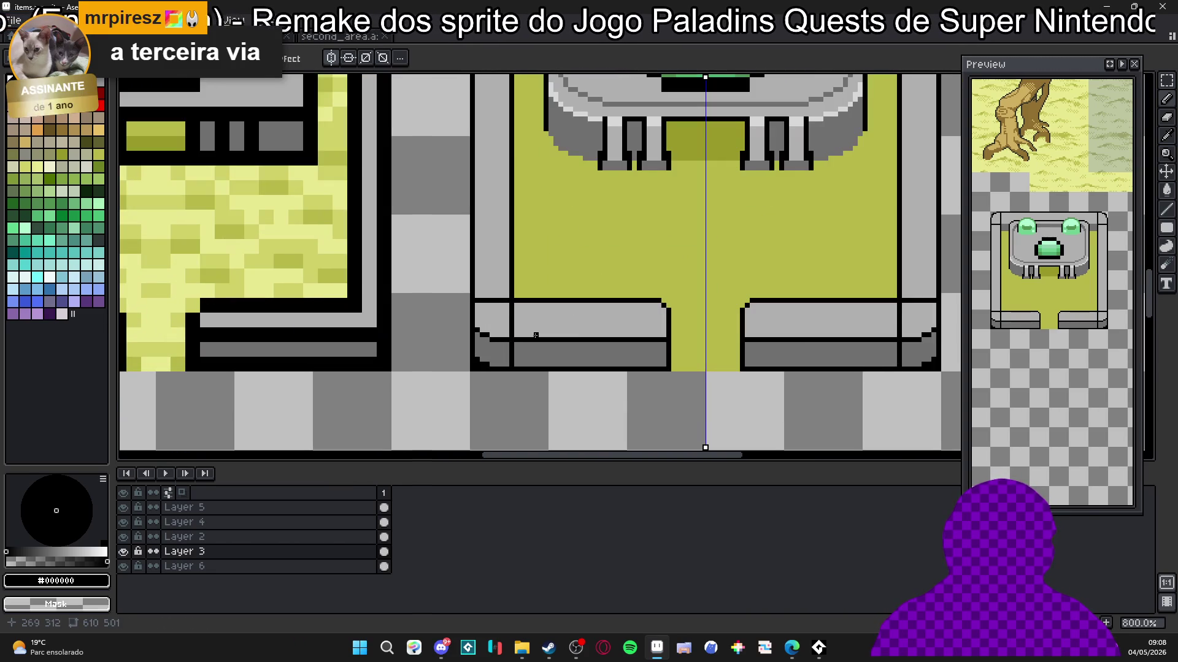
Step: Turn the ledge's black line into a light-grey and near-white stripe extending left over the notch
left_click(535, 335, "alt")
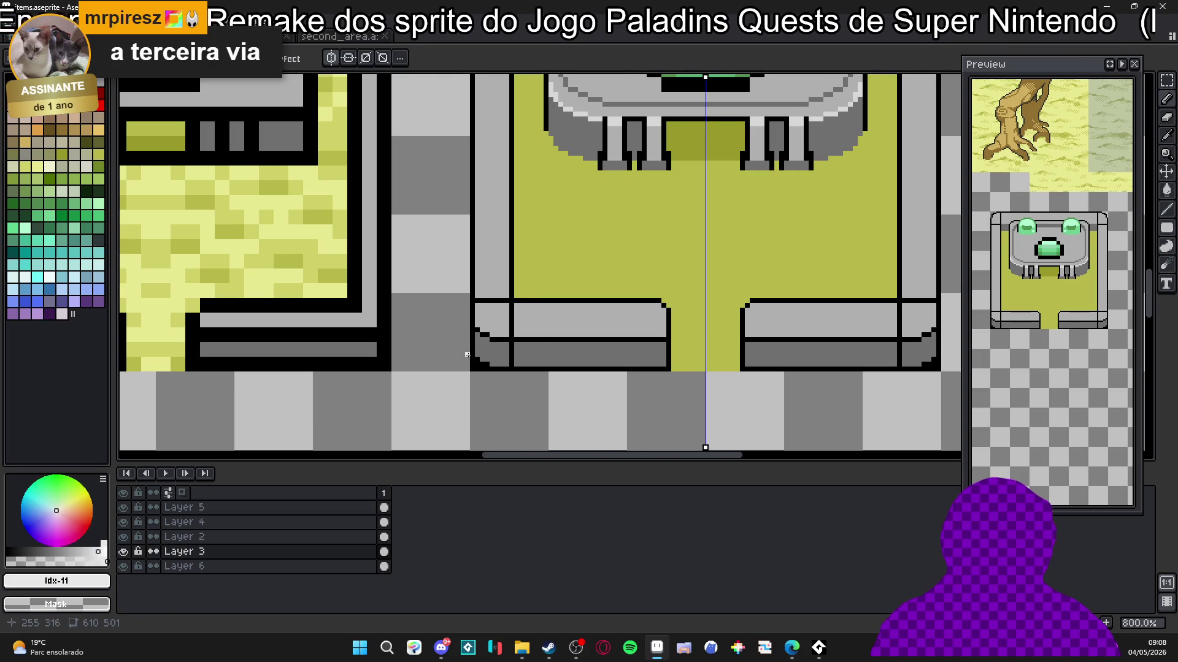
left_click(517, 339)
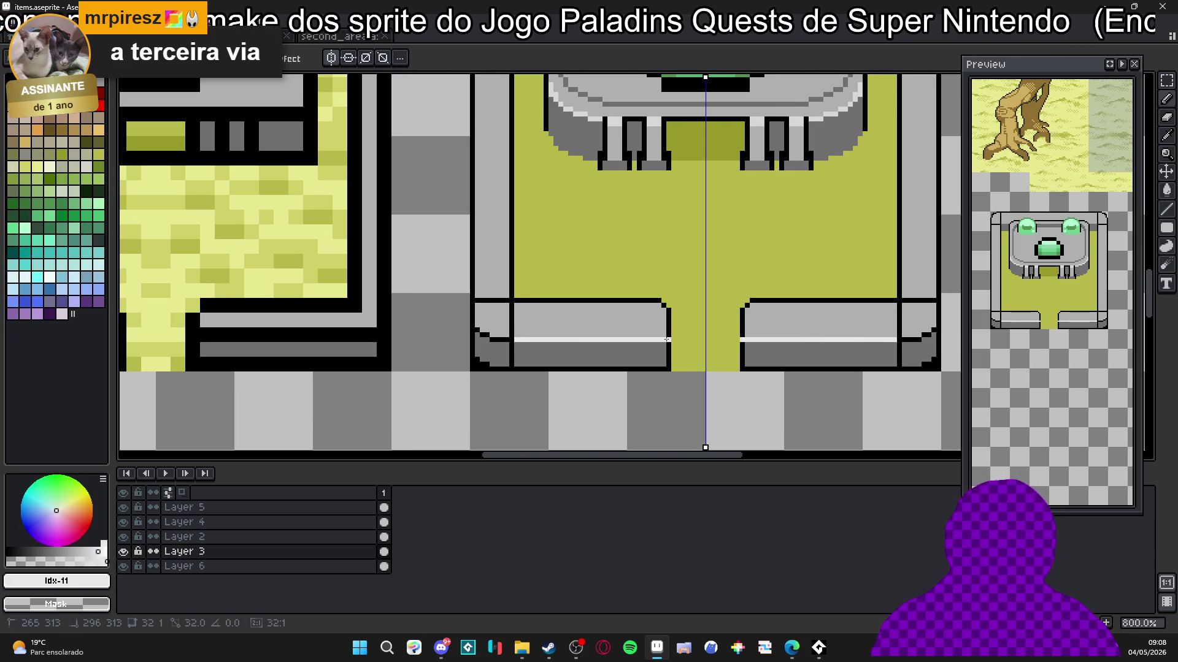
key("bracketleft")
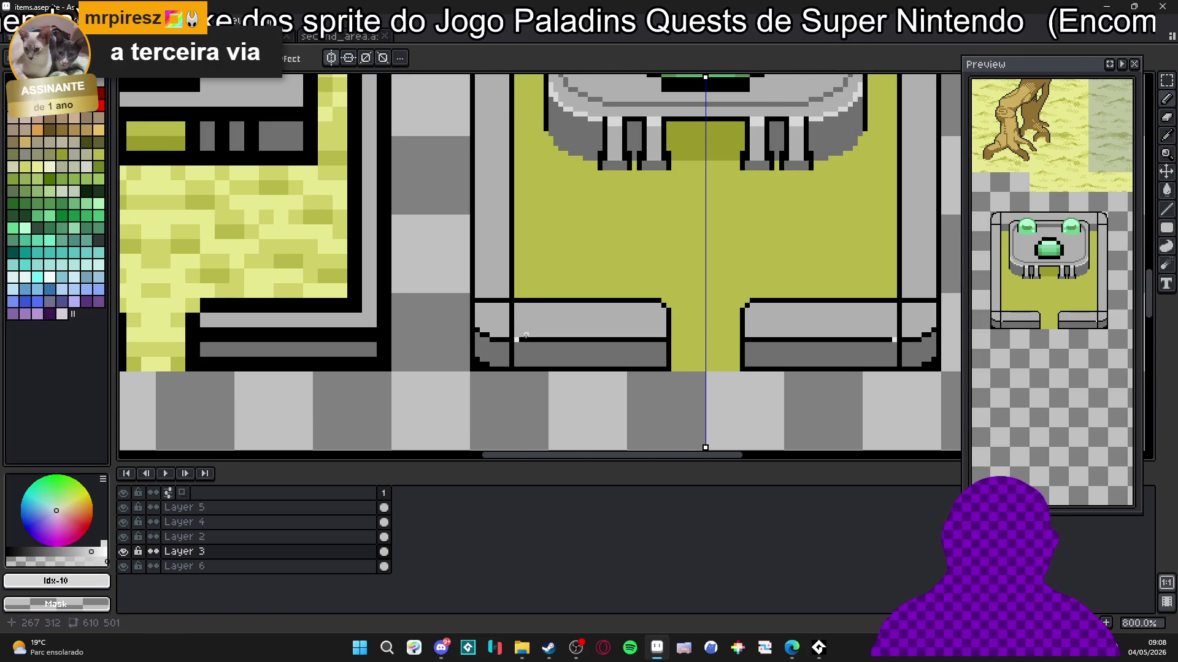
scroll(541, 370, "up", 3)
left_click(497, 308)
key("bracketleft")
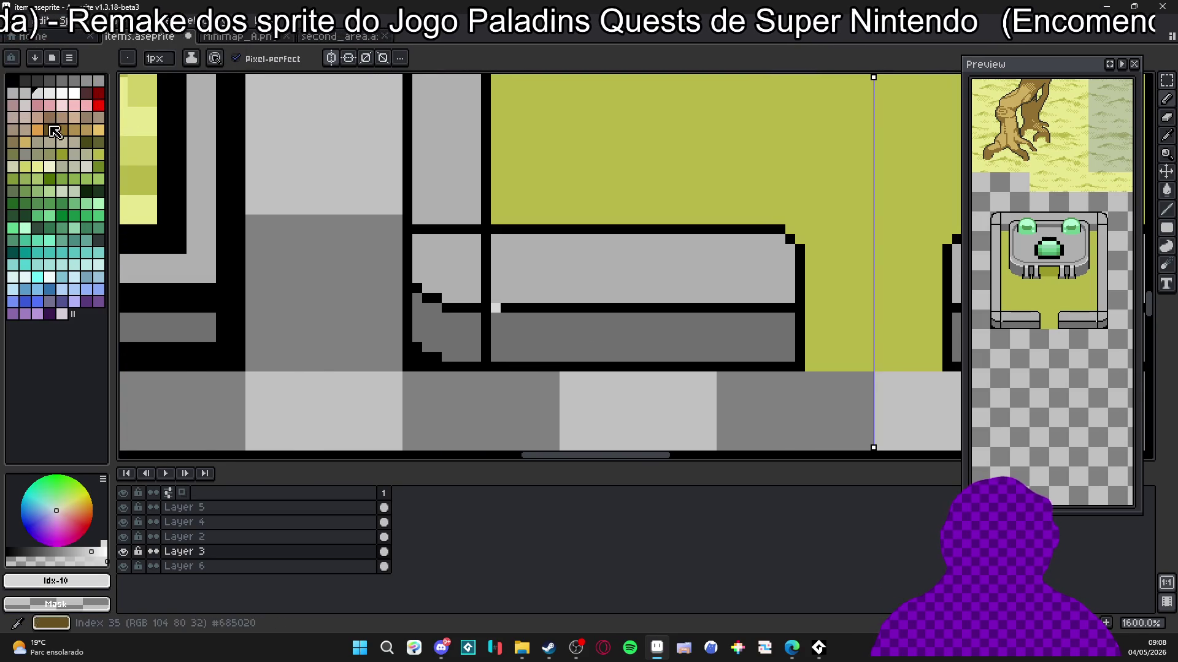
left_click(786, 308, "shift")
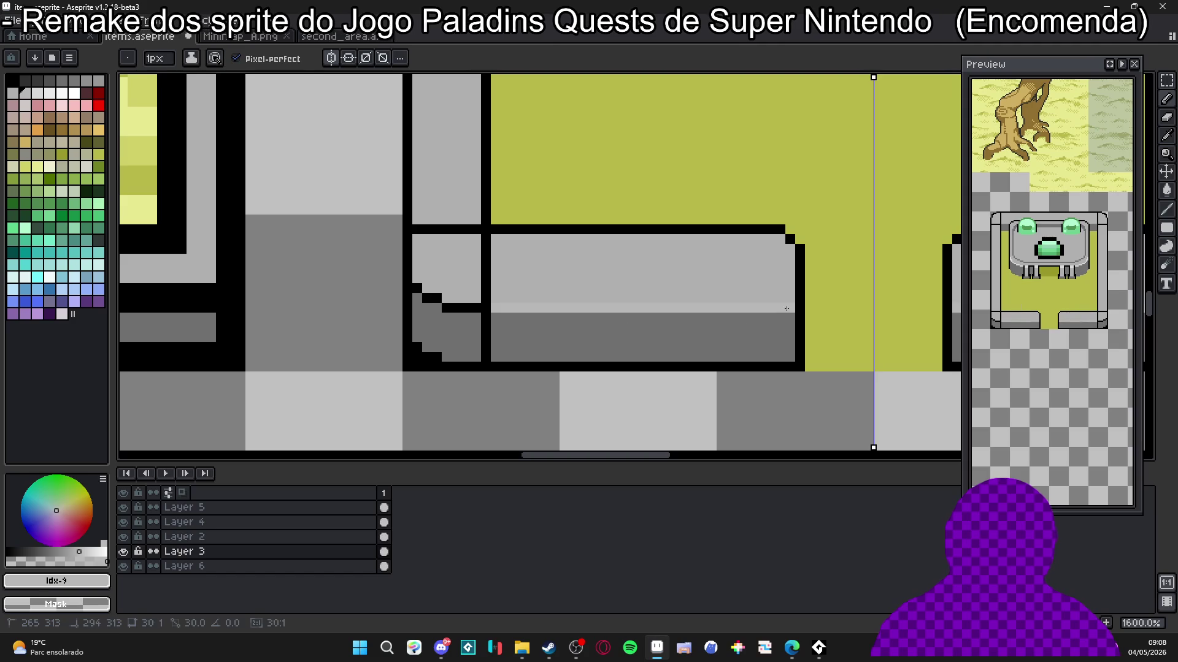
key("bracketright")
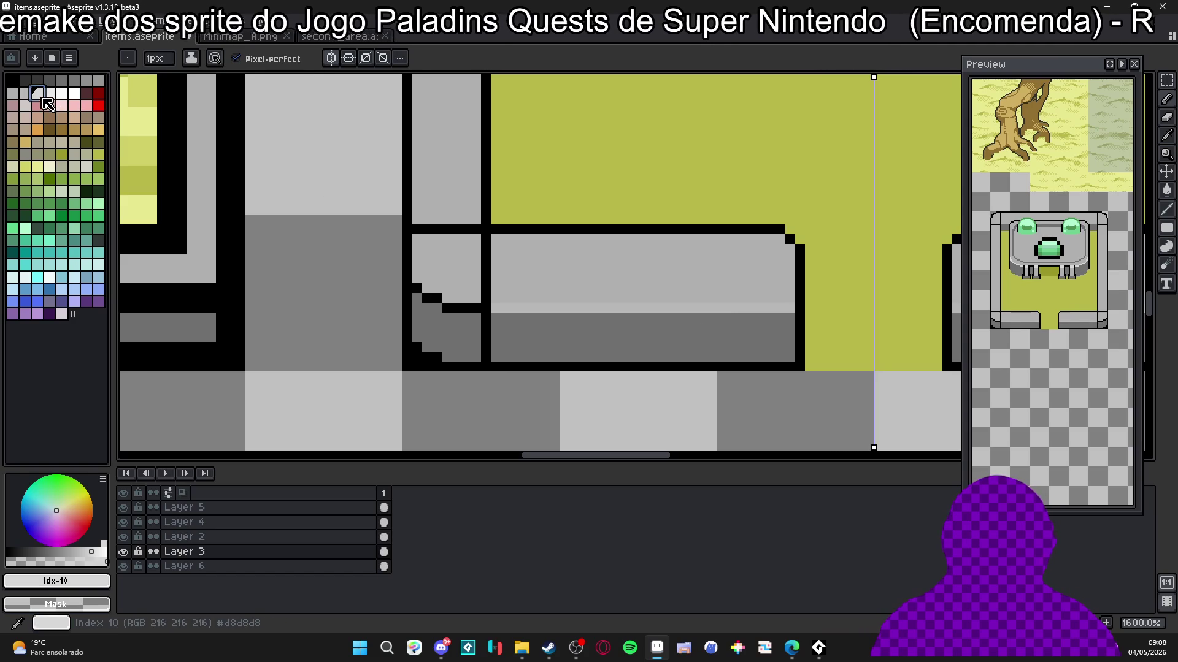
left_click(786, 309, "shift")
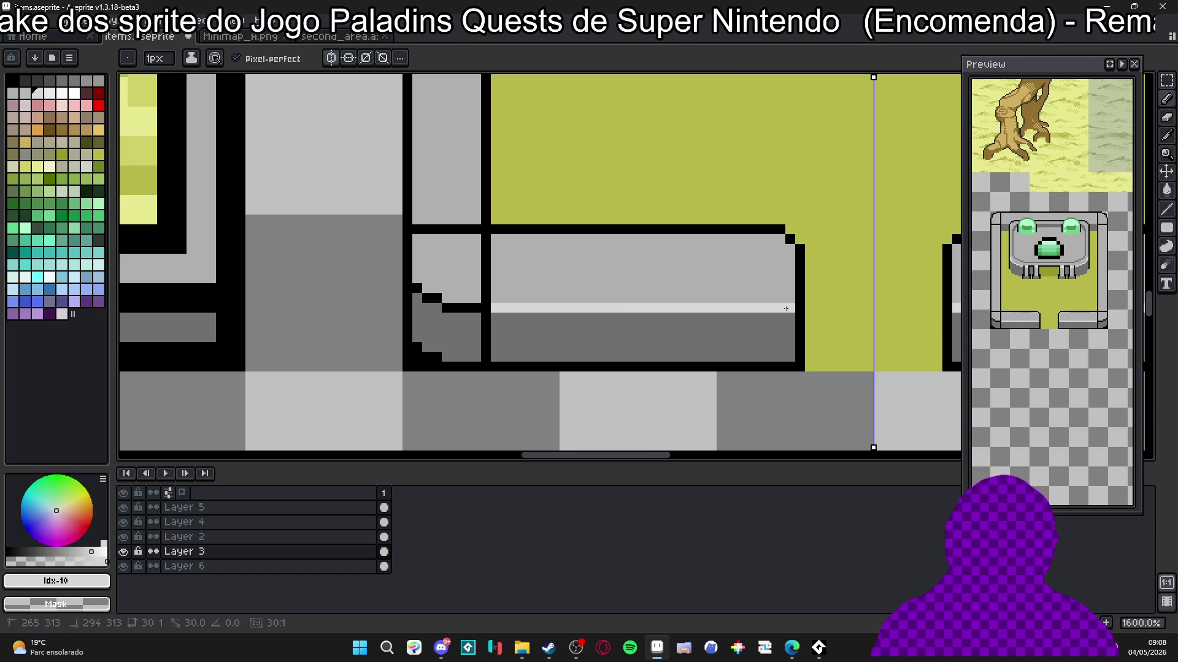
scroll(531, 309, "up", 2)
left_click_drag(451, 307, 409, 304)
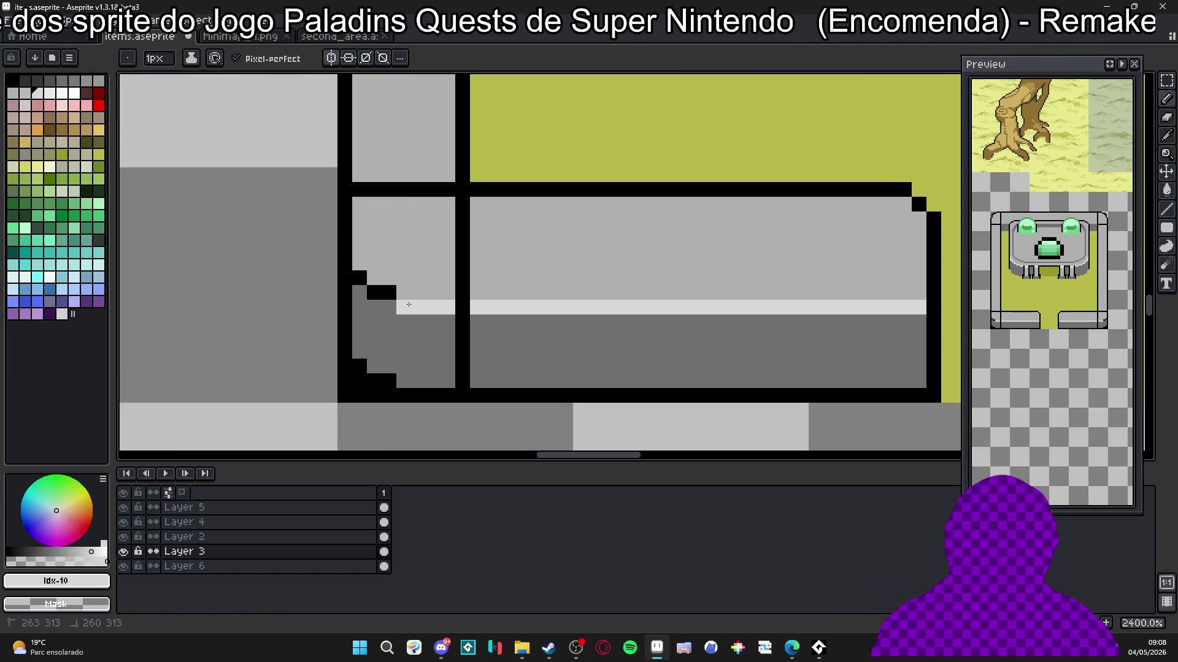
scroll(454, 307, "down", 3)
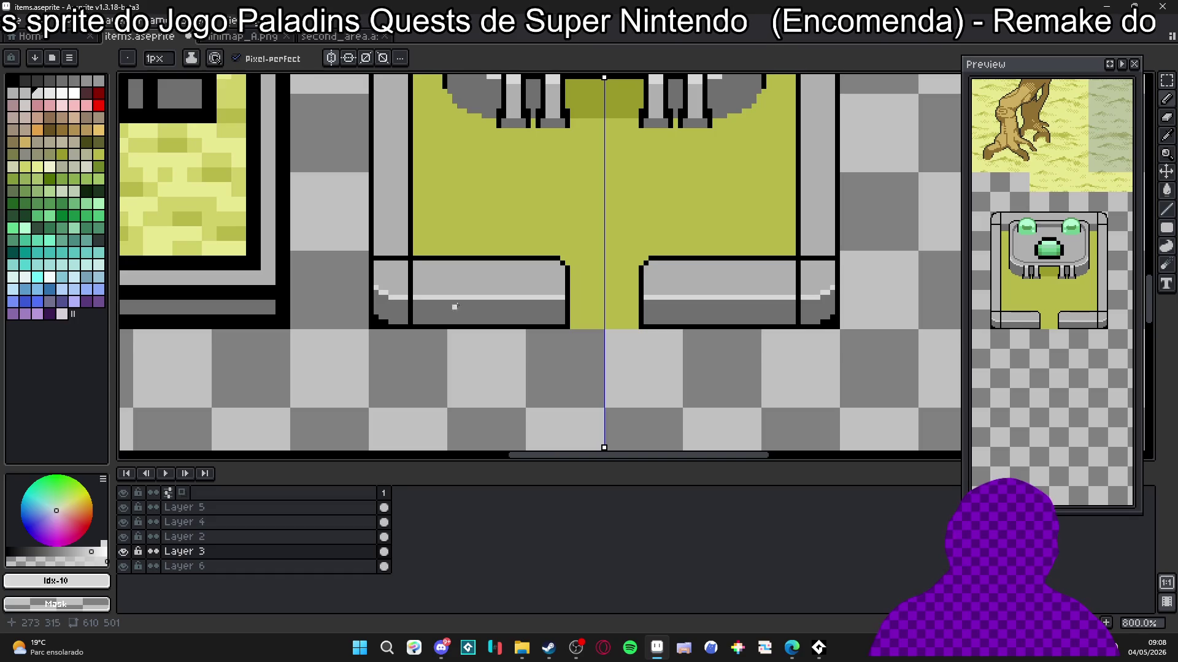
scroll(400, 258, "up", 2)
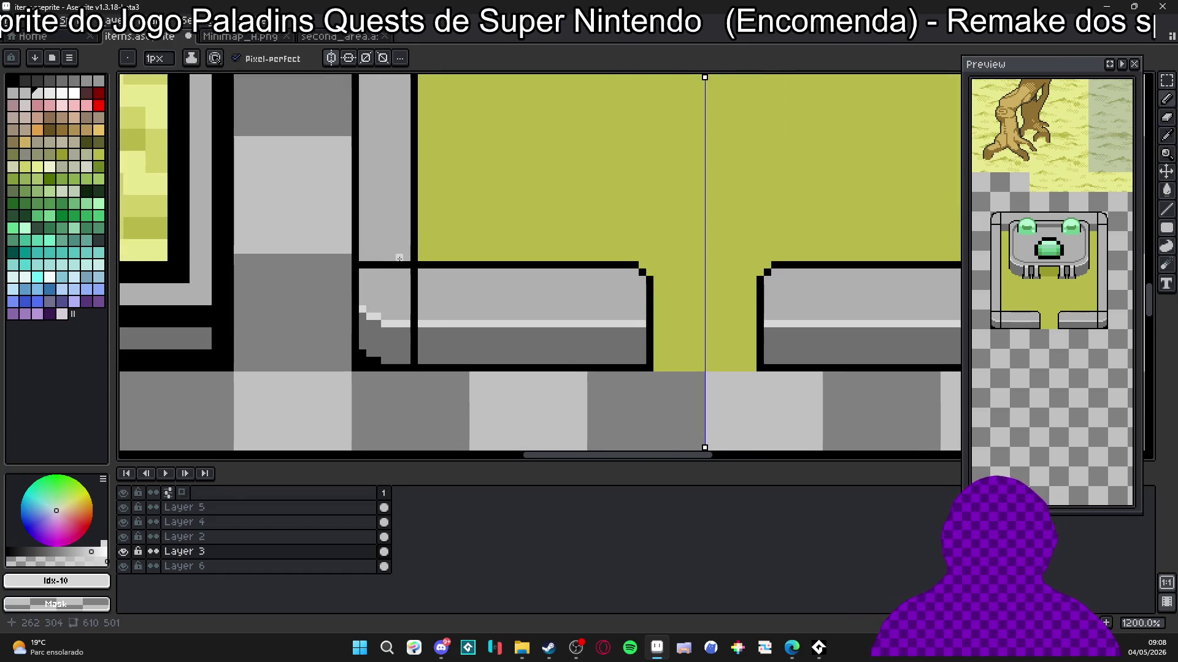
Step: Add a light-grey slab edge line, then repaint the black outline column and light strip mid grey
left_click_drag(408, 265, 374, 262)
scroll(361, 264, "down", 4)
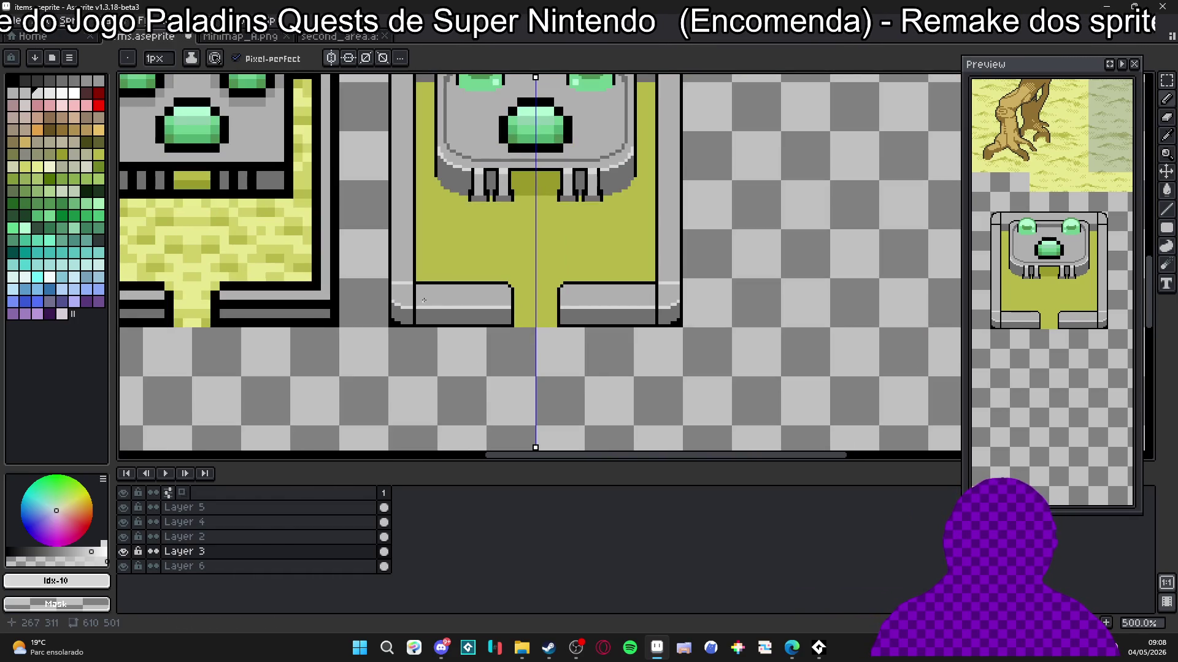
scroll(453, 304, "up", 5)
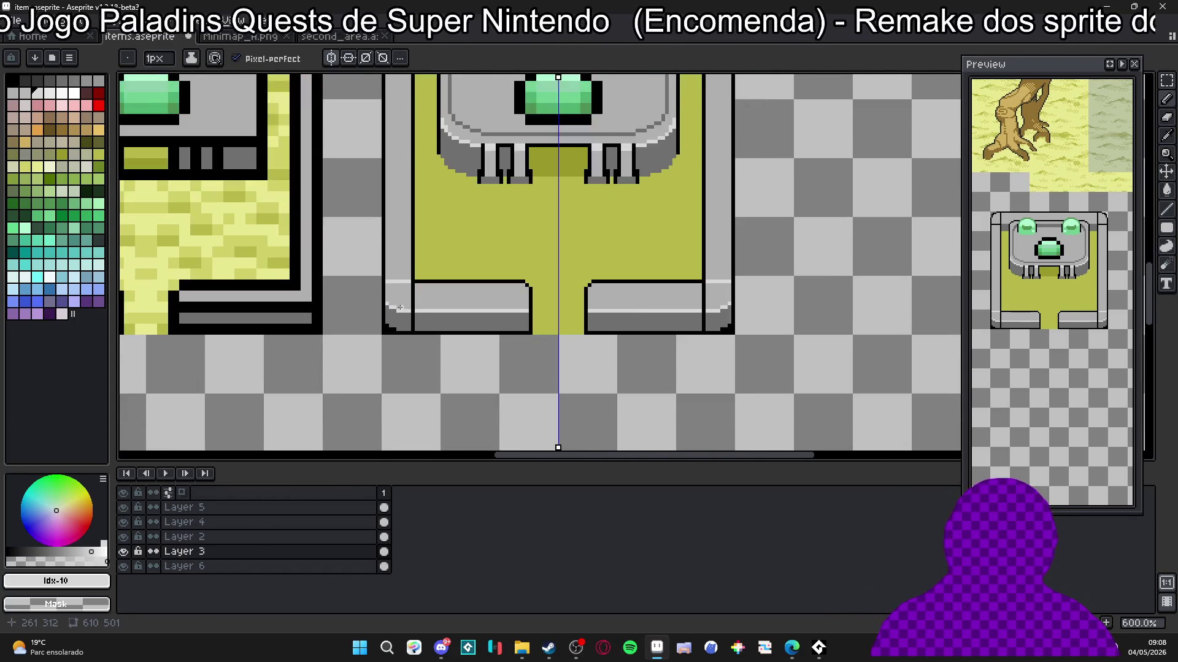
left_click(411, 300, "alt")
left_click_drag(406, 303, 406, 254)
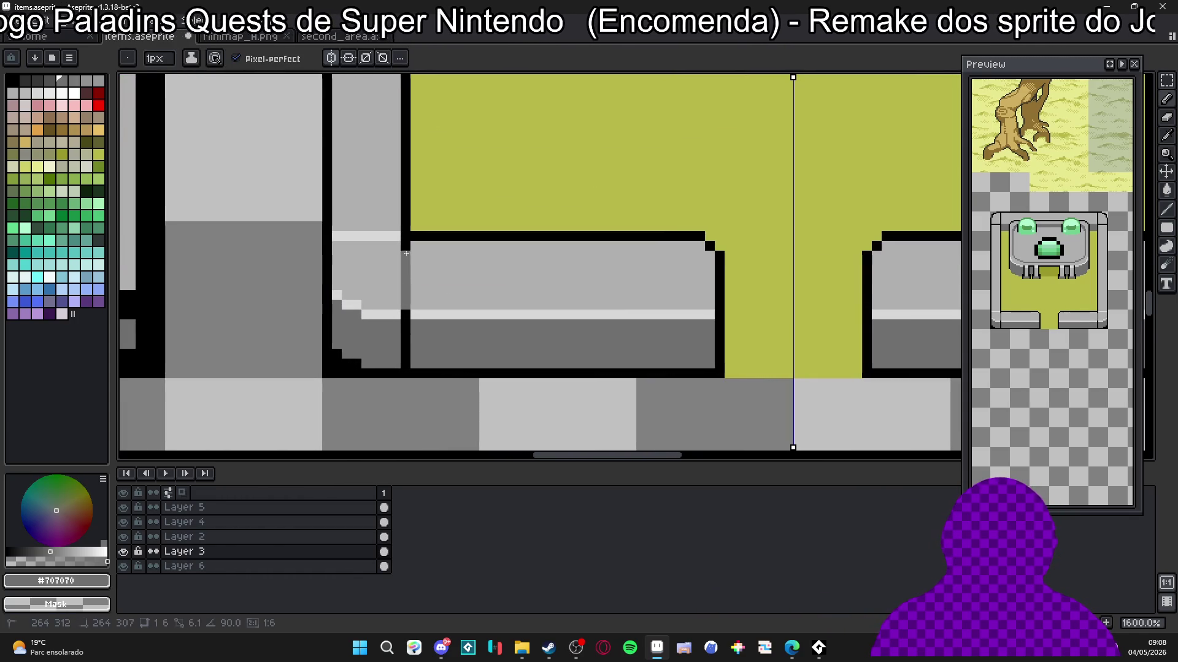
scroll(406, 248, "down", 3)
scroll(411, 270, "up", 3)
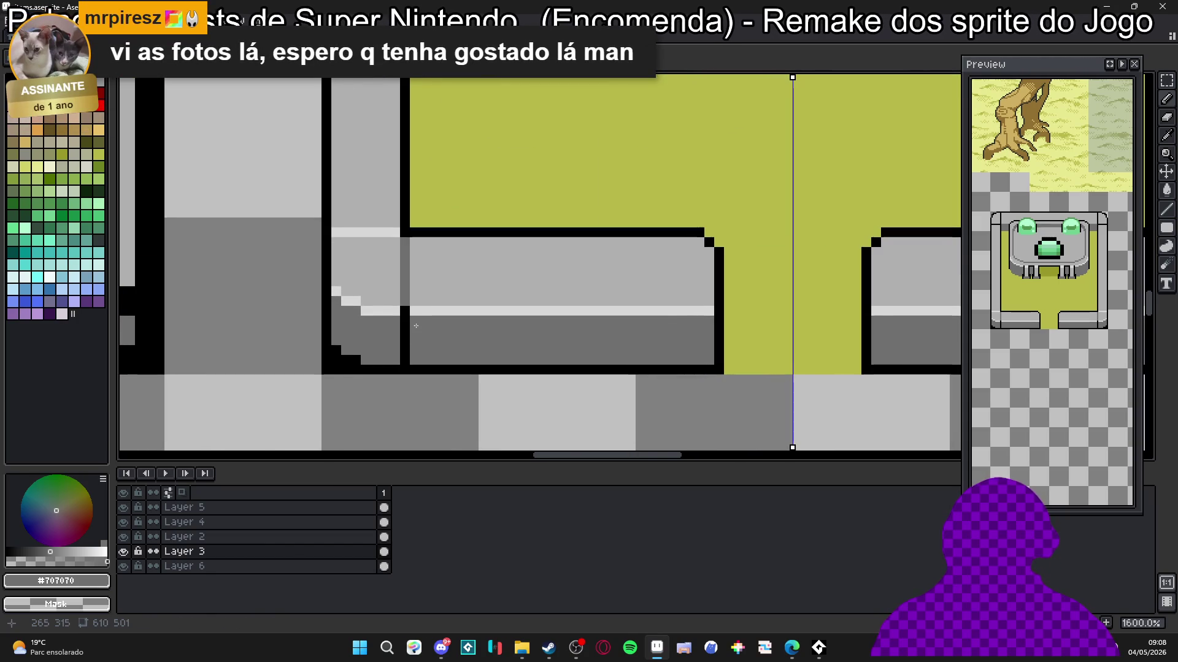
scroll(423, 327, "down", 3)
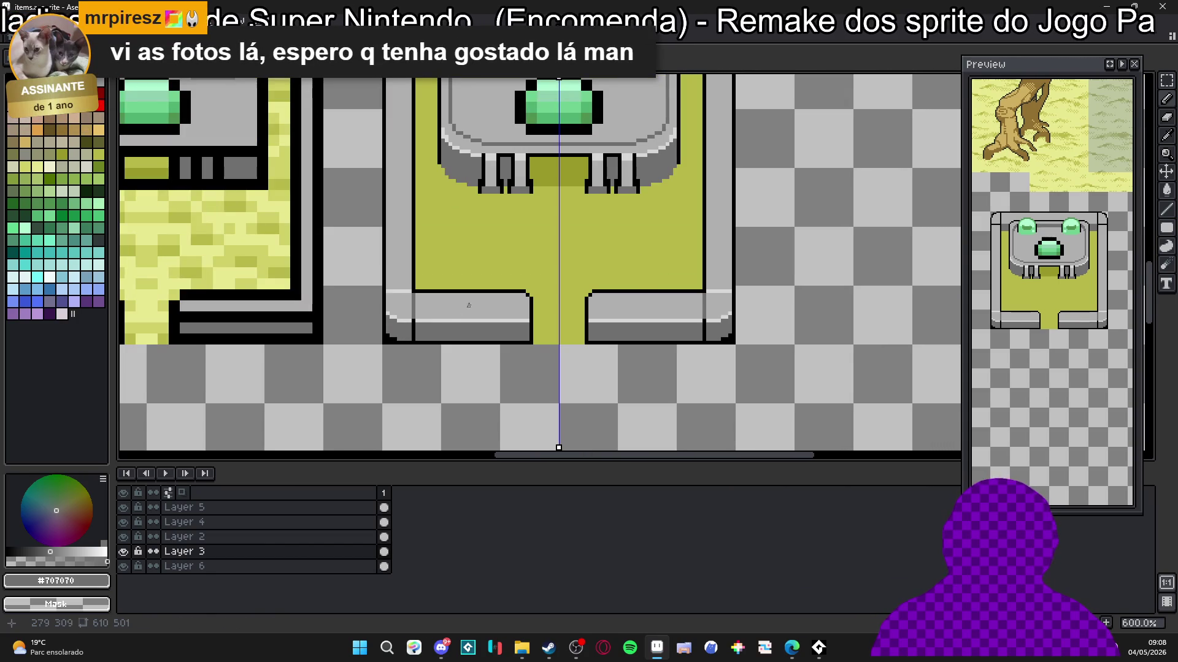
scroll(436, 286, "up", 4)
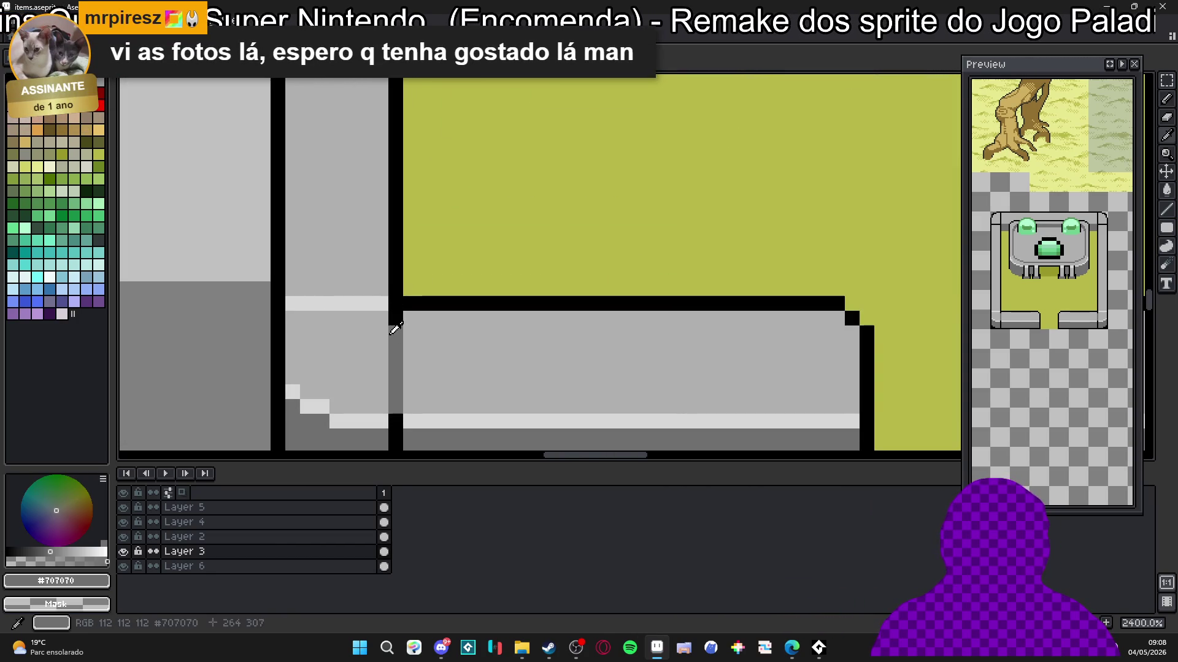
left_click_drag(381, 301, 293, 303)
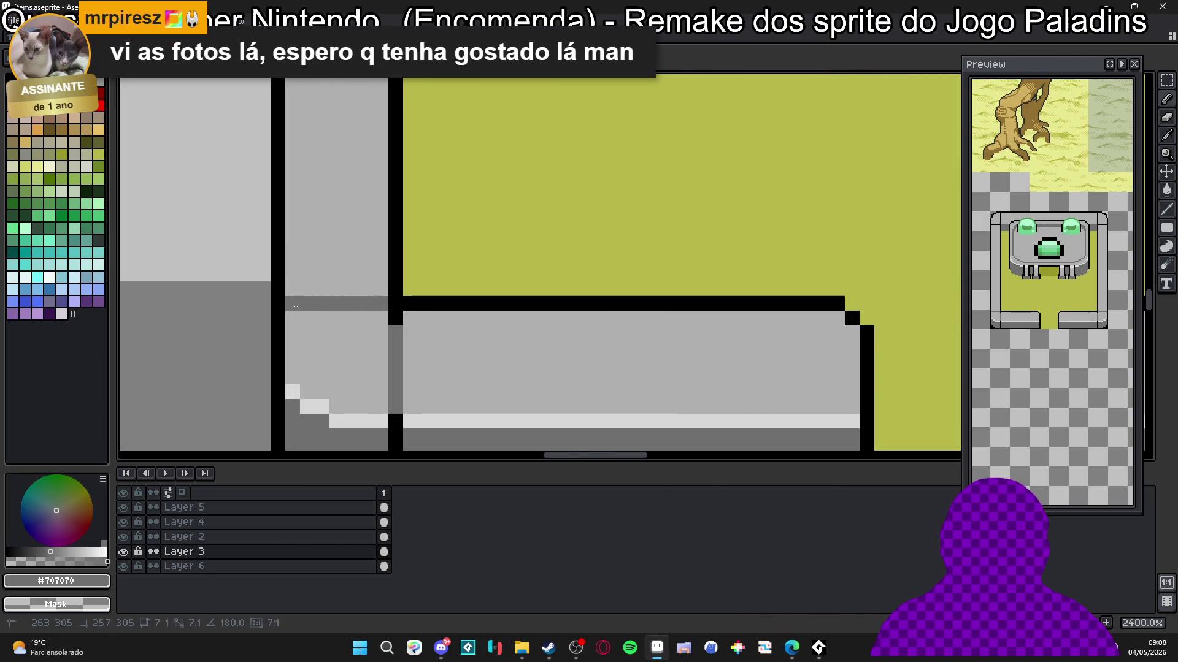
left_click(281, 303, "alt")
scroll(292, 303, "down", 4)
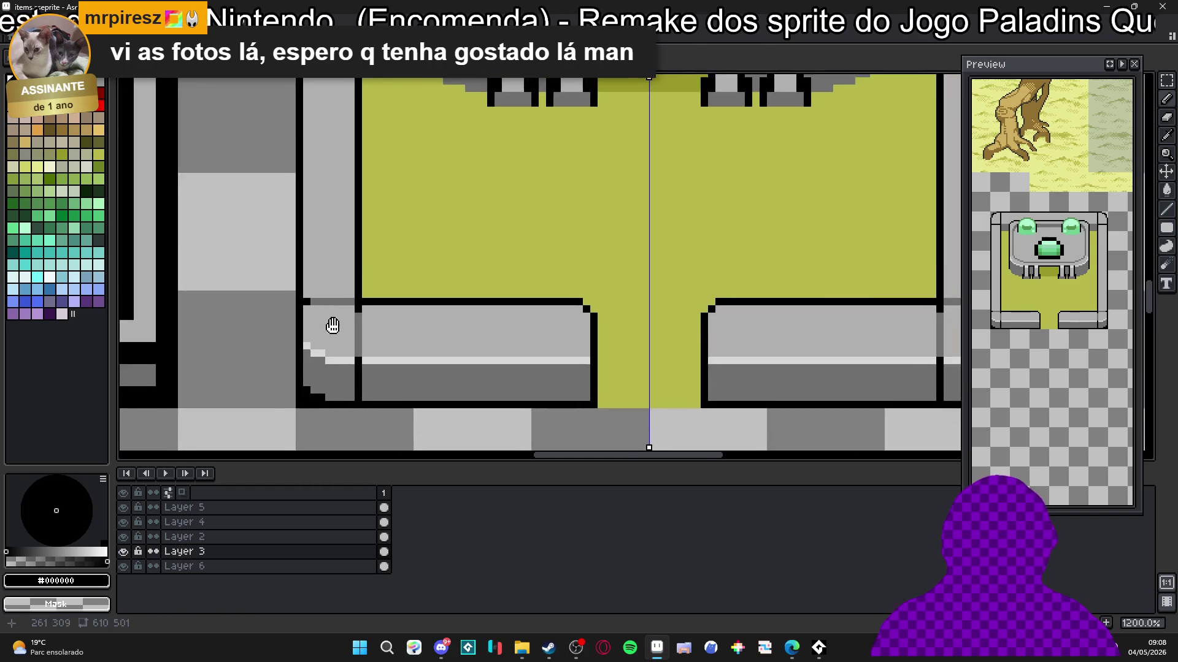
scroll(381, 312, "down", 1)
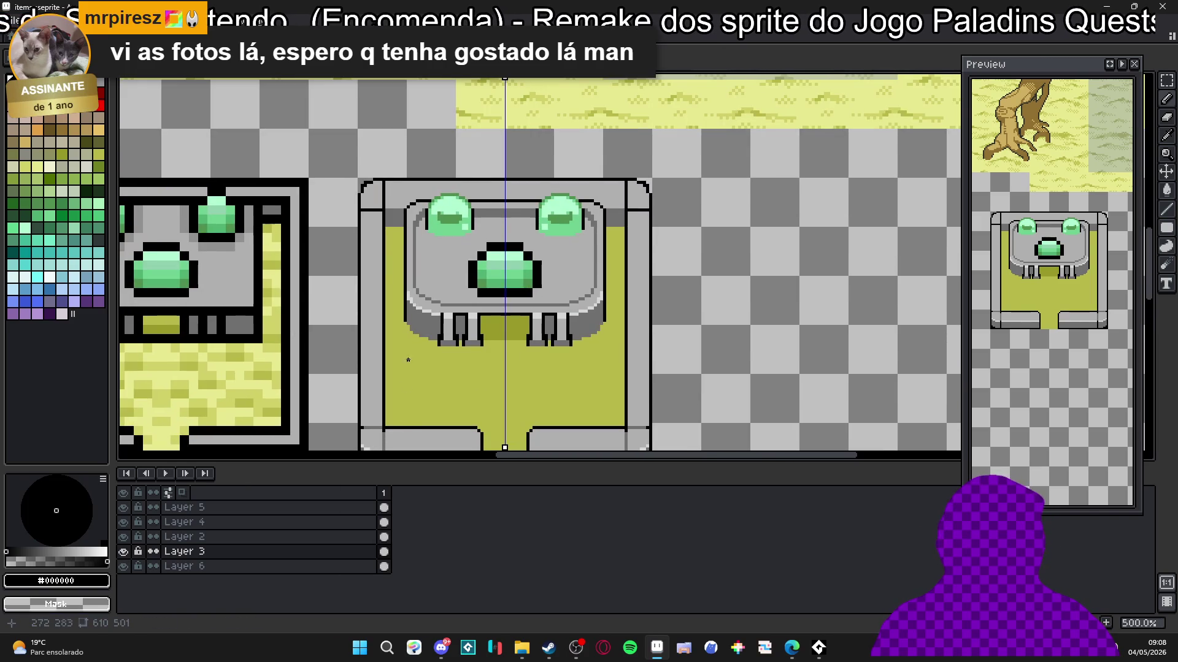
Step: Recolour the short black line at the altar's upper-left corner light grey #d8d8d8
scroll(385, 338, "down", 3)
left_click(420, 331, "alt")
scroll(392, 203, "up", 1)
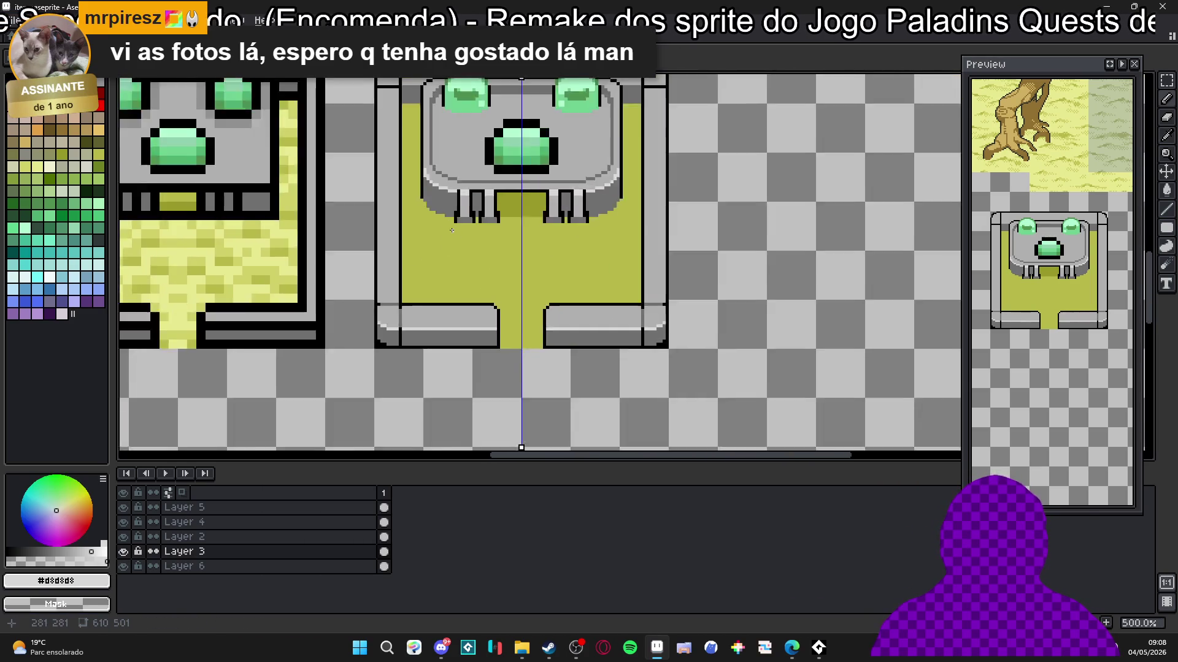
scroll(390, 200, "up", 2)
scroll(390, 200, "up", 4)
left_click_drag(446, 222, 360, 219)
scroll(478, 191, "down", 4)
scroll(481, 204, "up", 3)
Step: Lighten the thin black vertical line to mid grey and cover the nearby outline with light grey
left_click(481, 203, "alt")
left_click_drag(462, 193, 462, 112)
scroll(482, 208, "down", 4)
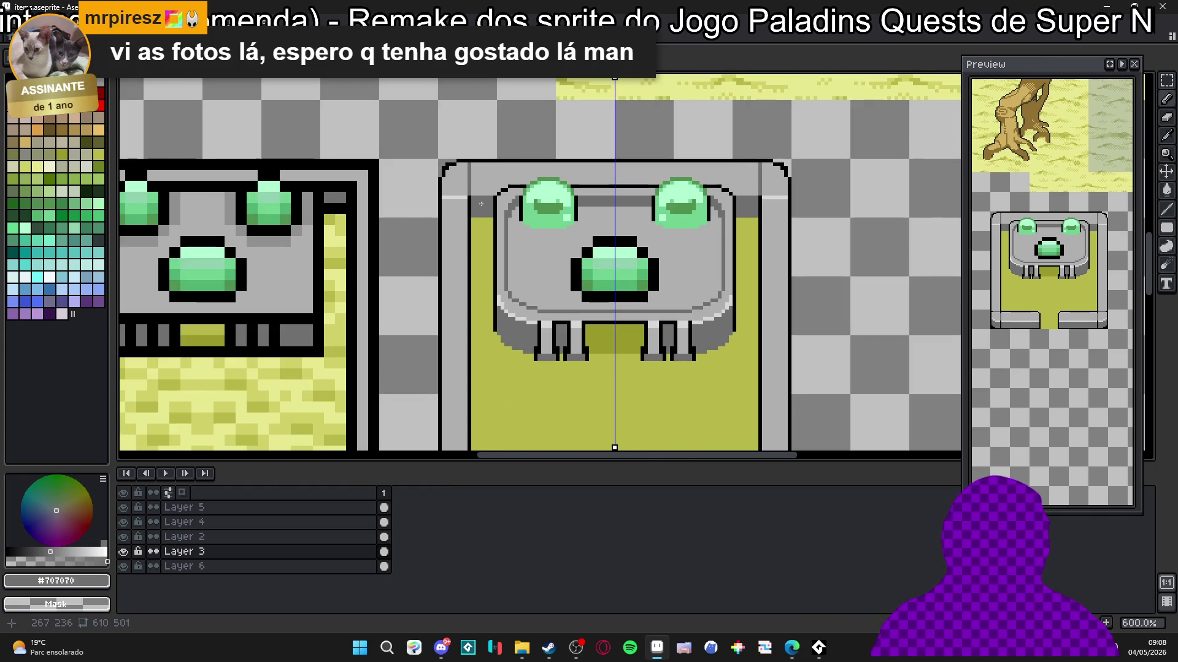
scroll(481, 204, "up", 3)
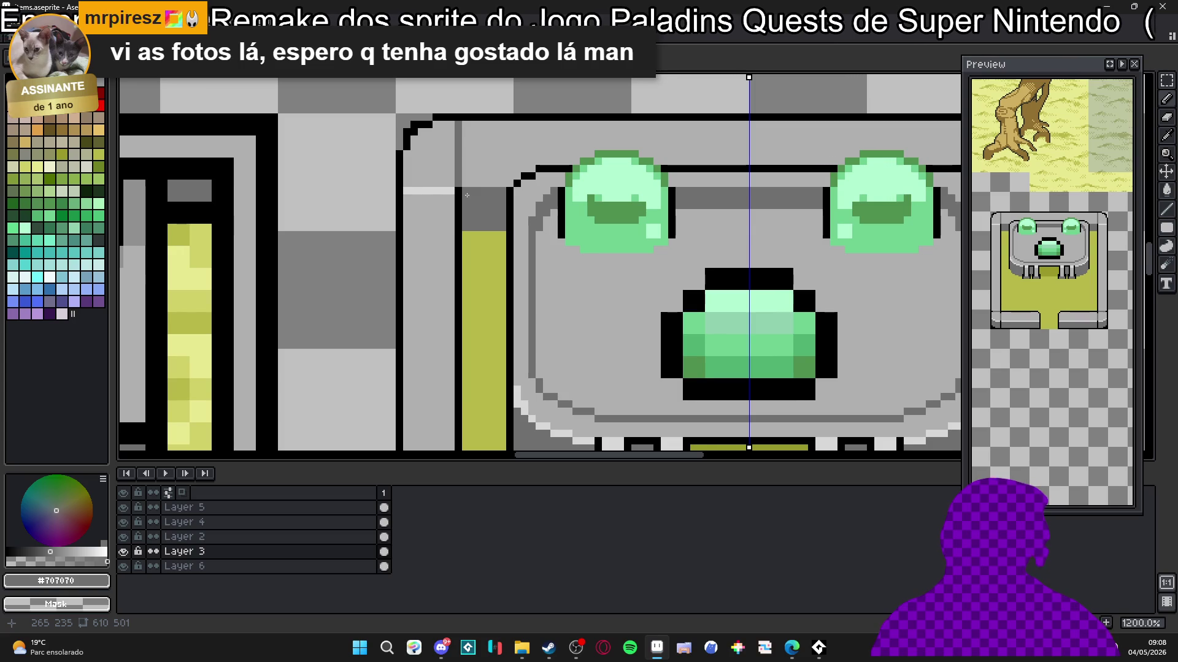
left_click(465, 183, "alt")
left_click(506, 190, "shift")
scroll(508, 187, "down", 4)
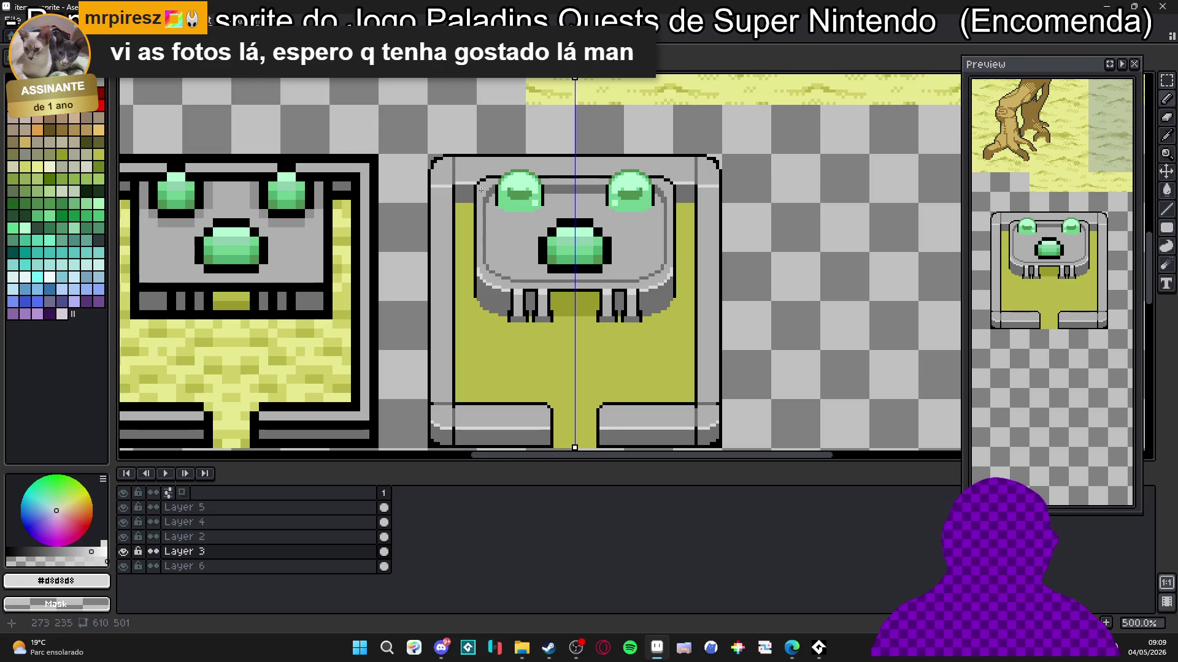
scroll(480, 190, "up", 2)
left_click(49, 85)
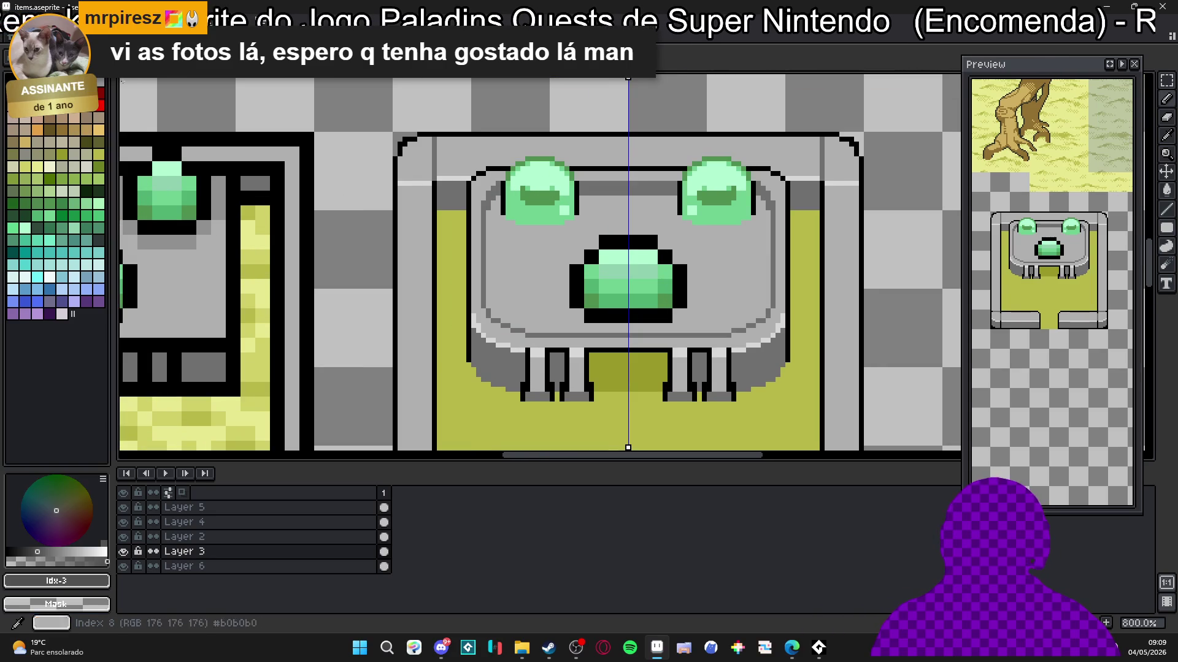
Step: Undo the grey stroke and paint a dark-green diagonal shadow beside the left gem
scroll(474, 191, "up", 3)
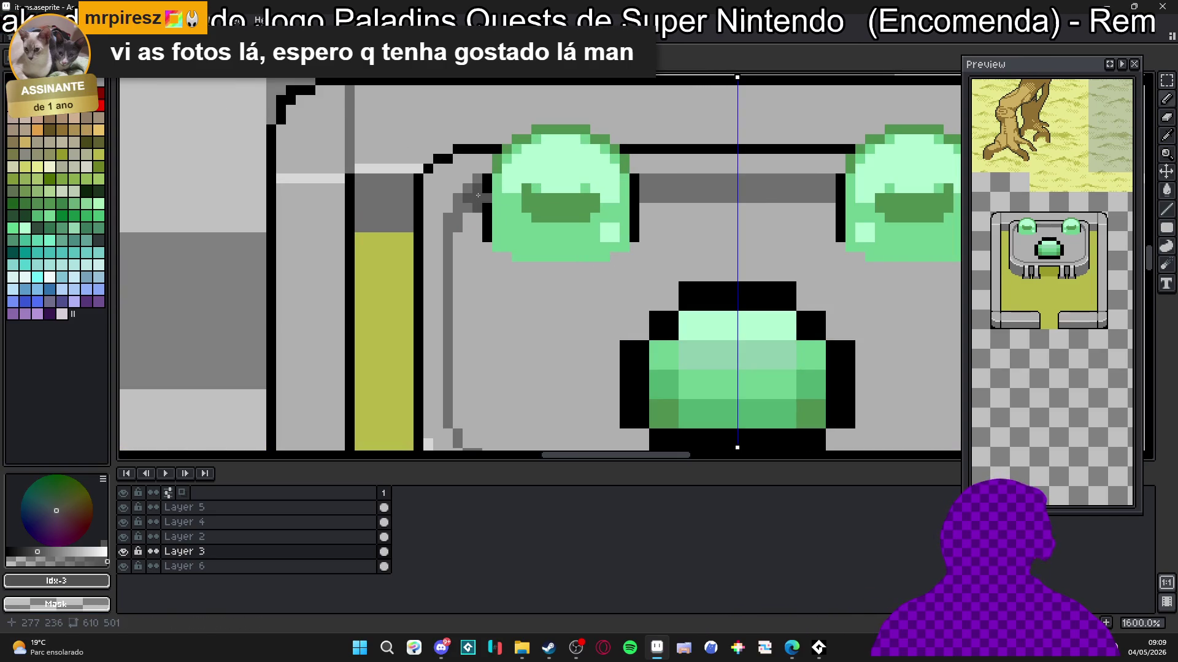
key("ctrl+z")
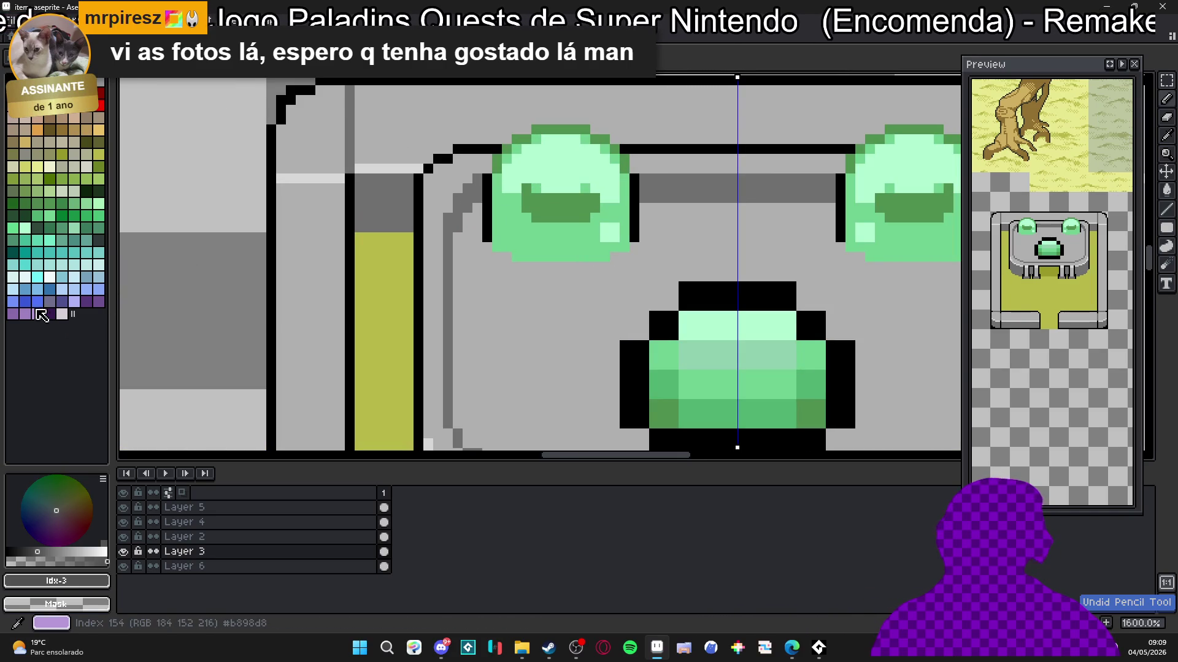
left_click(37, 227)
left_click(474, 200)
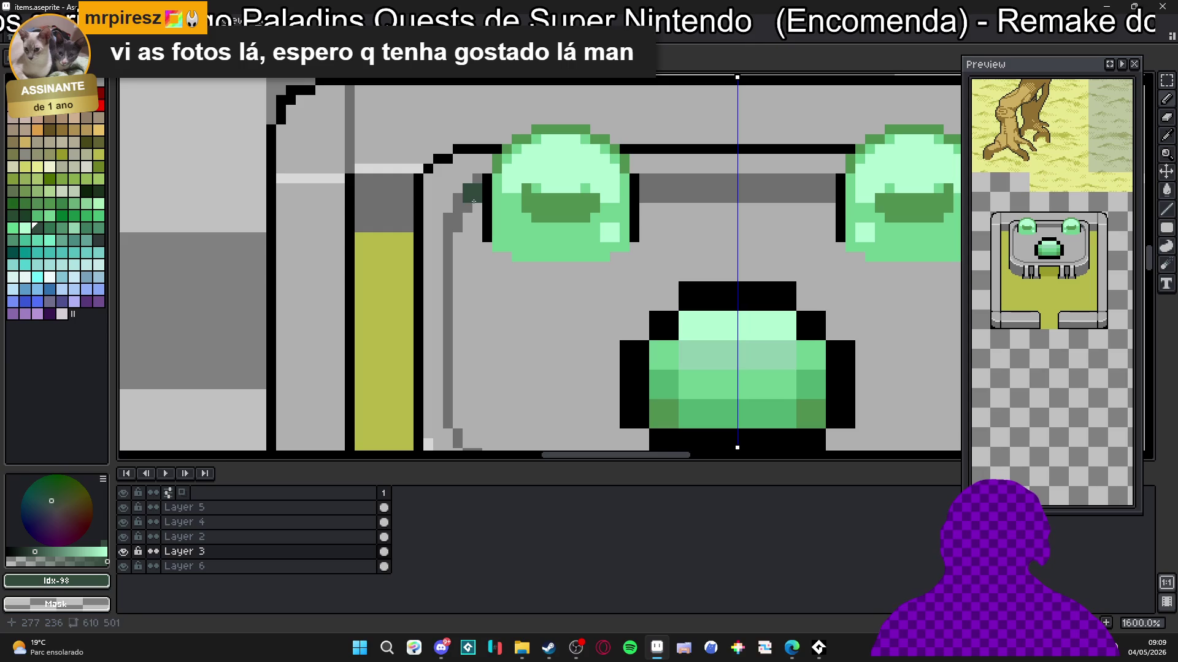
mouse_move(455, 217)
left_mouse_down()
mouse_move(463, 237)
mouse_move(451, 237)
left_mouse_up()
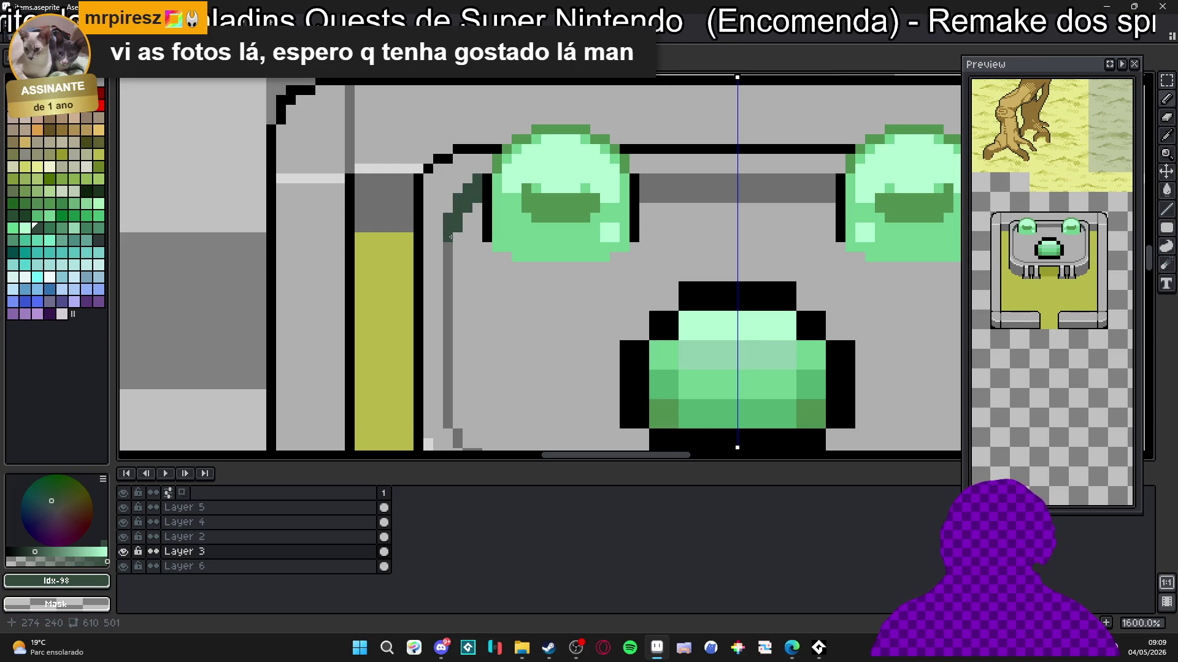
left_click(447, 275)
Step: Add dark-green shading pixels on the grey band between the upper gems
scroll(447, 275, "down", 4)
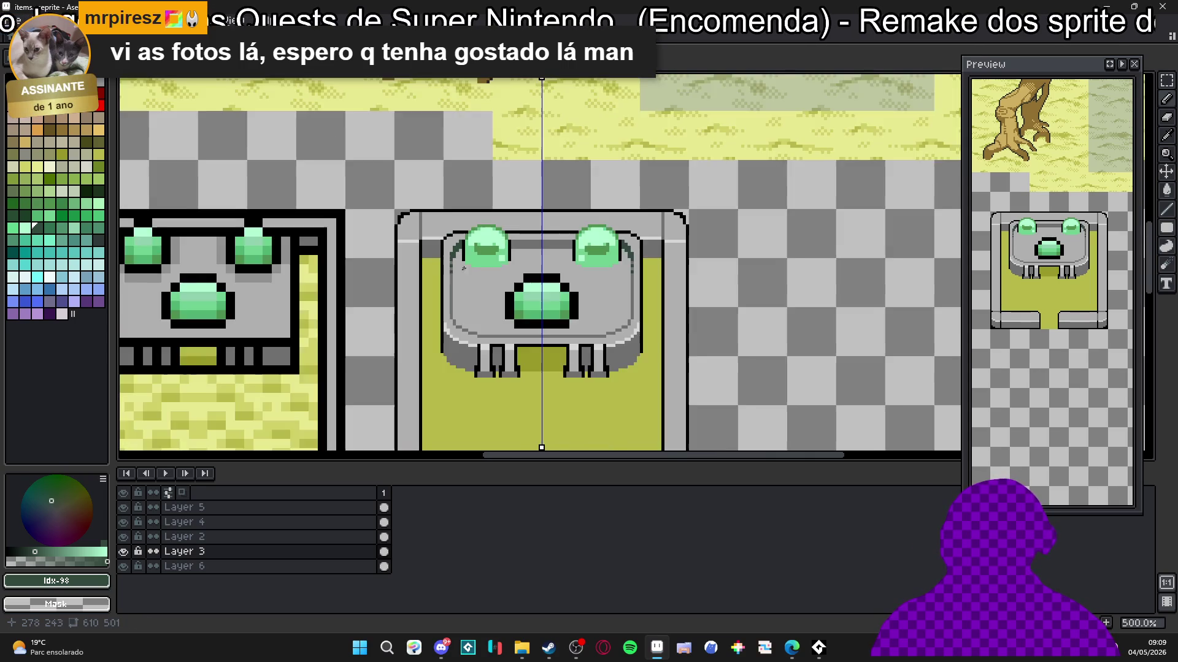
scroll(507, 250, "up", 4)
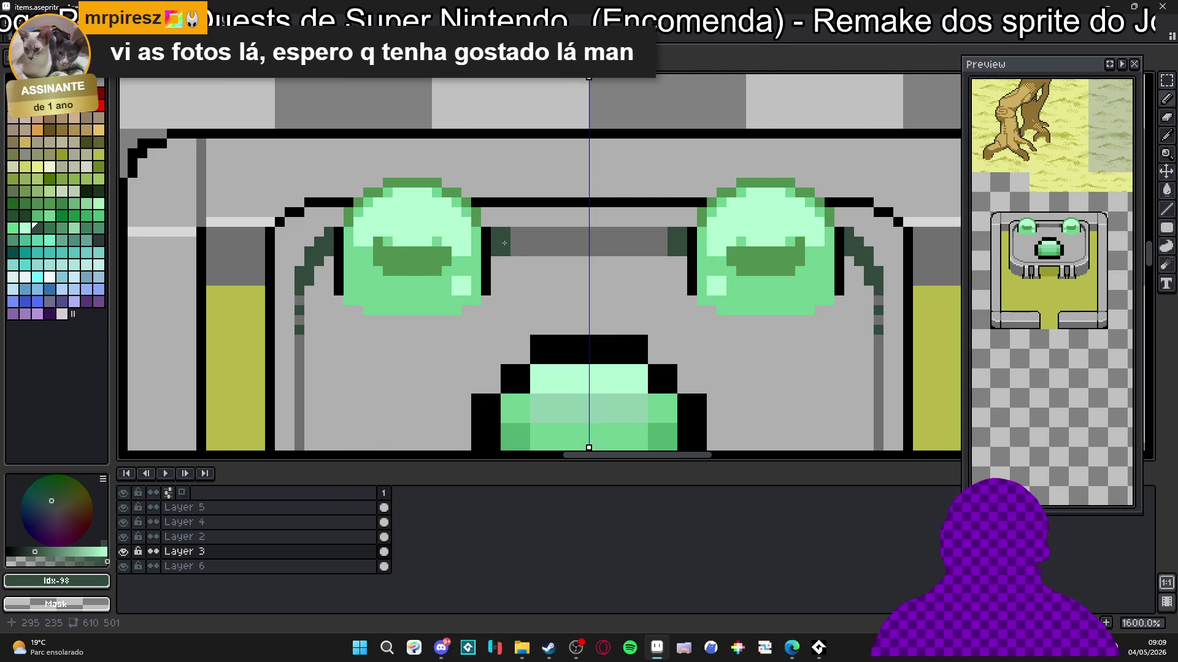
left_click(525, 232)
left_click(525, 251)
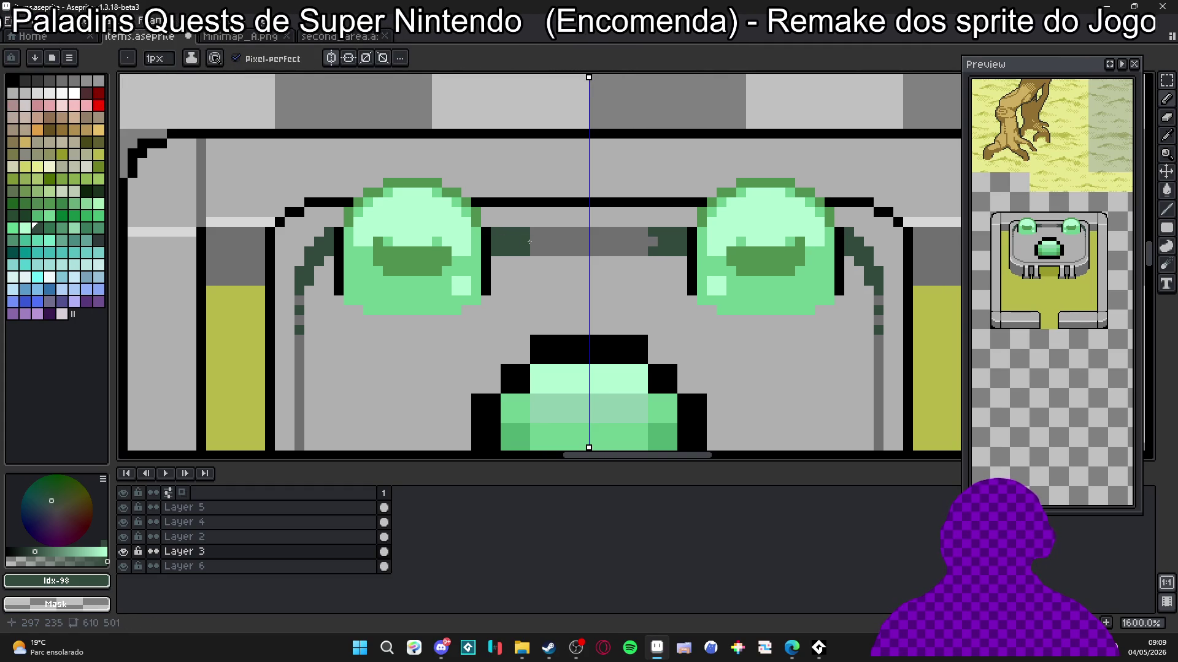
left_click(545, 232)
scroll(508, 247, "down", 5)
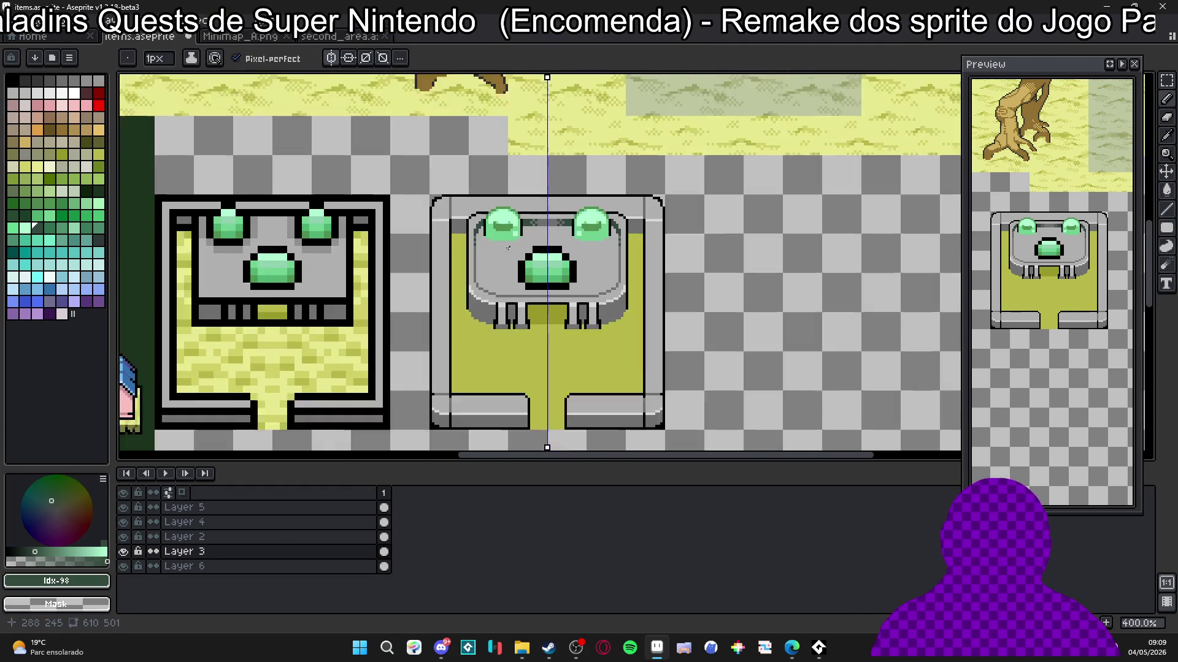
scroll(508, 247, "down", 1)
scroll(502, 273, "up", 3)
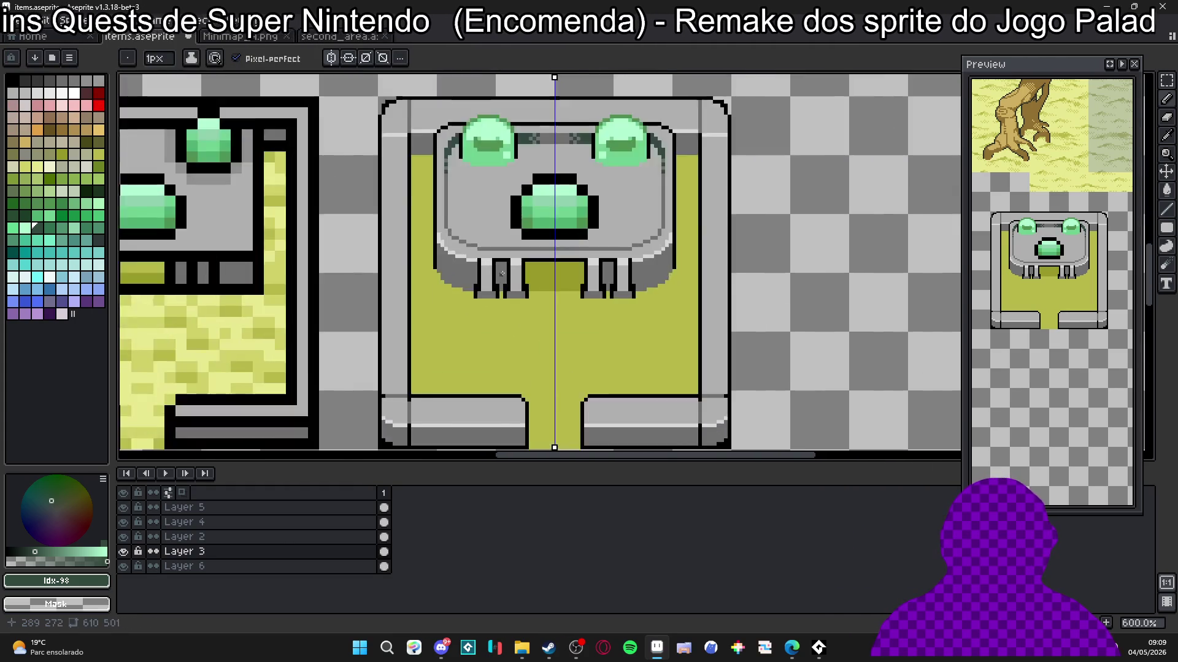
scroll(502, 273, "up", 2)
scroll(423, 303, "up", 1)
scroll(424, 303, "down", 1)
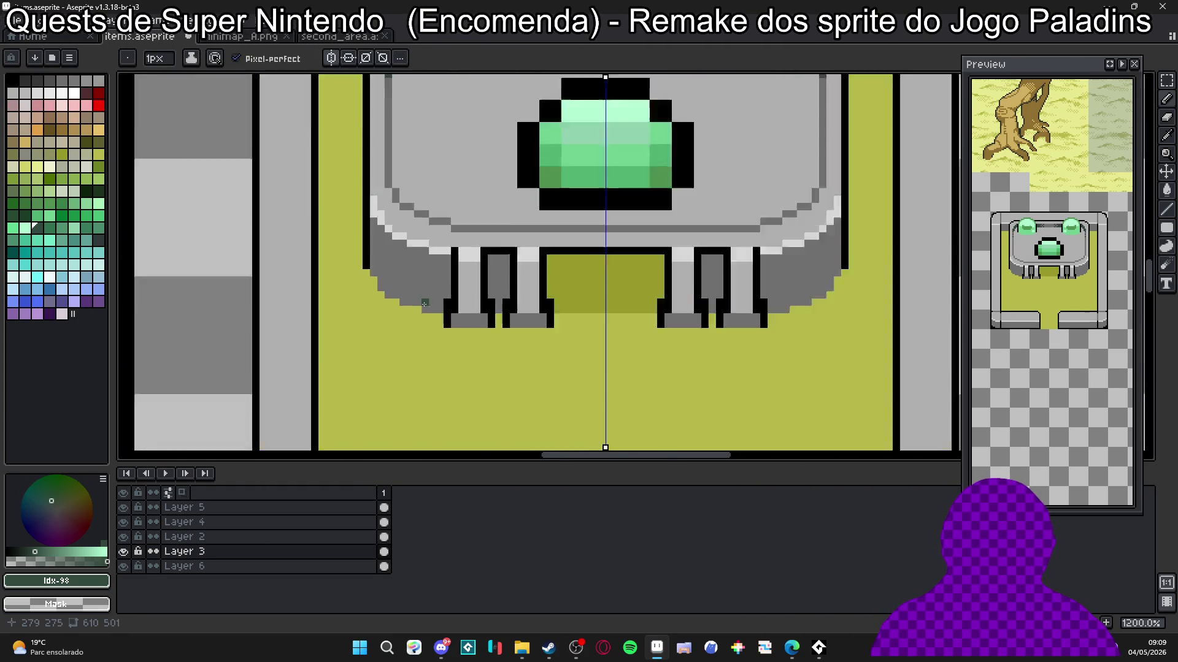
scroll(424, 303, "down", 2)
scroll(411, 281, "up", 3)
Step: Draw a dark-green line down the altar top's left curve and save items.aseprite
left_click_drag(411, 281, 404, 265)
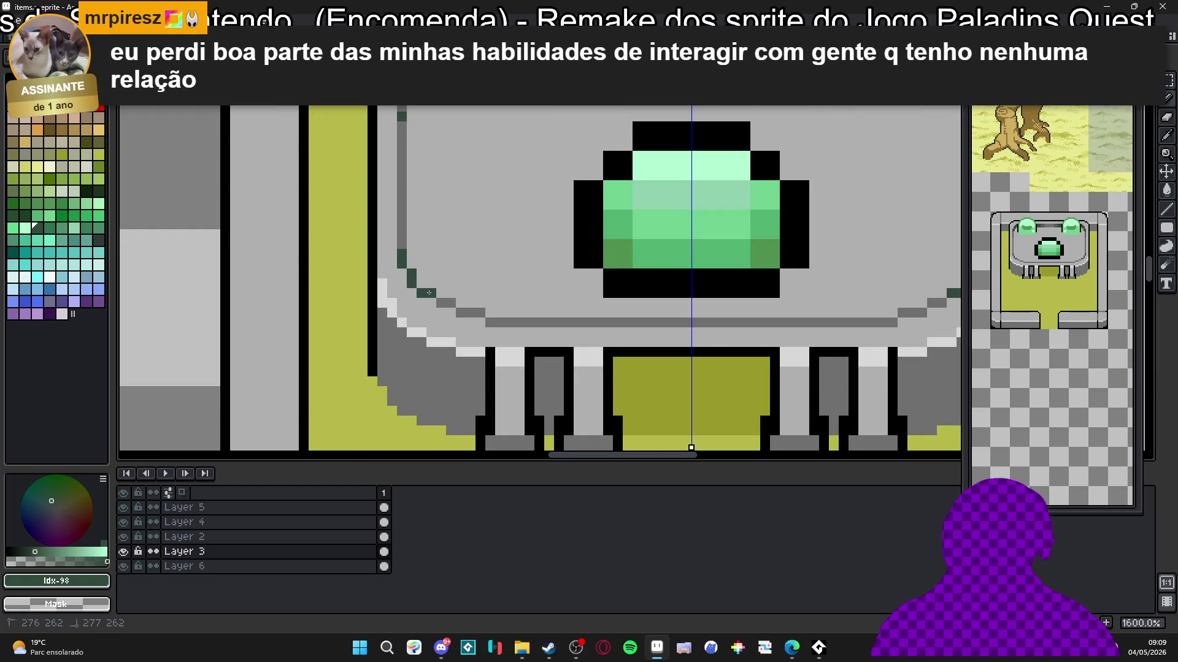
scroll(444, 302, "down", 5)
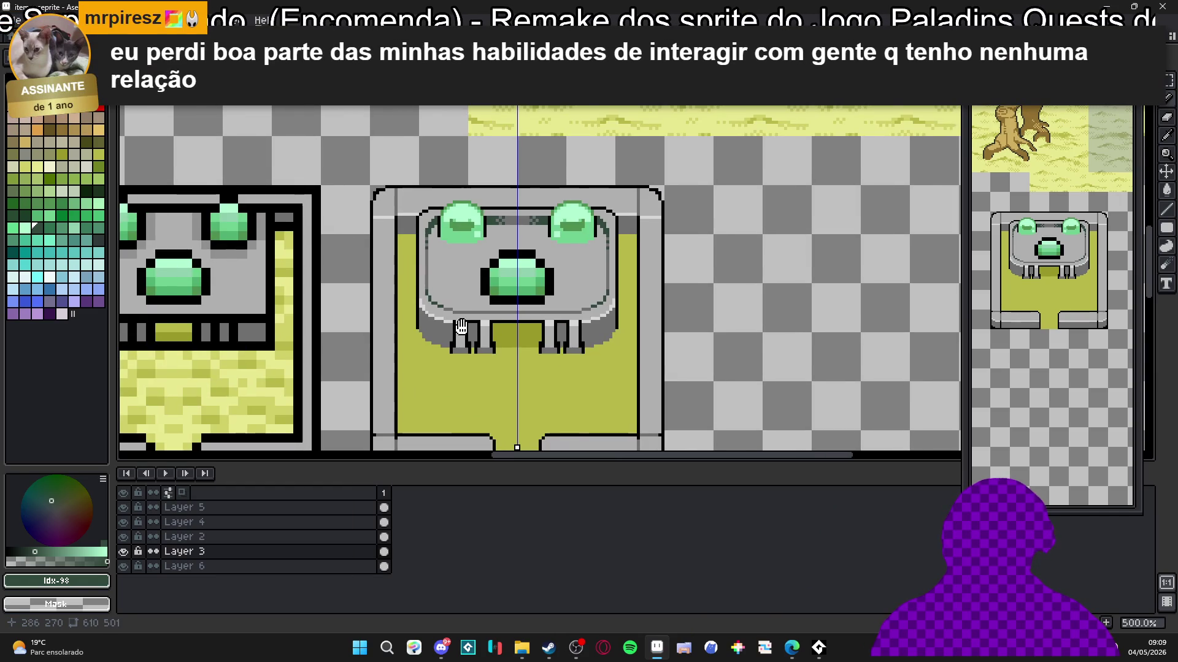
scroll(432, 254, "down", 1)
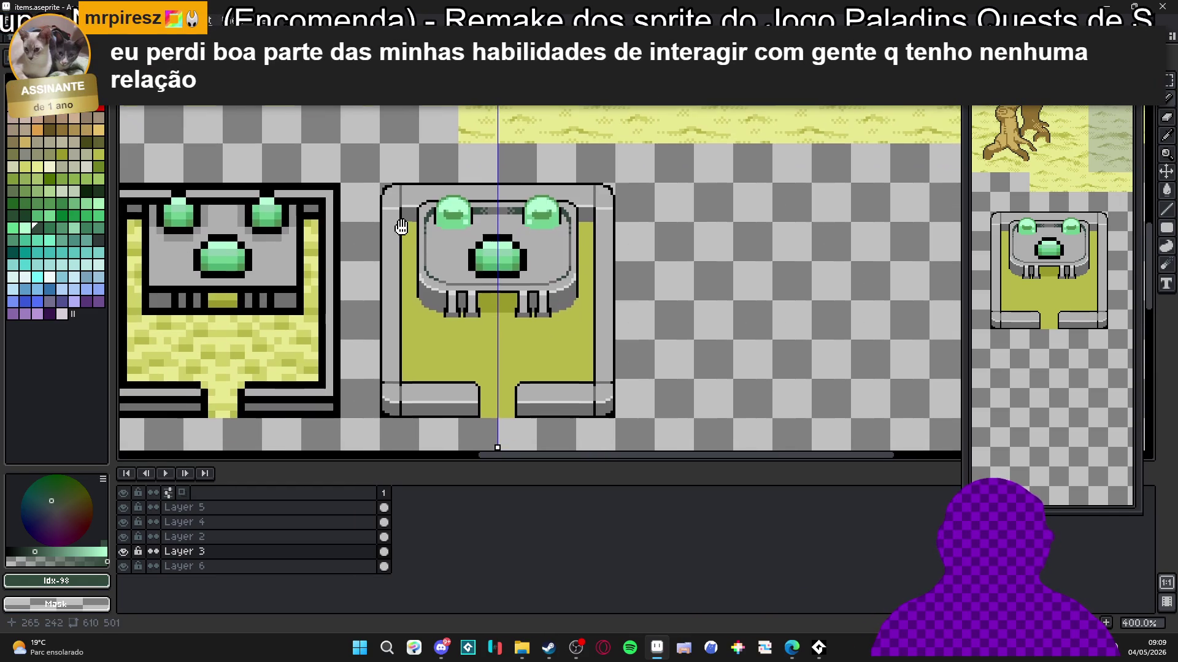
scroll(515, 241, "down", 2)
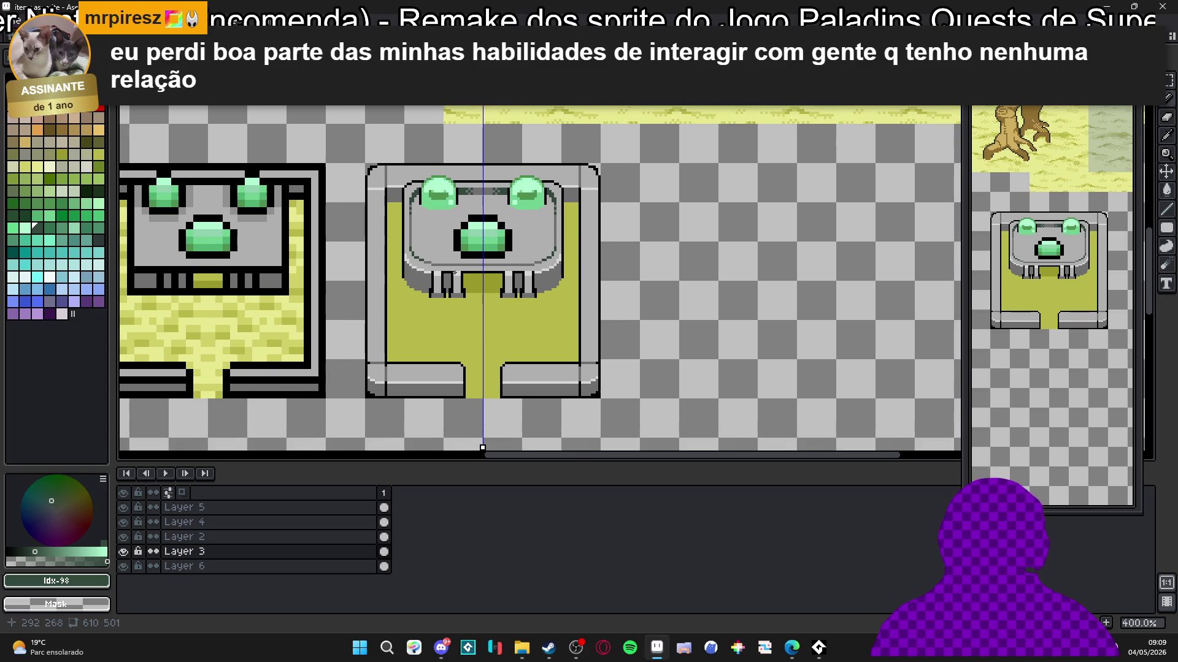
key("ctrl+s")
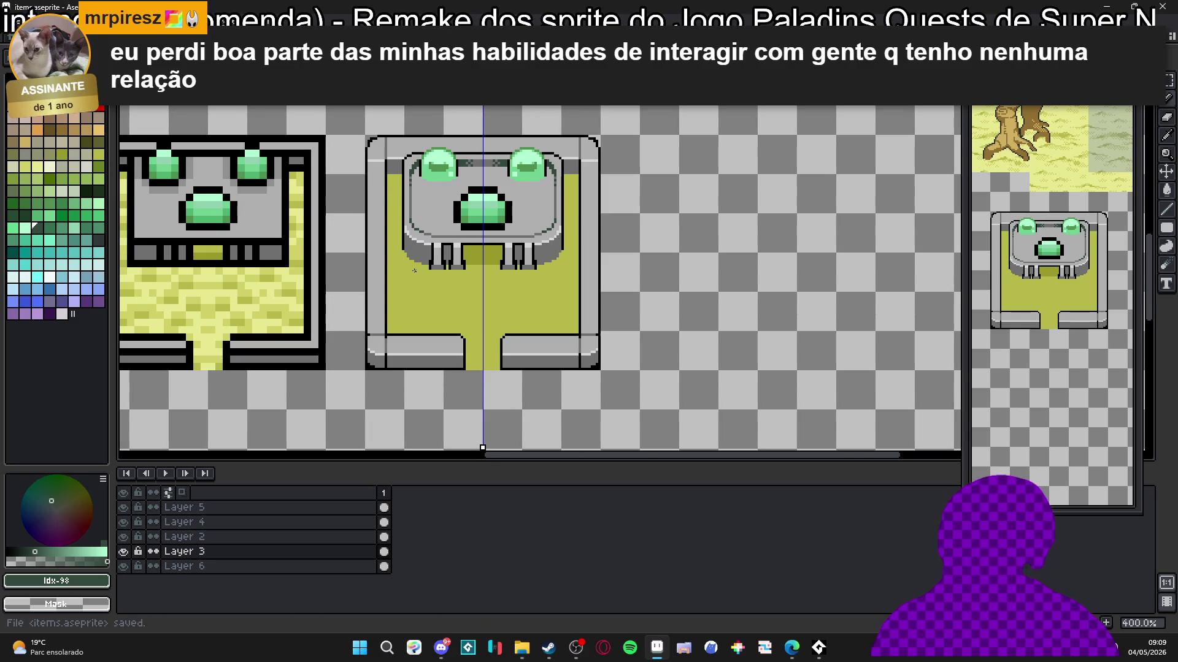
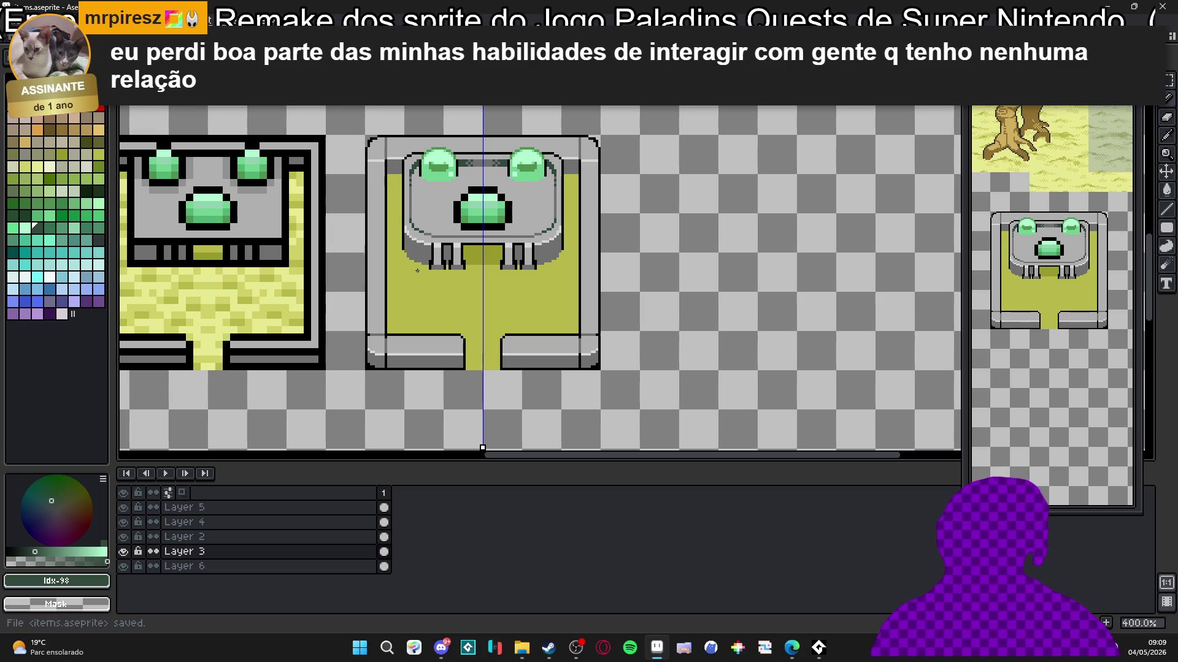
Step: Pick the #707070 grey and draw mirrored horizontal and vertical brick seams on the lower walls
scroll(394, 364, "up", 5)
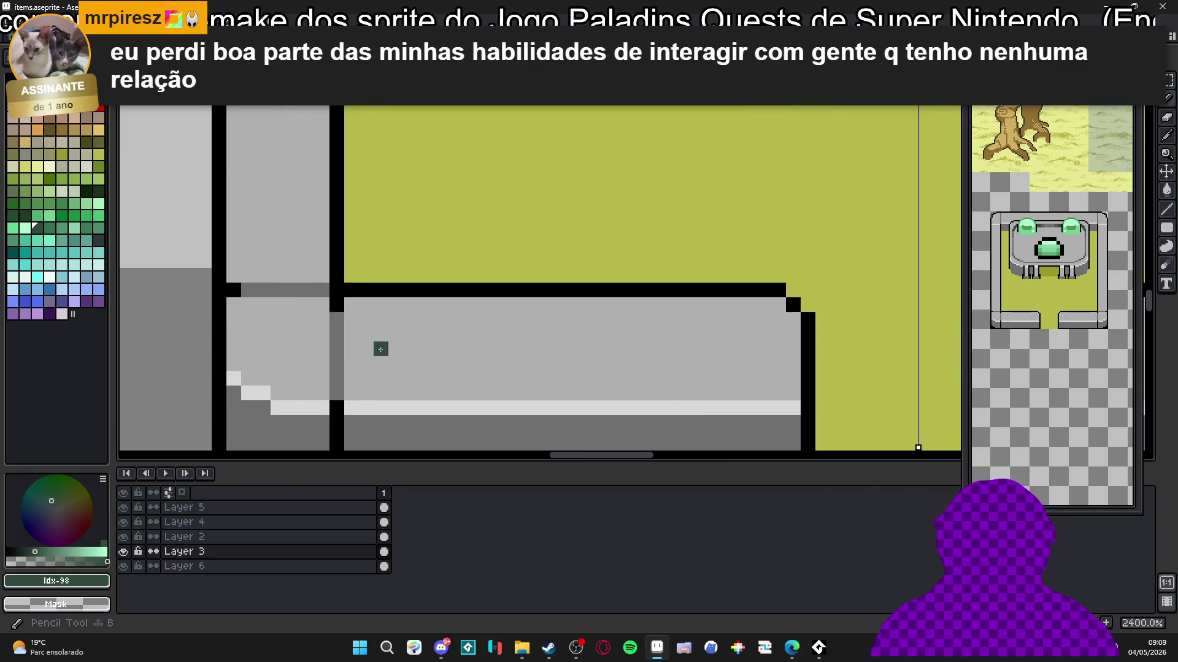
left_click(390, 404, "alt")
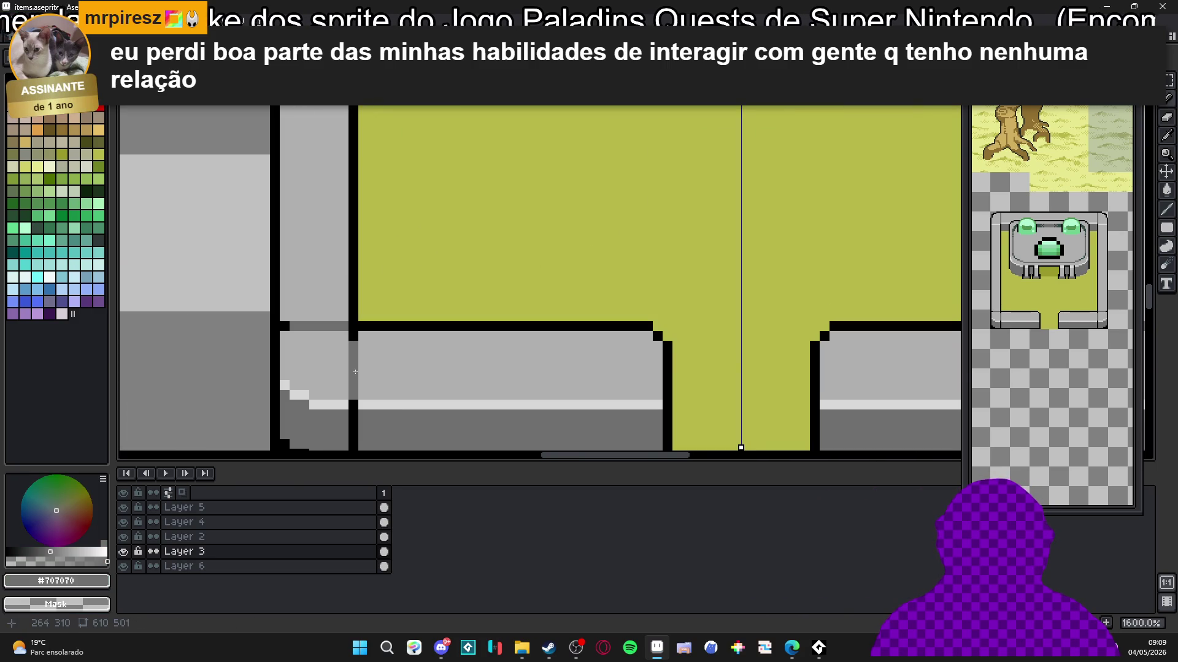
left_click_drag(360, 375, 565, 375)
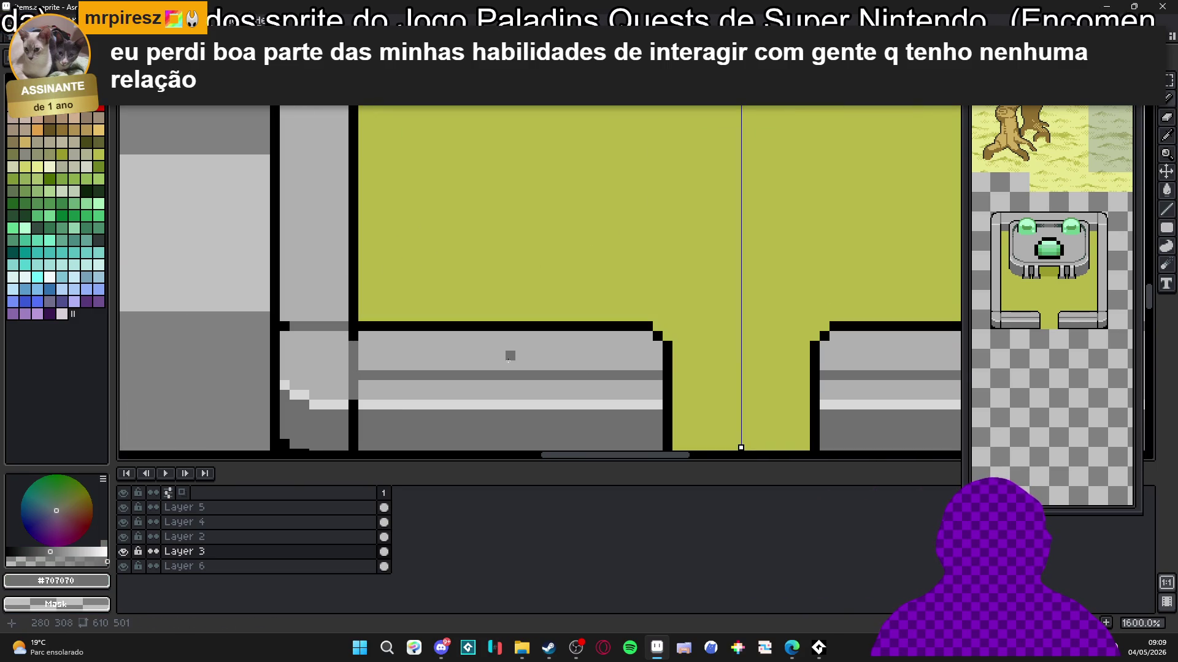
left_click_drag(484, 364, 483, 335)
left_click_drag(578, 381, 576, 397)
scroll(576, 397, "down", 4)
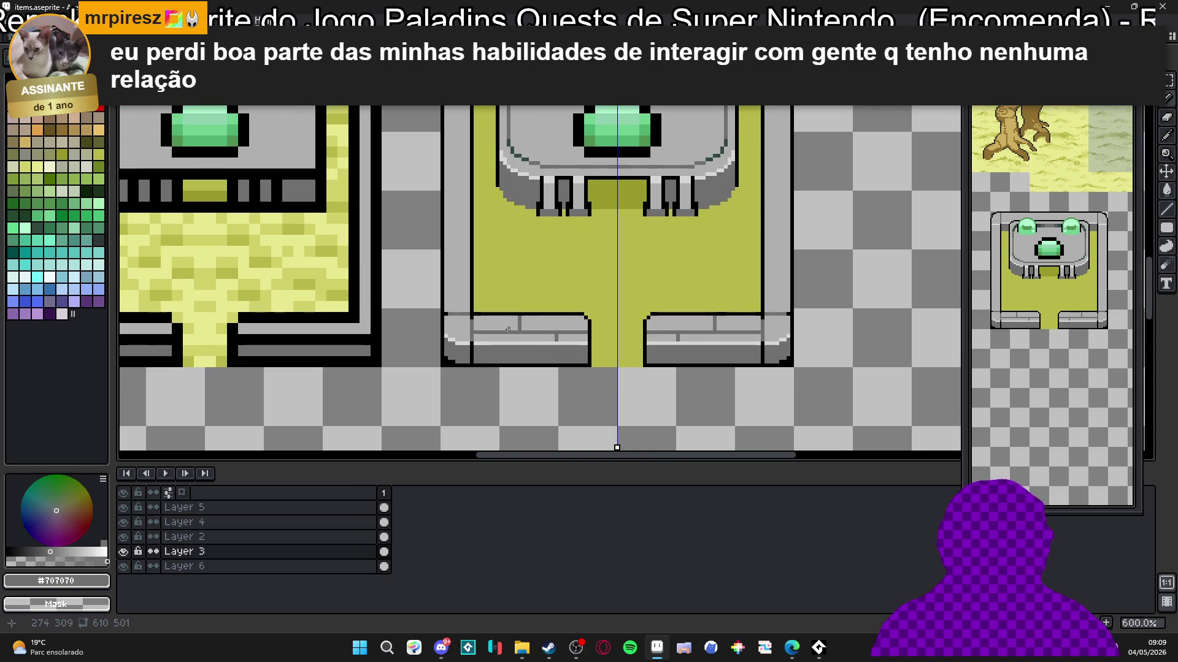
scroll(474, 365, "up", 3)
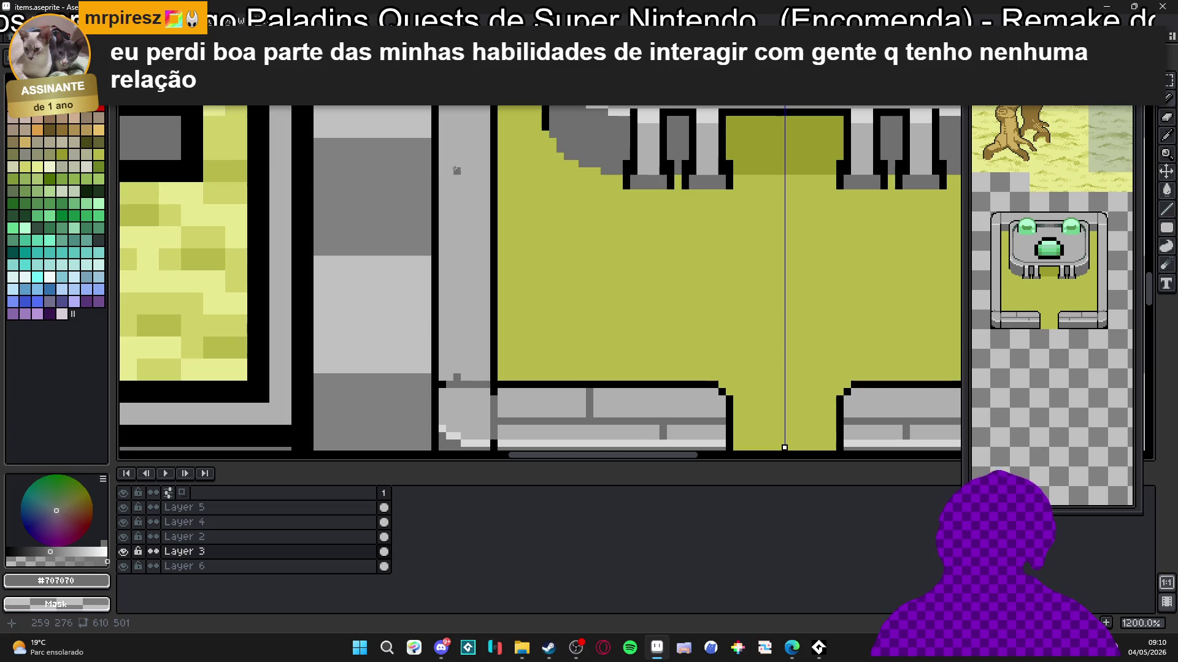
scroll(436, 233, "up", 5)
scroll(446, 294, "down", 2)
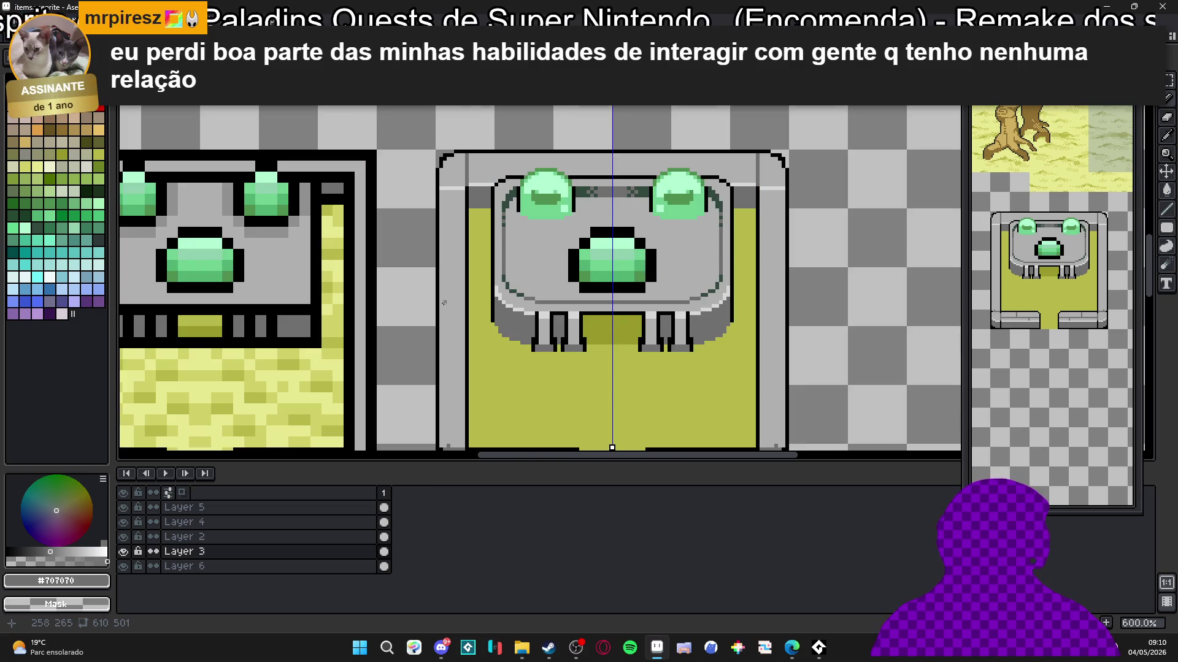
scroll(452, 191, "up", 1)
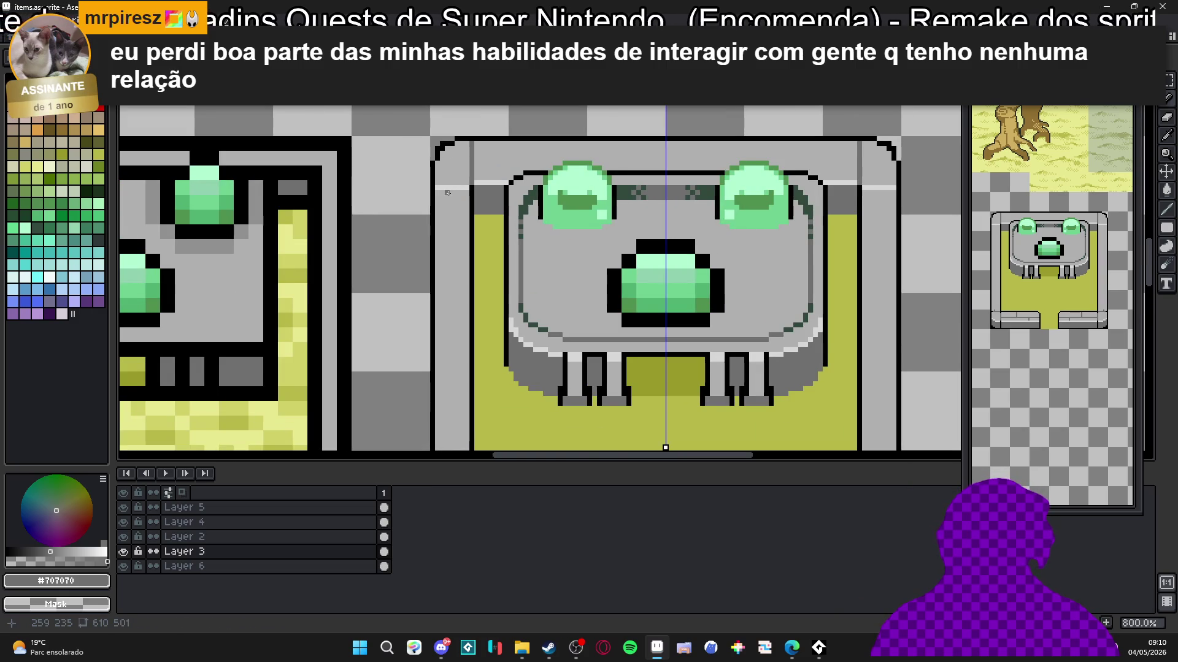
scroll(457, 368, "down", 3)
scroll(462, 438, "up", 1)
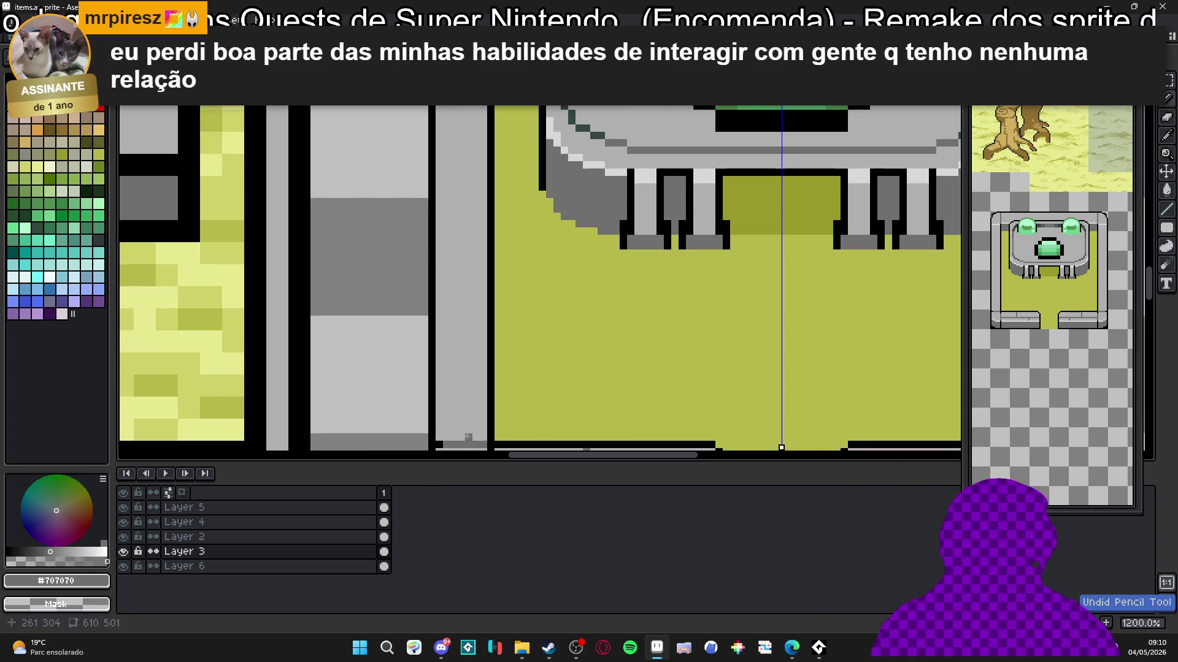
left_click_drag(463, 438, 497, 272)
Step: Add a short grey brick stroke on the left lower wall and zoom out to review
scroll(522, 306, "down", 4)
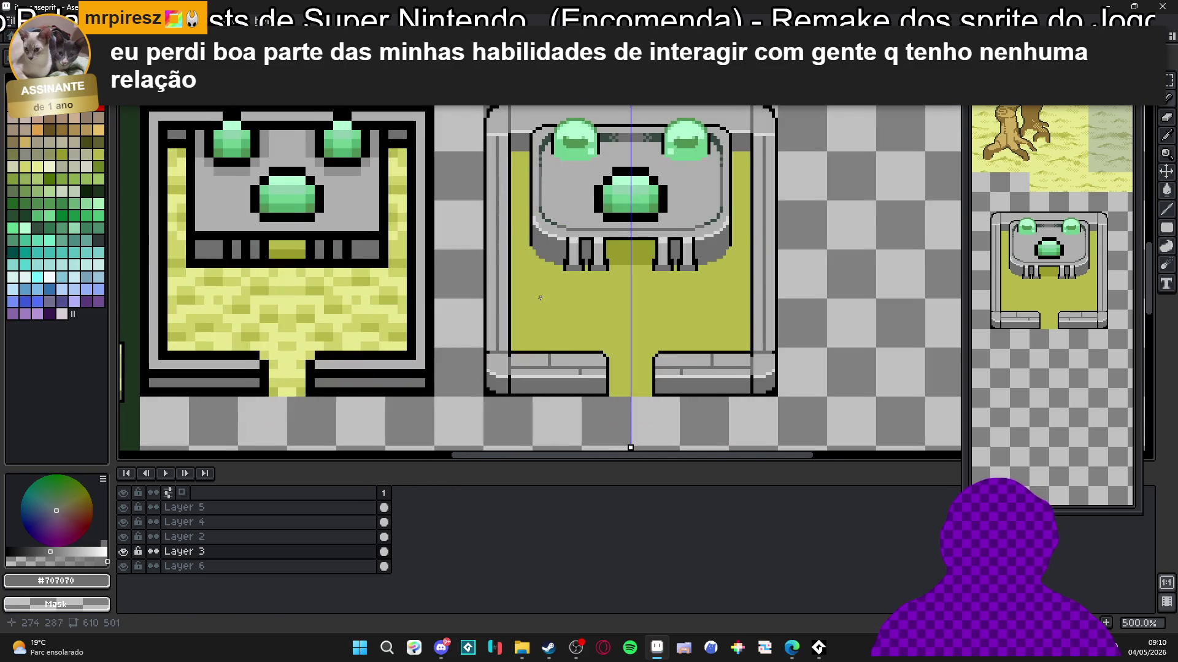
scroll(514, 327, "up", 5)
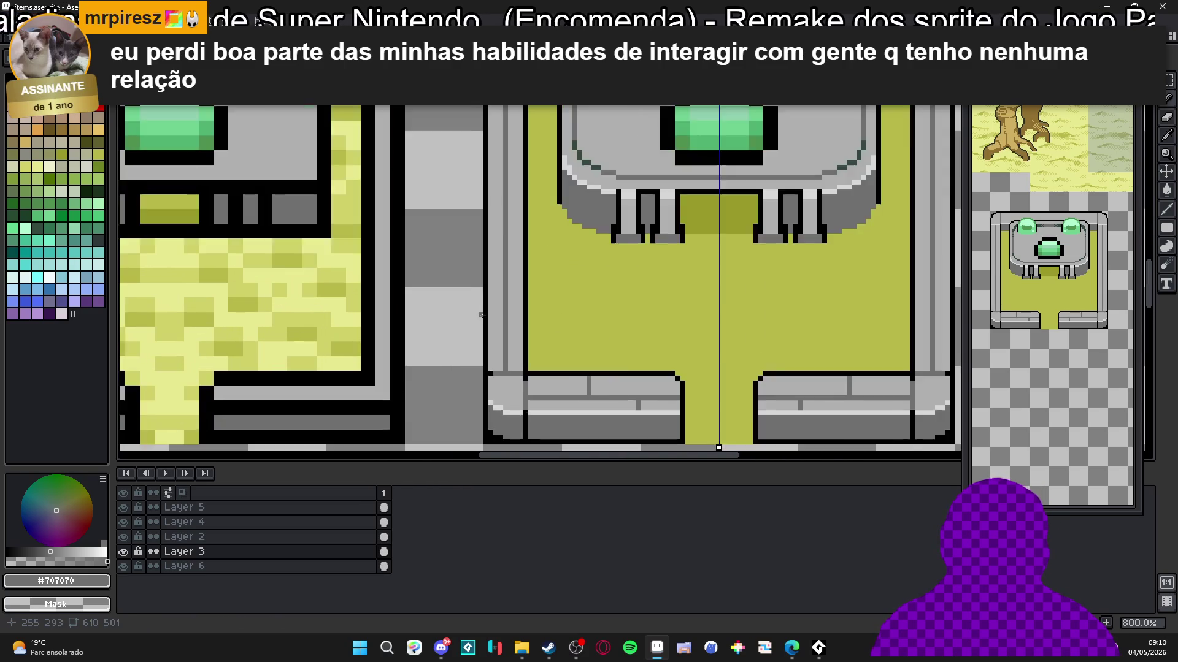
scroll(483, 304, "up", 2)
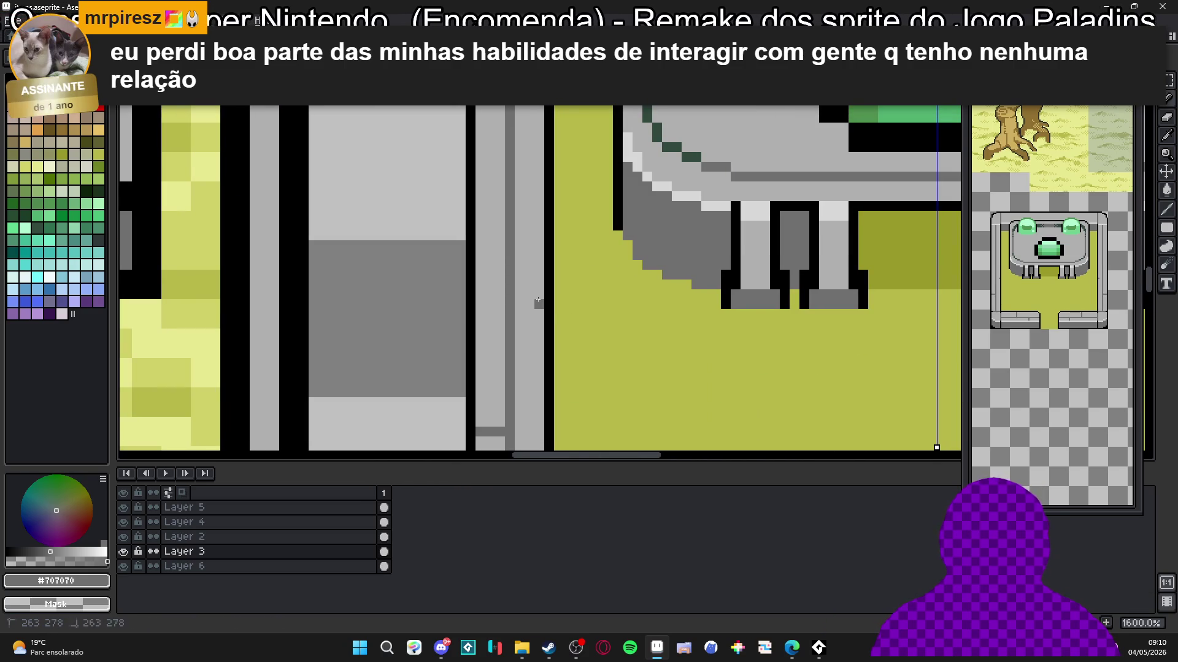
scroll(509, 264, "down", 4)
scroll(503, 315, "down", 2)
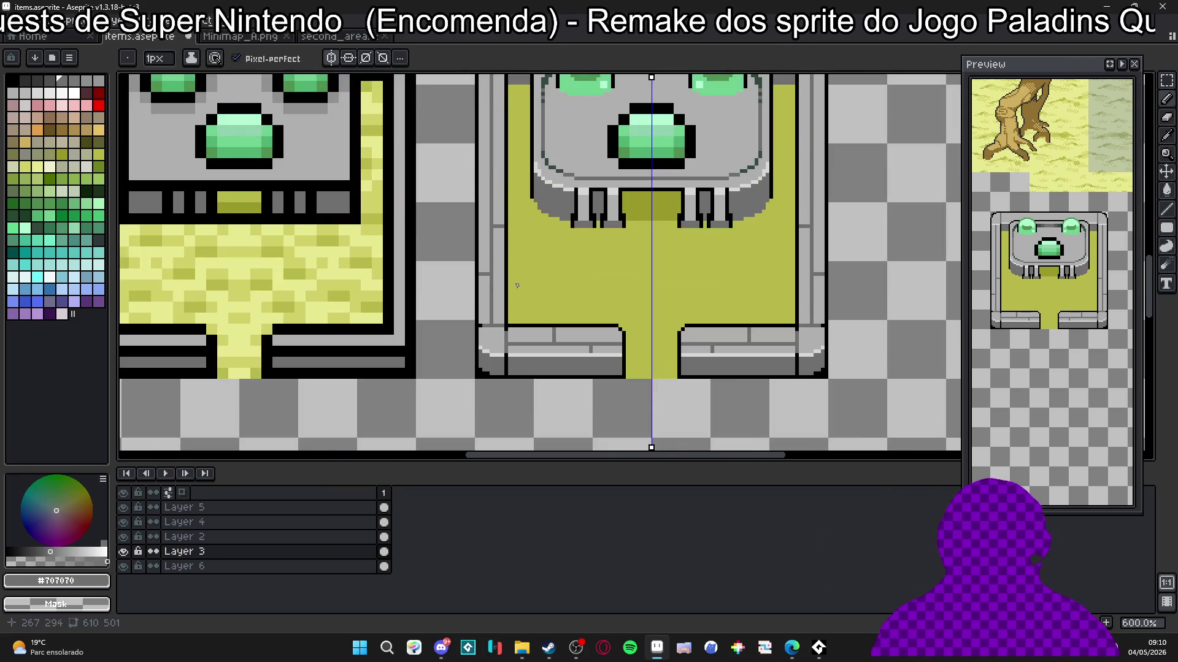
scroll(504, 283, "up", 2)
scroll(483, 322, "up", 3)
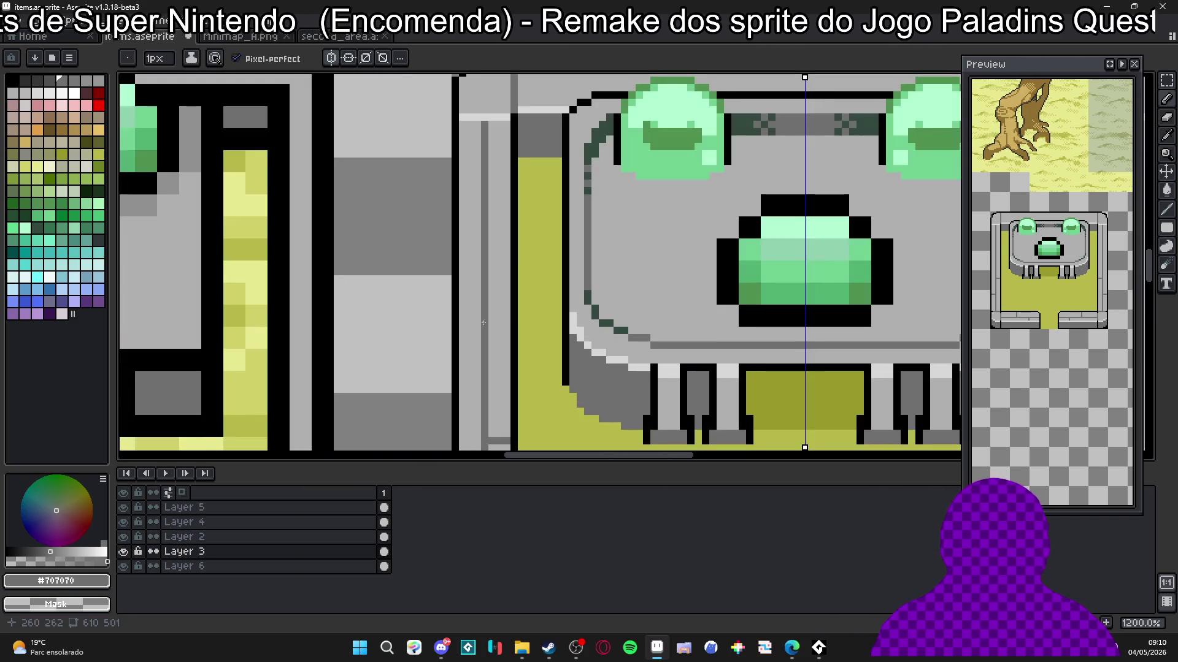
left_click_drag(477, 322, 461, 323)
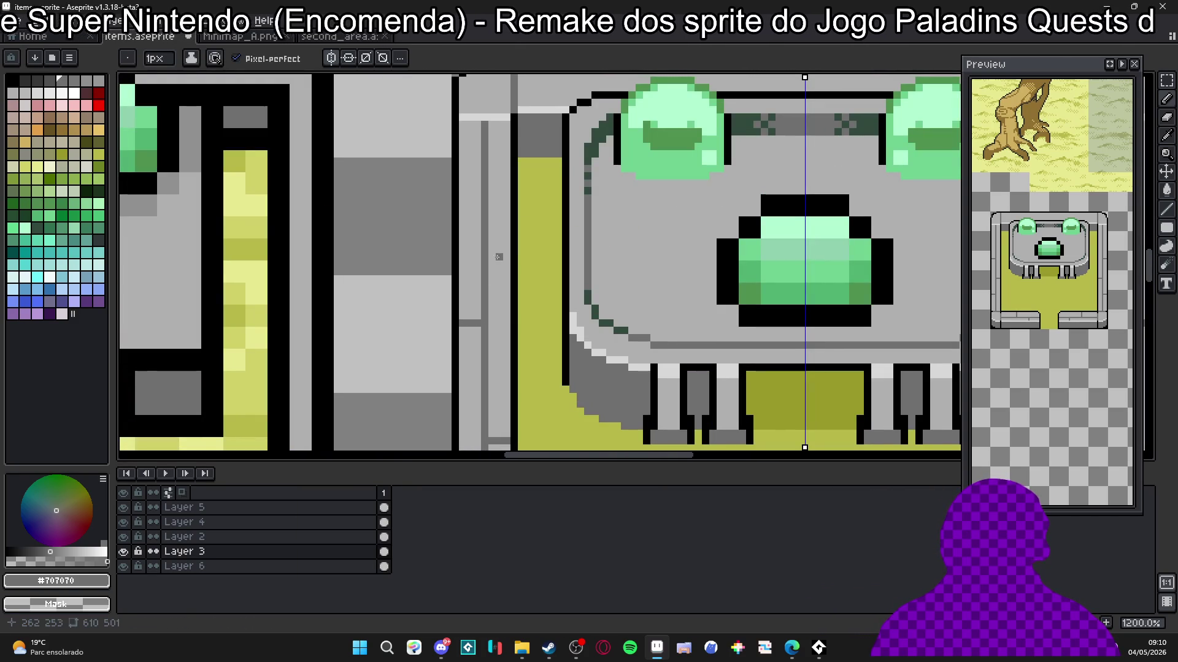
scroll(473, 276, "up", 1)
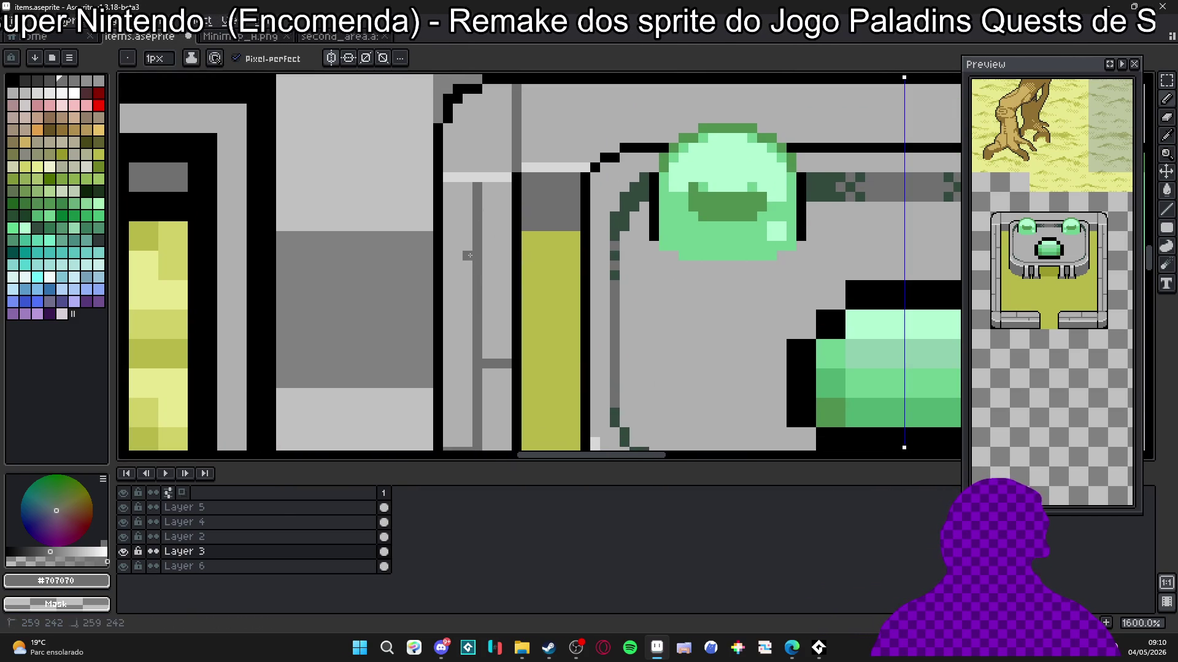
scroll(490, 264, "down", 5)
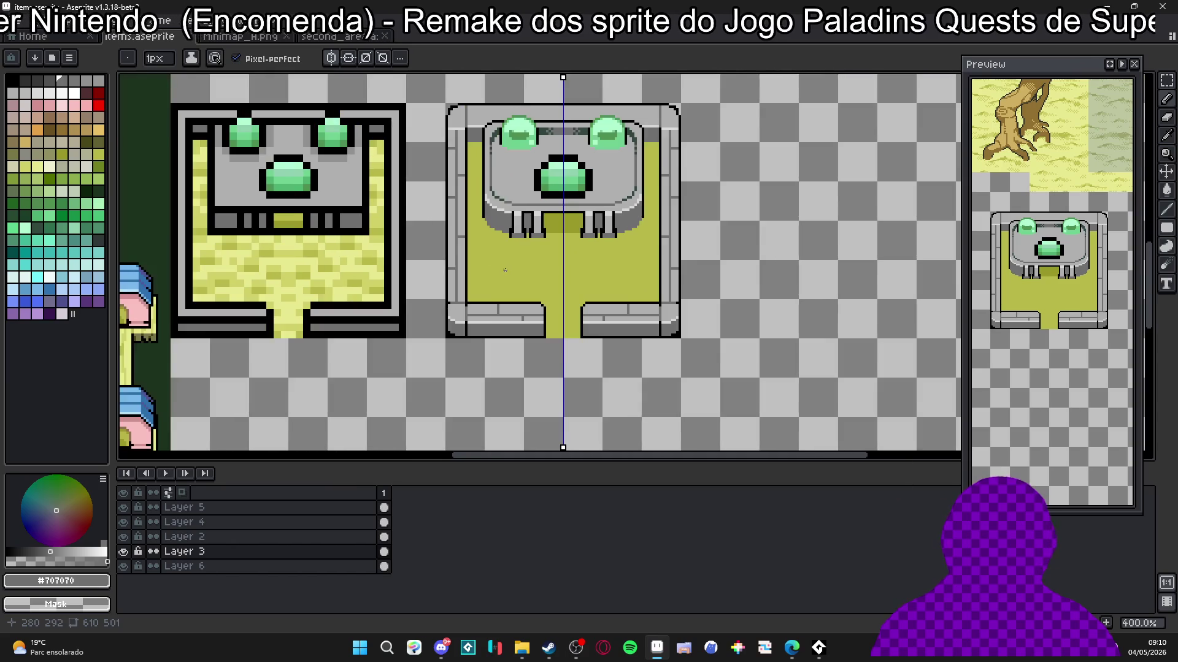
left_click_drag(505, 270, 504, 337)
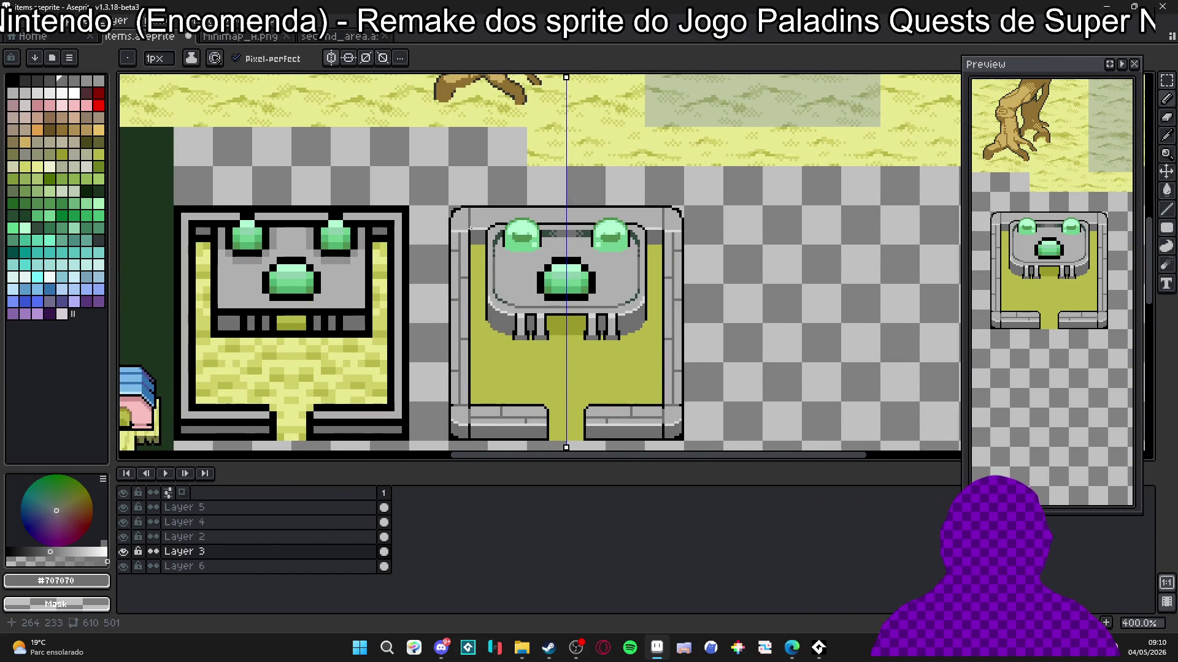
scroll(448, 211, "up", 5)
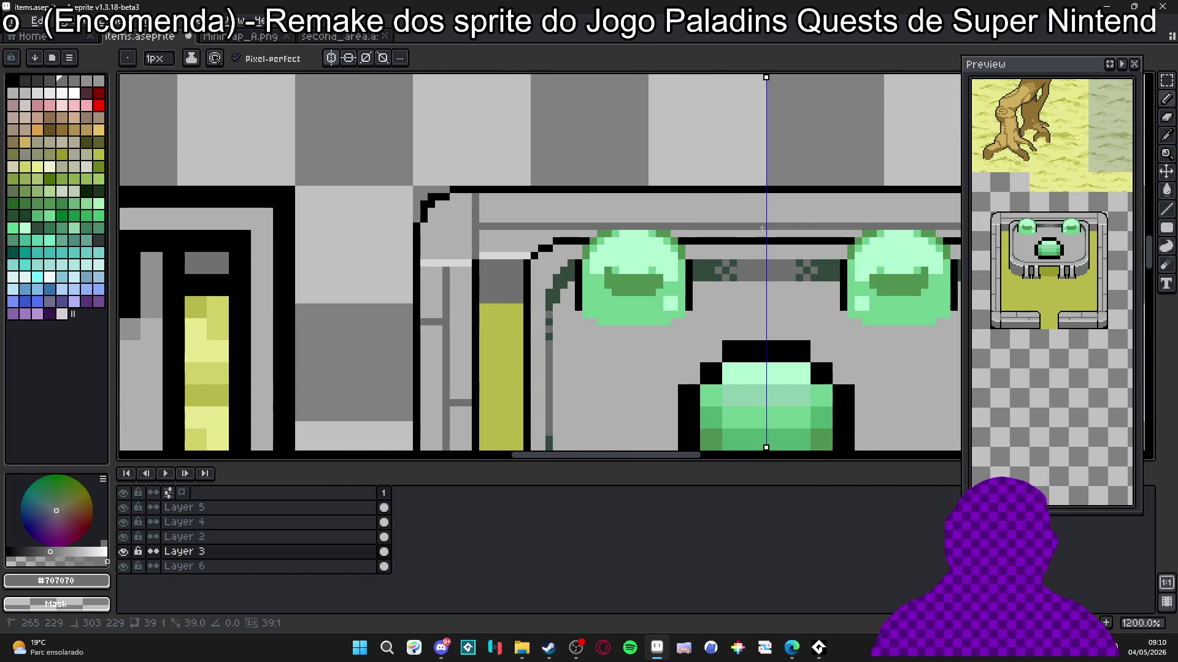
Step: Redraw the dark grey brick seam higher on the top wall, with a vertical joint meeting the border
left_click(609, 227, "shift")
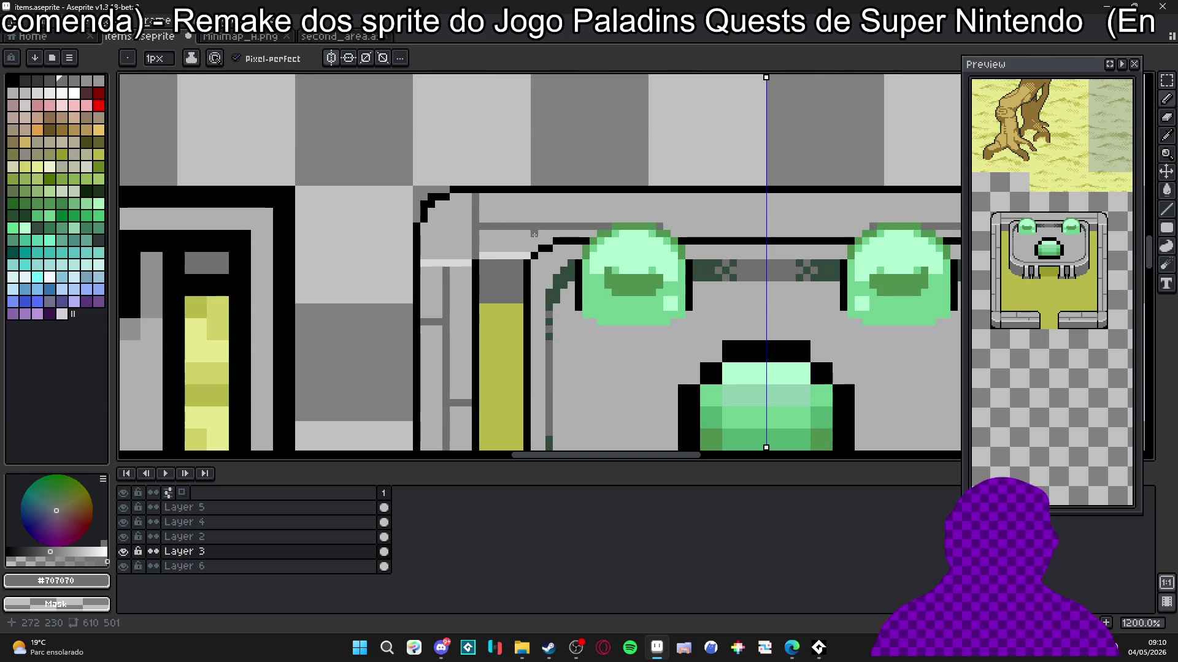
key("ctrl+z")
key("v")
key("ctrl+z")
key("b")
mouse_move(484, 221)
left_mouse_down()
mouse_move(751, 220)
mouse_move(696, 203)
left_mouse_up()
left_click_drag(570, 227, 569, 235)
Step: Extend the mirrored brick joints downward and repaint two stray dark pixels light grey
scroll(570, 234, "down", 4)
scroll(647, 233, "up", 4)
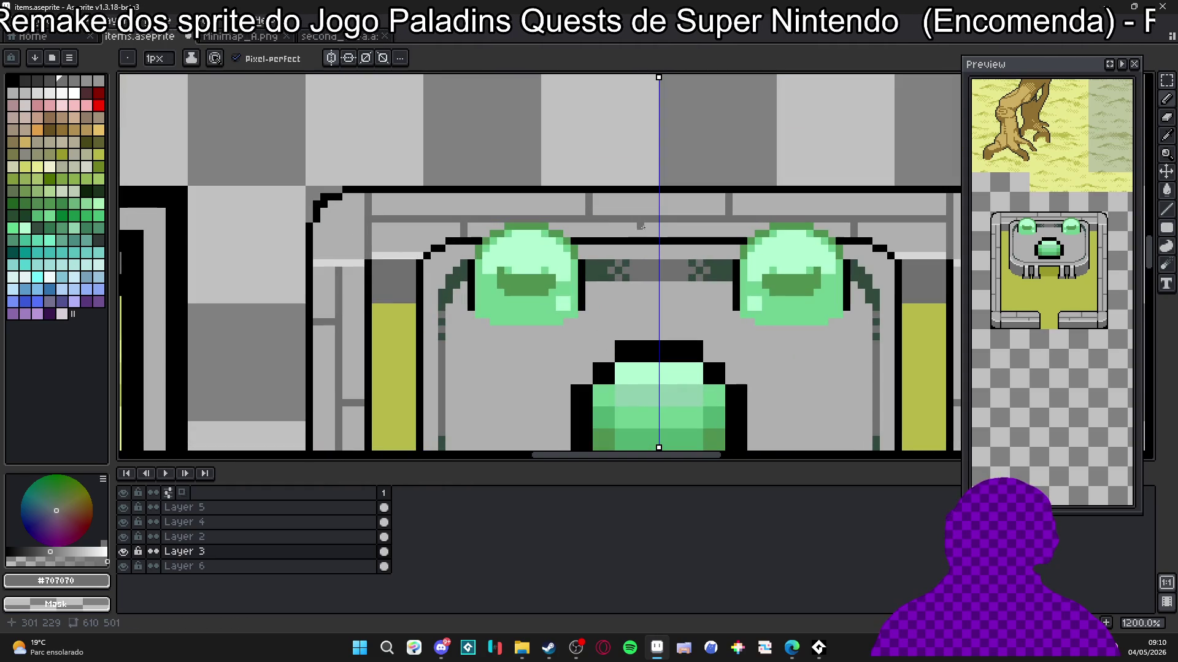
left_click_drag(623, 228, 624, 237)
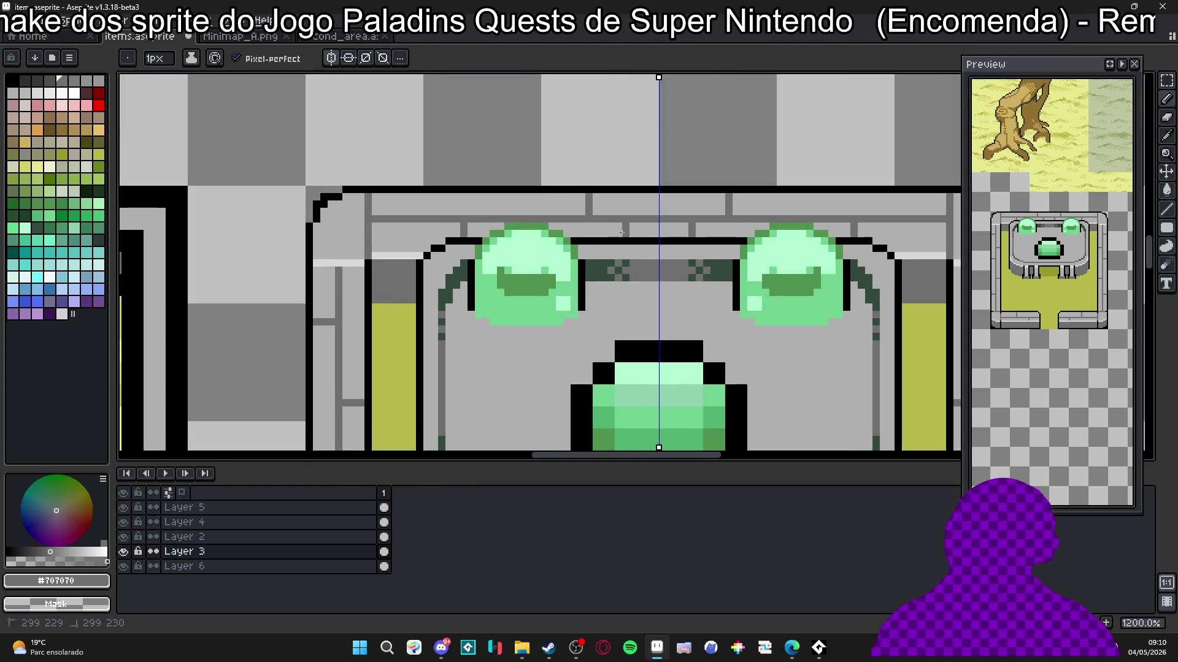
left_click(620, 197, "alt")
left_click(588, 211)
left_click(589, 202)
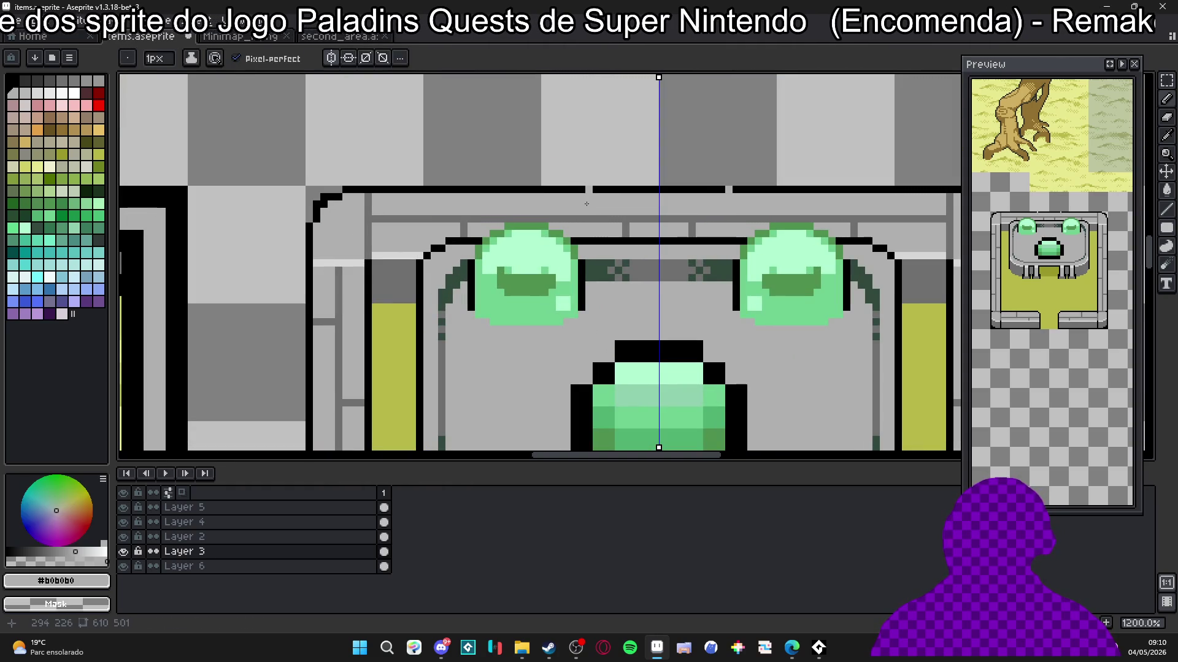
Step: Extend the outer #707070 brick joints up to the top border and touch up the wall's left end
left_click(559, 213, "alt")
left_click_drag(562, 204, 559, 197)
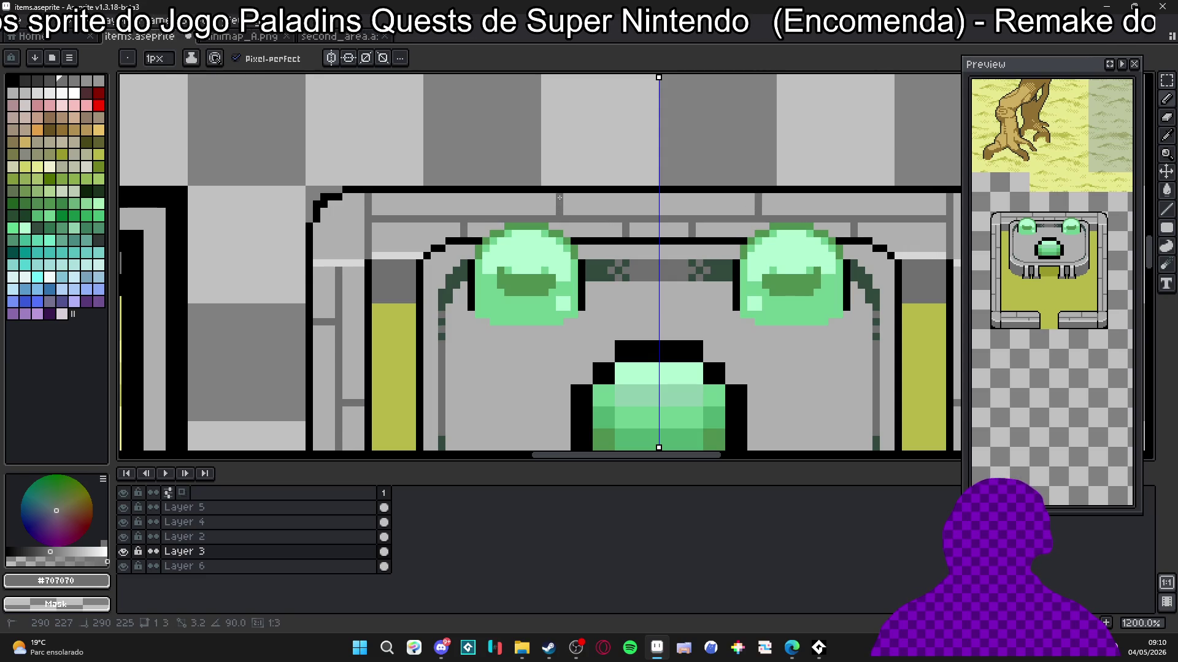
left_click(428, 208)
left_click(427, 197)
scroll(467, 189, "down", 5)
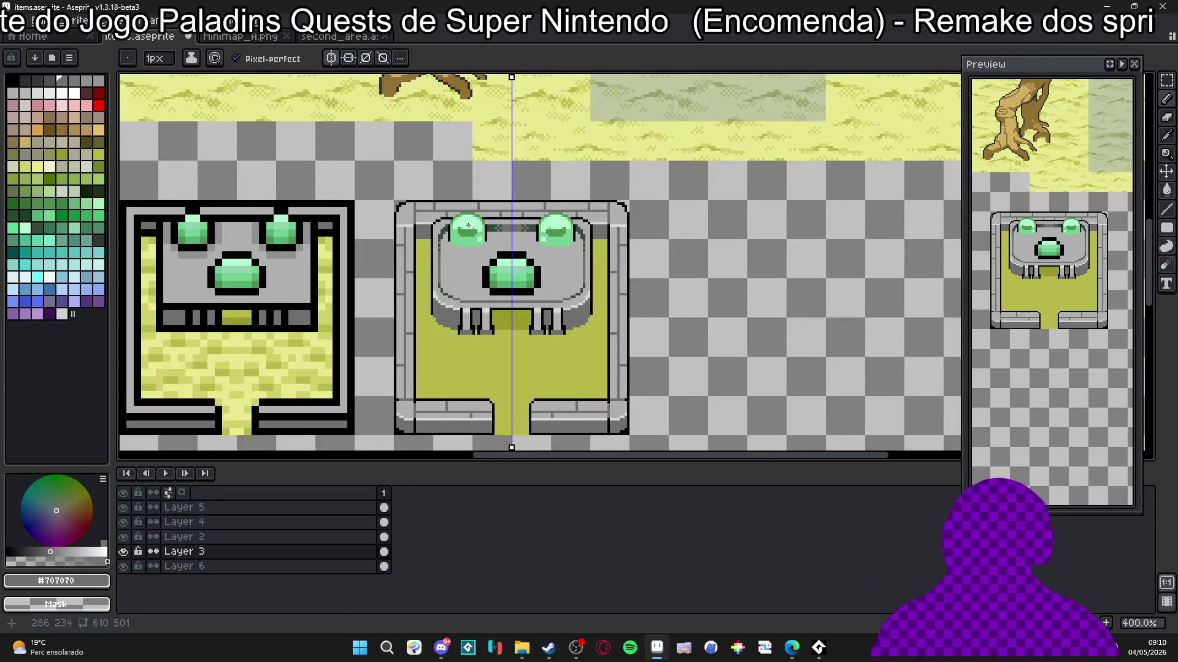
scroll(499, 192, "up", 5)
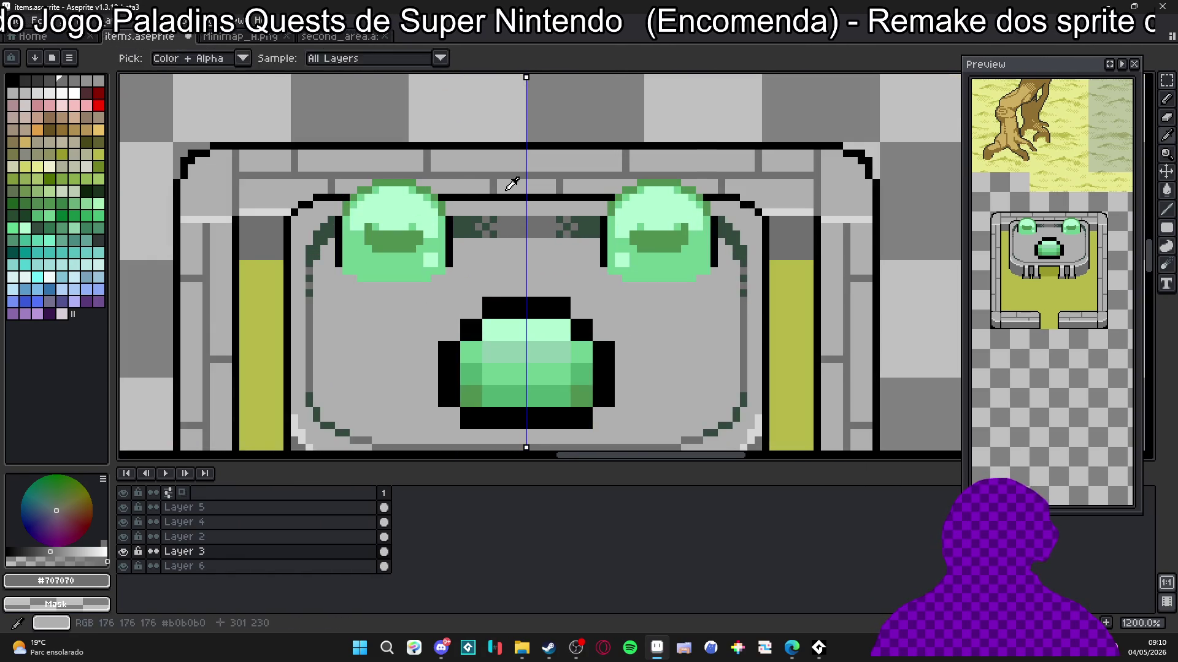
Step: Add a dark two-pixel joint, repaint the stray ledge pixel light grey, and reselect #707070
left_click(471, 182, "alt")
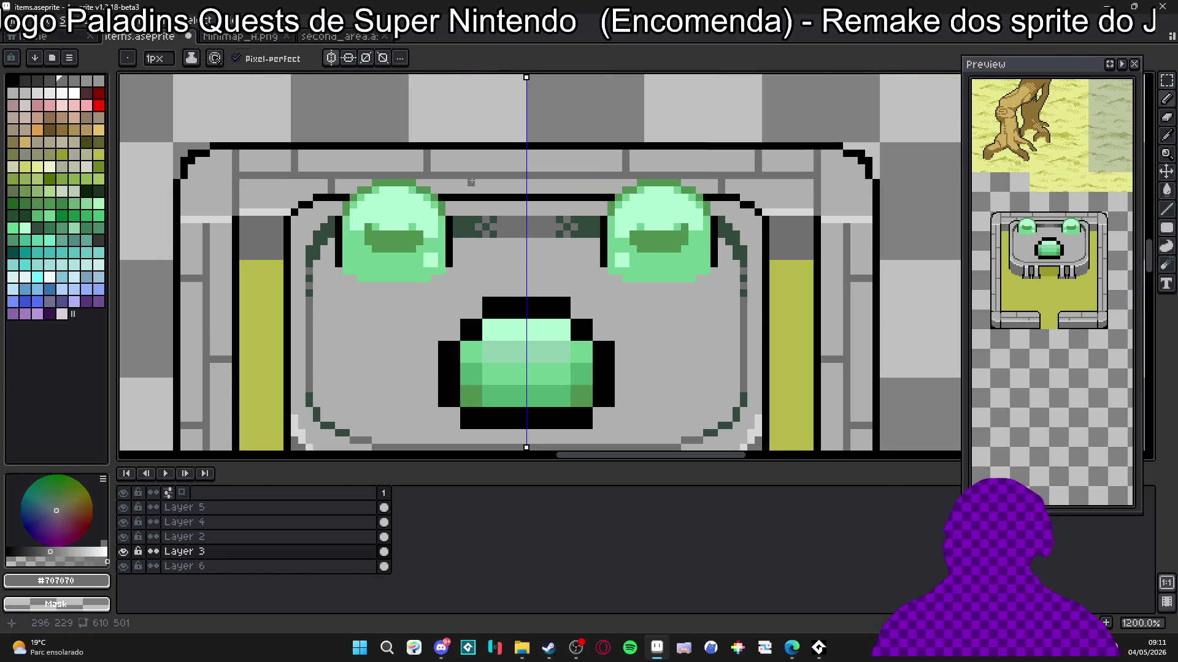
left_click(474, 191, "shift")
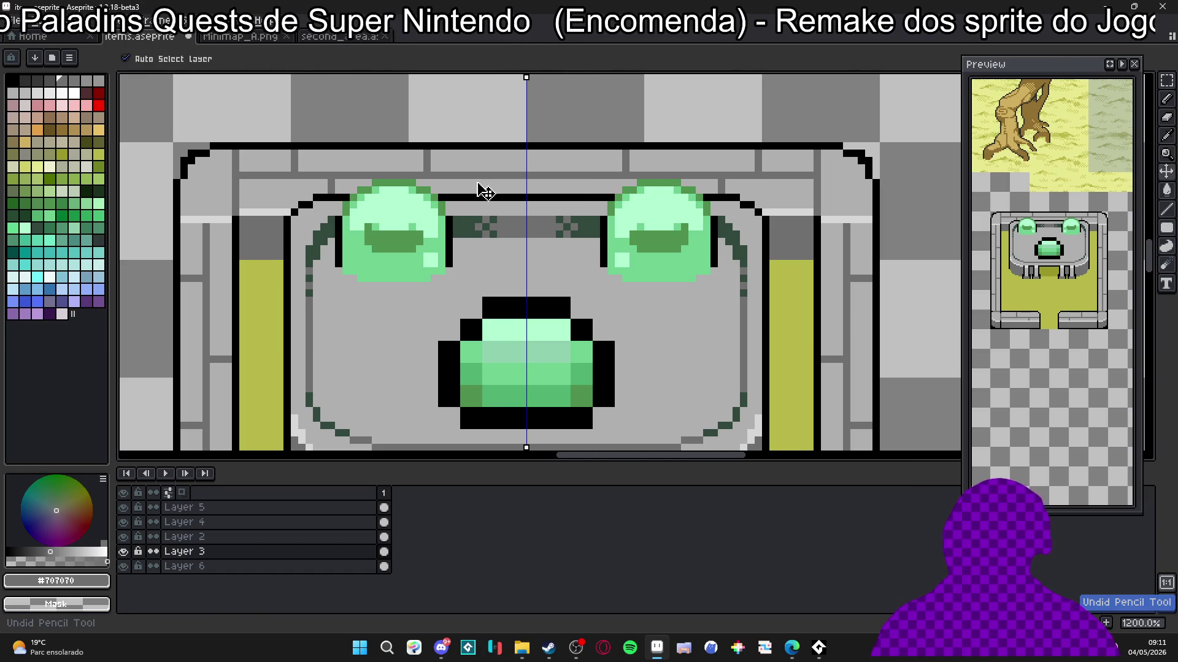
left_click(450, 161)
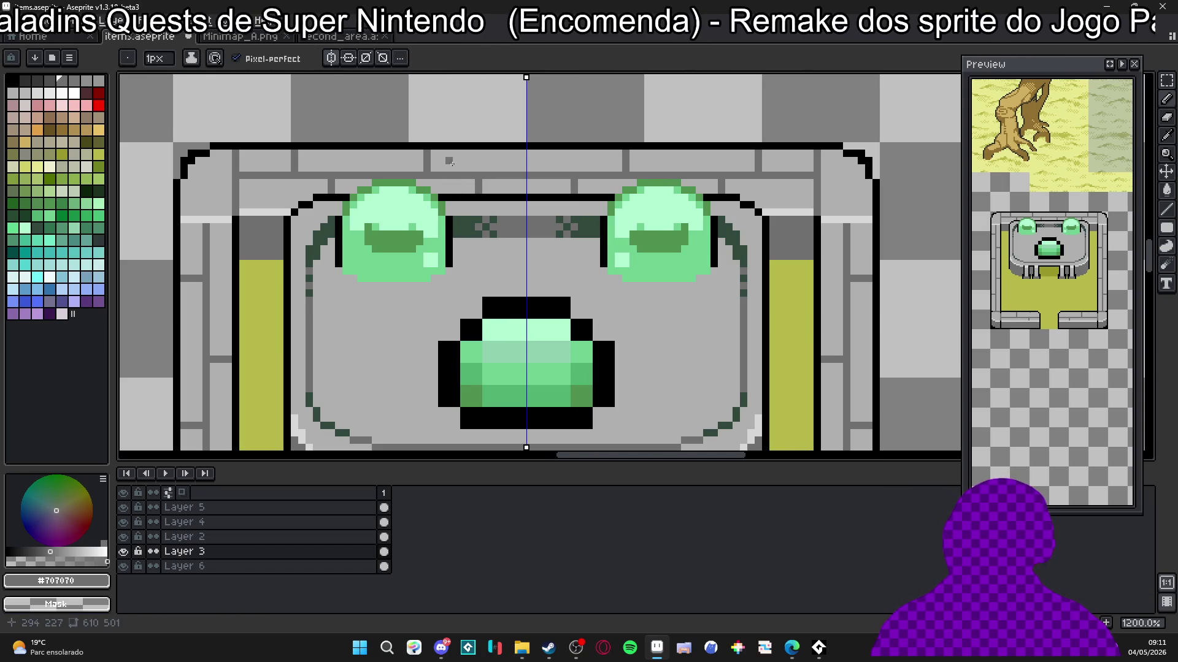
left_click(458, 168, "alt")
scroll(458, 169, "up", 4)
left_click(433, 146)
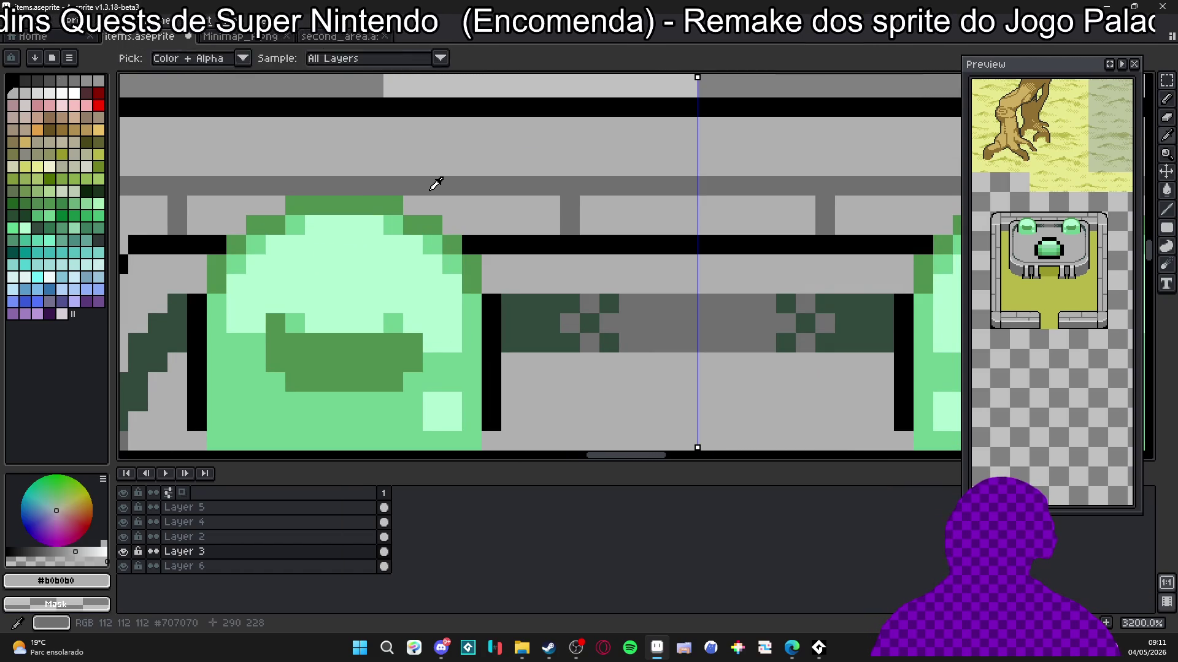
left_click(434, 184, "alt")
scroll(433, 168, "down", 6)
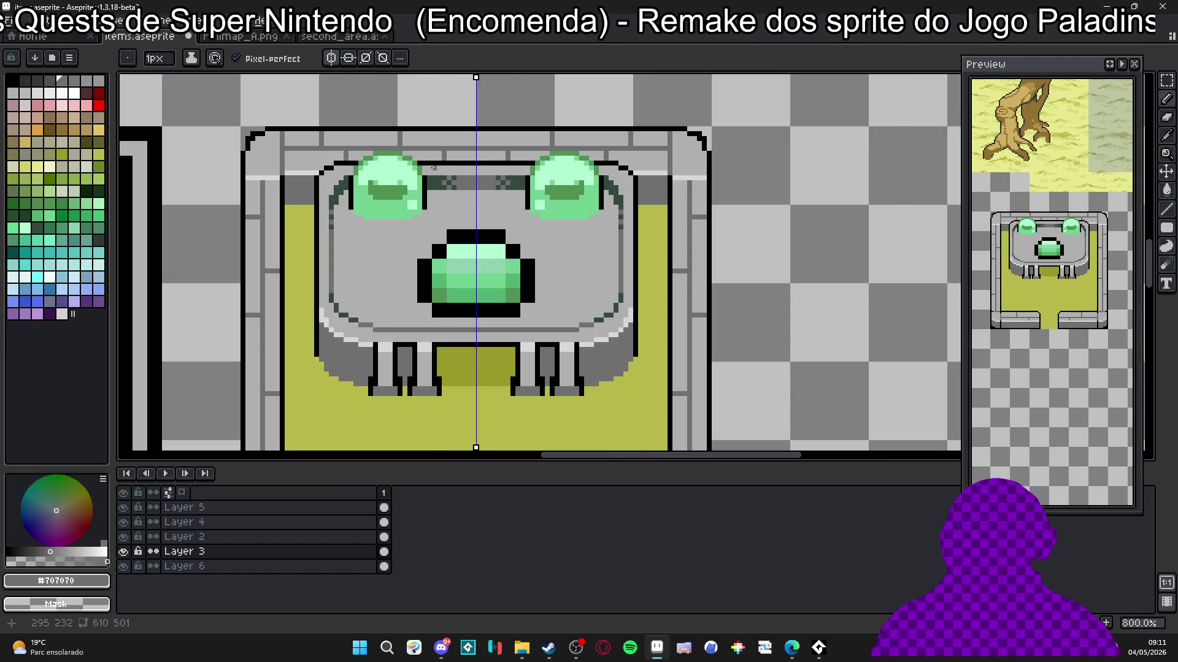
scroll(434, 167, "down", 3)
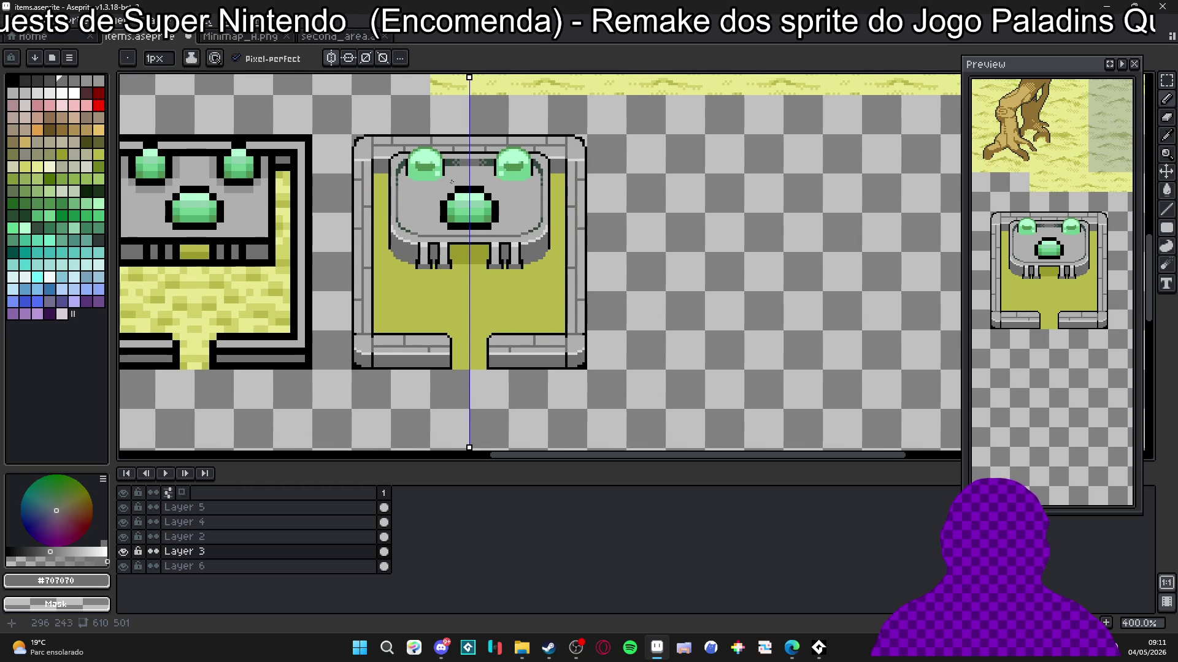
left_click_drag(451, 182, 456, 174)
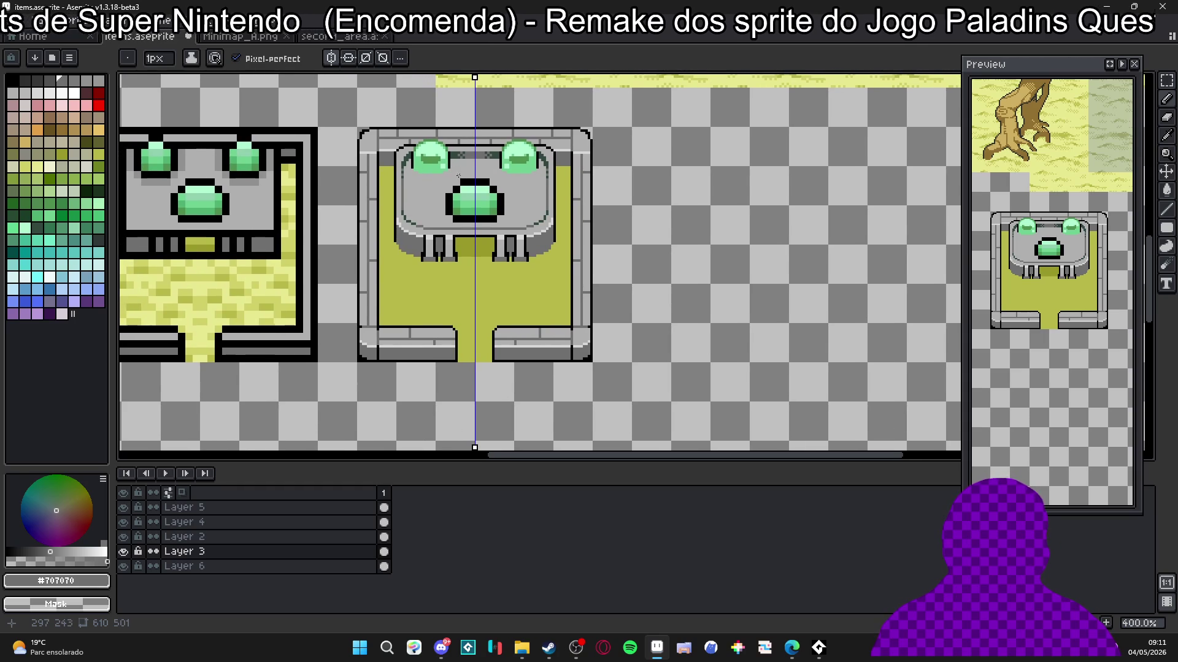
Step: Choose a dark palette grey and draw two vertical mortar lines in the lower brick row
scroll(418, 278, "up", 3)
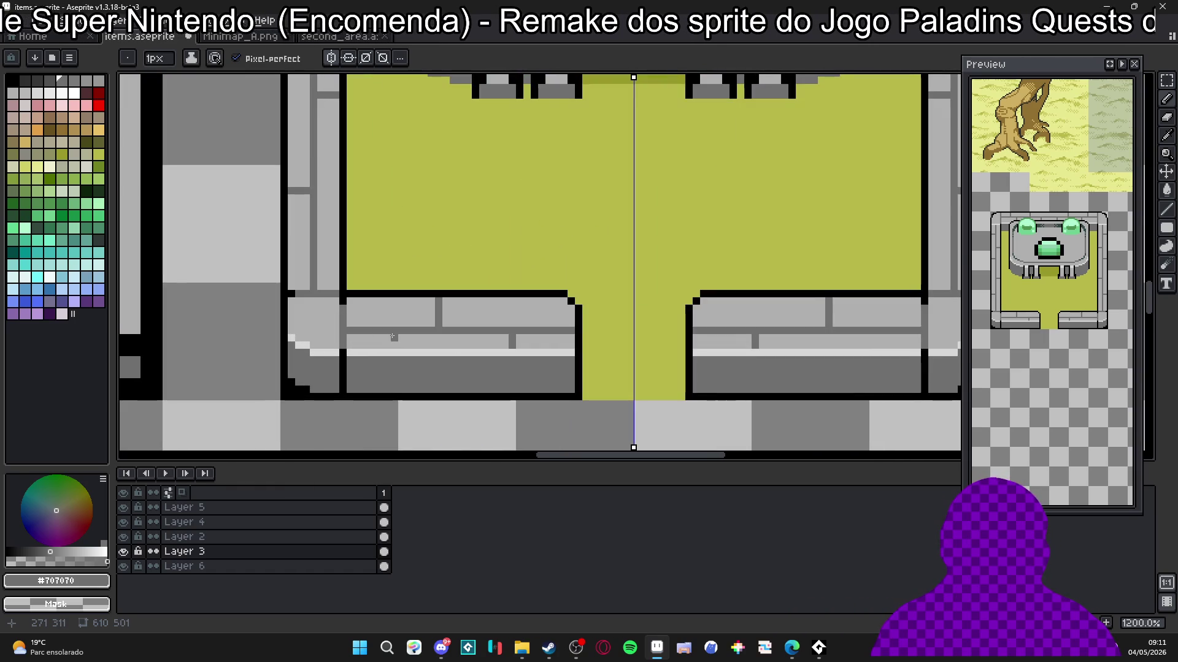
mouse_move(391, 343)
left_mouse_down()
mouse_move(382, 304)
mouse_move(411, 334)
left_mouse_up()
scroll(421, 294, "down", 3)
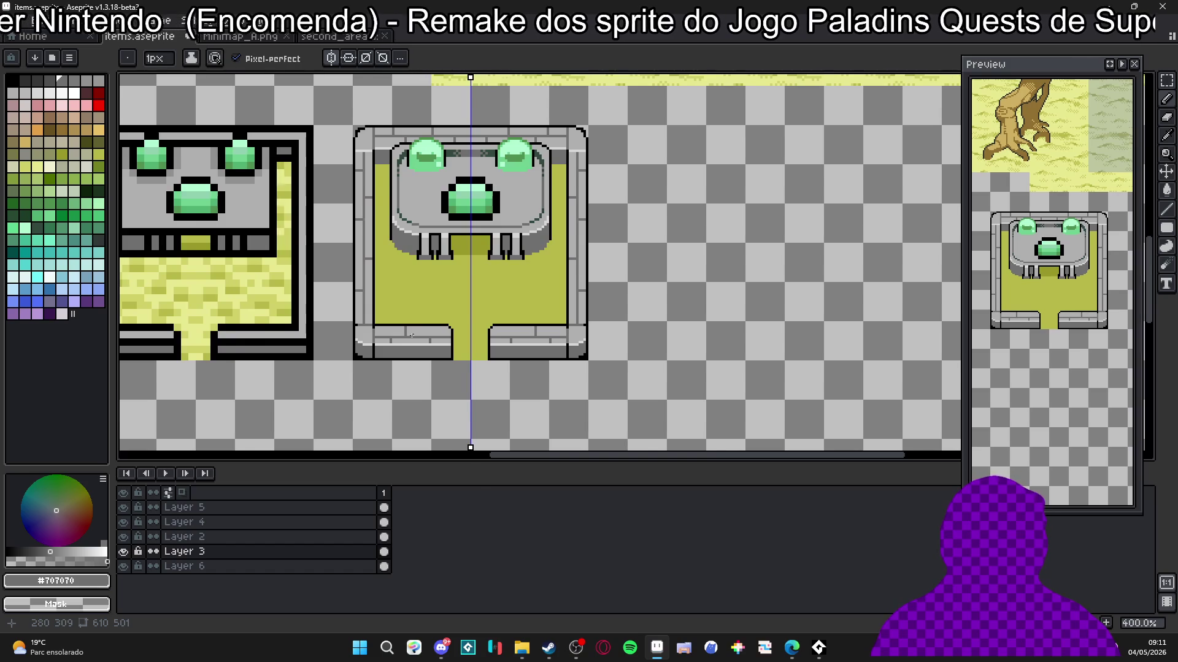
scroll(412, 336, "down", 1)
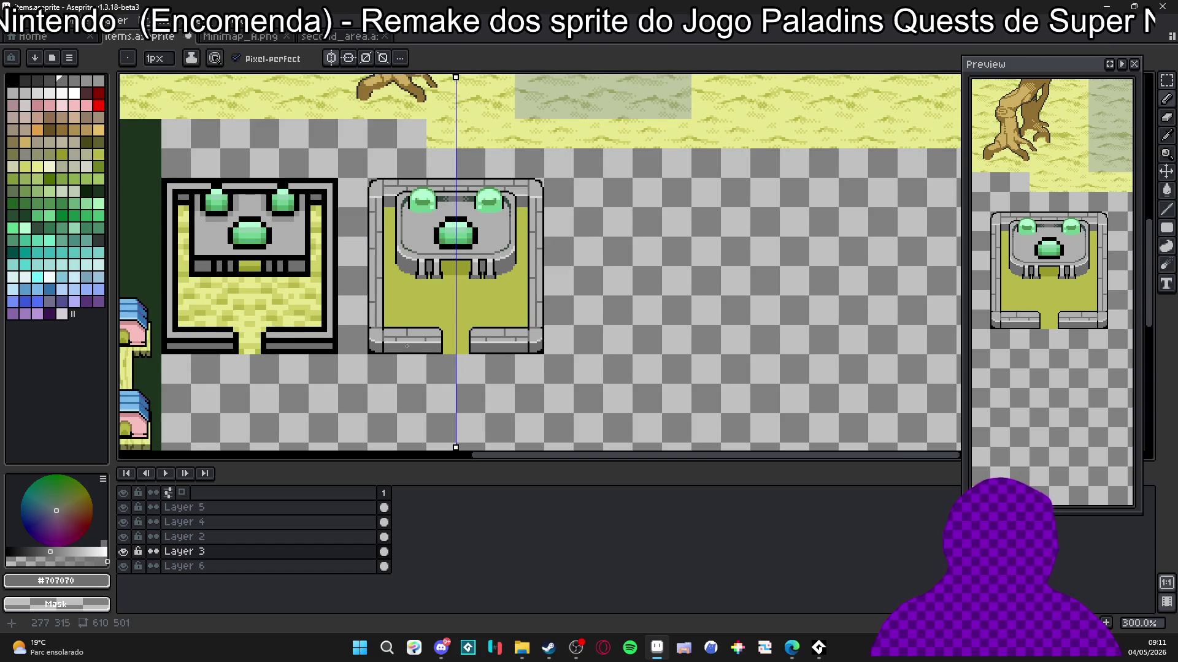
scroll(400, 349, "up", 5)
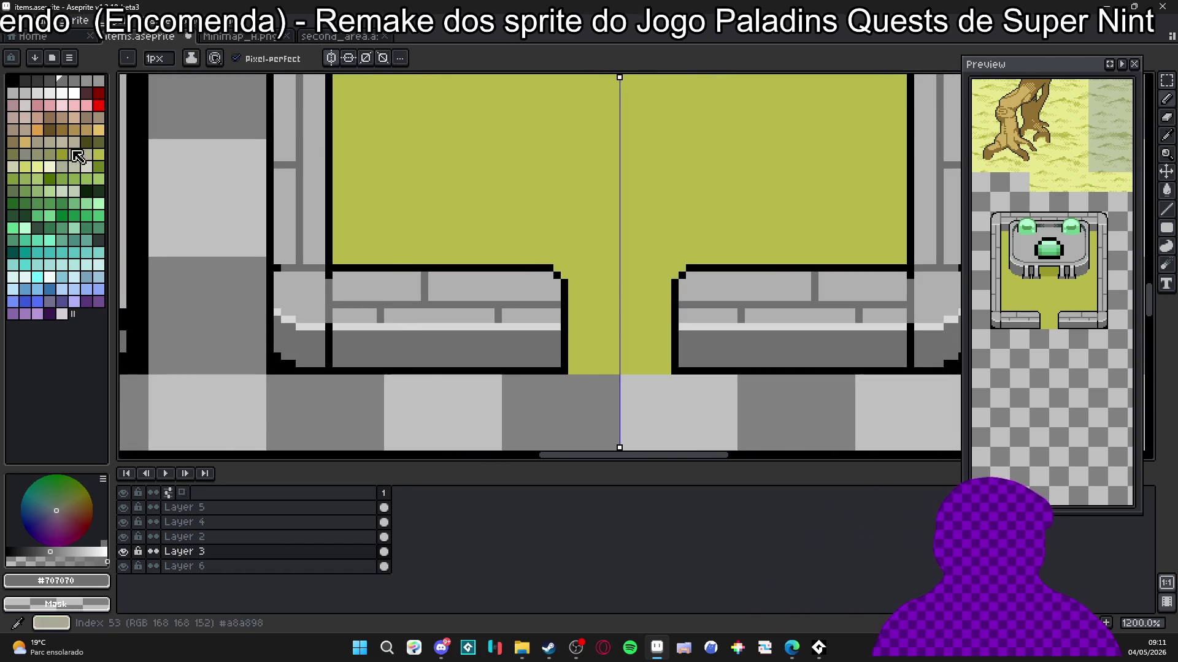
left_click(62, 92)
scroll(290, 342, "up", 1)
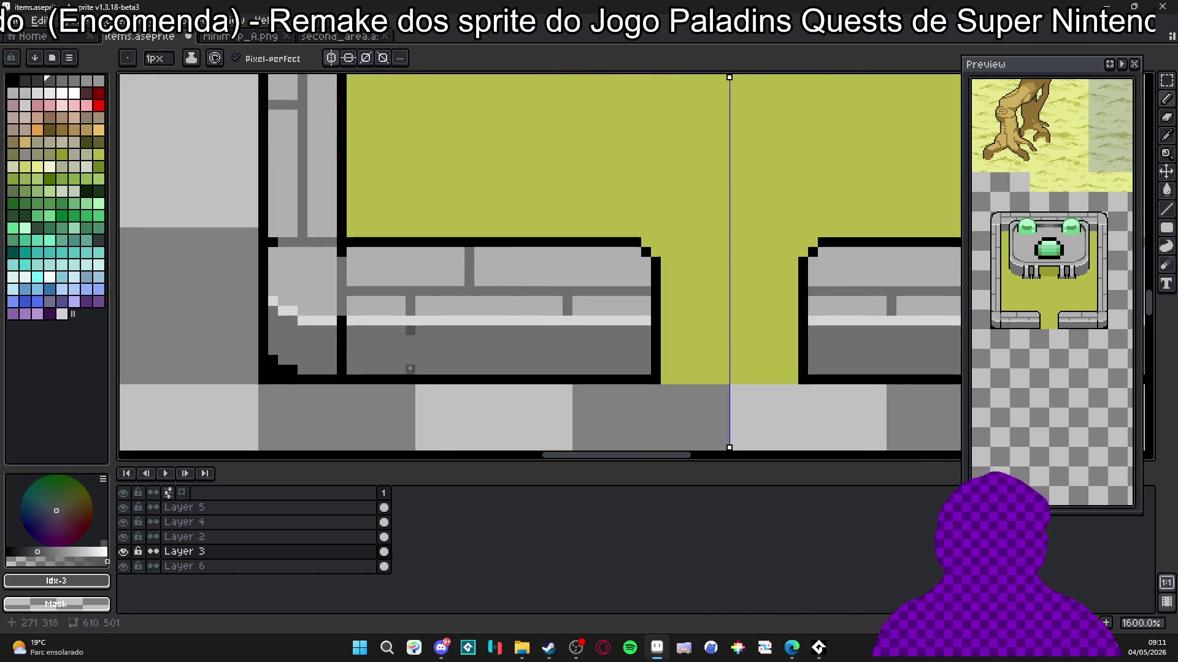
left_click(38, 80)
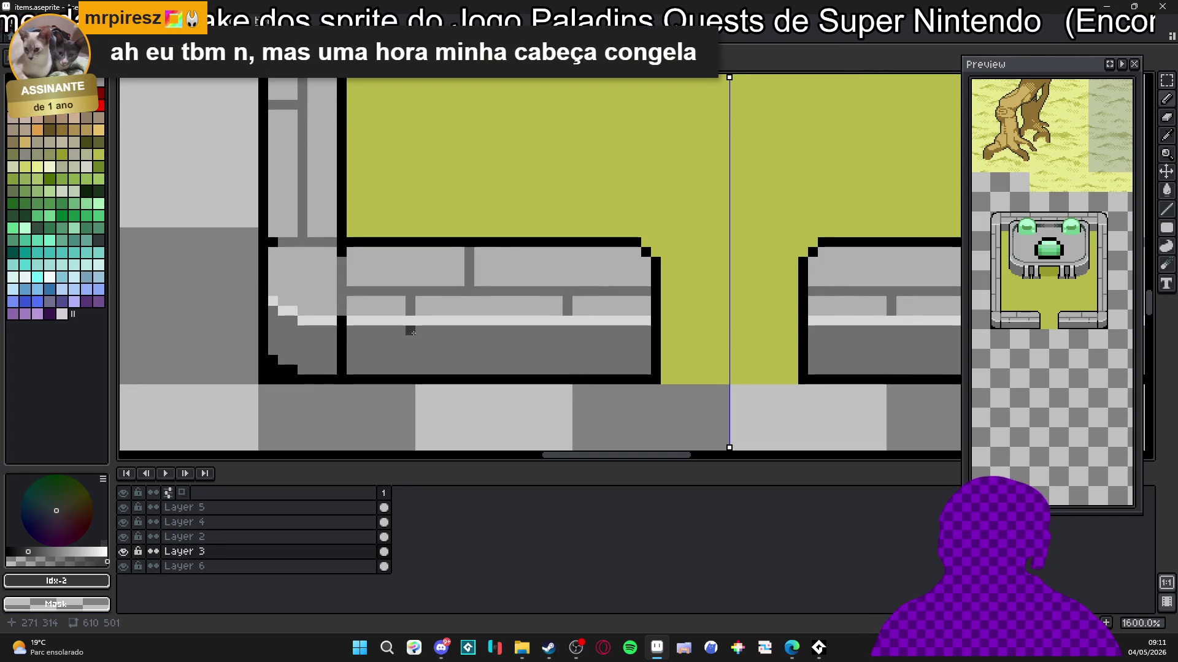
left_click_drag(412, 332, 413, 372)
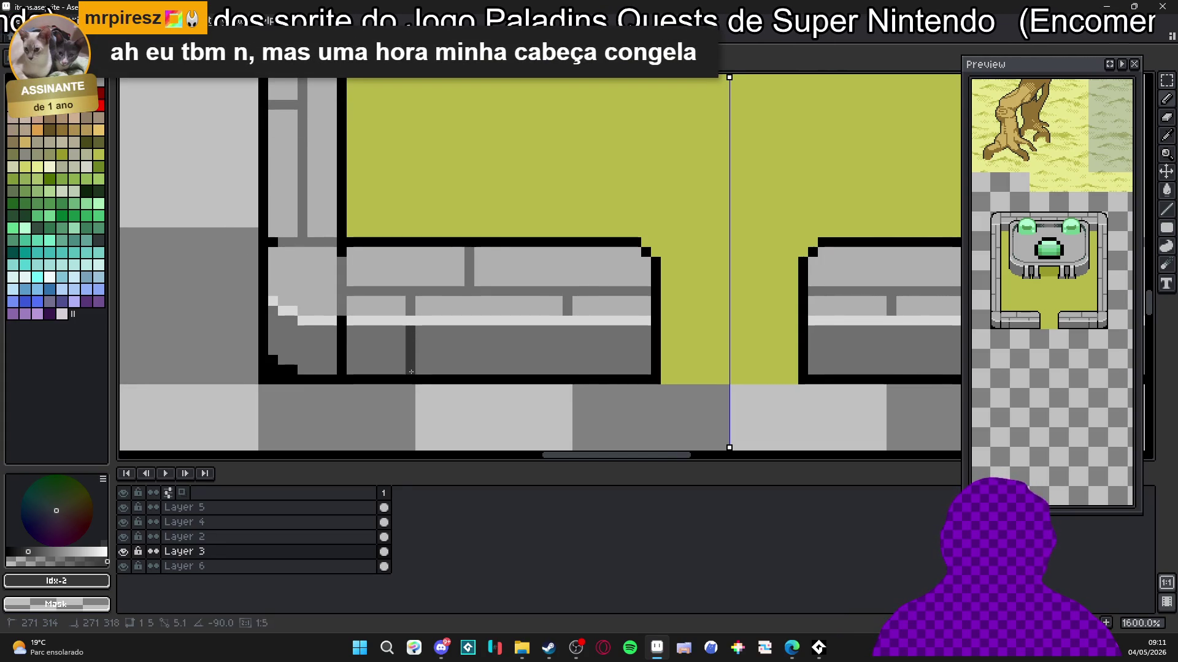
left_click_drag(570, 330, 567, 371)
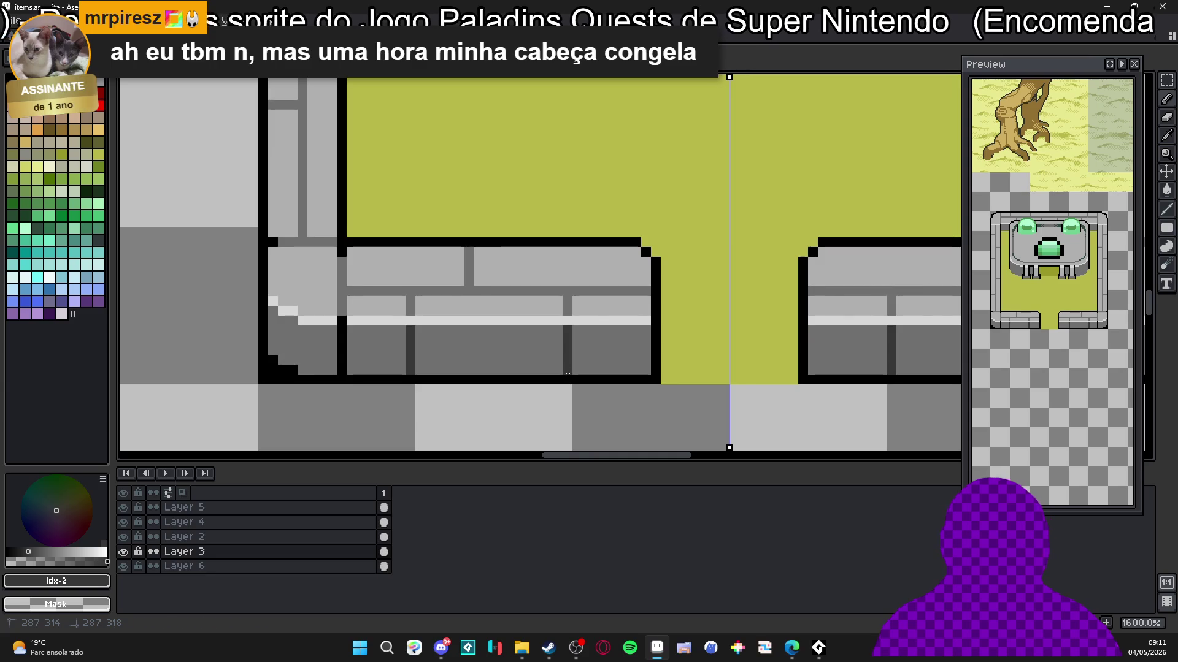
Step: Touch up a light brick pixel and draw a #383838 mortar line on the left brick
left_click(582, 330, "alt")
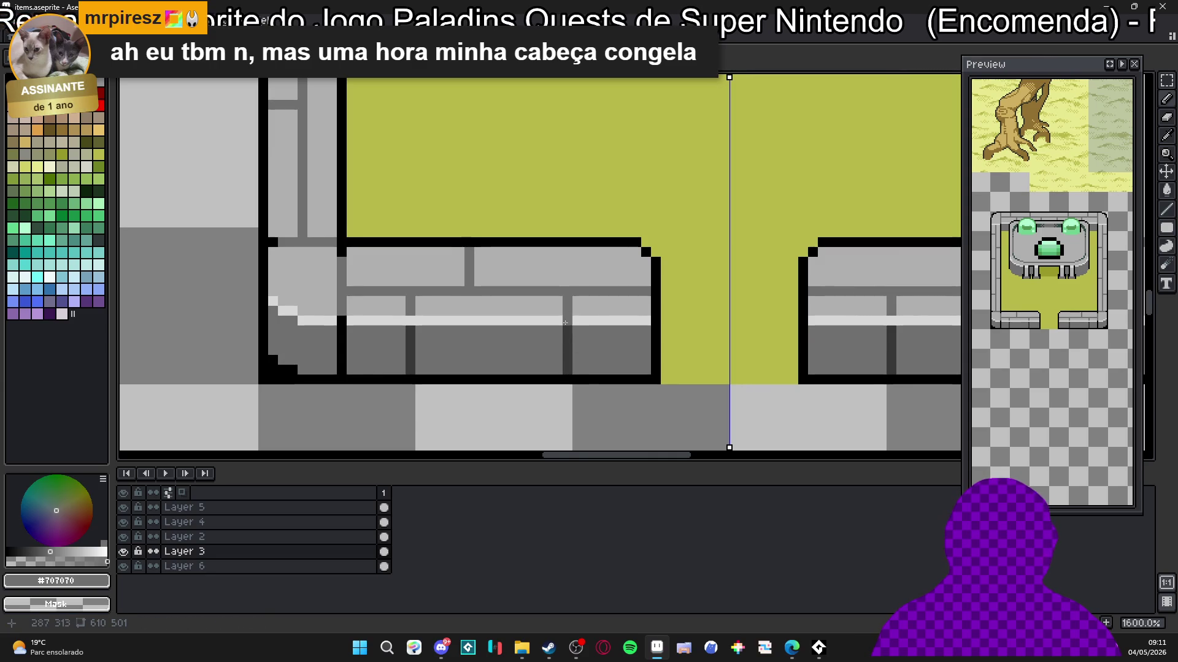
left_click(579, 309, "alt")
left_click(333, 321)
left_click(410, 344, "alt")
left_click_drag(341, 330, 337, 372)
scroll(338, 372, "down", 3)
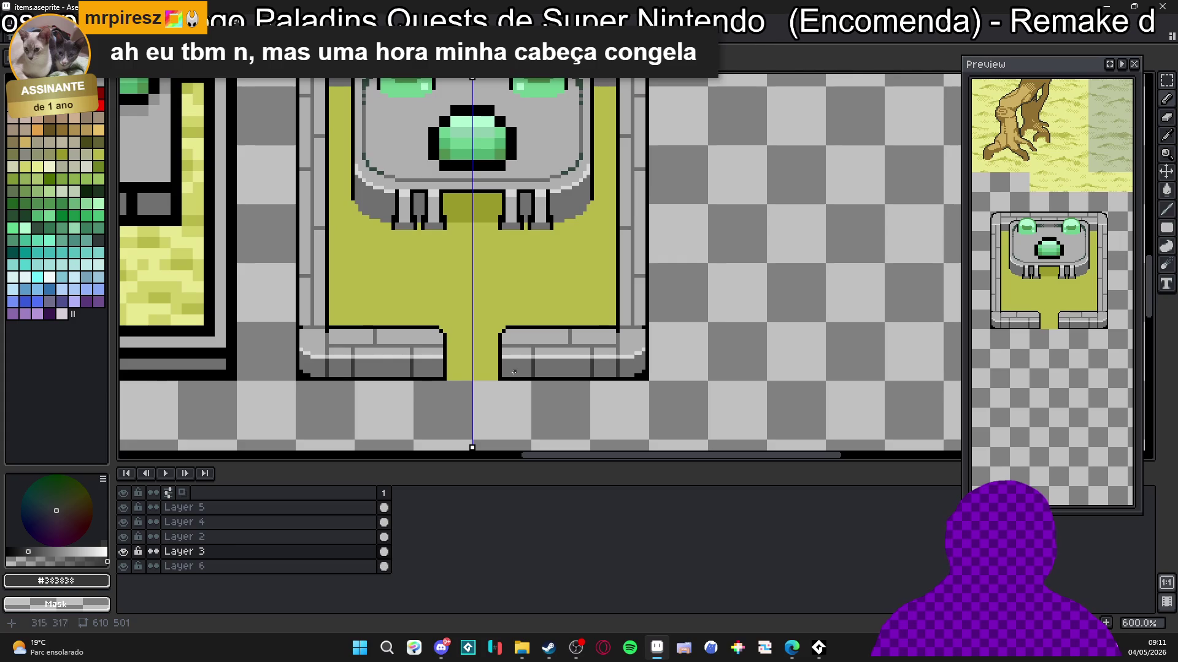
scroll(355, 290, "up", 3)
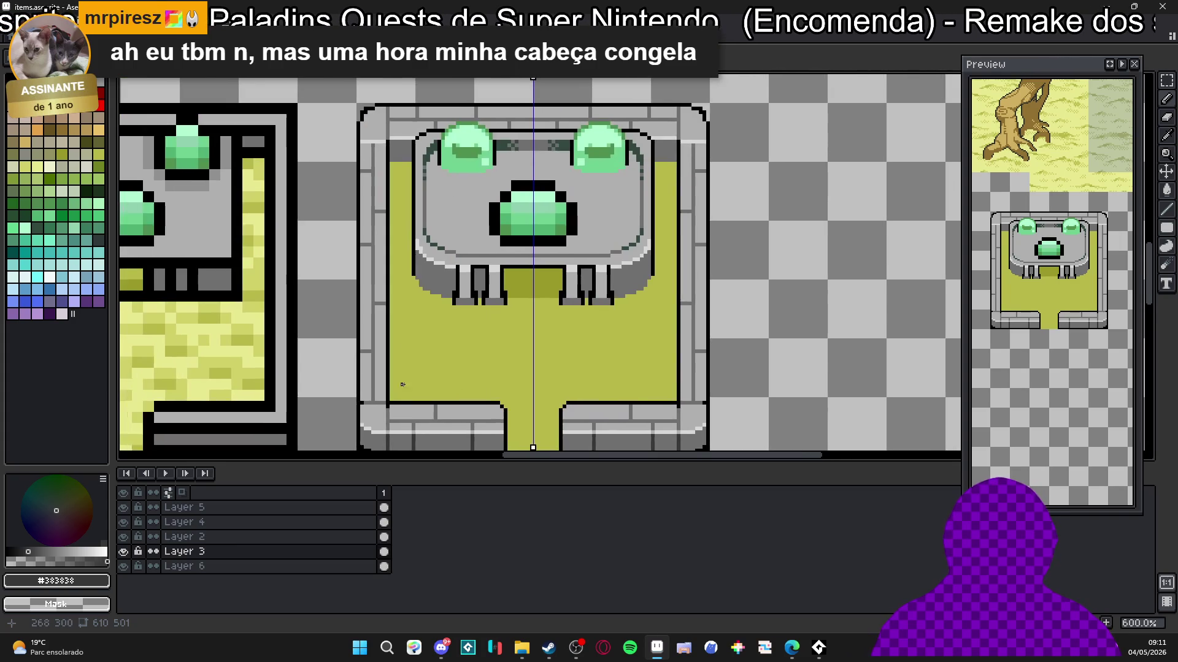
Step: Pick black from the outline and zoom around to review the lower walls
left_click(383, 395, "alt")
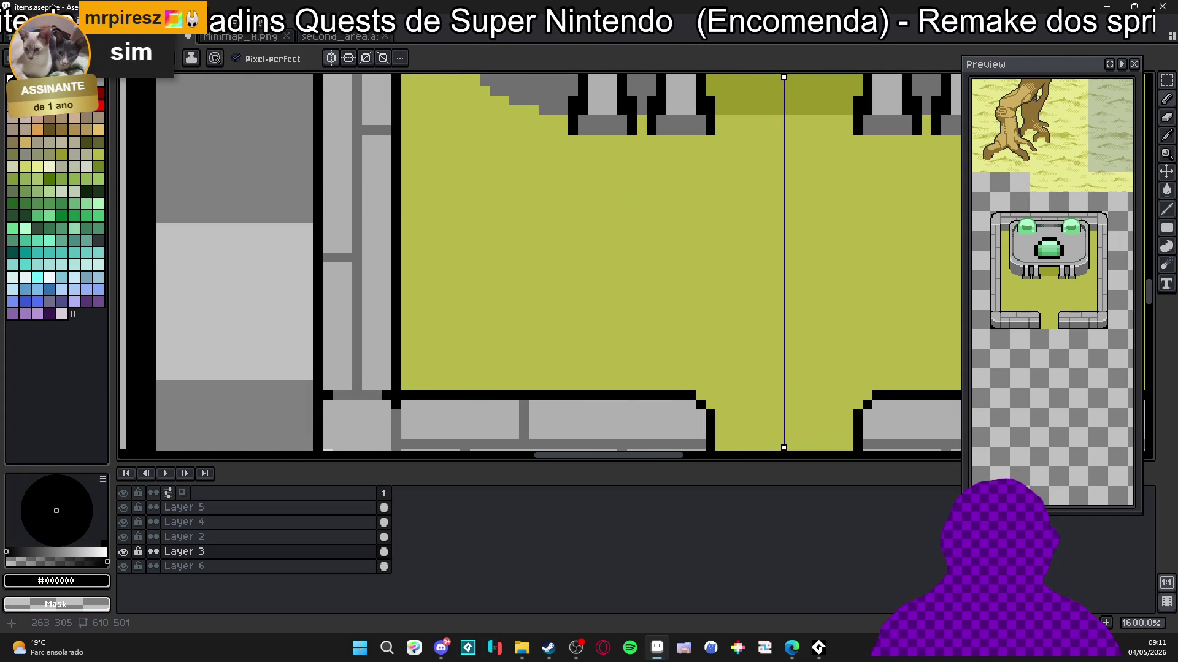
scroll(388, 394, "up", 3)
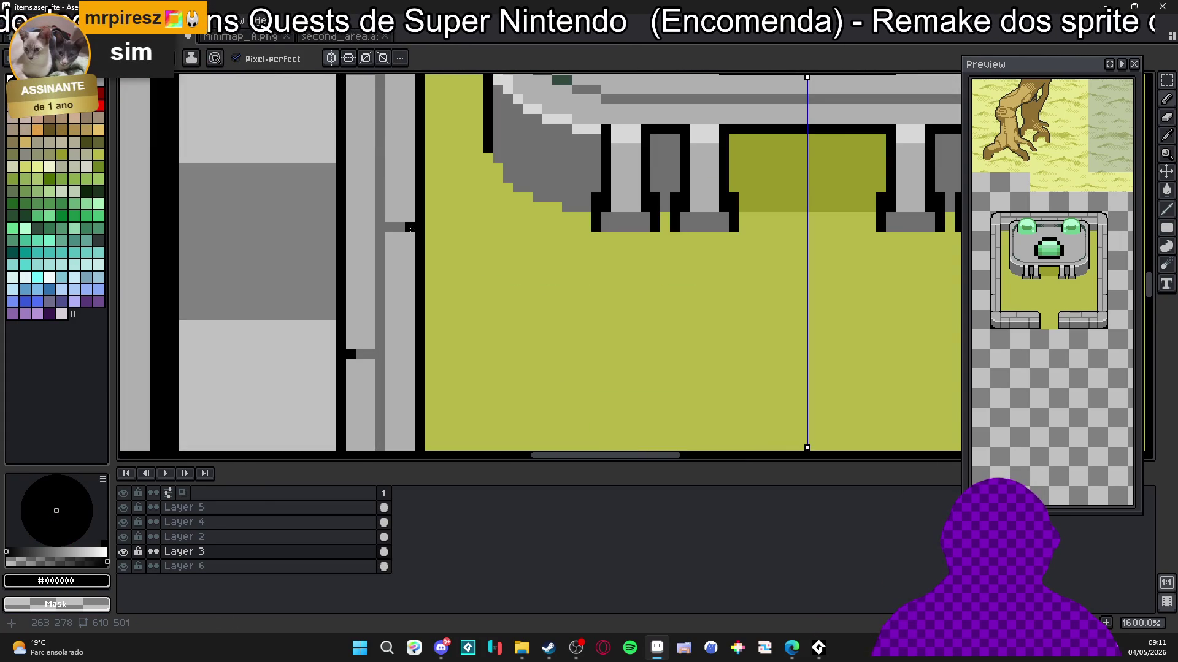
scroll(411, 229, "up", 5)
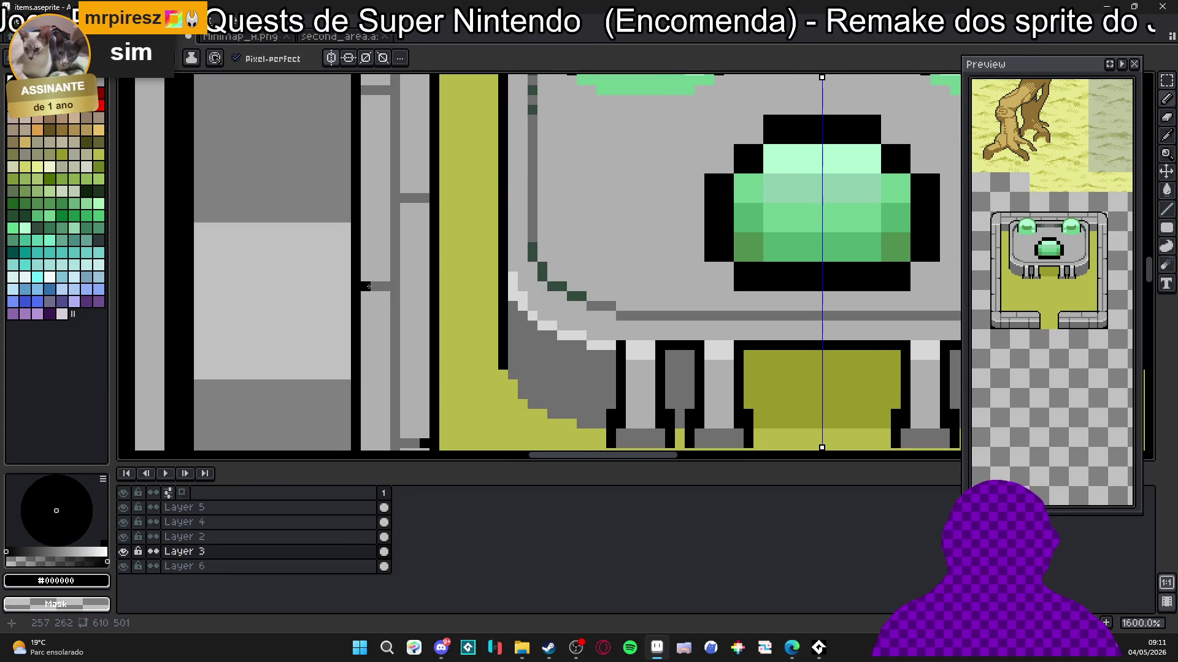
scroll(425, 199, "down", 3)
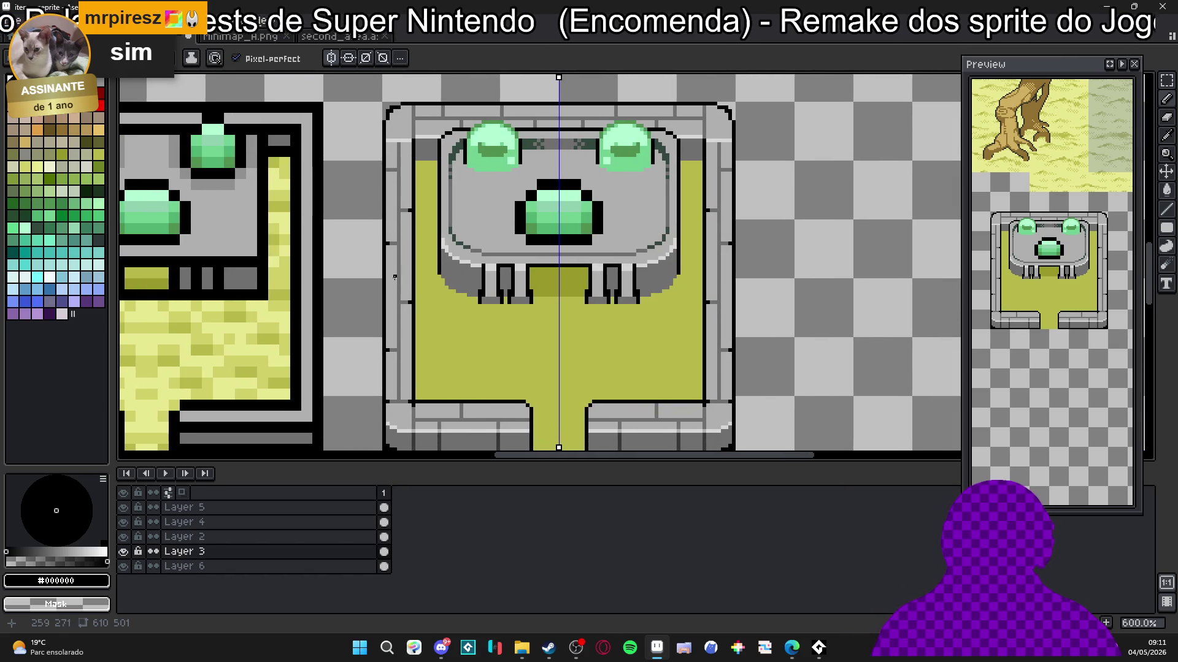
scroll(395, 161, "up", 2)
scroll(395, 161, "down", 5)
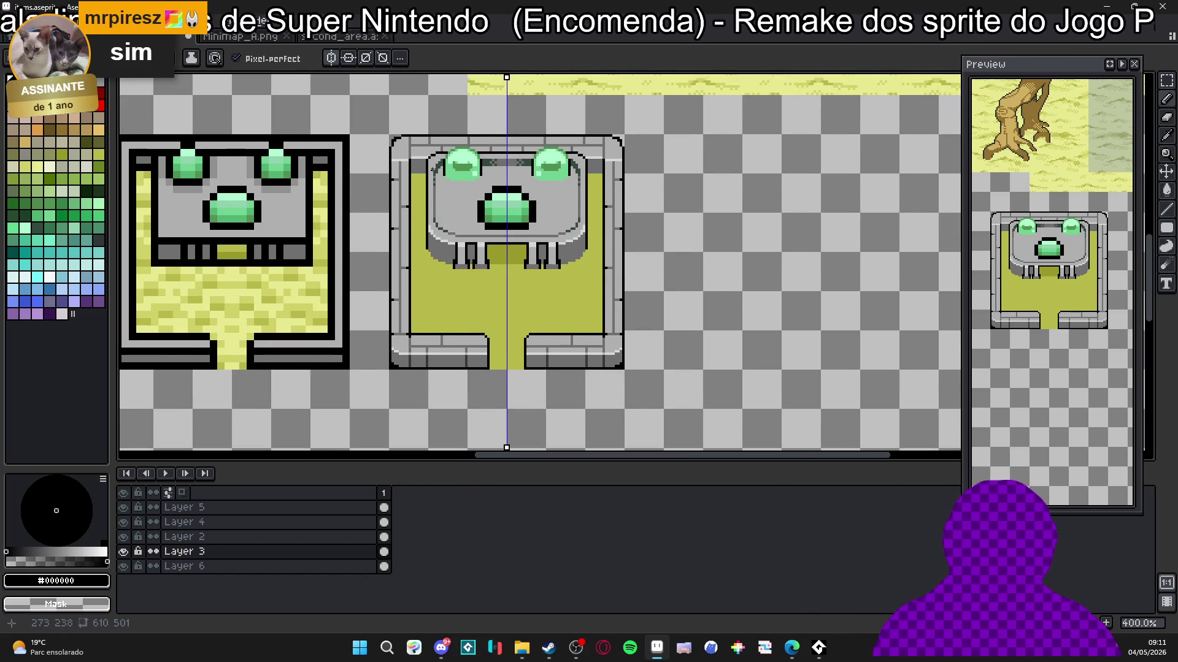
scroll(424, 128, "up", 3)
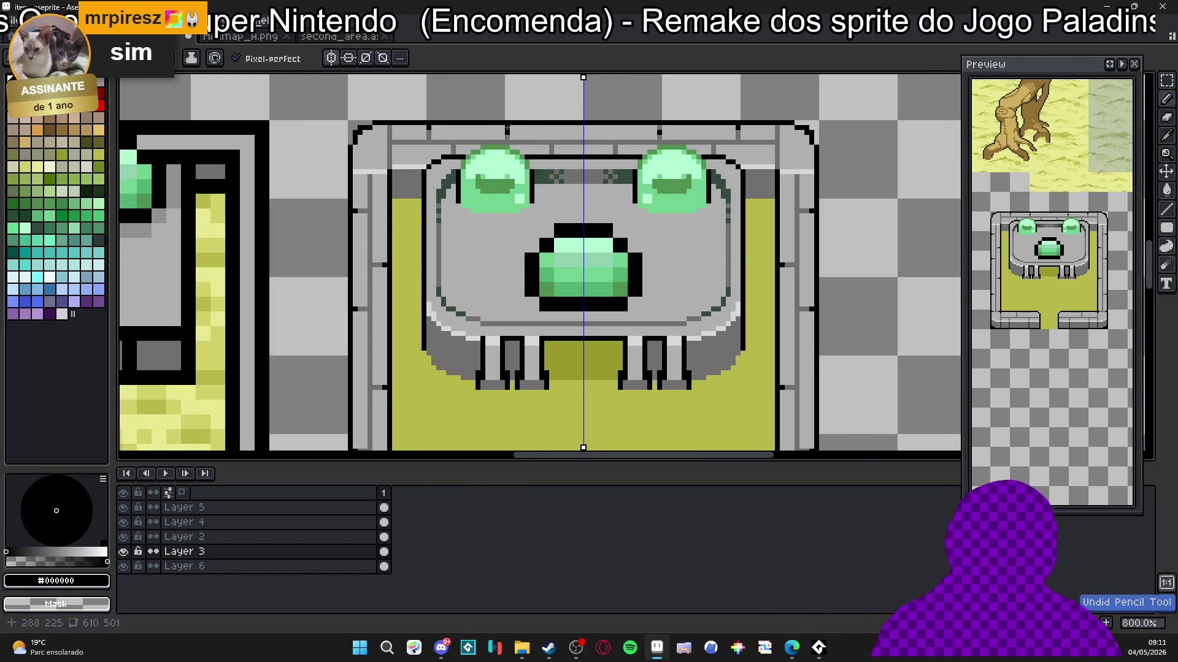
scroll(516, 171, "down", 4)
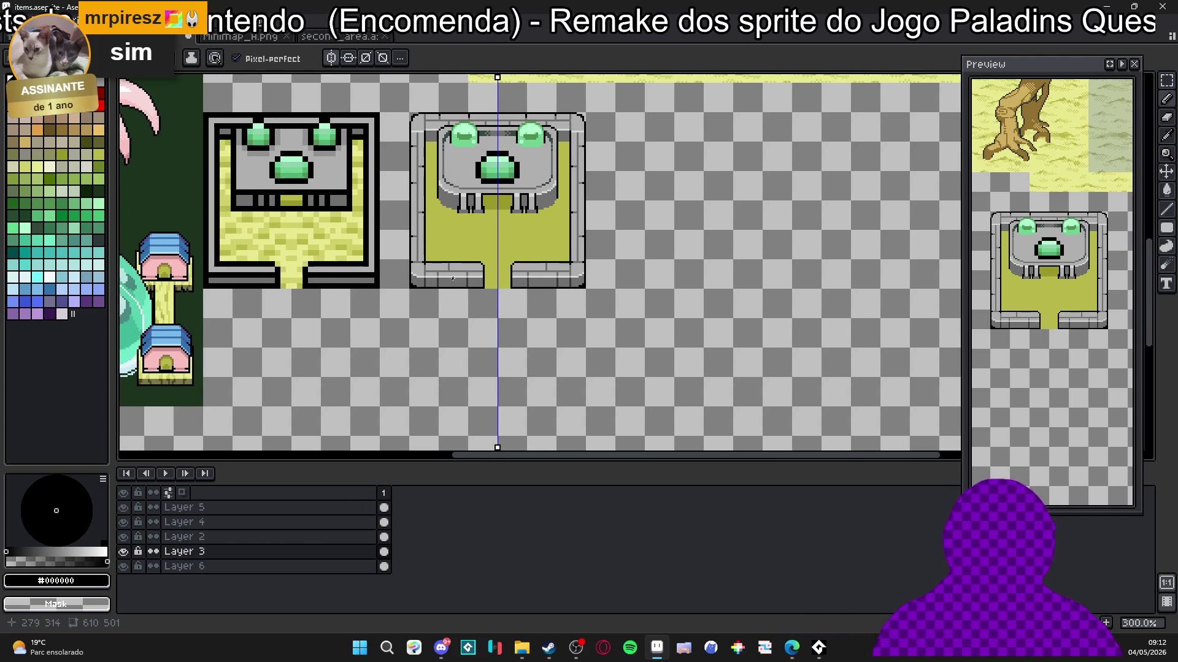
scroll(414, 278, "down", 1)
mouse_move(510, 252)
left_mouse_down()
mouse_move(511, 378)
mouse_move(496, 358)
mouse_move(495, 229)
left_mouse_up()
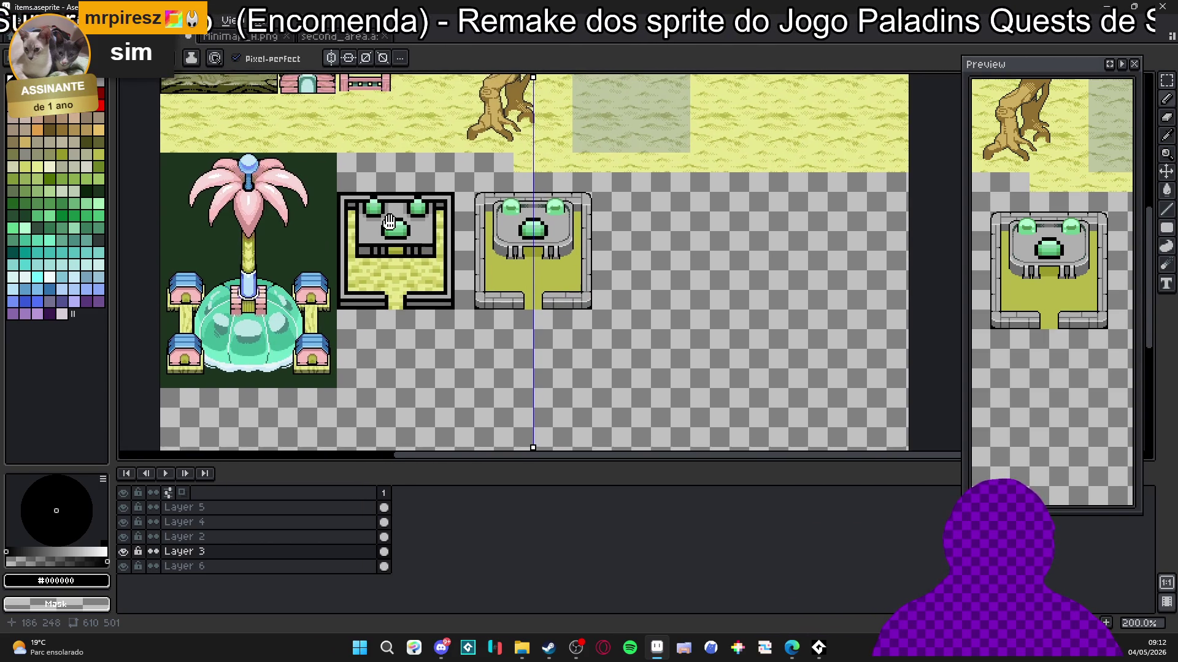
scroll(471, 290, "up", 8)
Step: Choose dark grey #505050, save the sprite, and dot checker dither pixels along the brick base
left_click(470, 292, "alt")
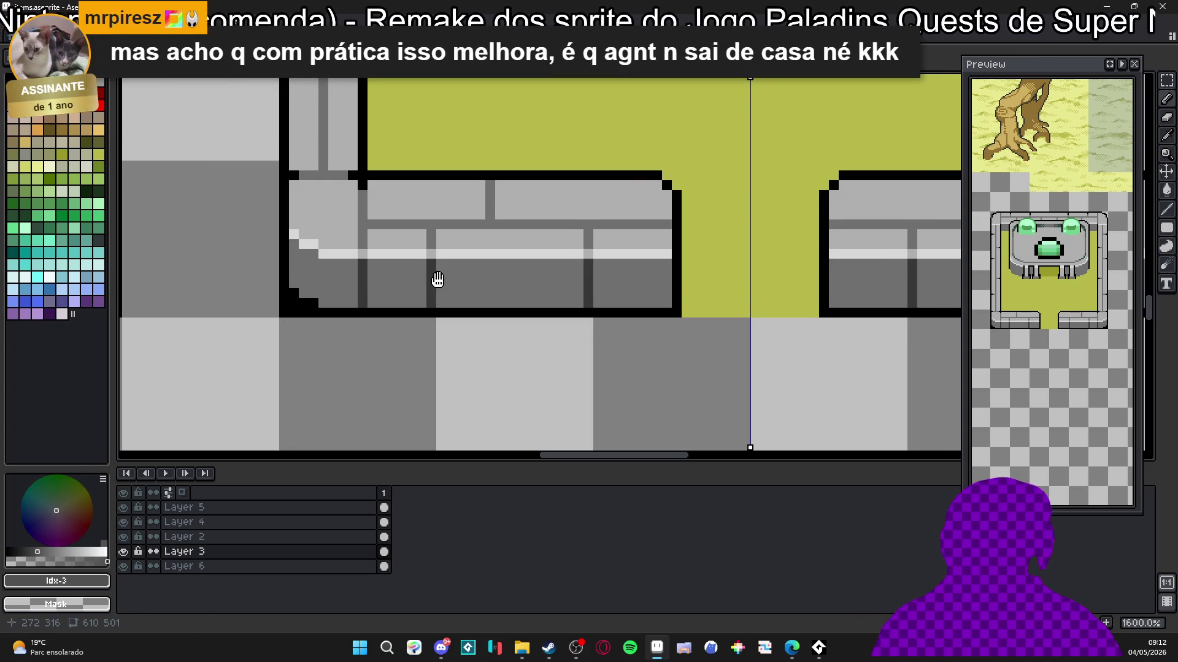
key("ctrl+s")
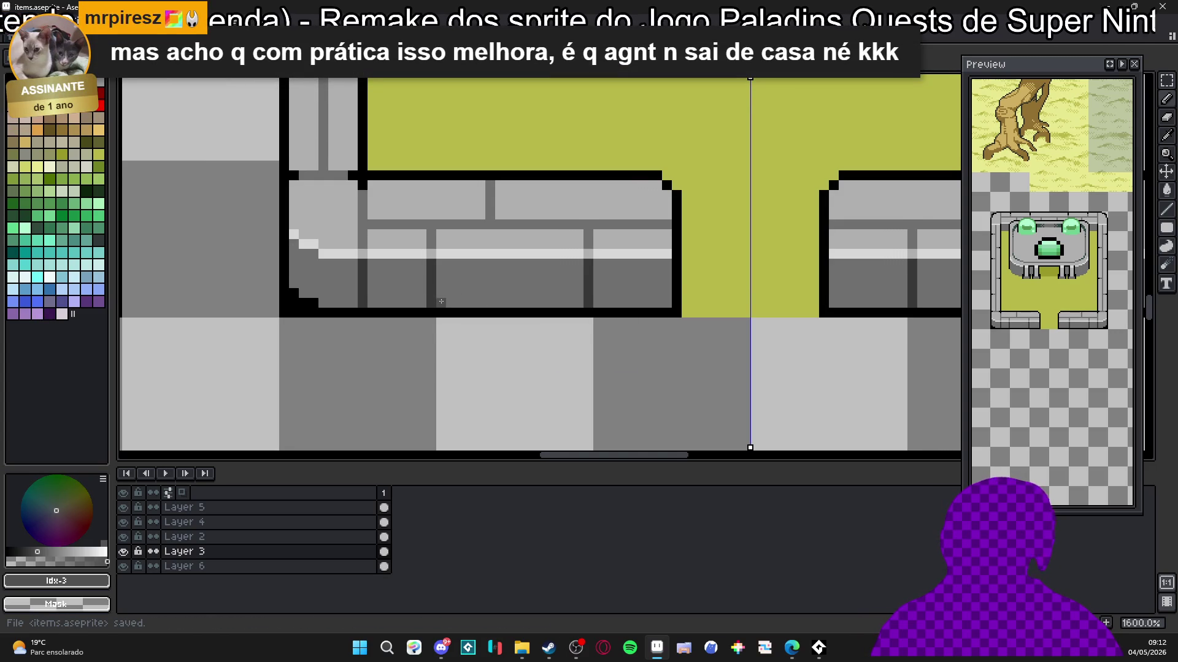
scroll(441, 302, "up", 3)
left_click(460, 284)
left_click(484, 309)
left_click(507, 293)
left_click(542, 286)
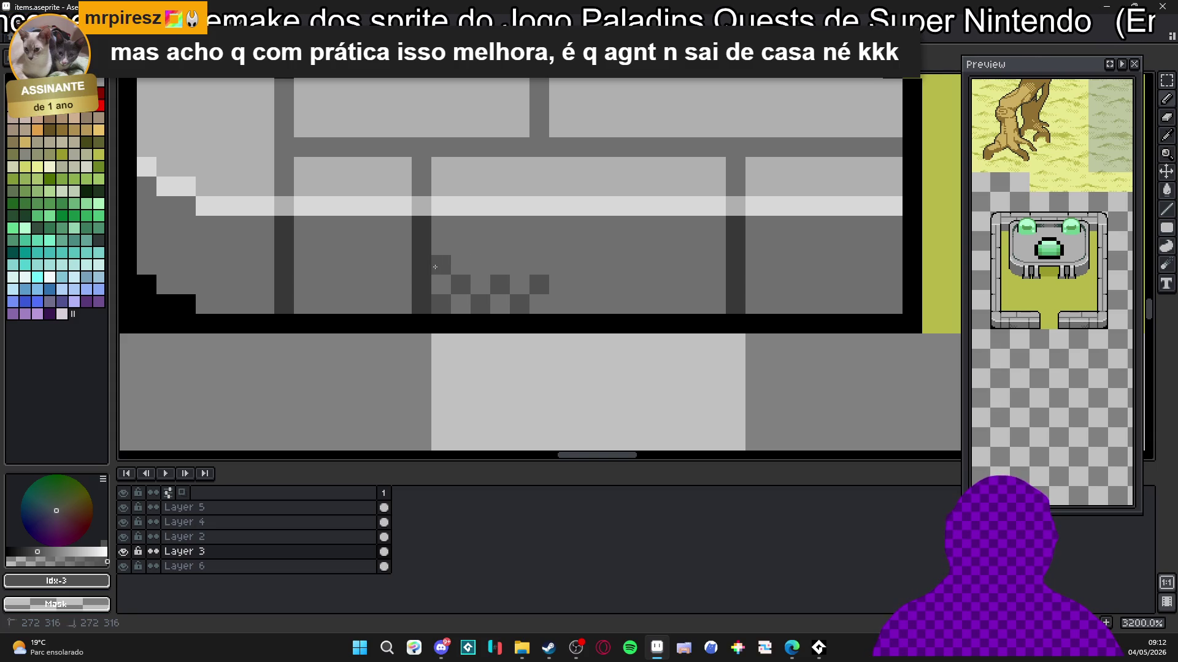
Step: Continue the checker dither across the right brick up to its corner
scroll(560, 356, "down", 5)
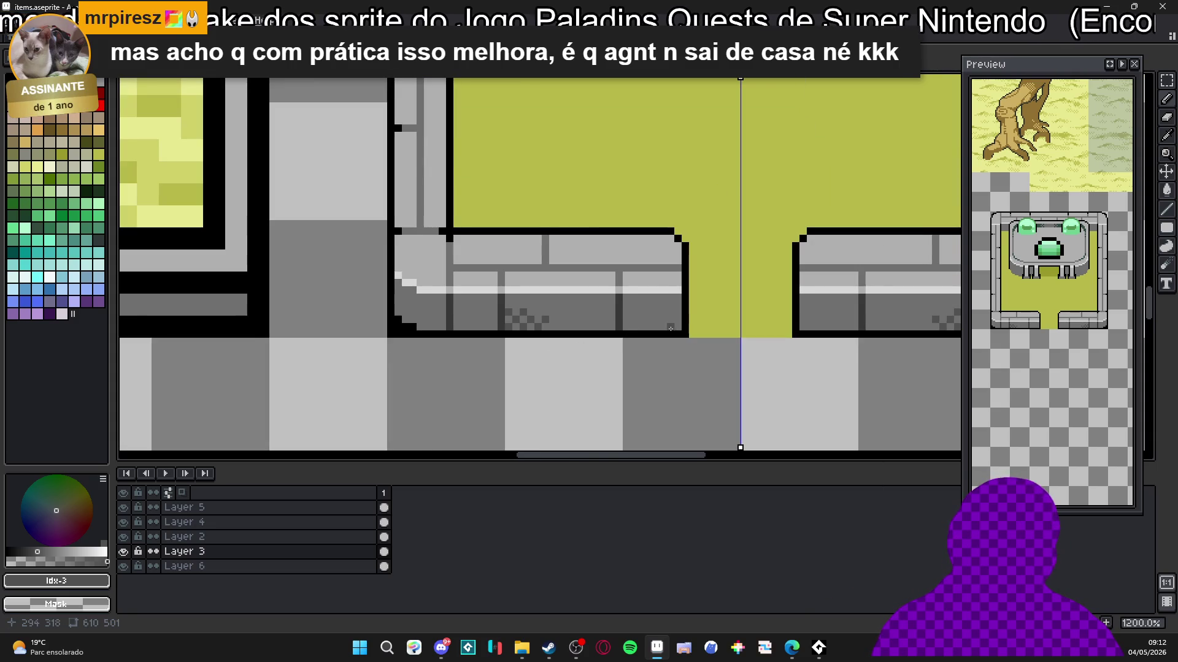
scroll(671, 325, "up", 5)
left_click(633, 335)
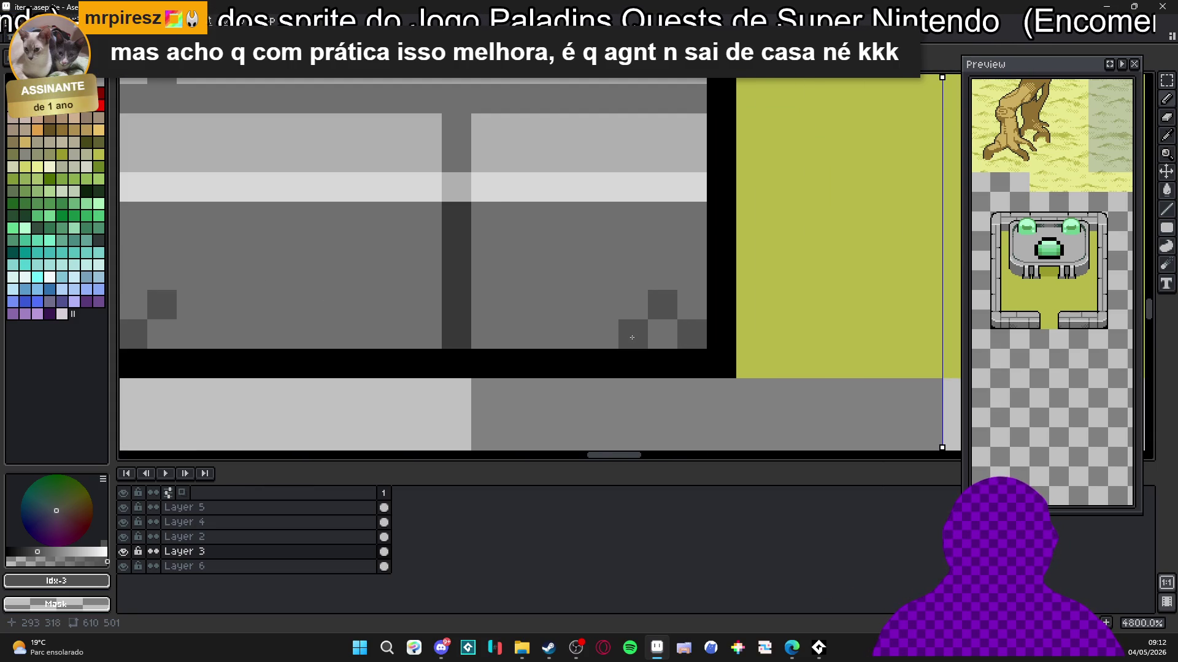
left_click(595, 306)
left_click(574, 334)
left_click(692, 277)
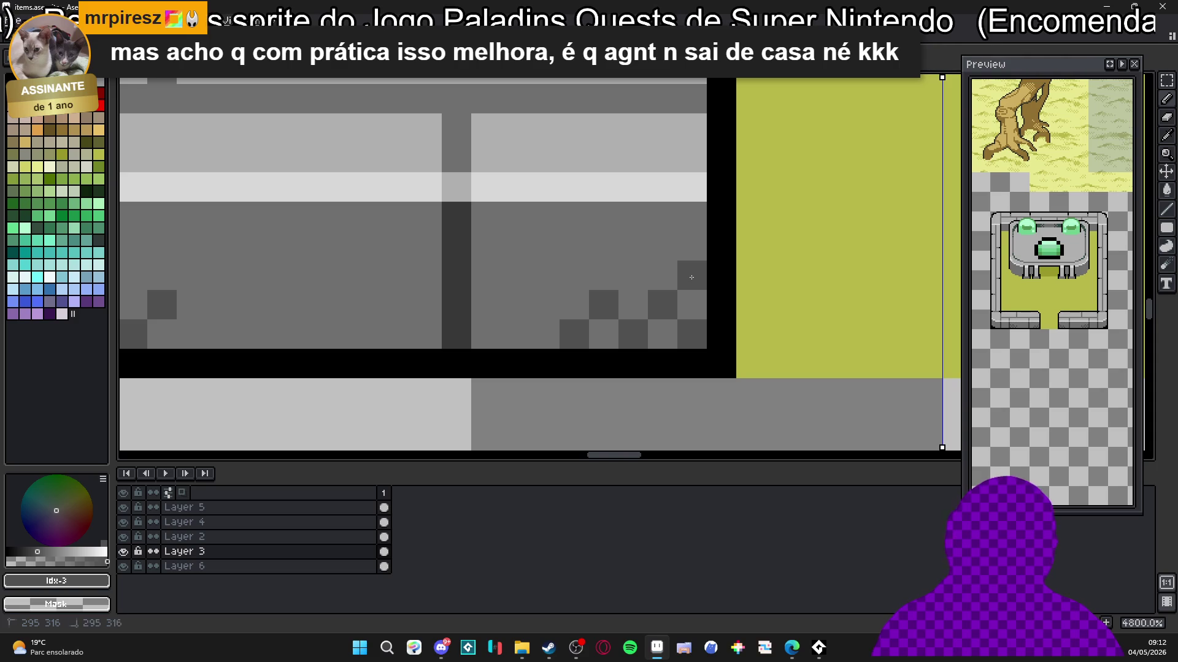
scroll(681, 280, "down", 3)
scroll(895, 285, "down", 3)
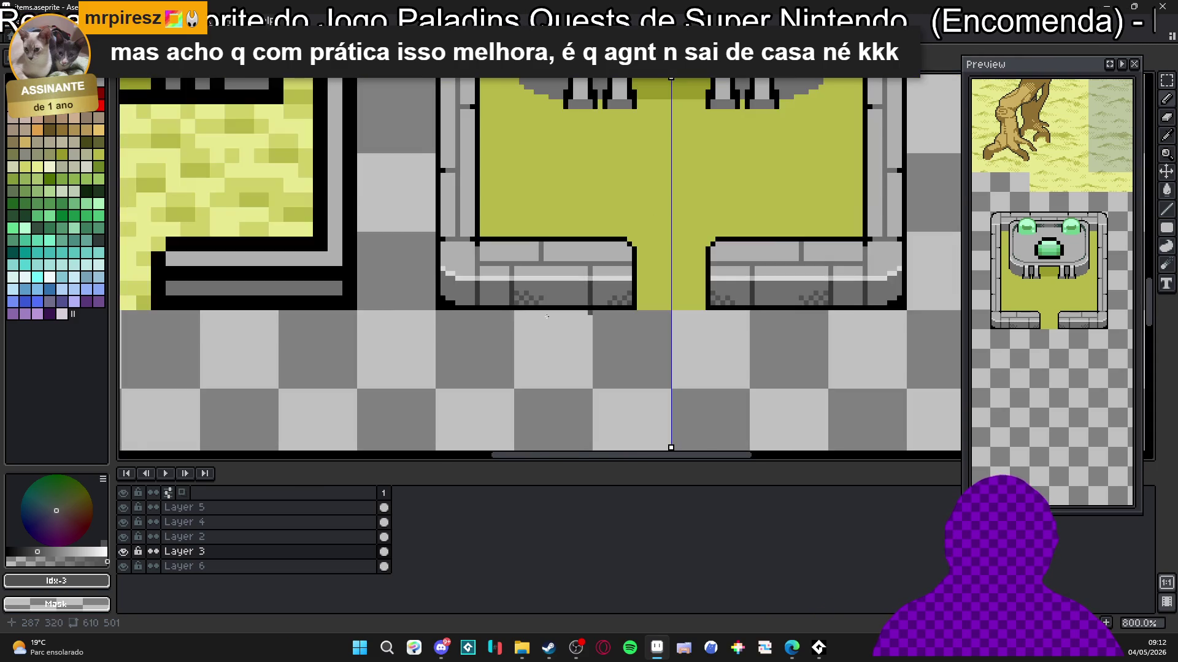
scroll(493, 301, "up", 5)
Step: Place dark-grey checker pixels in the inner wall corner, undoing misplaced ones
left_click(517, 298)
left_click(493, 301)
key("ctrl+z")
left_click(459, 299)
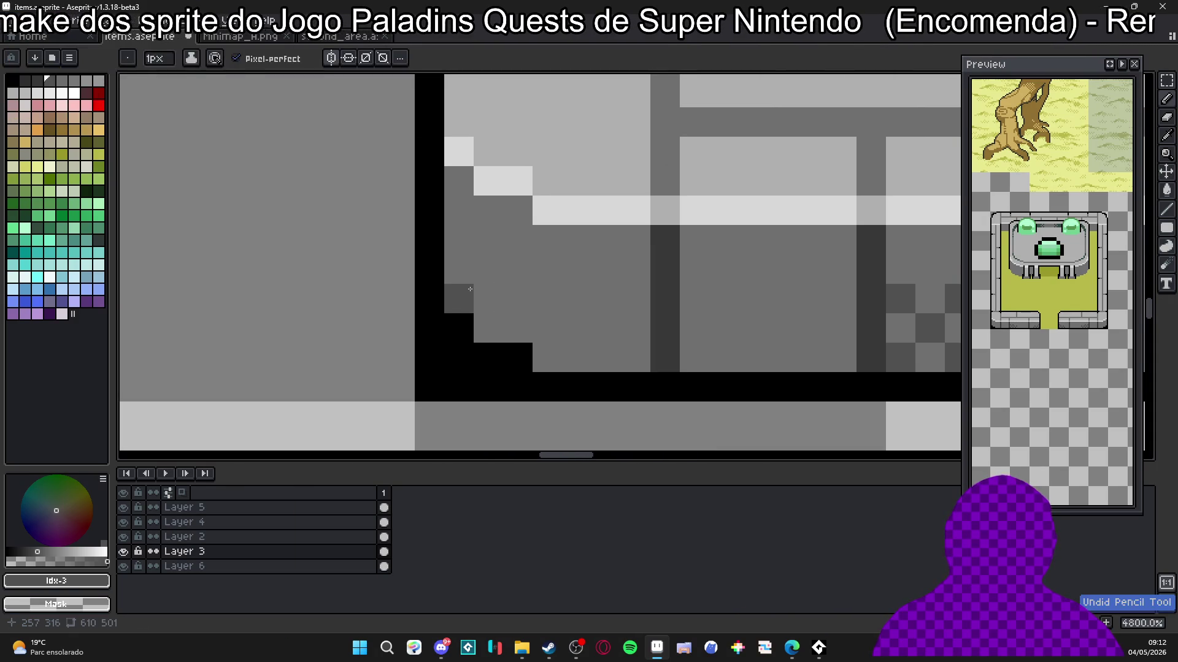
left_click(459, 240)
left_click(488, 269)
left_click(518, 328)
Step: Shift a misplaced dark pixel one cell left and extend the dither rightward, undoing strays
key("ctrl+z")
left_click(488, 328)
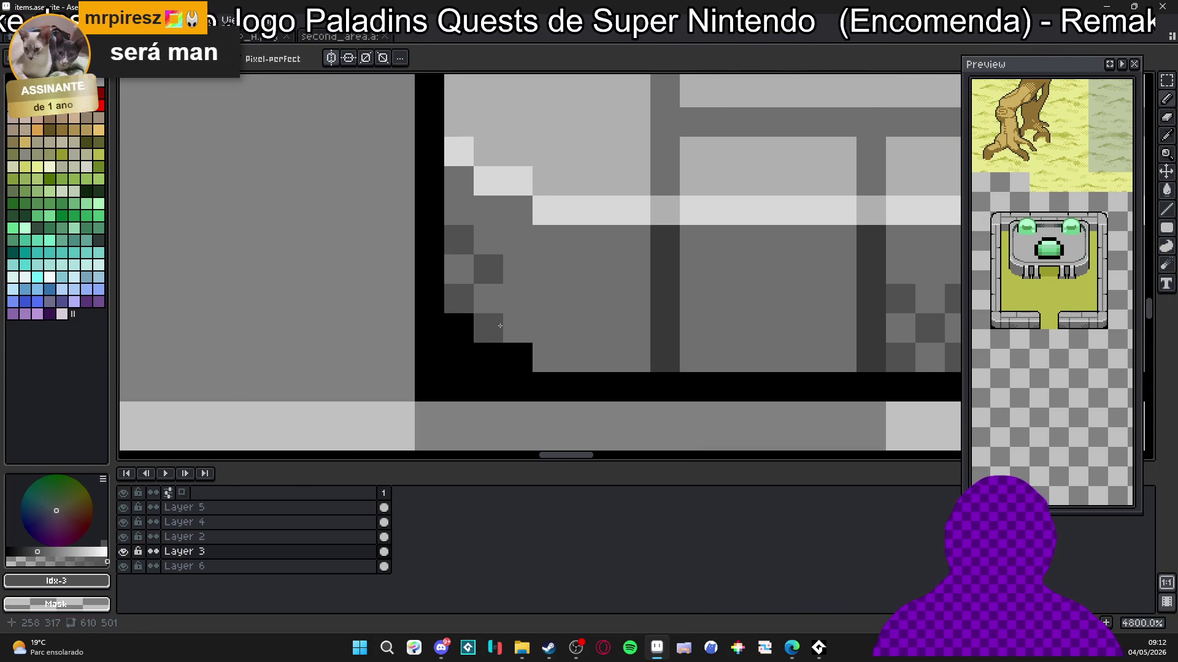
left_click(518, 299)
left_click(547, 328)
left_click(547, 358)
key("ctrl+z")
left_click(547, 298)
key("ctrl+z")
Step: Complete the dark diagonal up the corner plus a bottom pixel, then zoom out to review
left_click(547, 269)
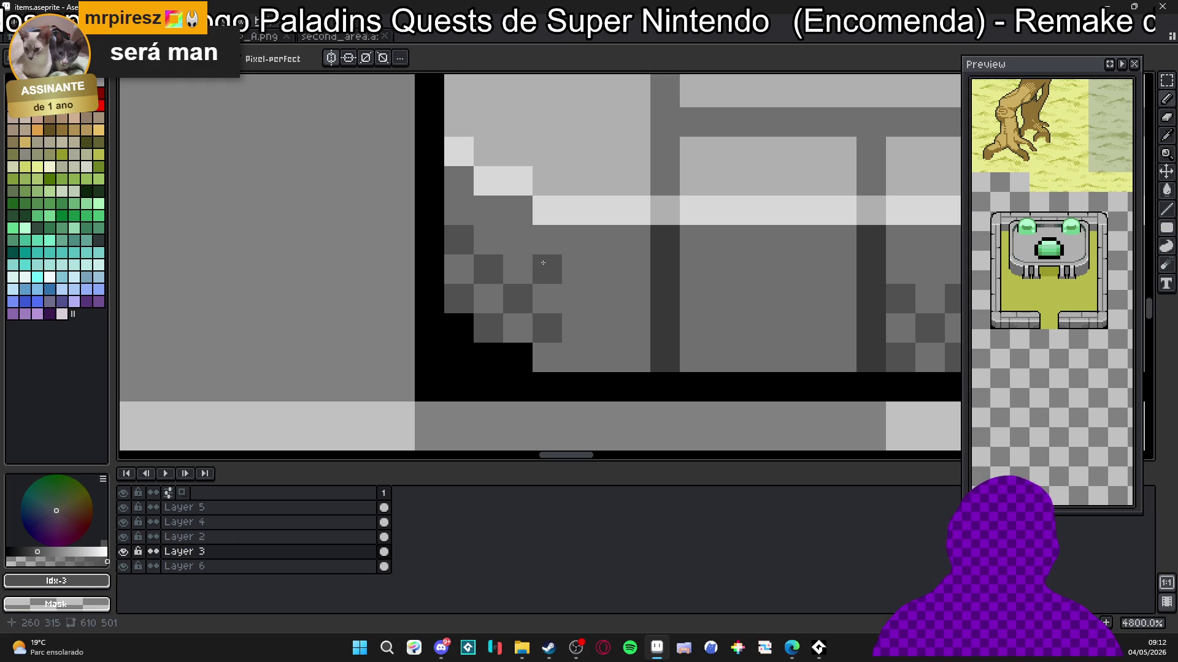
left_click(518, 240)
left_click(488, 211)
left_click(459, 181)
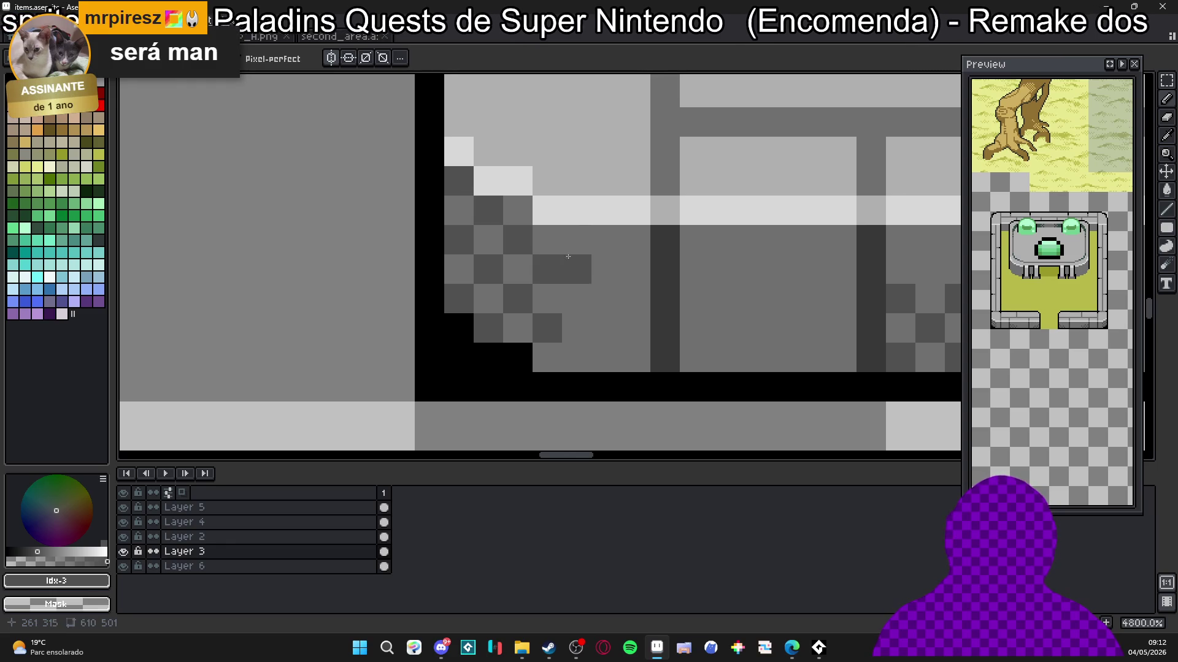
left_click(576, 358)
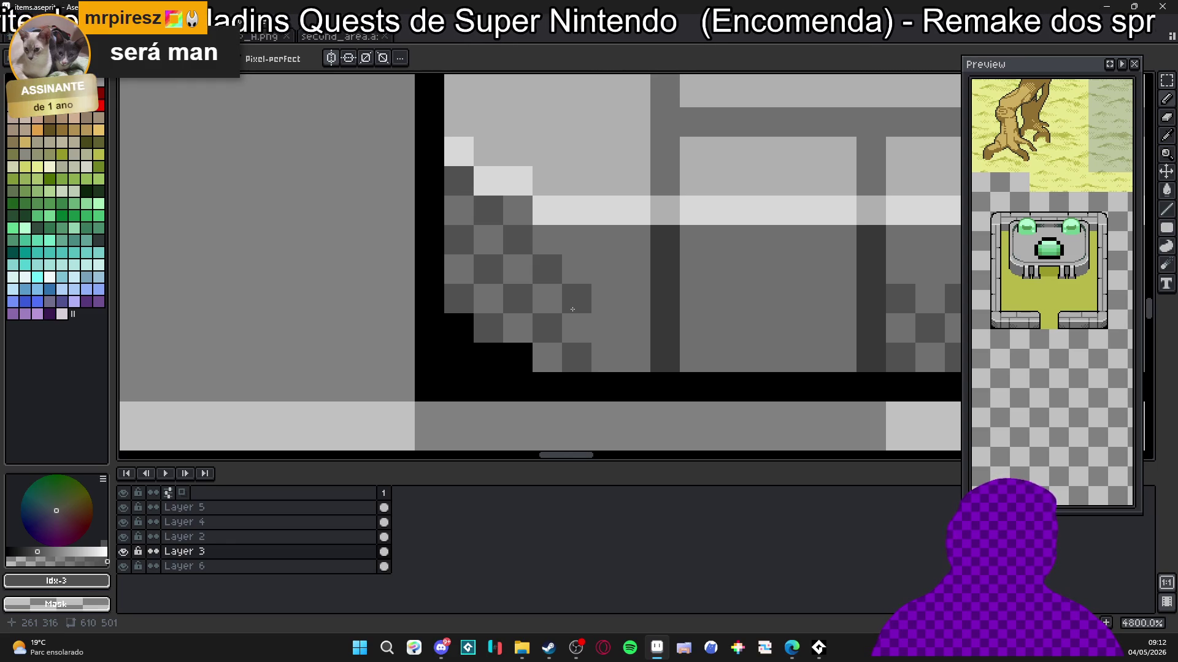
scroll(585, 332, "down", 6)
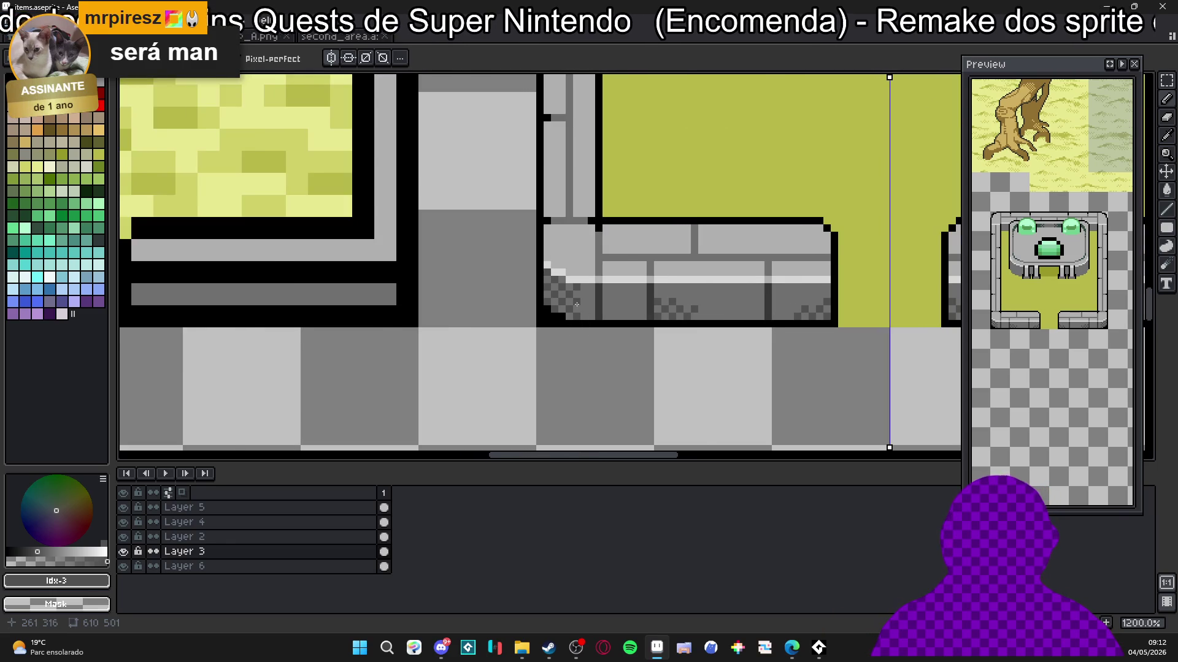
scroll(577, 304, "down", 3)
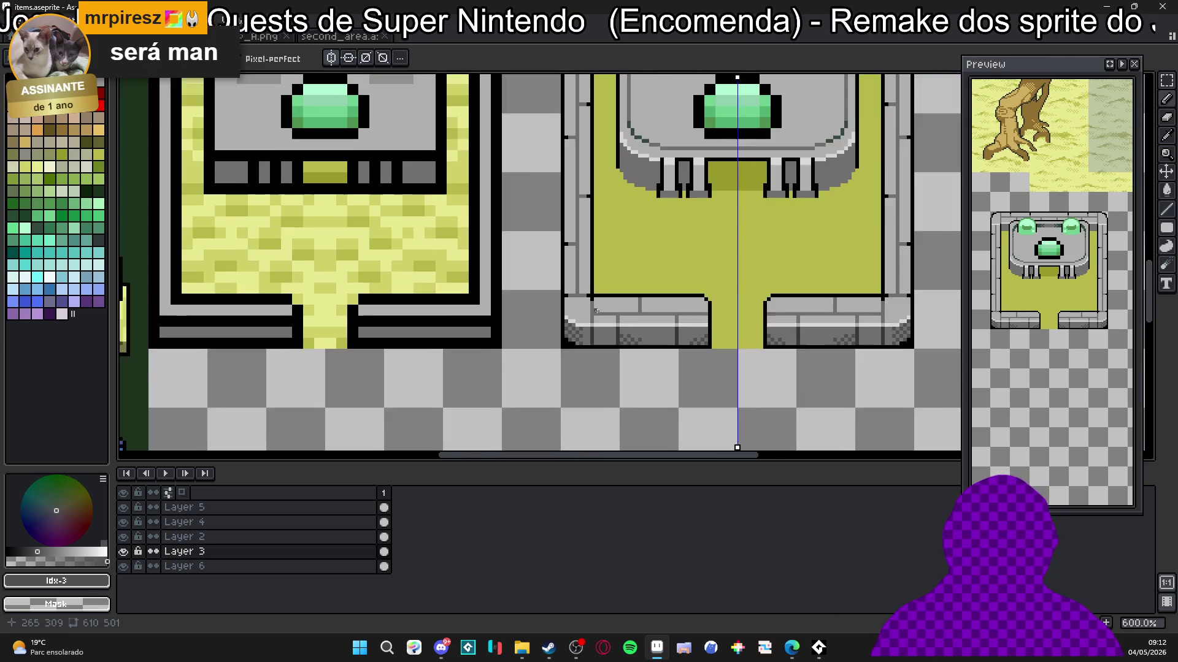
scroll(538, 325, "up", 6)
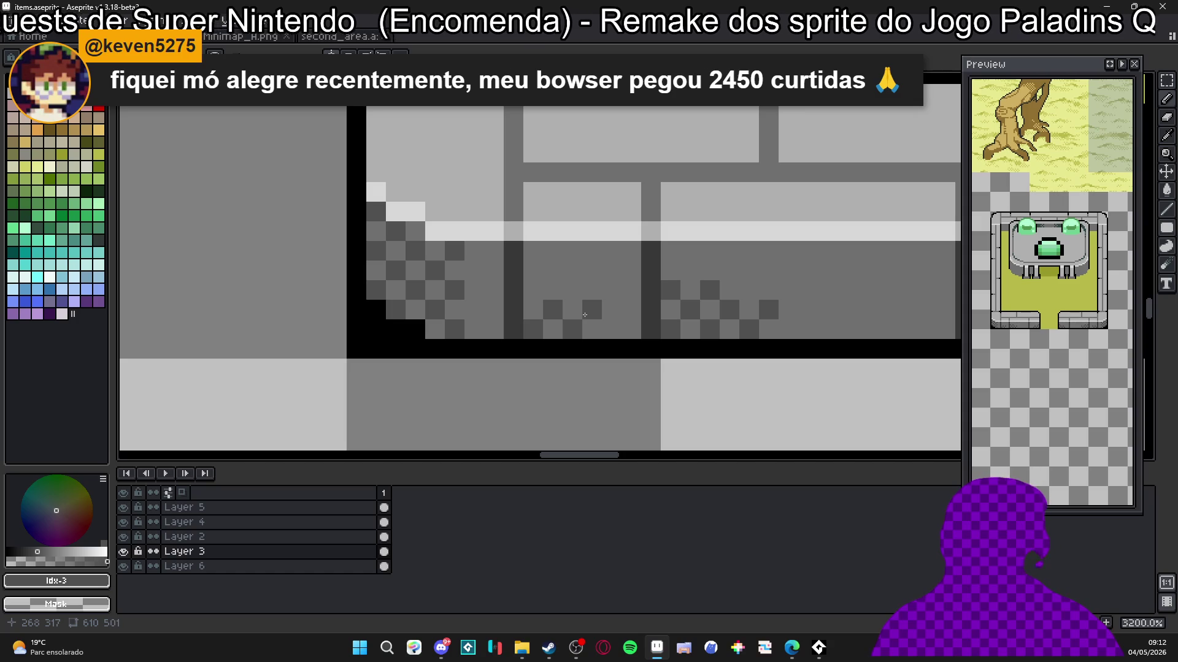
scroll(585, 315, "down", 6)
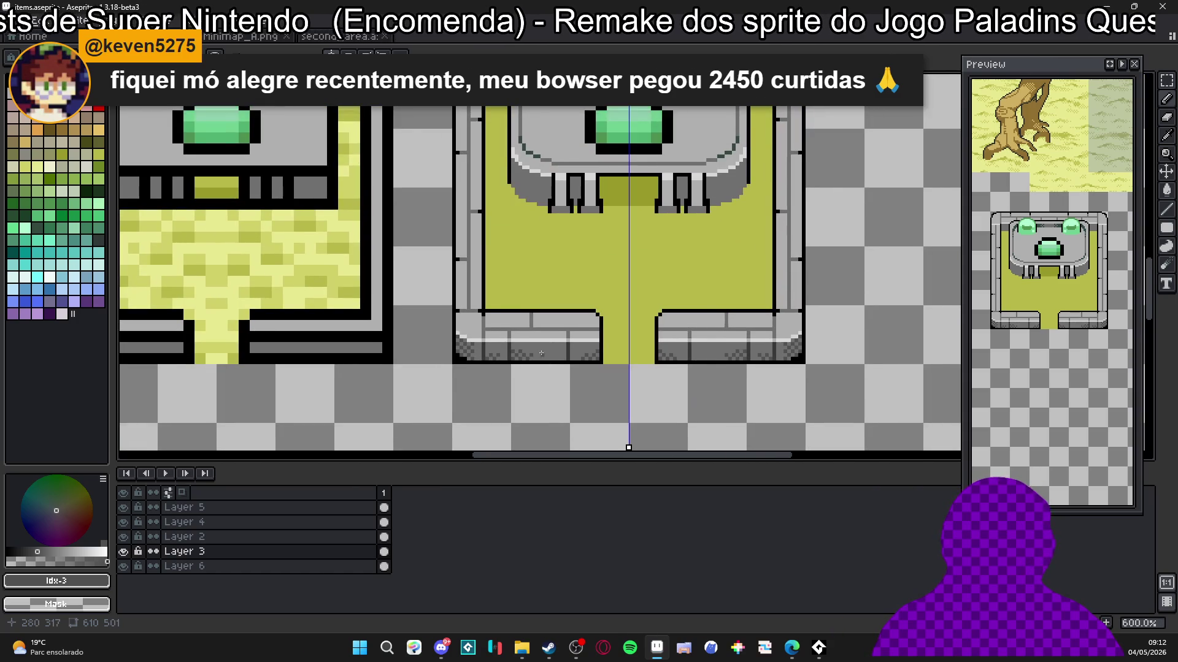
scroll(523, 345, "down", 2)
scroll(529, 350, "down", 1)
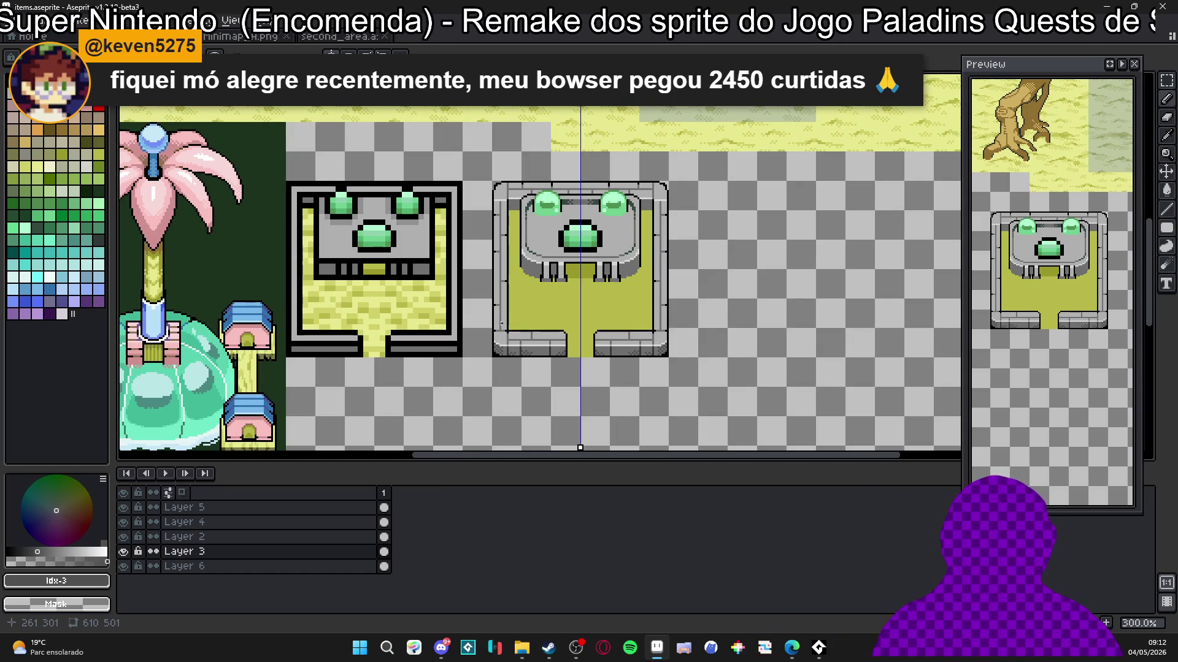
Step: Shade the wall's grey column with dark pixels and a 2x2 #505050 block
scroll(498, 288, "up", 9)
mouse_move(503, 267)
left_mouse_down()
mouse_move(503, 175)
mouse_move(516, 225)
left_mouse_up()
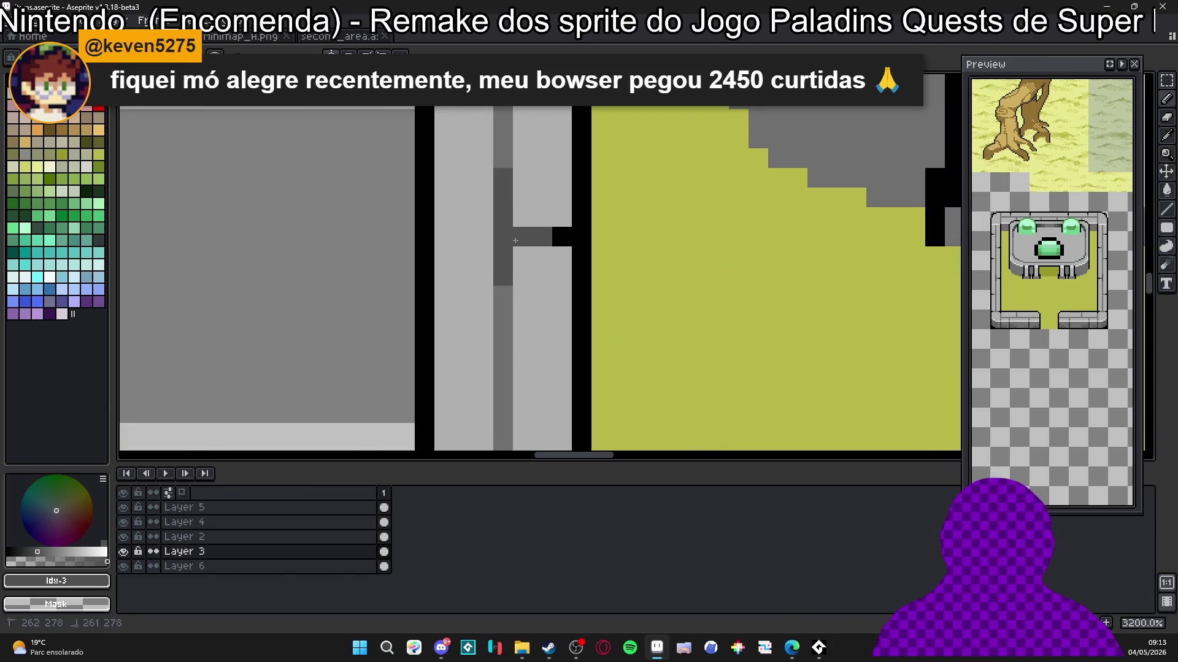
scroll(541, 240, "down", 3)
scroll(499, 289, "up", 2)
left_click(508, 131, "alt")
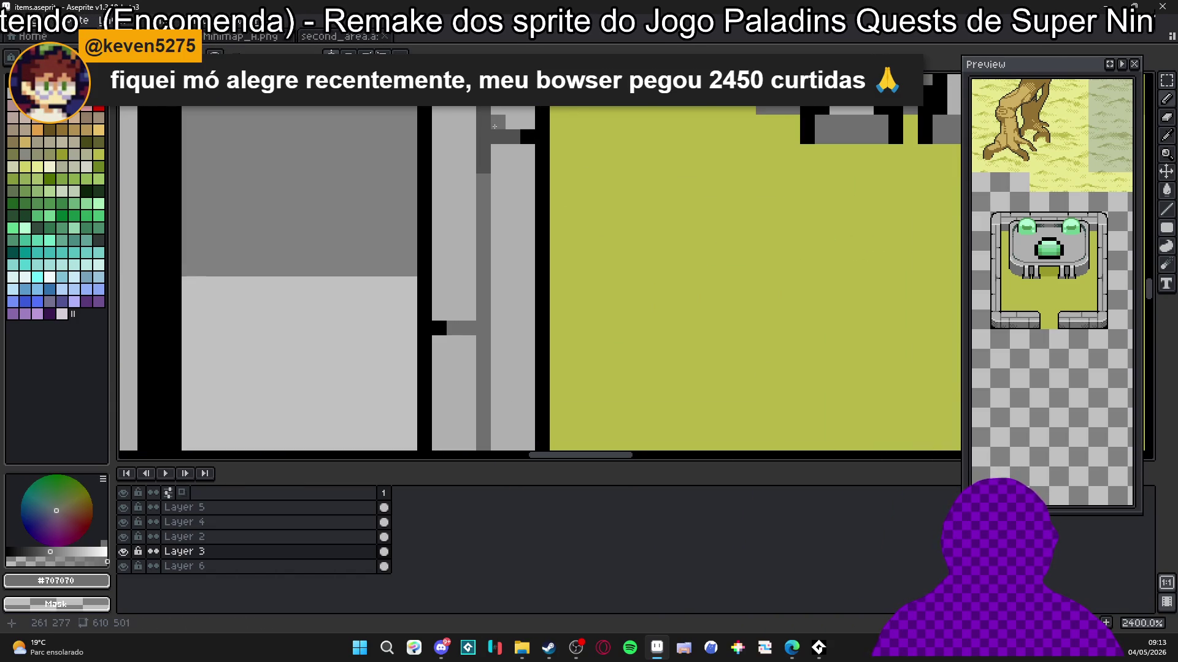
scroll(495, 126, "down", 8)
scroll(486, 196, "up", 8)
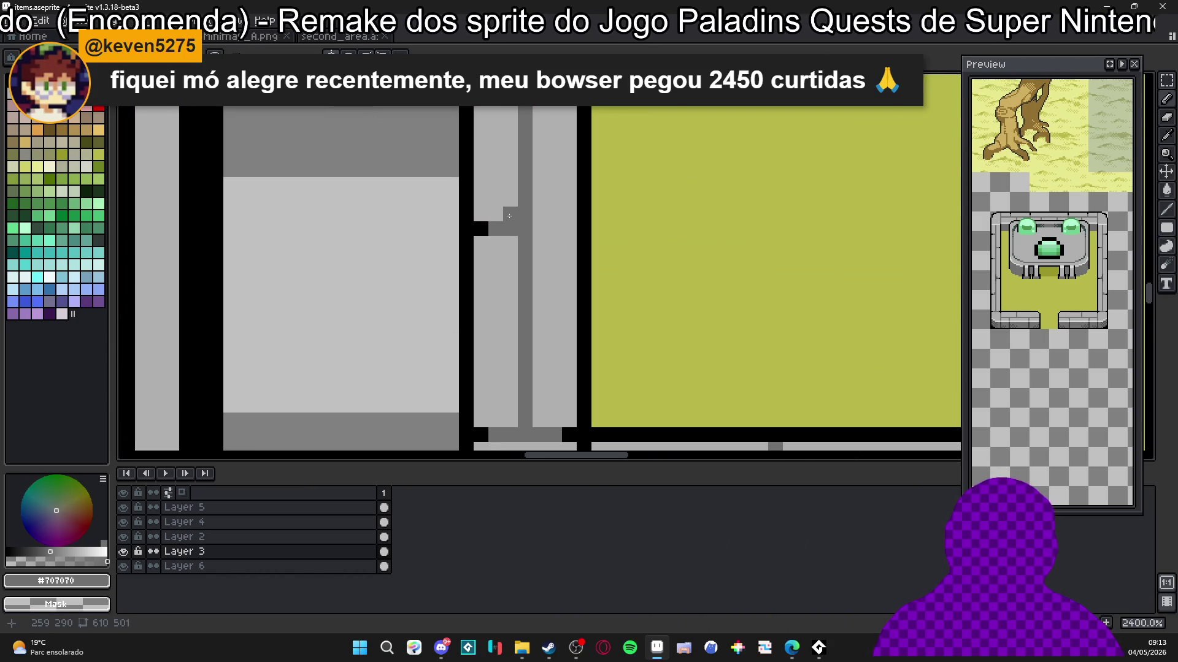
scroll(509, 216, "down", 6)
scroll(521, 204, "up", 3)
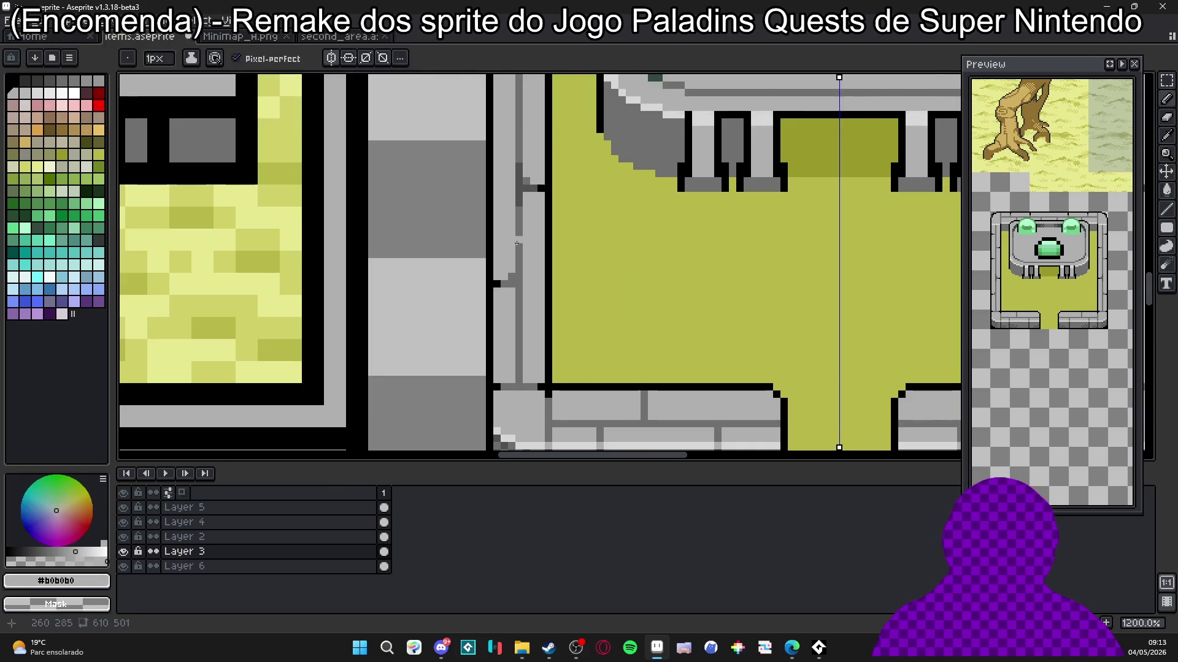
scroll(523, 174, "up", 3)
left_click(531, 106, "alt")
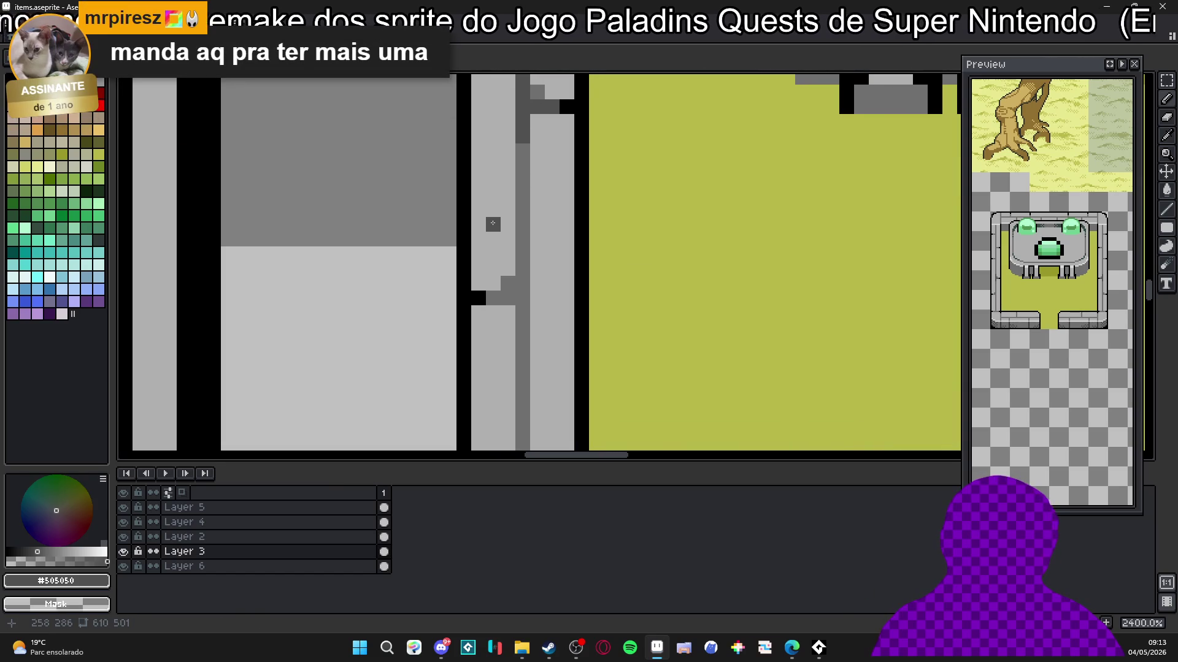
left_click_drag(509, 283, 524, 304)
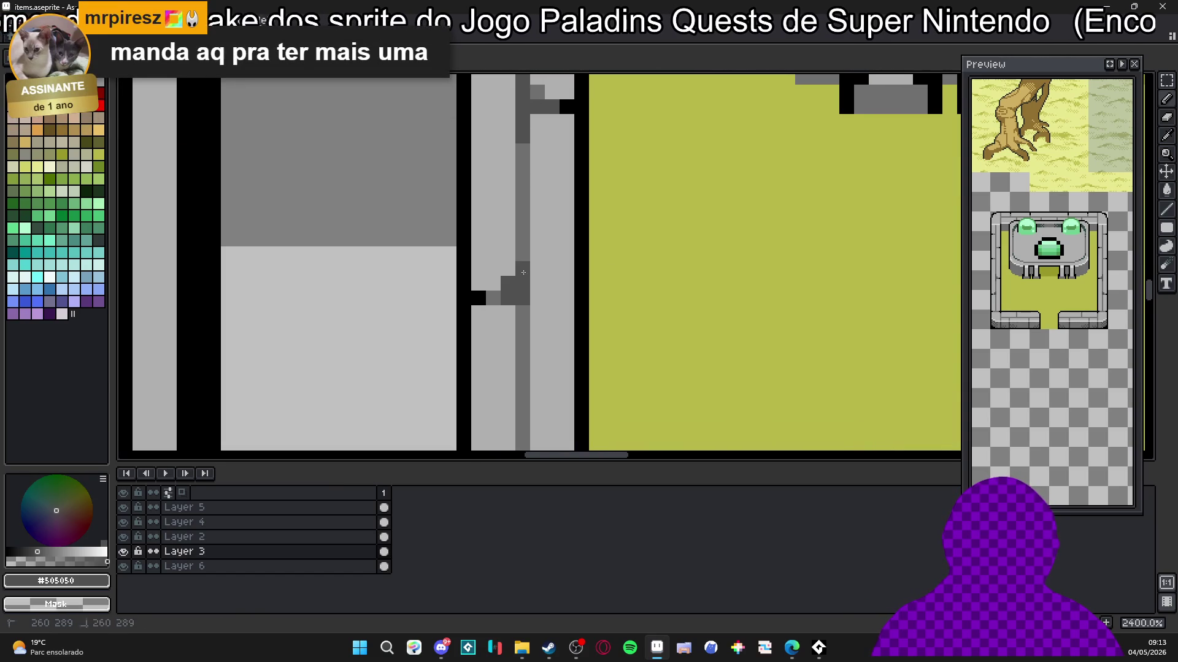
Step: Add more #505050 dark pixels further down the wall column
scroll(530, 307, "down", 7)
scroll(527, 304, "up", 6)
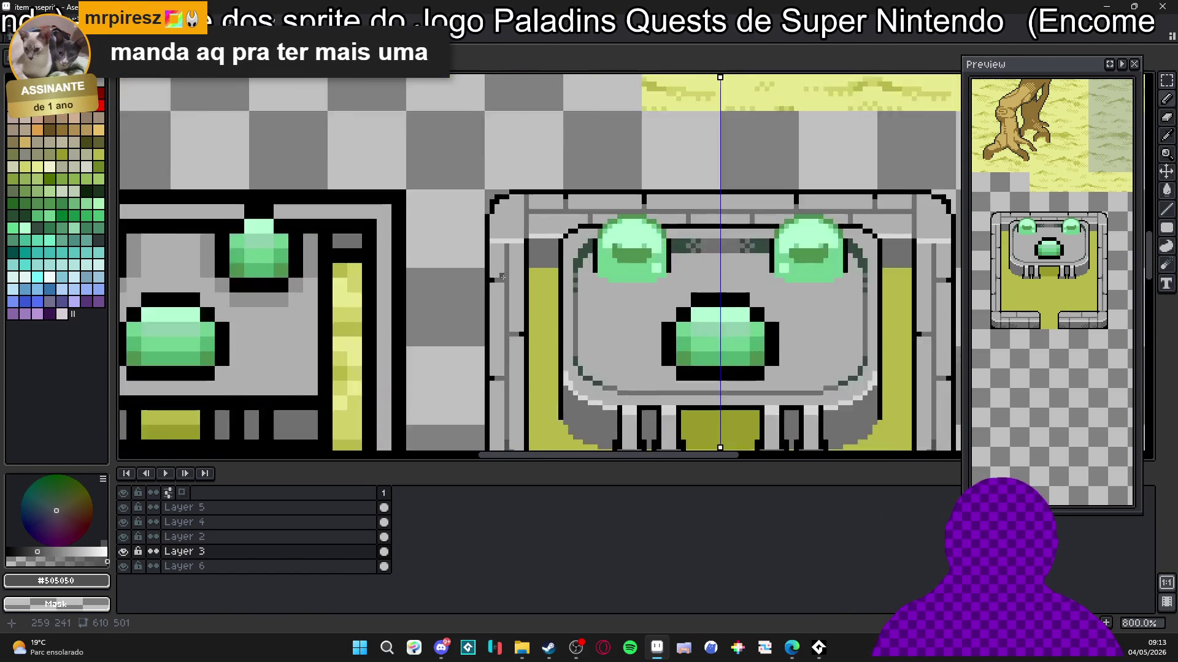
left_click(518, 281, "alt")
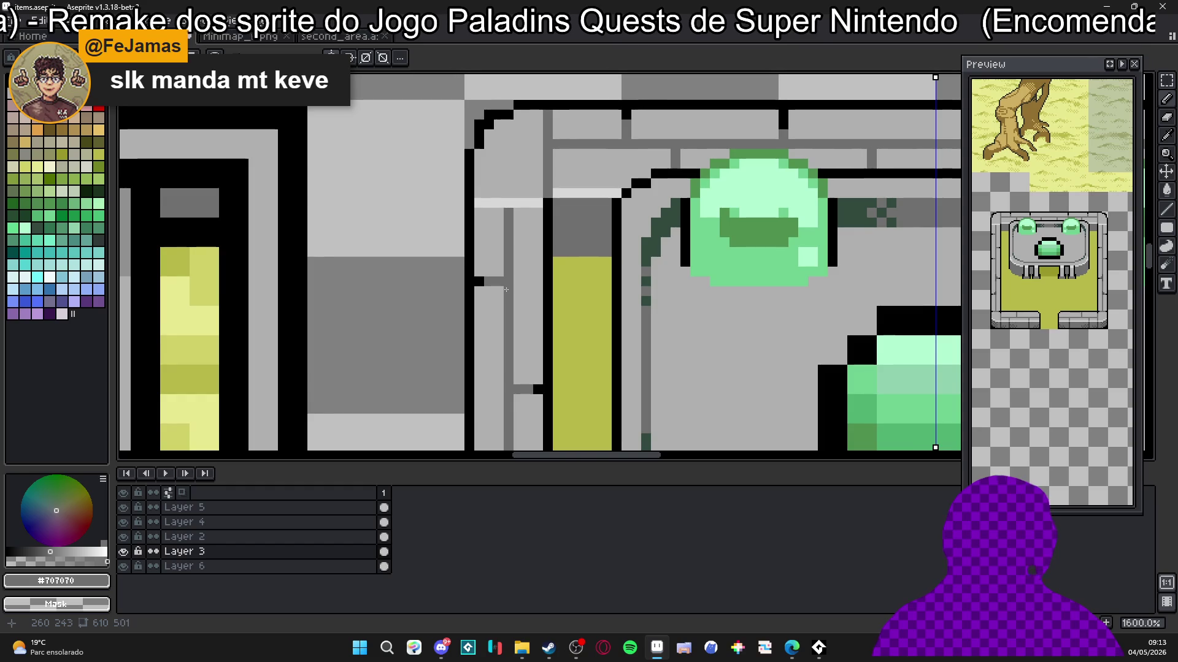
scroll(497, 304, "down", 1)
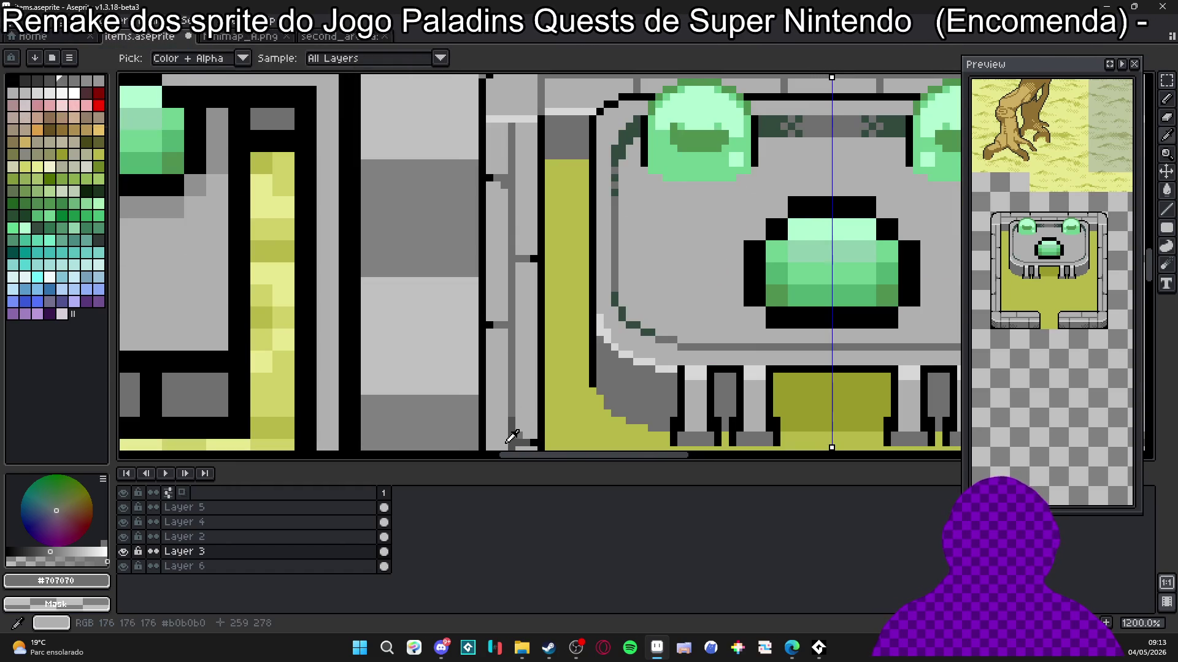
left_click(509, 434, "alt")
scroll(509, 328, "up", 1)
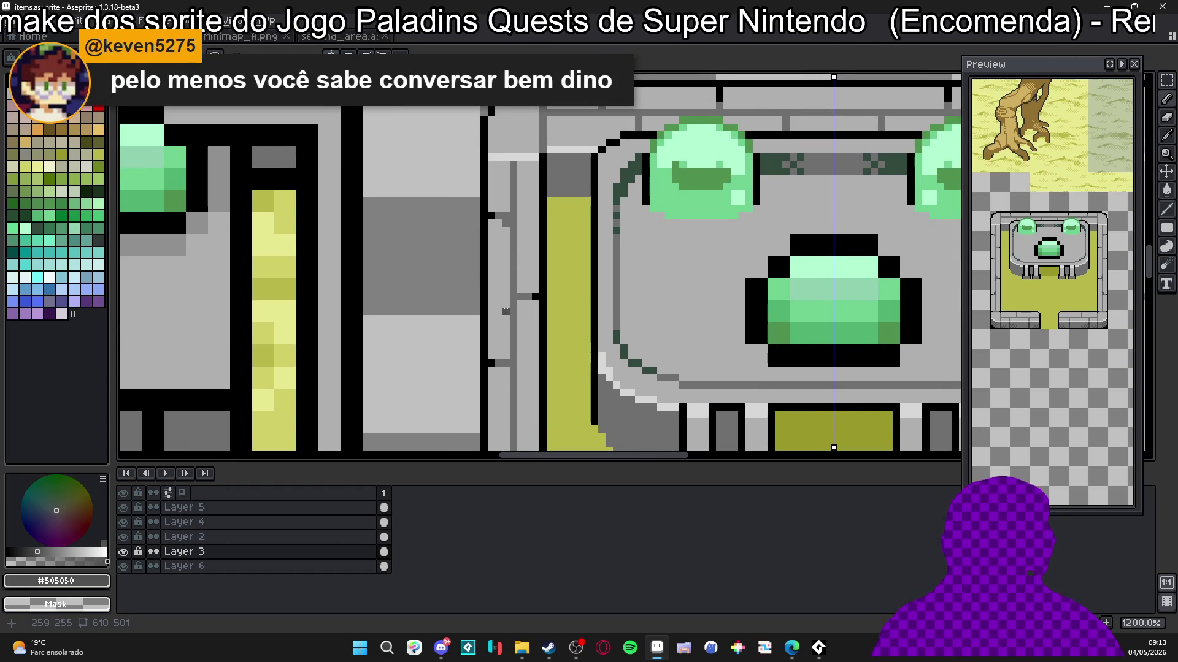
scroll(498, 281, "up", 3)
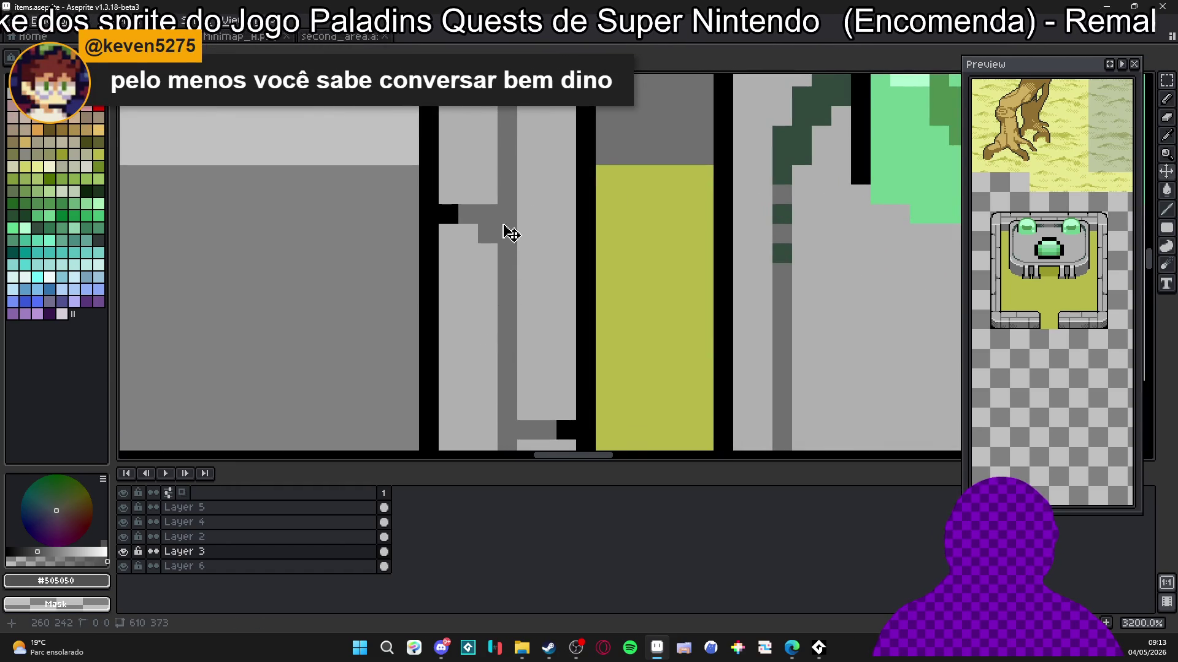
left_click(507, 273)
left_click(507, 312)
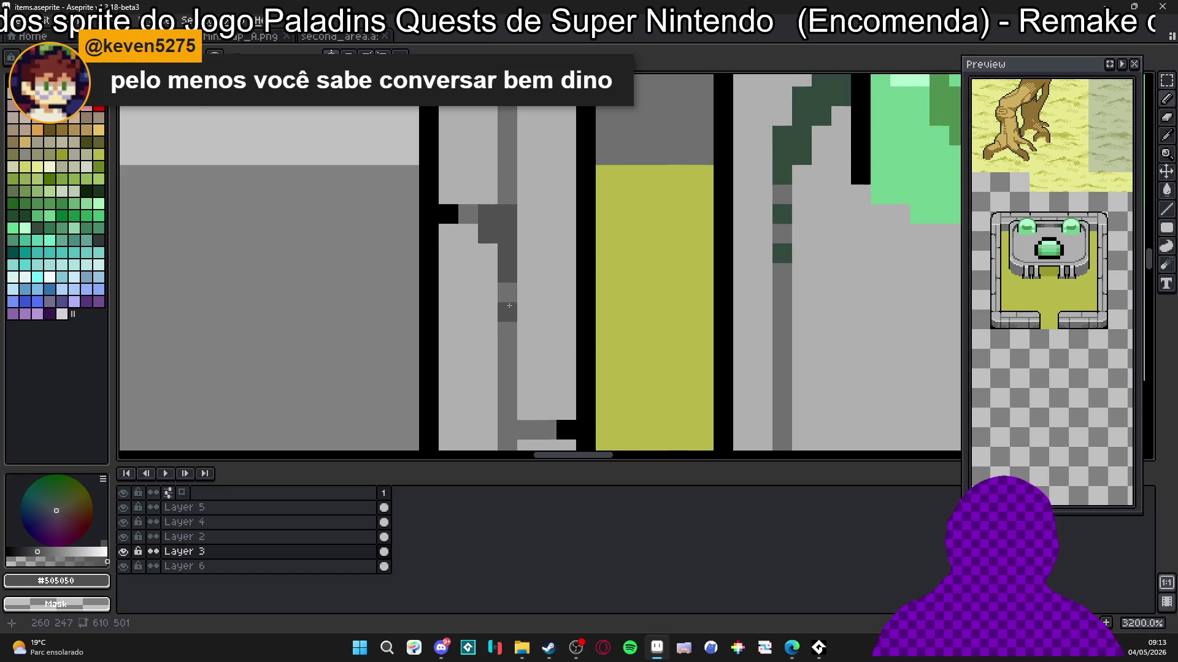
scroll(500, 257, "down", 4)
scroll(490, 242, "up", 3)
scroll(474, 227, "down", 5)
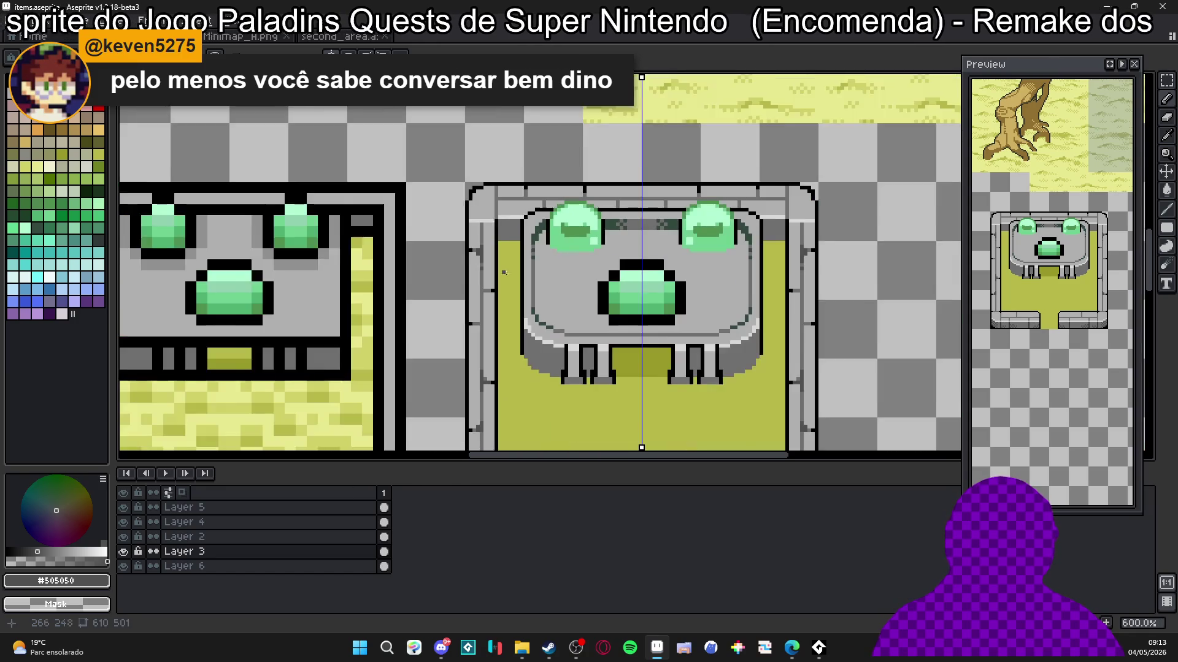
scroll(531, 271, "down", 2)
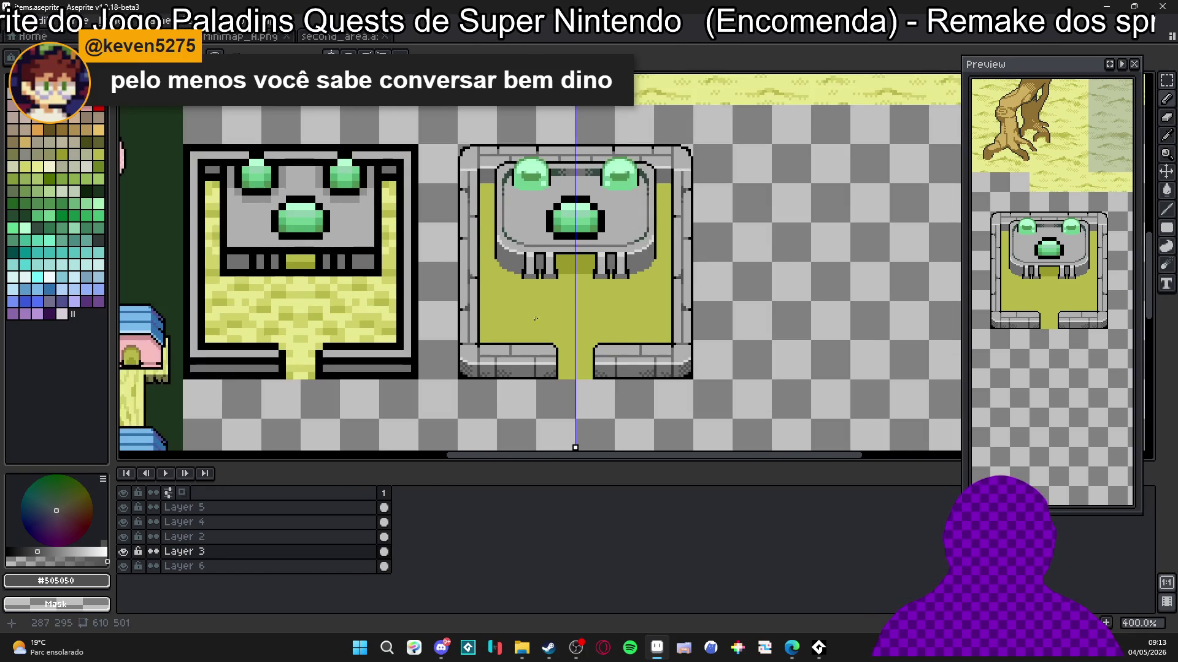
scroll(613, 361, "up", 5)
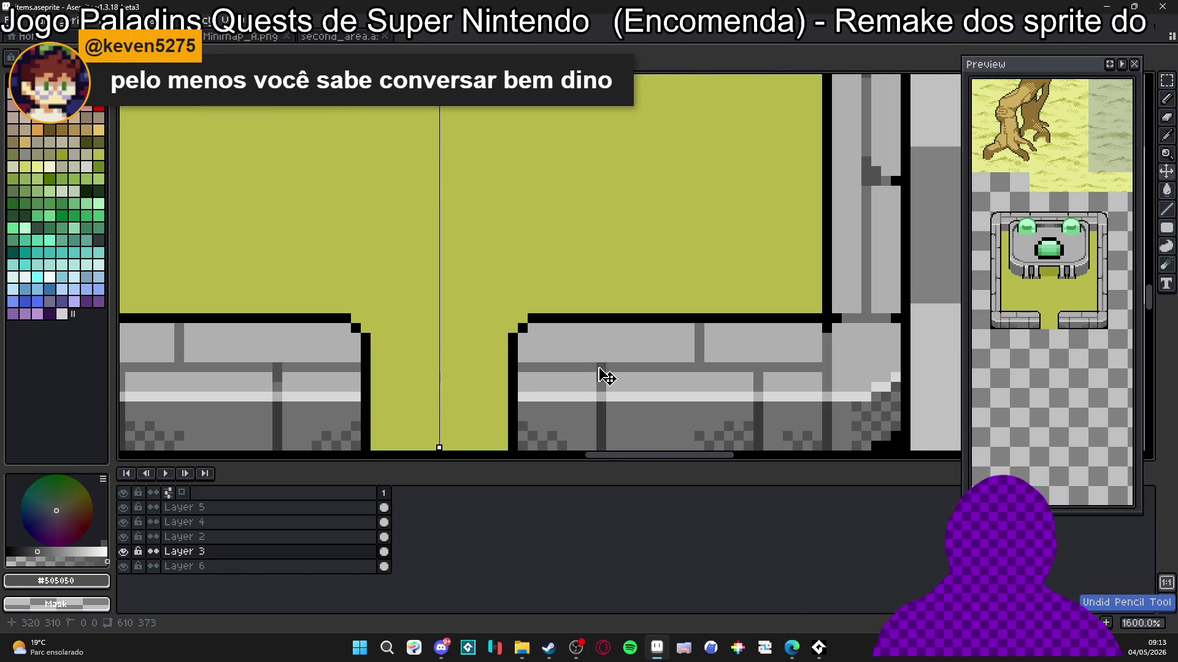
Step: Undo the dark block on the bricks and shade under the brick seam with #505050
left_click(601, 370)
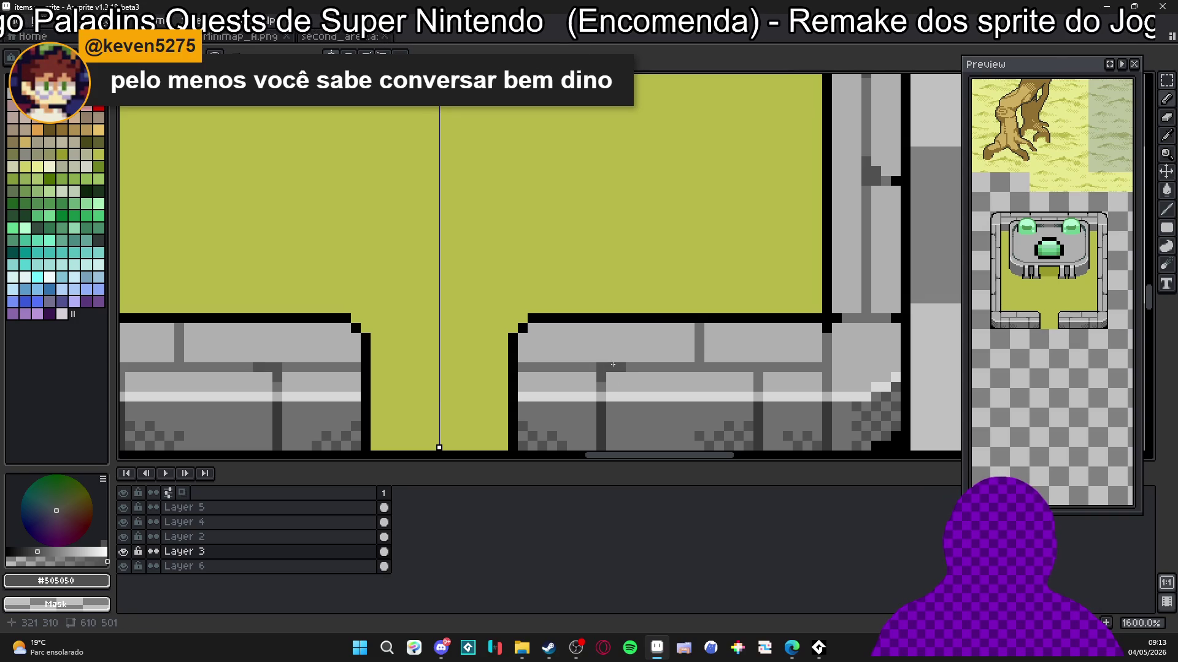
scroll(614, 362, "up", 1)
left_click(638, 376)
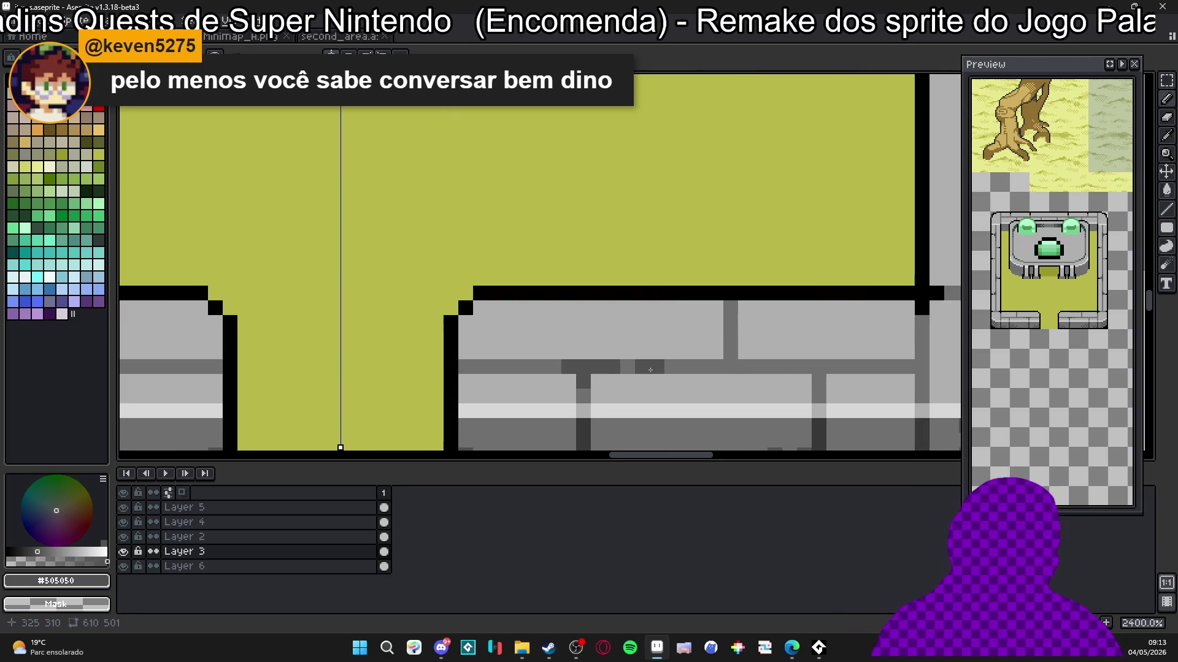
left_click(715, 361, "alt")
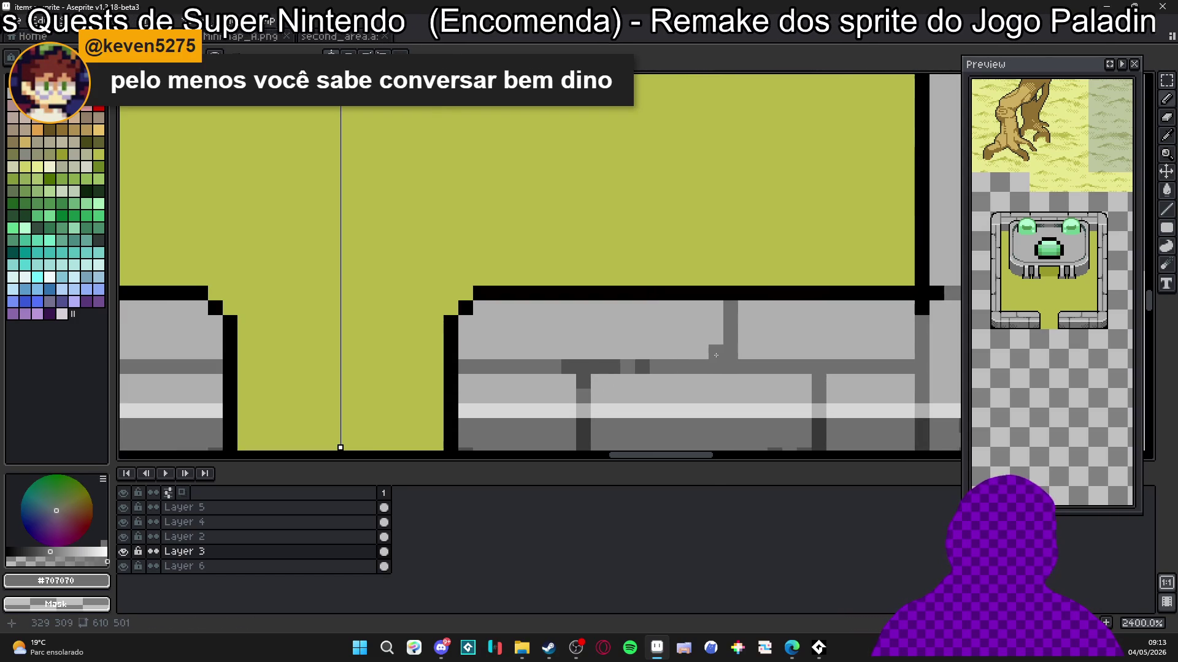
left_click(613, 365, "alt")
mouse_move(730, 367)
left_mouse_down()
mouse_move(729, 350)
mouse_move(684, 331)
left_mouse_up()
left_click(739, 368)
scroll(739, 368, "down", 1)
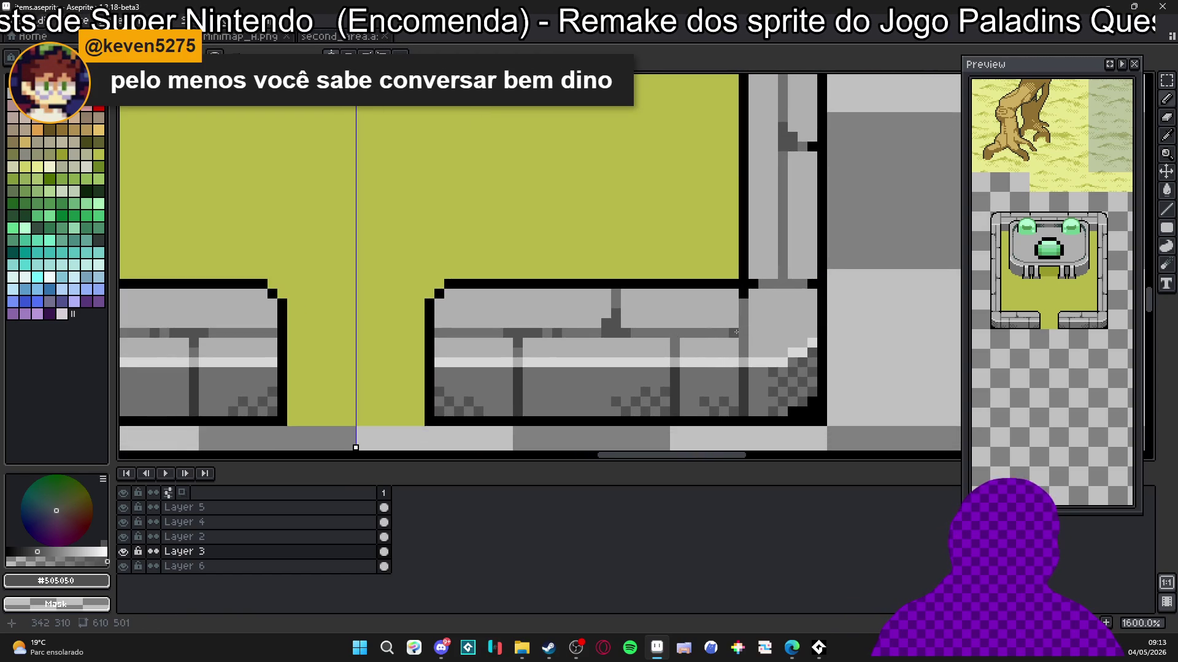
left_click(745, 329, "alt")
Step: Paint a #505050 dark grey block into the wall corner
left_click(624, 331, "alt")
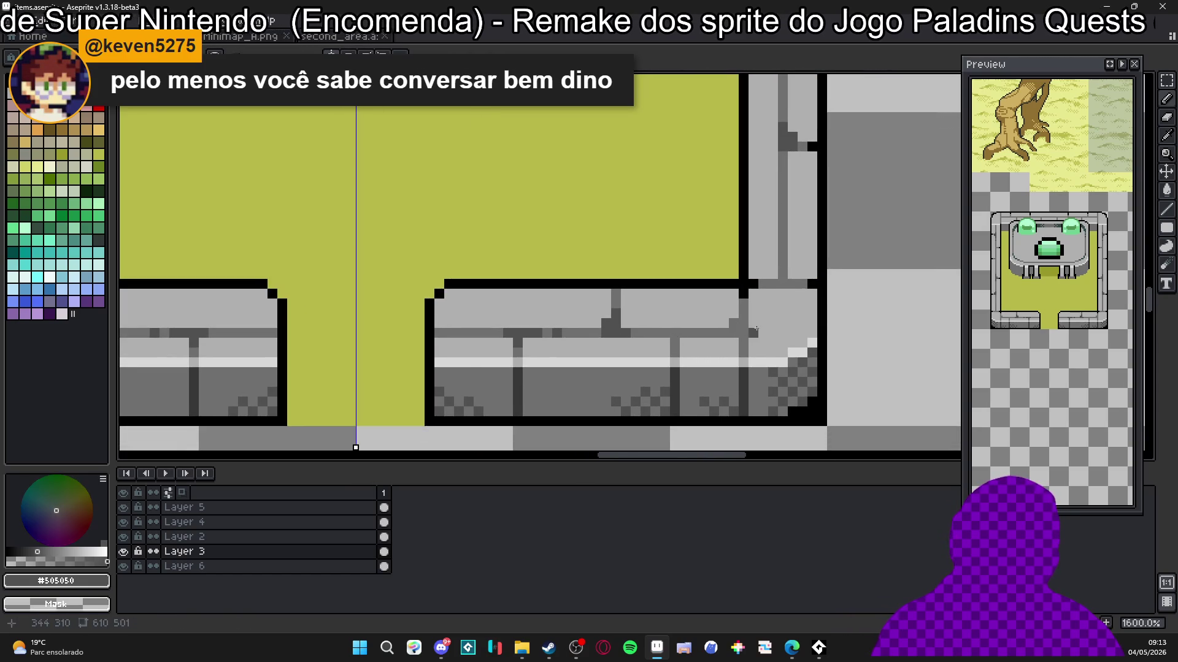
scroll(742, 347, "up", 1)
left_click(733, 337)
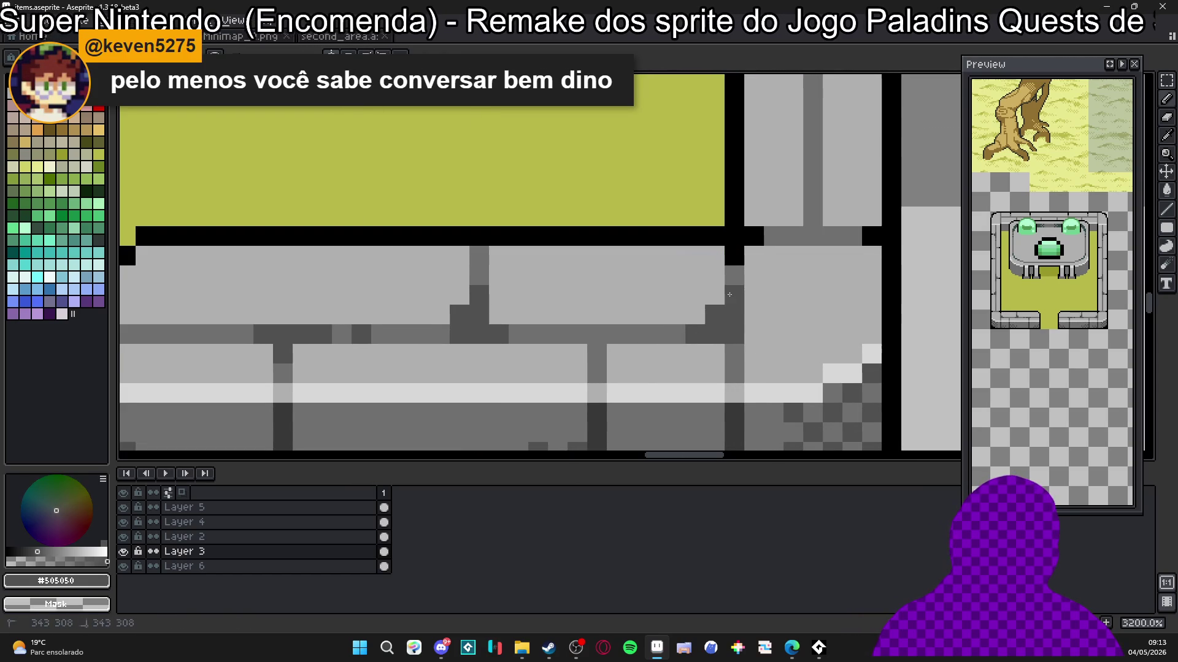
scroll(730, 371, "down", 1)
scroll(722, 370, "up", 1)
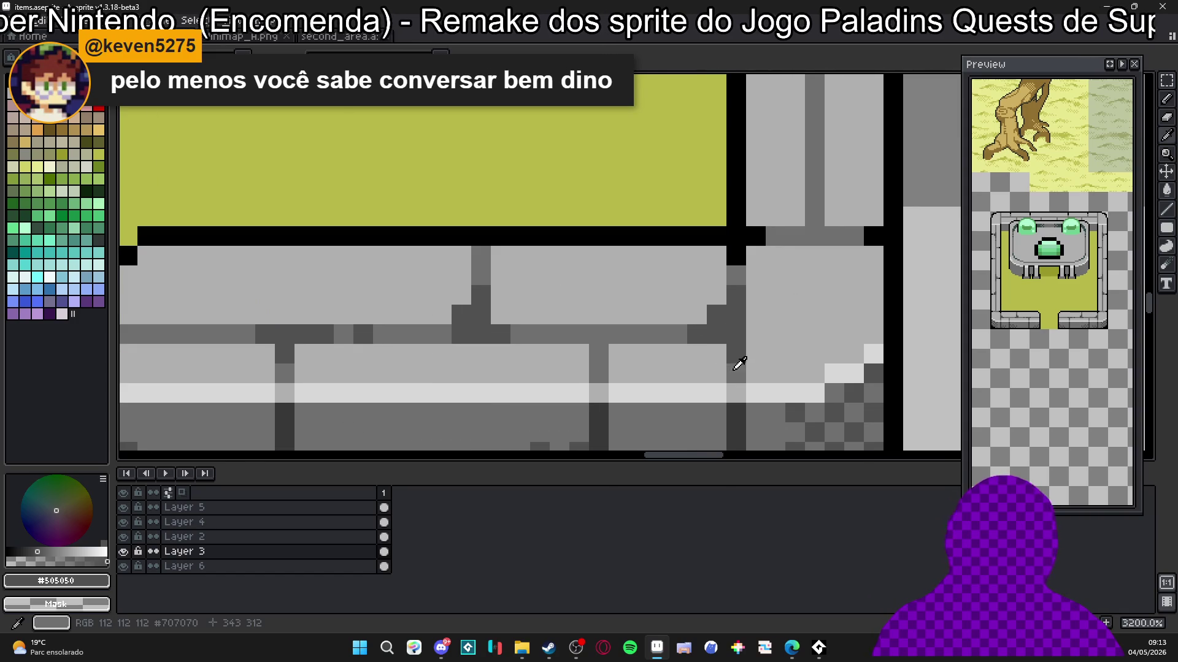
left_click(733, 362, "alt")
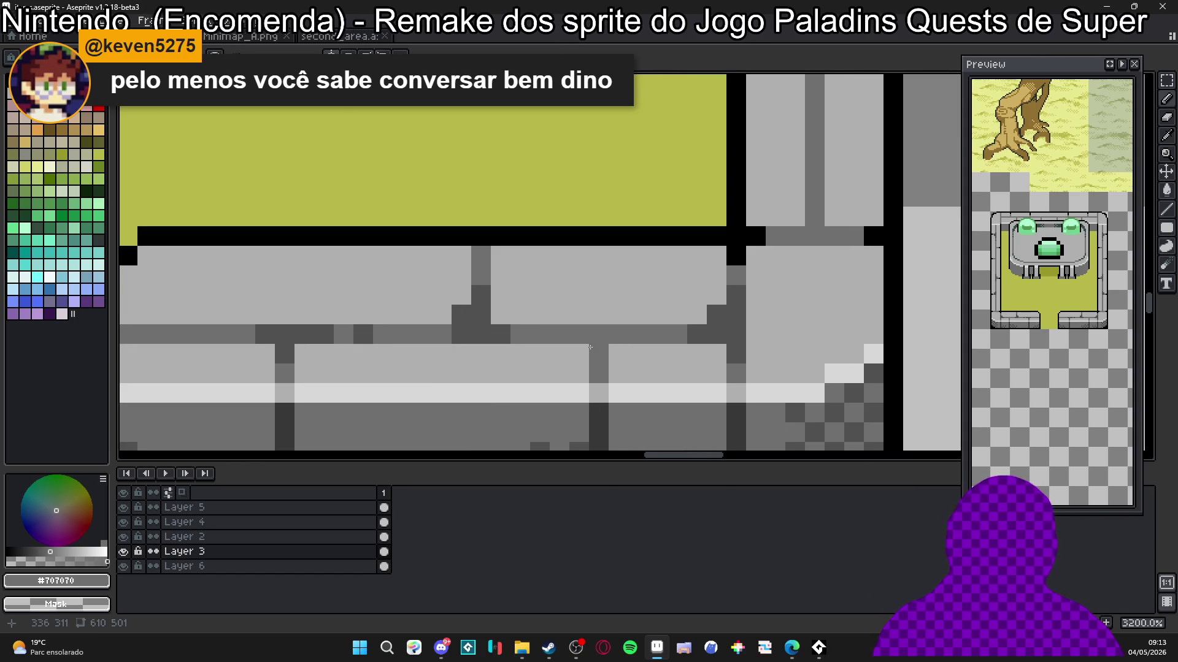
scroll(579, 350, "down", 2)
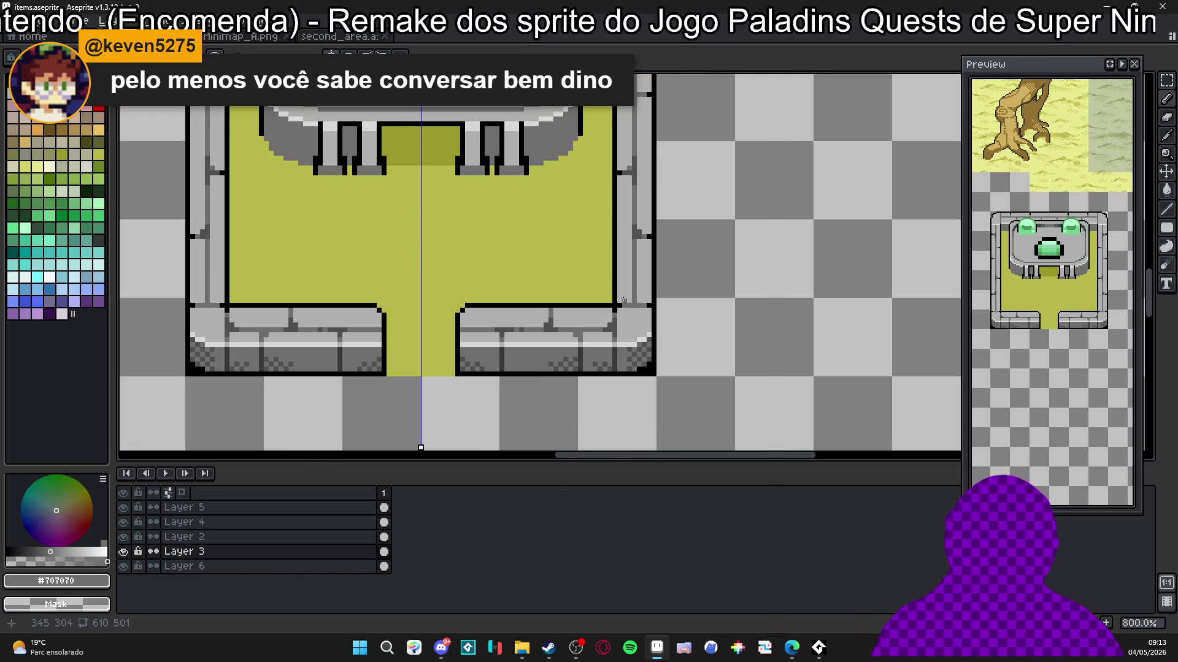
scroll(623, 300, "up", 2)
scroll(623, 288, "down", 1)
scroll(633, 233, "up", 1)
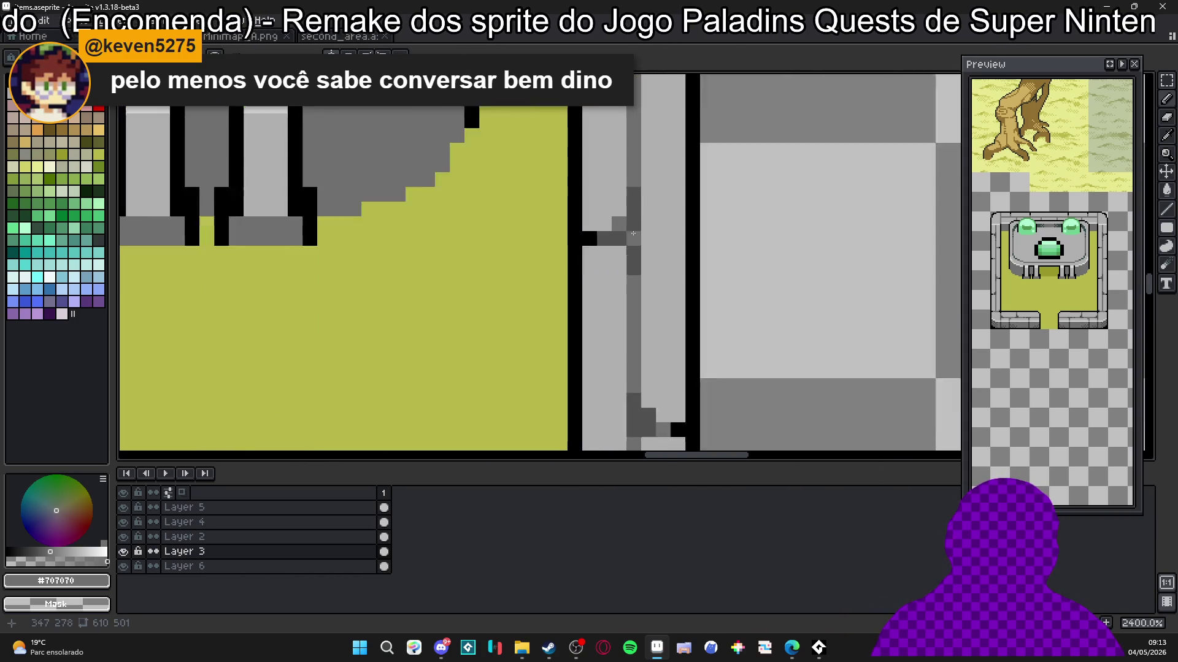
scroll(633, 233, "down", 3)
Step: Undo the stray pencil stroke and add a dark pixel on the right wall edge
key("ctrl+z")
scroll(631, 236, "up", 1)
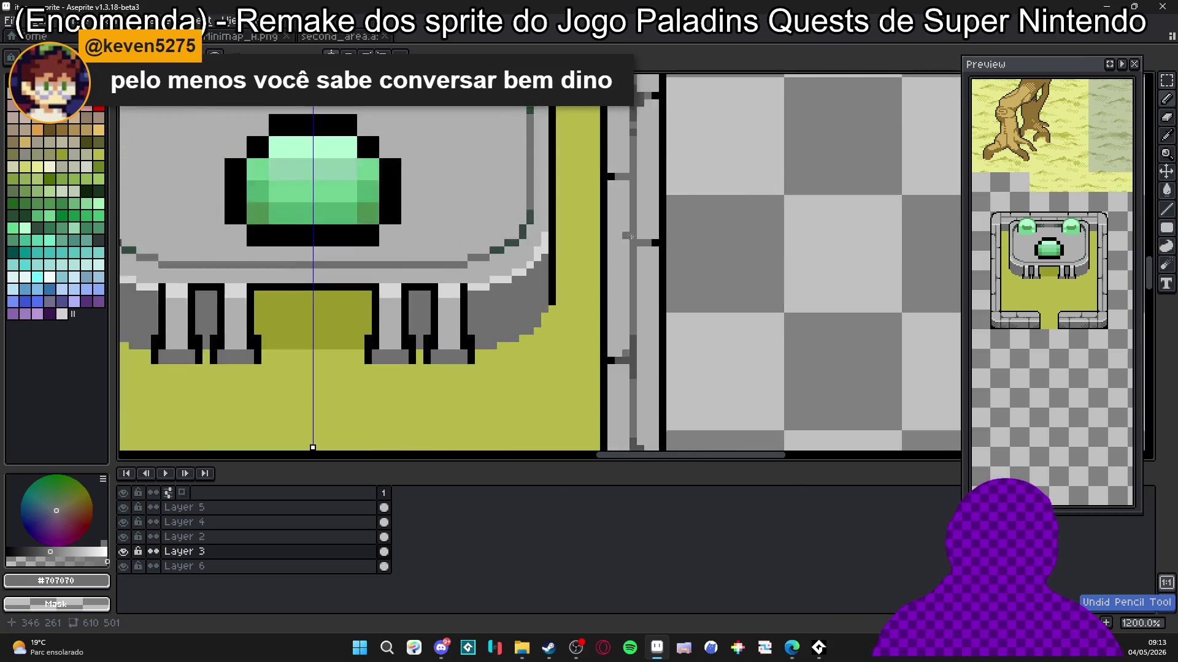
scroll(631, 237, "up", 3)
scroll(631, 239, "down", 4)
scroll(633, 251, "up", 2)
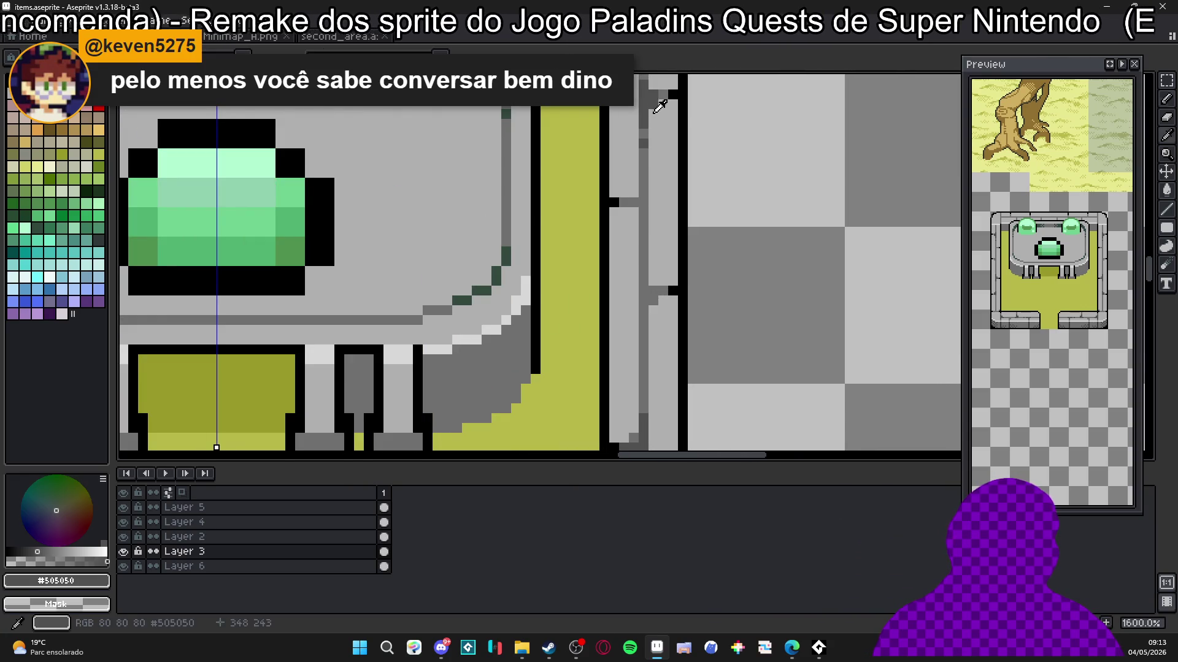
left_click(650, 305)
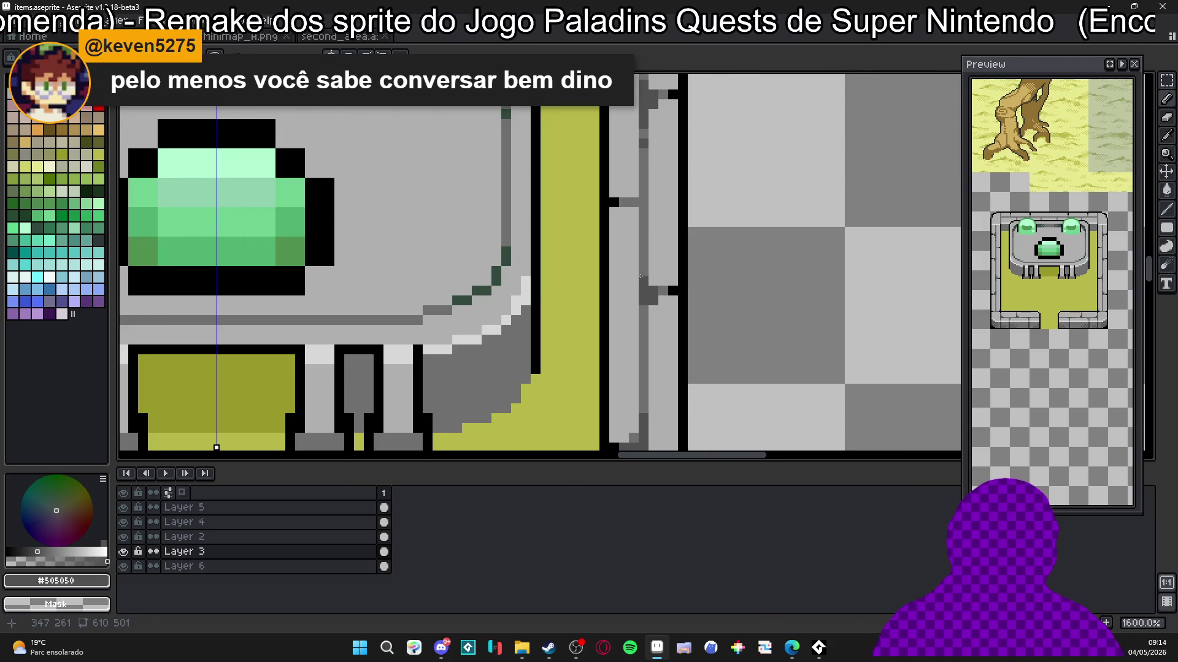
scroll(640, 255, "down", 5)
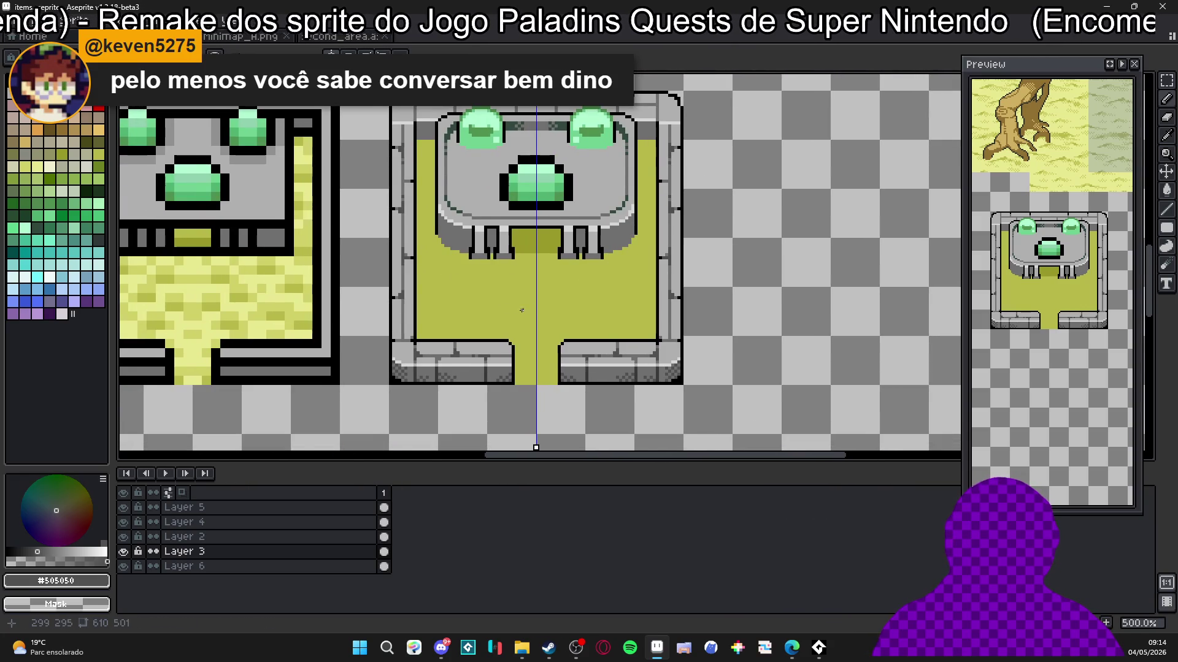
scroll(521, 311, "down", 1)
Step: Save the sprite as items.aseprite with Ctrl+S
key("ctrl+s")
scroll(498, 348, "up", 3)
scroll(497, 348, "up", 2)
scroll(521, 362, "down", 2)
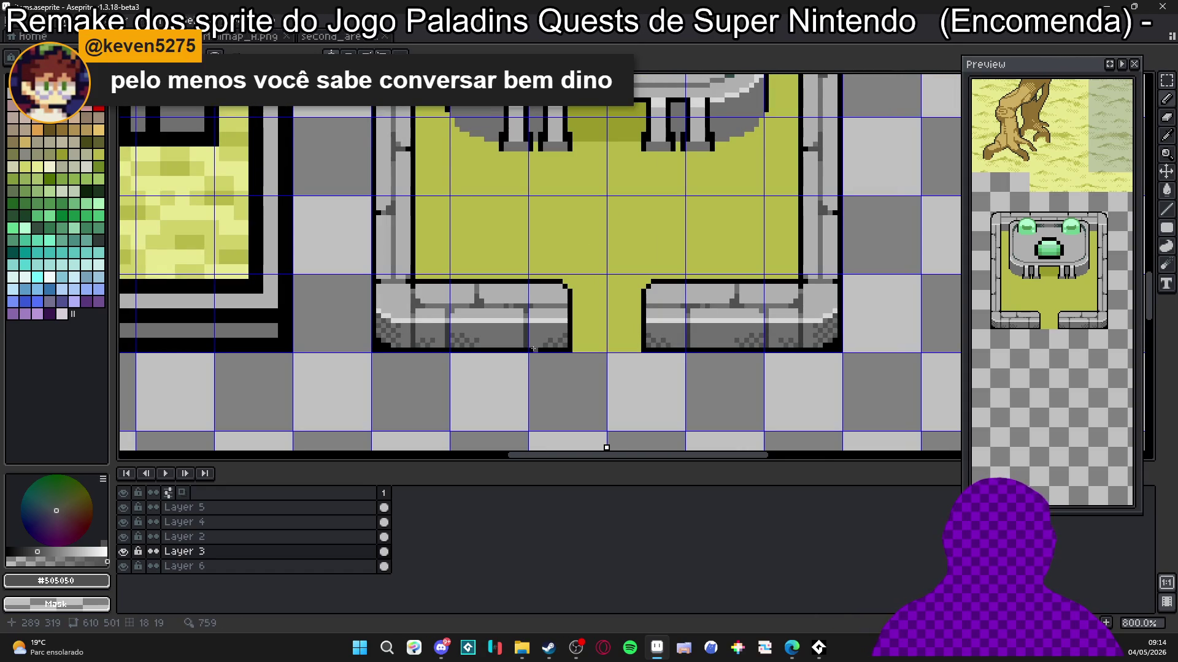
scroll(533, 349, "down", 1)
scroll(529, 342, "up", 4)
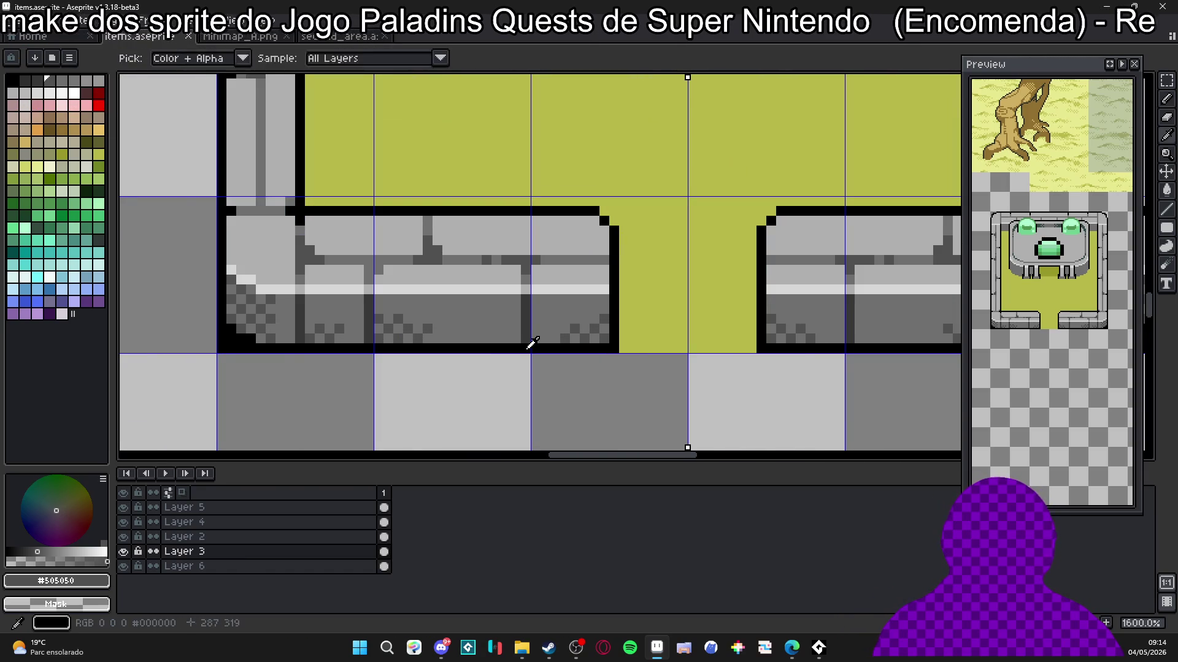
scroll(523, 336, "down", 5)
scroll(519, 334, "up", 2)
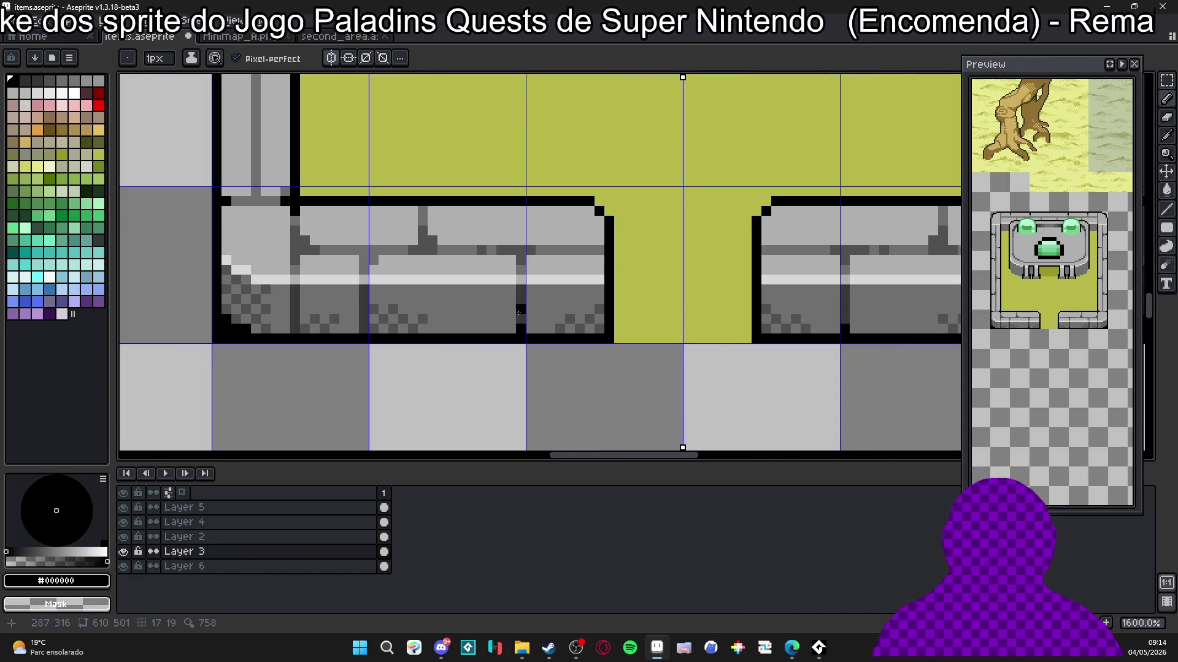
scroll(515, 333, "down", 2)
scroll(514, 344, "up", 1)
Step: Hide the tile grid over the canvas
key("ctrl+apostrophe")
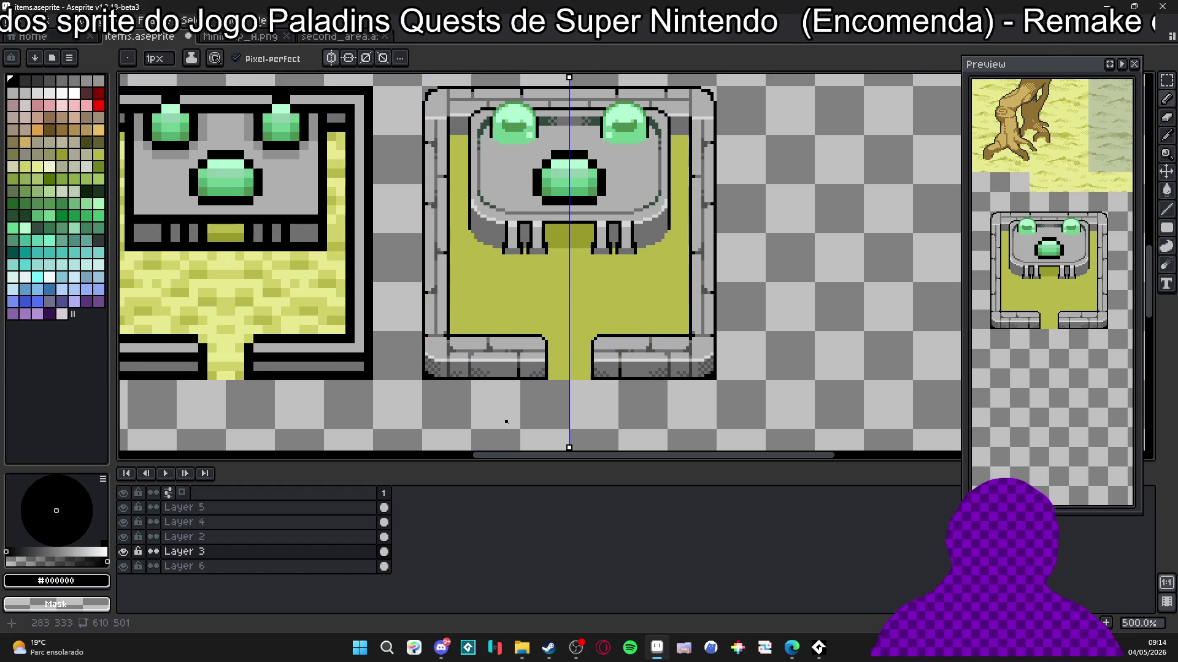
scroll(548, 400, "down", 1)
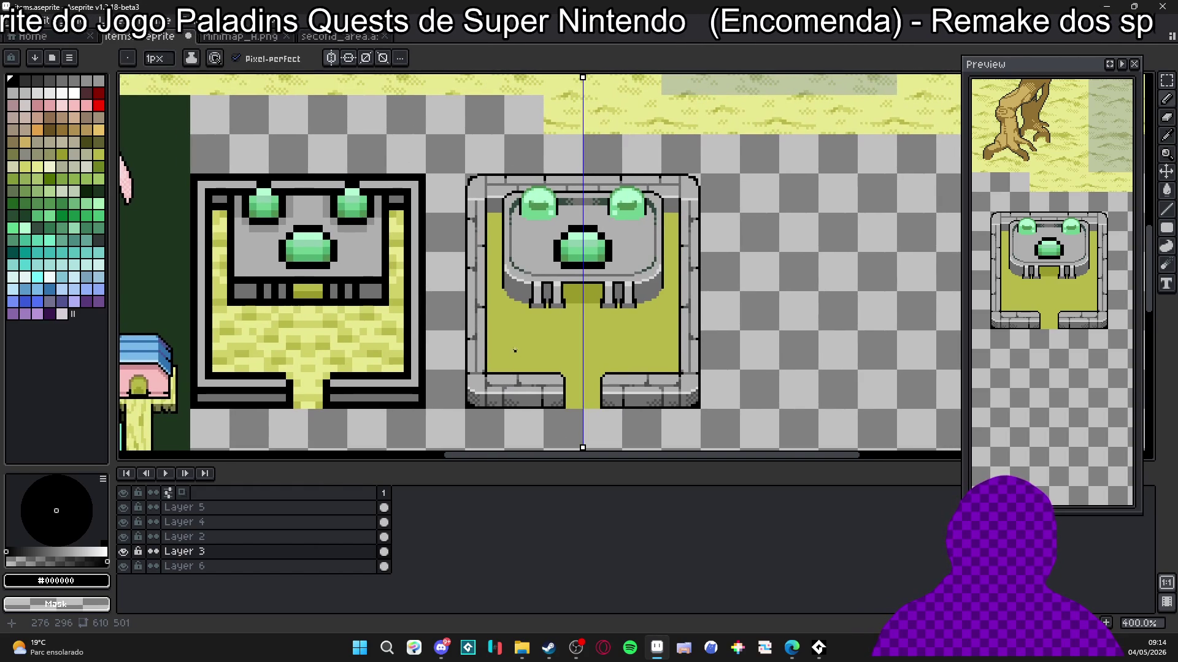
scroll(493, 362, "down", 4)
scroll(552, 392, "up", 3)
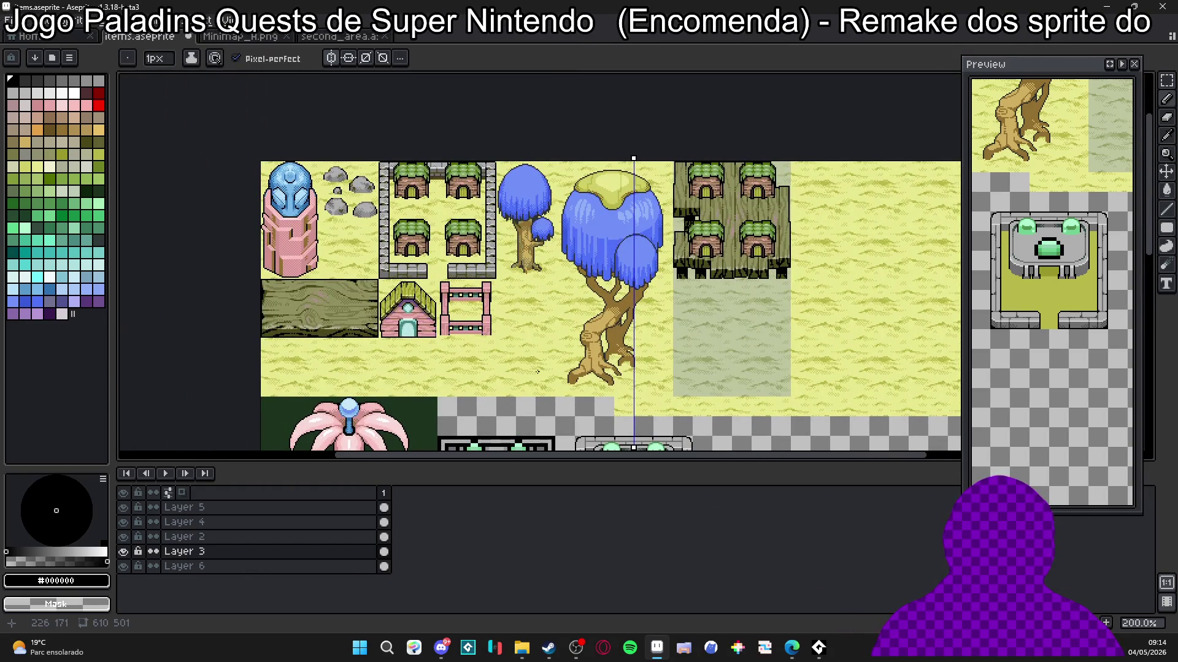
Step: Paint a #b0b0b0 grey patch along the lower-left wall's top brick row, then undo it
left_click_drag(504, 330, 495, 183)
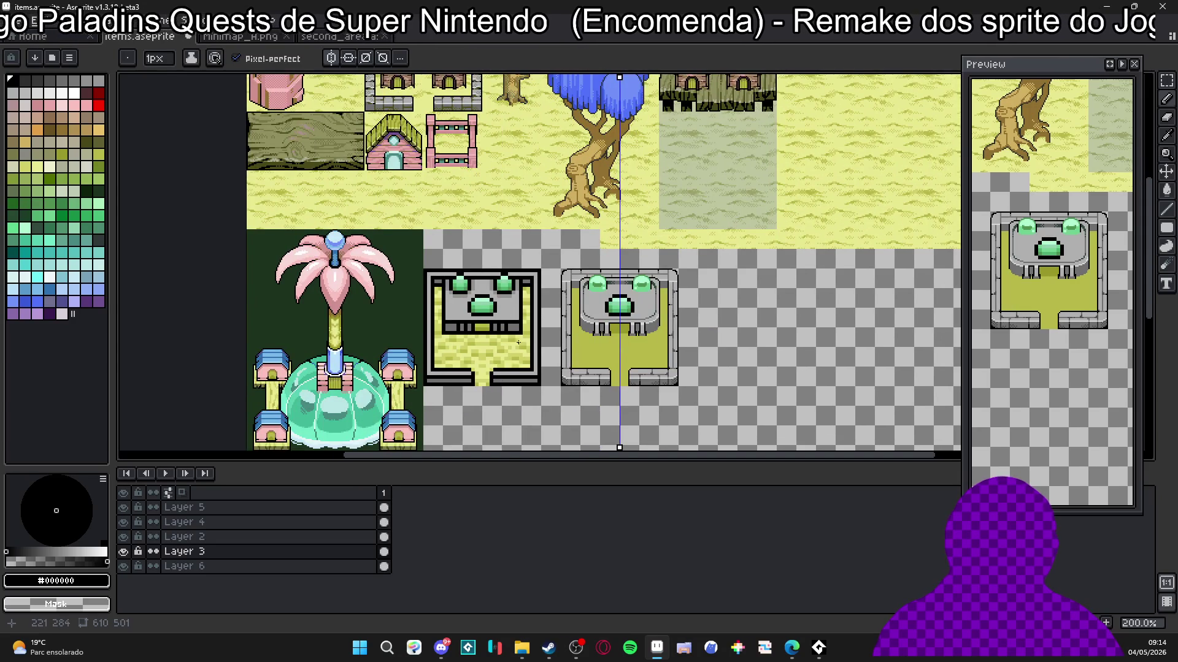
left_click_drag(519, 343, 449, 325)
scroll(527, 353, "up", 7)
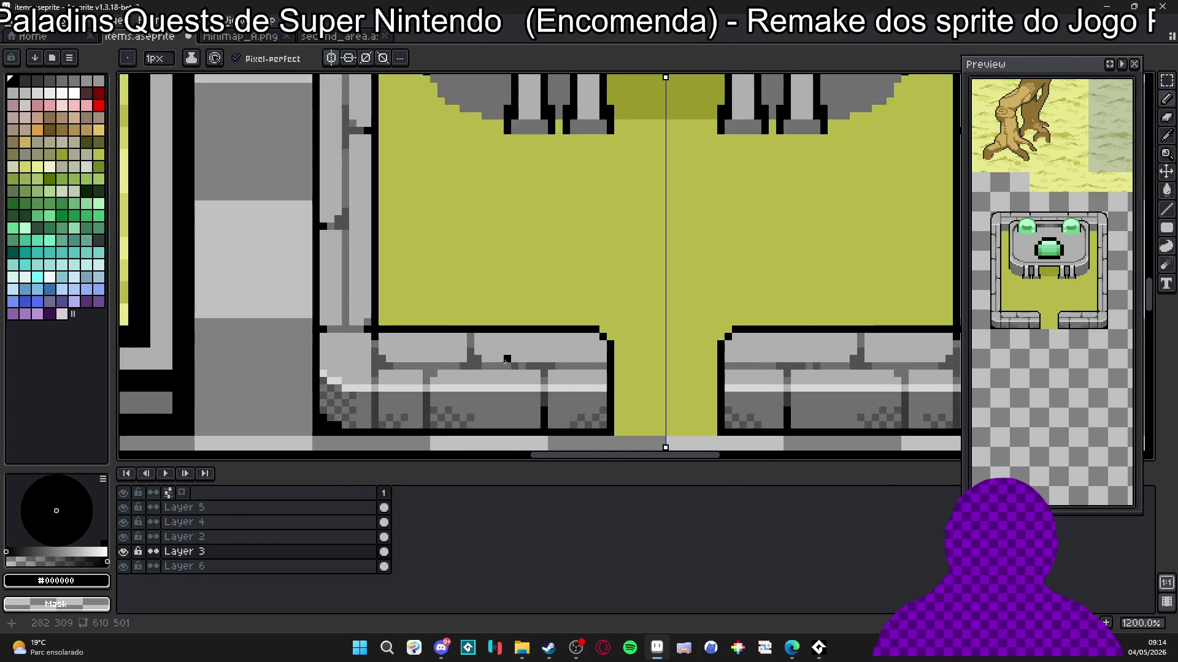
left_click(430, 347, "alt")
scroll(435, 341, "up", 1)
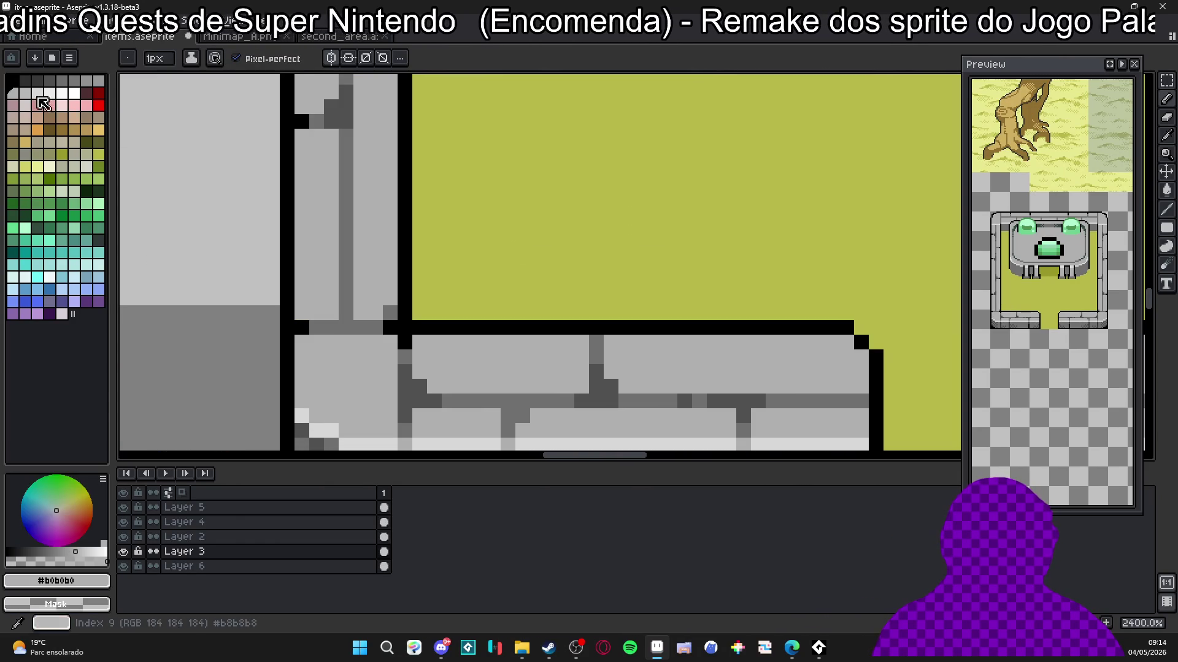
scroll(465, 368, "down", 2)
scroll(490, 344, "down", 1)
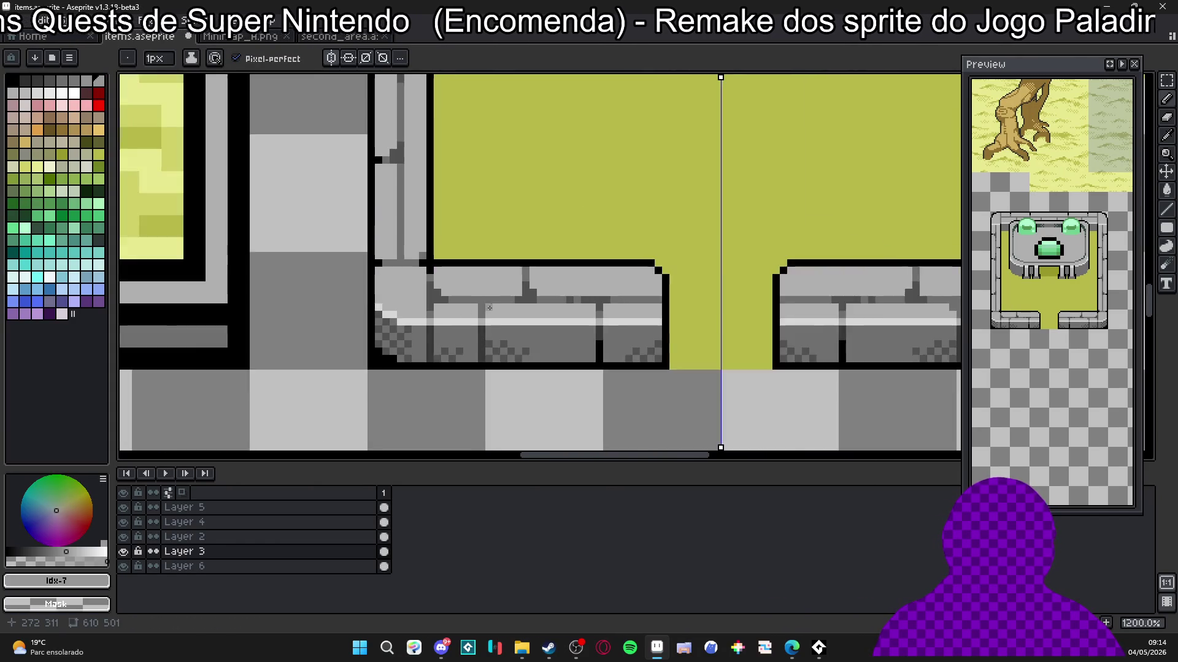
scroll(528, 325, "up", 1)
left_click_drag(534, 324, 639, 324)
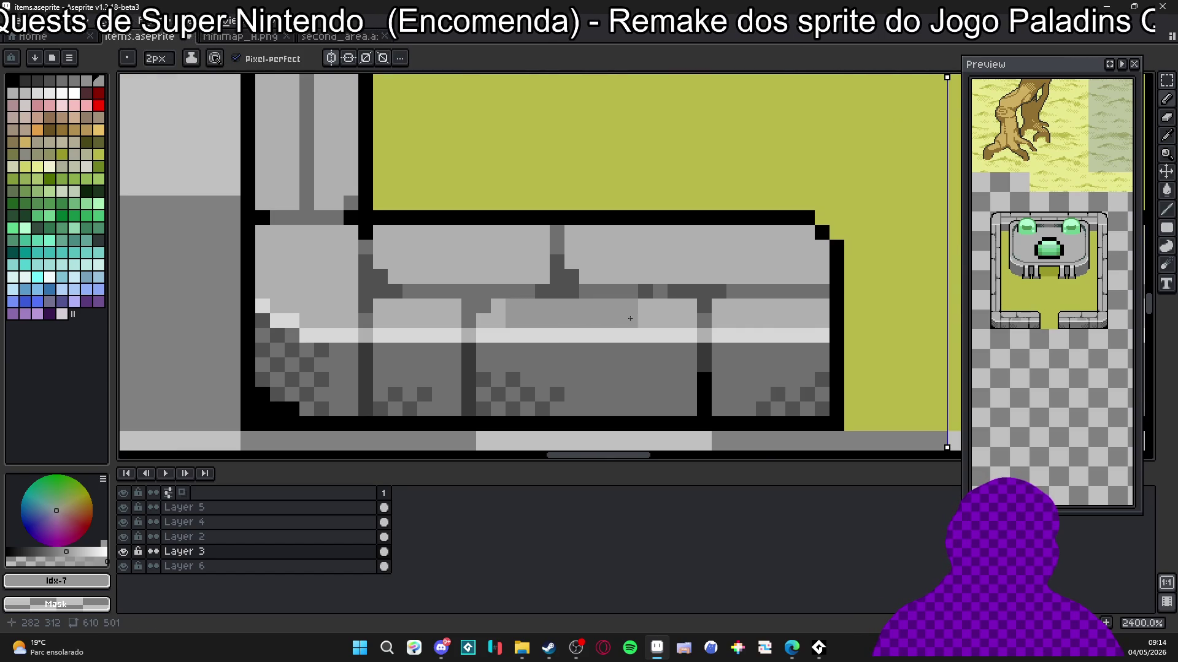
scroll(638, 324, "down", 4)
scroll(537, 308, "up", 3)
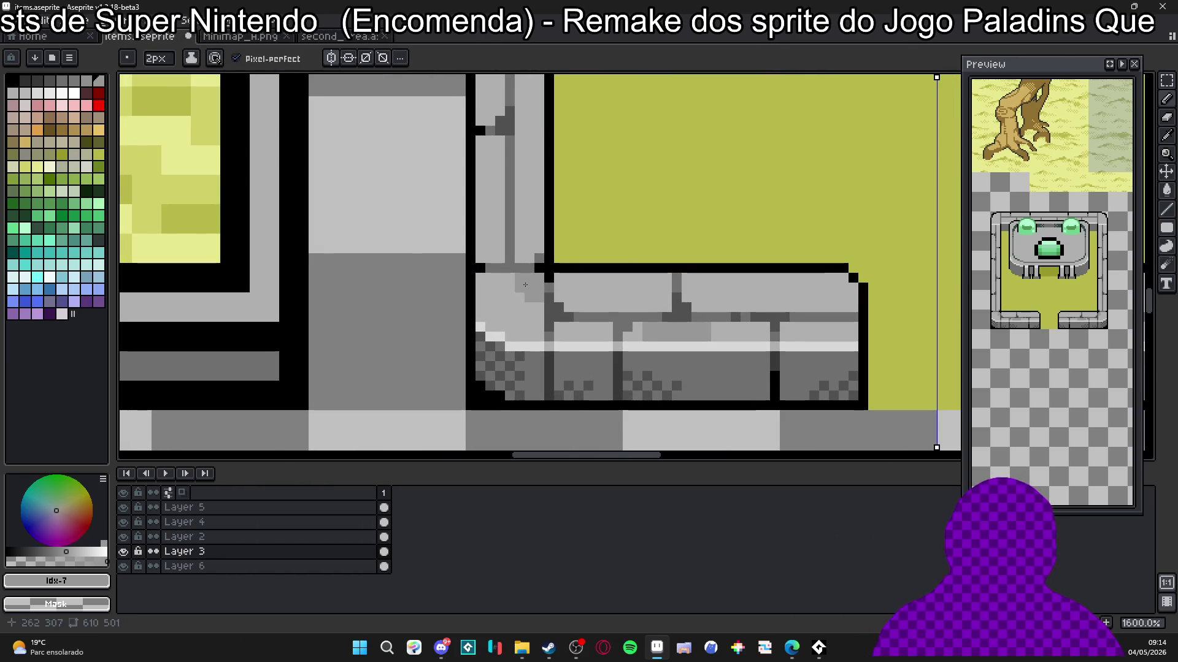
key("ctrl+z")
Step: Add grey patches at the brick's upper-left and corner, then return to a 1px brush
left_click_drag(506, 283, 535, 307)
scroll(537, 318, "down", 4)
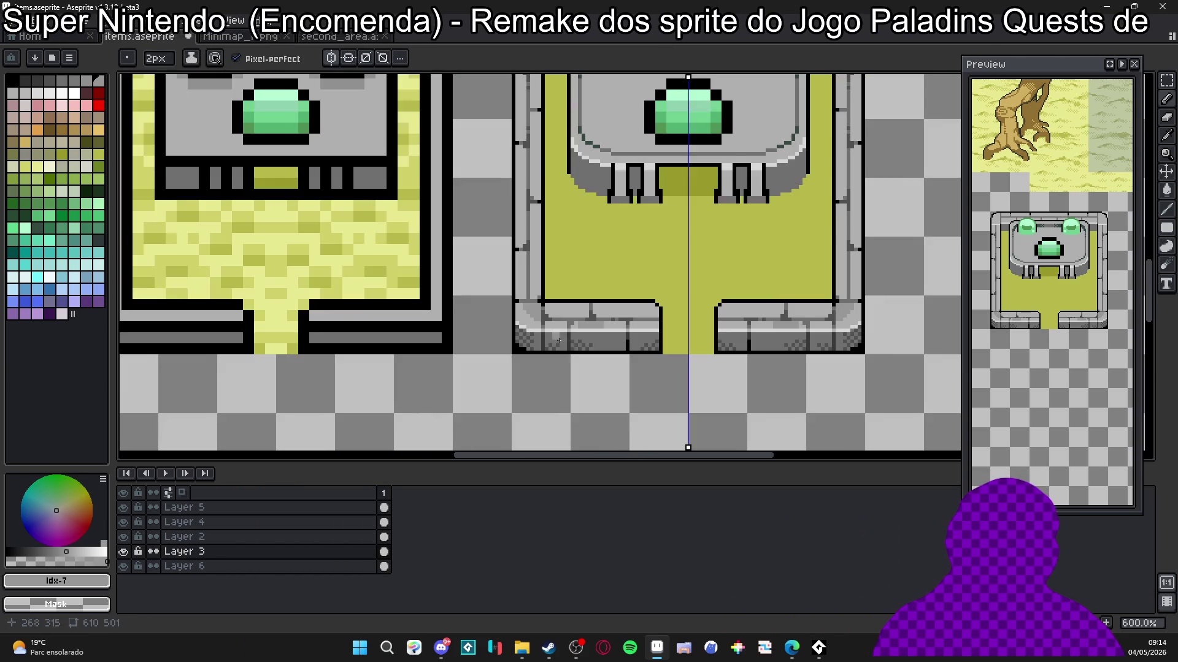
scroll(577, 352, "down", 1)
scroll(581, 313, "up", 5)
left_click(580, 313)
key("minus")
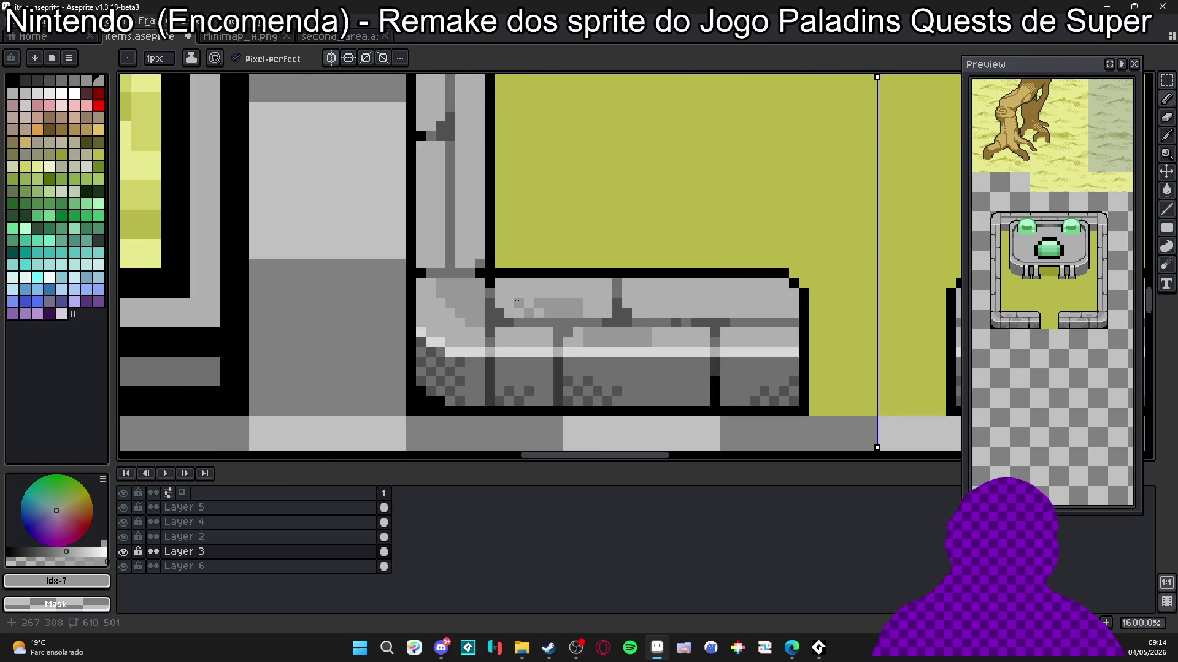
scroll(517, 301, "down", 6)
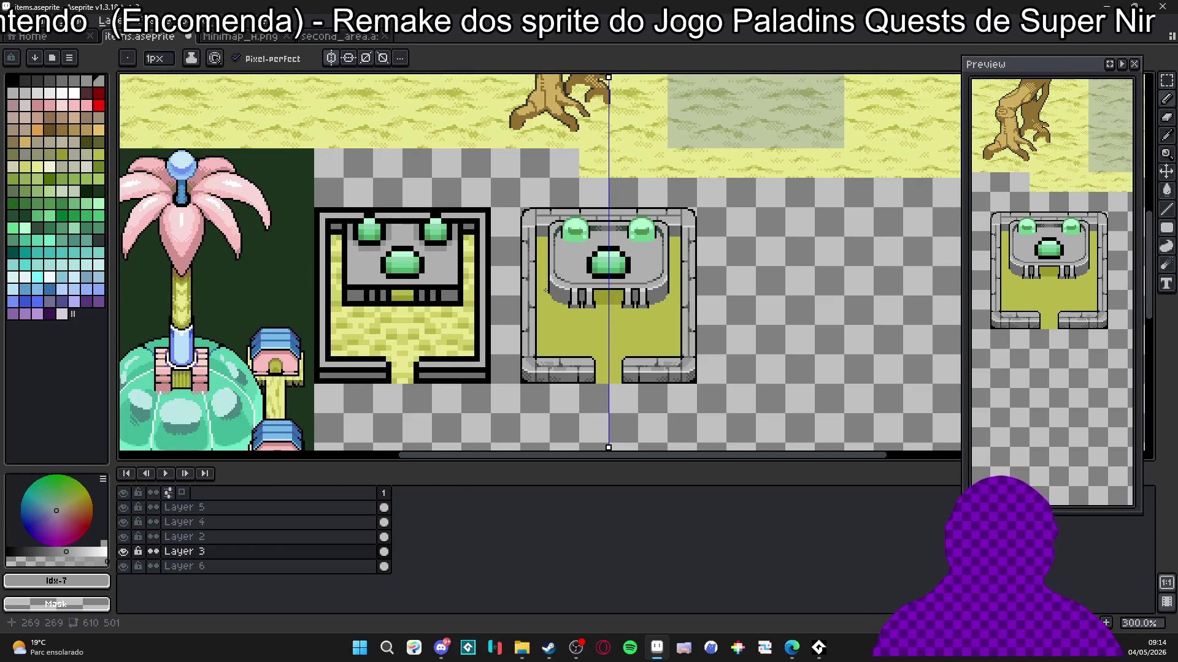
scroll(524, 322, "up", 4)
scroll(515, 314, "down", 2)
scroll(512, 312, "down", 1)
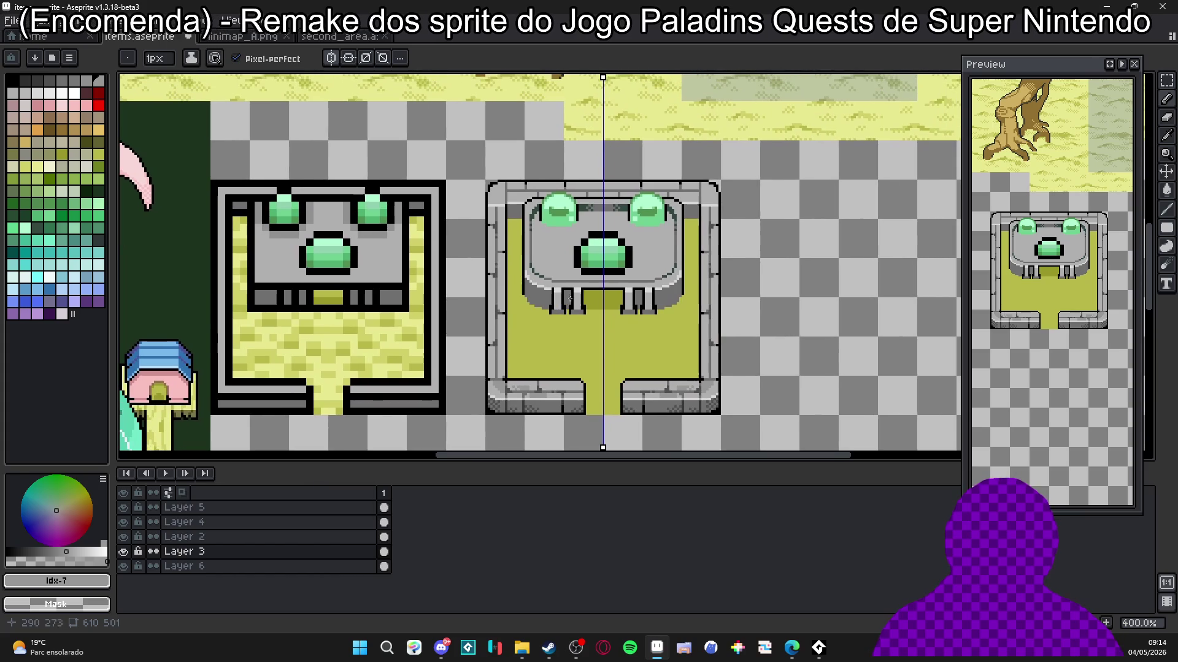
scroll(634, 349, "up", 2)
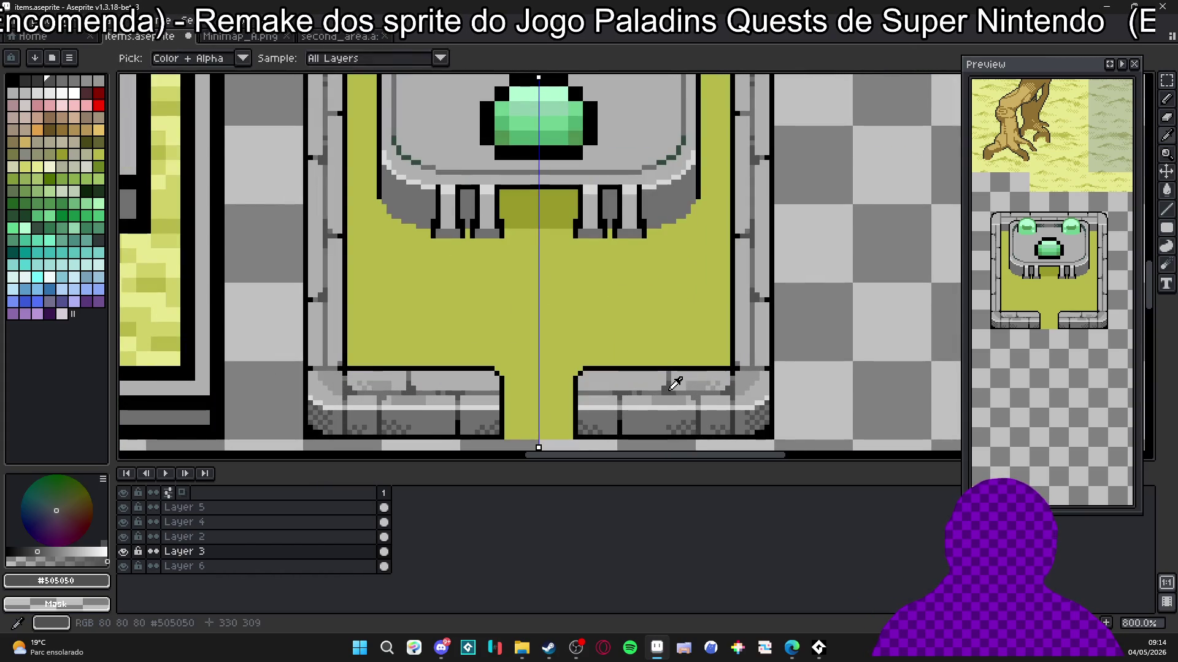
mouse_move(543, 247)
left_mouse_down()
mouse_move(542, 395)
mouse_move(555, 429)
left_mouse_up()
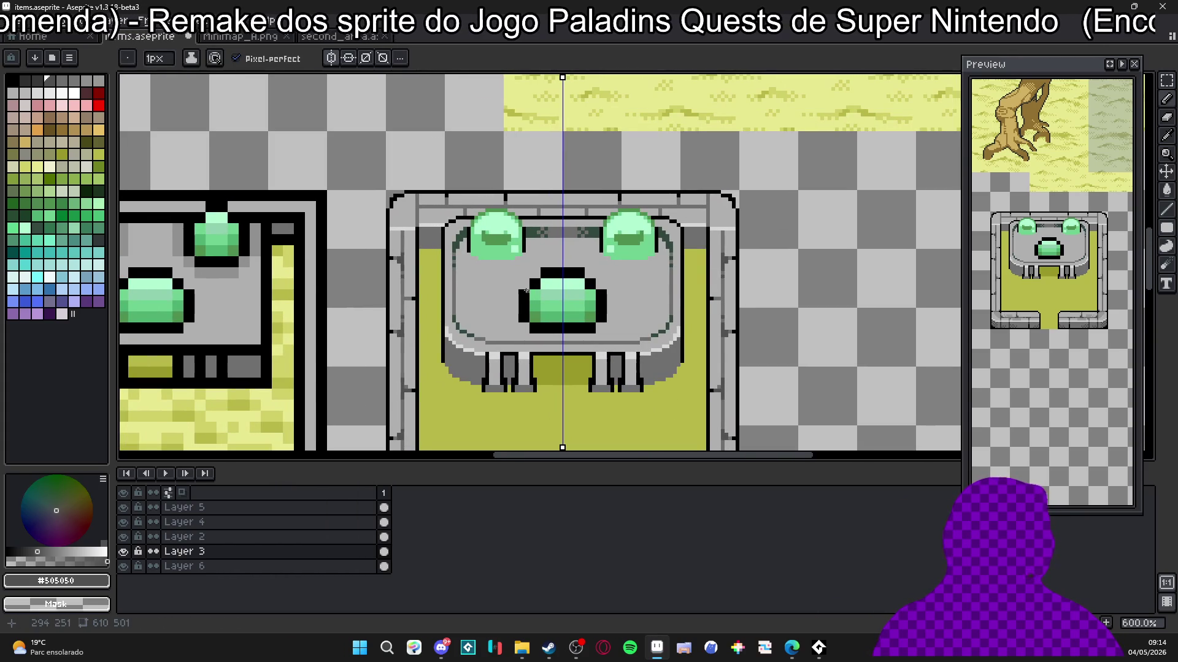
scroll(508, 202, "up", 5)
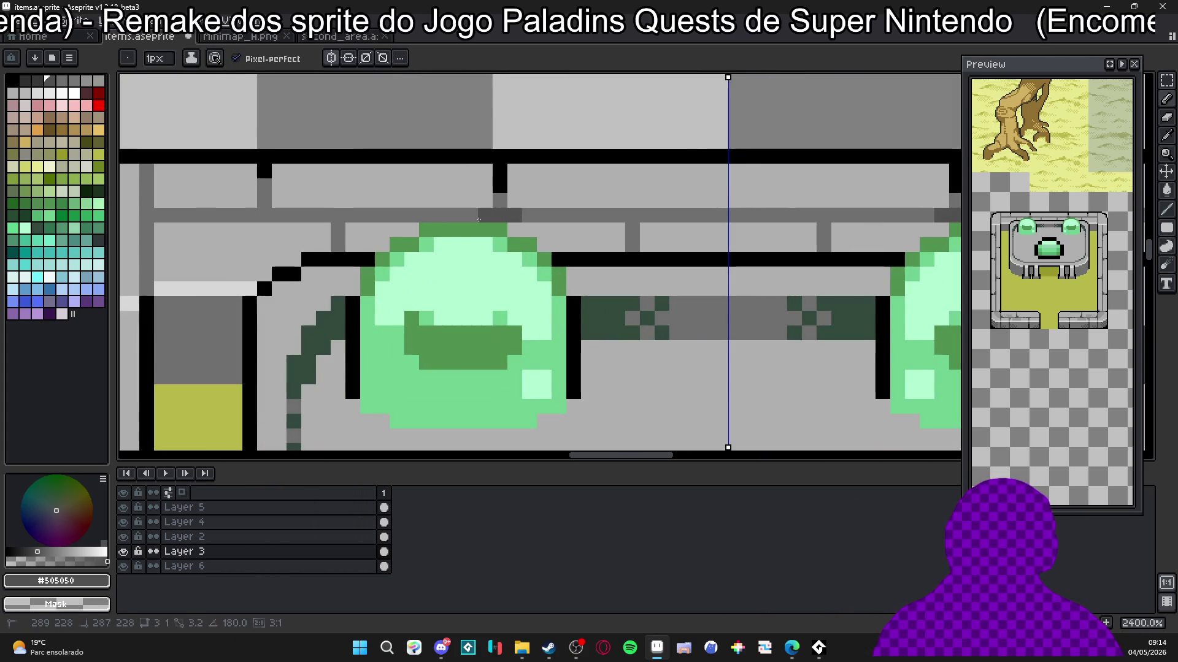
Step: Draw #505050 mortar lines between the bricks along the upper wall row
left_click(532, 220)
left_click_drag(657, 210, 617, 215)
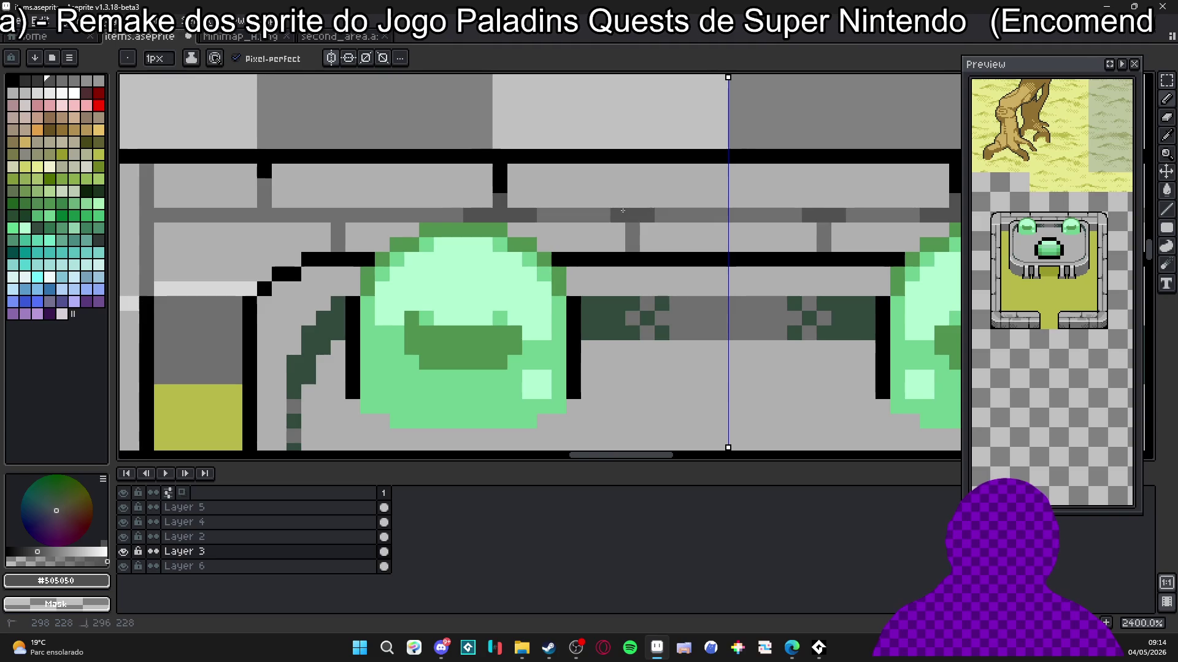
left_click(672, 212)
left_click(294, 215)
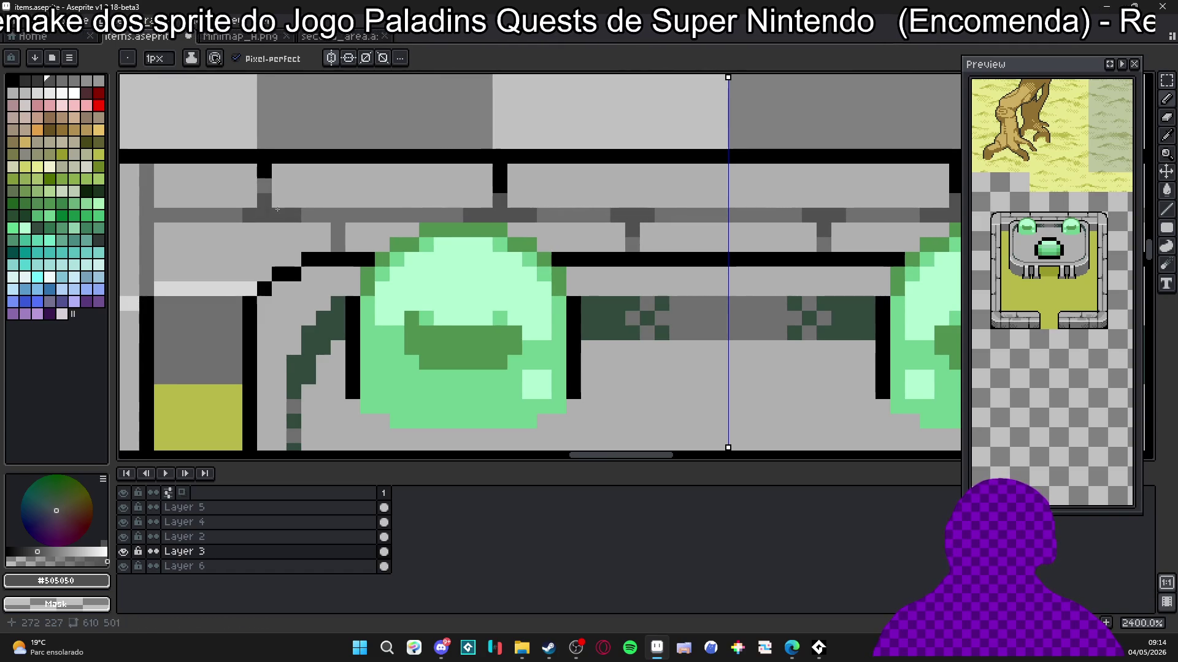
left_click_drag(303, 215, 356, 215)
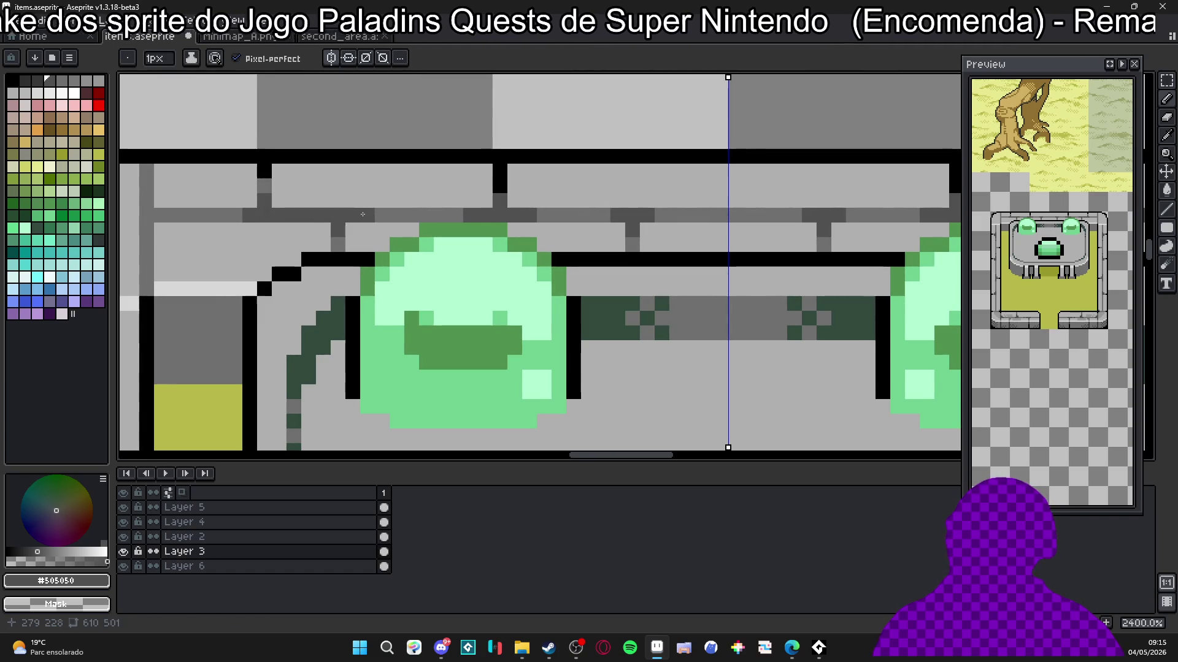
Step: Eyedrop the #707070 grey and touch up a brick edge with it
scroll(366, 228, "down", 6)
scroll(357, 217, "up", 5)
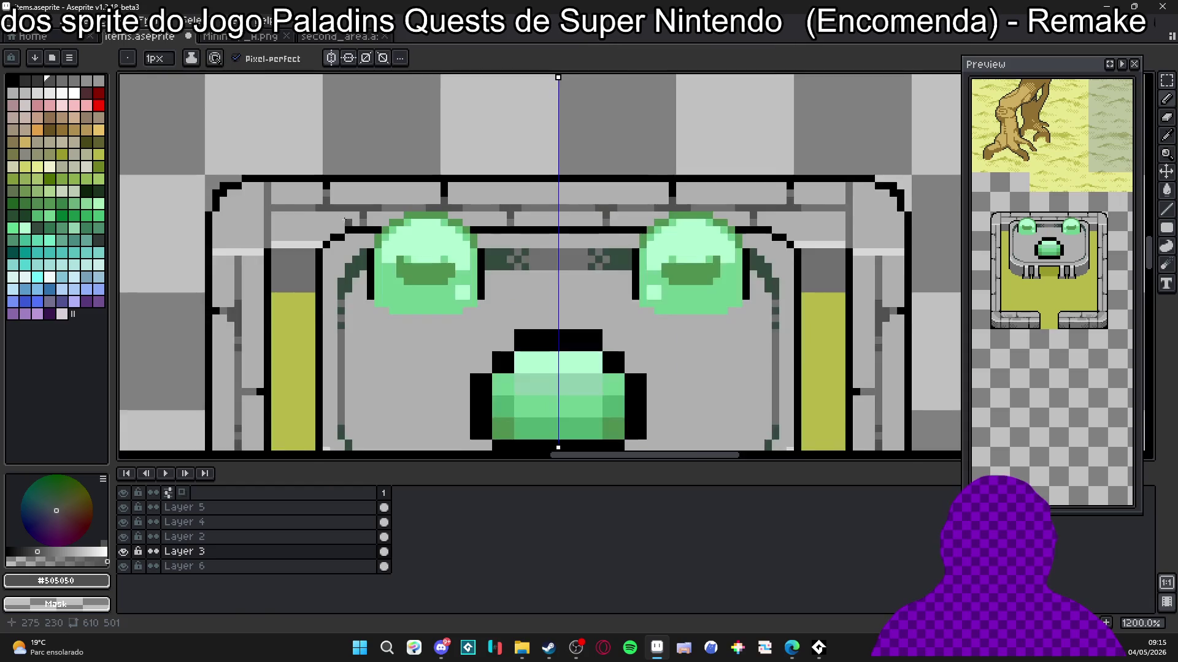
left_click(294, 202, "alt")
left_click(336, 197)
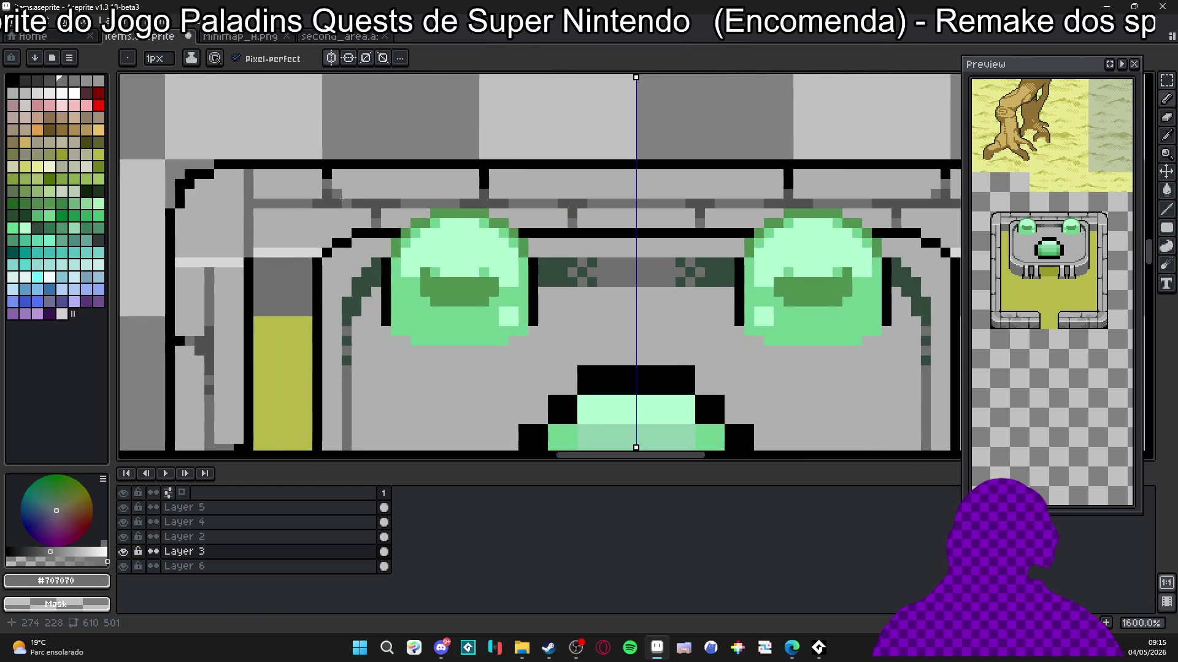
scroll(282, 207, "down", 5)
mouse_move(316, 275)
left_mouse_down()
mouse_move(349, 275)
mouse_move(438, 226)
mouse_move(459, 249)
left_mouse_up()
scroll(438, 226, "down", 1)
scroll(437, 244, "down", 1)
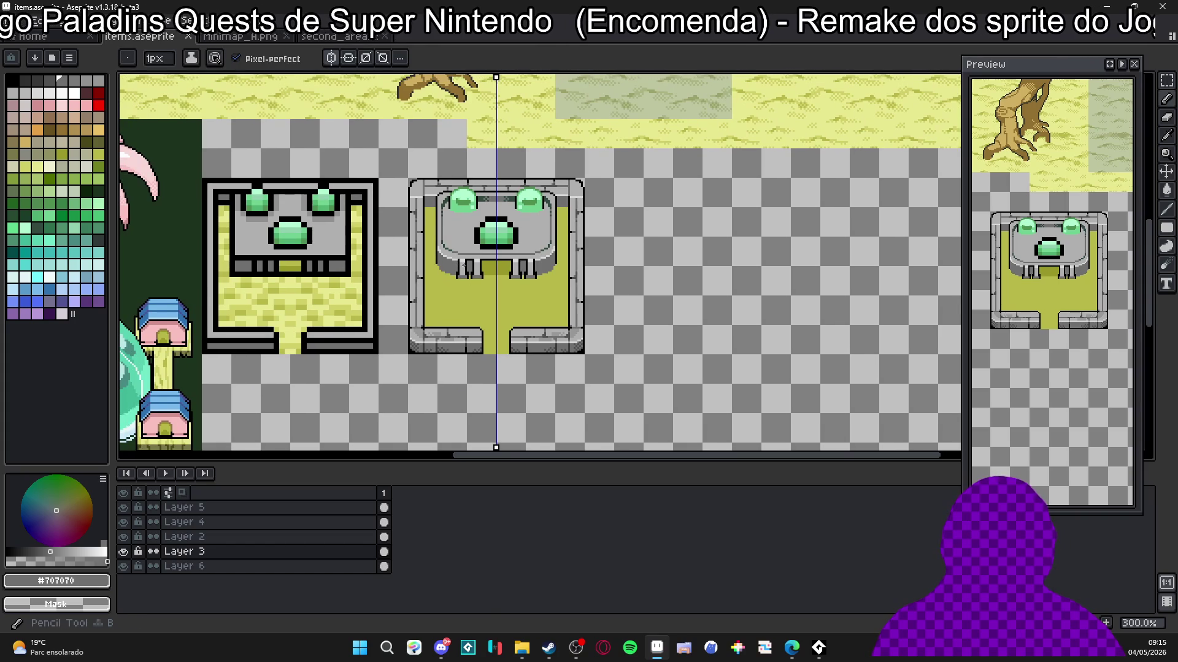
scroll(464, 266, "up", 8)
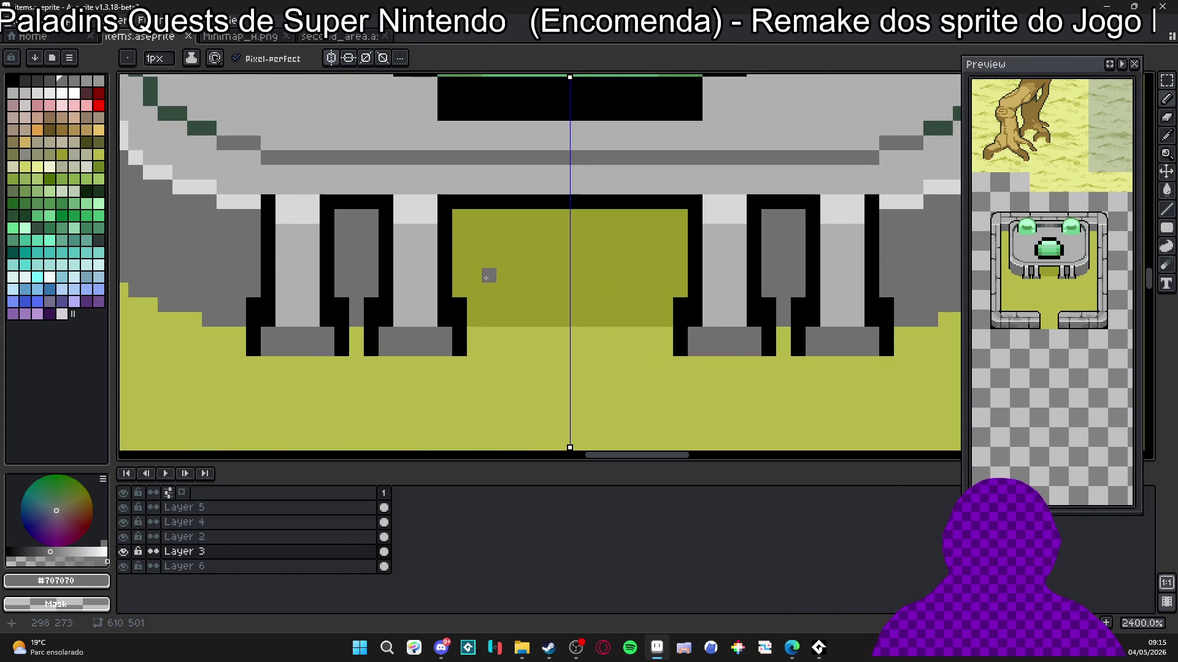
Step: Save the file, then outline the doorway top in palette brown Idx-36
key("ctrl+s")
left_click(486, 278, "alt")
scroll(491, 279, "down", 2)
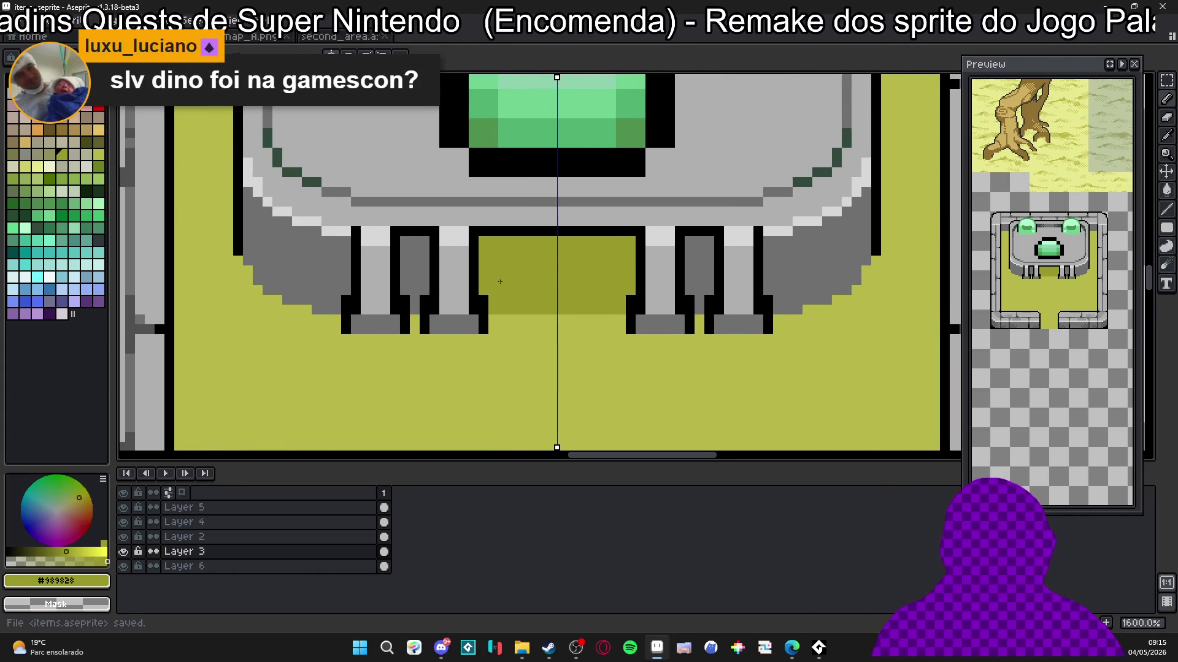
scroll(500, 281, "down", 2)
scroll(478, 239, "up", 4)
left_click(475, 235, "alt")
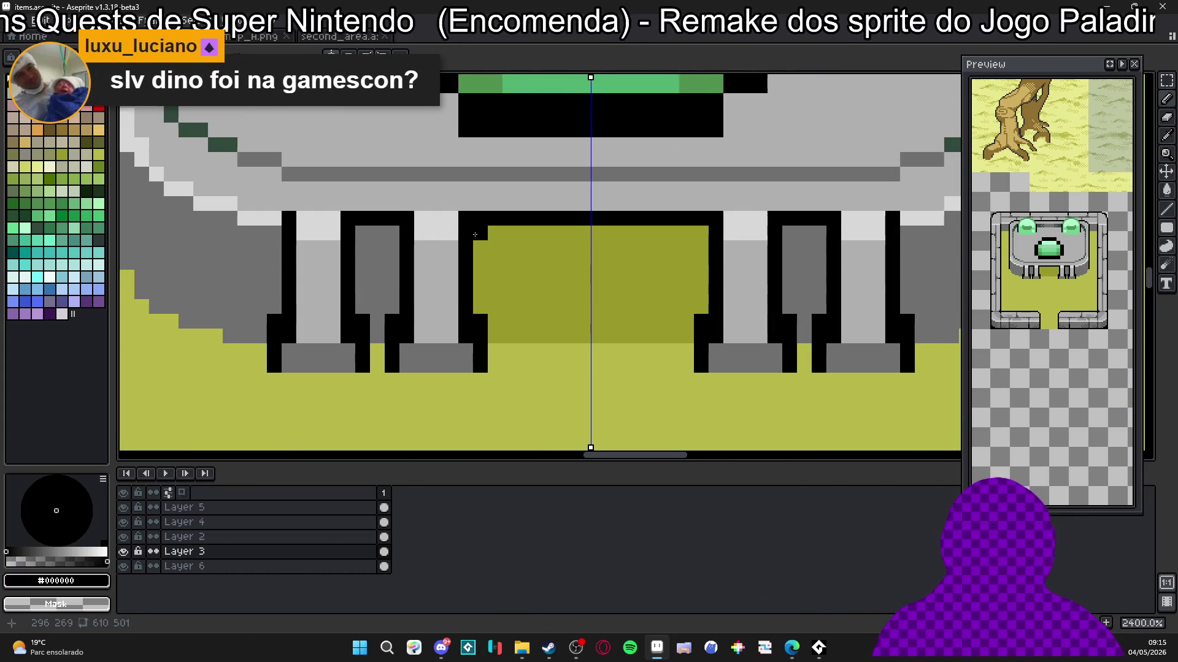
left_click(61, 129)
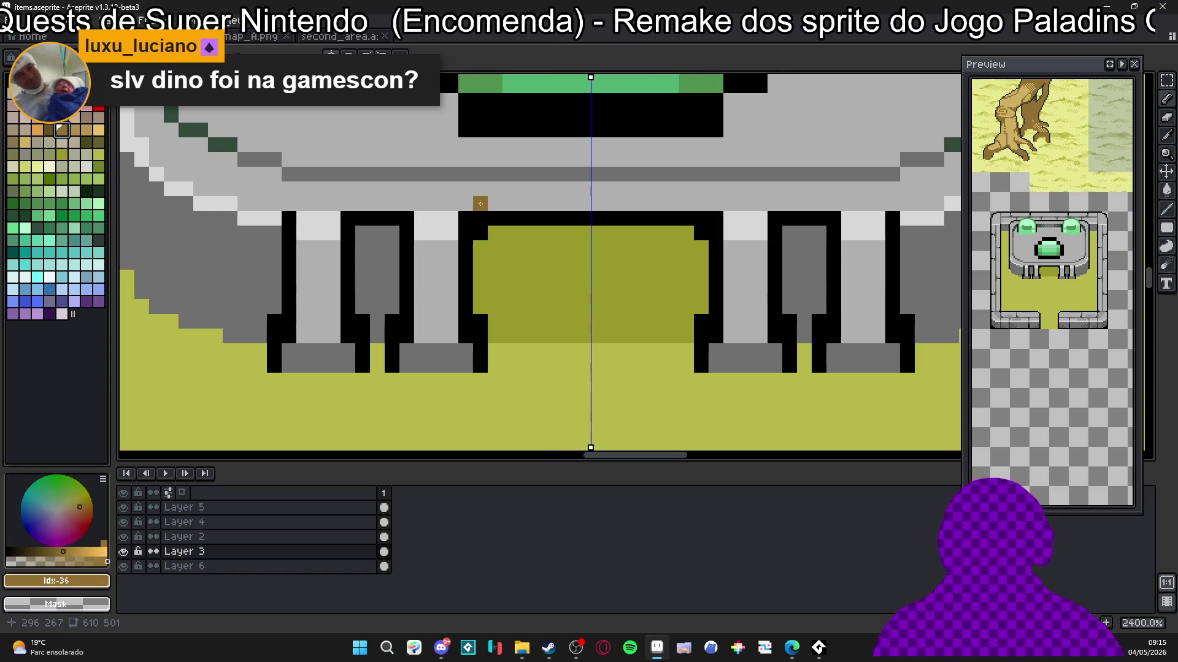
left_click(484, 236)
mouse_move(480, 261)
left_mouse_down()
mouse_move(510, 232)
mouse_move(540, 232)
left_mouse_up()
left_click(516, 264)
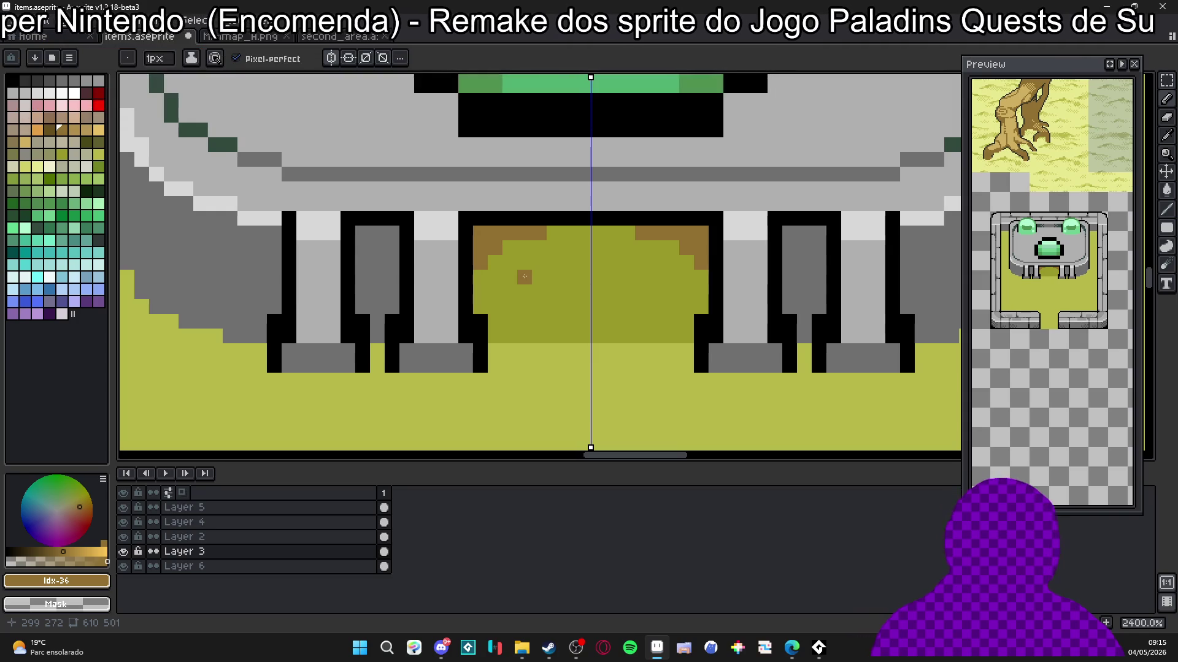
Step: Draw the inner brown arch with straight legs, undoing slanted legs and stray grey pixels
left_click(525, 277)
mouse_move(561, 262)
left_mouse_down()
mouse_move(521, 263)
mouse_move(509, 277)
mouse_move(510, 338)
left_mouse_up()
key("ctrl+z")
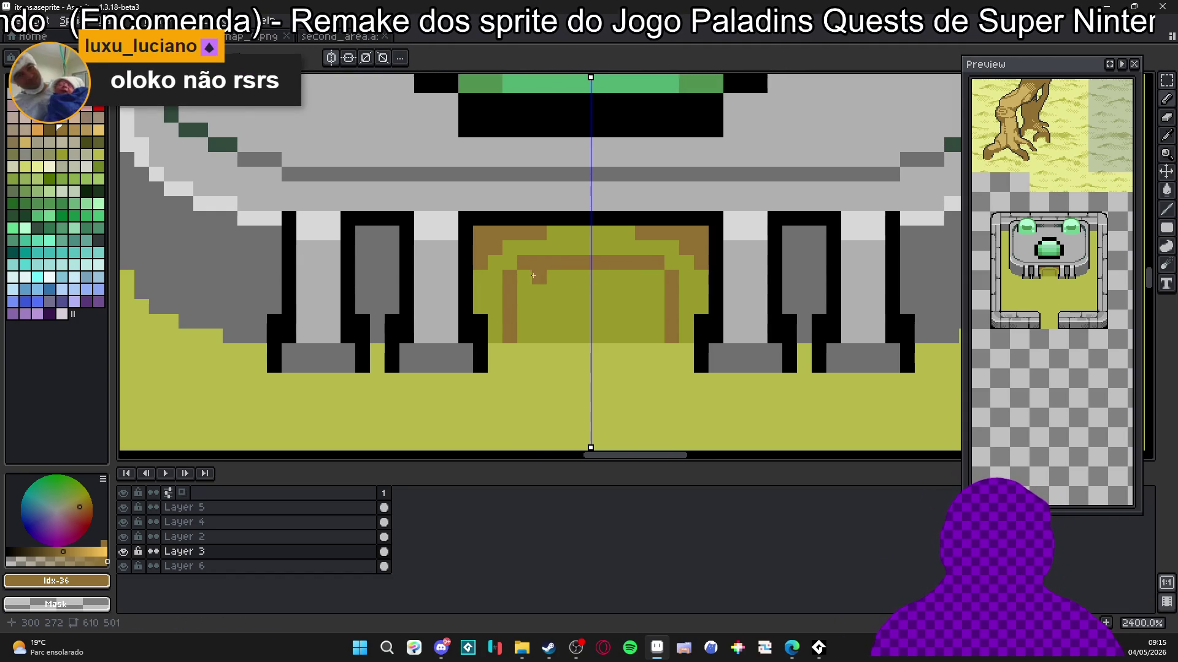
scroll(523, 273, "down", 3)
scroll(523, 273, "up", 3)
left_click(464, 326)
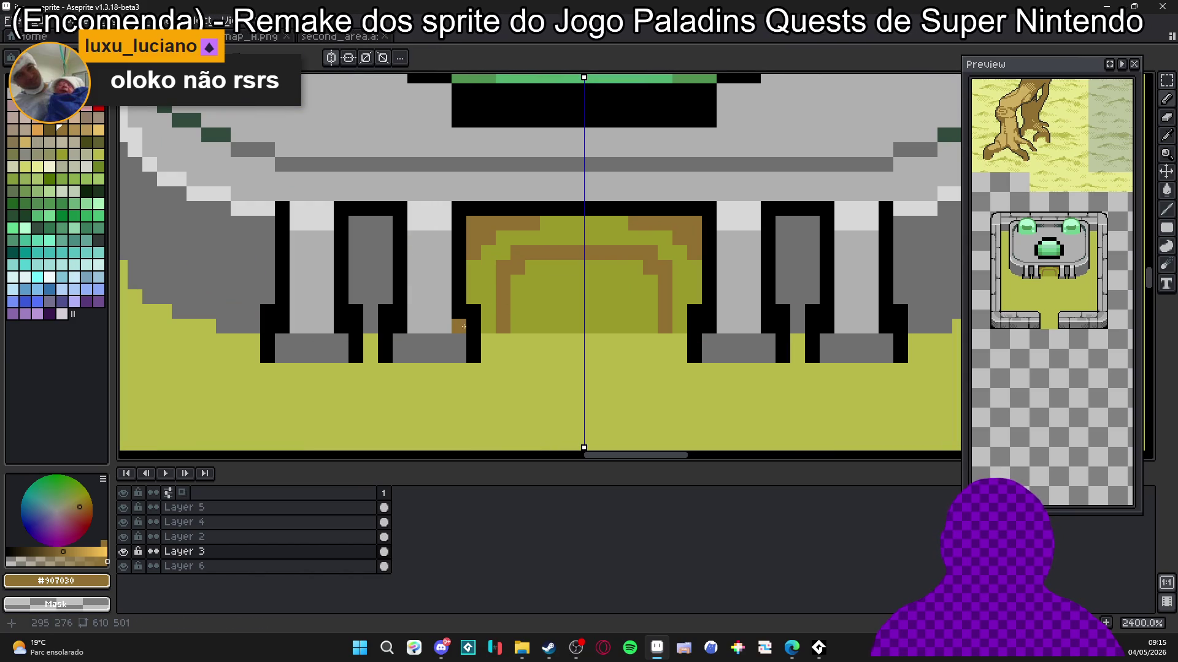
right_click(522, 327)
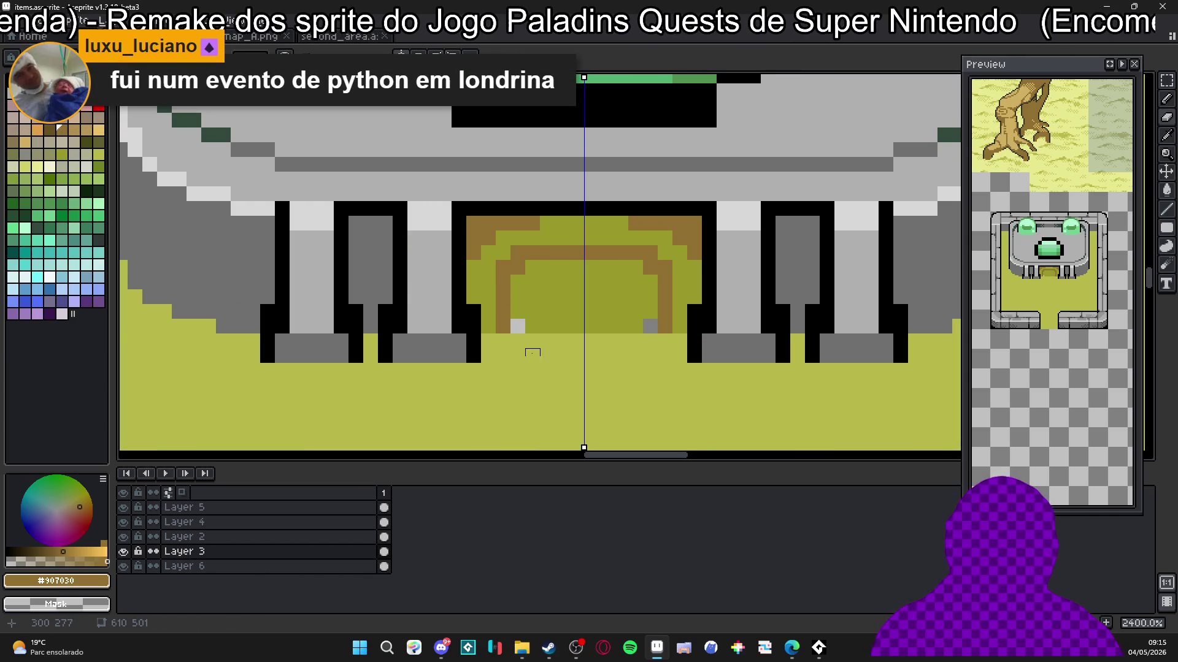
key("ctrl+z")
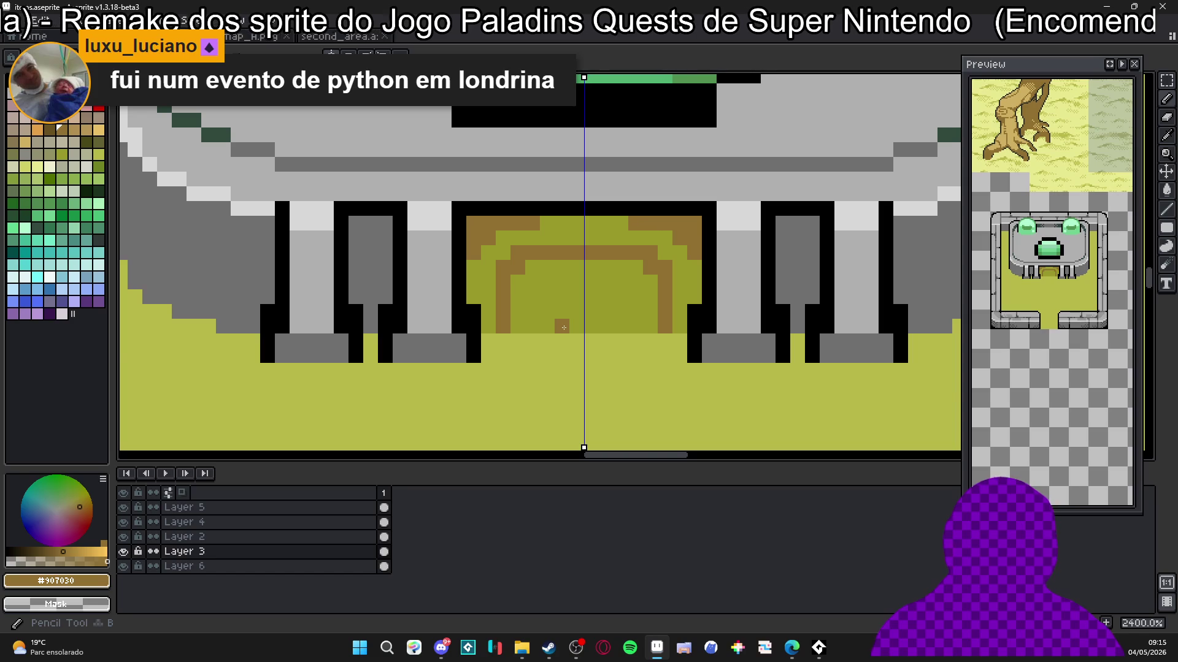
Step: Add a light olive highlight inside the arch and at its corners
scroll(563, 296, "up", 1)
left_click(563, 270, "alt")
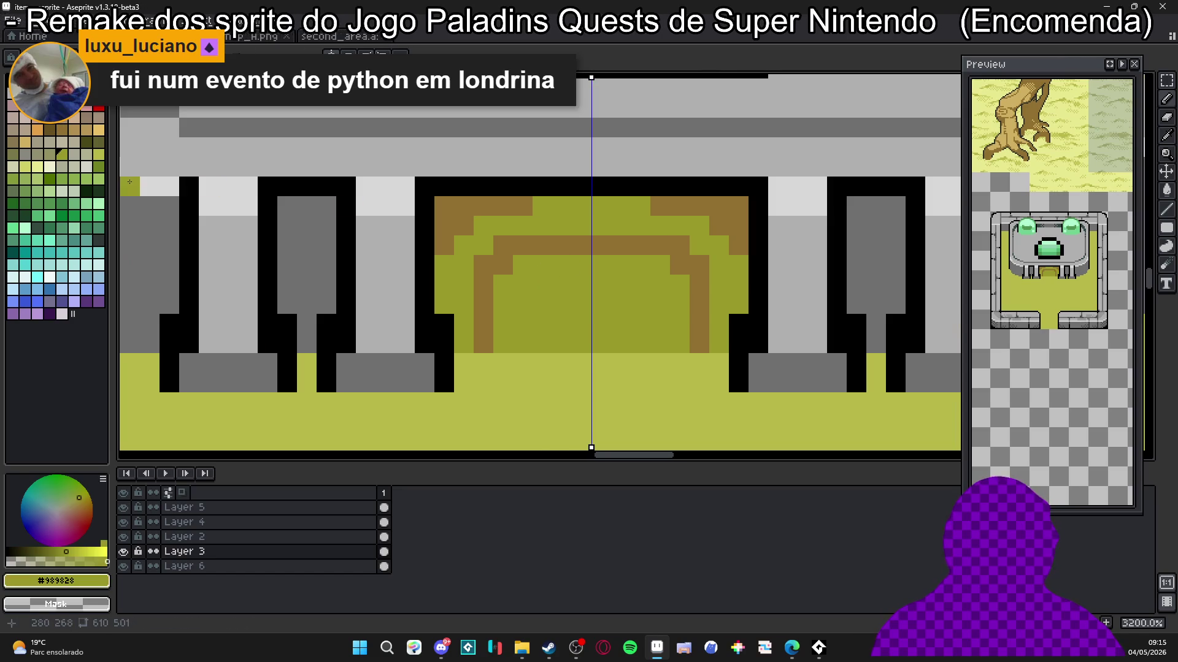
left_click(103, 157)
left_click_drag(528, 269, 583, 266)
left_click(679, 279)
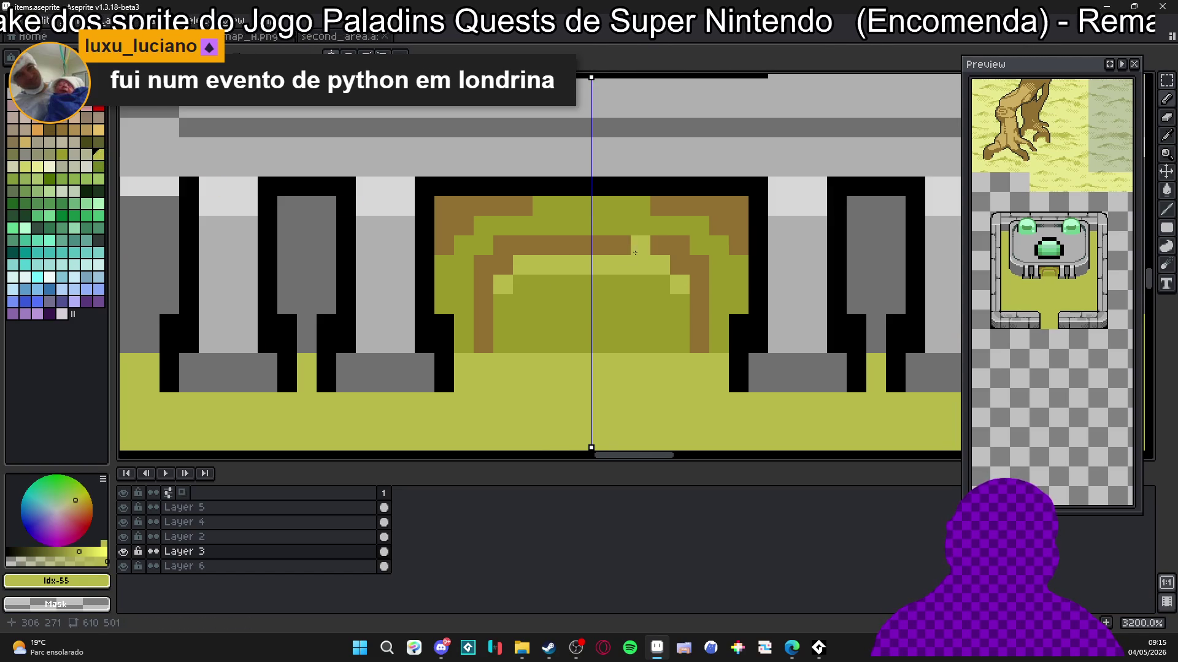
Step: Draw a brown vertical divider down the centre of the arch
scroll(600, 234, "down", 4)
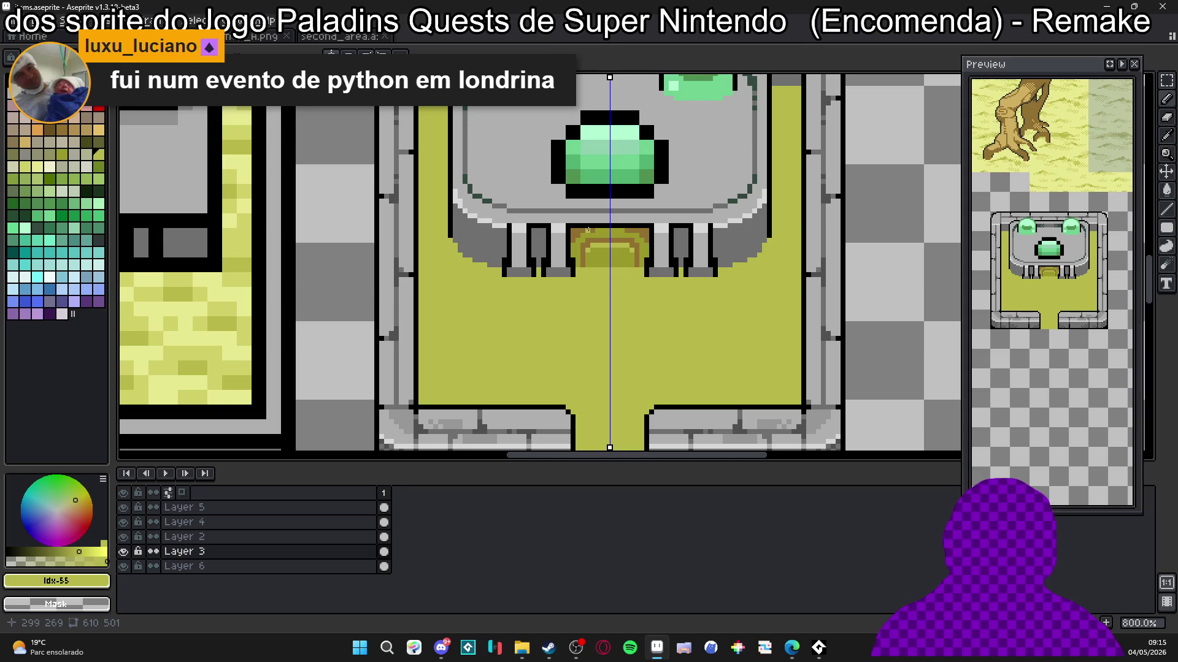
scroll(608, 247, "up", 3)
left_click(614, 224, "alt")
left_click_drag(614, 236, 610, 305)
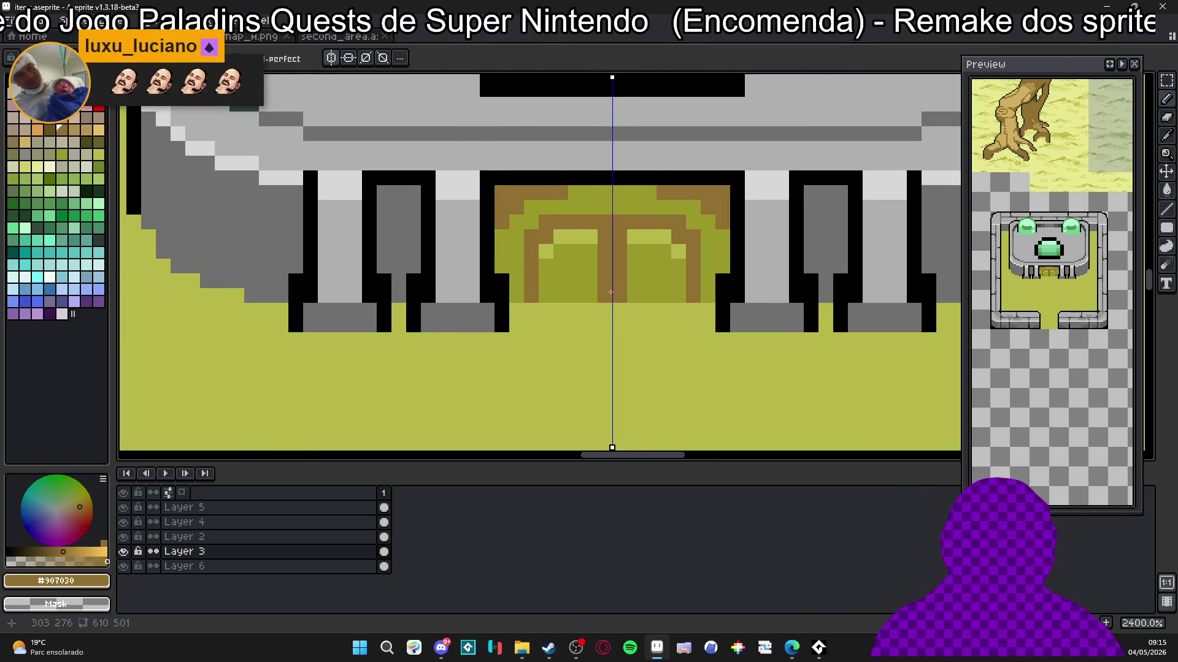
Step: Shade the door's lower left, inner strip and arch top with darker brown Idx-35
scroll(611, 292, "down", 3)
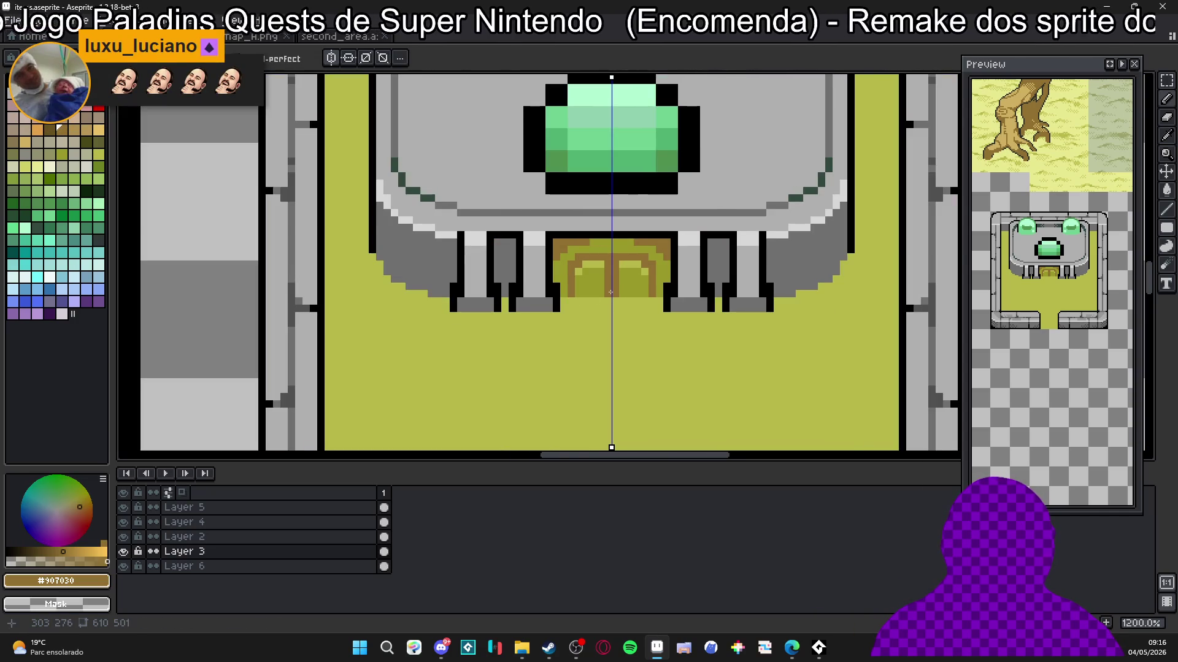
scroll(610, 292, "up", 1)
left_click(50, 129)
left_click(548, 275)
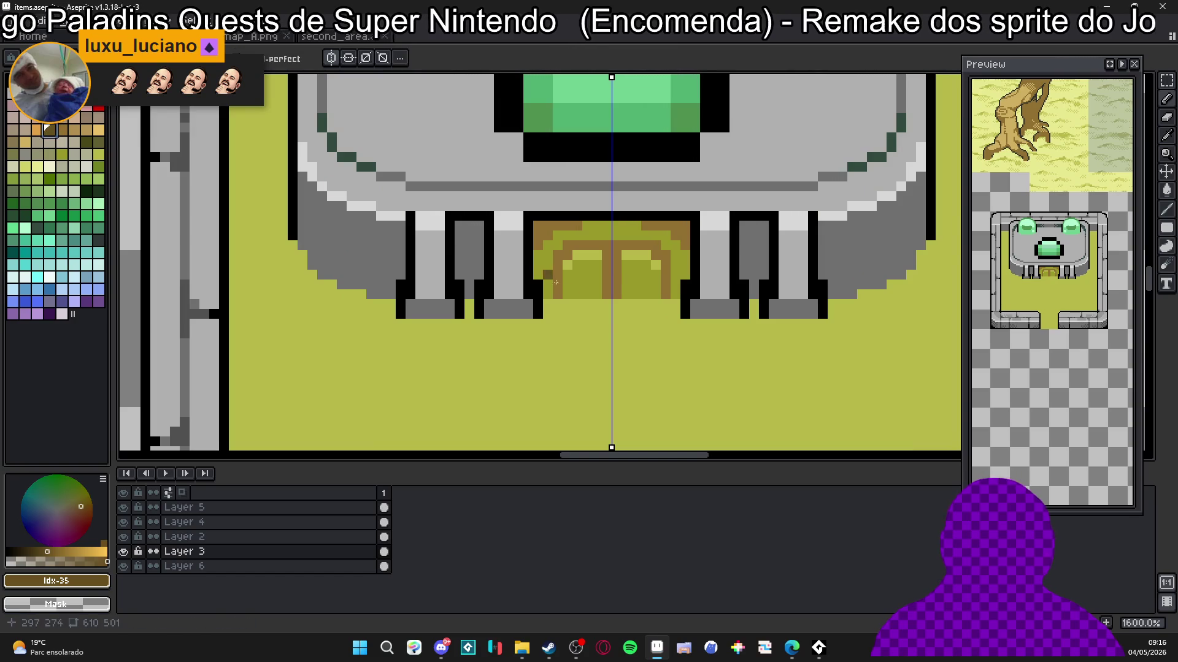
left_click_drag(607, 296, 607, 285)
left_click(608, 274)
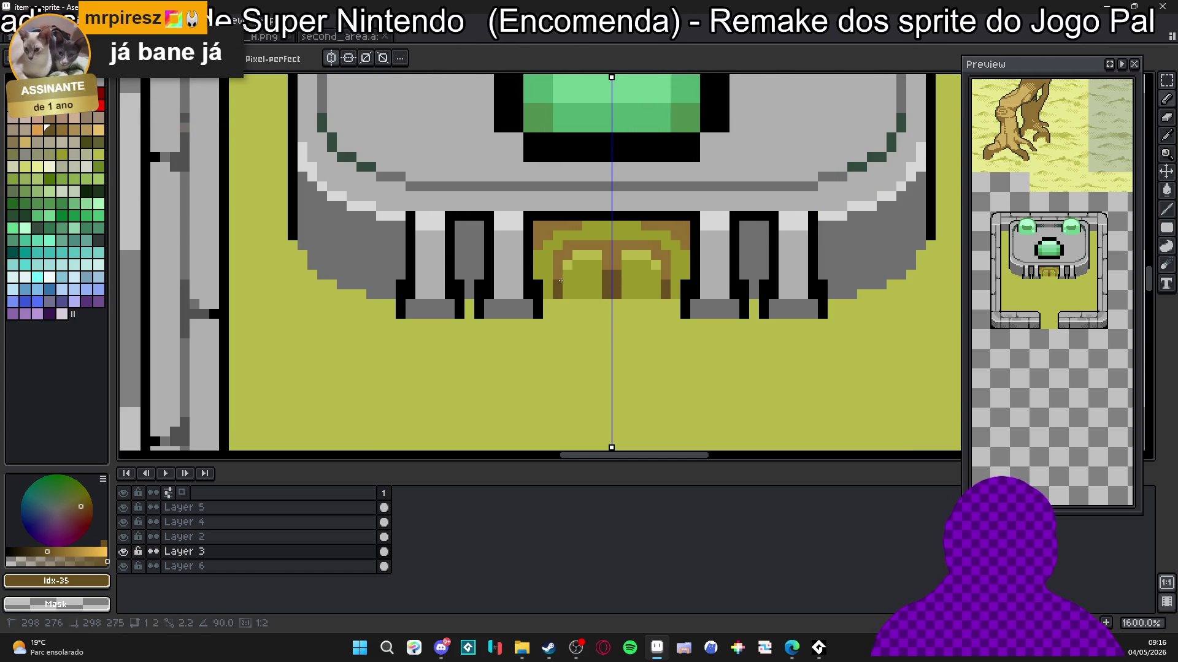
scroll(536, 230, "up", 2)
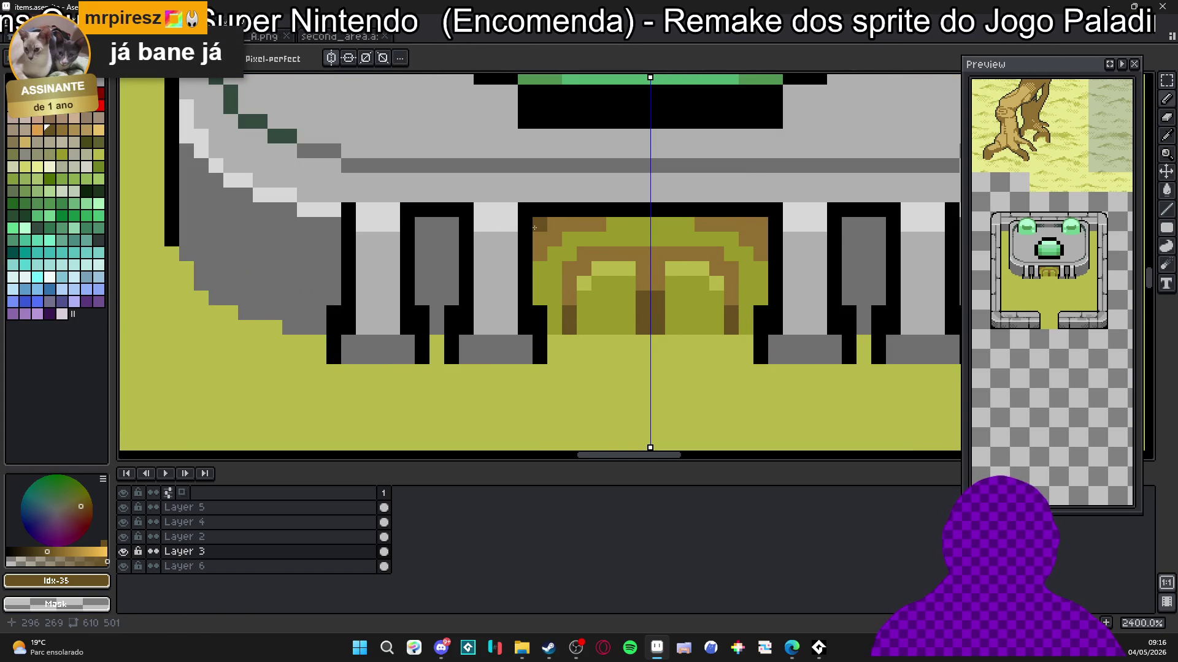
left_click(554, 225)
left_click(570, 224)
left_click(540, 239)
Step: Outline the door arches with black pixels, undoing one misplaced stroke
left_click(543, 203, "alt")
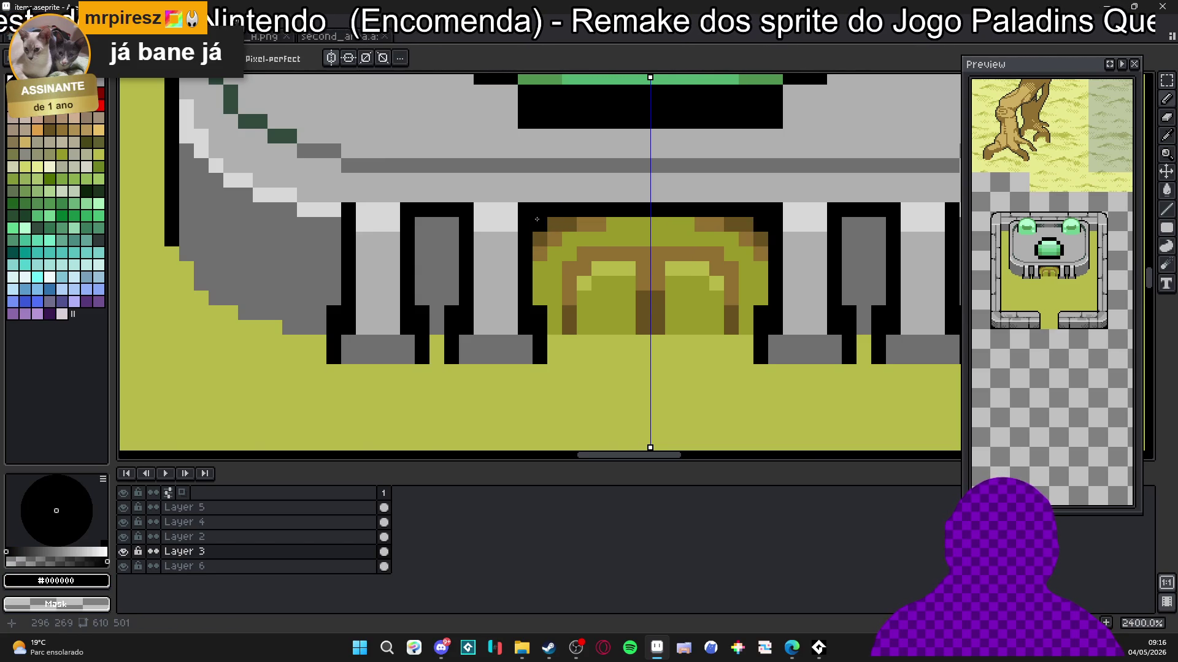
scroll(574, 254, "down", 5)
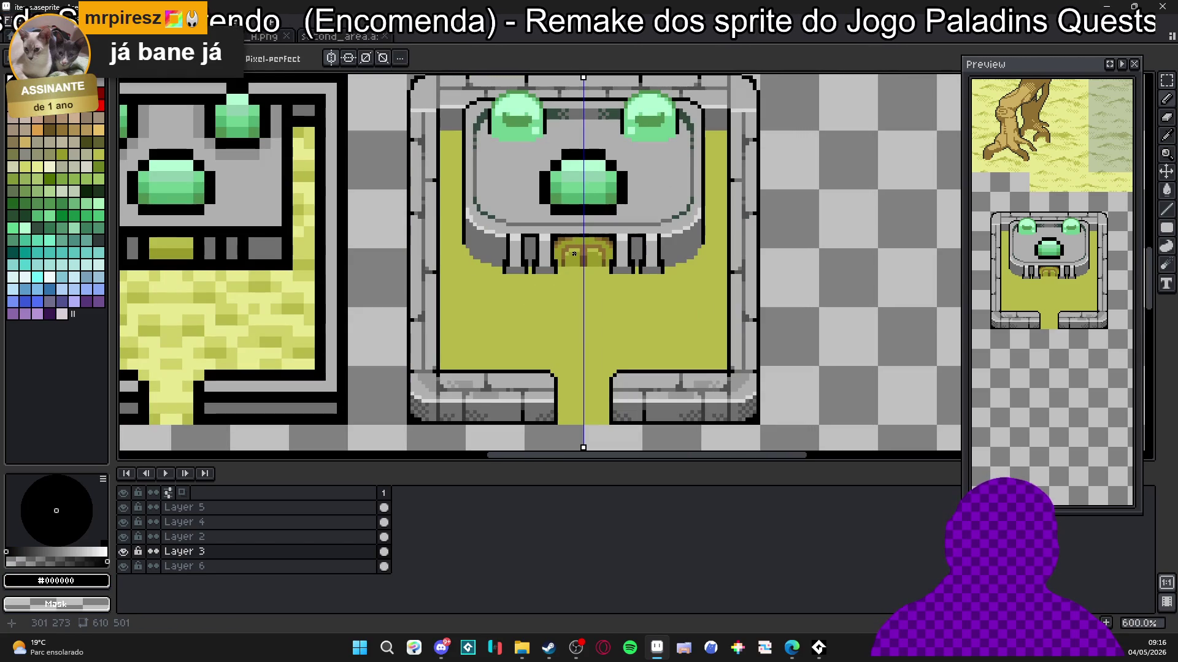
key("ctrl+z")
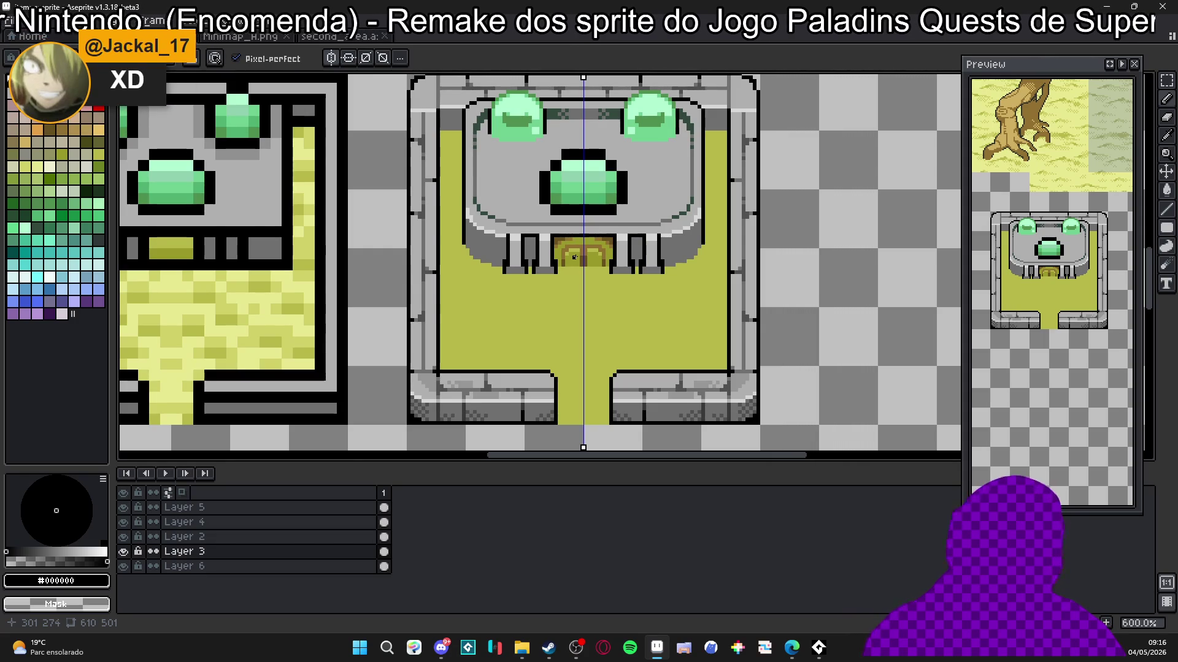
scroll(570, 254, "up", 5)
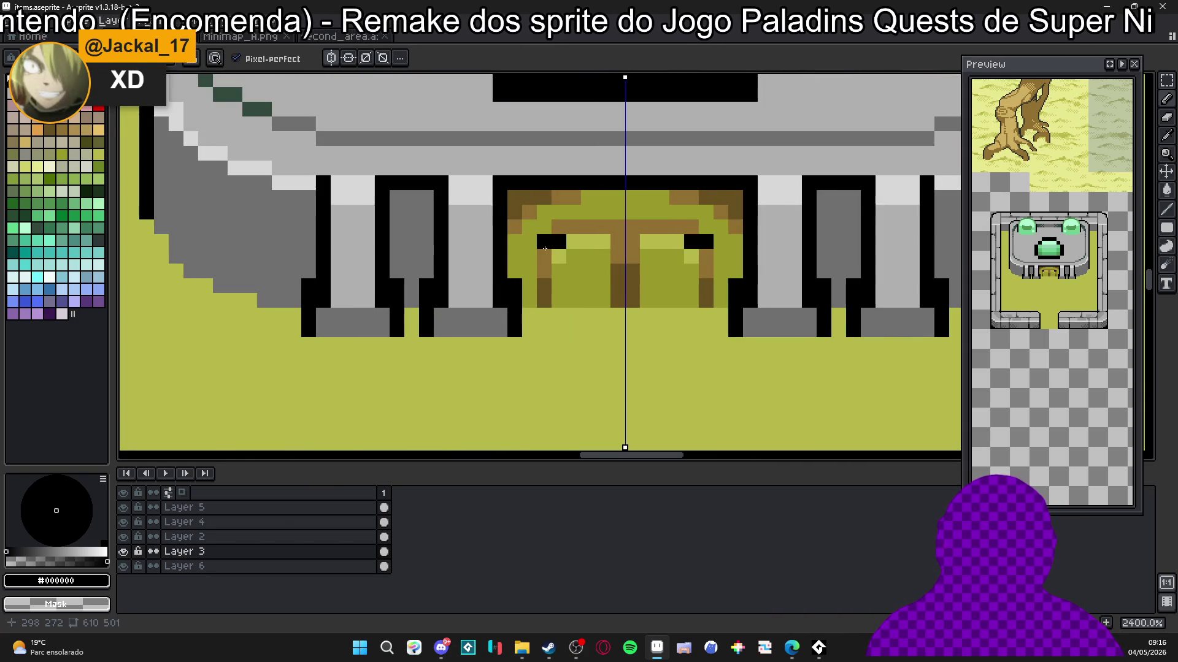
left_click(544, 256)
left_click(574, 227)
scroll(612, 282, "down", 5)
scroll(611, 282, "down", 4)
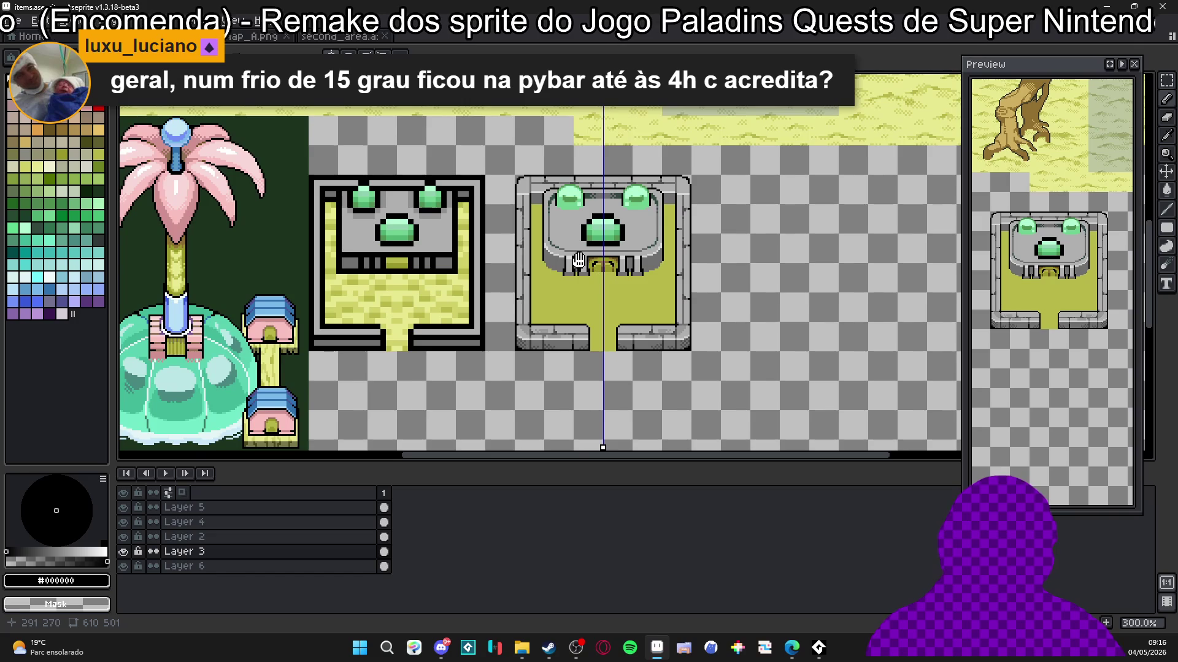
left_click_drag(578, 261, 591, 279)
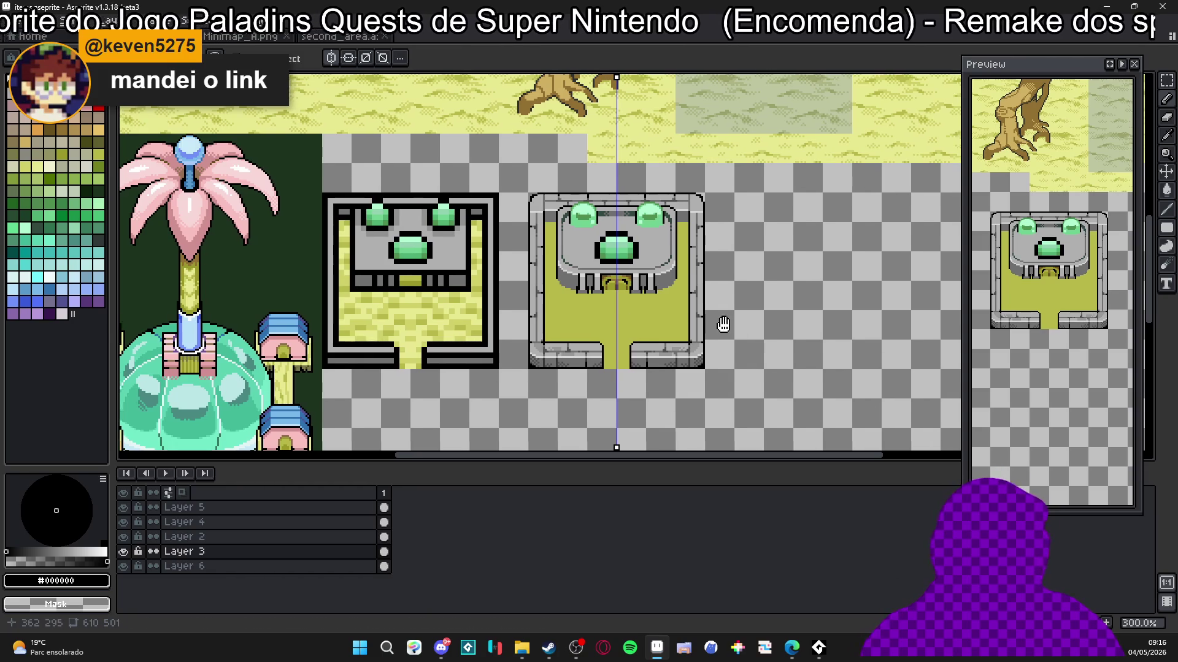
left_click_drag(720, 325, 727, 326)
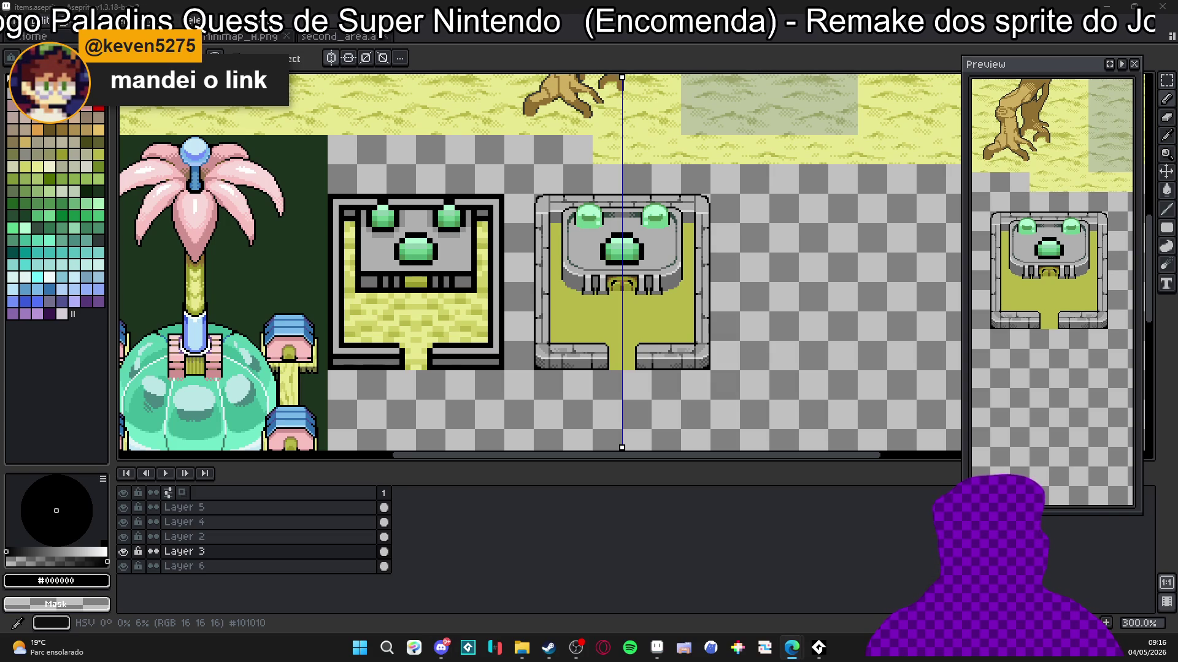
left_click(791, 647)
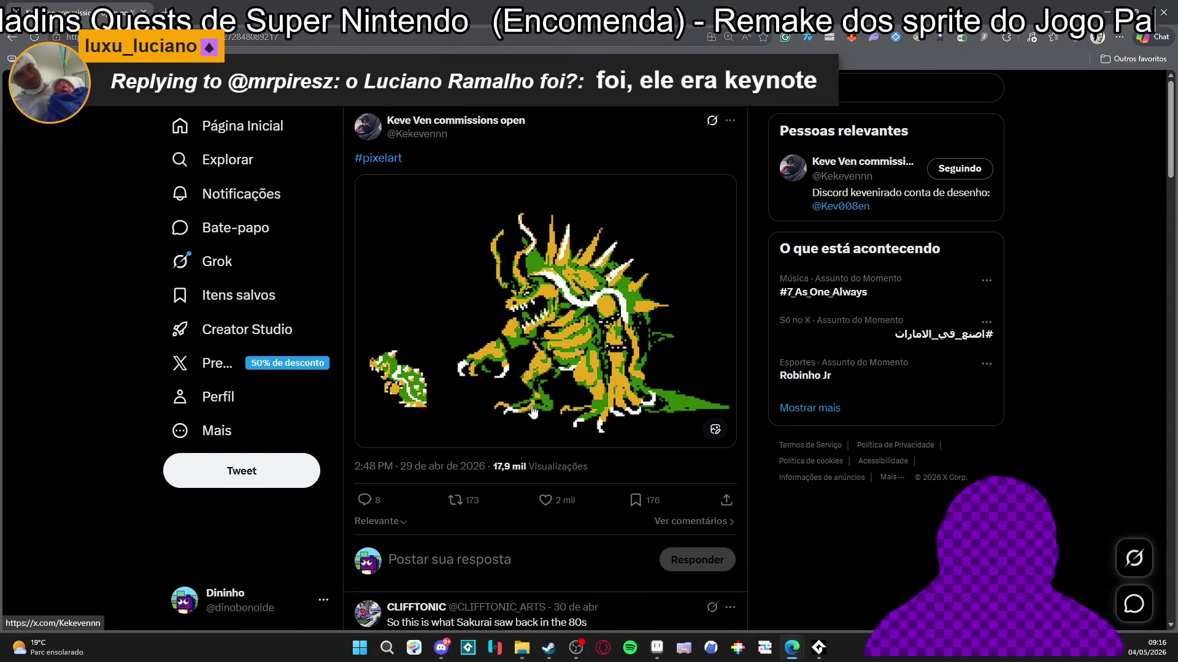
Step: Like the pixel-art post on X, then return to Aseprite
left_click(545, 501)
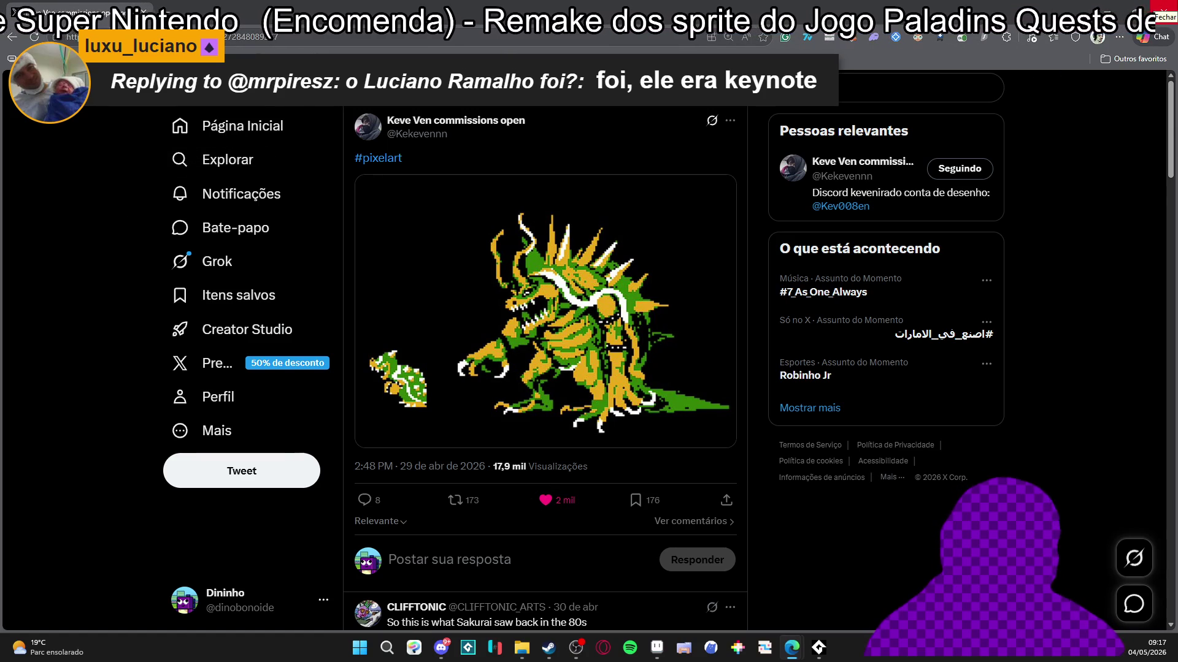
key("alt+Tab")
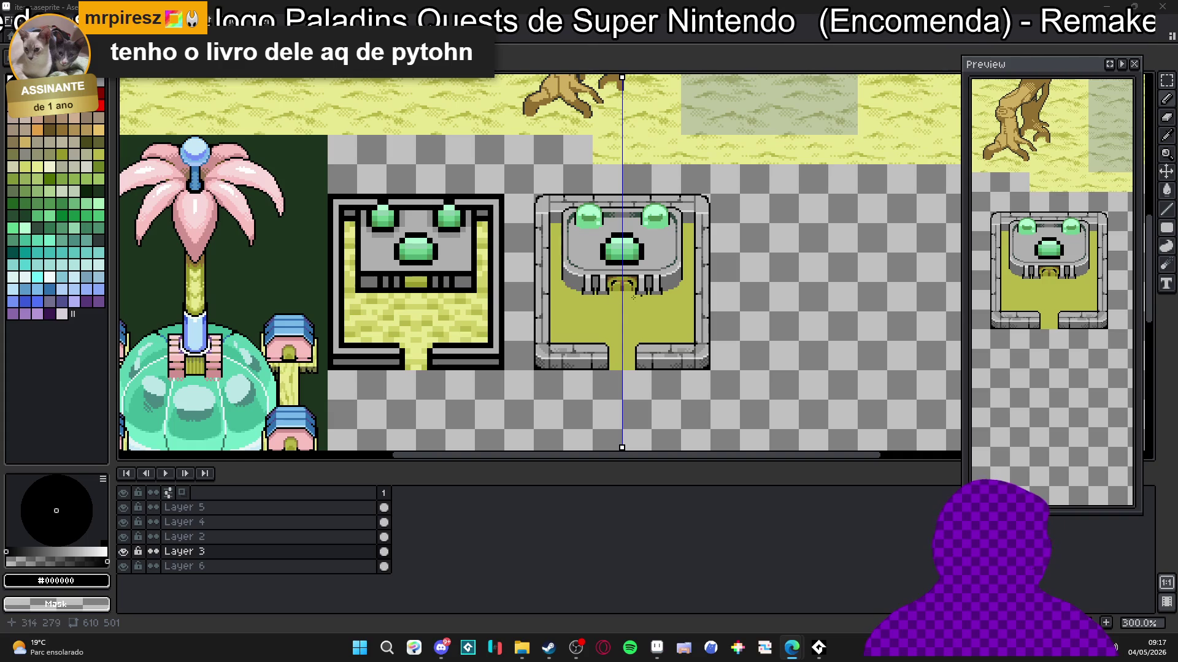
Step: Extend the mid grey #707070 shading along the platform's curved base
scroll(576, 286, "up", 6)
scroll(564, 284, "down", 3)
scroll(552, 281, "up", 3)
left_click(61, 81)
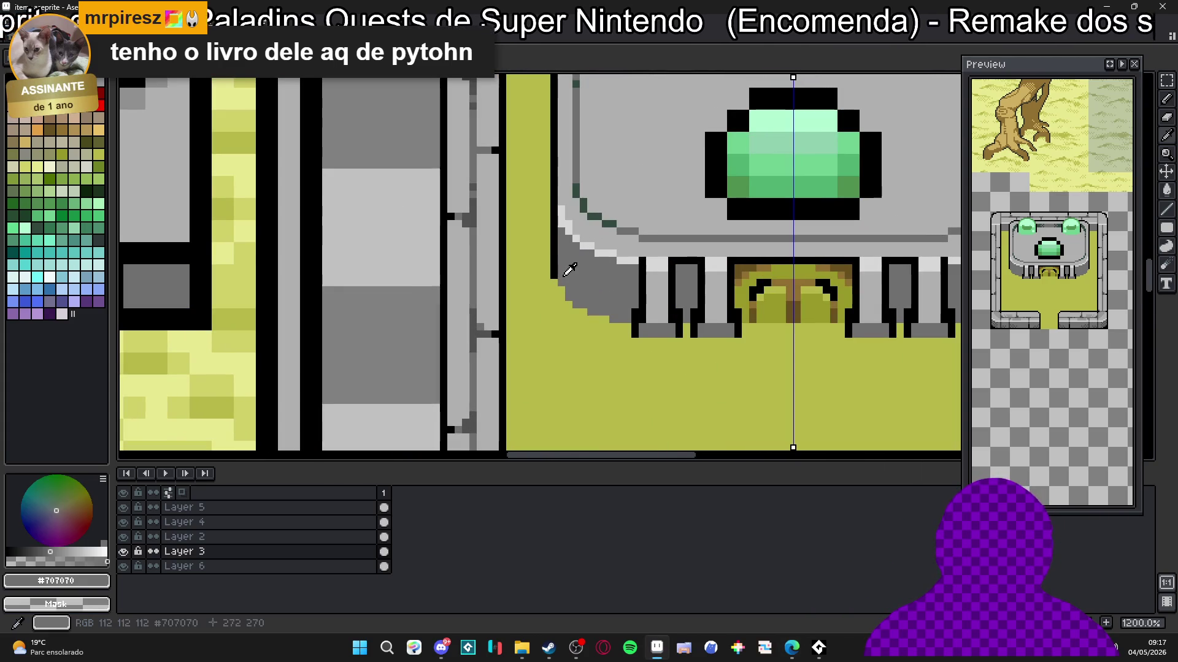
scroll(566, 268, "up", 1)
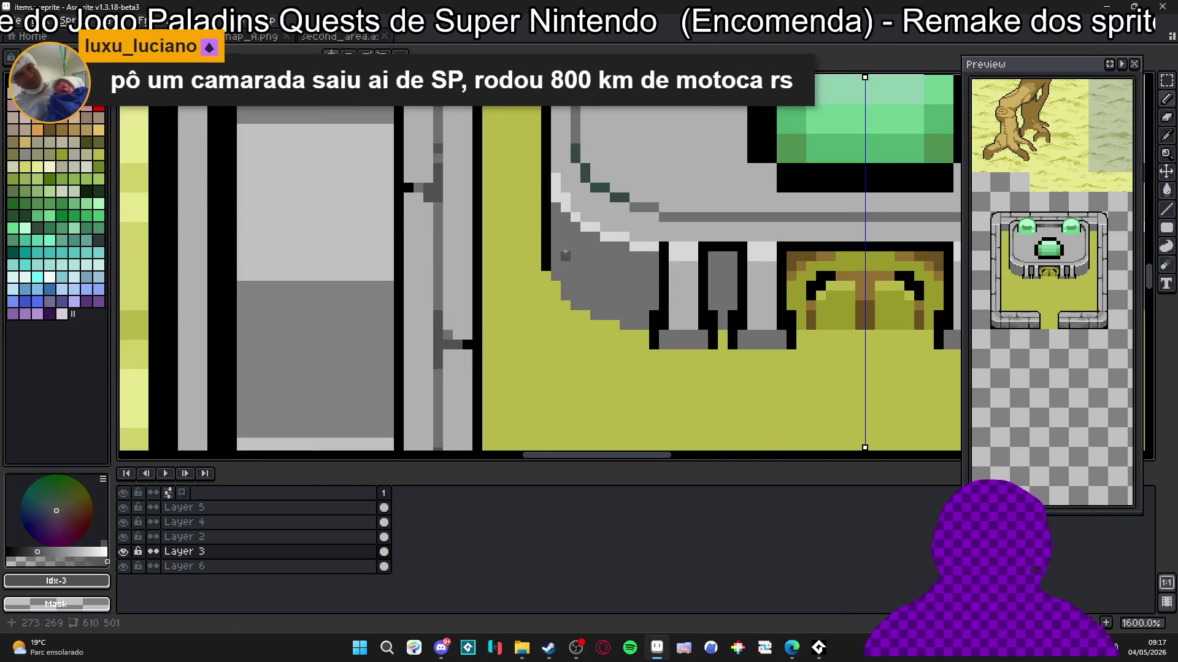
left_click(573, 276)
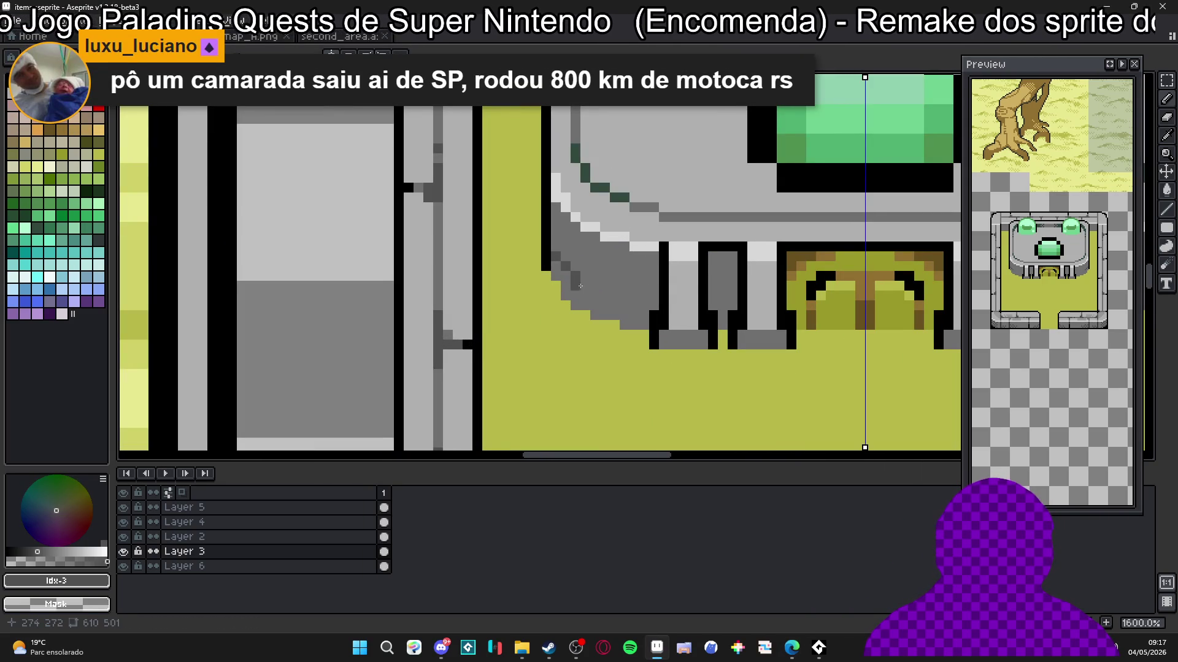
left_click(577, 286)
left_click_drag(587, 295, 656, 306)
left_click(588, 280, "alt")
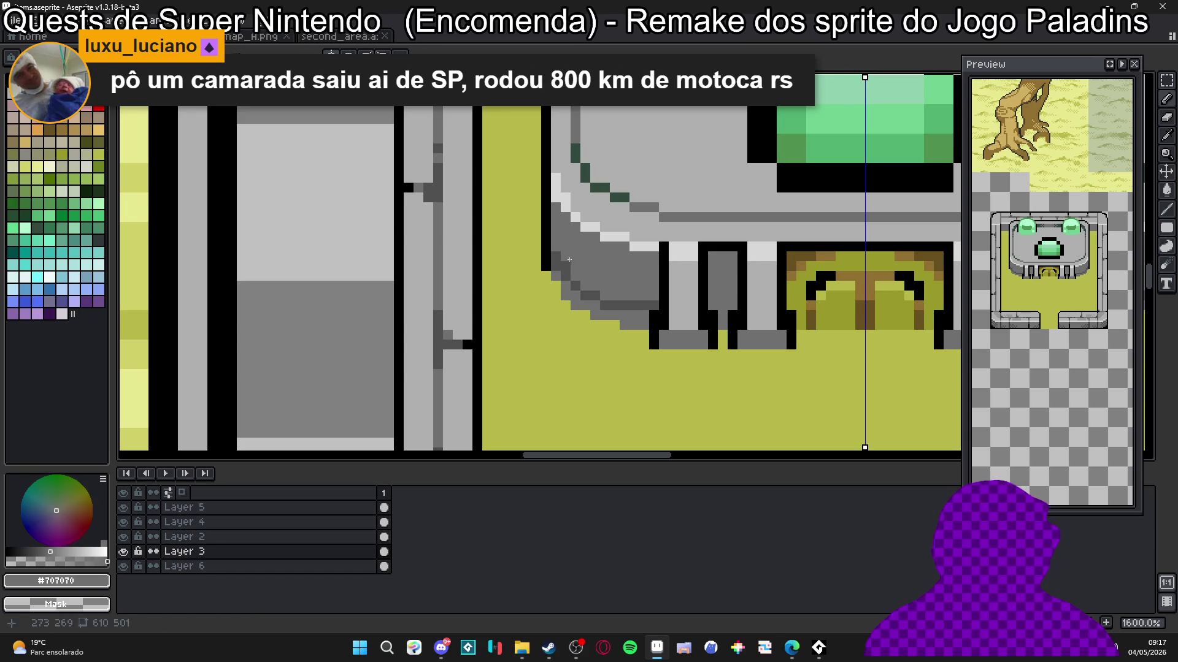
Step: Dot mirrored black outline pixels along the wall edge, then sample dark grey #505050
scroll(621, 297, "down", 5)
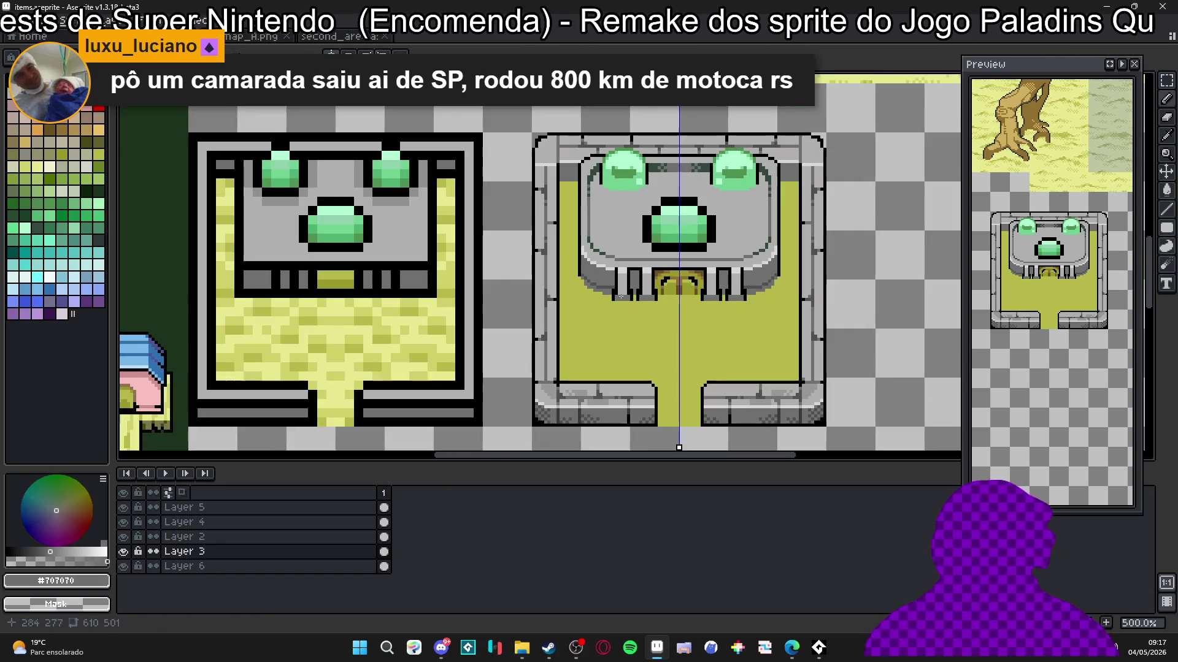
scroll(584, 272, "up", 4)
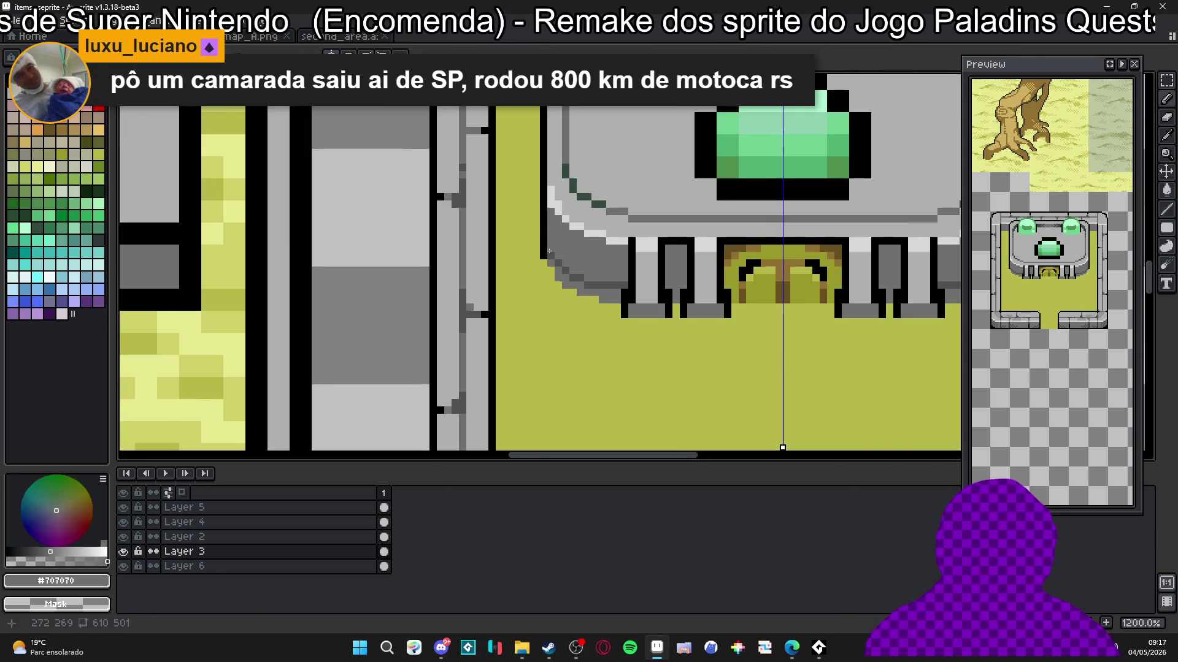
left_click(549, 251, "alt")
left_click(557, 259)
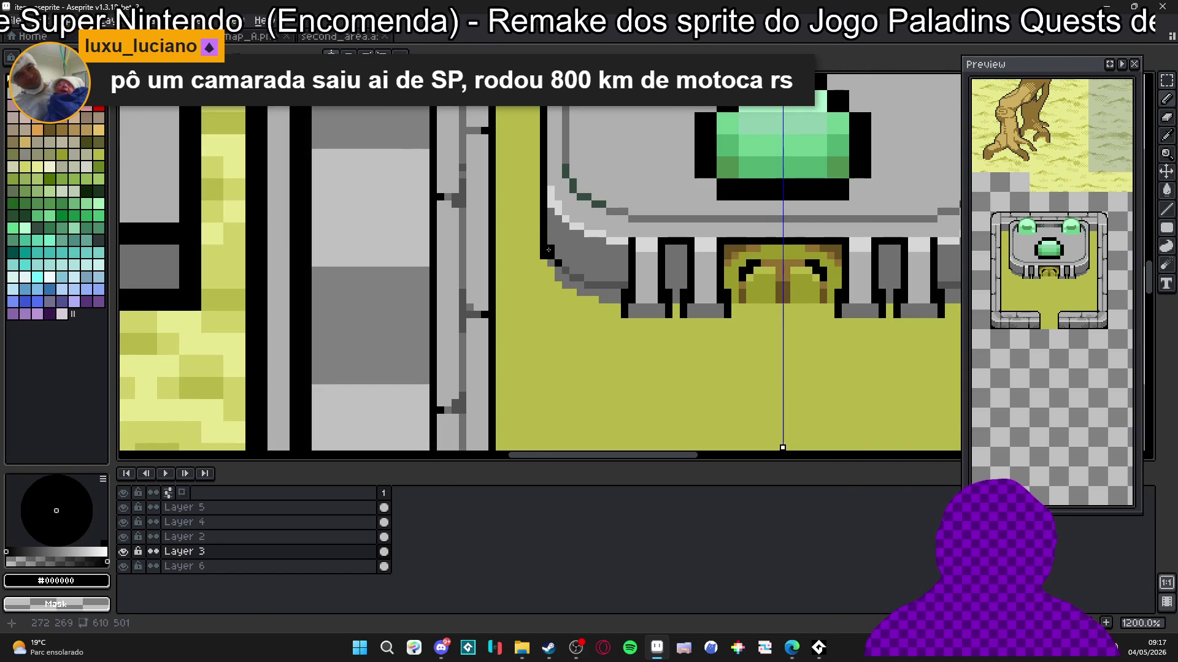
scroll(651, 326, "down", 5)
scroll(712, 288, "up", 3)
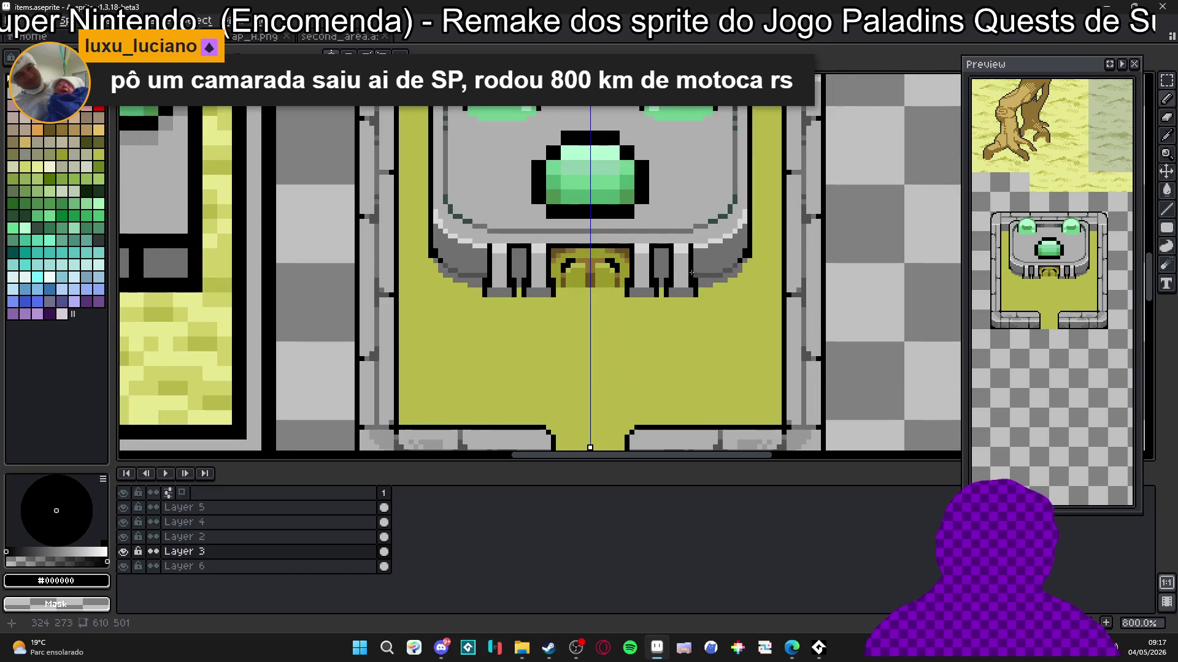
left_click(704, 273)
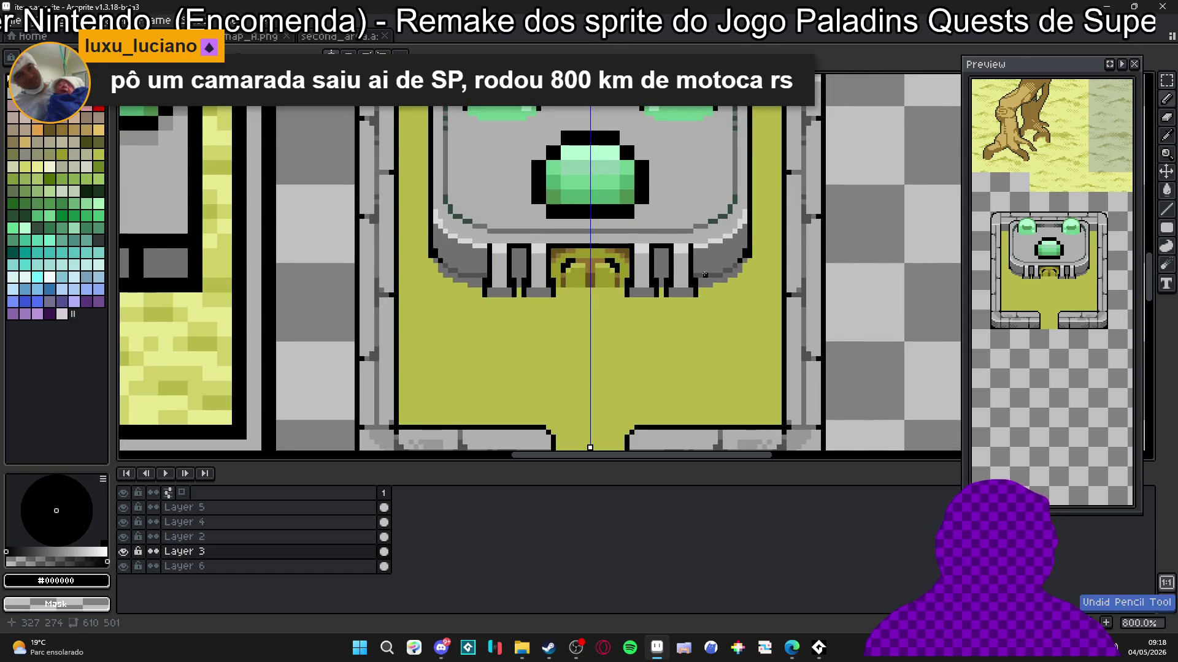
left_click(711, 274, "alt")
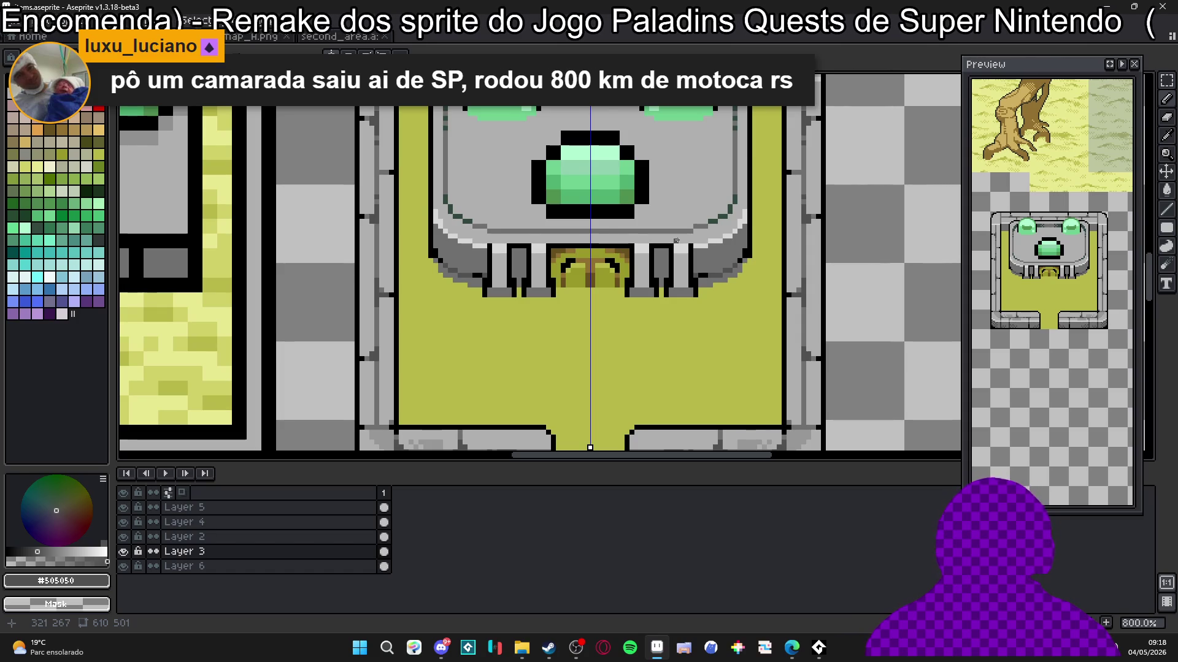
scroll(679, 241, "up", 5)
Step: Paint both pillar bodies and bottoms dark grey #505050
mouse_move(686, 282)
left_mouse_down()
mouse_move(681, 224)
mouse_move(662, 245)
mouse_move(668, 301)
left_mouse_up()
left_click(675, 310)
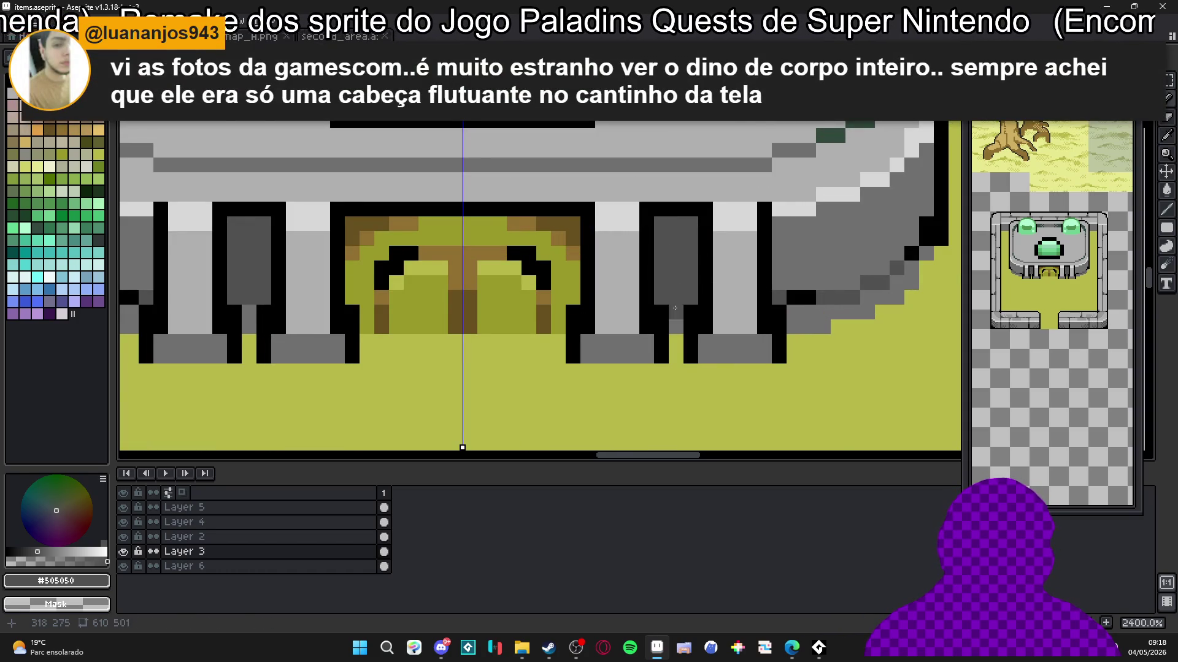
key("ctrl+z")
scroll(675, 304, "down", 3)
scroll(675, 303, "up", 3)
left_click(690, 304)
left_click(675, 289)
left_click(678, 301)
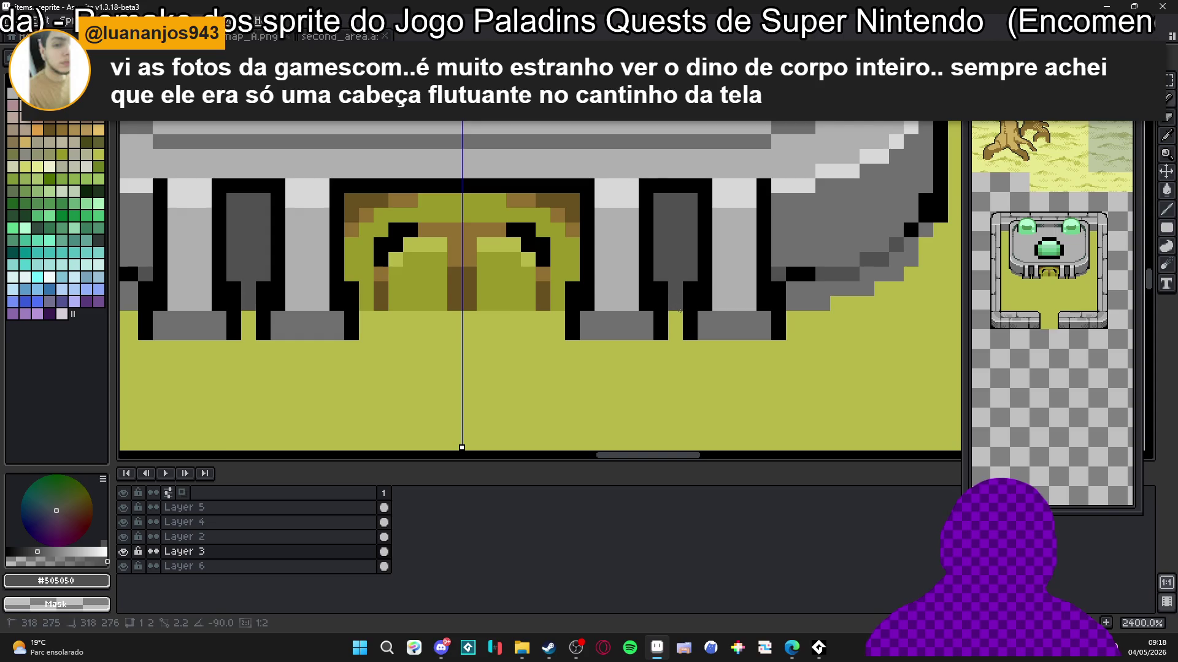
scroll(678, 296, "down", 5)
scroll(716, 288, "up", 3)
Step: Recolour the pillar tops with light grey #d8d8d8 and mid grey #707070
left_click(730, 284, "alt")
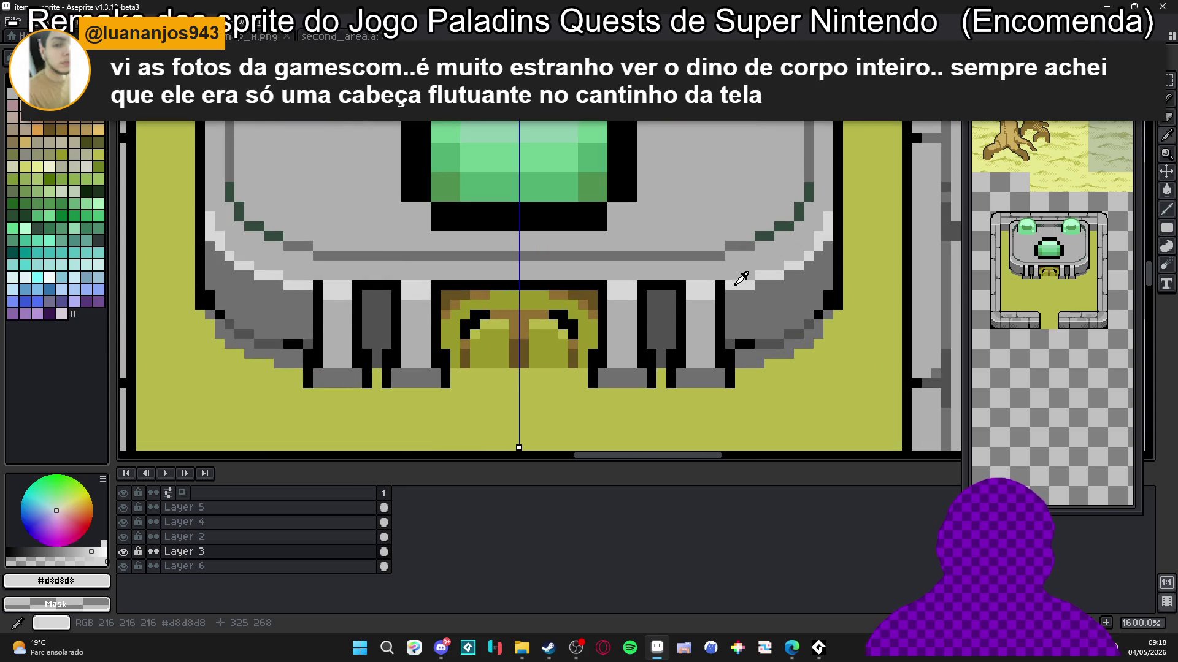
left_click(651, 285)
scroll(650, 286, "down", 3)
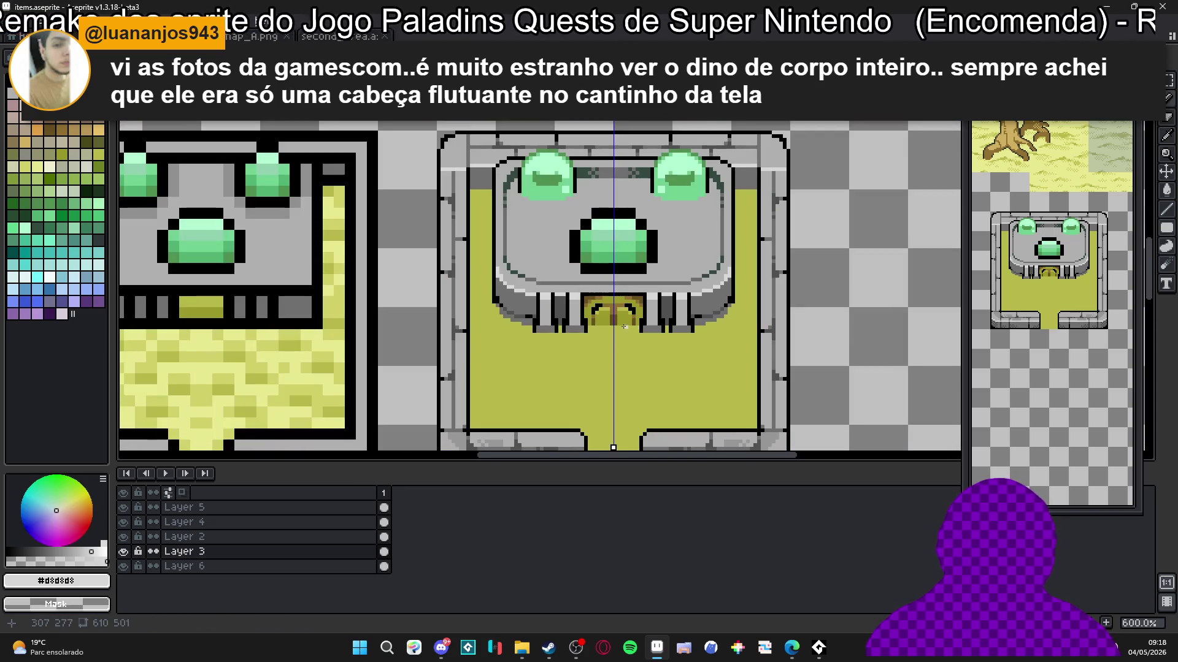
scroll(549, 309, "up", 4)
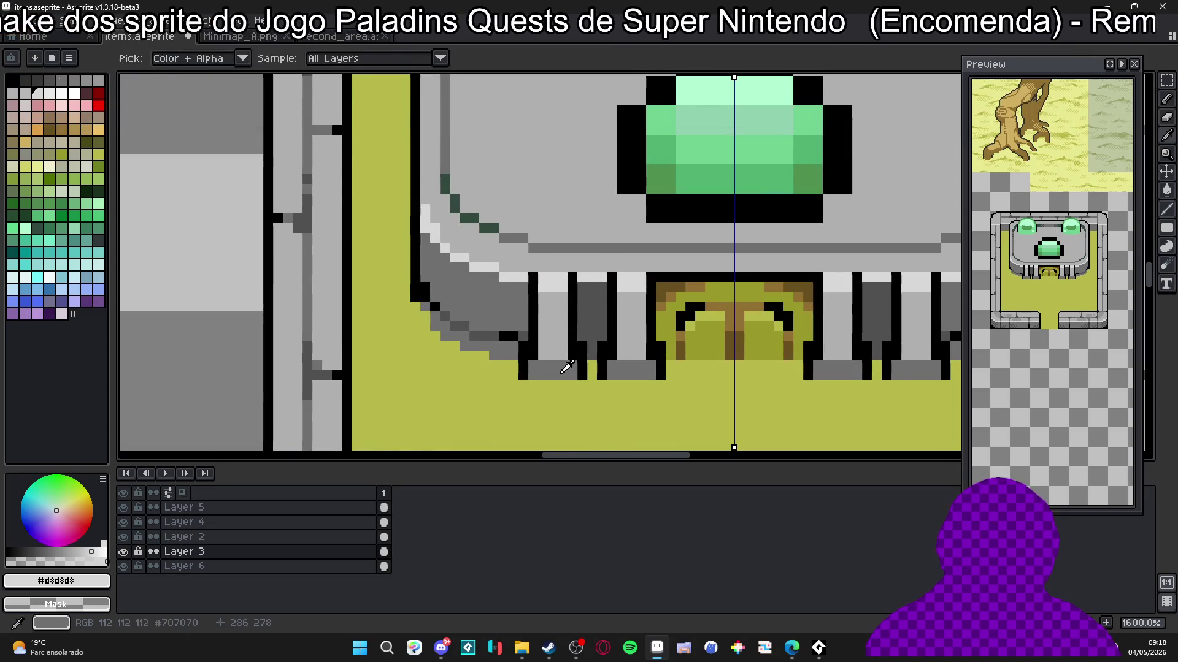
left_click(526, 299, "alt")
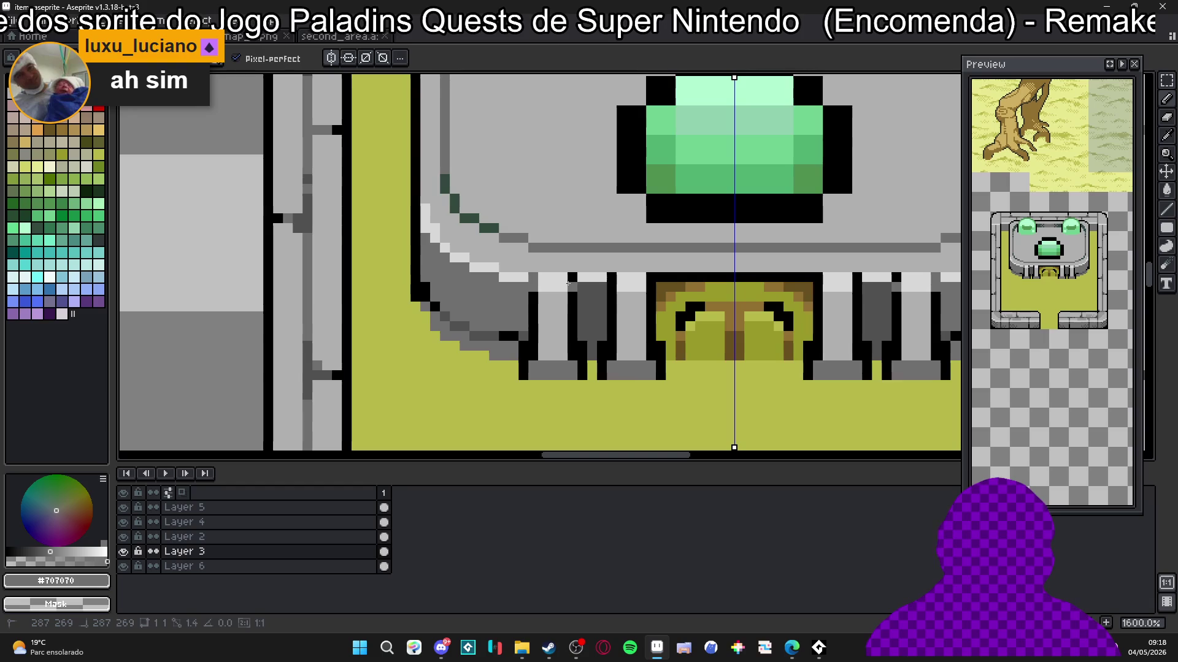
left_click(611, 278)
left_click(643, 277)
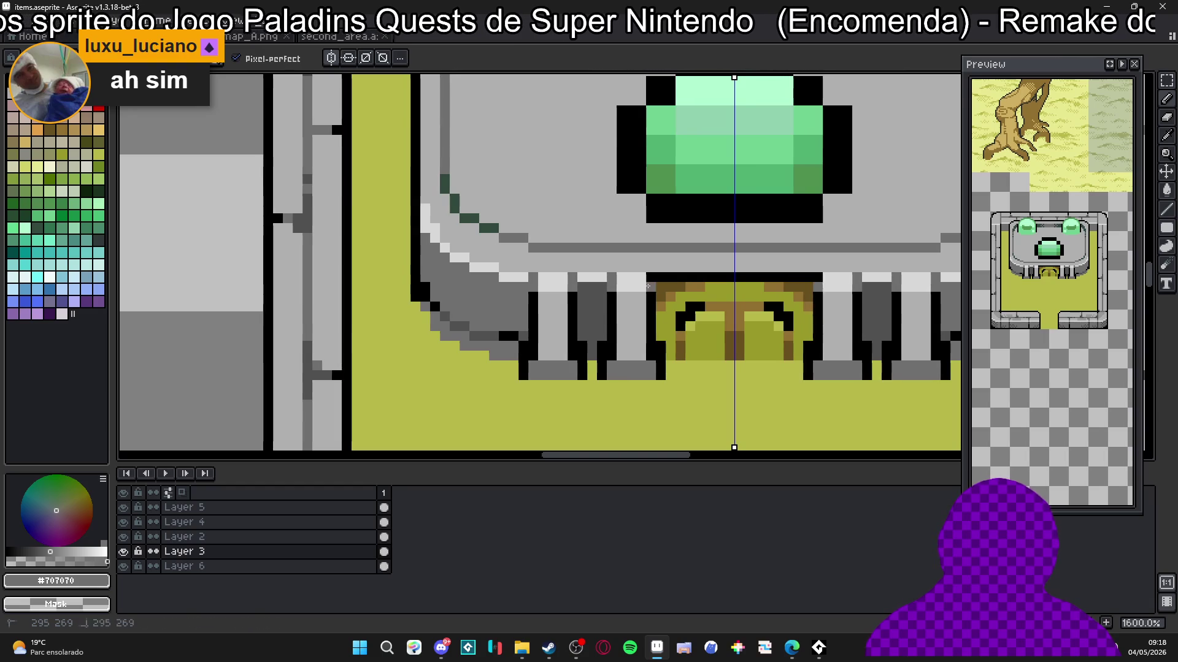
left_click(649, 285)
scroll(597, 283, "left", 1)
left_click(596, 281, "alt")
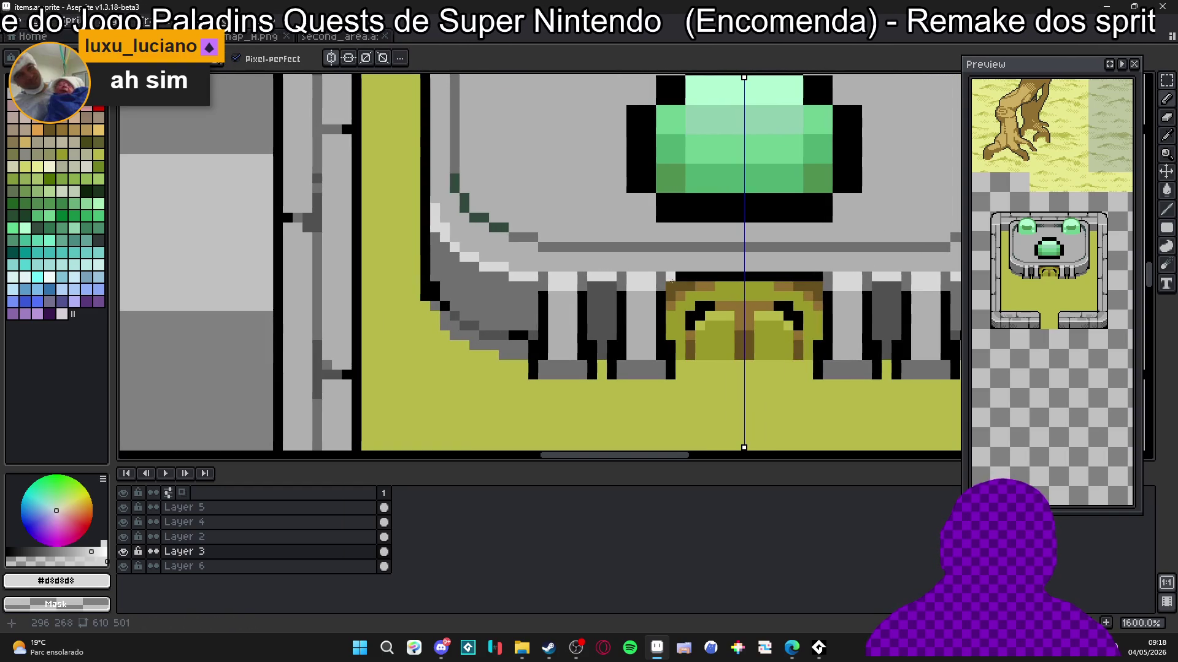
scroll(740, 284, "down", 3)
scroll(740, 283, "down", 5)
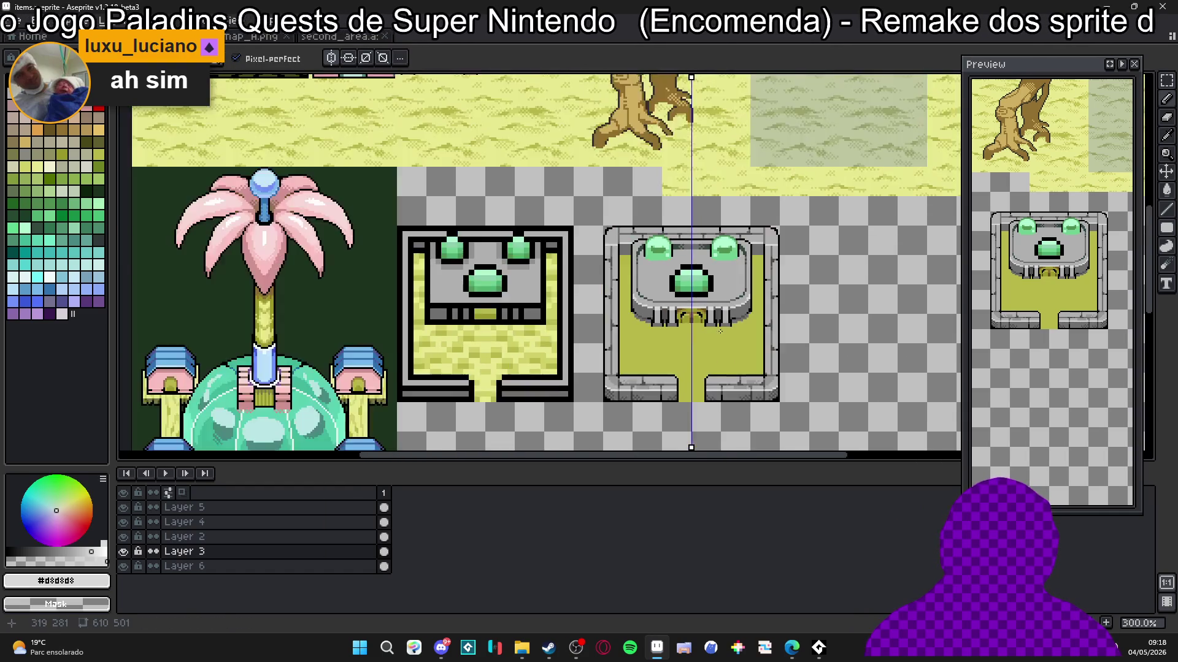
scroll(700, 334, "up", 1)
scroll(642, 321, "down", 1)
Step: Frame both shrine tiles in view and save items.aseprite
left_click_drag(663, 323, 628, 310)
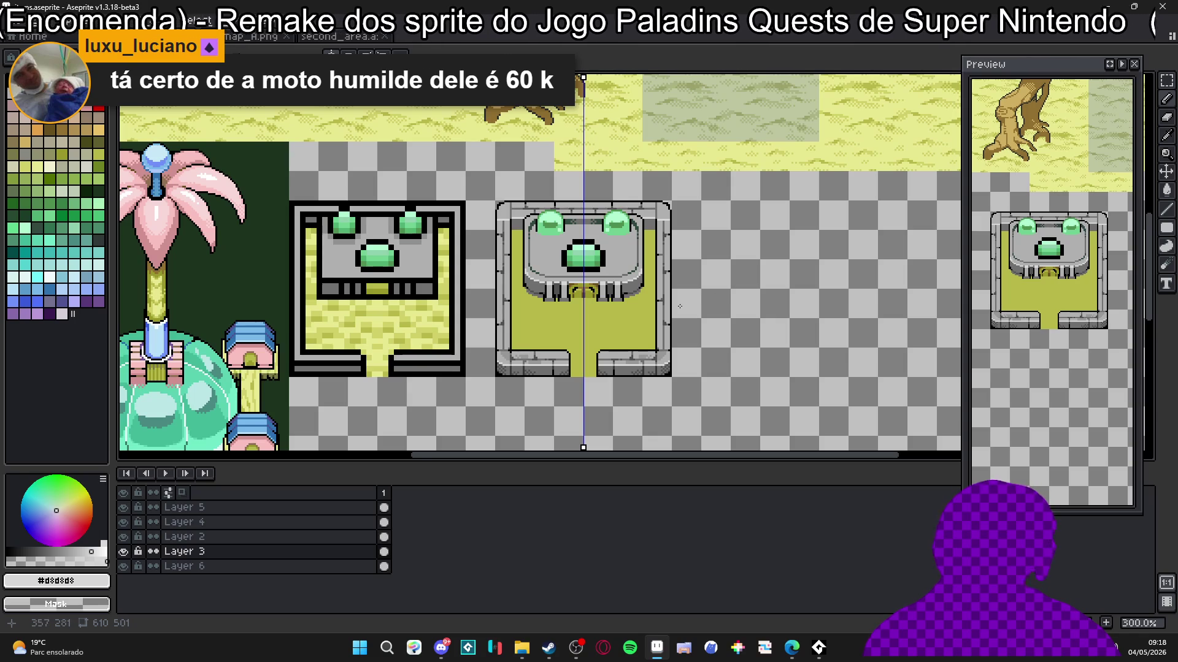
left_click_drag(574, 283, 632, 258)
key("ctrl+s")
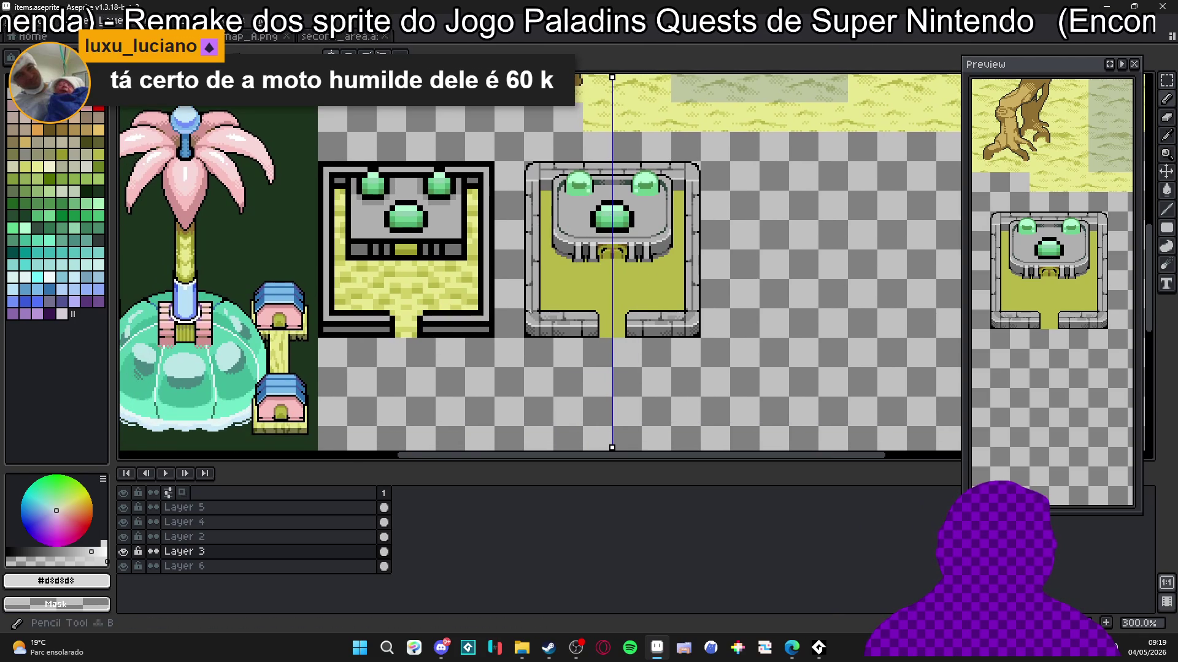